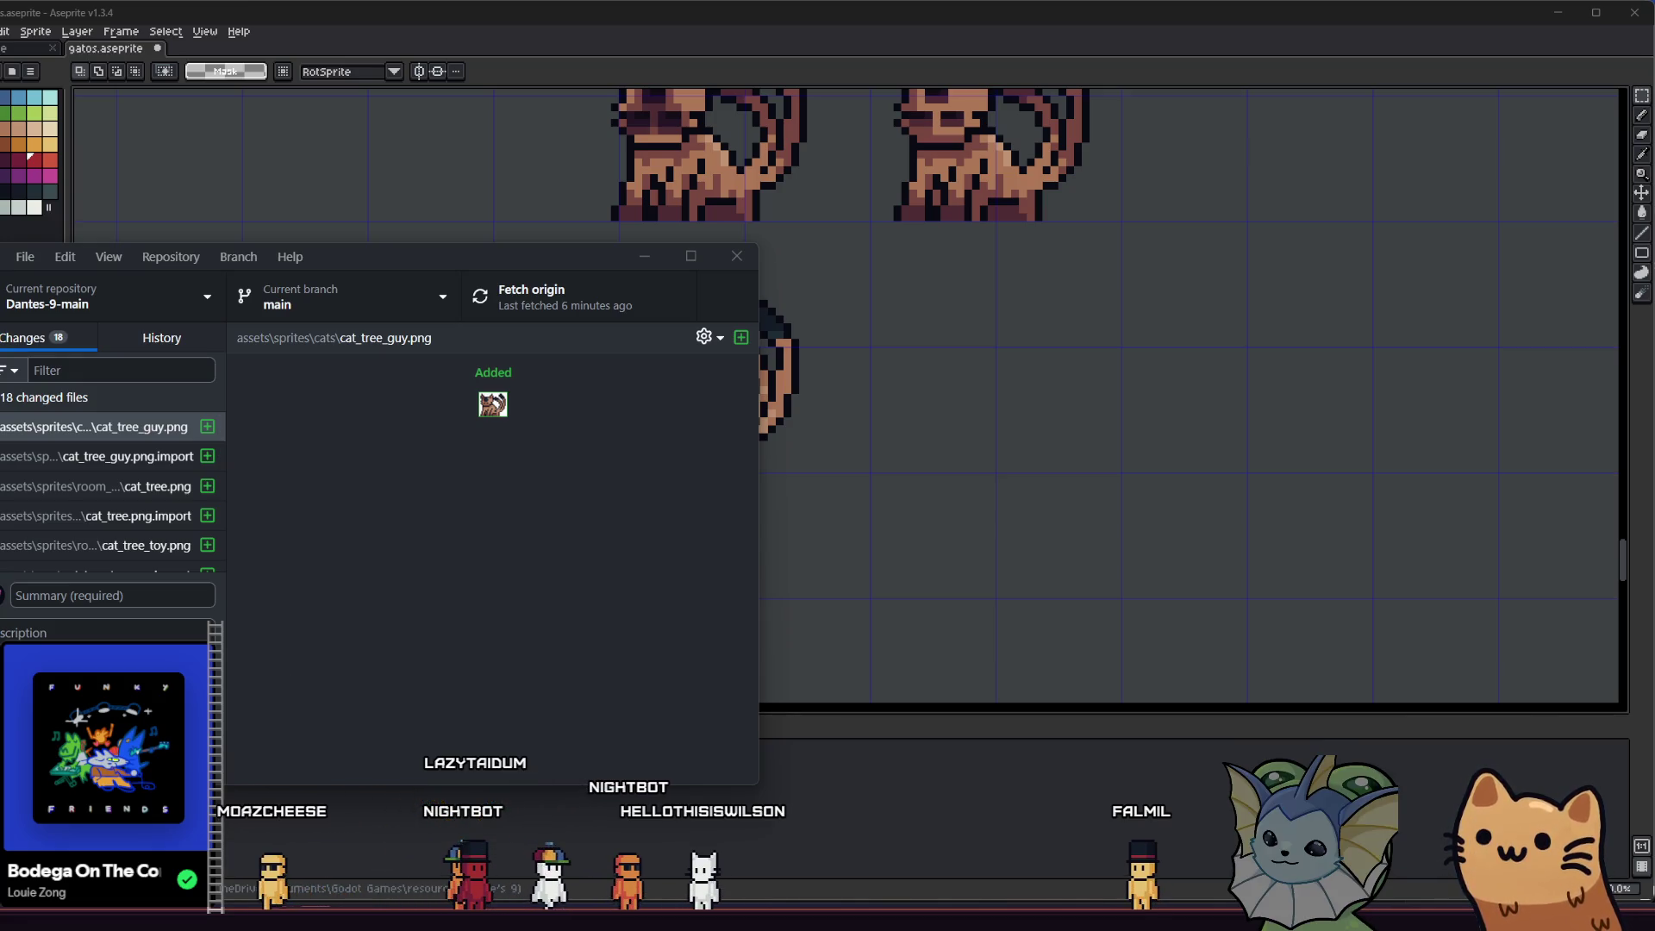
# - Switch from GitHub Desktop to the Godot script editor showing description_card.gd
pyautogui.hotkey('alt', 'Tab')
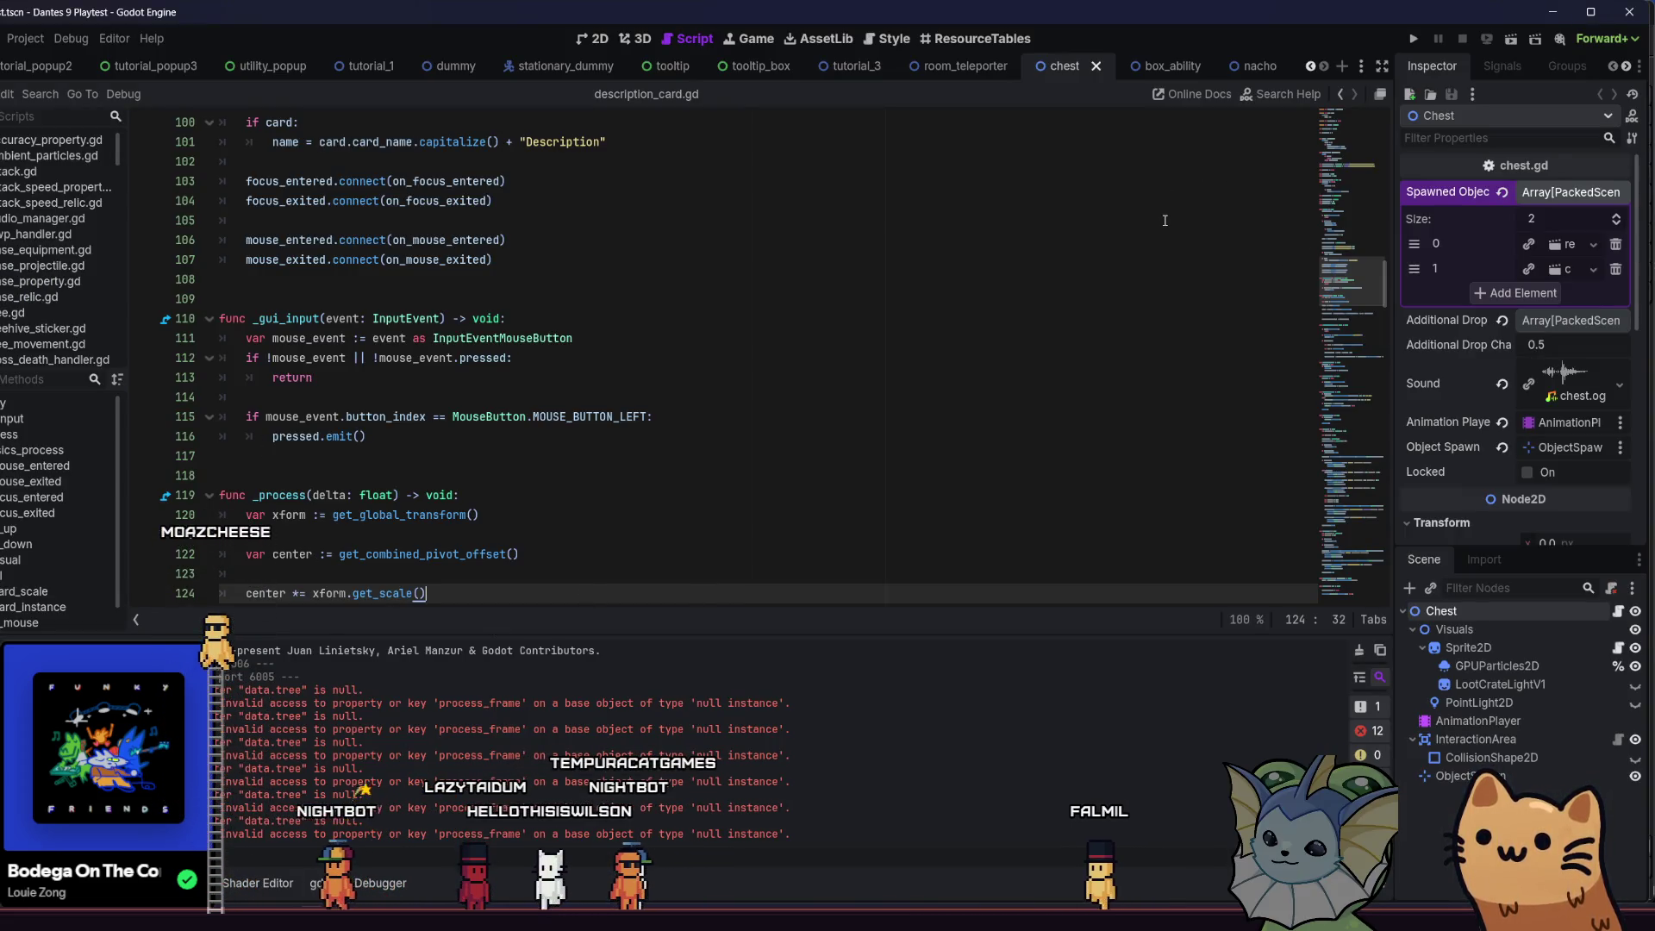
# - Quick-open the card_binder scene by searching project resources for 'cardbind'
pyautogui.hotkey('shift', 'alt', 'o')
pyautogui.write('ca')
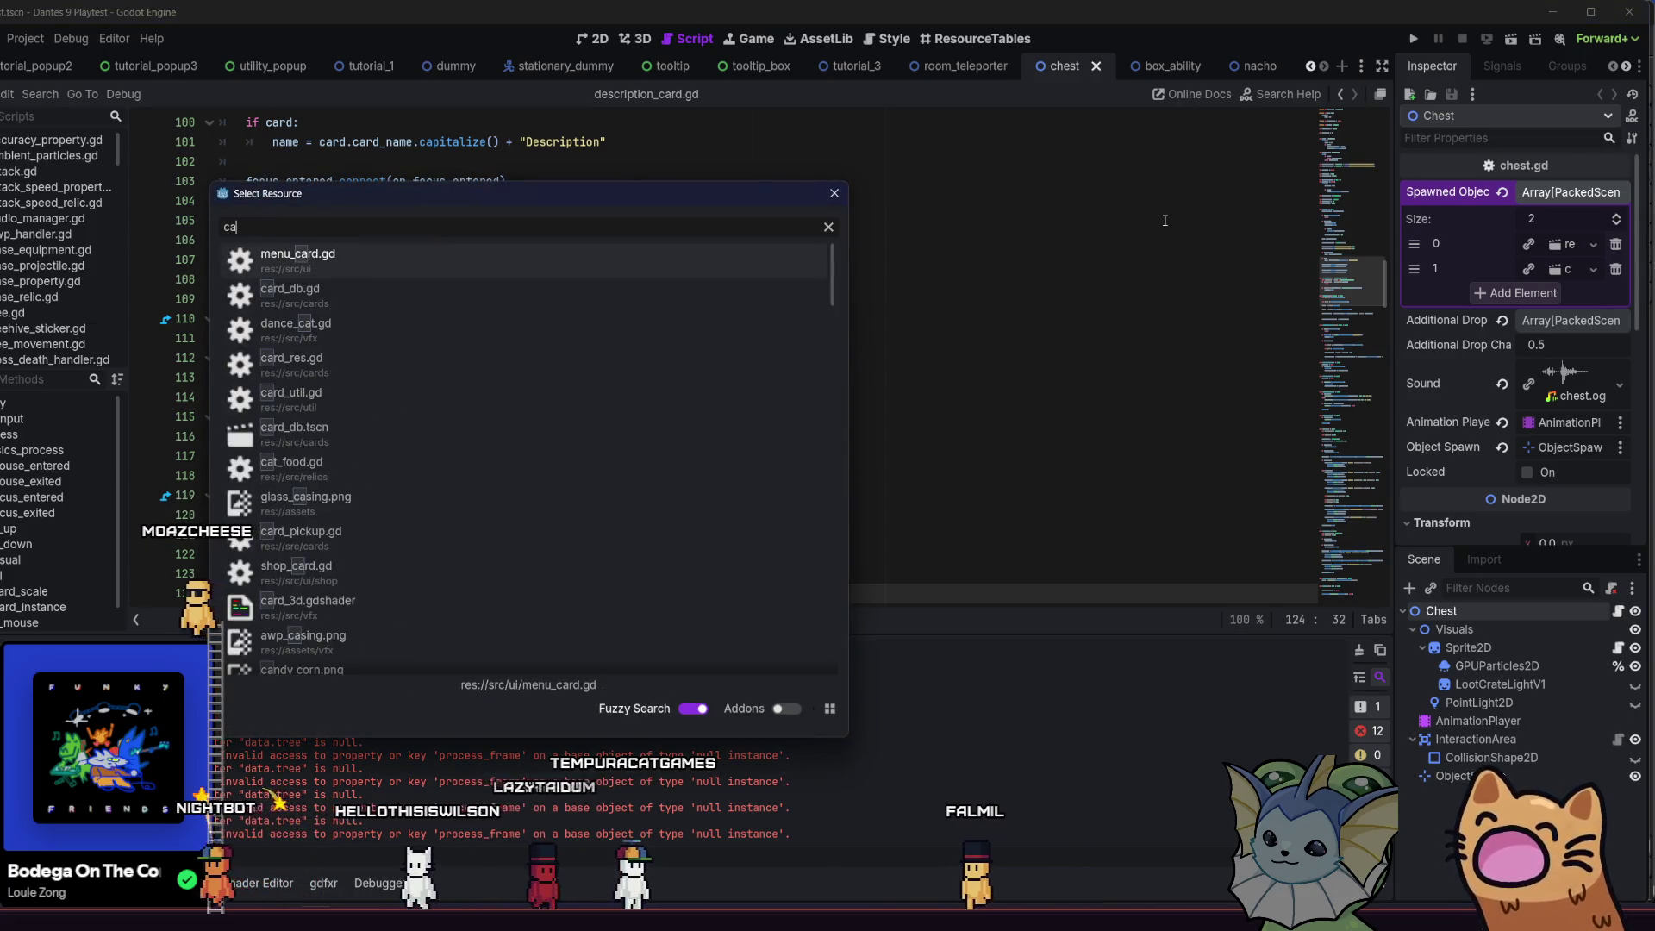
pyautogui.write('rdbind')
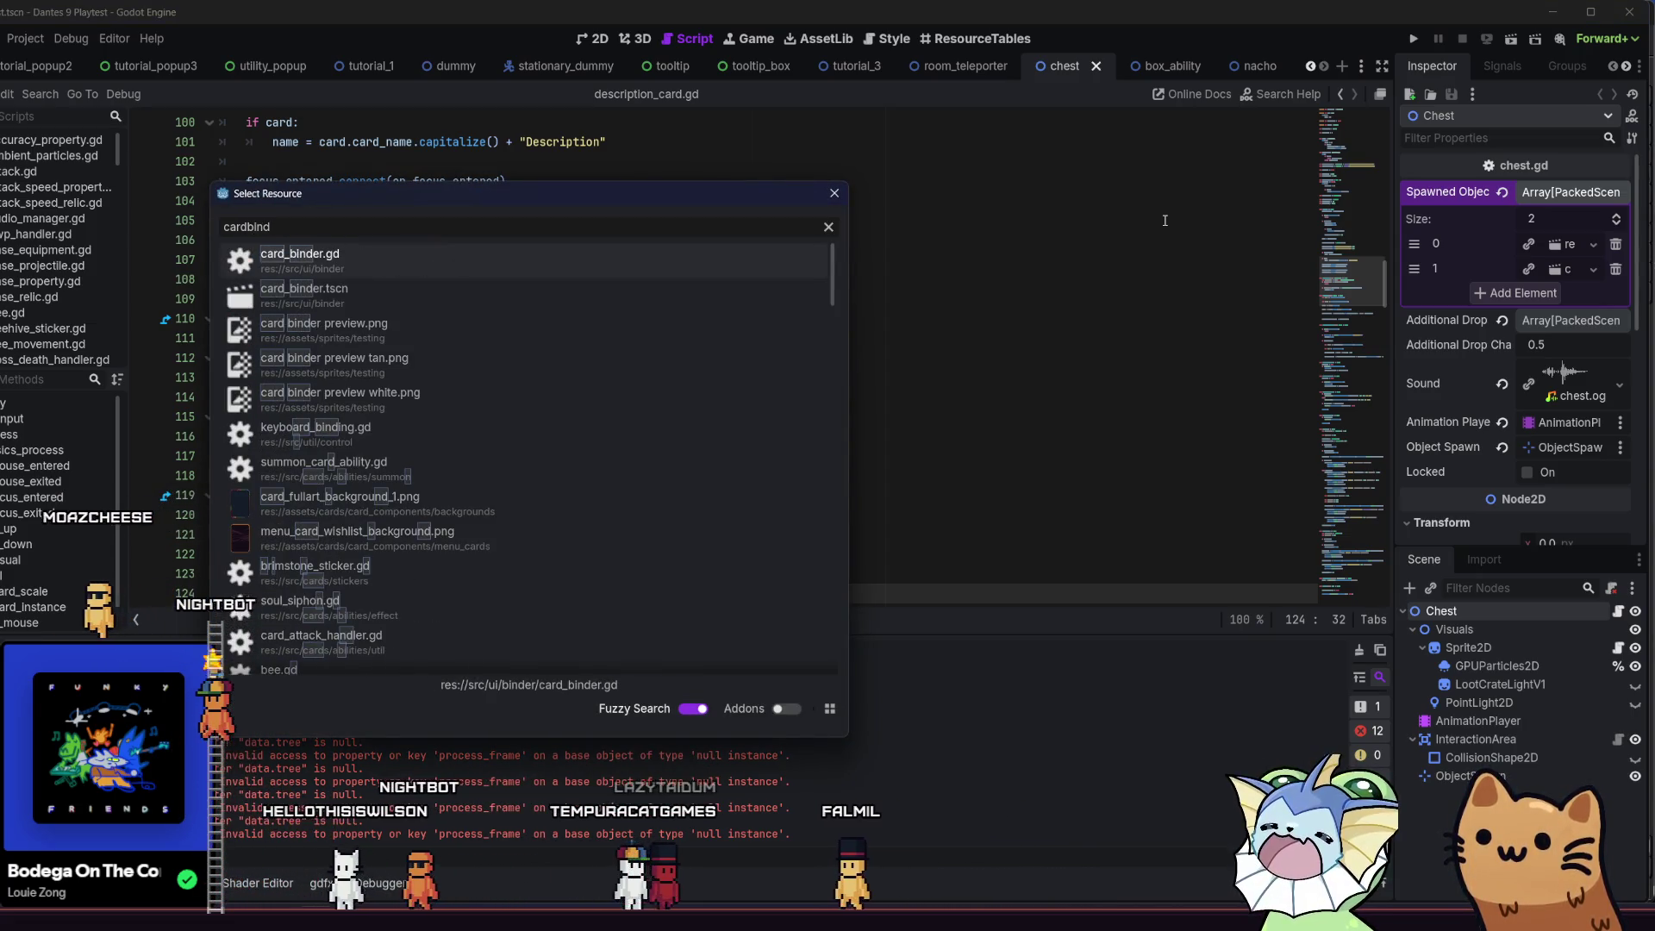
pyautogui.press('Escape')
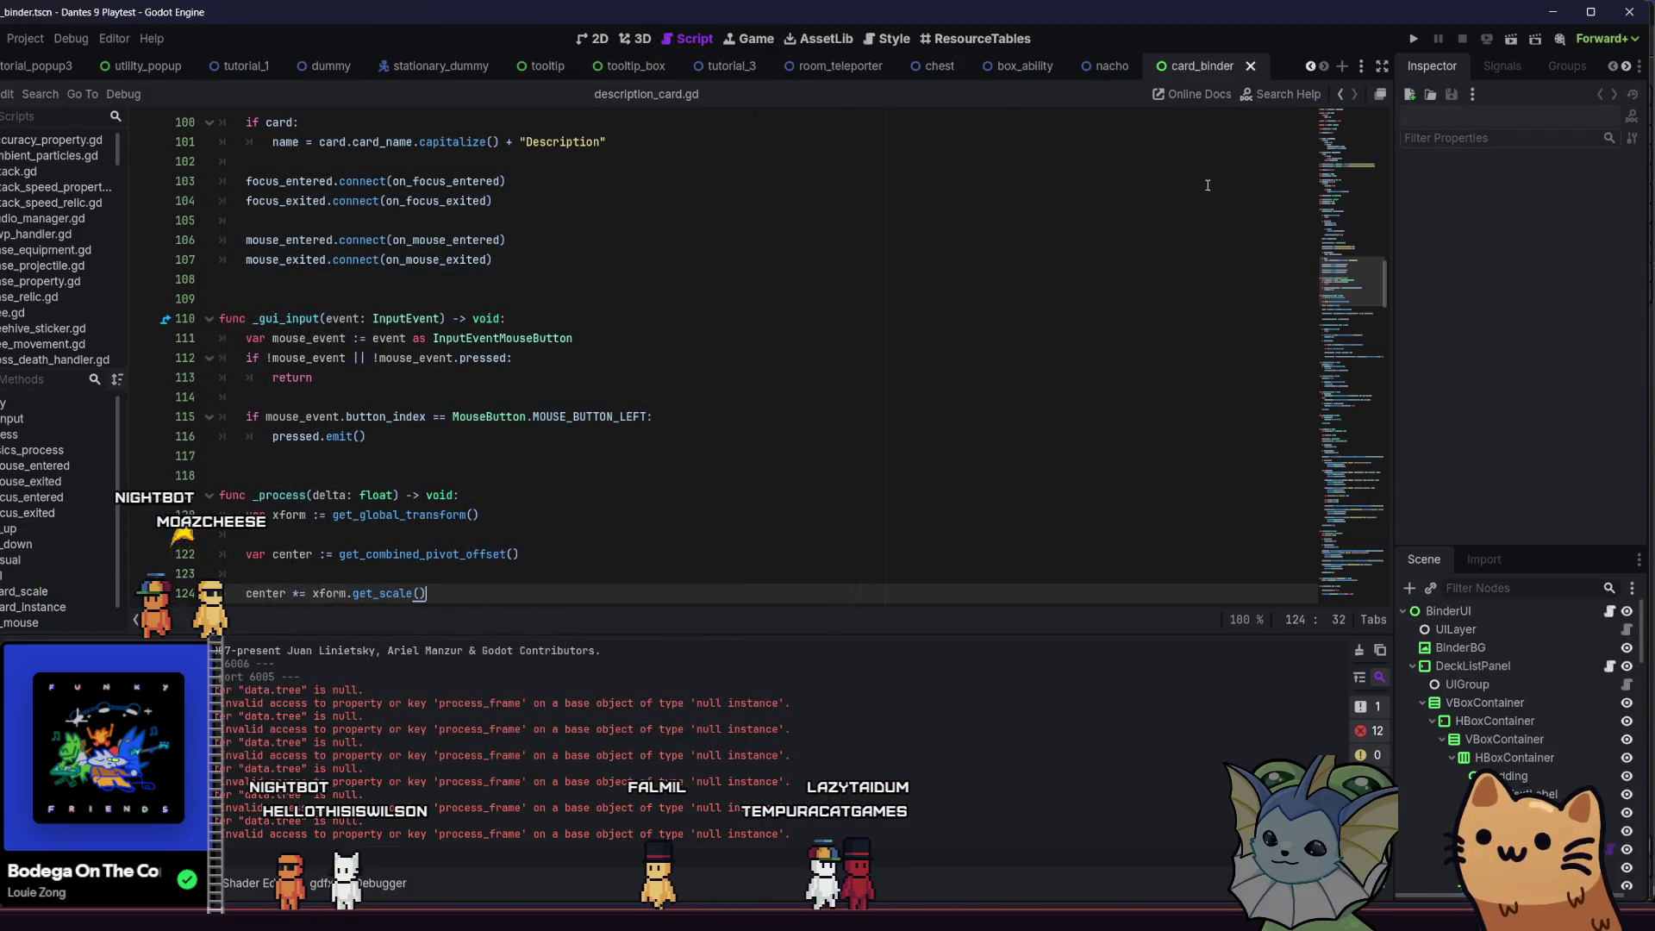
# - Run the card binder scene, check its 2D layout, and relaunch the game with F5
pyautogui.click(1510, 45)
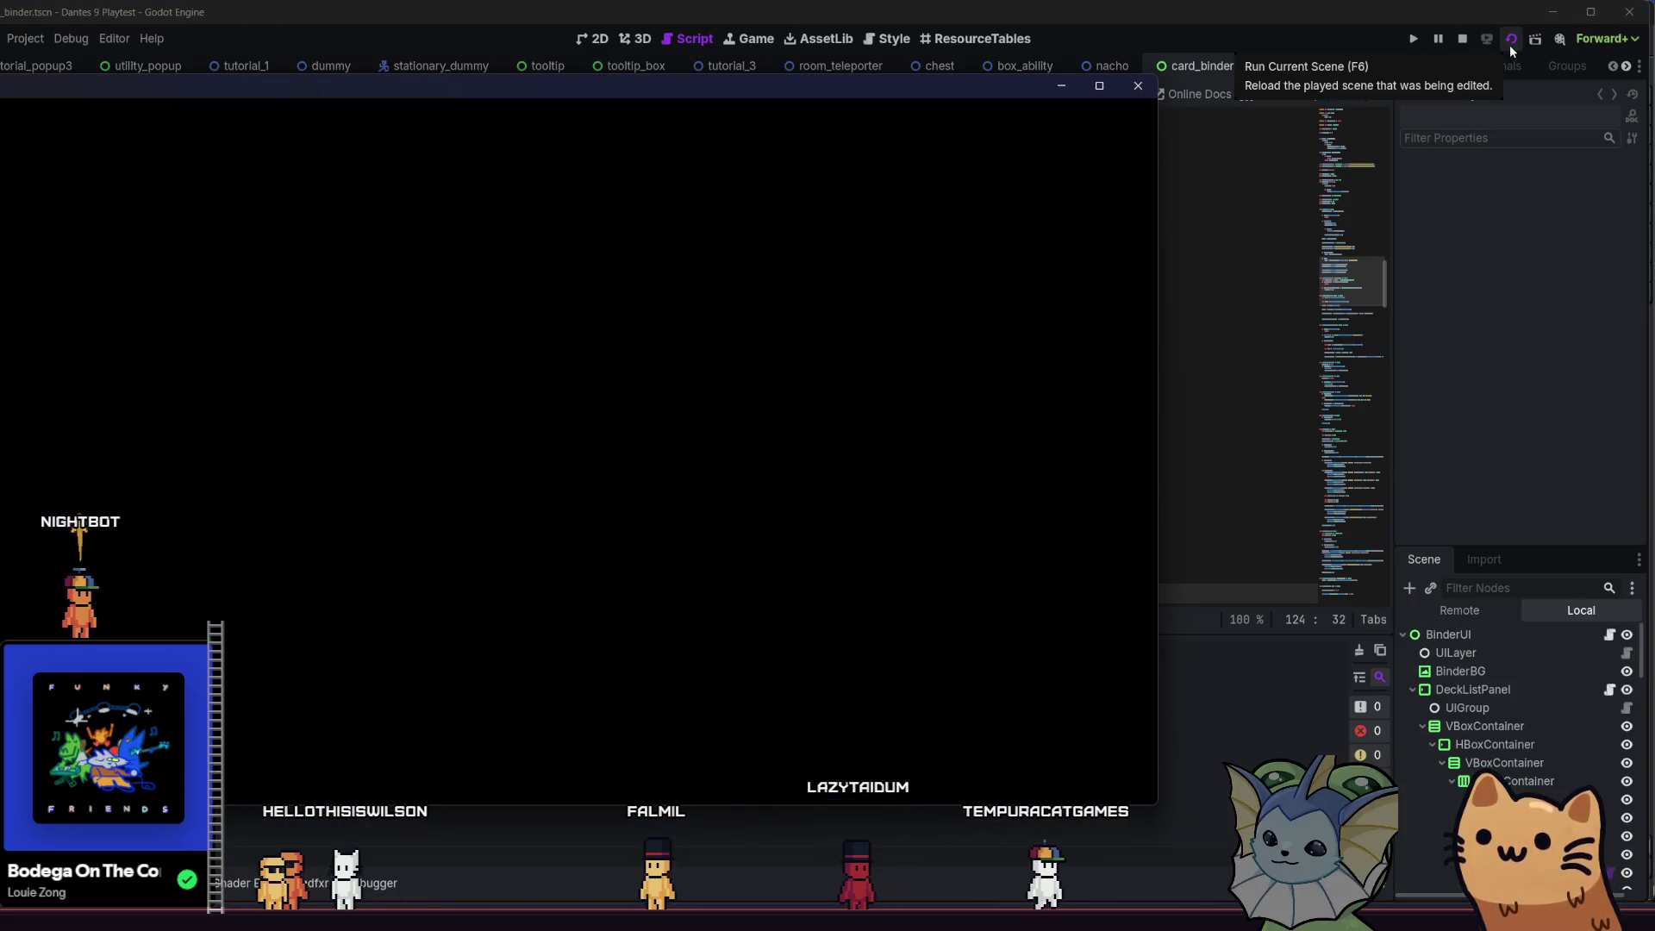
pyautogui.click(592, 38)
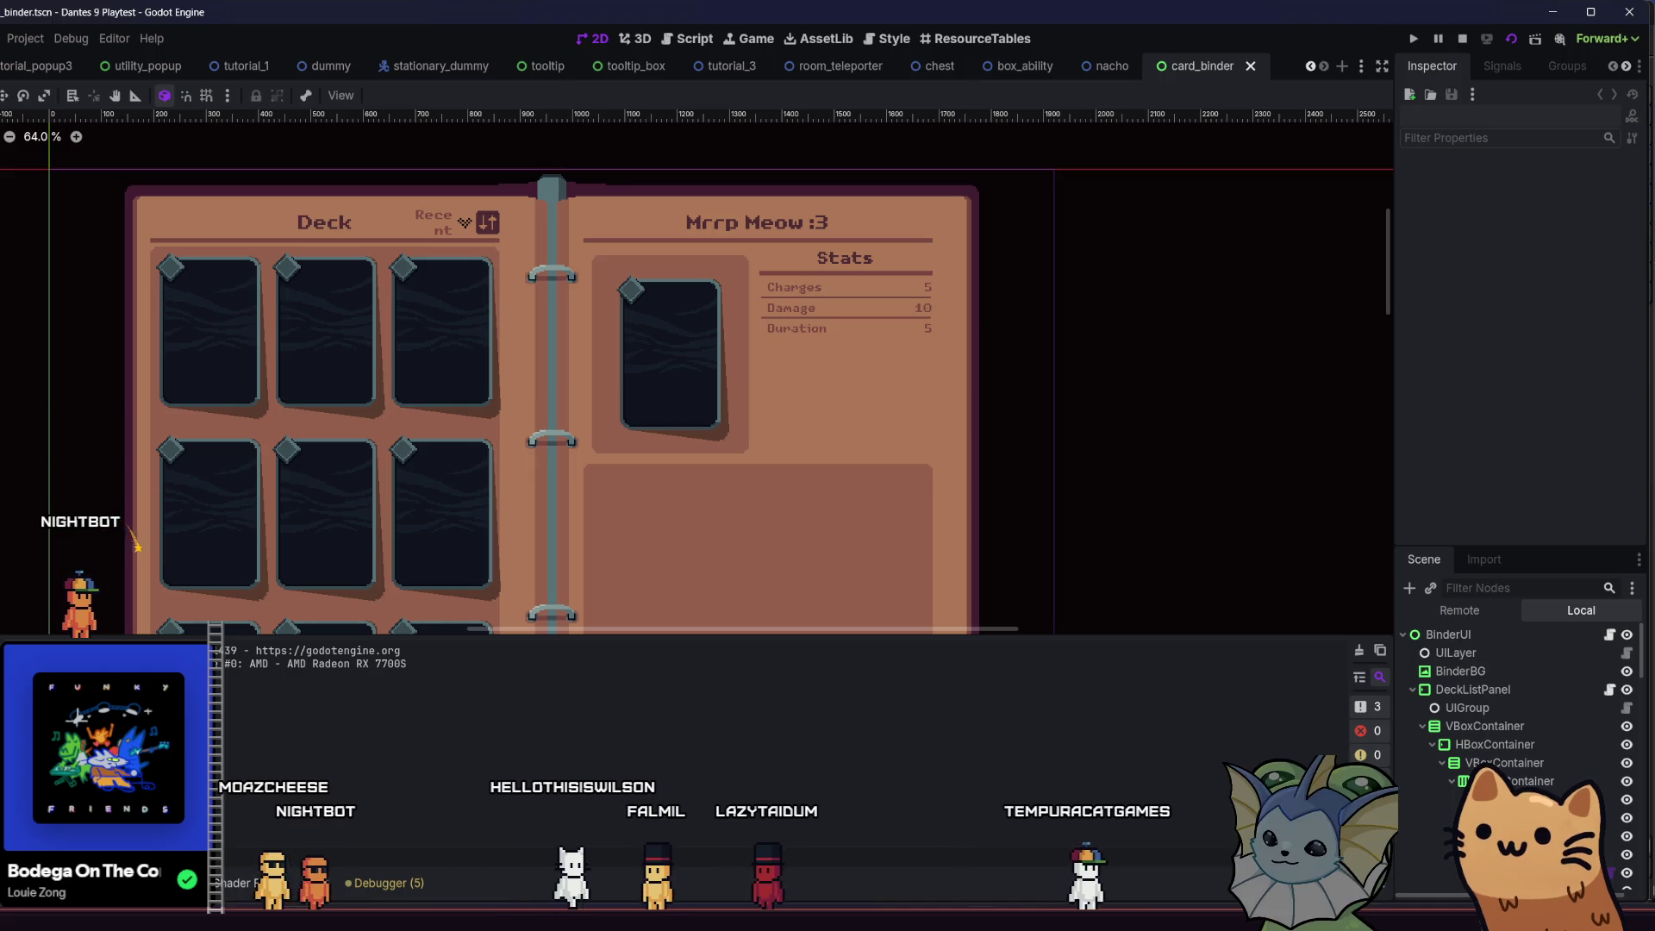
pyautogui.press('F5')
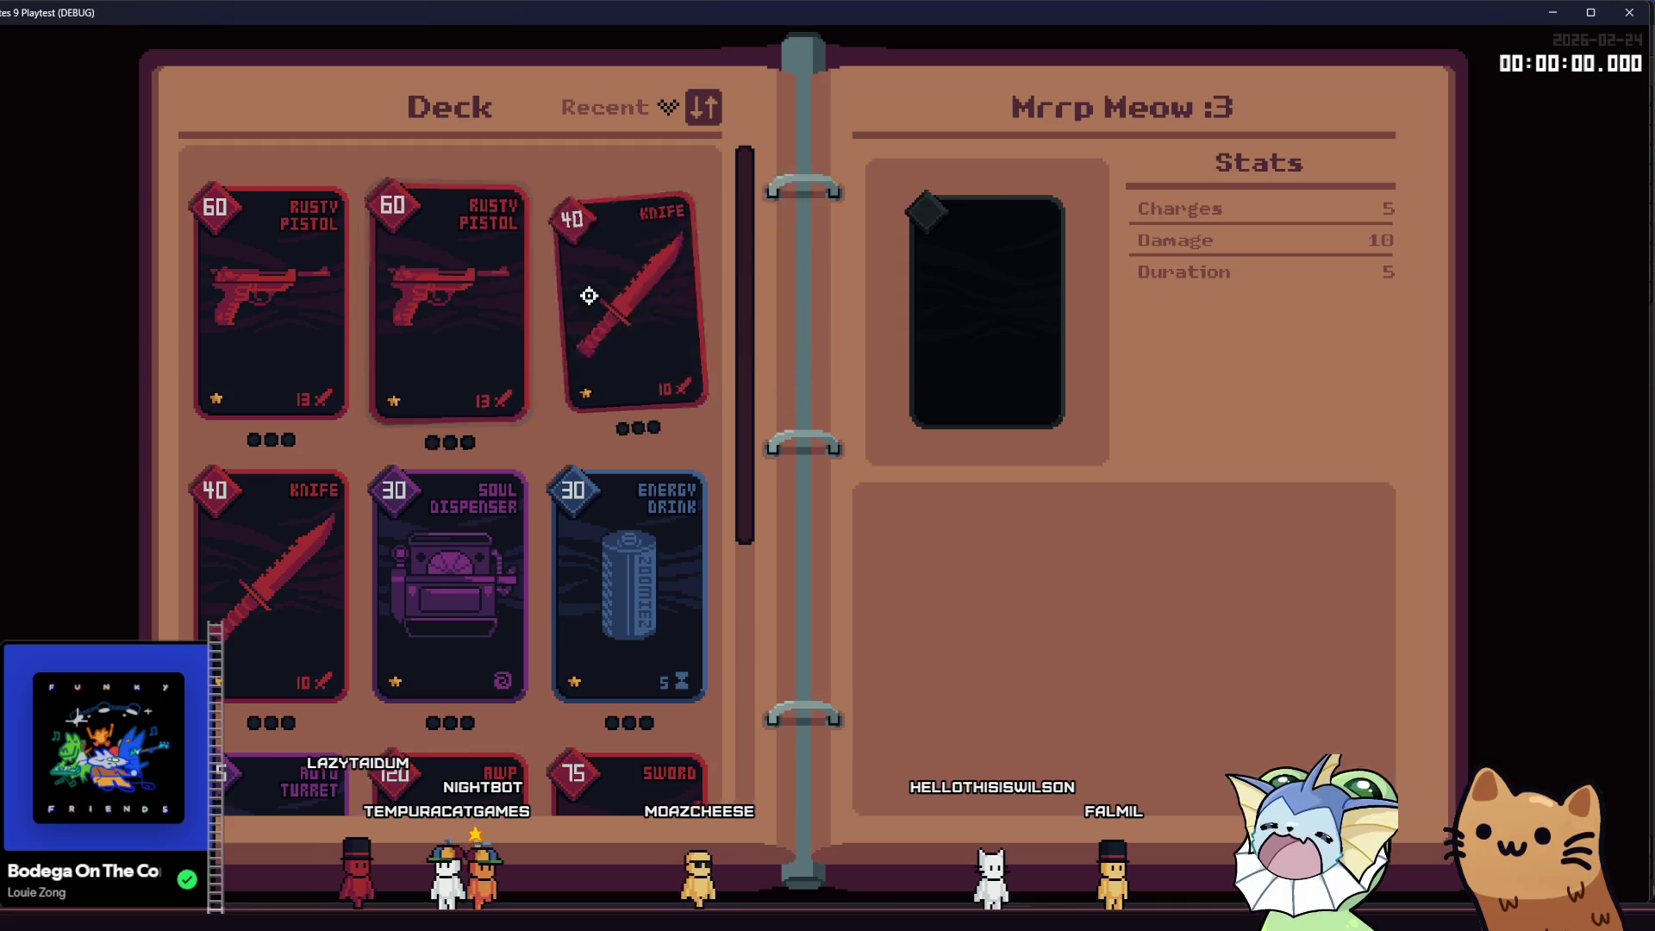
pyautogui.moveTo(634, 301)
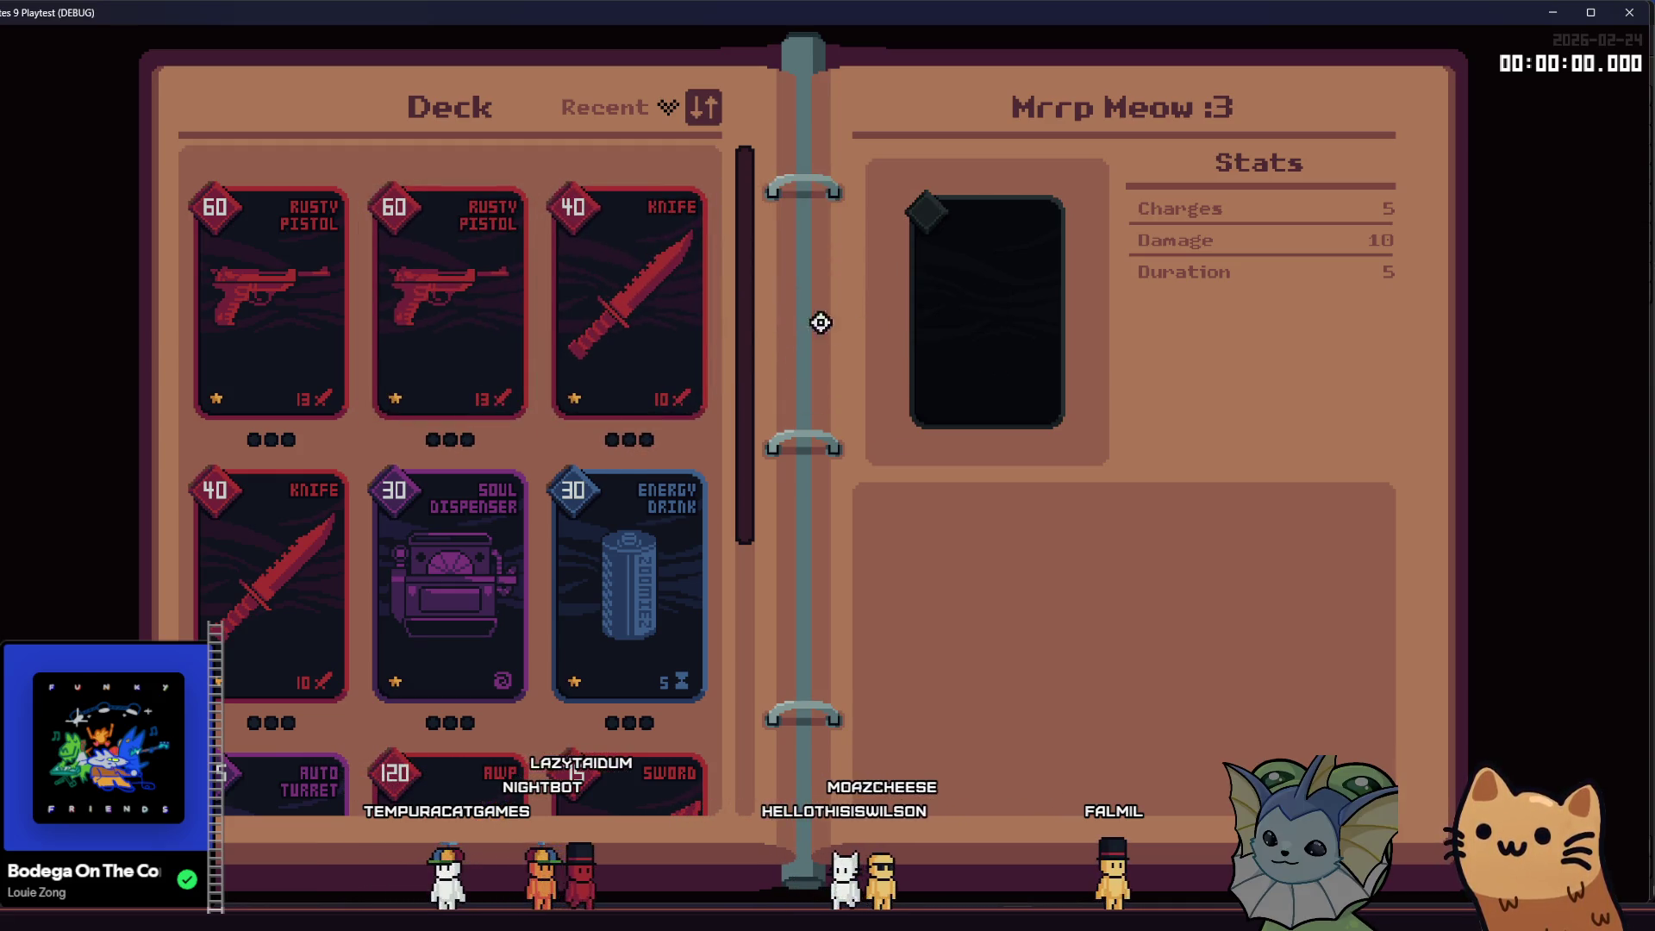
pyautogui.moveTo(247, 329)
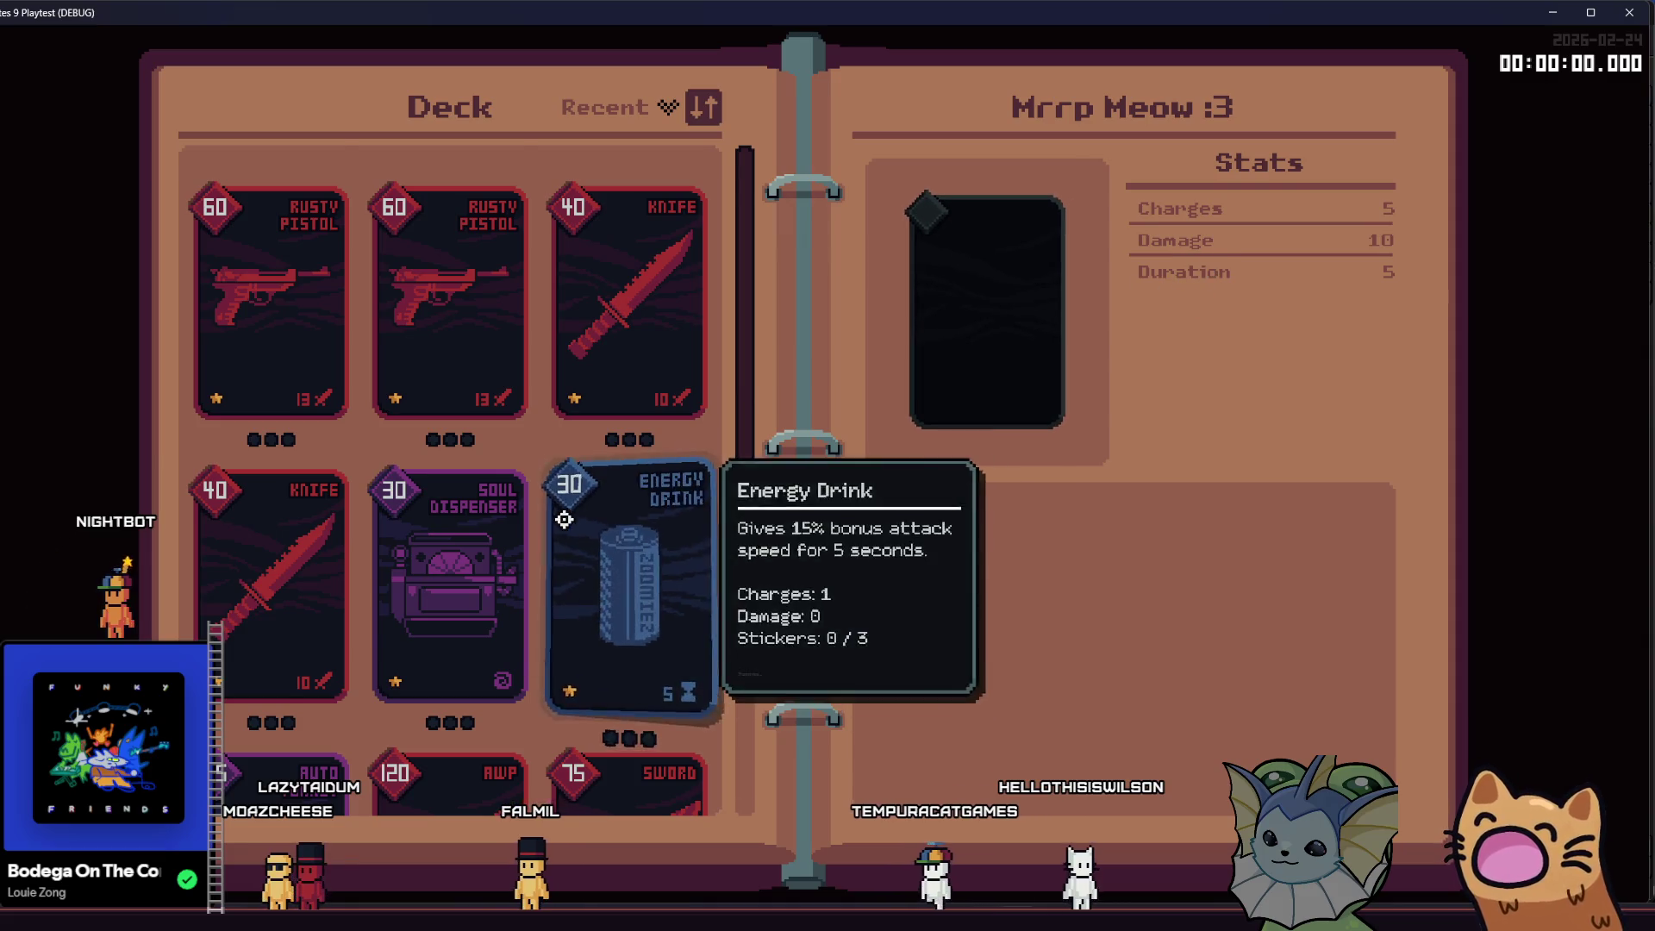
pyautogui.scroll(-3, 603, 552)
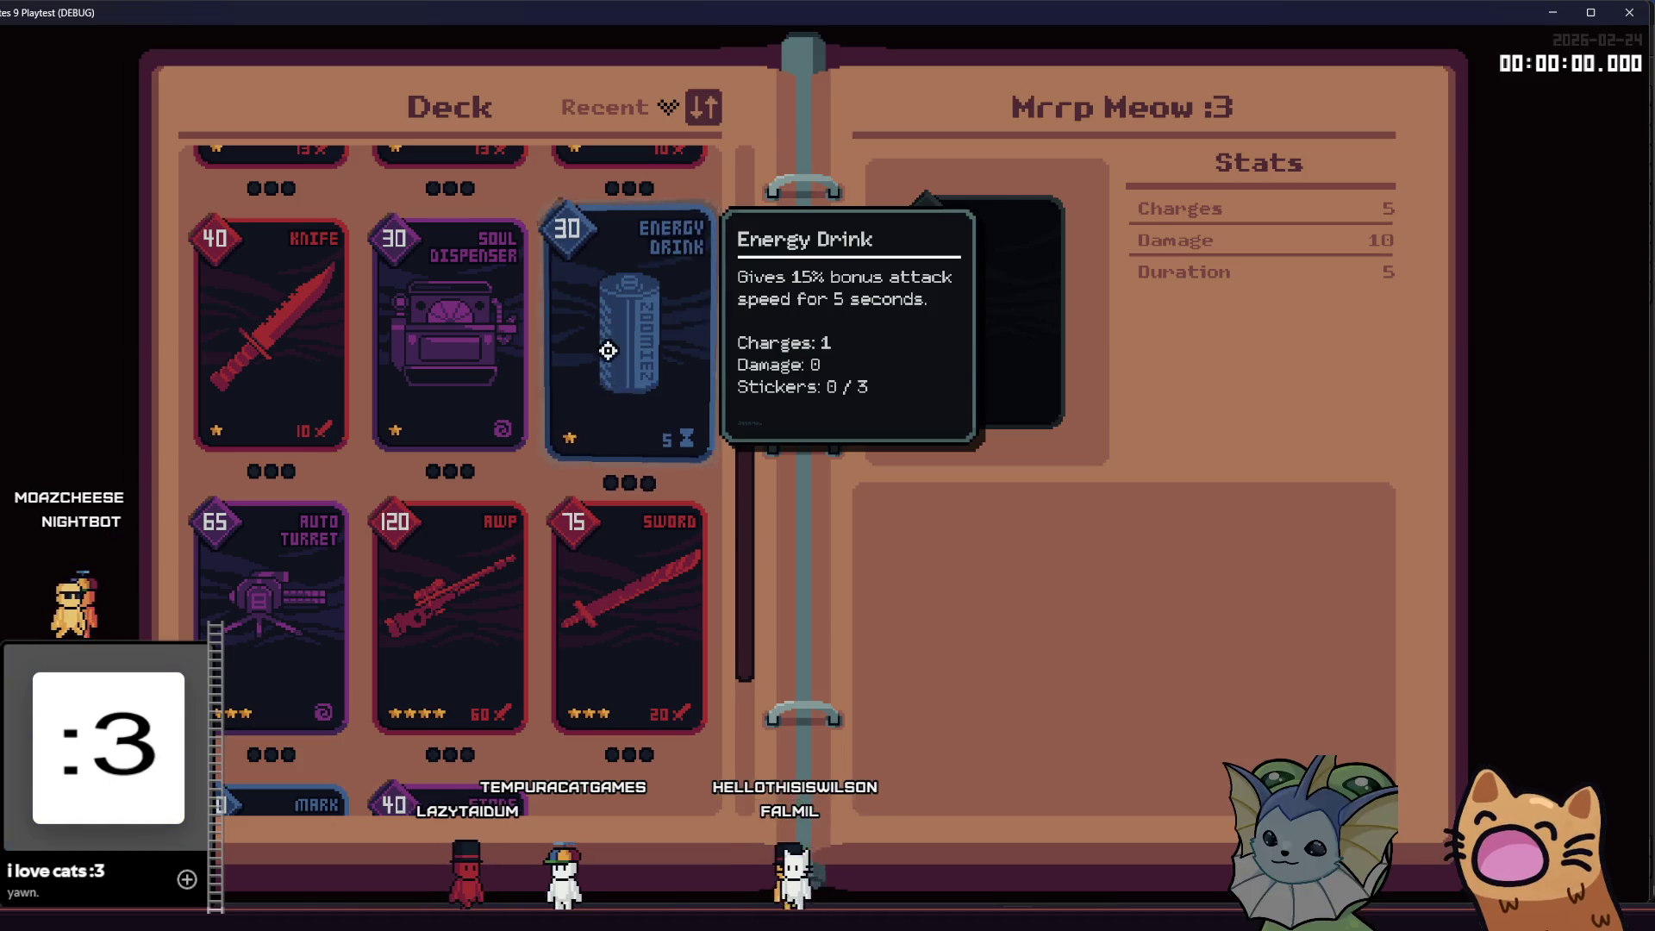
pyautogui.scroll(3, 670, 358)
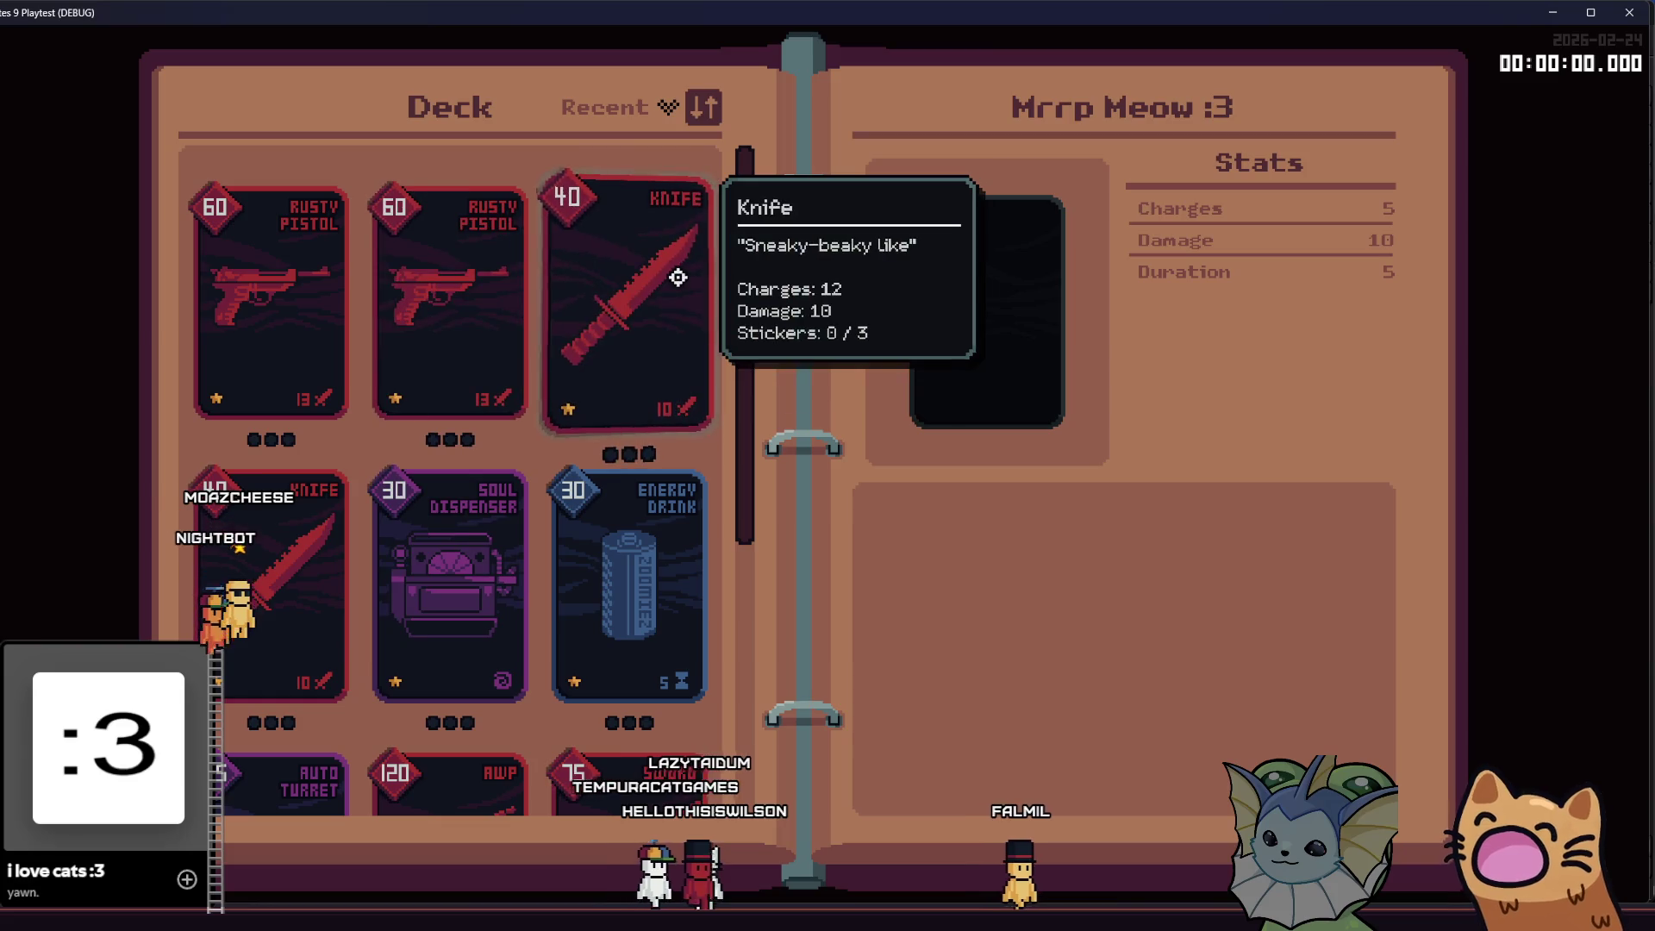
pyautogui.scroll(-5, 490, 655)
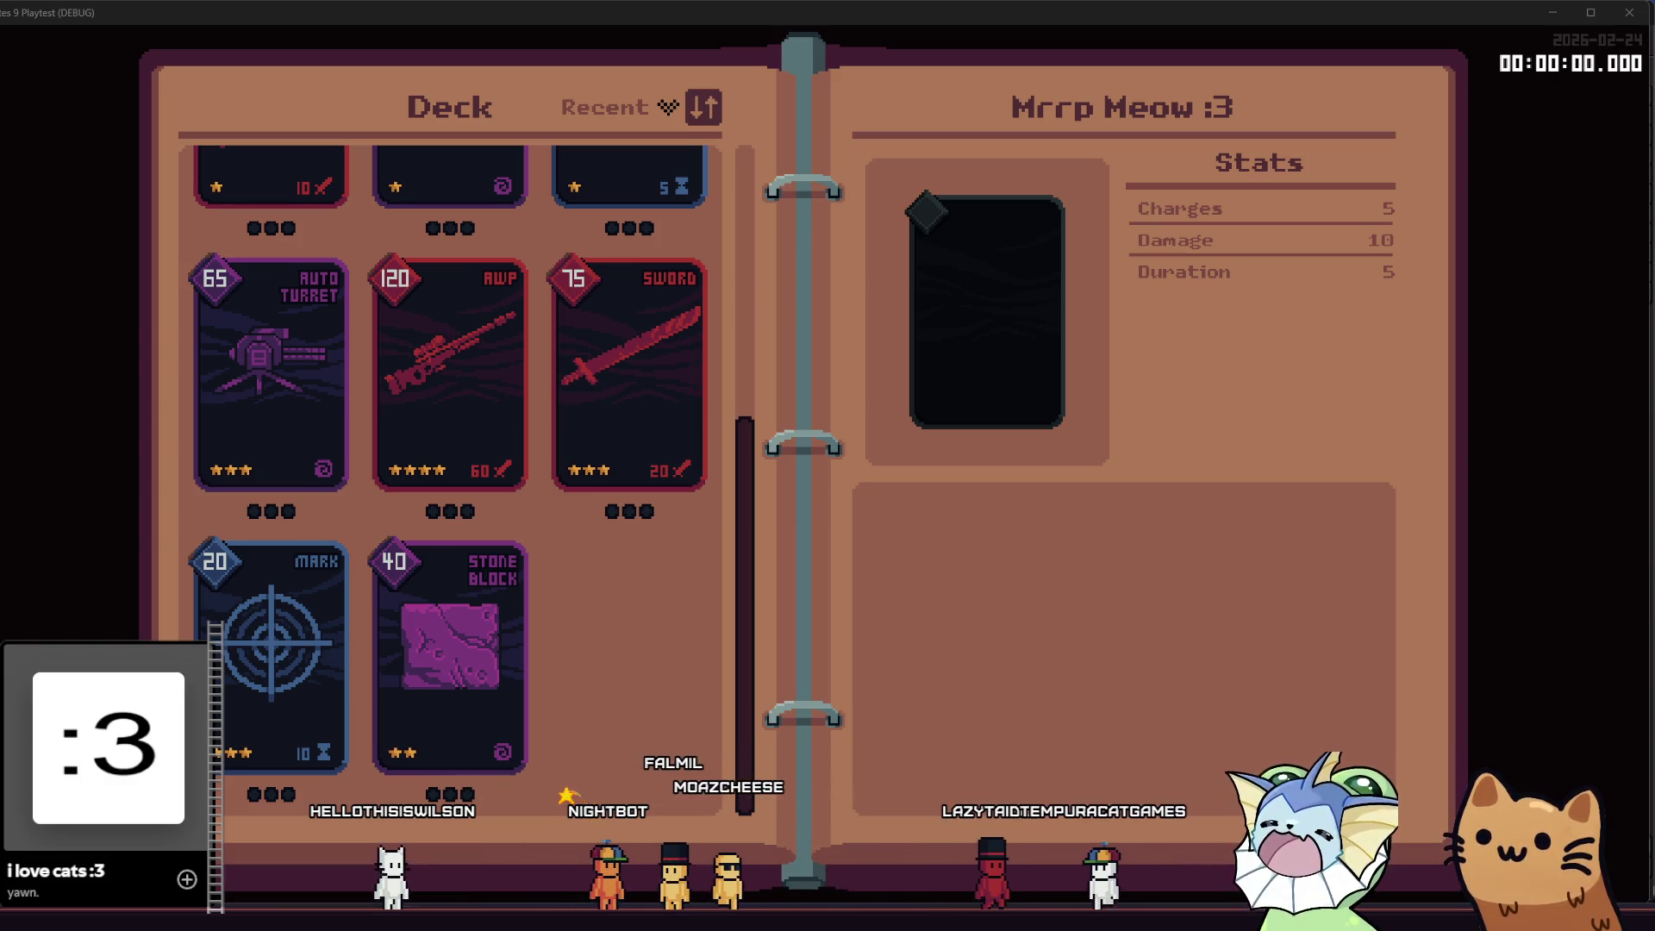
# - Scroll through the deck binder's collected cards in the playtest
pyautogui.scroll(5, 592, 635)
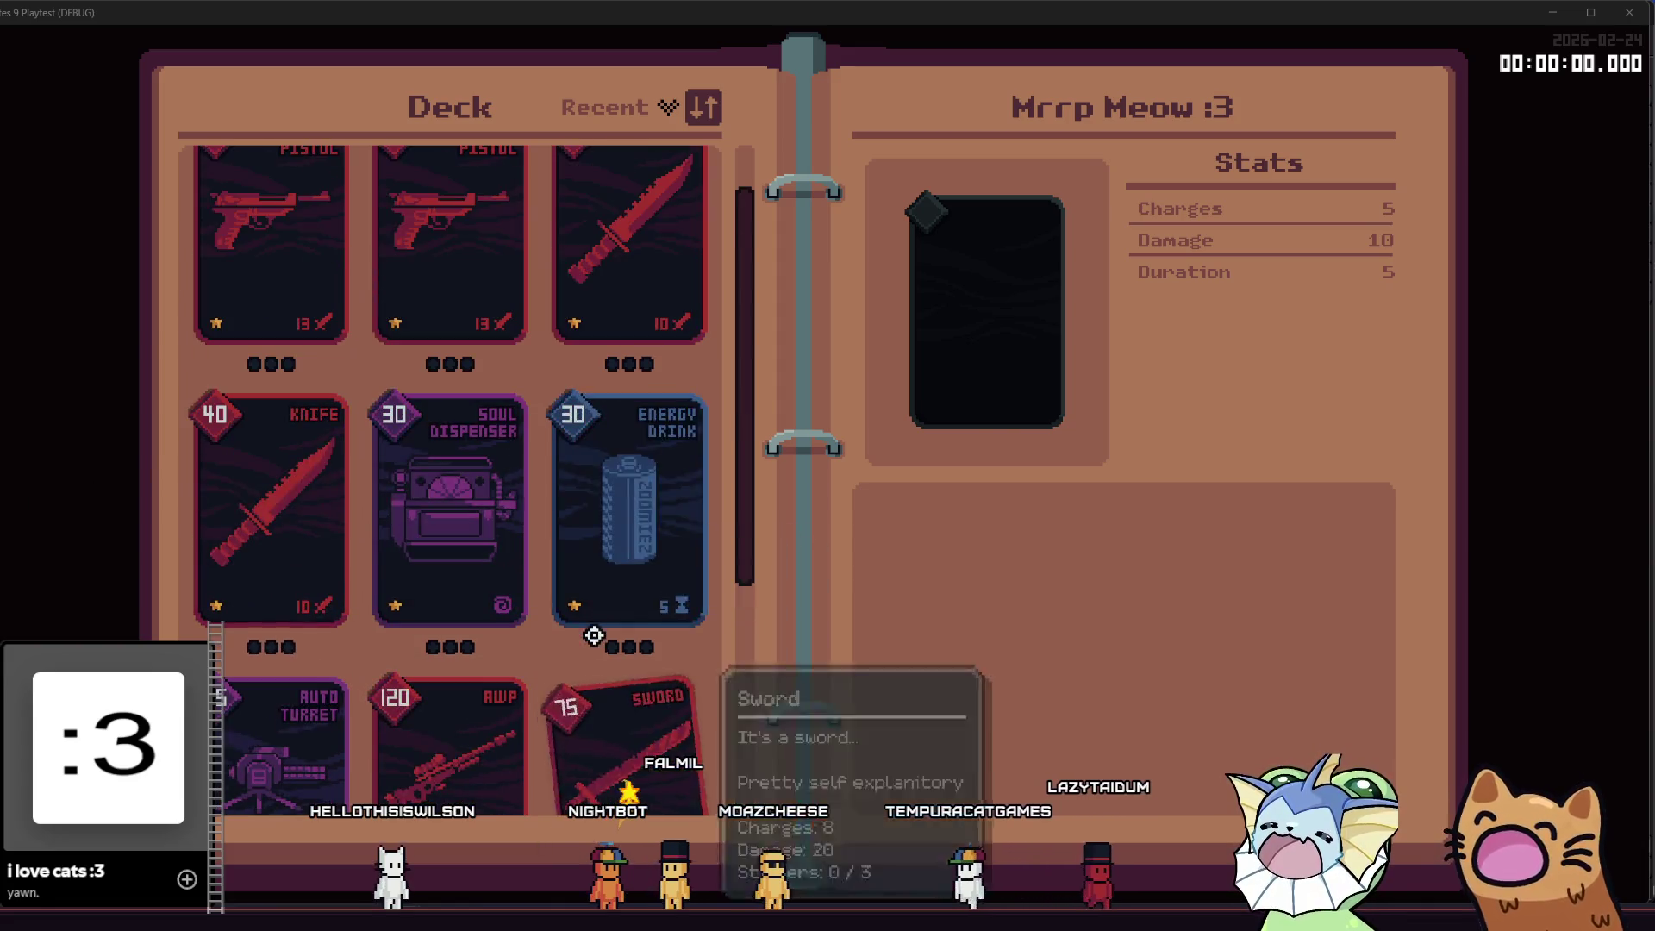
pyautogui.scroll(-3, 587, 526)
pyautogui.scroll(3, 556, 569)
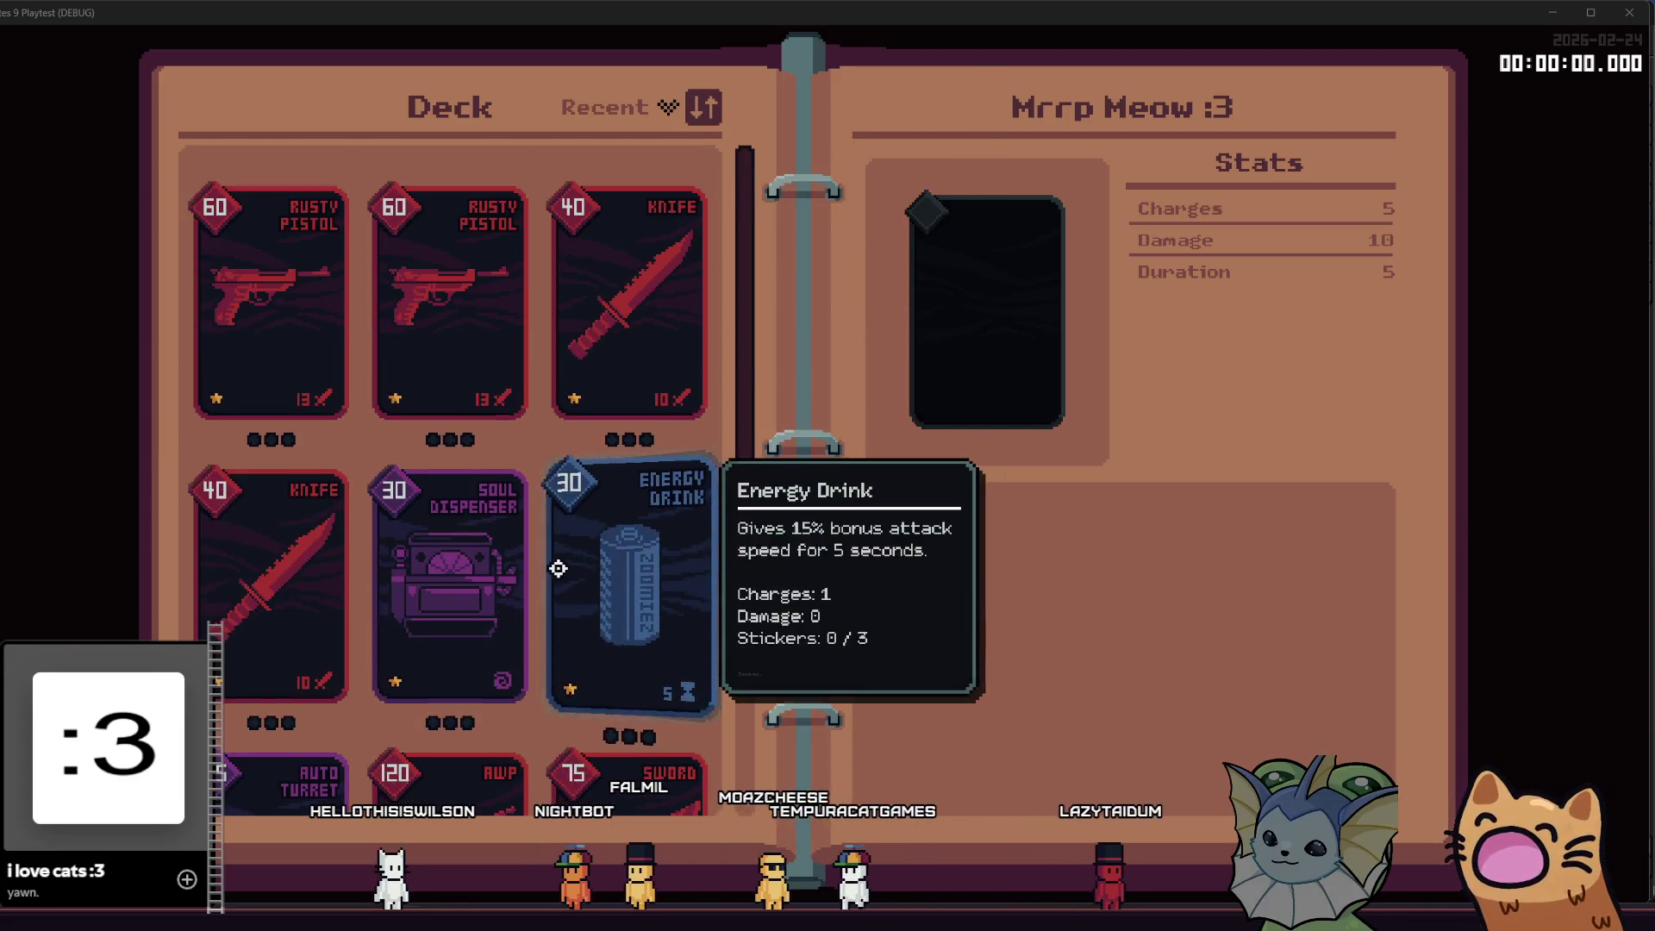
pyautogui.scroll(-3, 556, 535)
pyautogui.scroll(-2, 554, 516)
pyautogui.scroll(4, 539, 587)
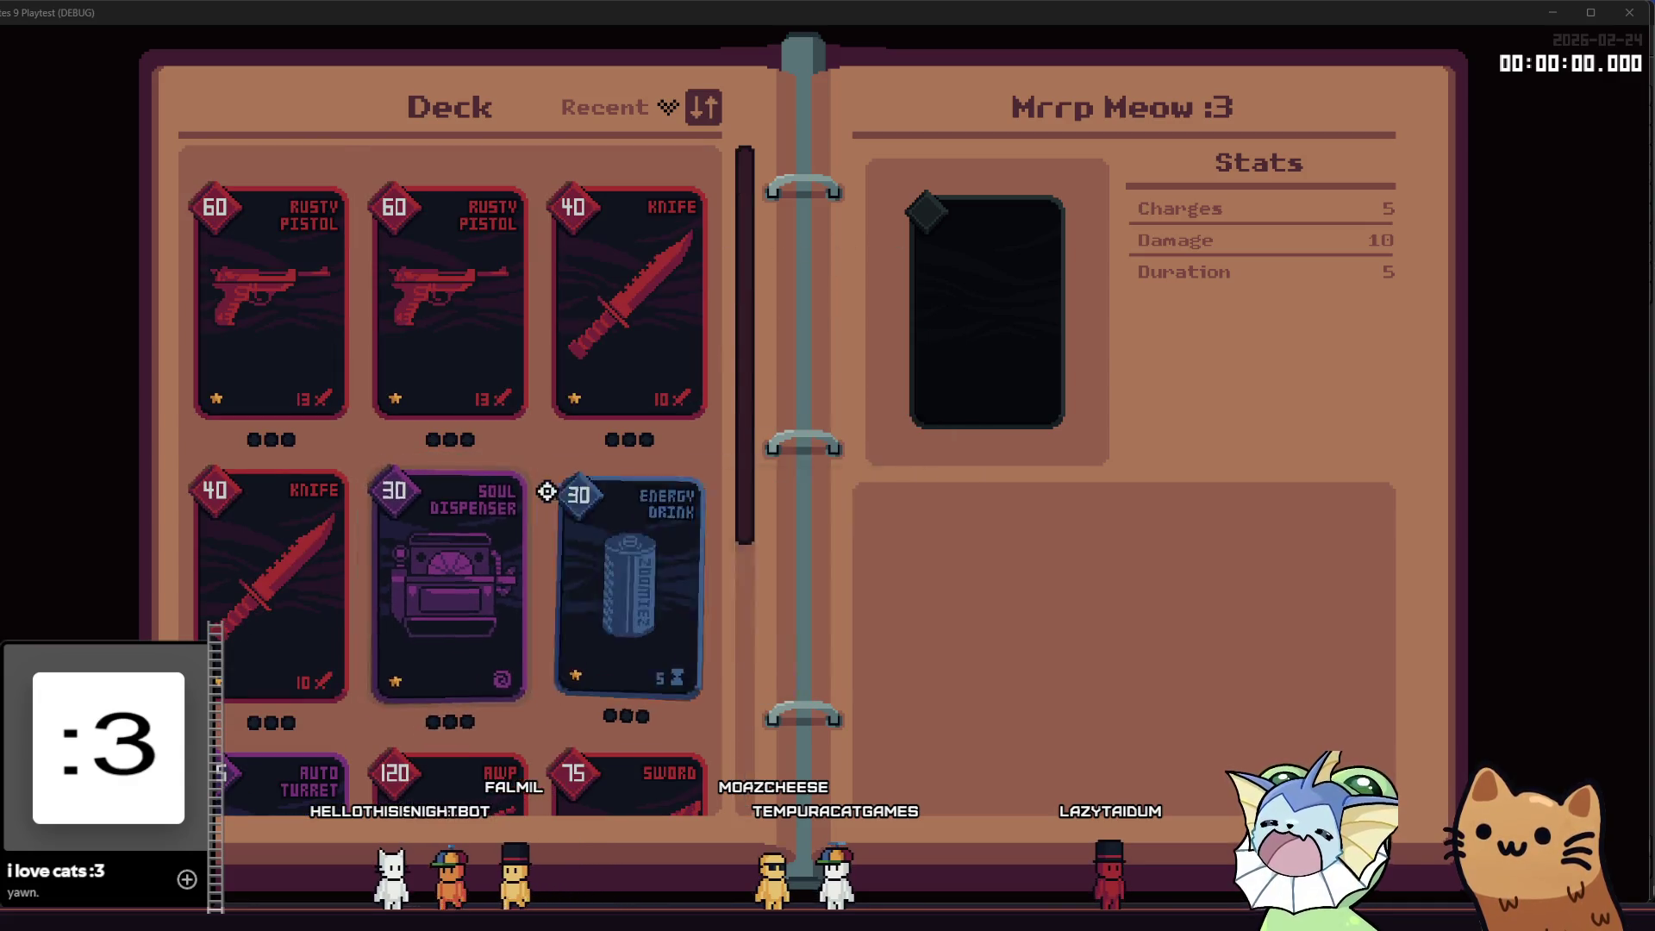
pyautogui.scroll(-3, 543, 371)
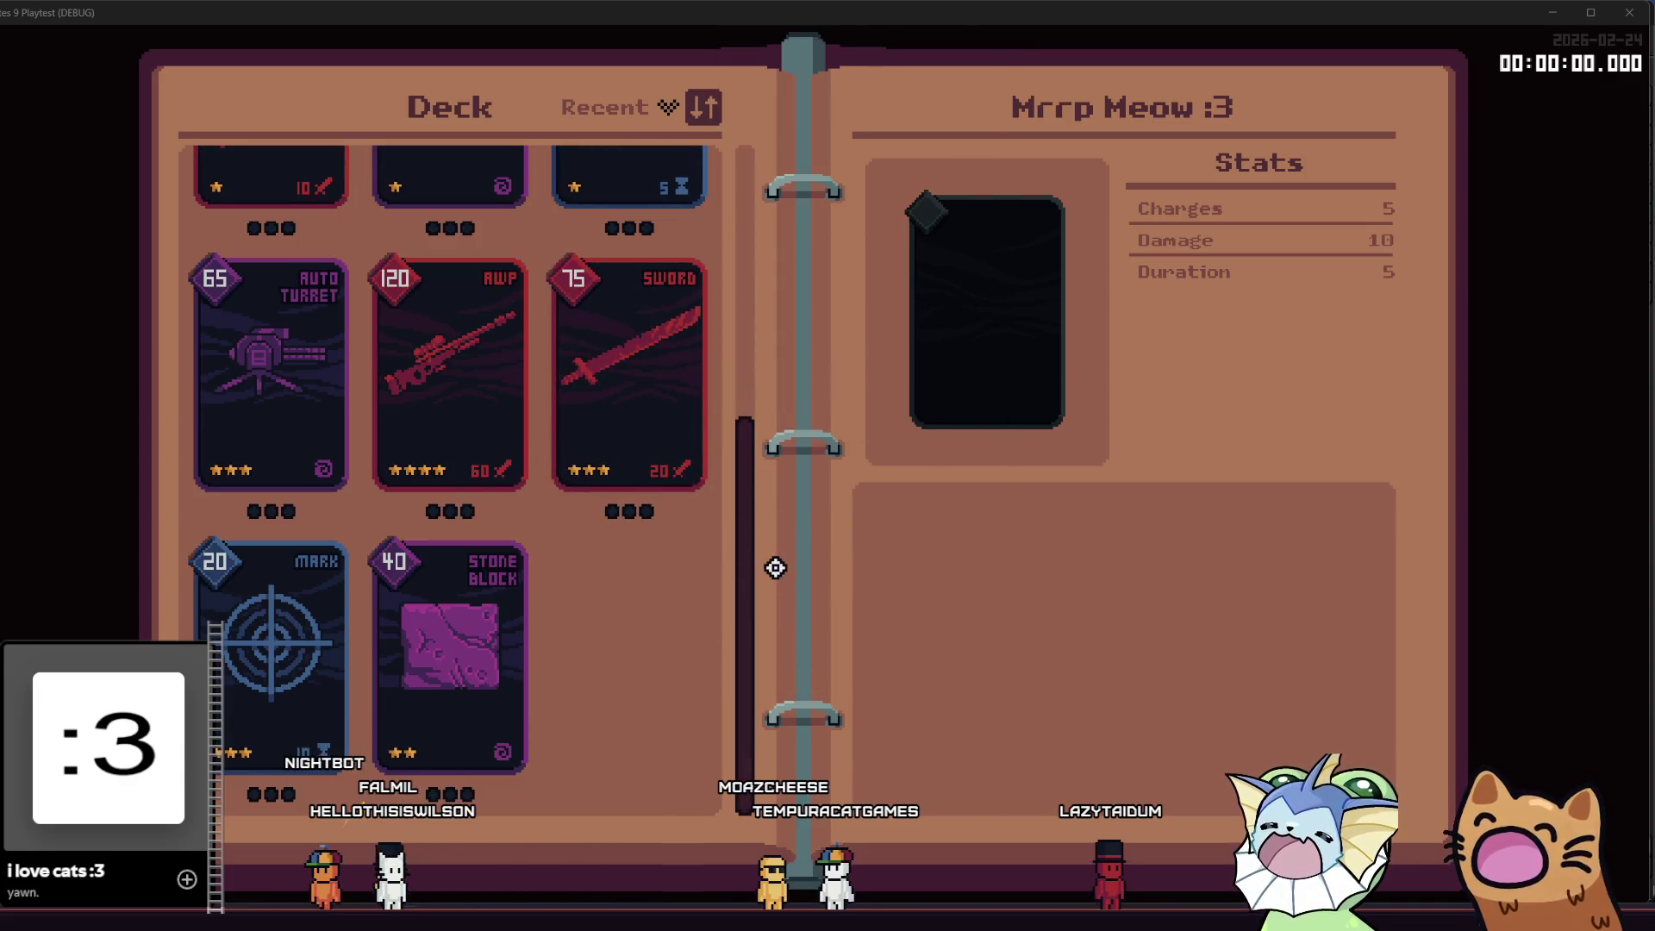
pyautogui.moveTo(752, 545)
pyautogui.mouseDown()
pyautogui.moveTo(735, 443)
pyautogui.moveTo(746, 318)
pyautogui.moveTo(712, 99)
pyautogui.mouseUp()
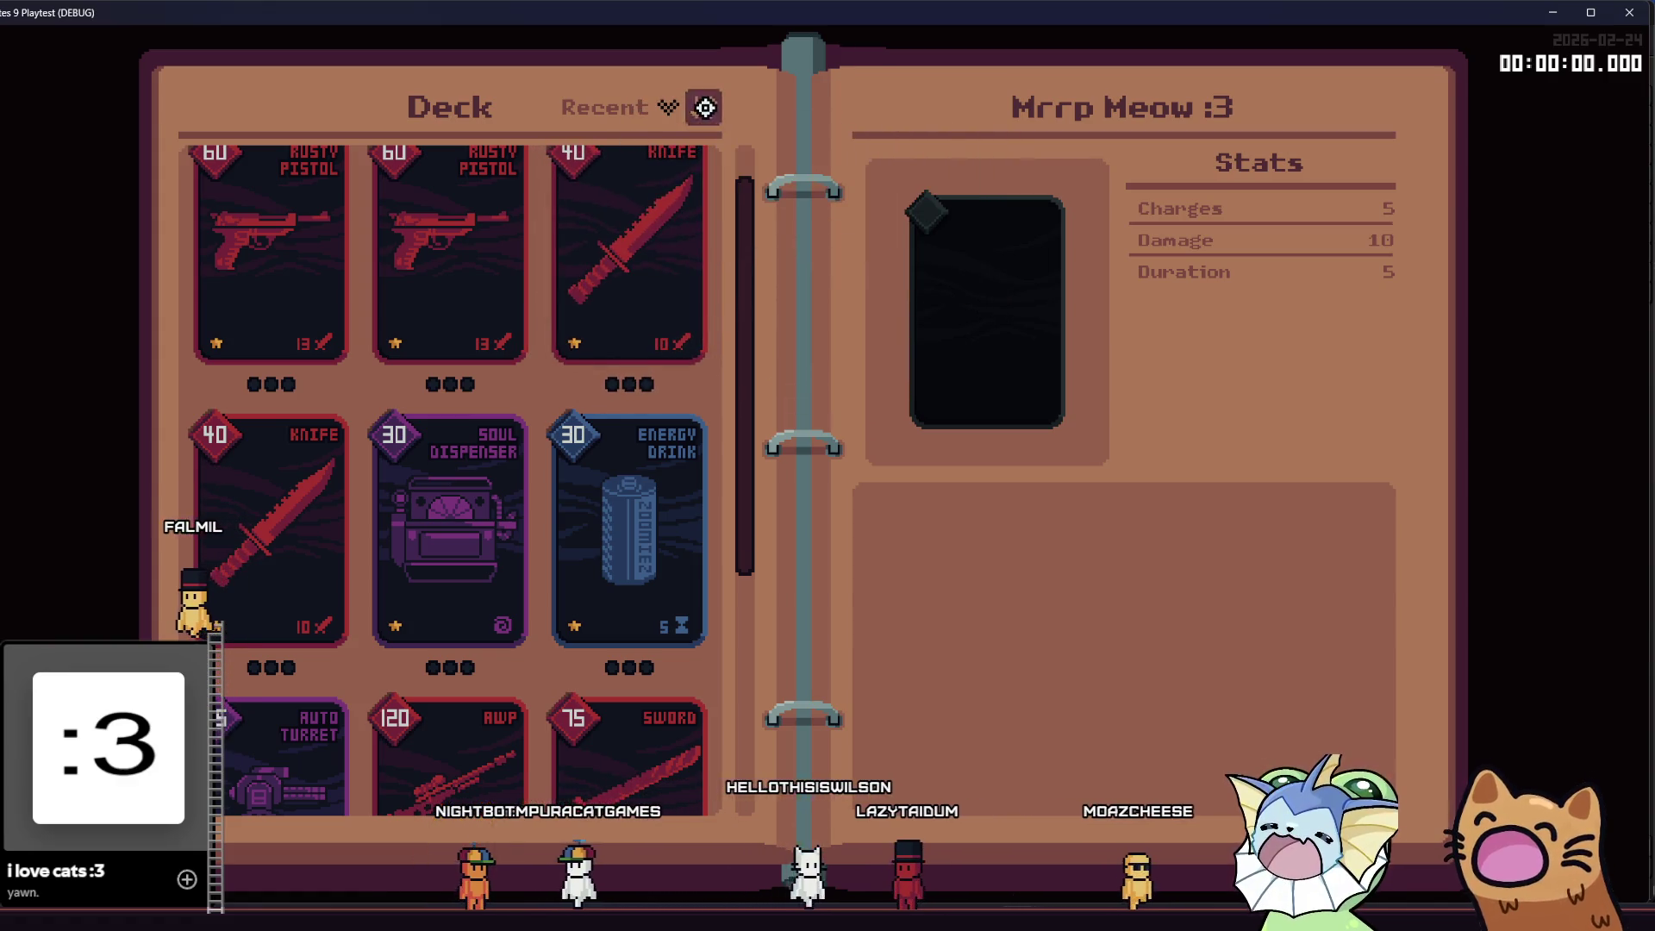
# - Flip the deck's sort direction and browse cards such as Mark and Stone Block
pyautogui.click(705, 107)
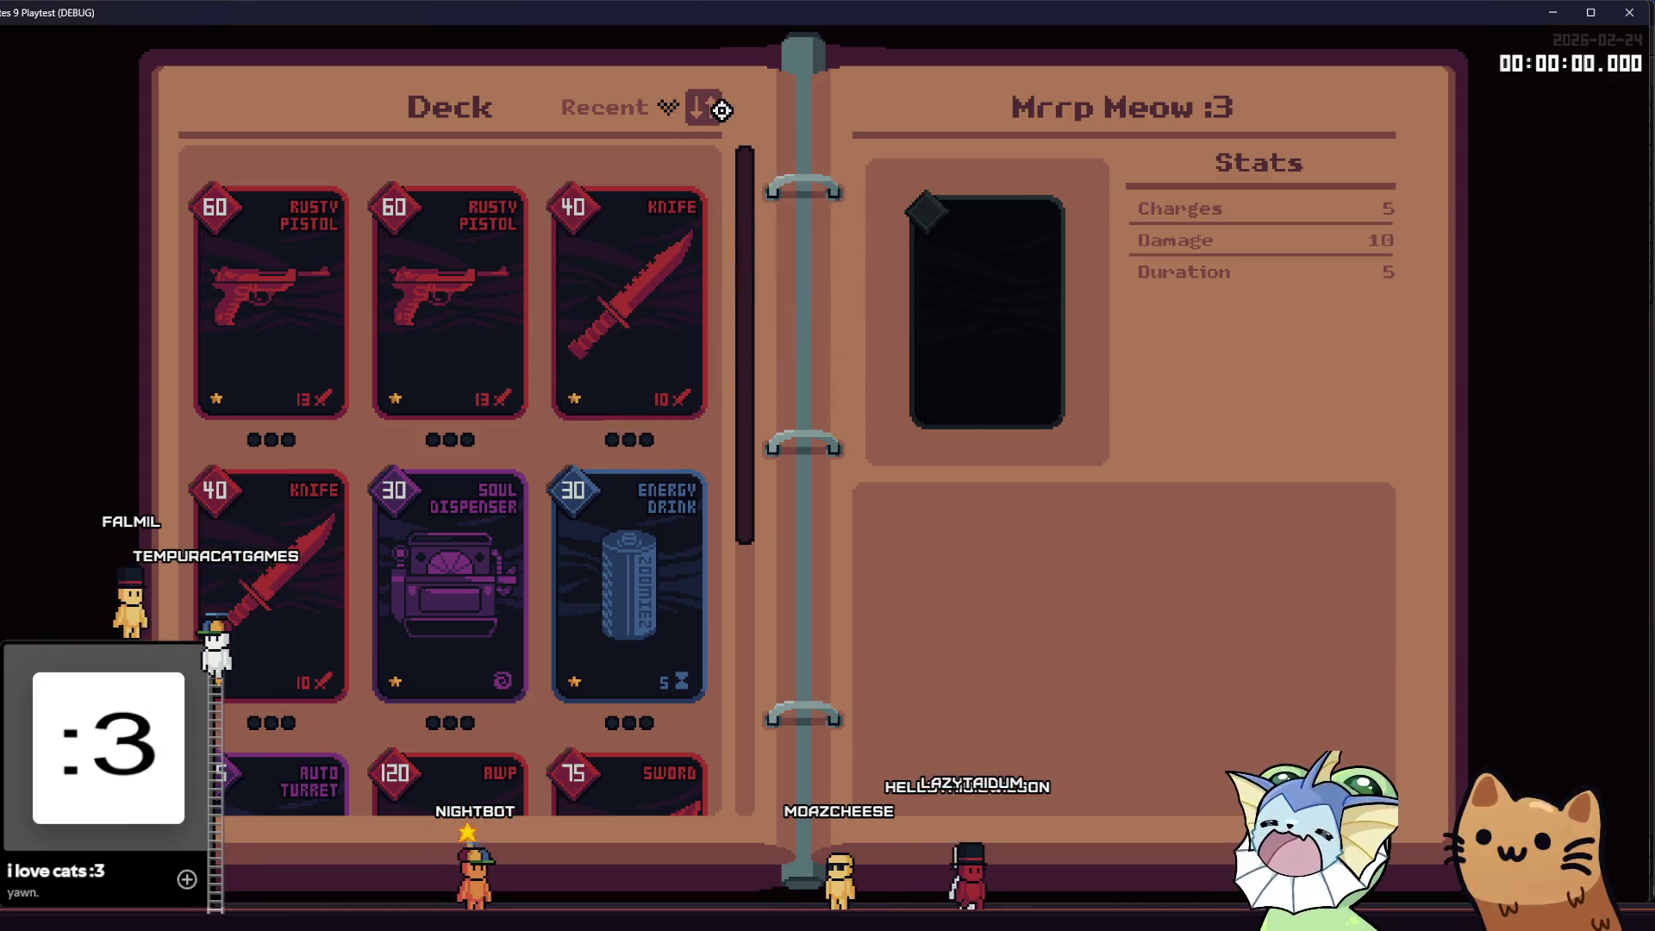
pyautogui.moveTo(618, 227)
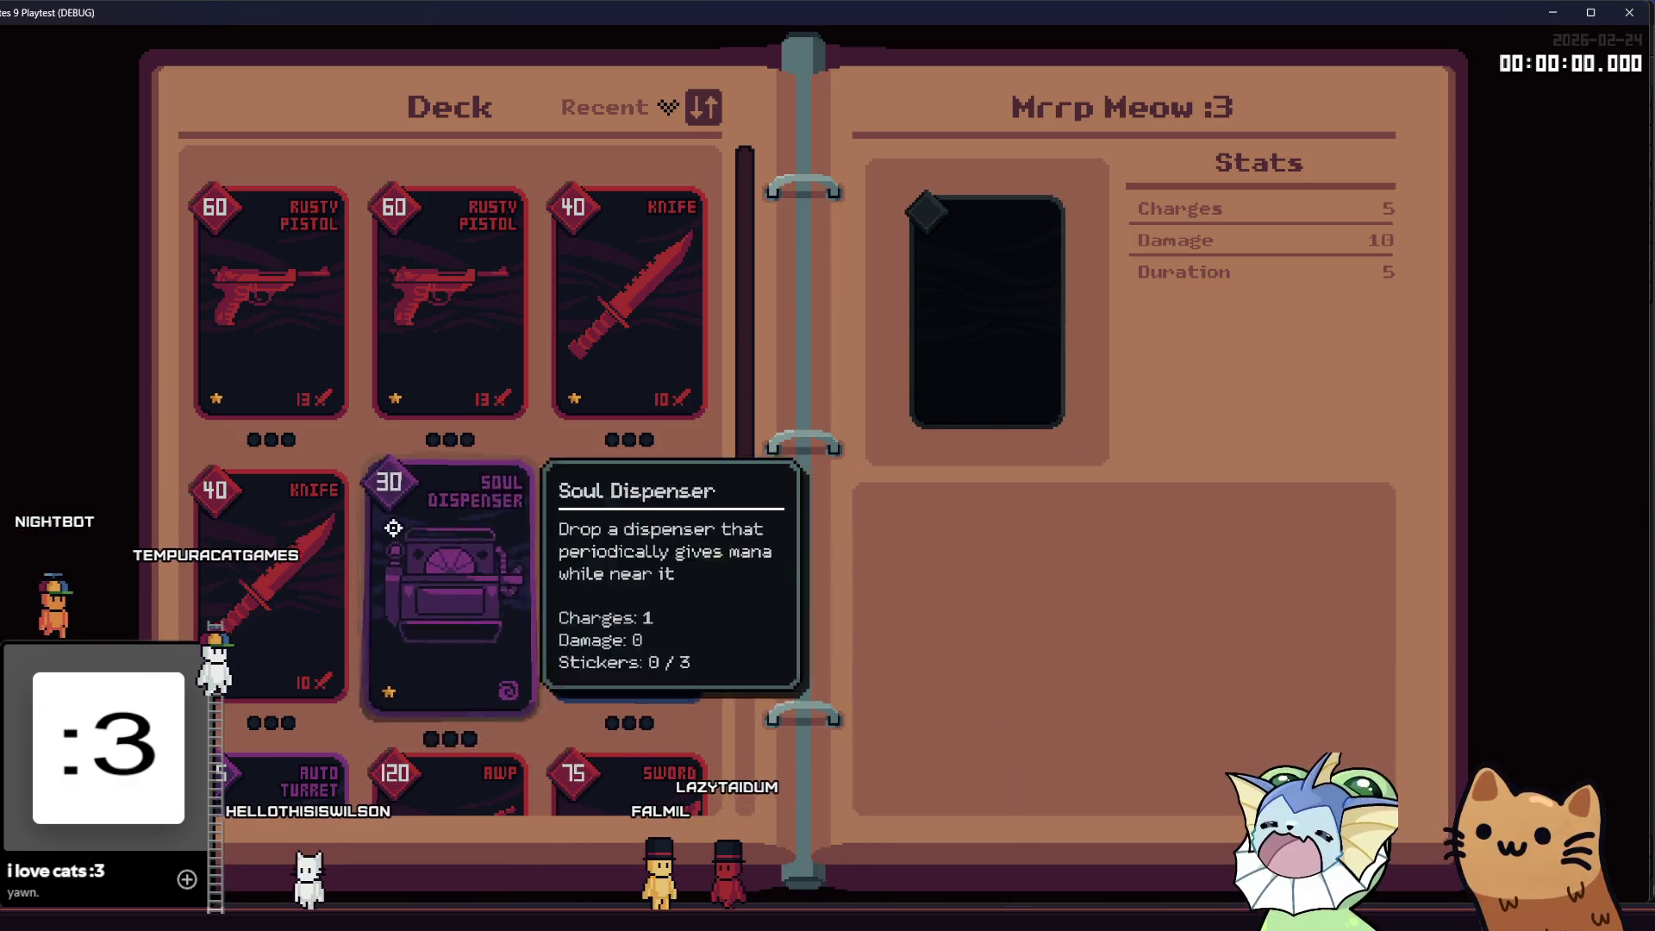
pyautogui.scroll(-3, 483, 388)
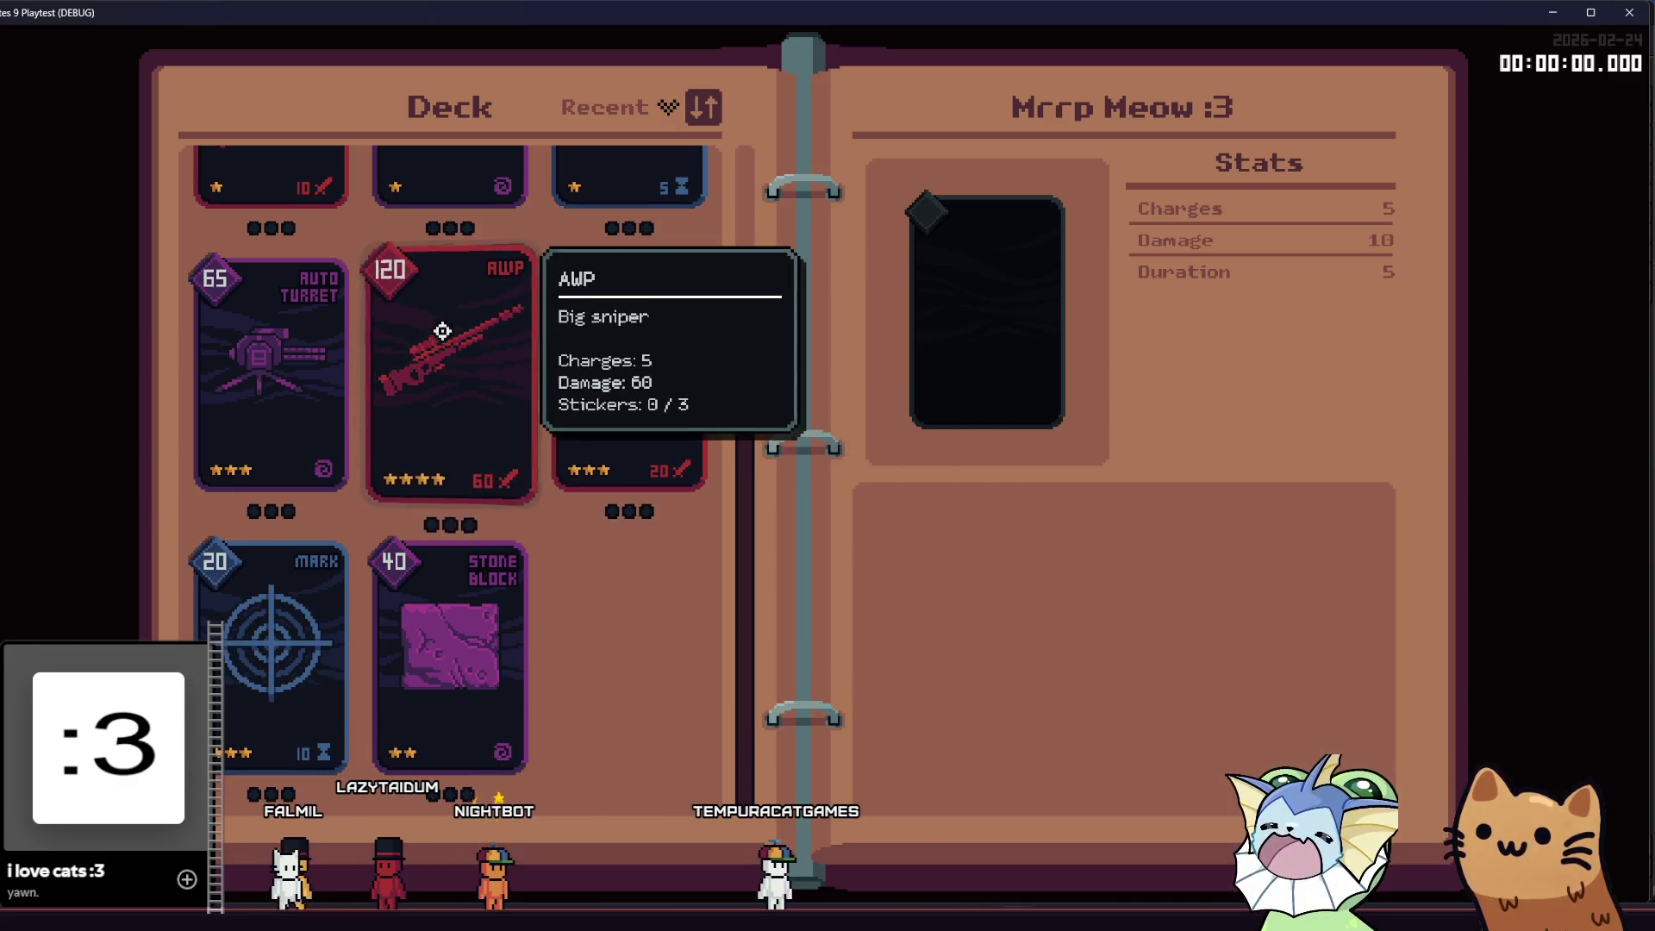
pyautogui.scroll(3, 472, 411)
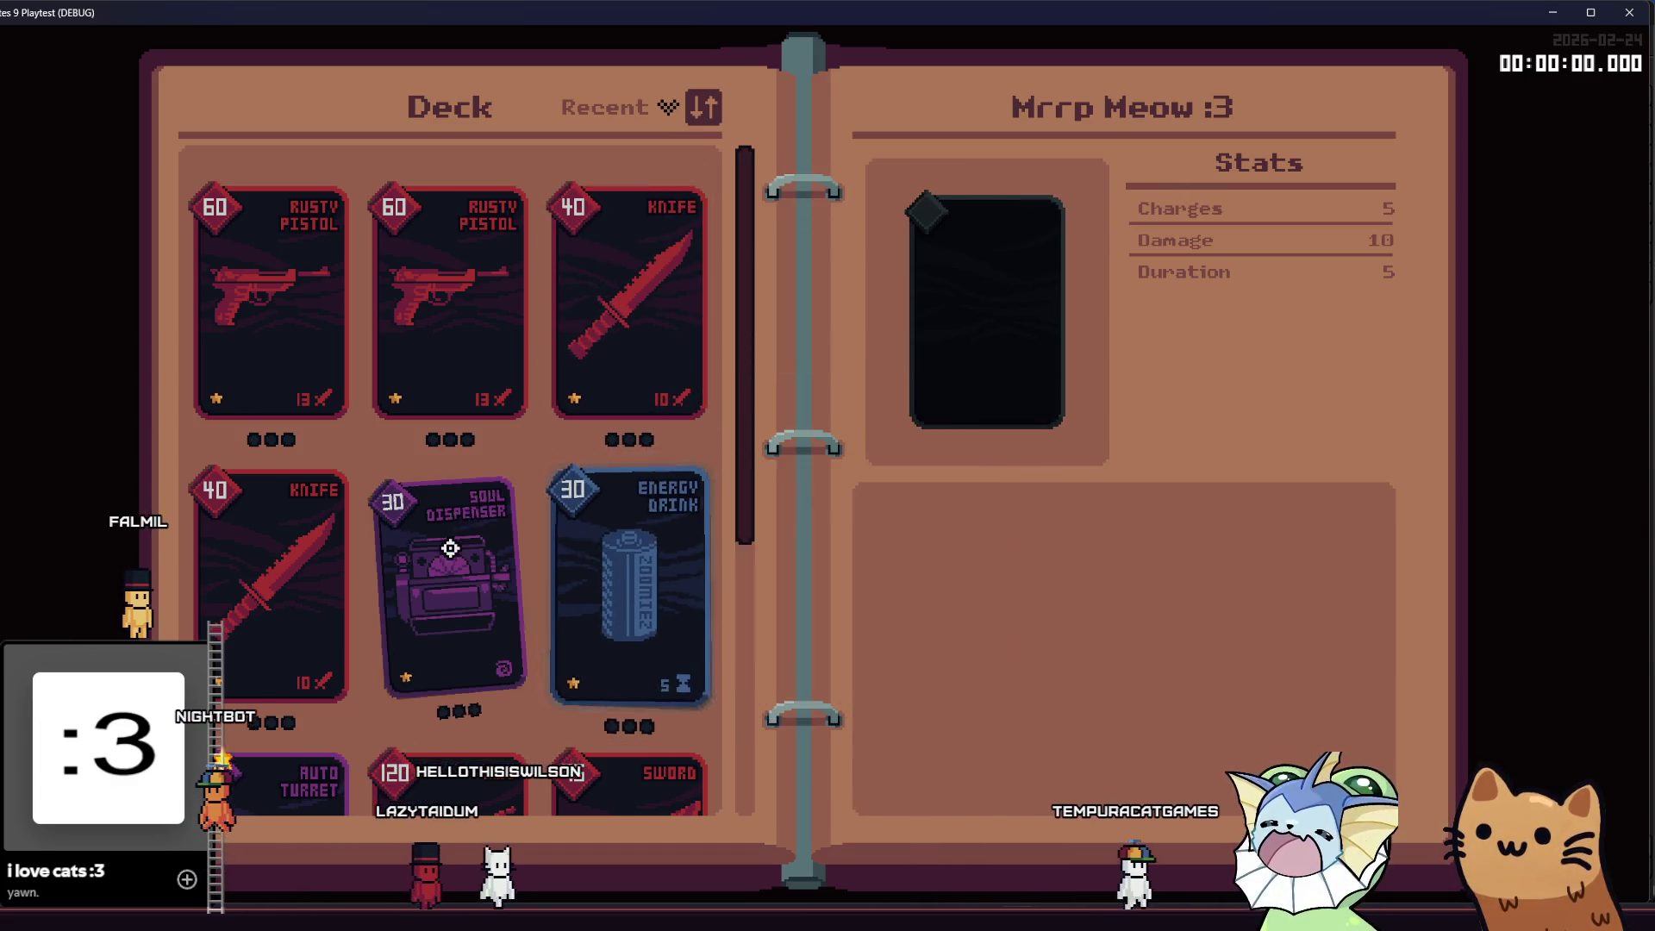
# - Close the playtest window and bring up the STUFF FOR DEMO notes
pyautogui.click(1629, 12)
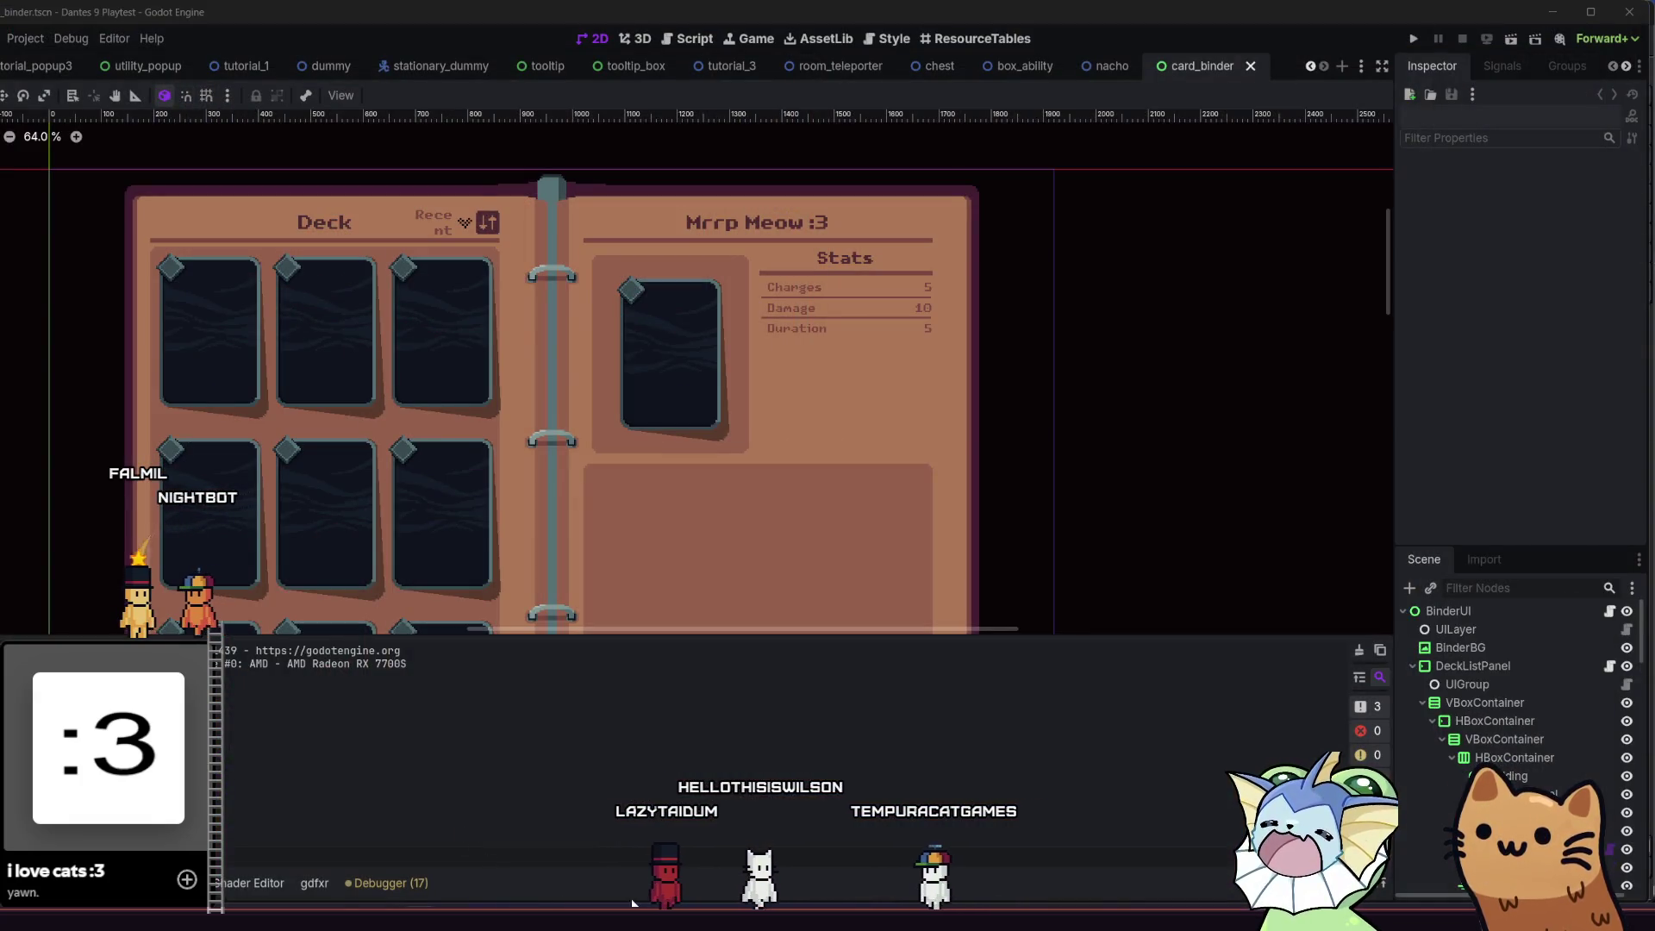
pyautogui.hotkey('alt', 'Tab')
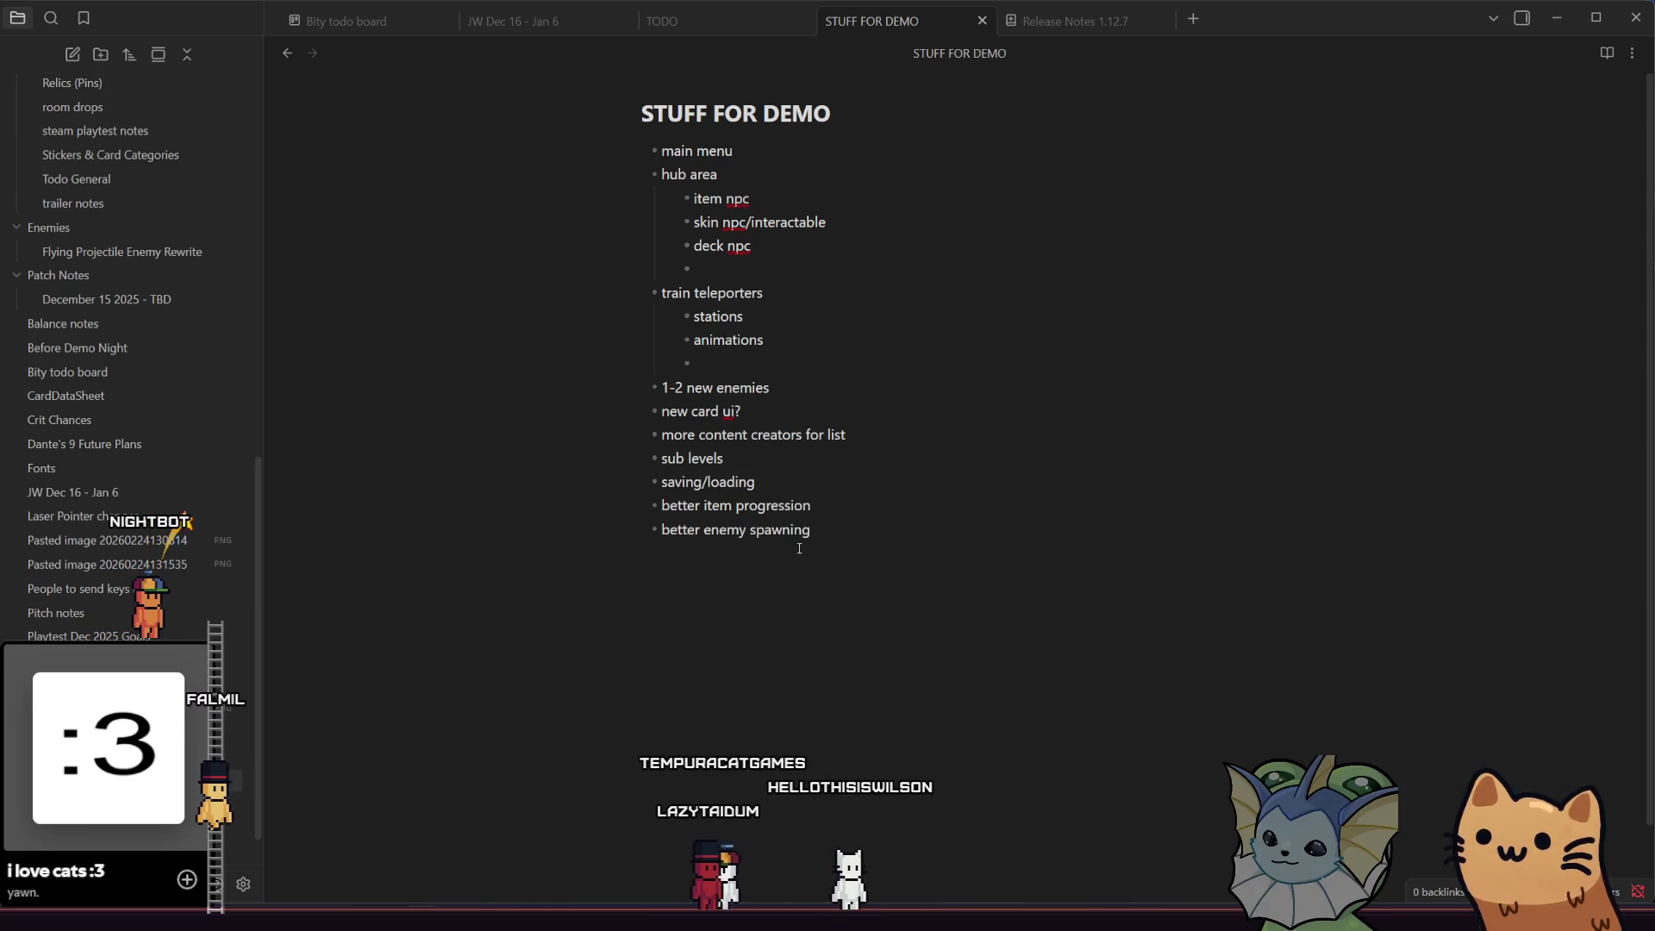
# - Review the STUFF FOR DEMO checklist, then return to the running game
pyautogui.click(838, 540)
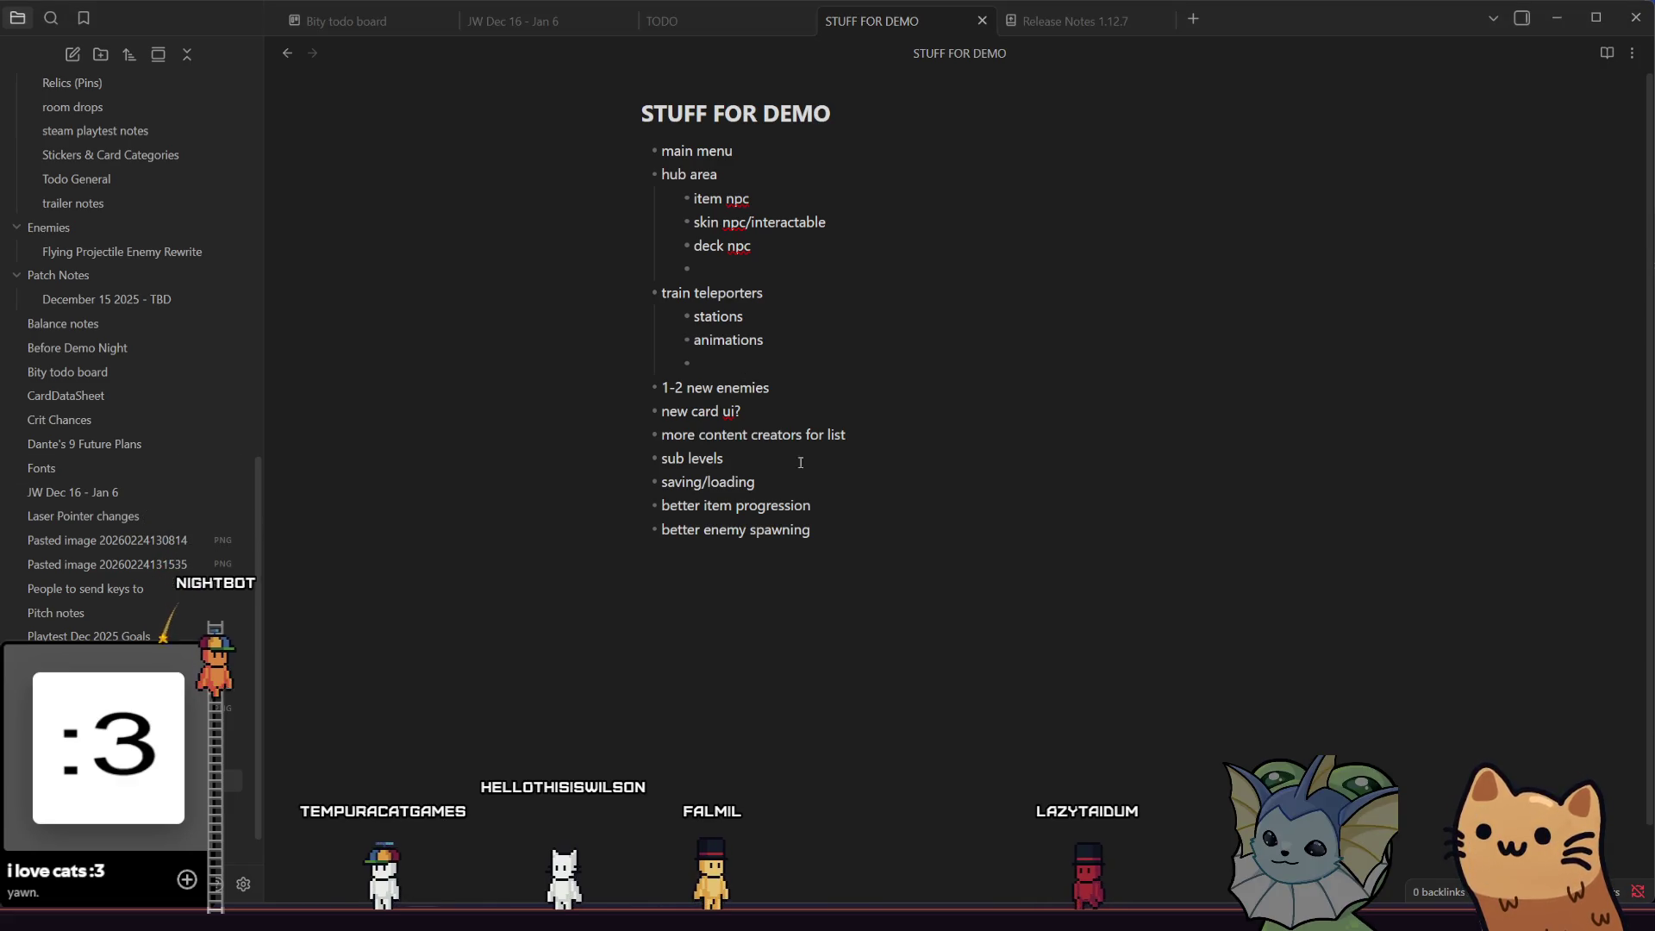
pyautogui.click(825, 521)
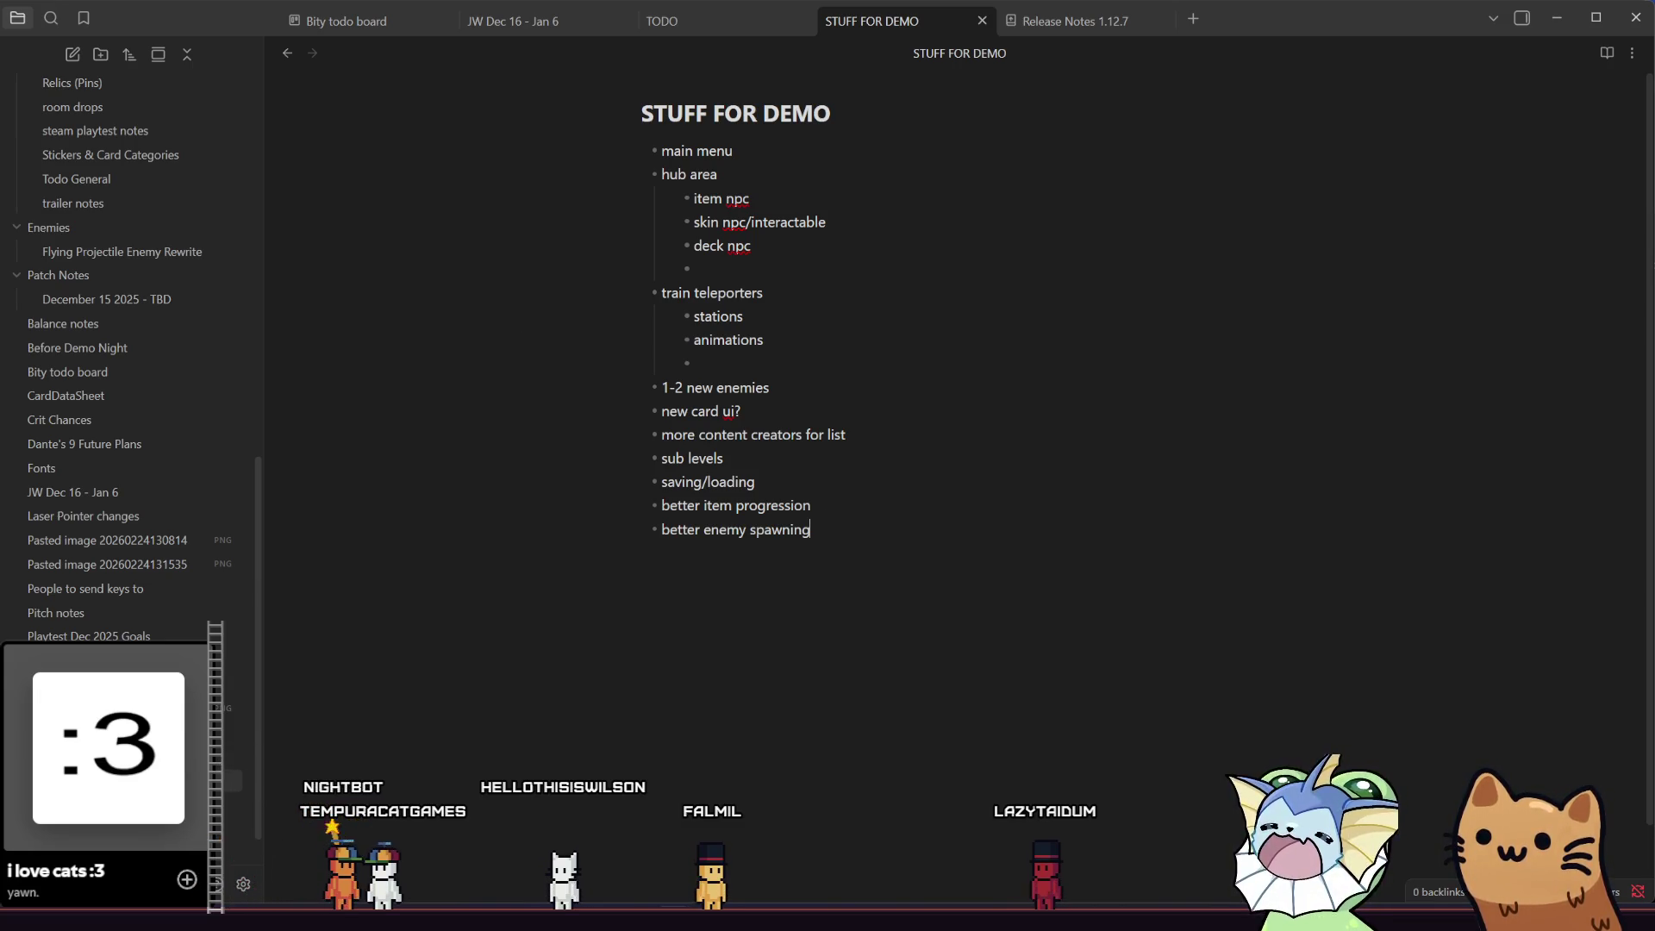
pyautogui.hotkey('alt', 'Tab')
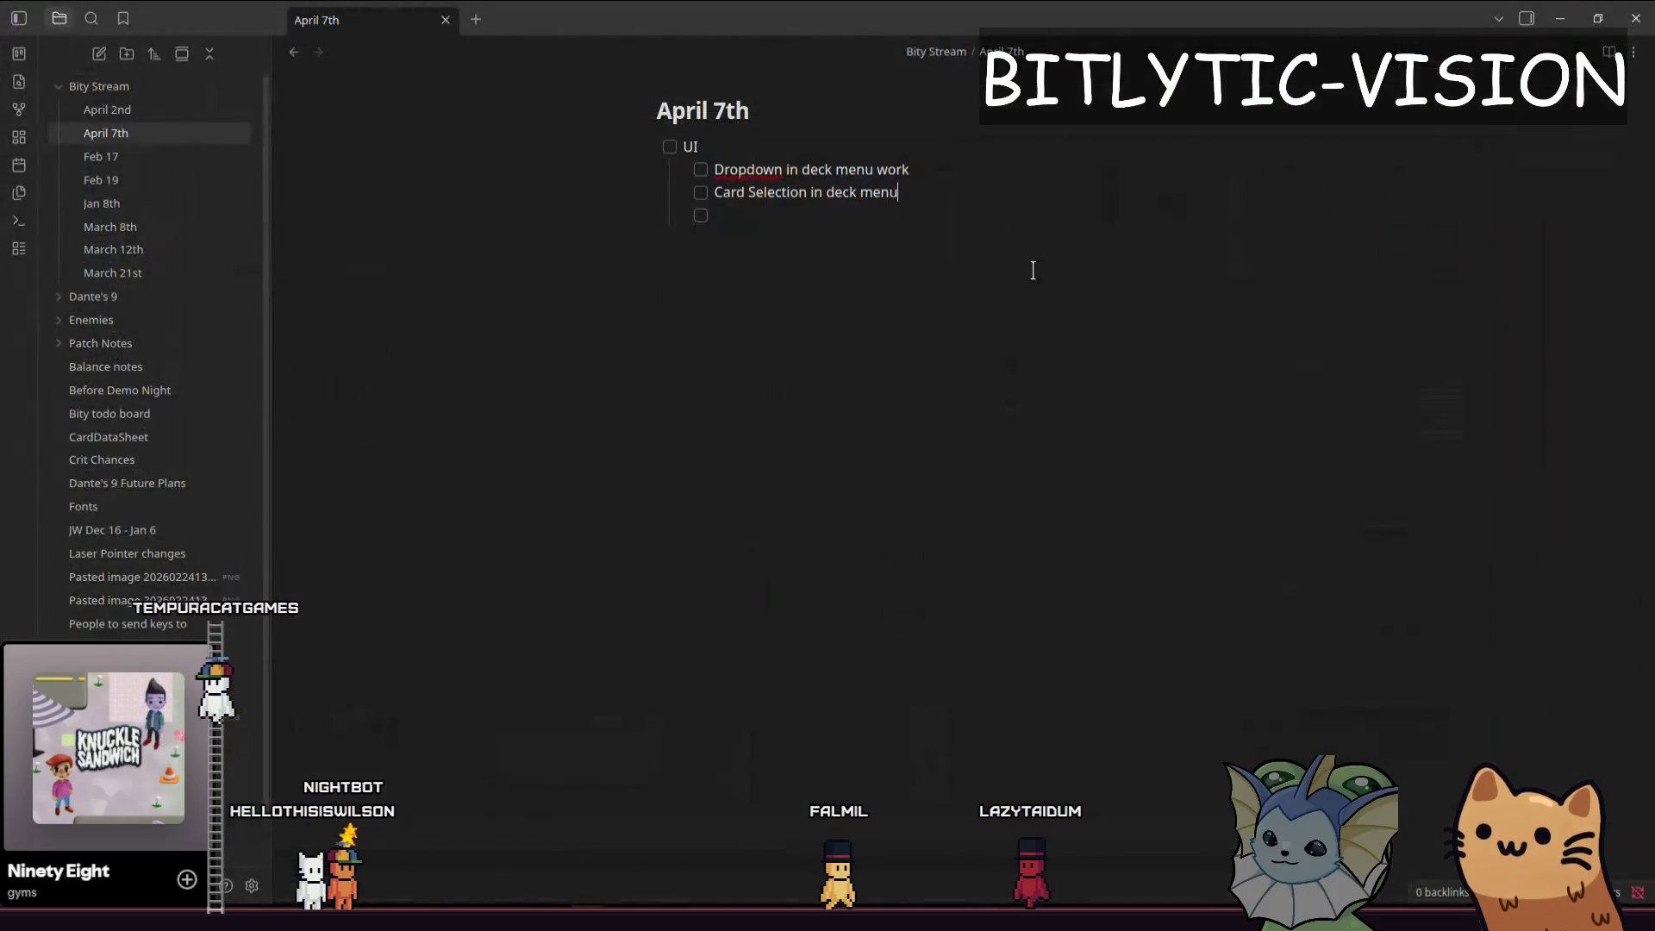
# - Nest an 'On click' sub-task under Card Selection in deck menu, then return to Godot
pyautogui.press('Return')
pyautogui.press('Tab')
pyautogui.write('On click')
pyautogui.press('Return')
pyautogui.press('BackSpace')
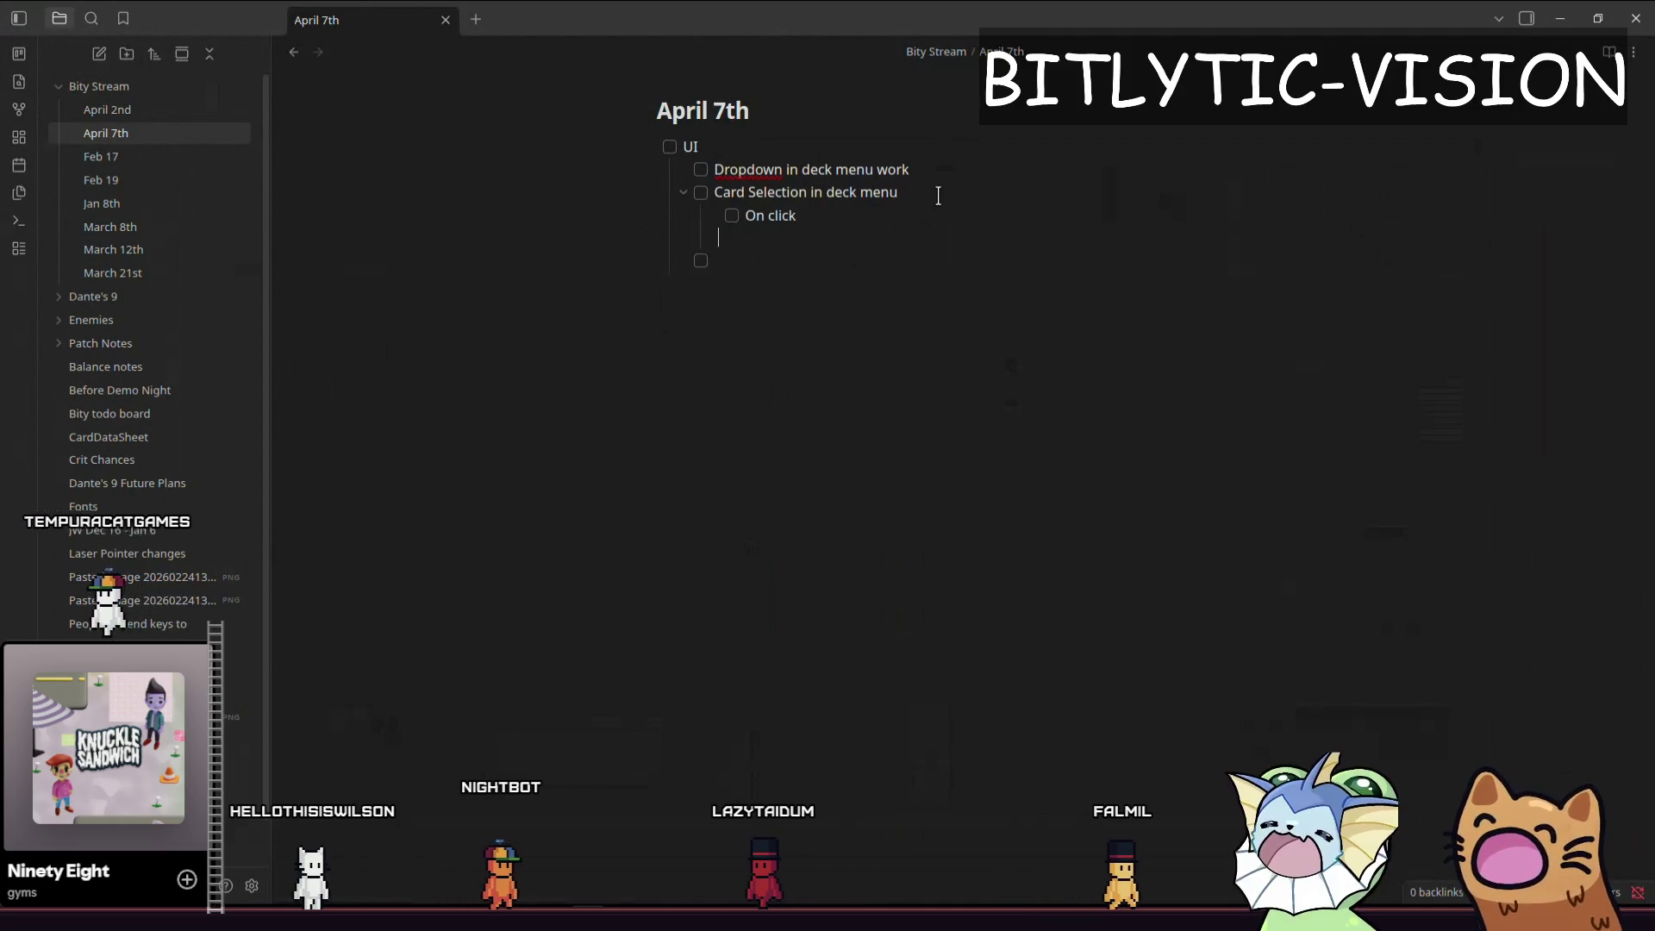
pyautogui.press('Delete')
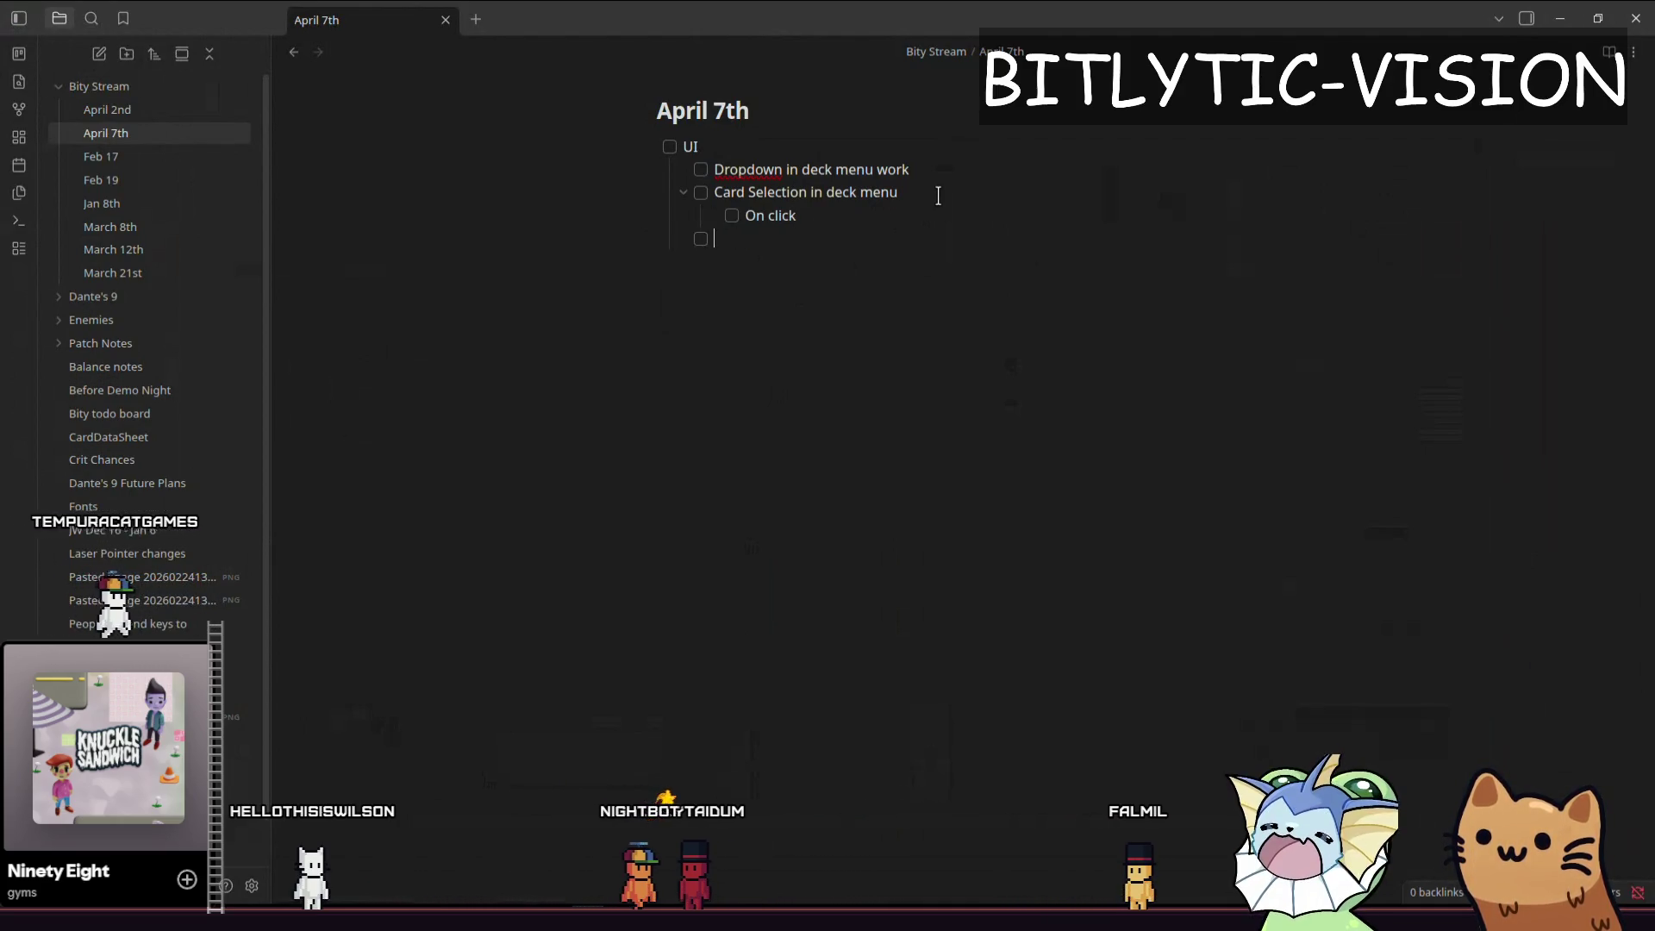
pyautogui.hotkey('alt', 'Tab')
pyautogui.scroll(5, 971, 389)
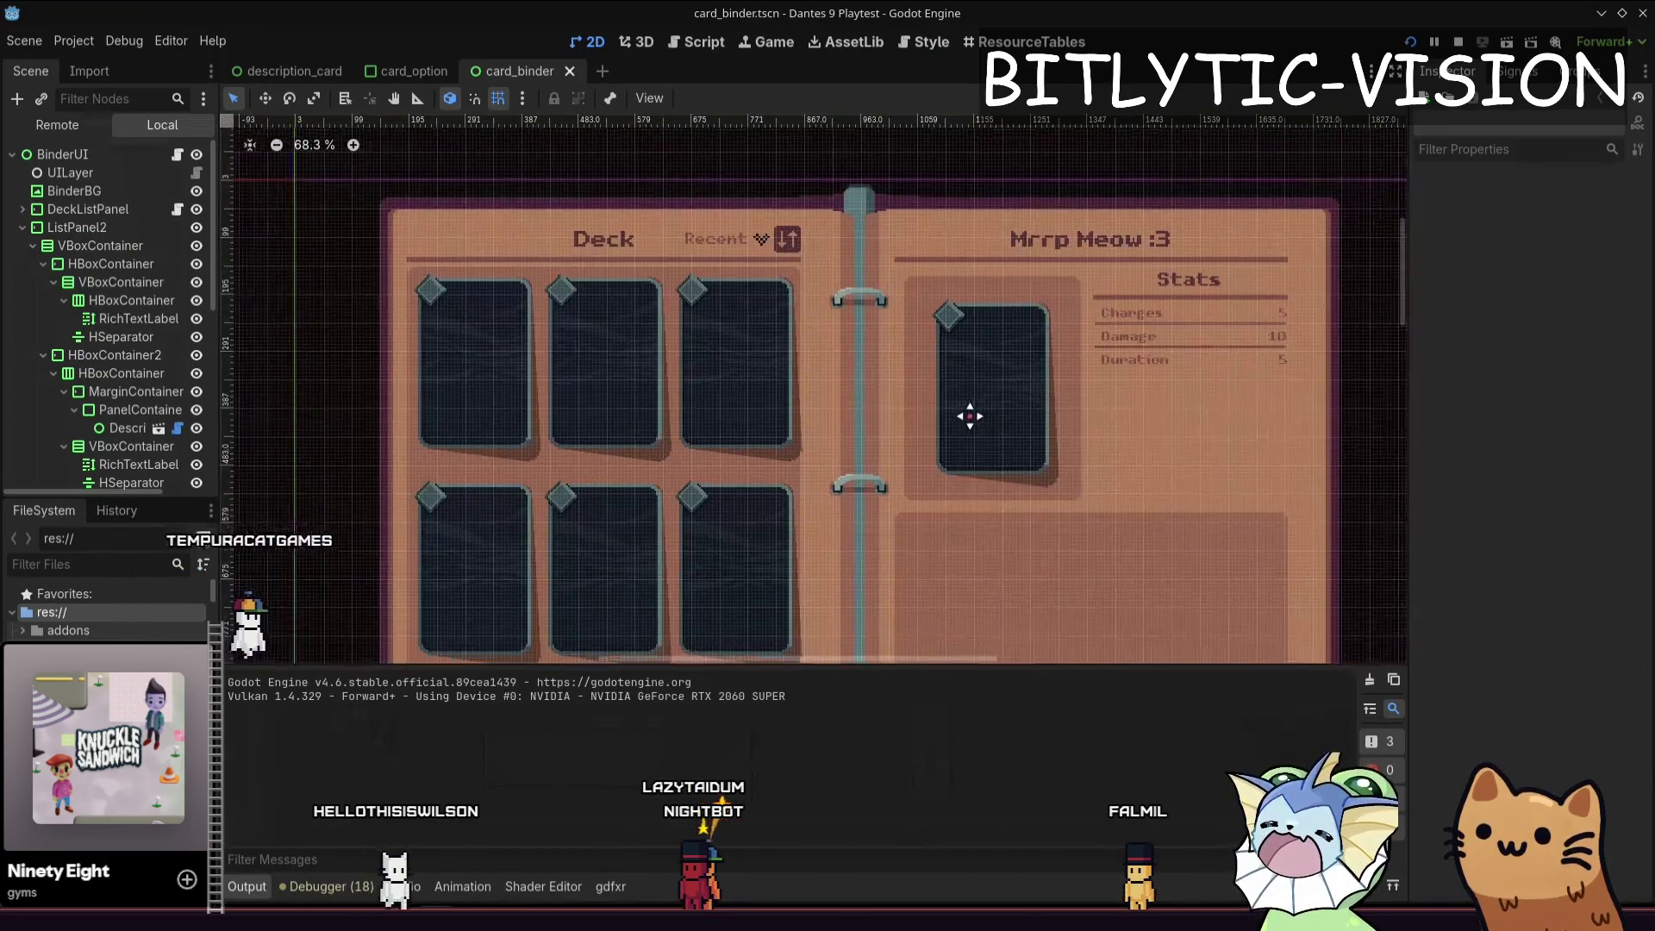
# - Test the card binder scene with F6, then return to the note's empty task line
pyautogui.scroll(3, 769, 338)
pyautogui.scroll(-3, 956, 374)
pyautogui.scroll(1, 940, 380)
pyautogui.press('F6')
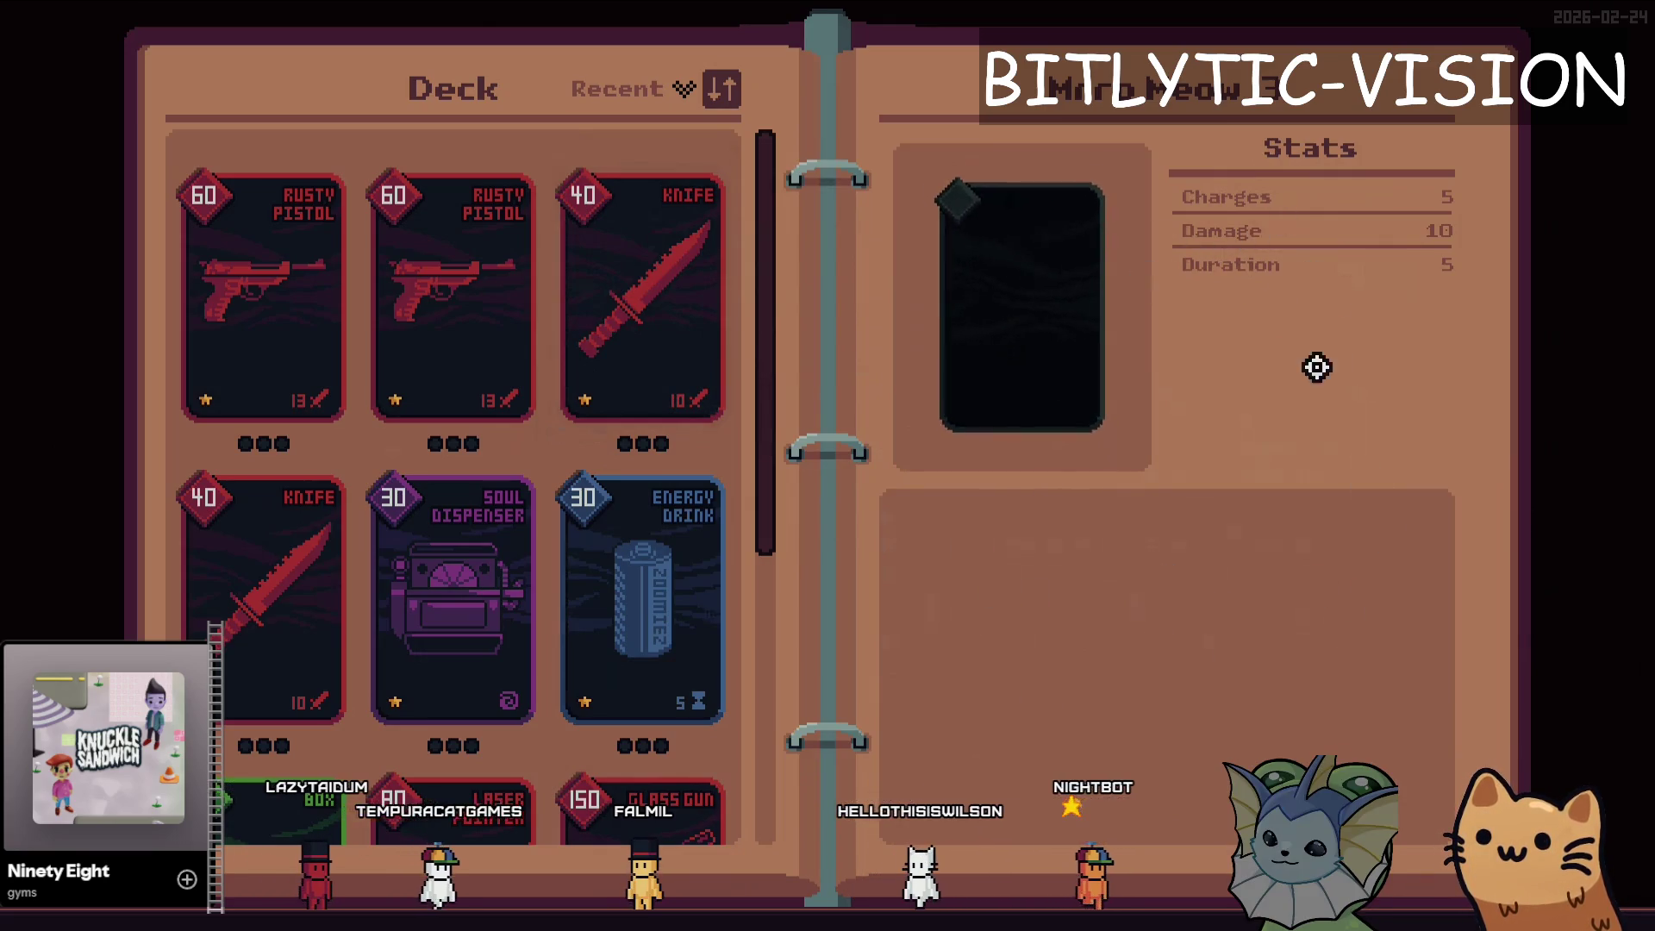
pyautogui.hotkey('alt', 'Tab')
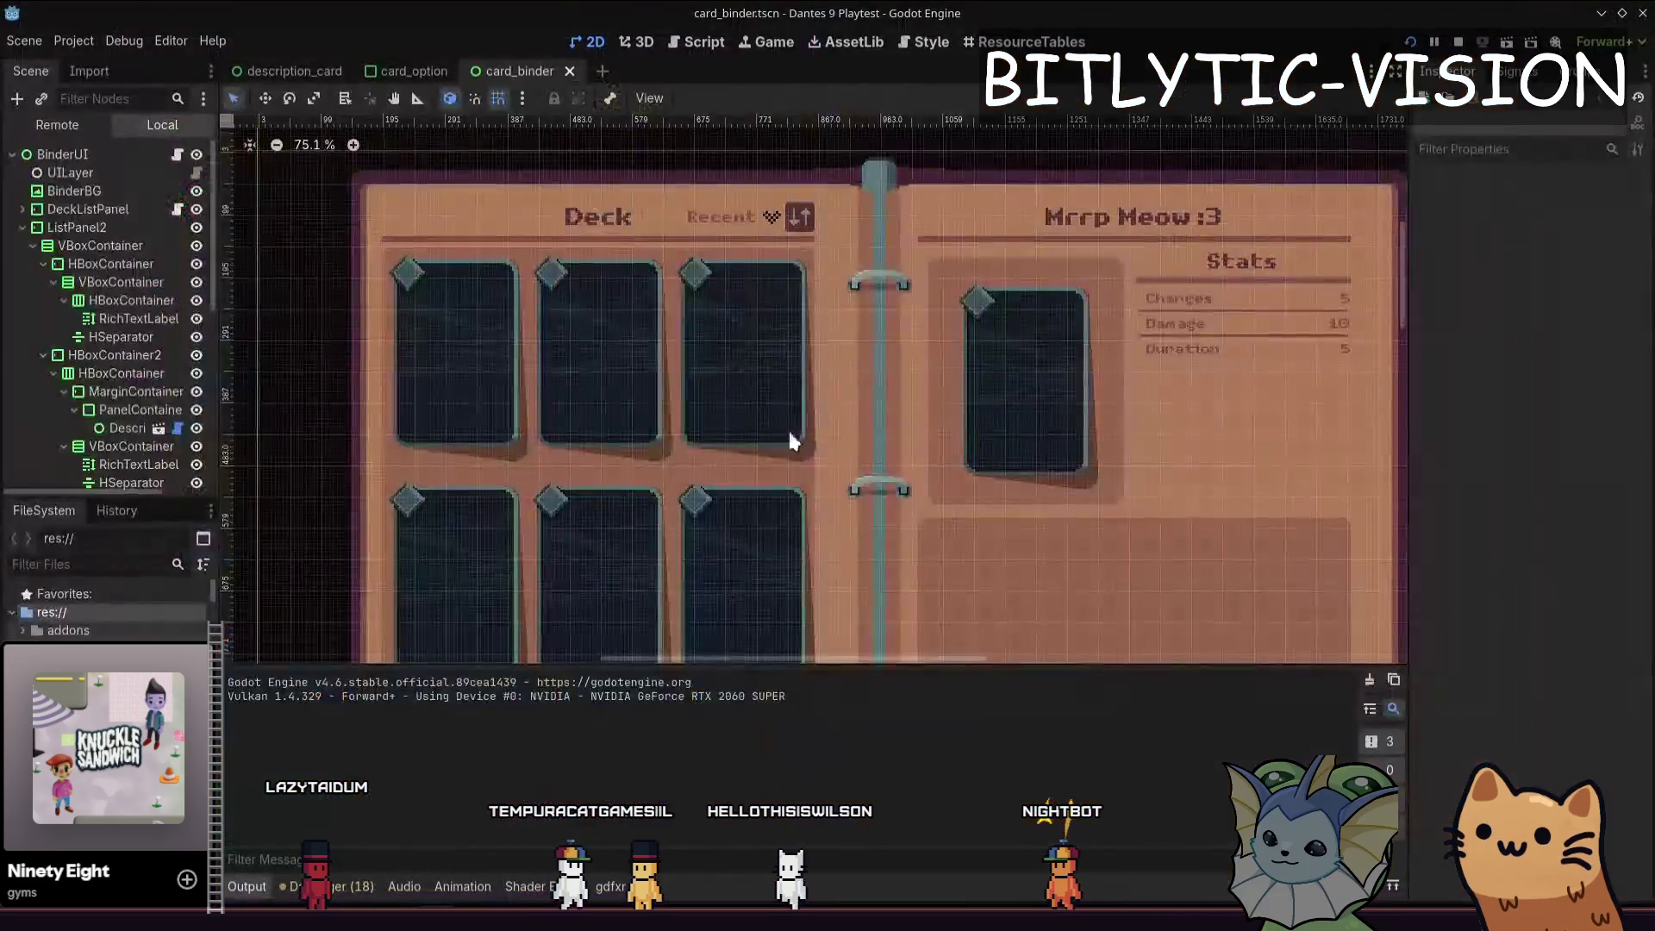
pyautogui.press('End')
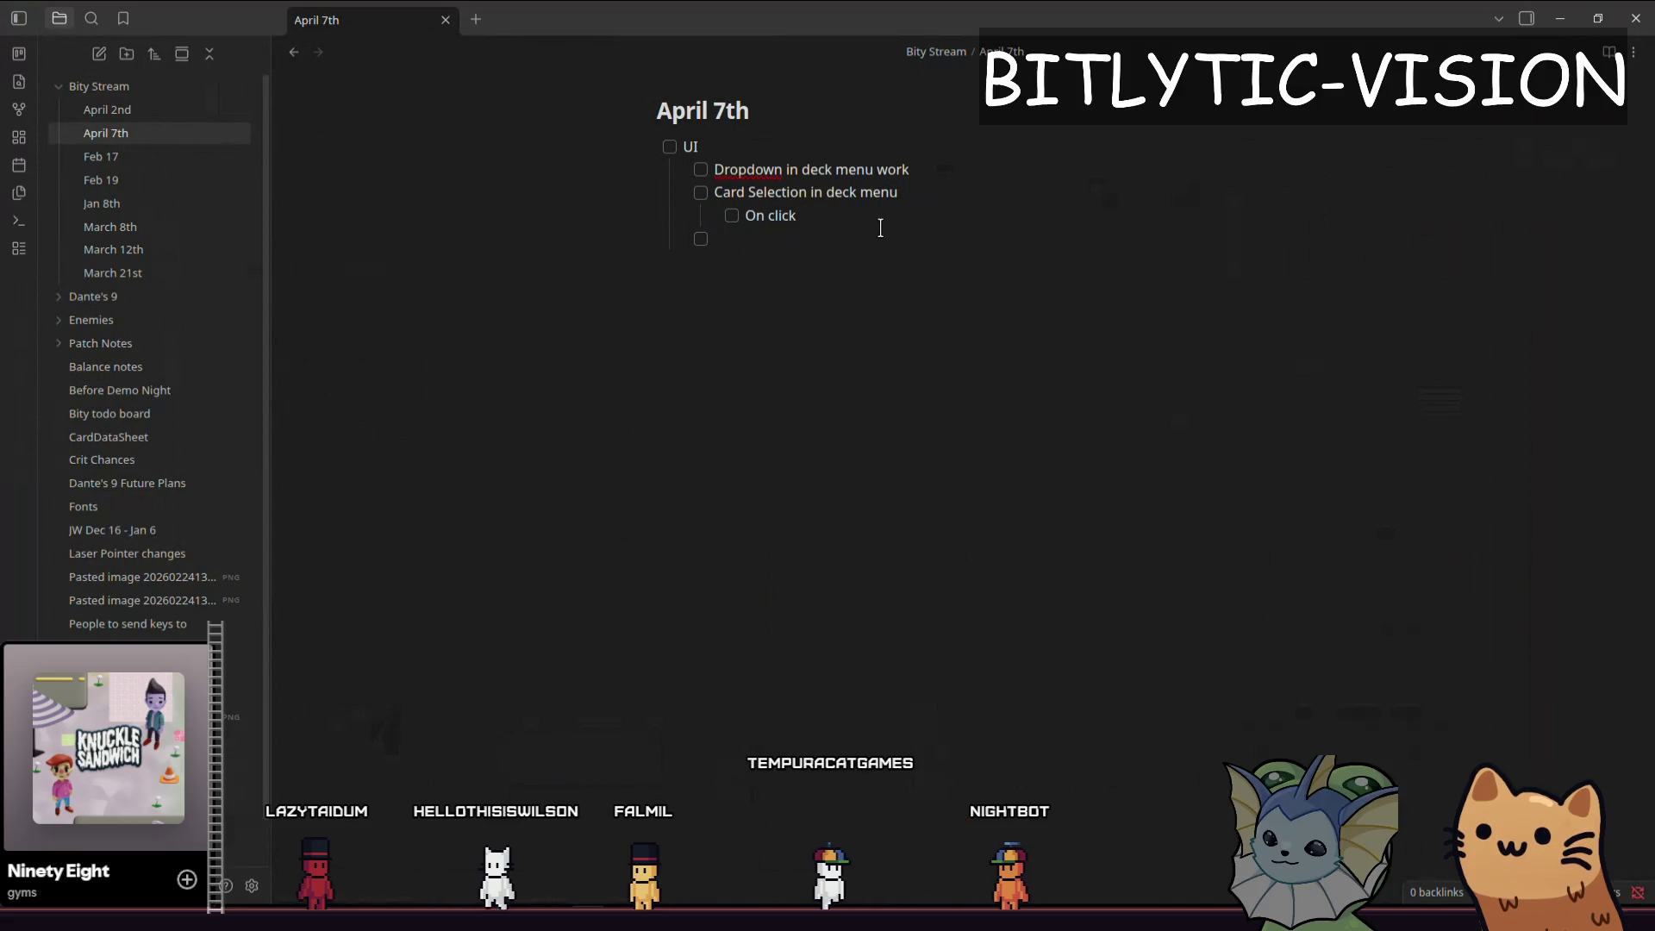
# - Promote the empty task to top level, then bring up the game's pause menu
pyautogui.hotkey('shift', 'Tab')
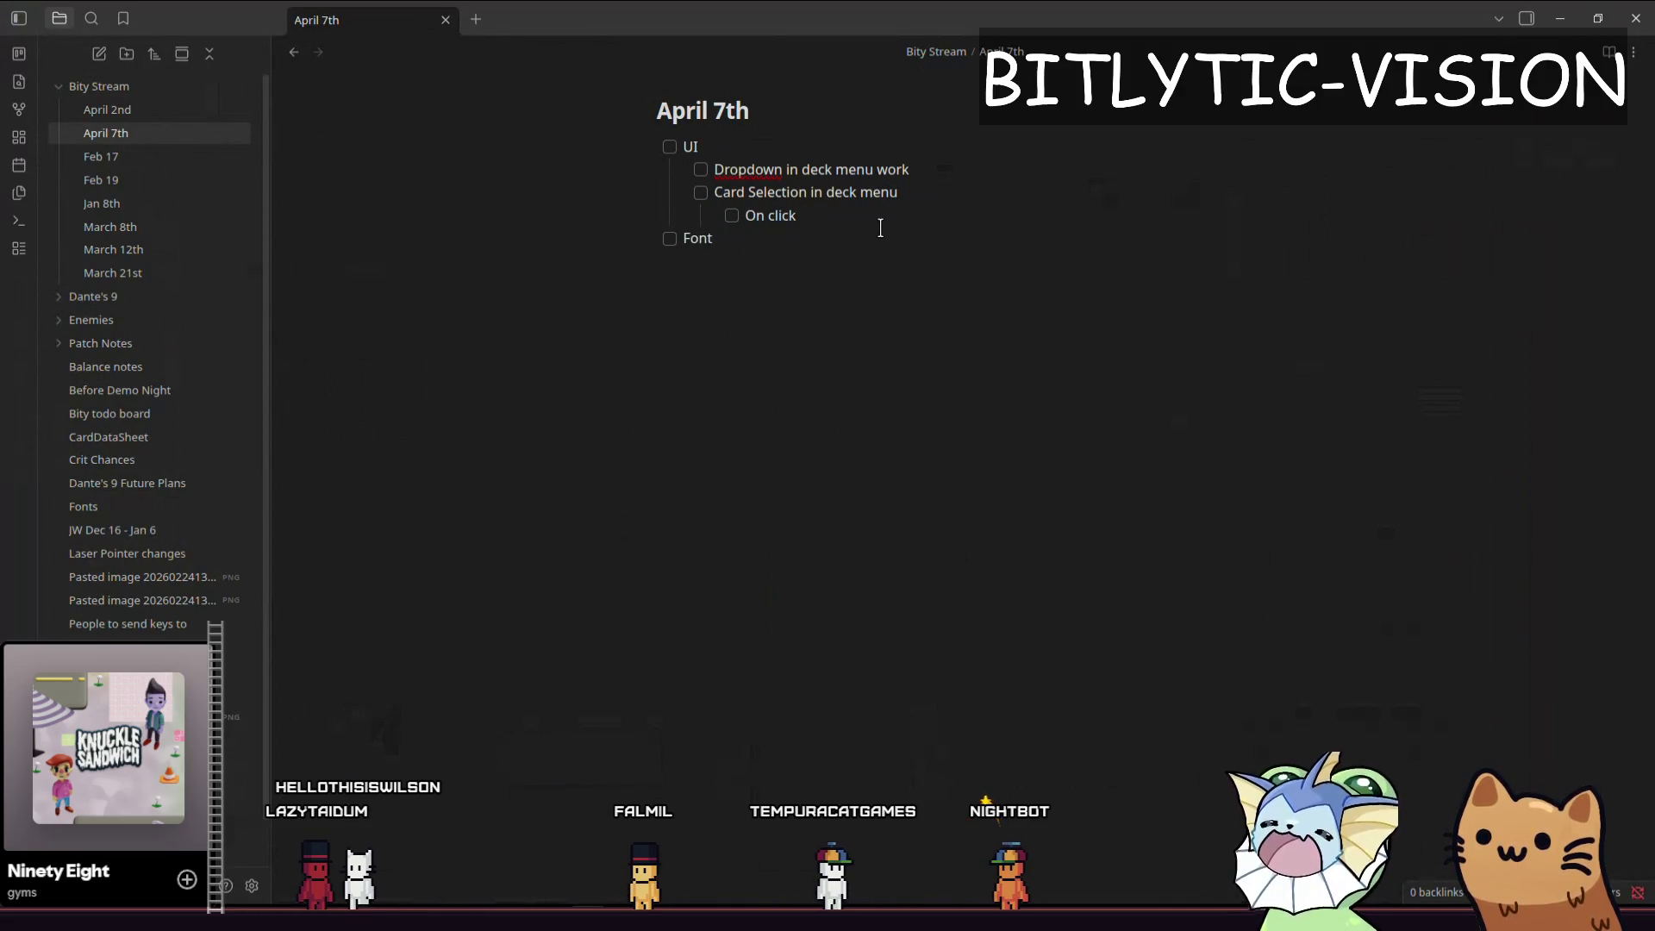
pyautogui.hotkey('alt', 'Tab')
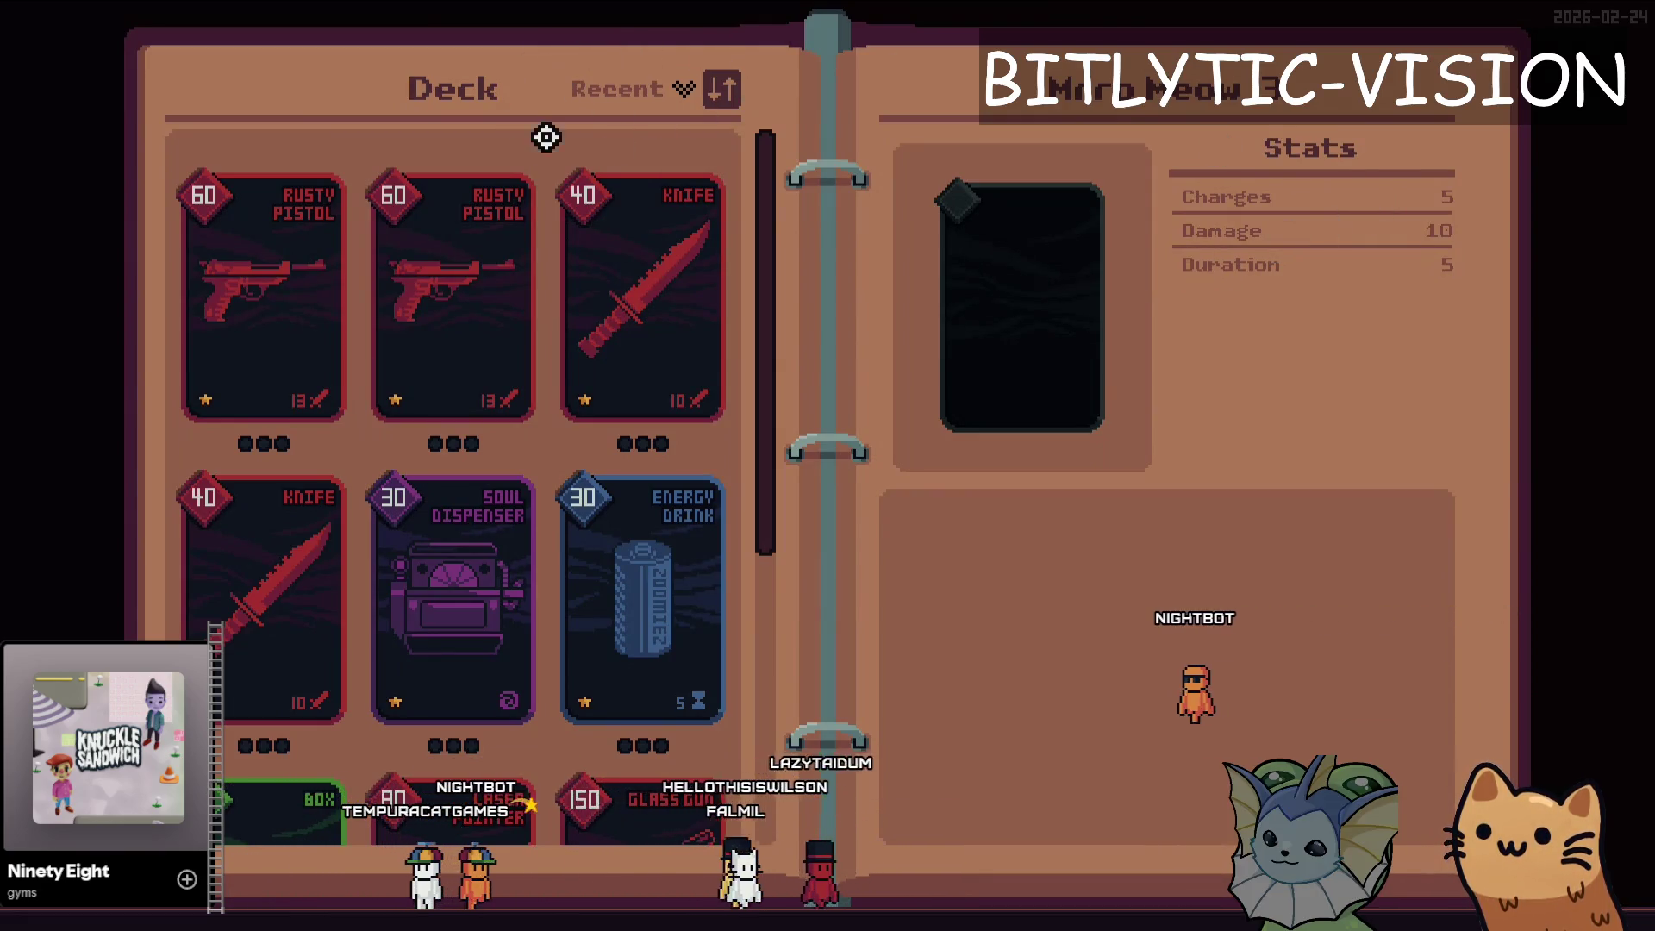
pyautogui.press('Escape')
# - Check the Gameplay settings, close them, and select the Knife card in the deck
pyautogui.click(983, 70)
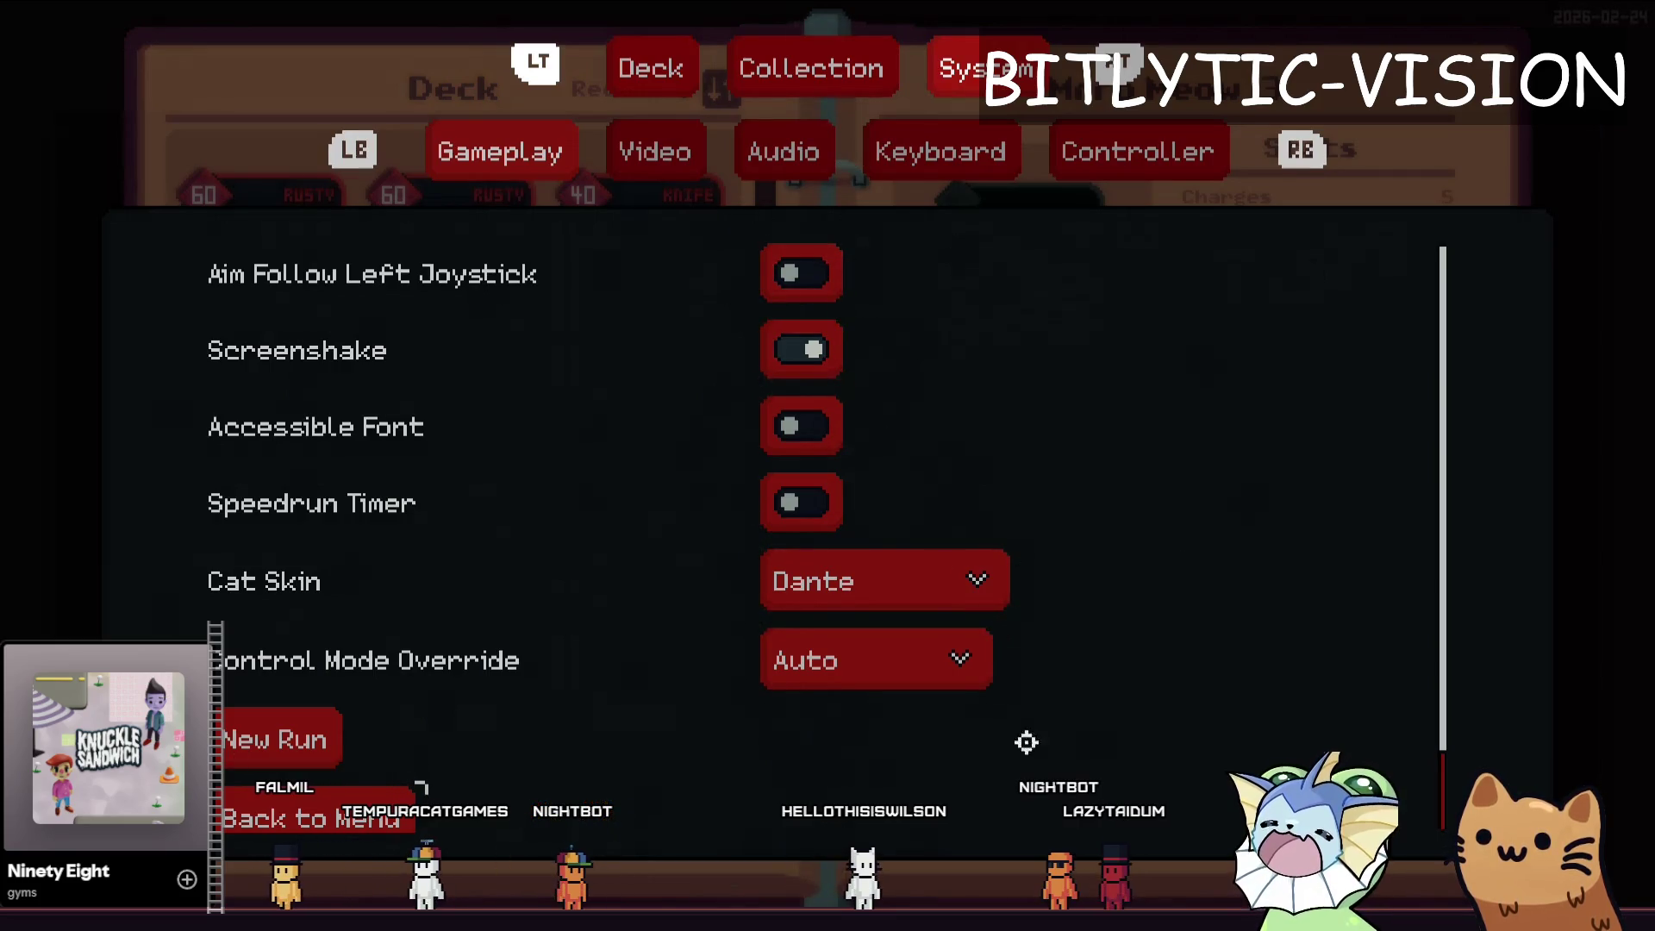
pyautogui.press('Escape')
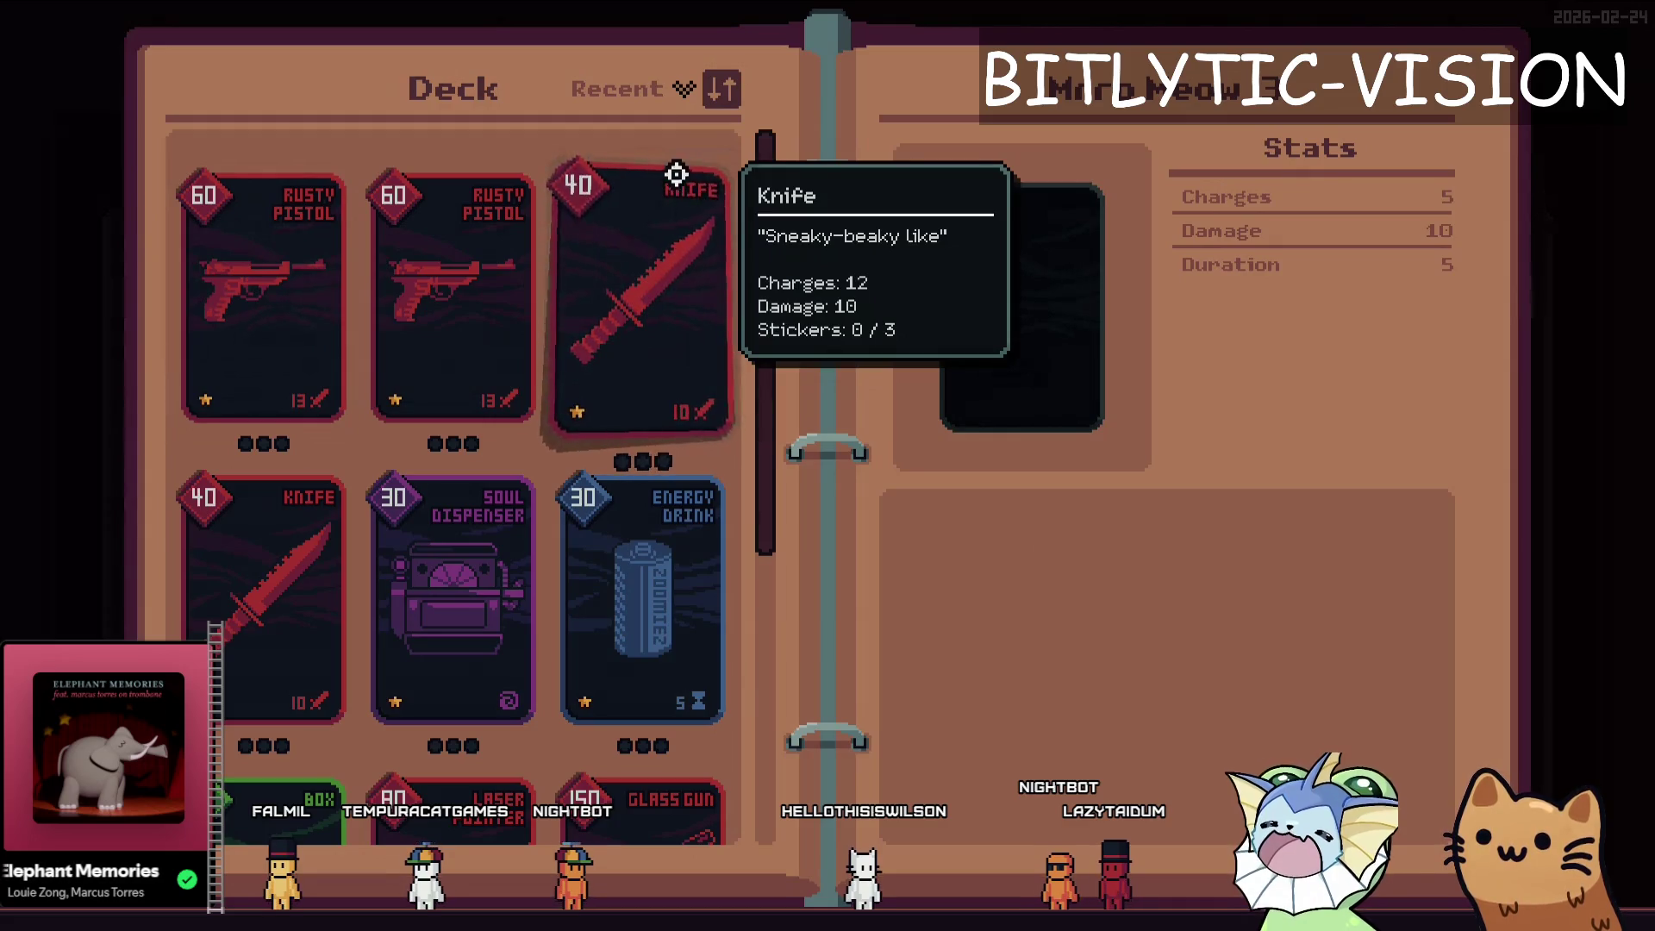
pyautogui.moveTo(676, 222); pyautogui.dragTo(654, 187)
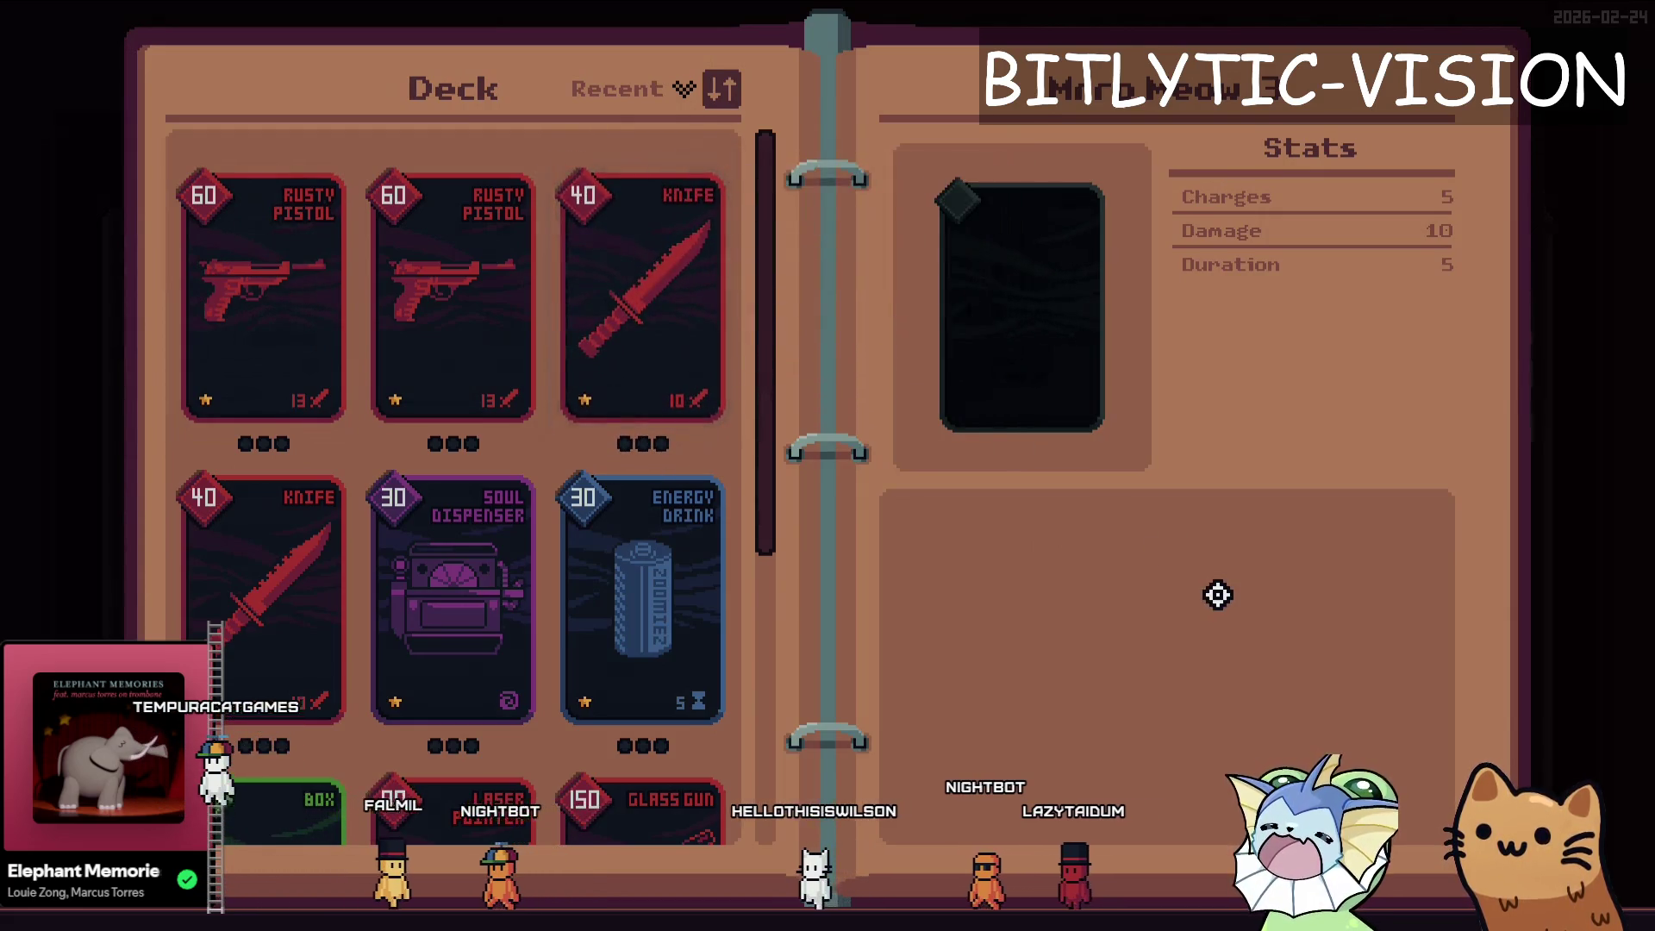
# - Go back to the April 7th note and start a new task line under Font
pyautogui.hotkey('alt', 'Tab')
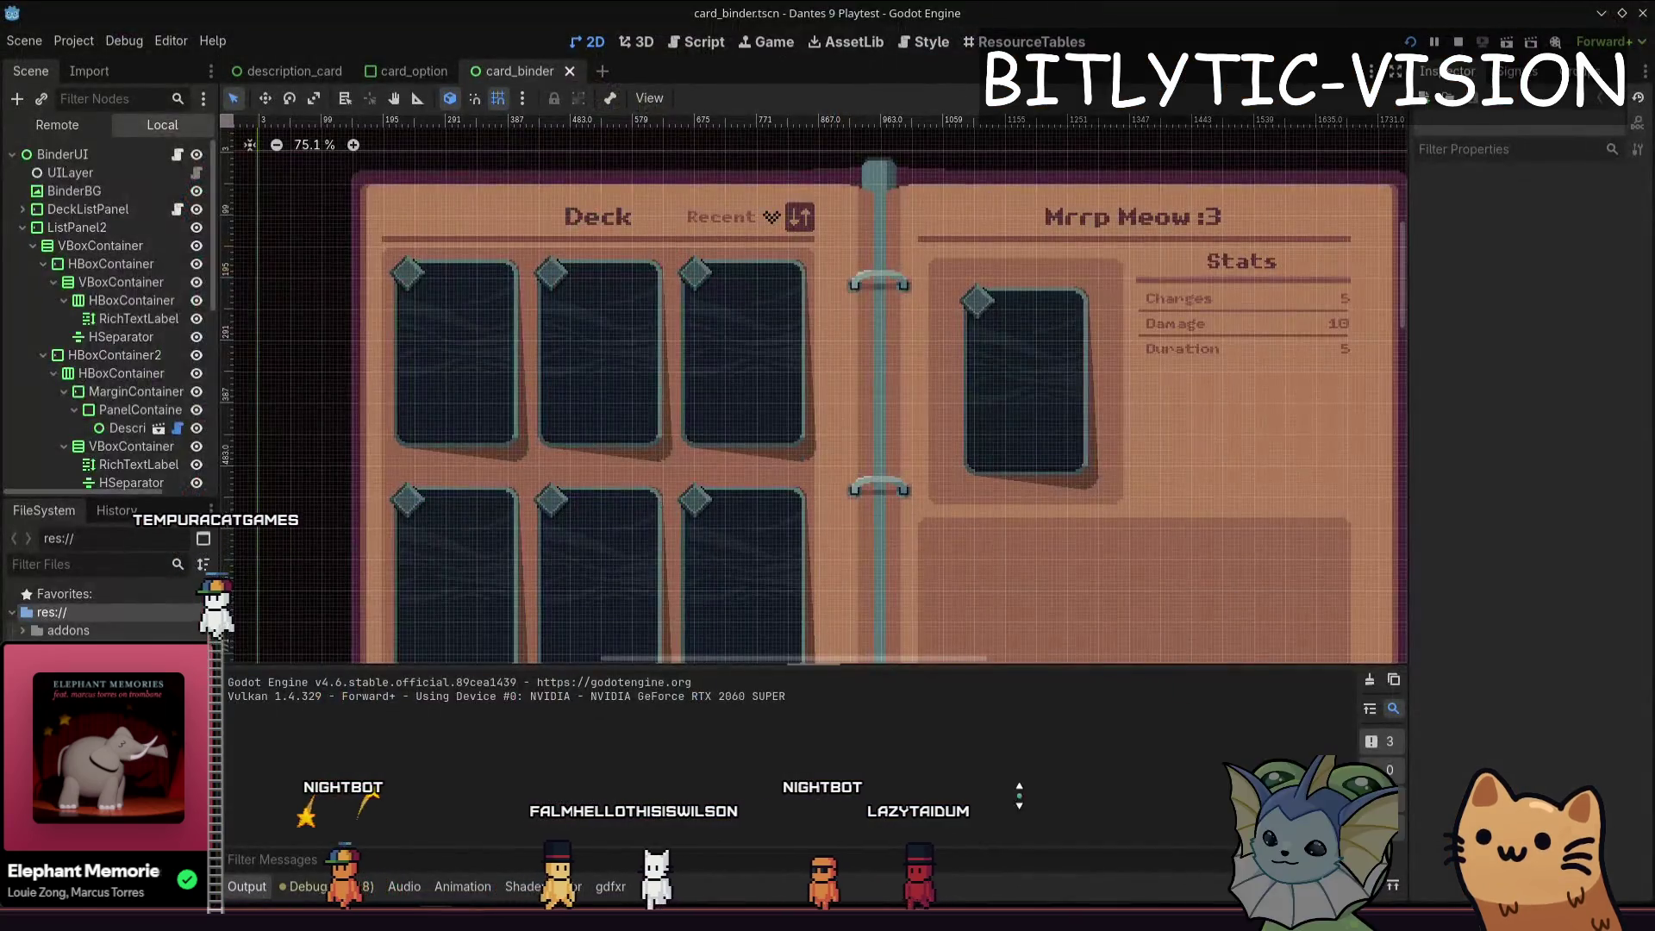
pyautogui.hotkey('alt', 'Tab')
pyautogui.press('Return')
# - Nest a 'Theme overrides for various elements/labels' sub-task under Font
pyautogui.press('Tab')
pyautogui.write('Theme overrides fo')
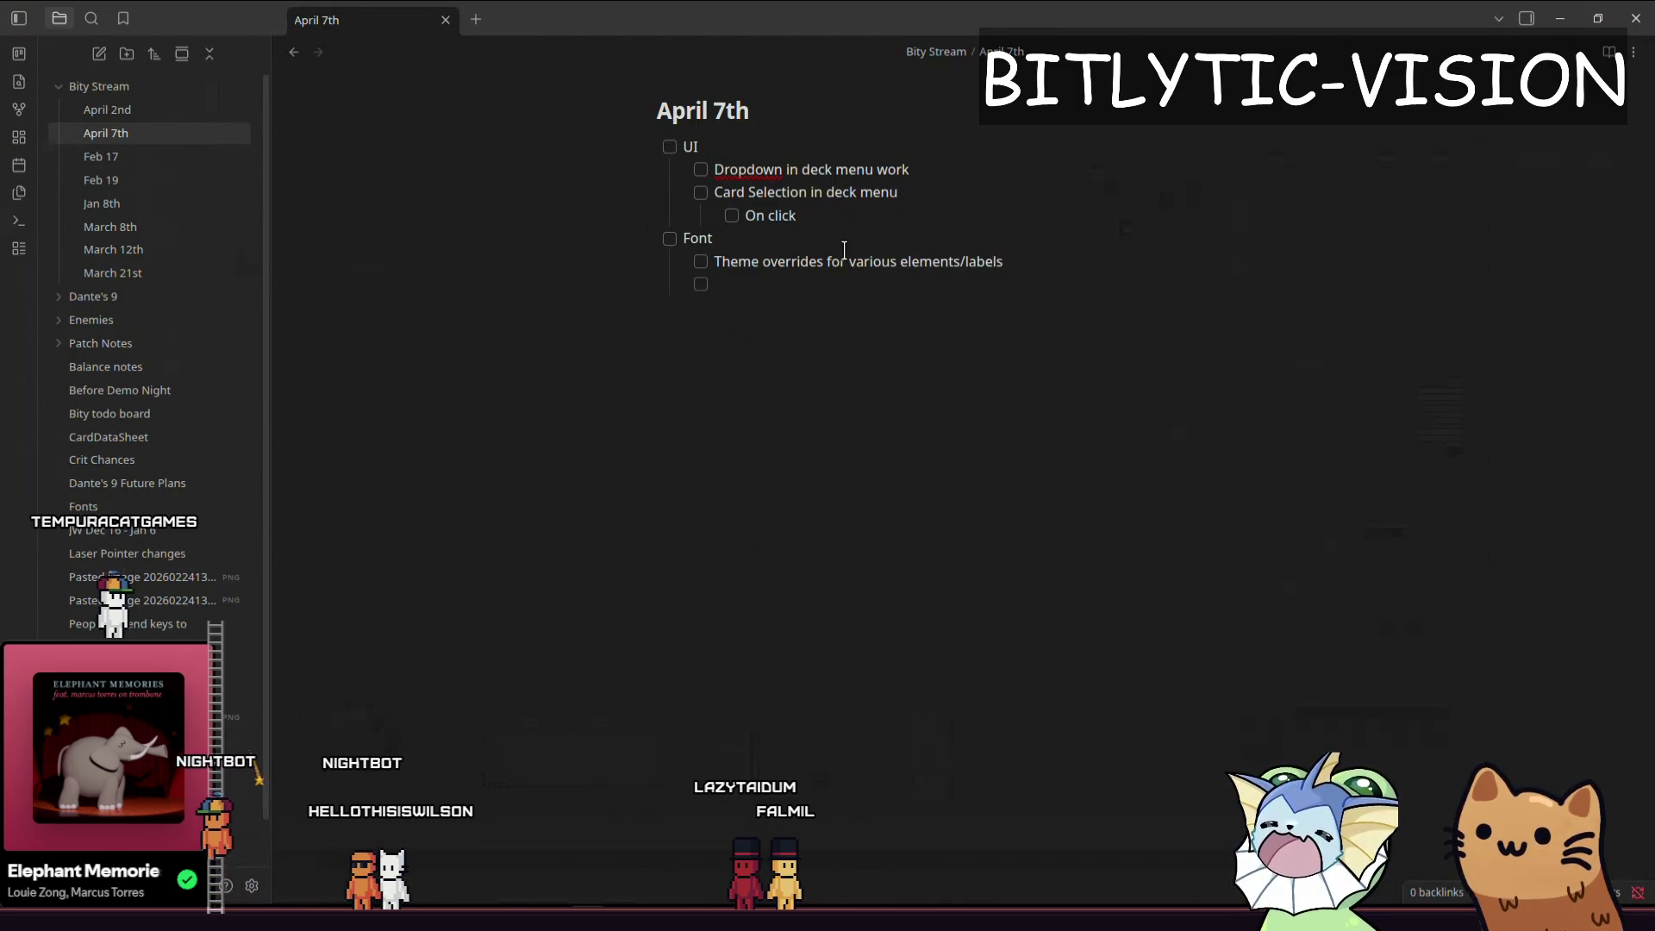
pyautogui.hotkey('alt', 'Tab')
pyautogui.hotkey('alt', 'Tab')
# - List Header, Header2, Subheader and Paragraph as Font sub-tasks
pyautogui.write('Header')
pyautogui.press('Return')
pyautogui.write('Su')
pyautogui.press('BackSpace')
pyautogui.press('BackSpace')
pyautogui.write('Header2')
pyautogui.press('Return')
pyautogui.write('Subheader')
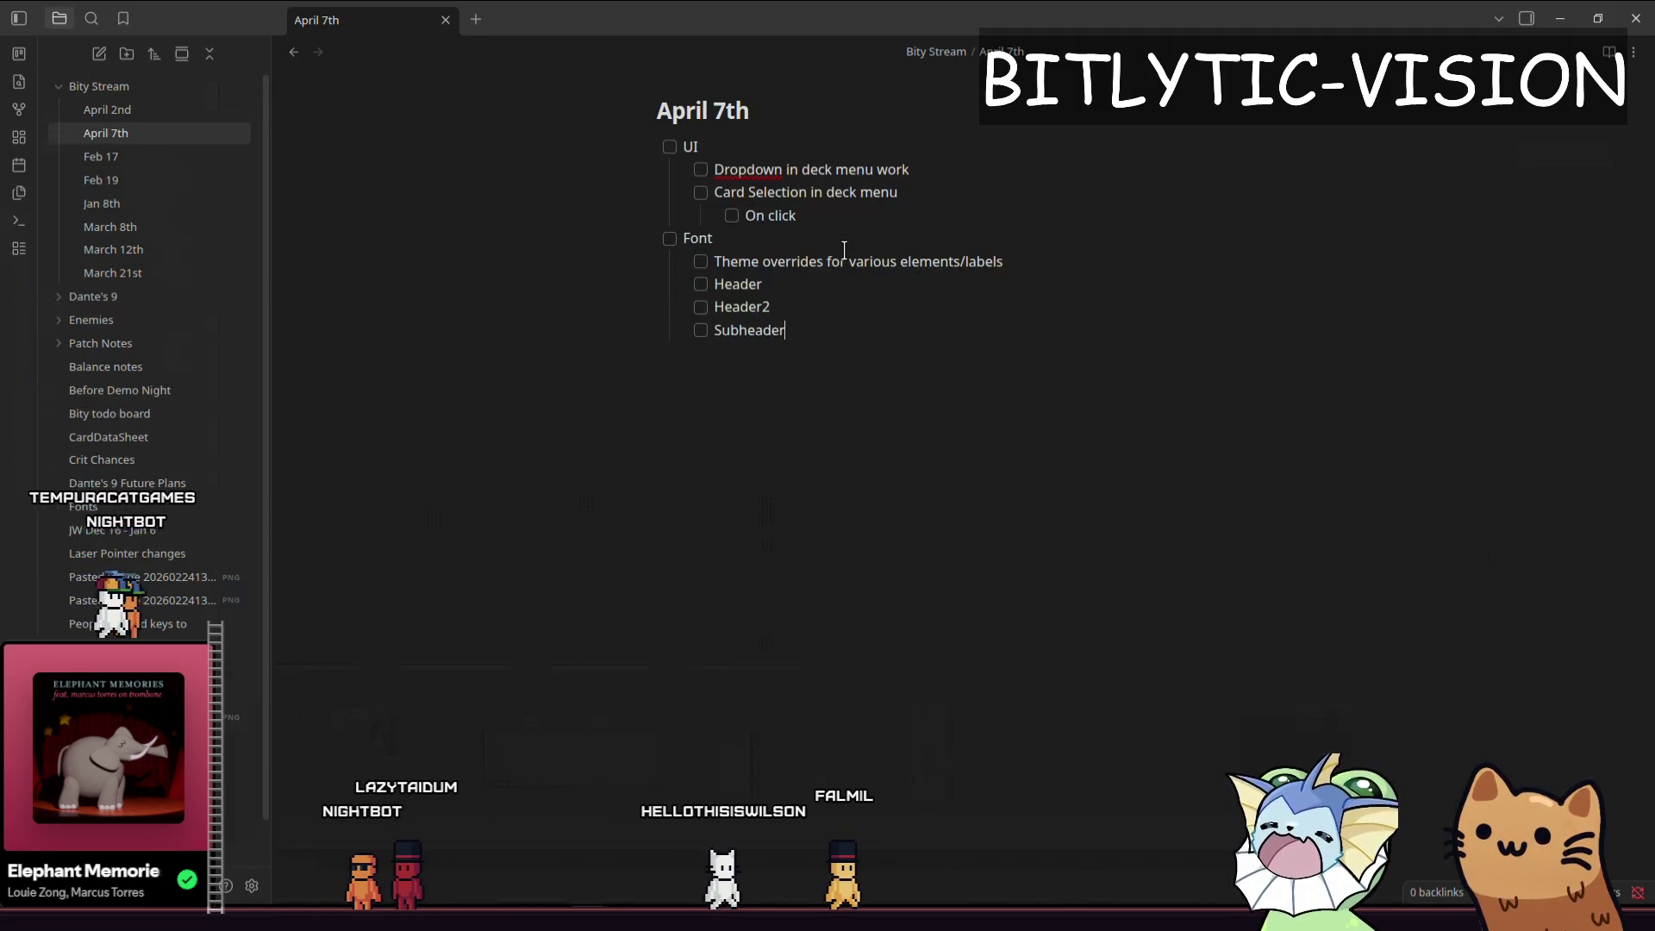
pyautogui.press('Return')
pyautogui.write('Paragraph')
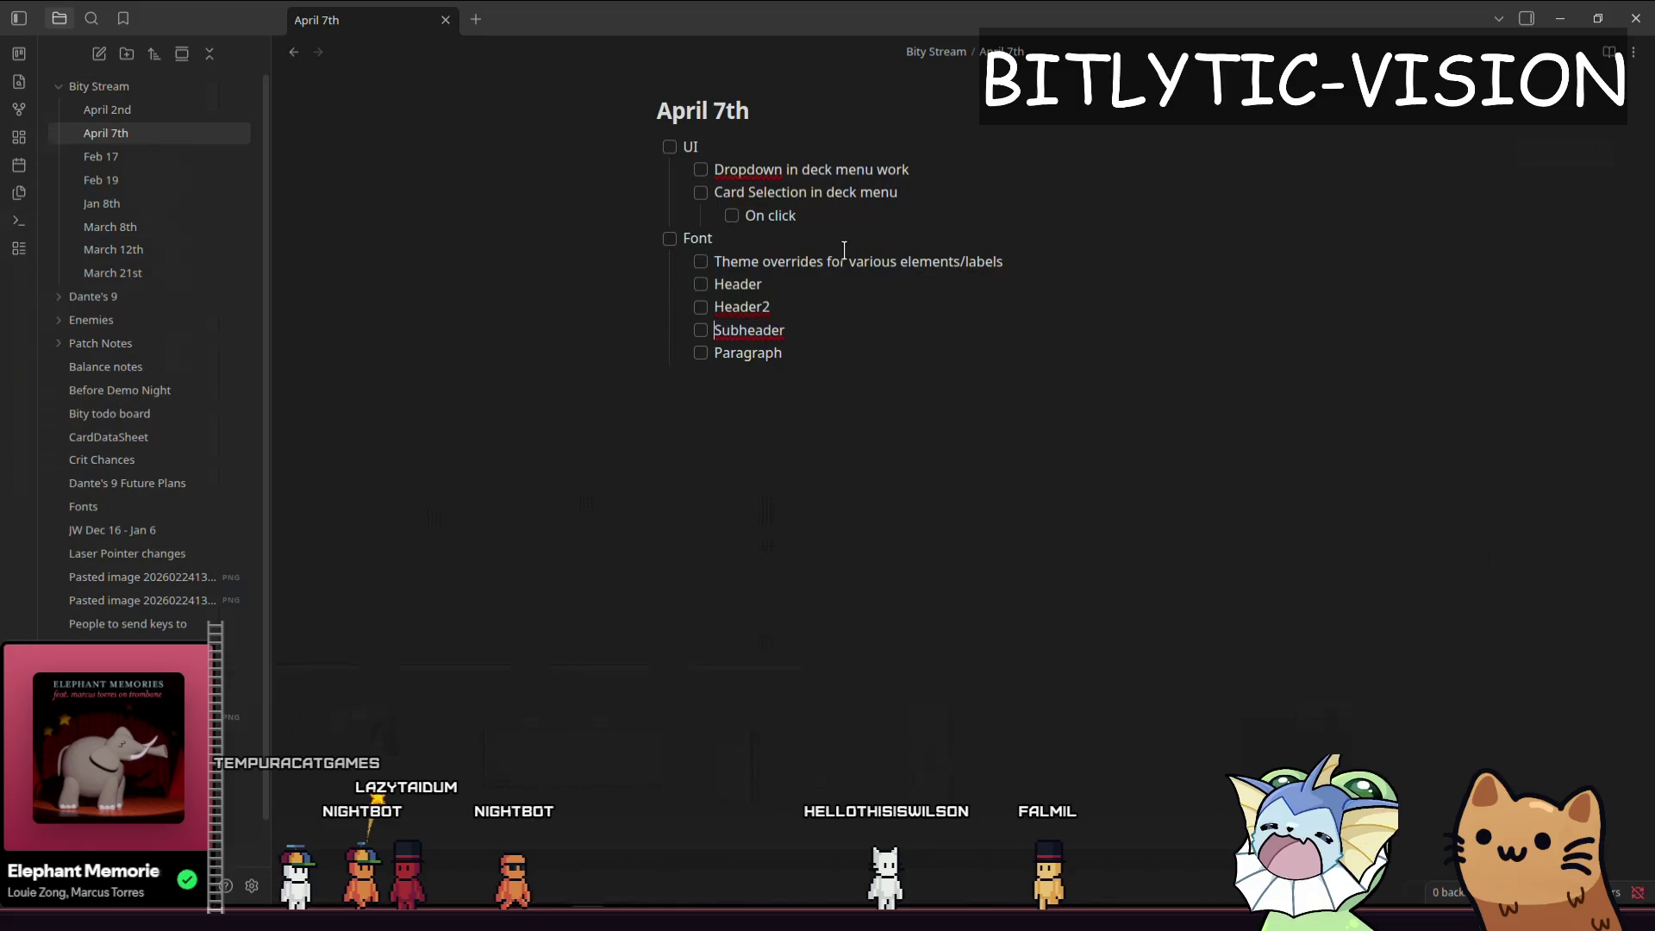
# - Delete the Subheader and Paragraph lines and clear the Header2 text
pyautogui.hotkey('shift', 'Down')
pyautogui.hotkey('shift', 'Down')
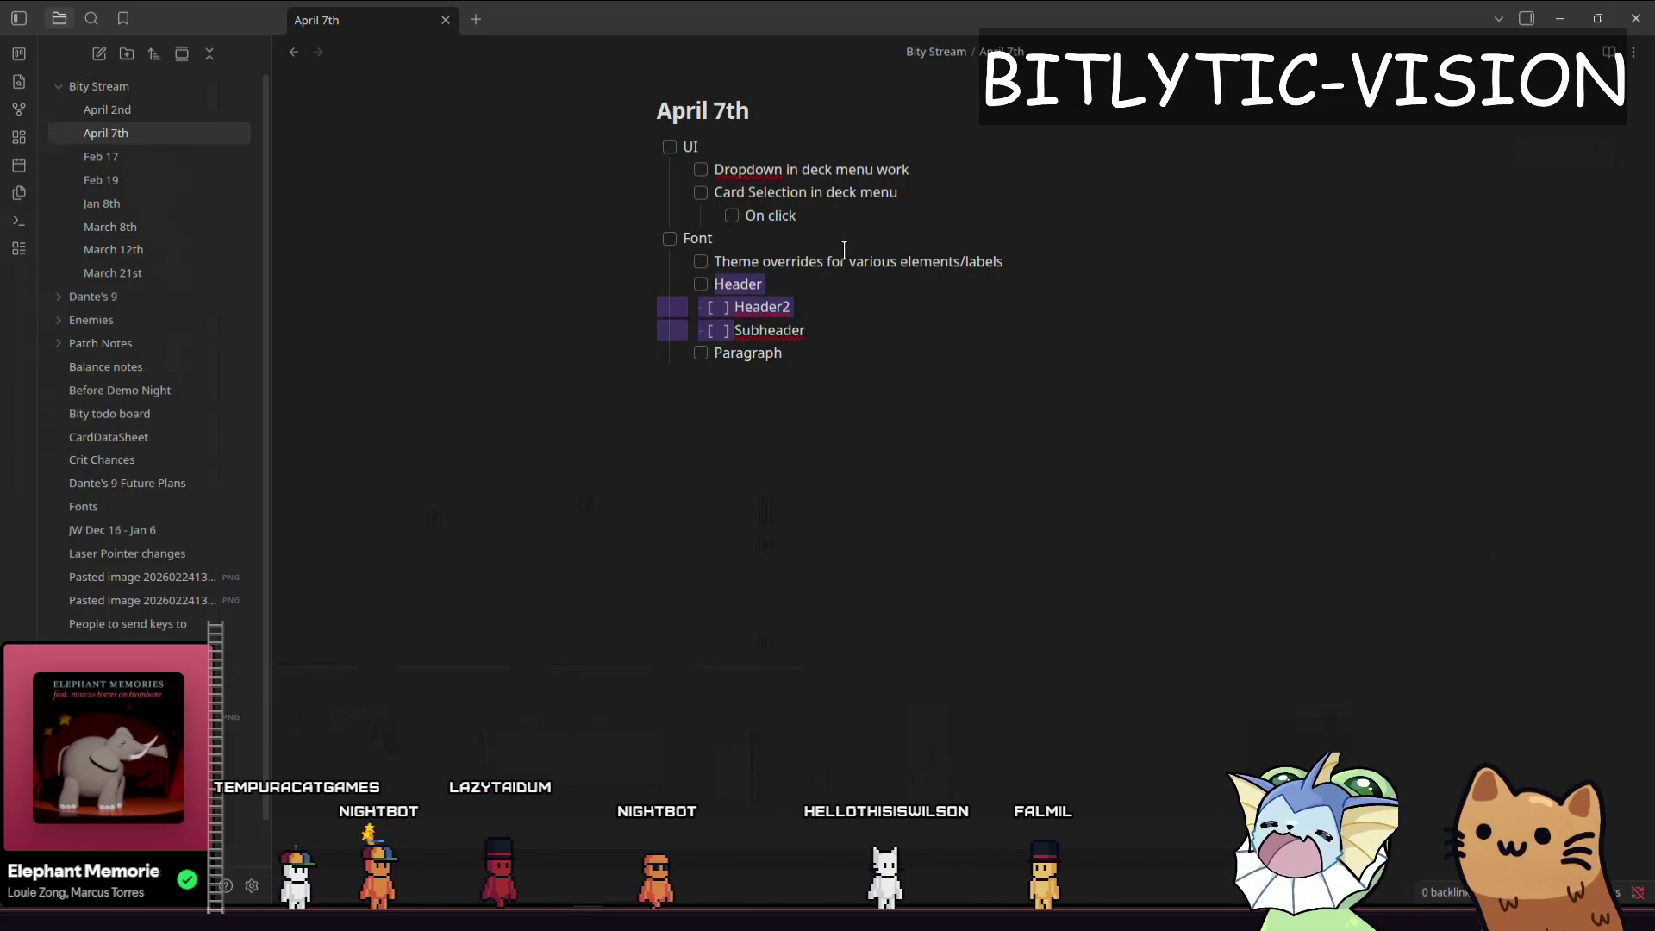
pyautogui.press('Right')
pyautogui.hotkey('shift', 'End')
pyautogui.press('Left')
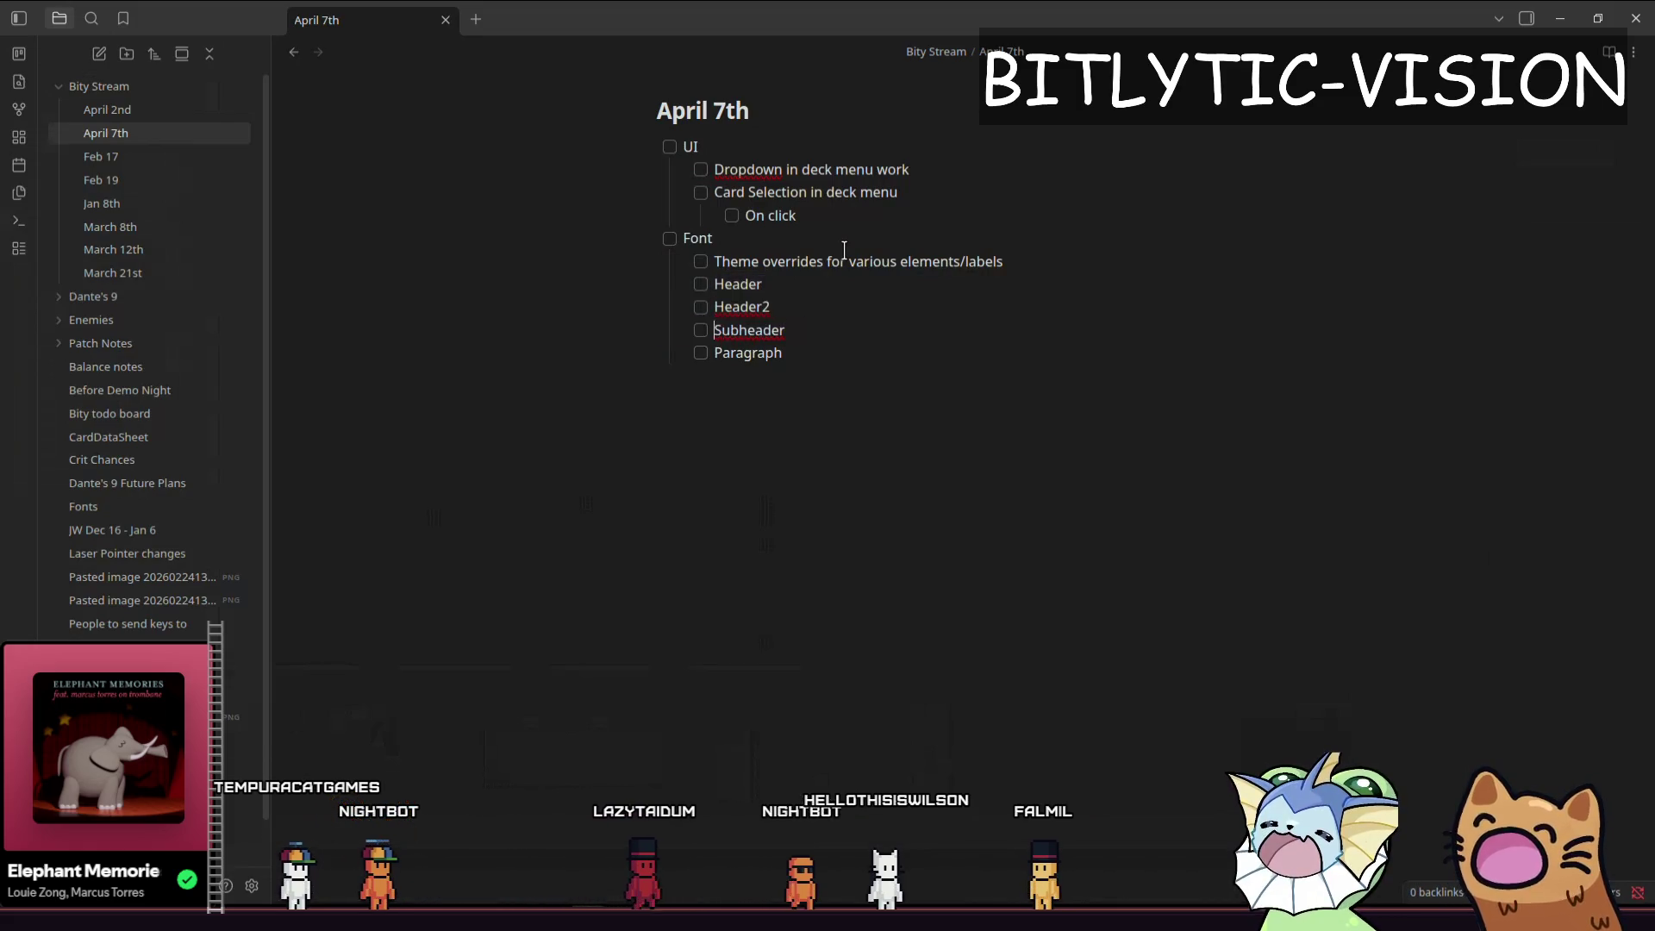
pyautogui.press('Down')
pyautogui.hotkey('shift', 'Up')
pyautogui.hotkey('shift', 'Up')
pyautogui.press('BackSpace')
pyautogui.hotkey('ctrl', 'BackSpace')
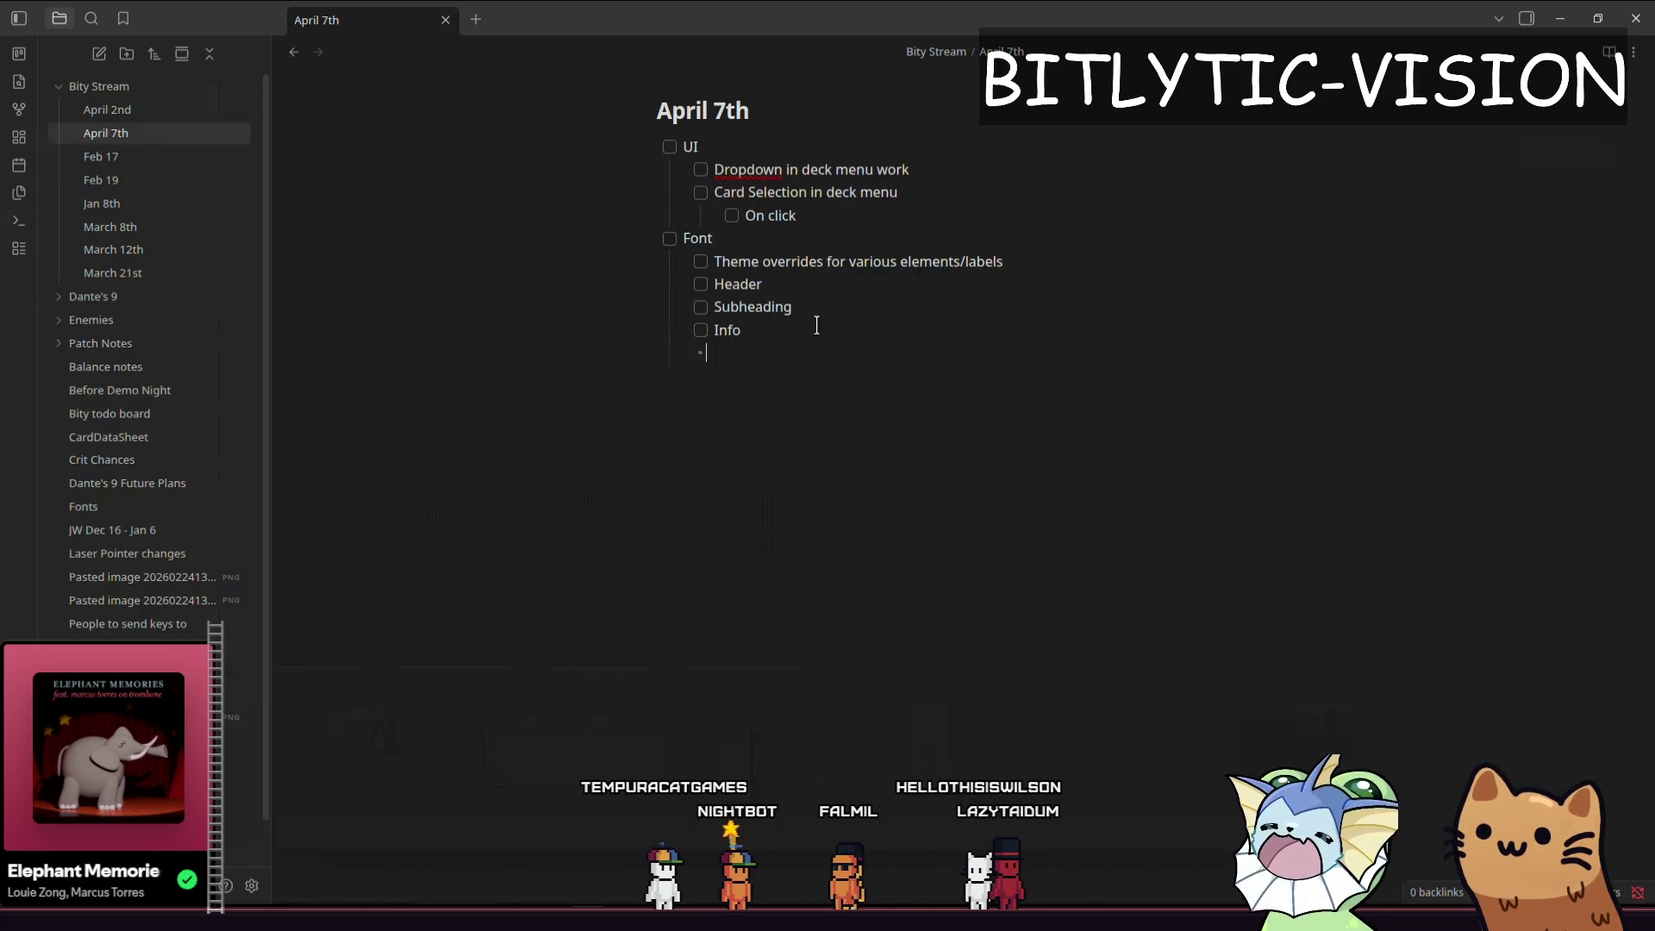
pyautogui.hotkey('alt', 'Tab')
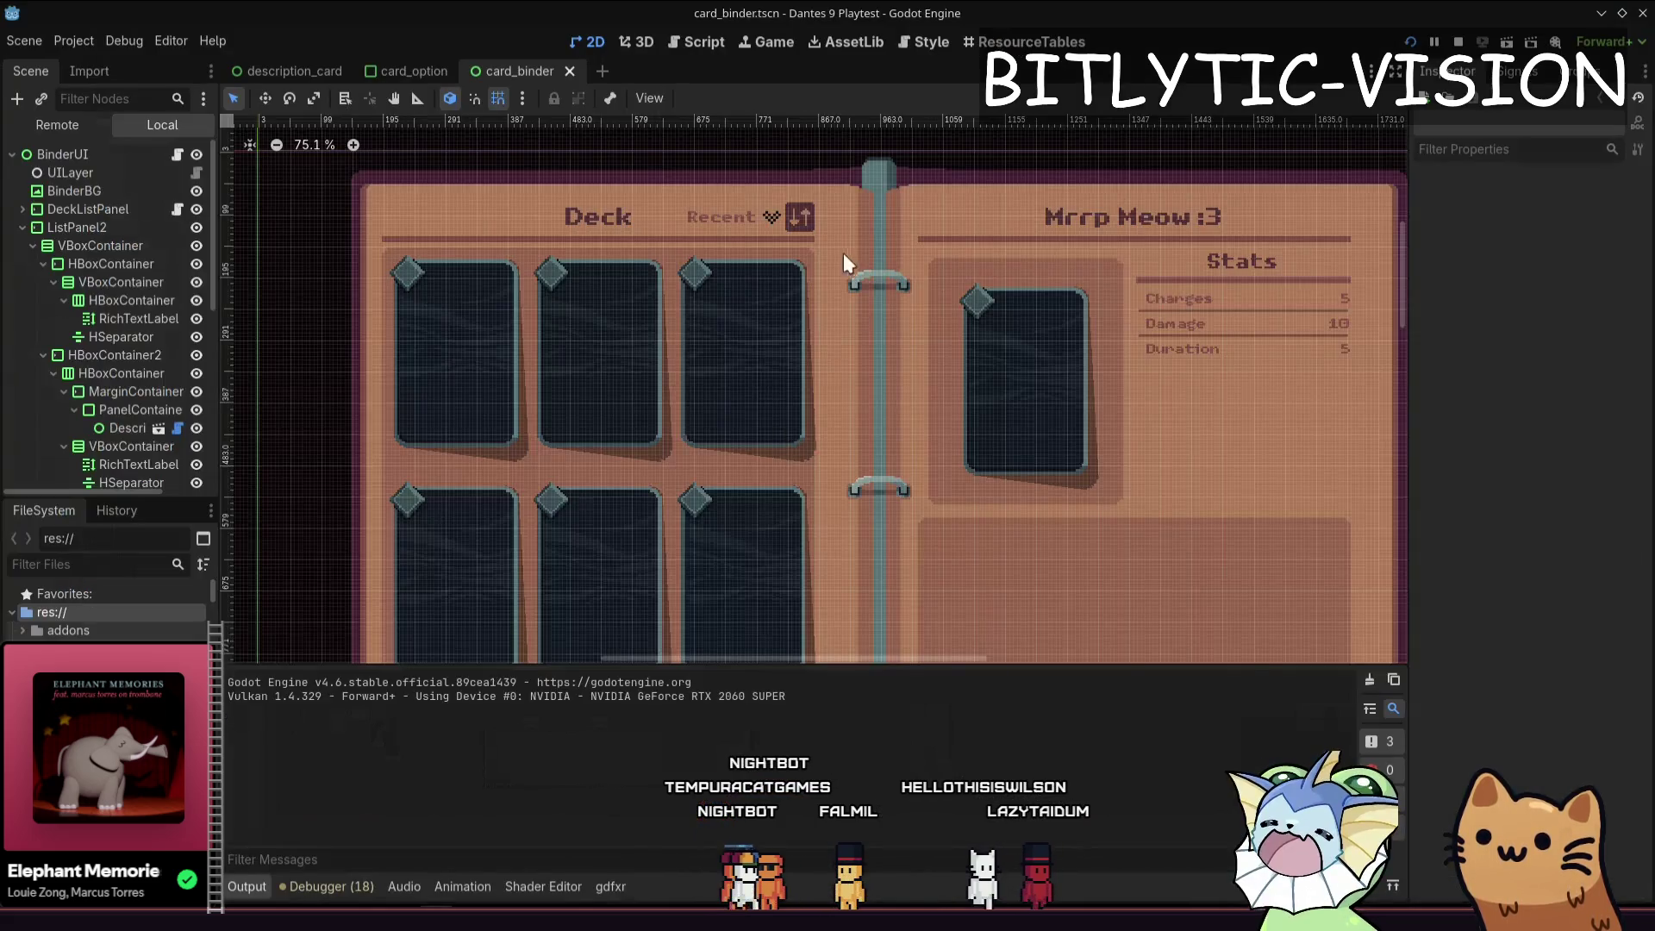
# - Select the Mrrp Meow :3 title label, then the binder's Stats label
pyautogui.click(1055, 248)
pyautogui.scroll(2, 1239, 385)
pyautogui.hscroll(3, 1120, 385)
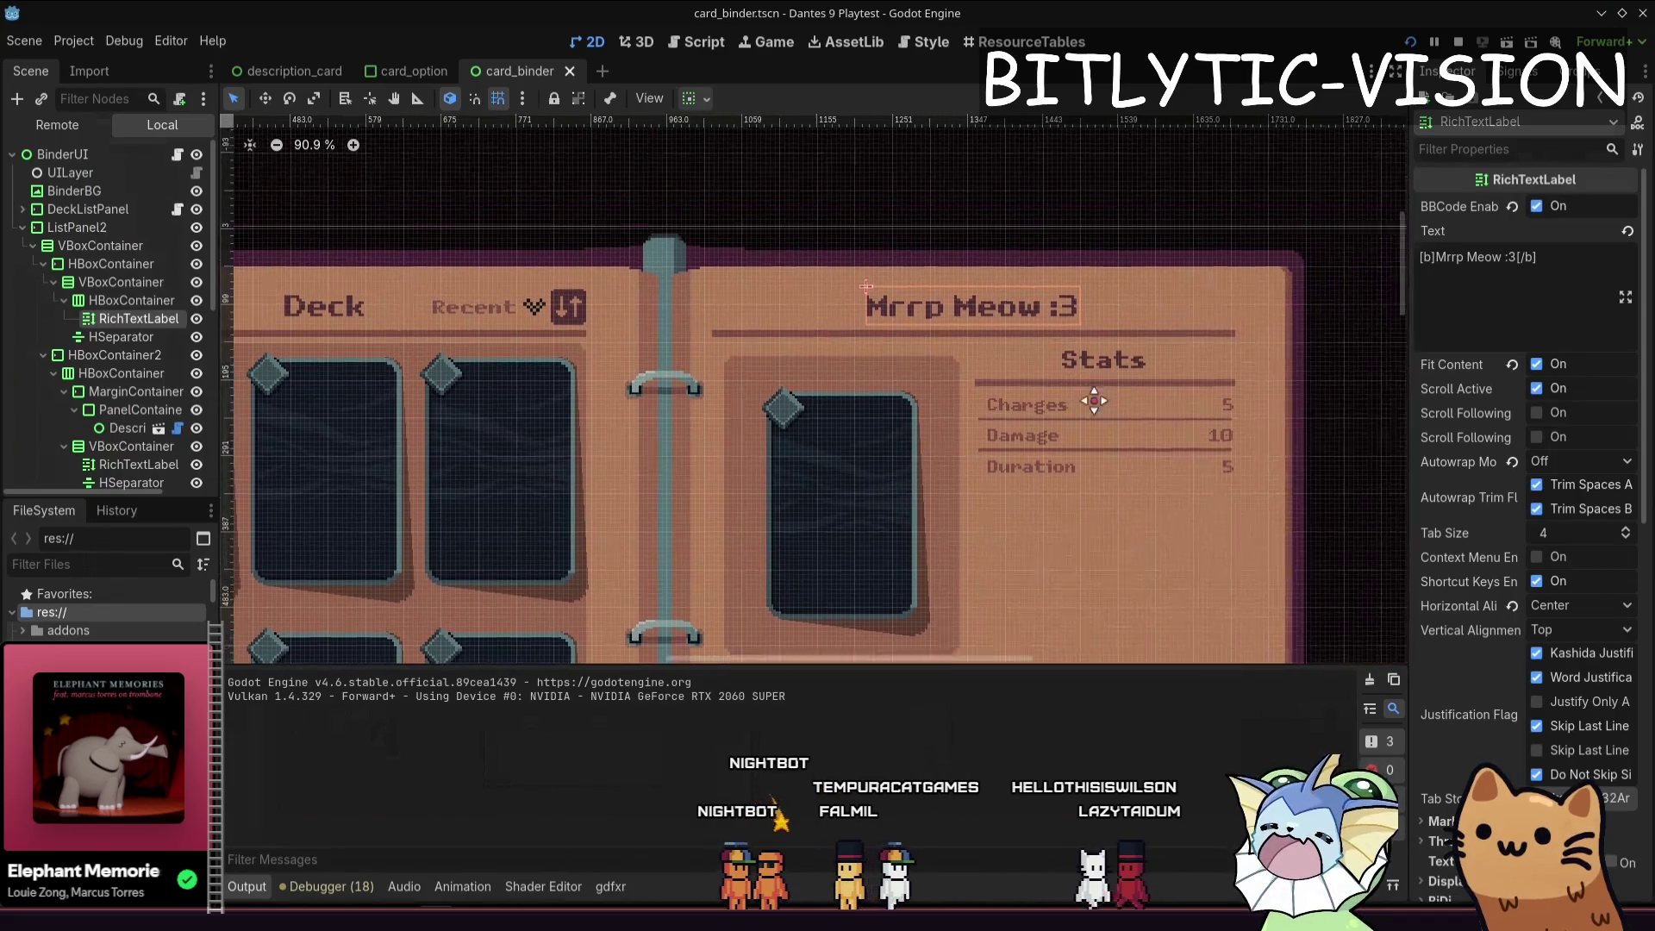
pyautogui.scroll(-5, 1496, 366)
pyautogui.scroll(5, 1488, 369)
pyautogui.scroll(-5, 1517, 431)
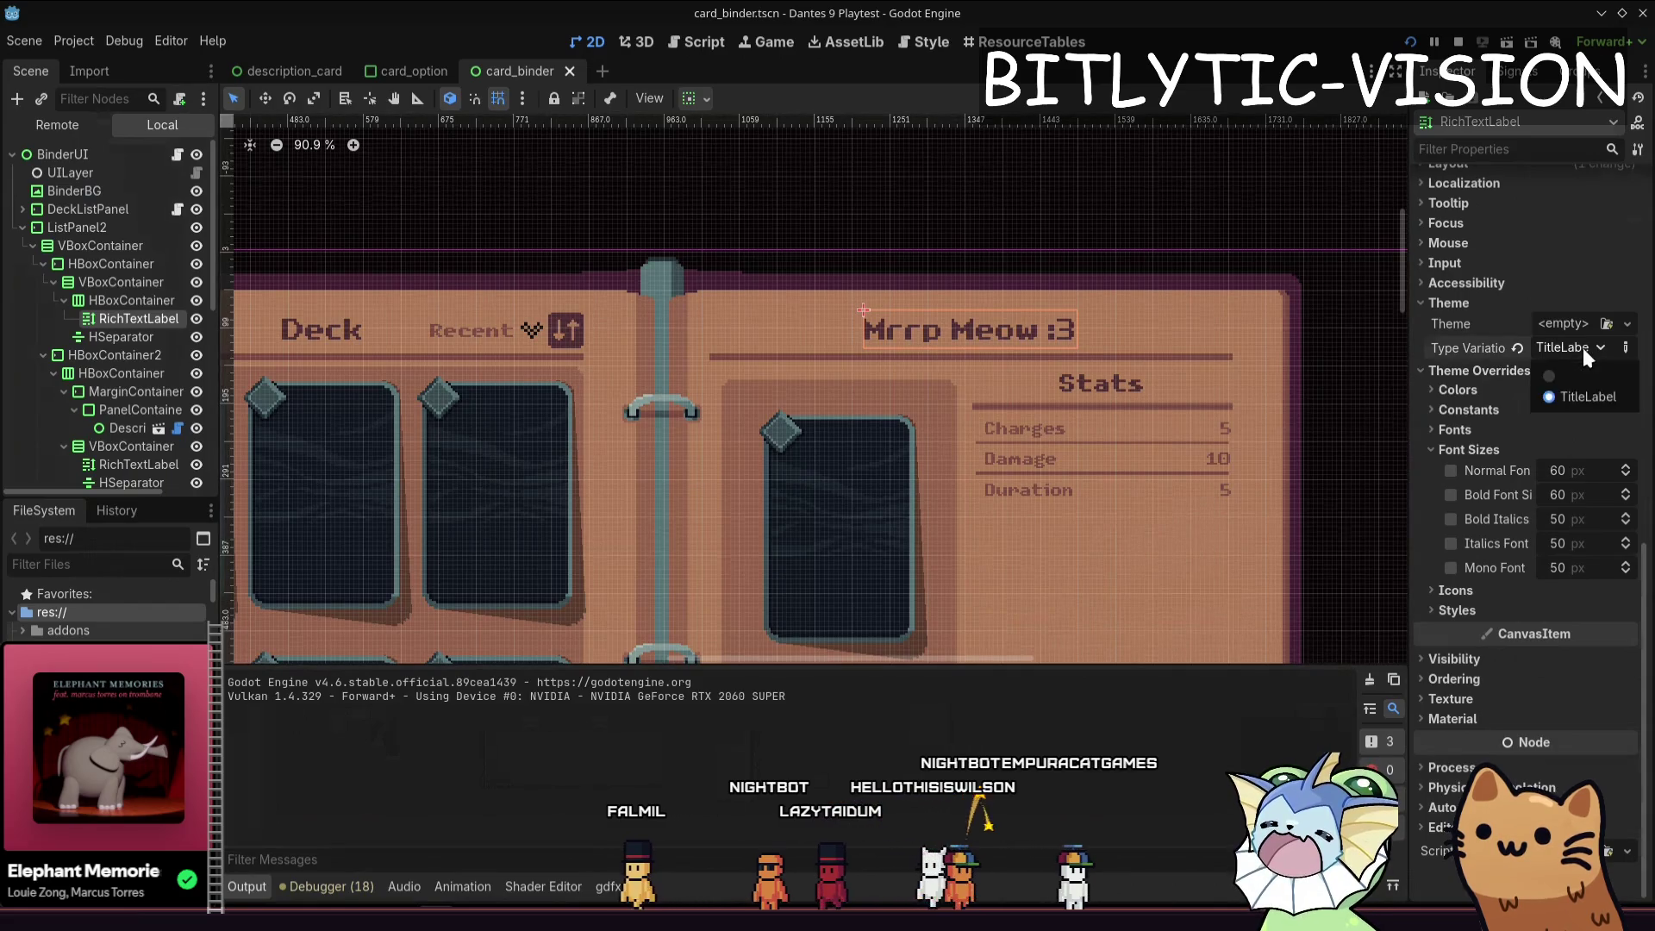
pyautogui.click(1067, 372)
pyautogui.scroll(-5, 1539, 446)
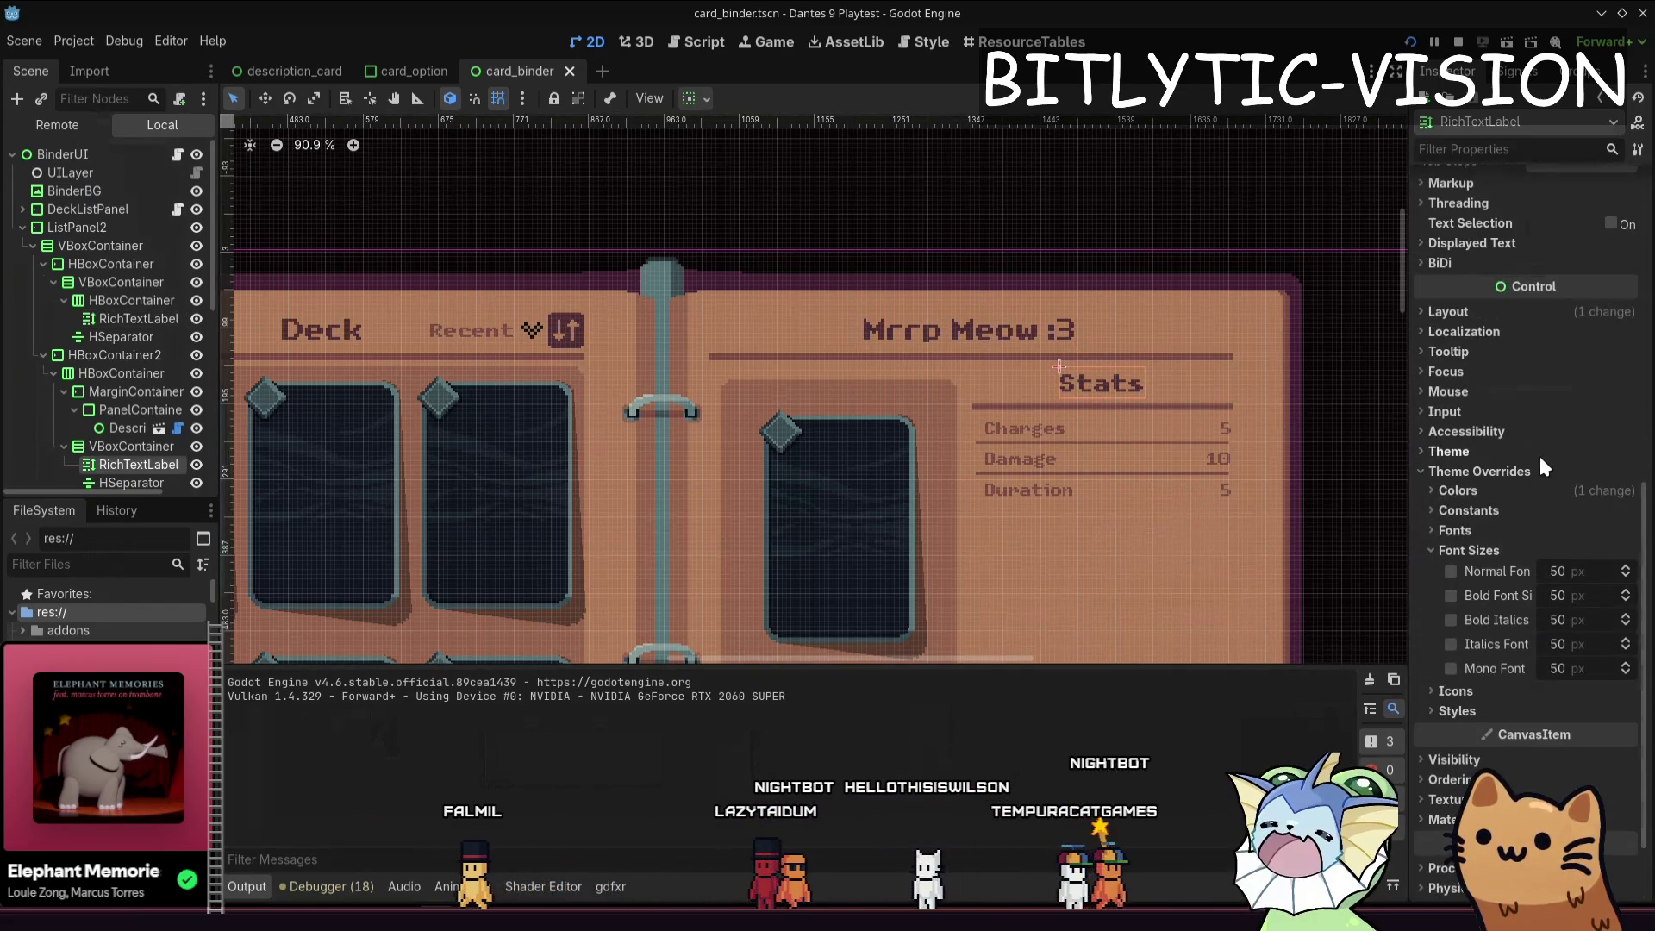
# - Inspect the Stats label's Theme Overrides > Colors and save the card_binder scene
pyautogui.click(1457, 451)
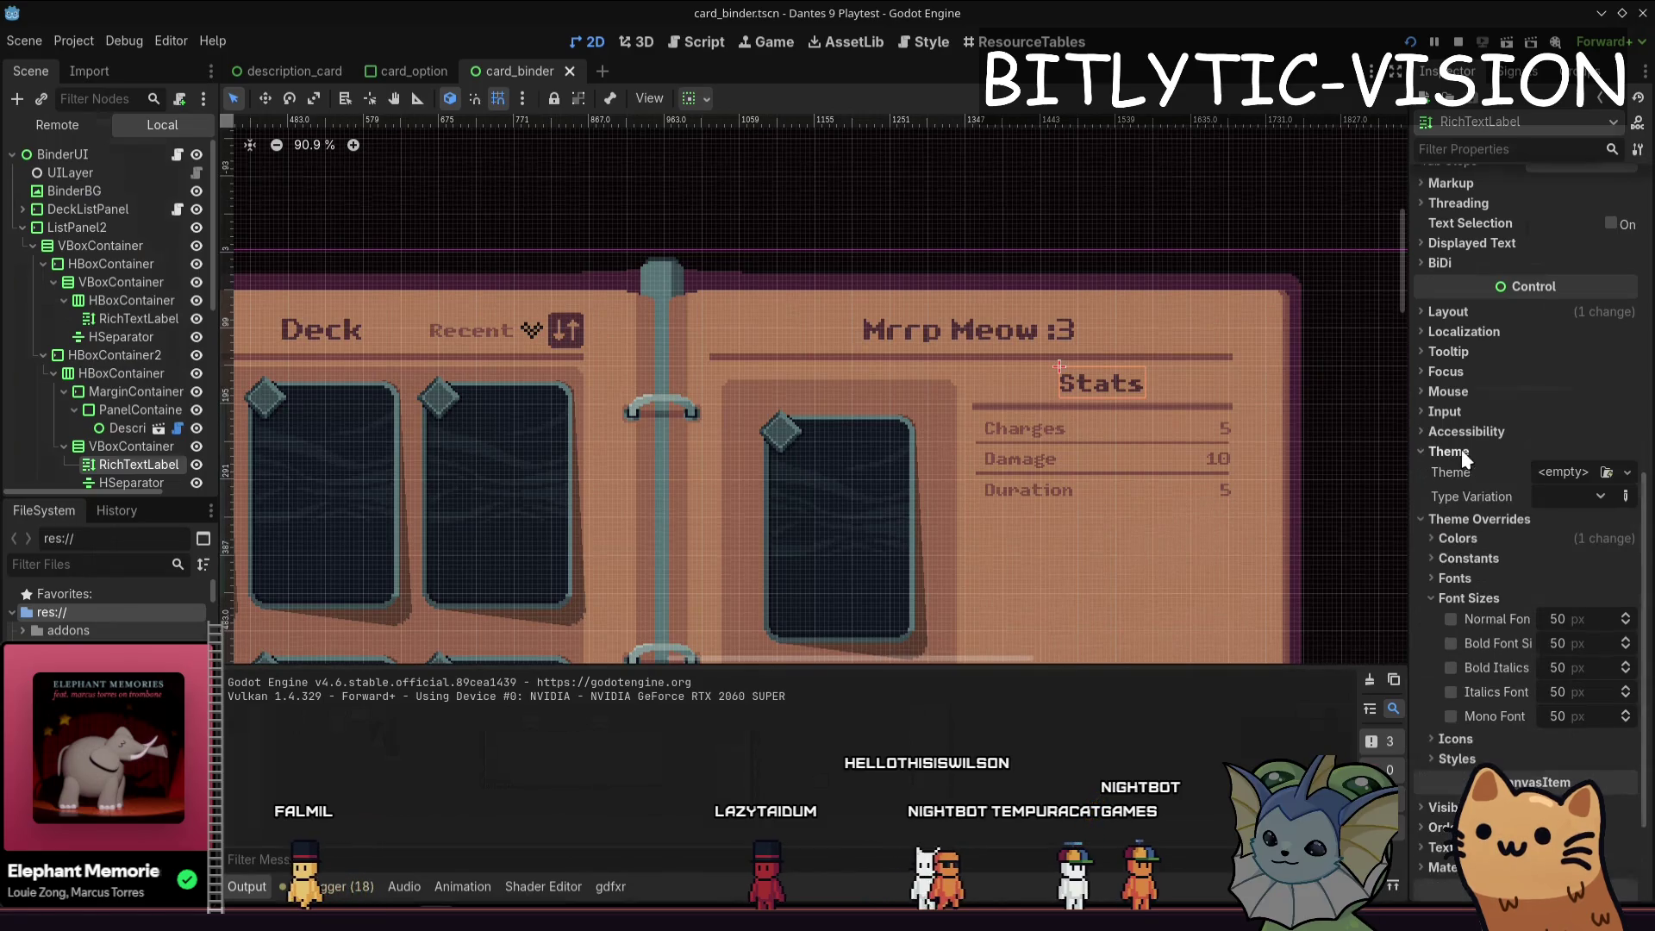
pyautogui.click(1537, 538)
pyautogui.scroll(-2, 1560, 526)
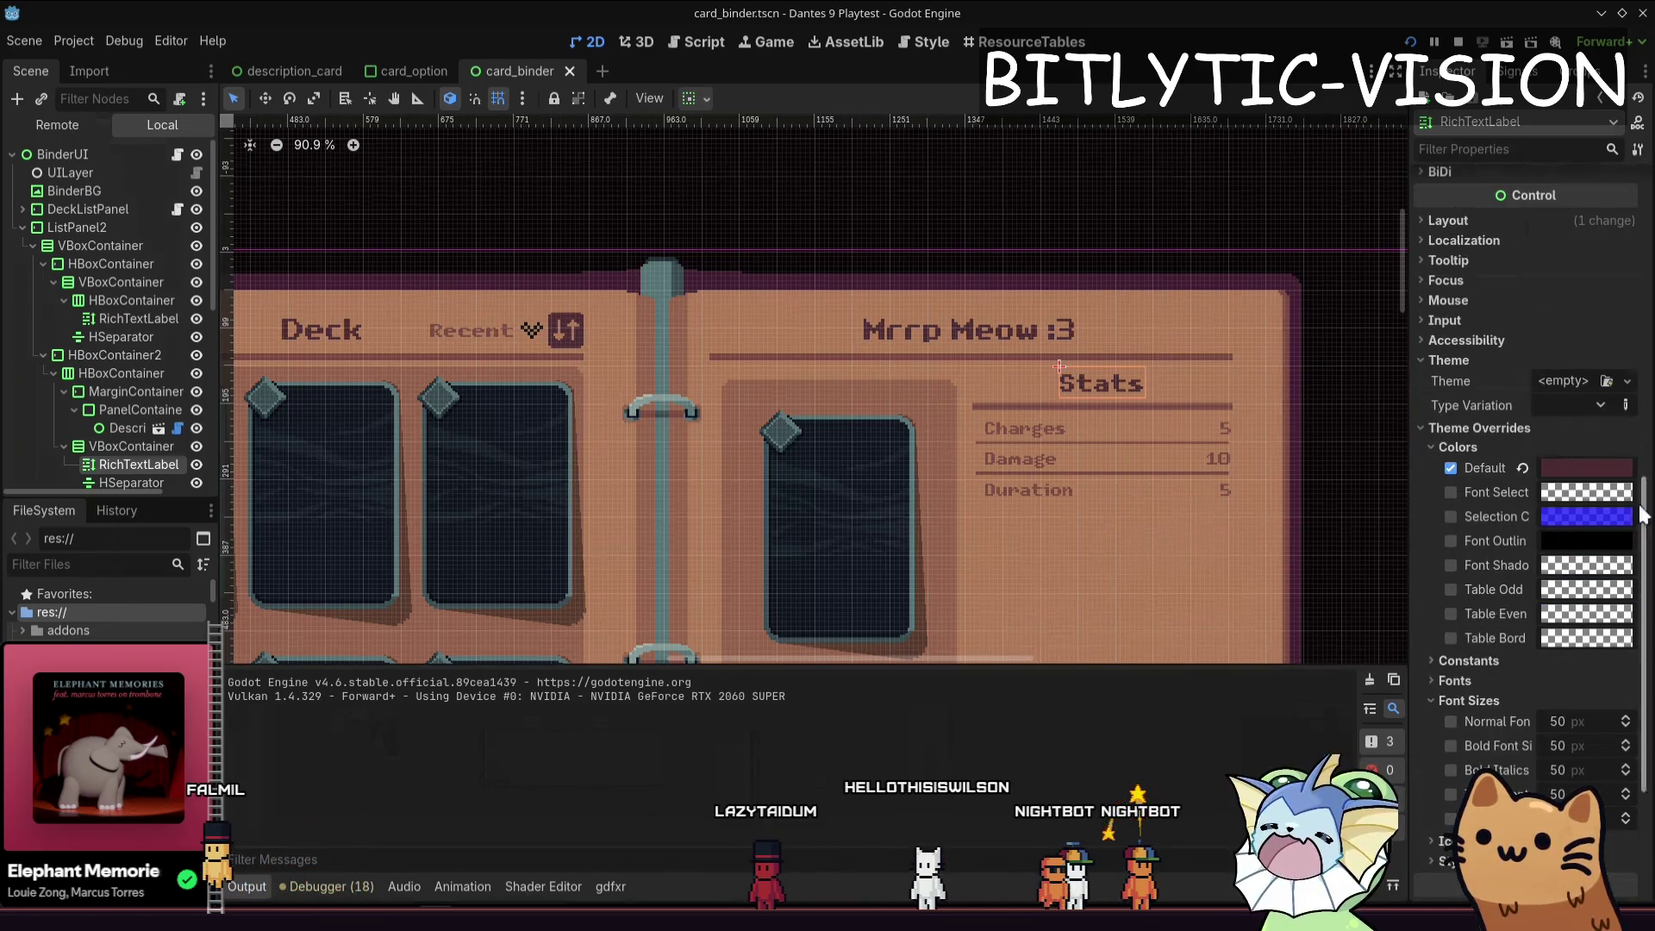
pyautogui.scroll(-4, 1549, 541)
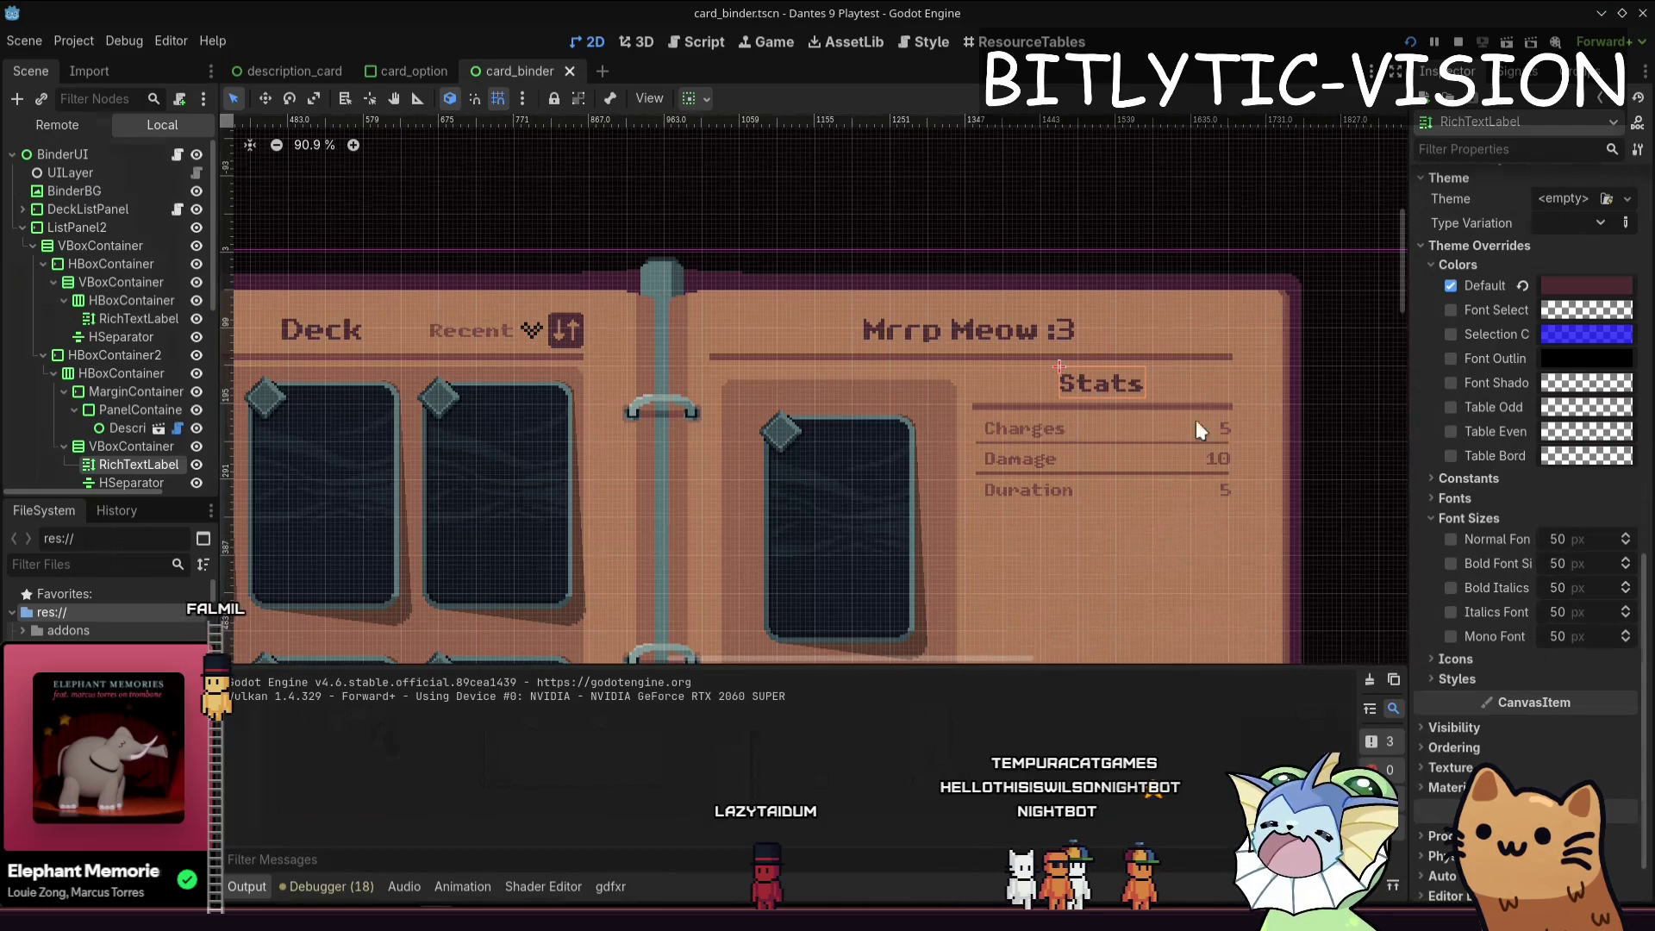
pyautogui.scroll(4, 1207, 405)
pyautogui.hotkey('ctrl', 's')
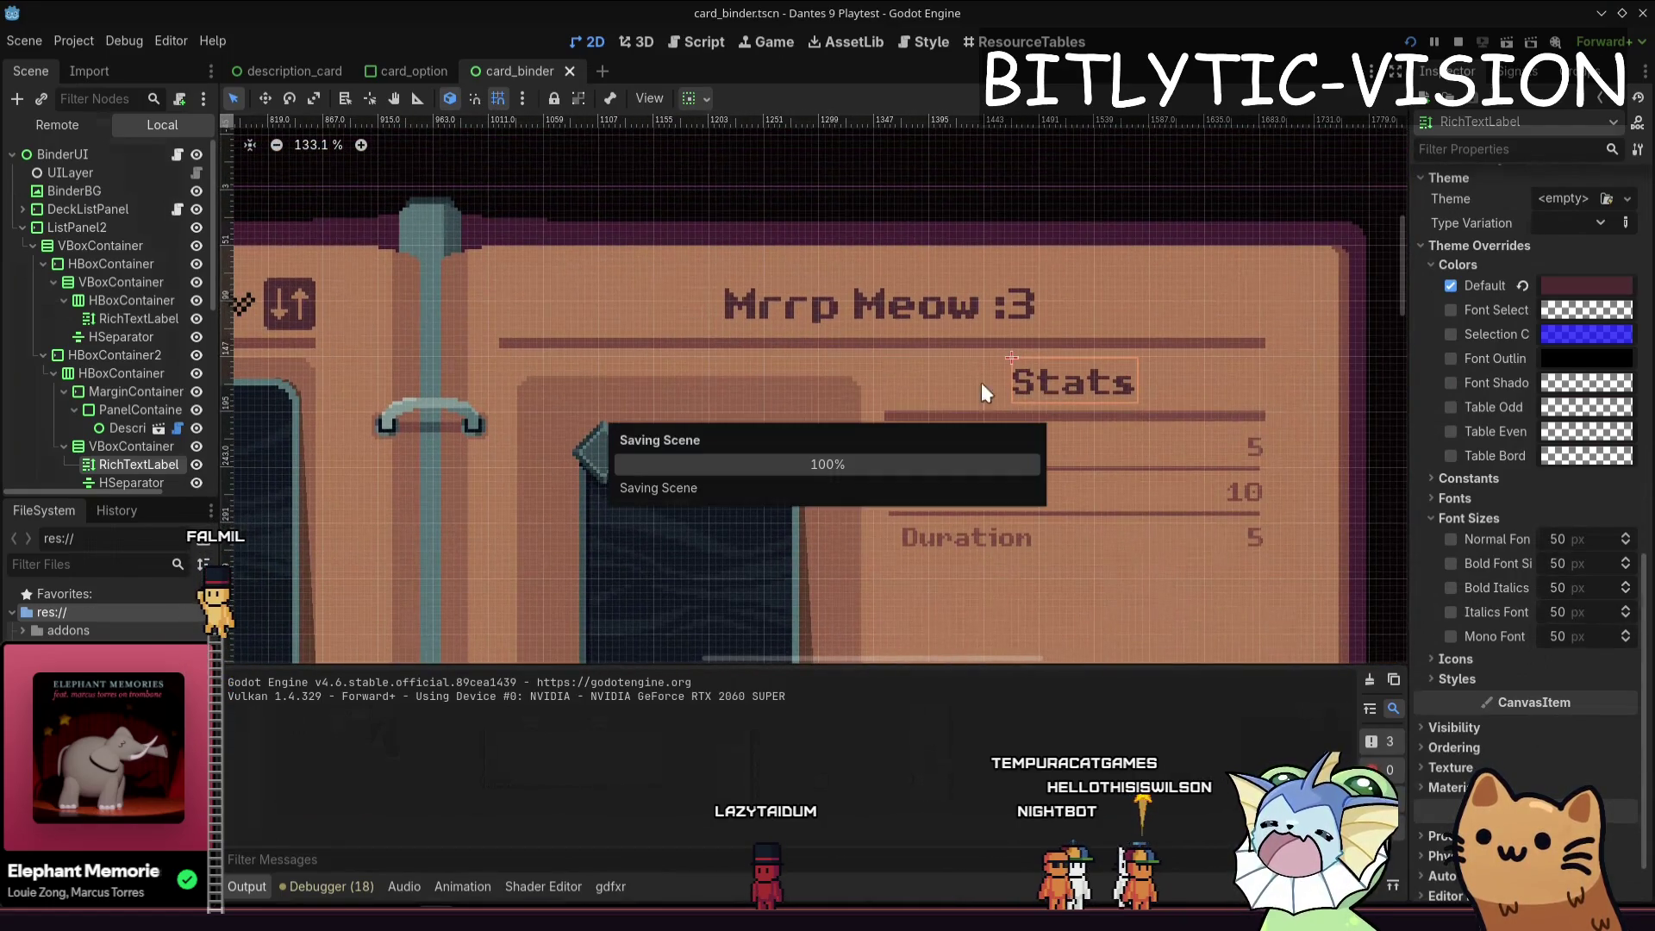
pyautogui.hotkey('alt', 'Tab')
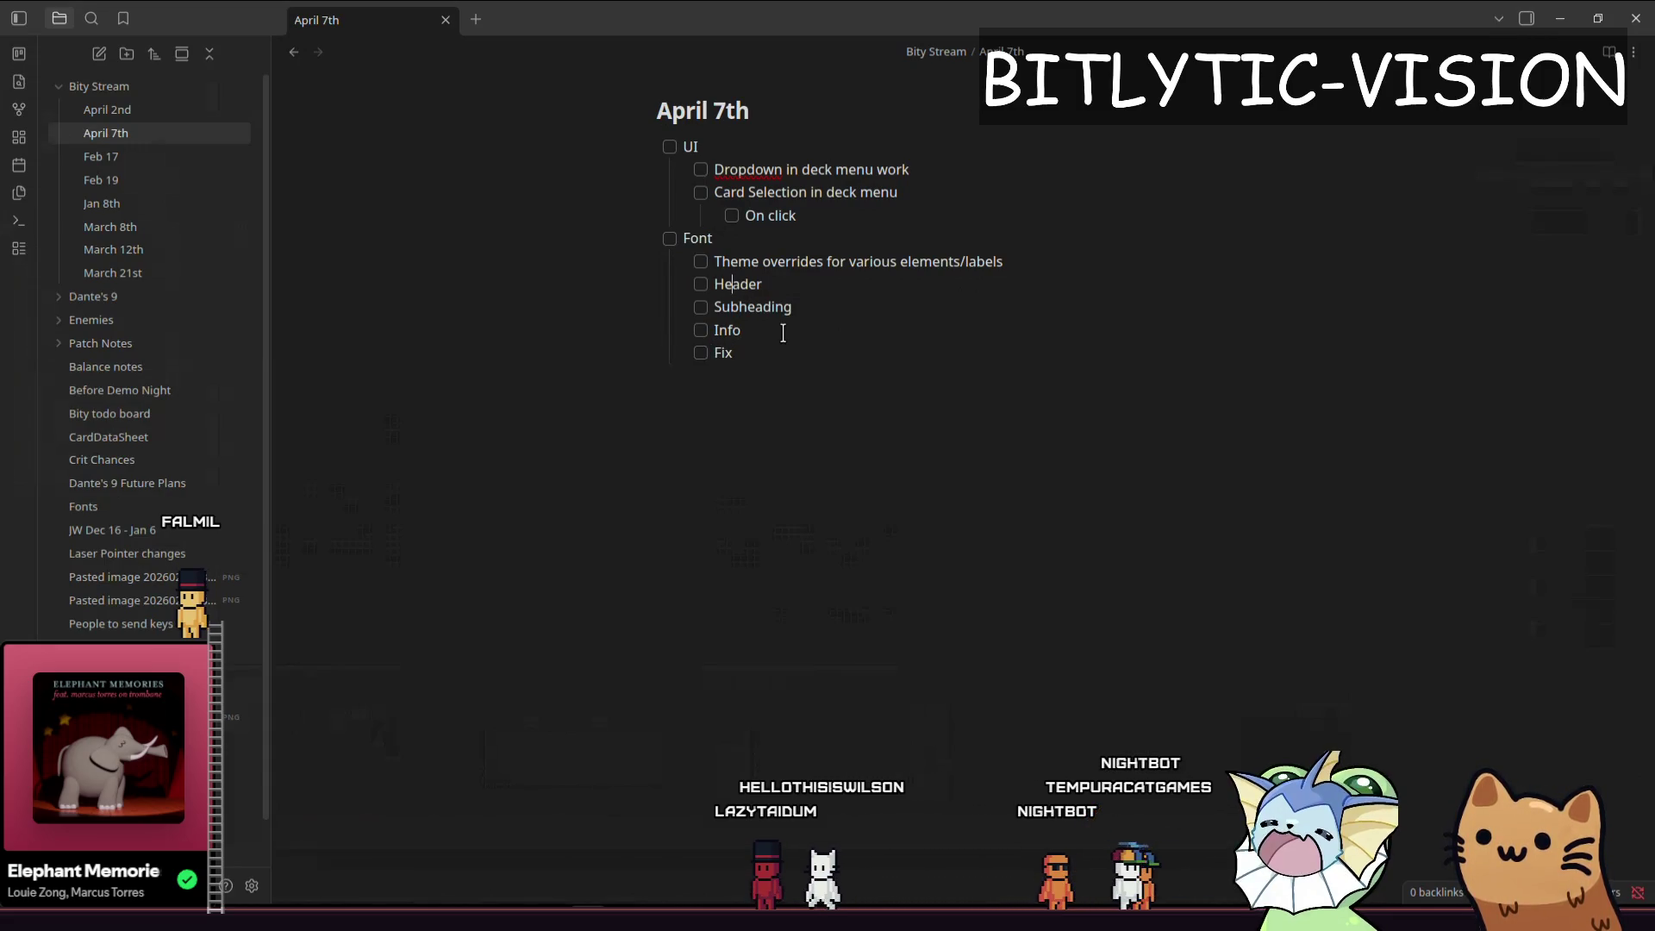
# - Indent Header, Subheading and Info under theme overrides and add 'Fix font sizes in entire project'
pyautogui.hotkey('shift', 'Down')
pyautogui.hotkey('shift', 'Down')
pyautogui.press('Tab')
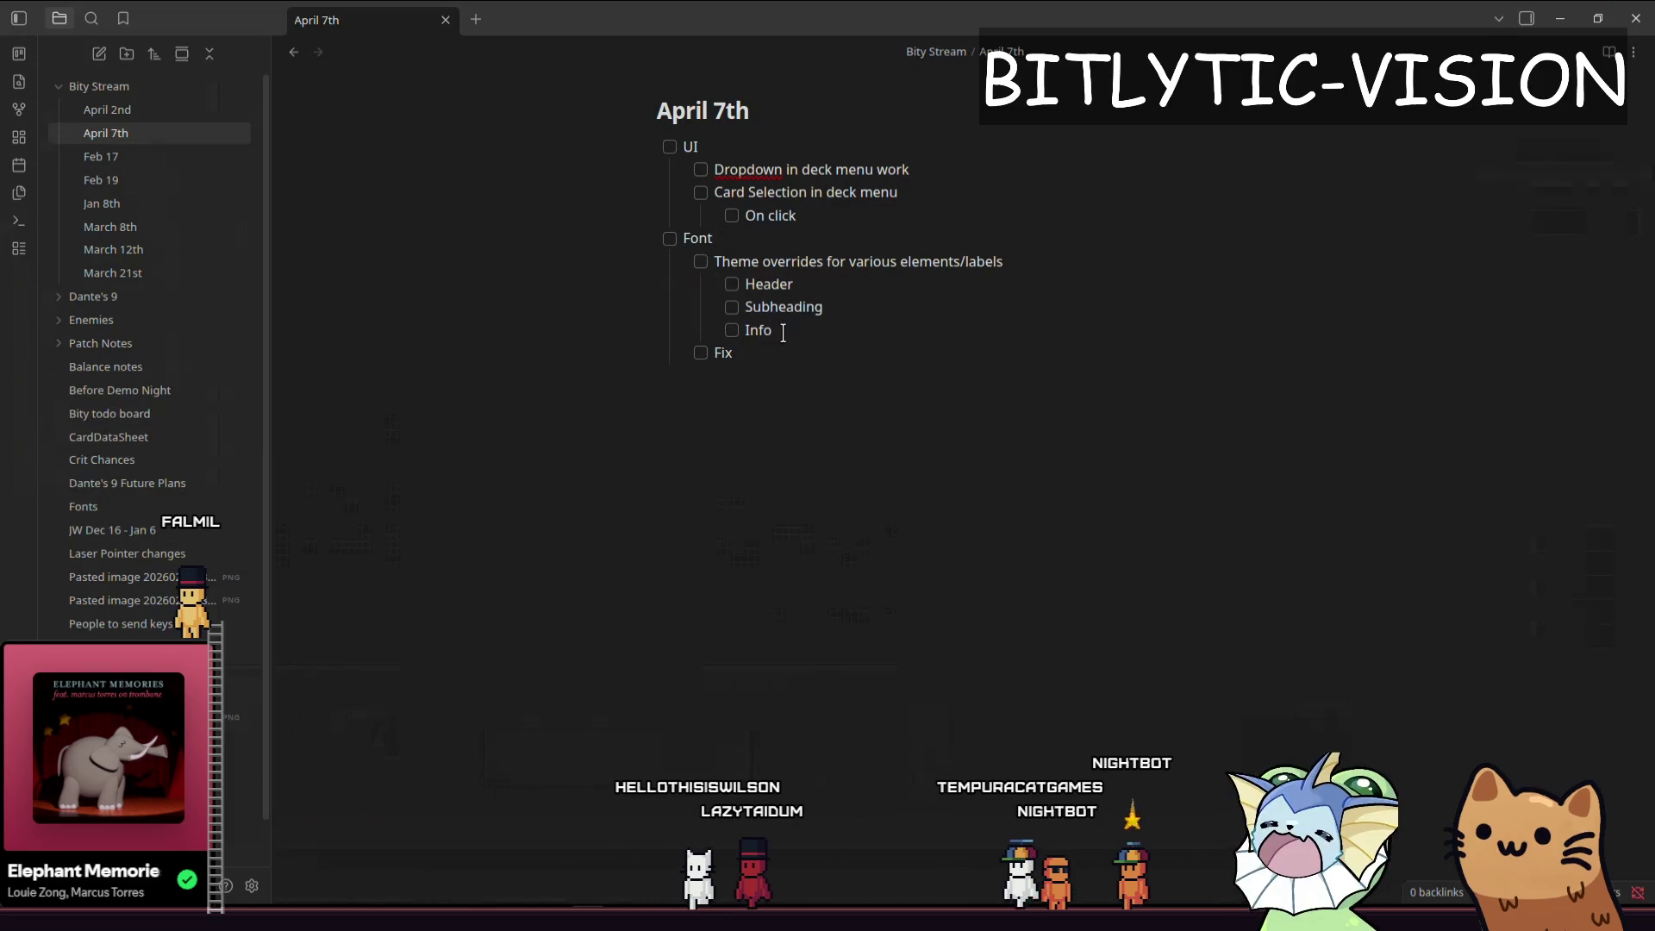
pyautogui.write(' font size')
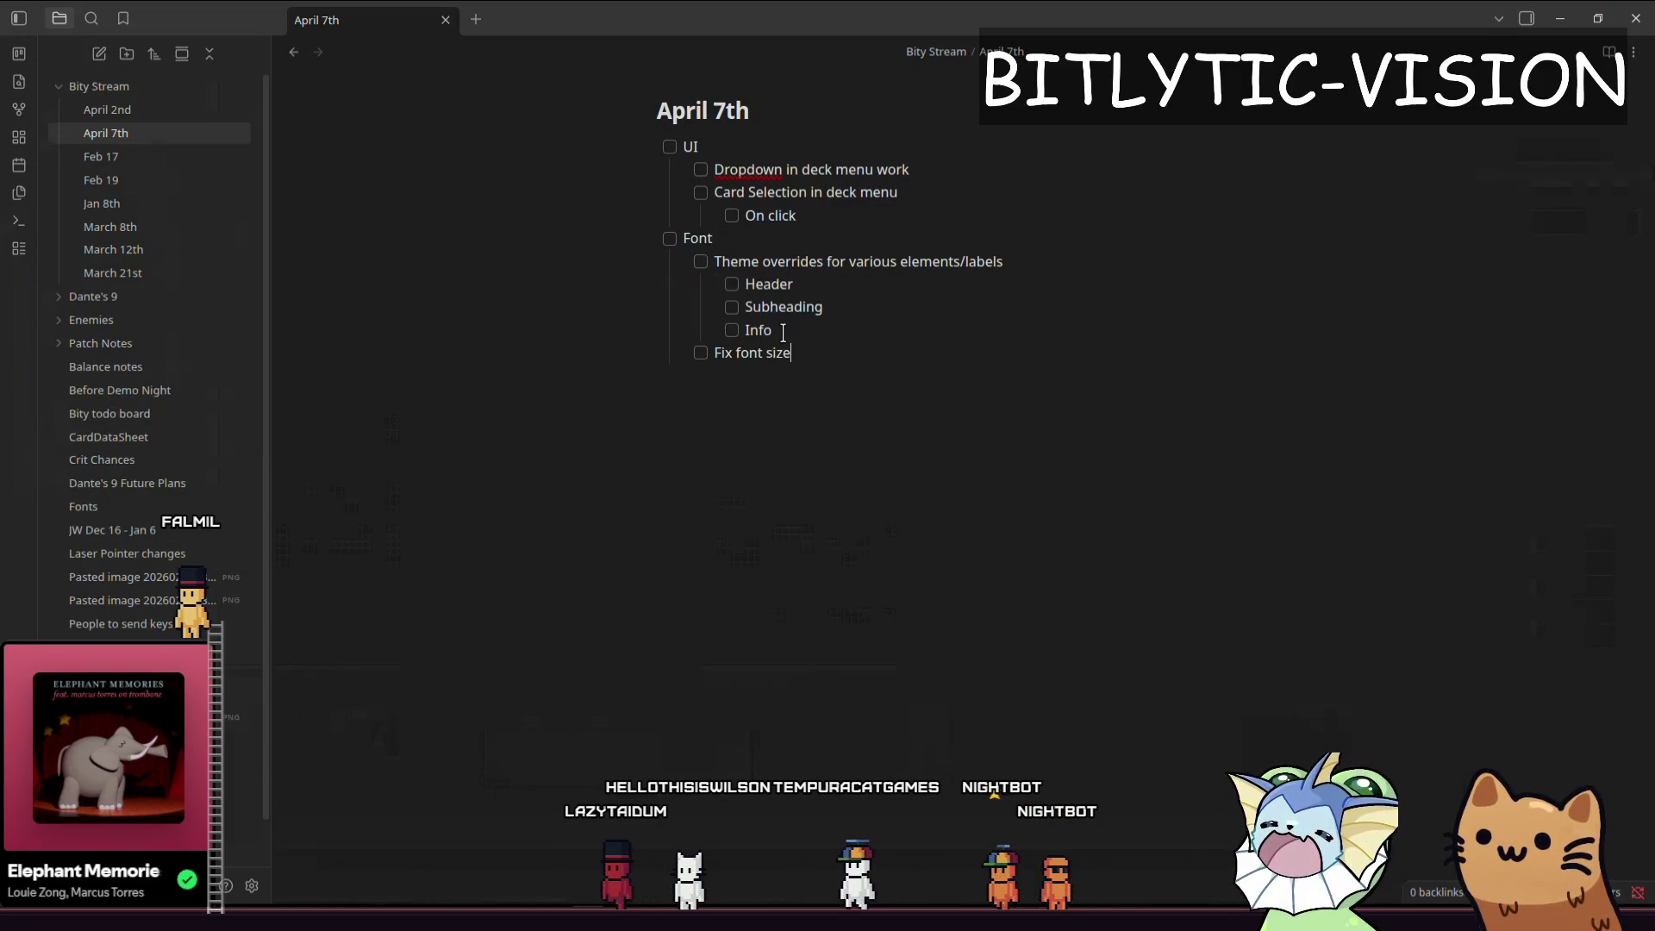
pyautogui.write('s in entire project')
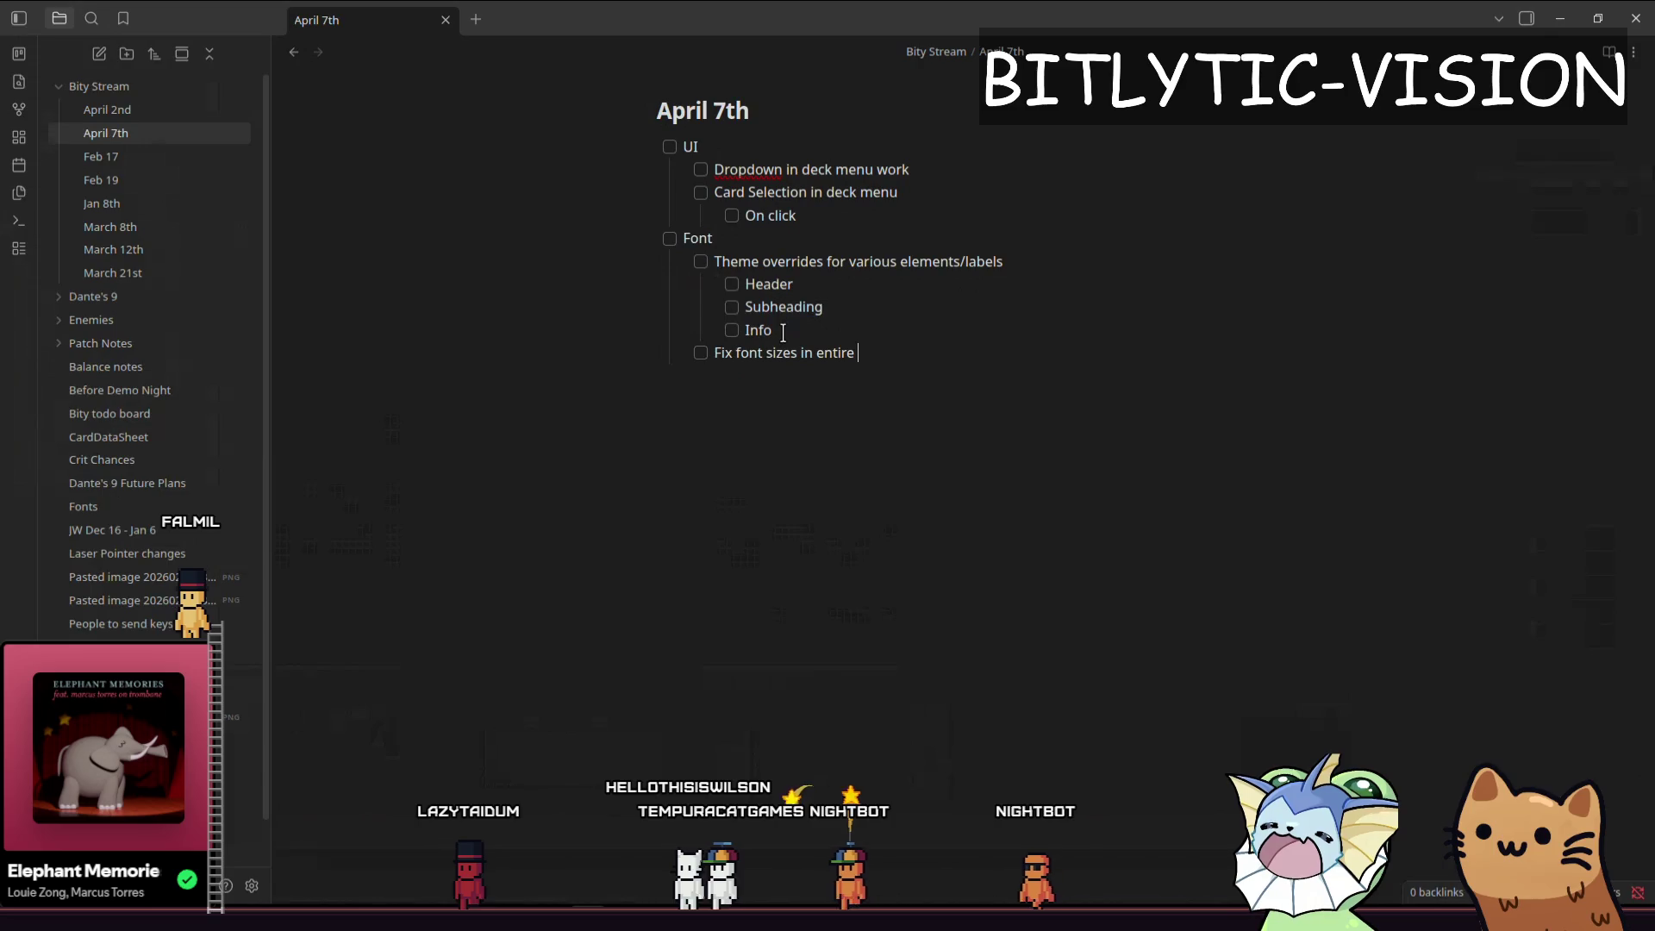
pyautogui.press('Return')
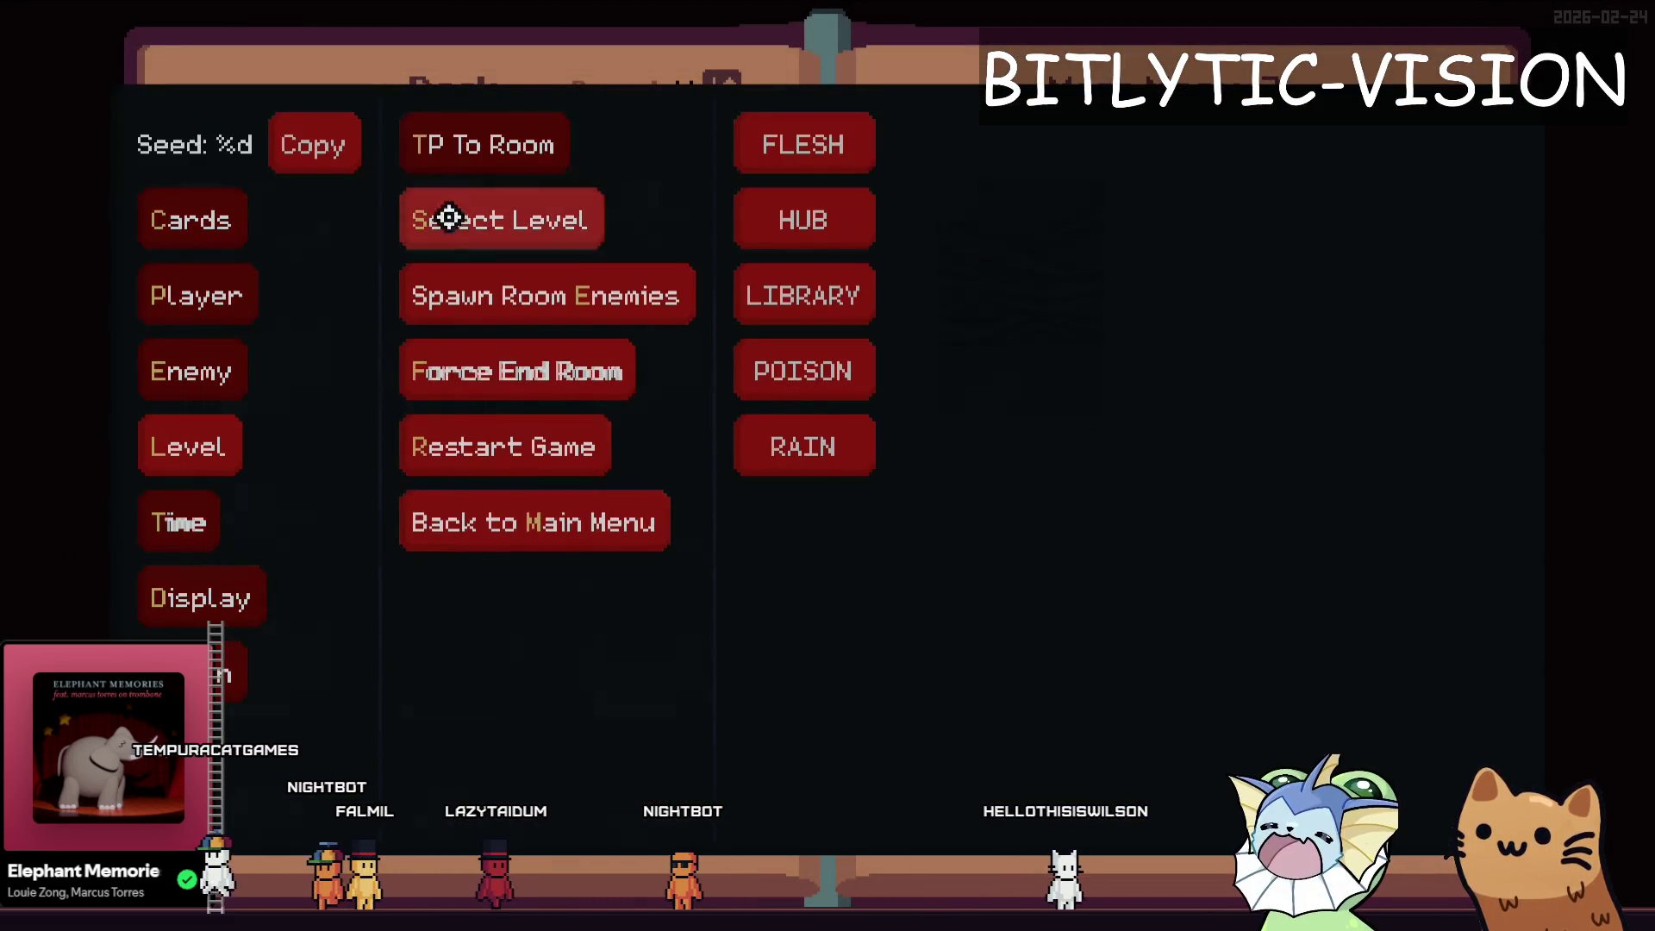
# - Glance at the notes, then run the Dante's 9 playtest from the Godot editor
pyautogui.hotkey('alt', 'Tab')
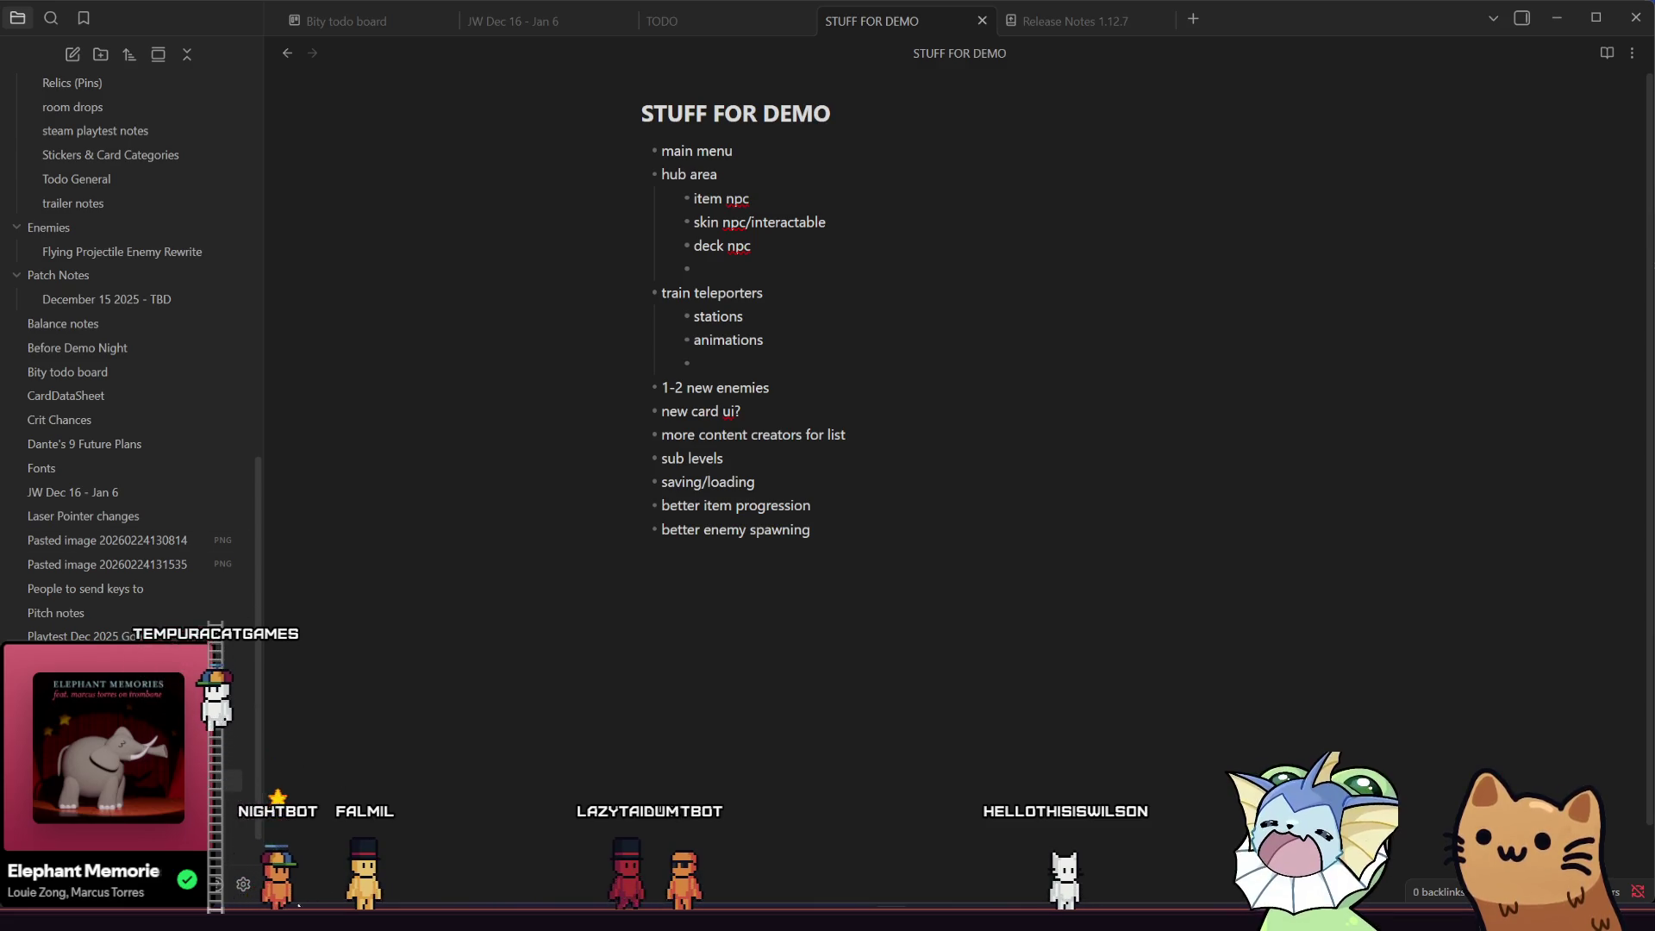
pyautogui.hotkey('alt', 'Tab')
pyautogui.click(1414, 39)
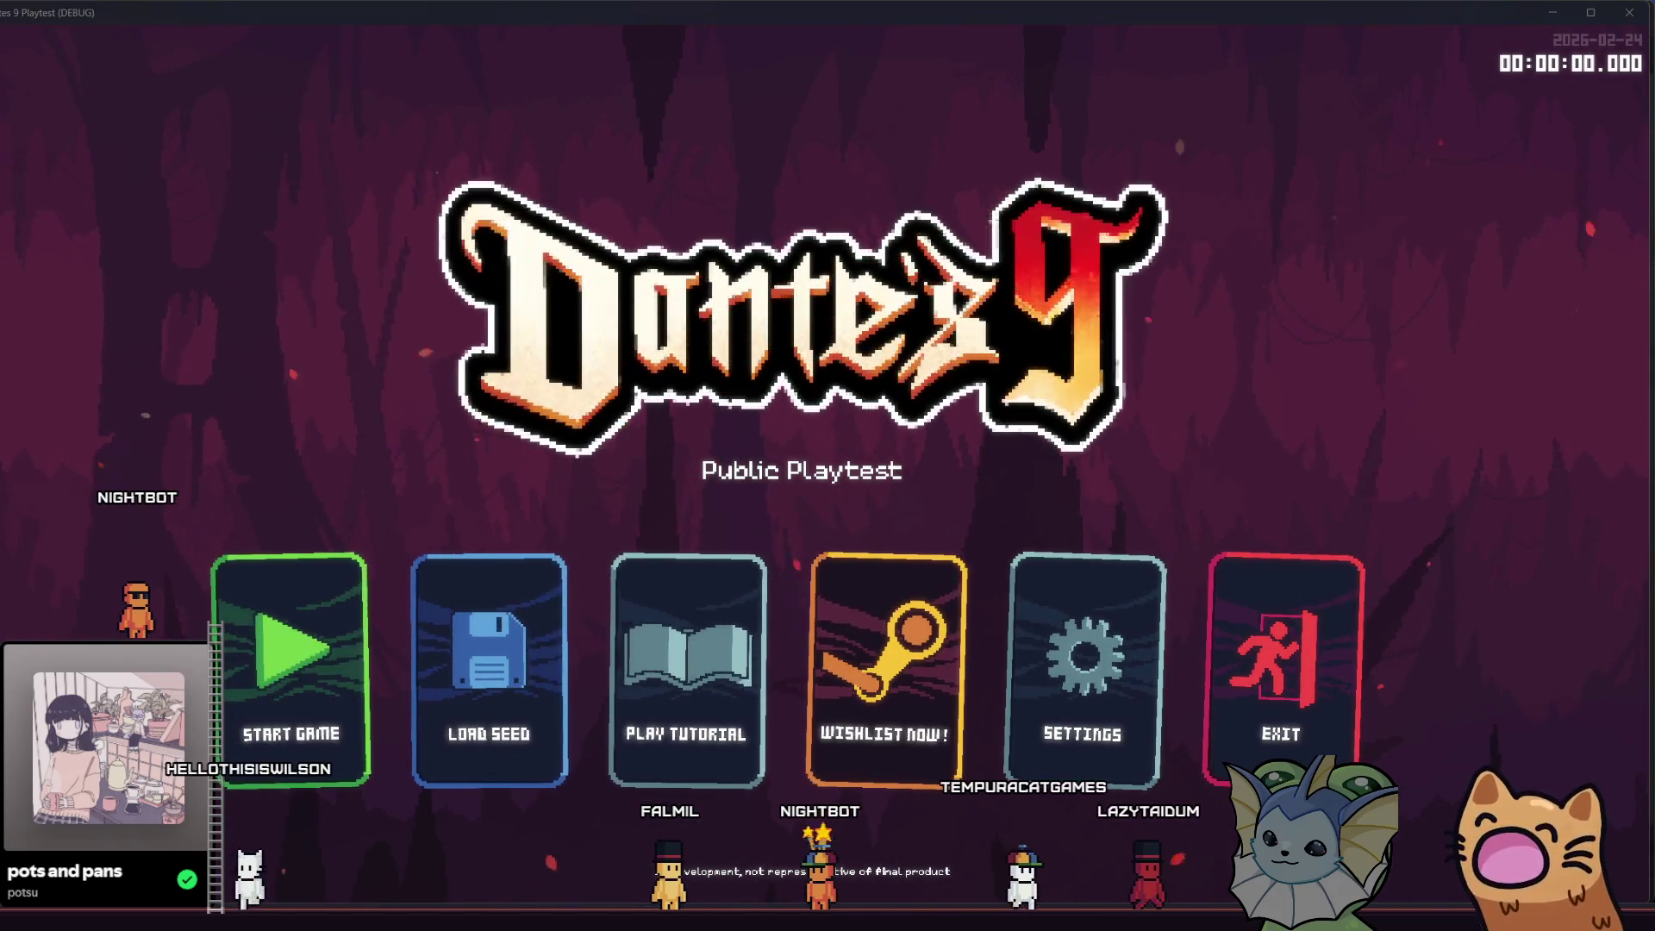
# - Bring the STUFF FOR DEMO note forward and place the cursor in its list items
pyautogui.click(603, 689)
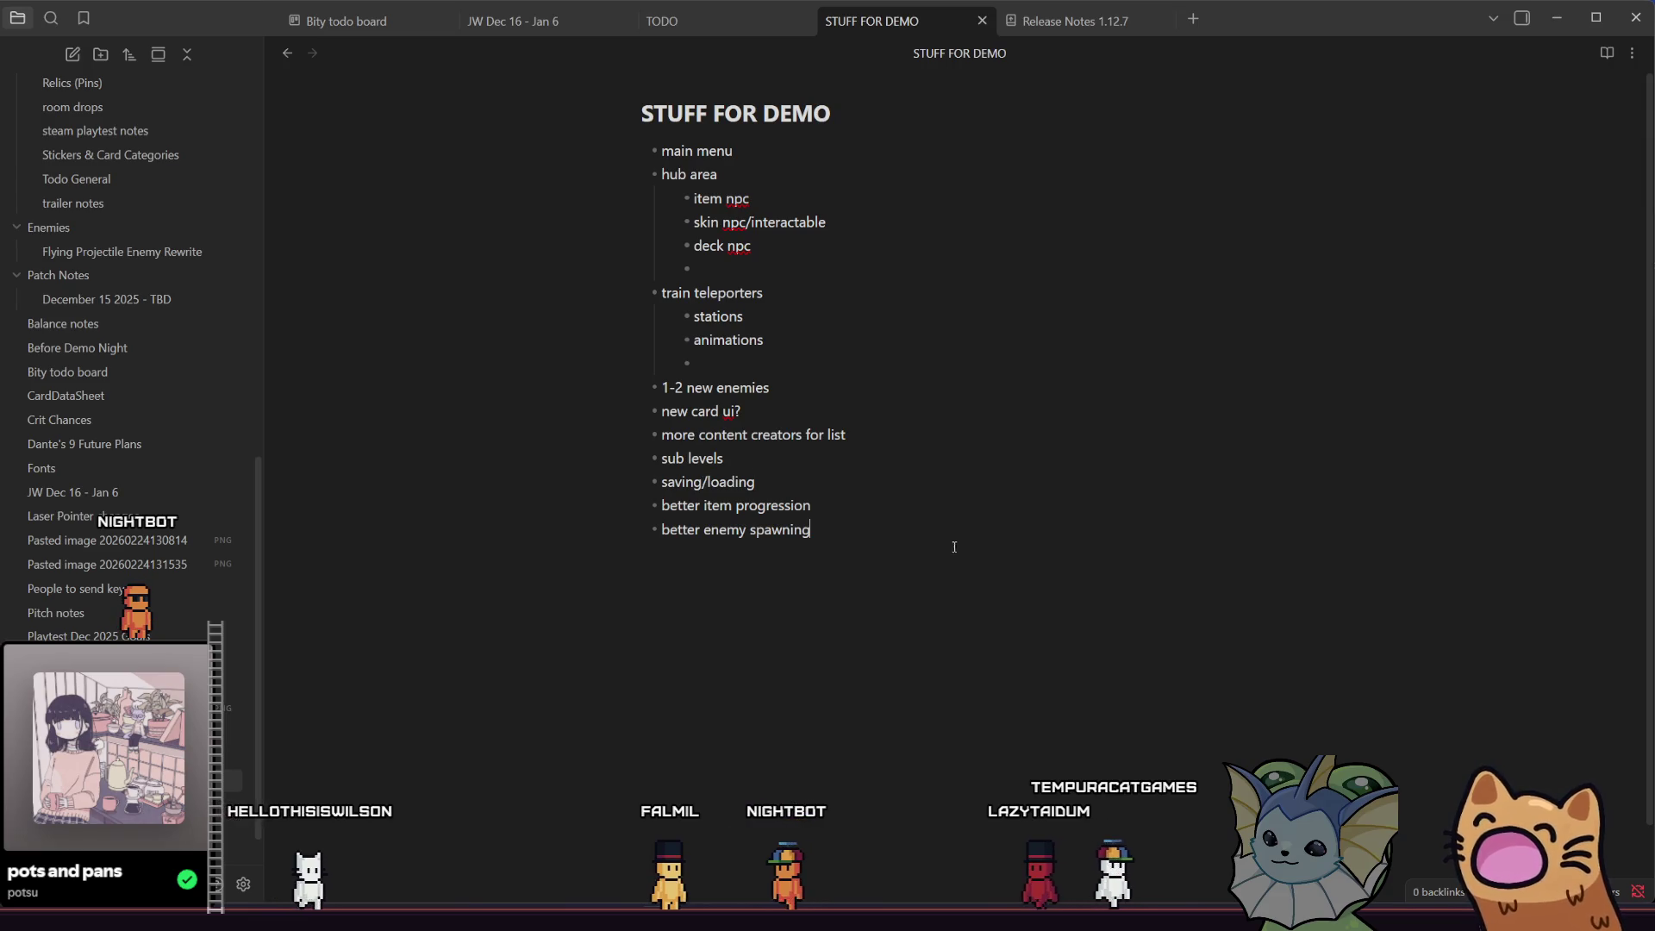
pyautogui.click(869, 486)
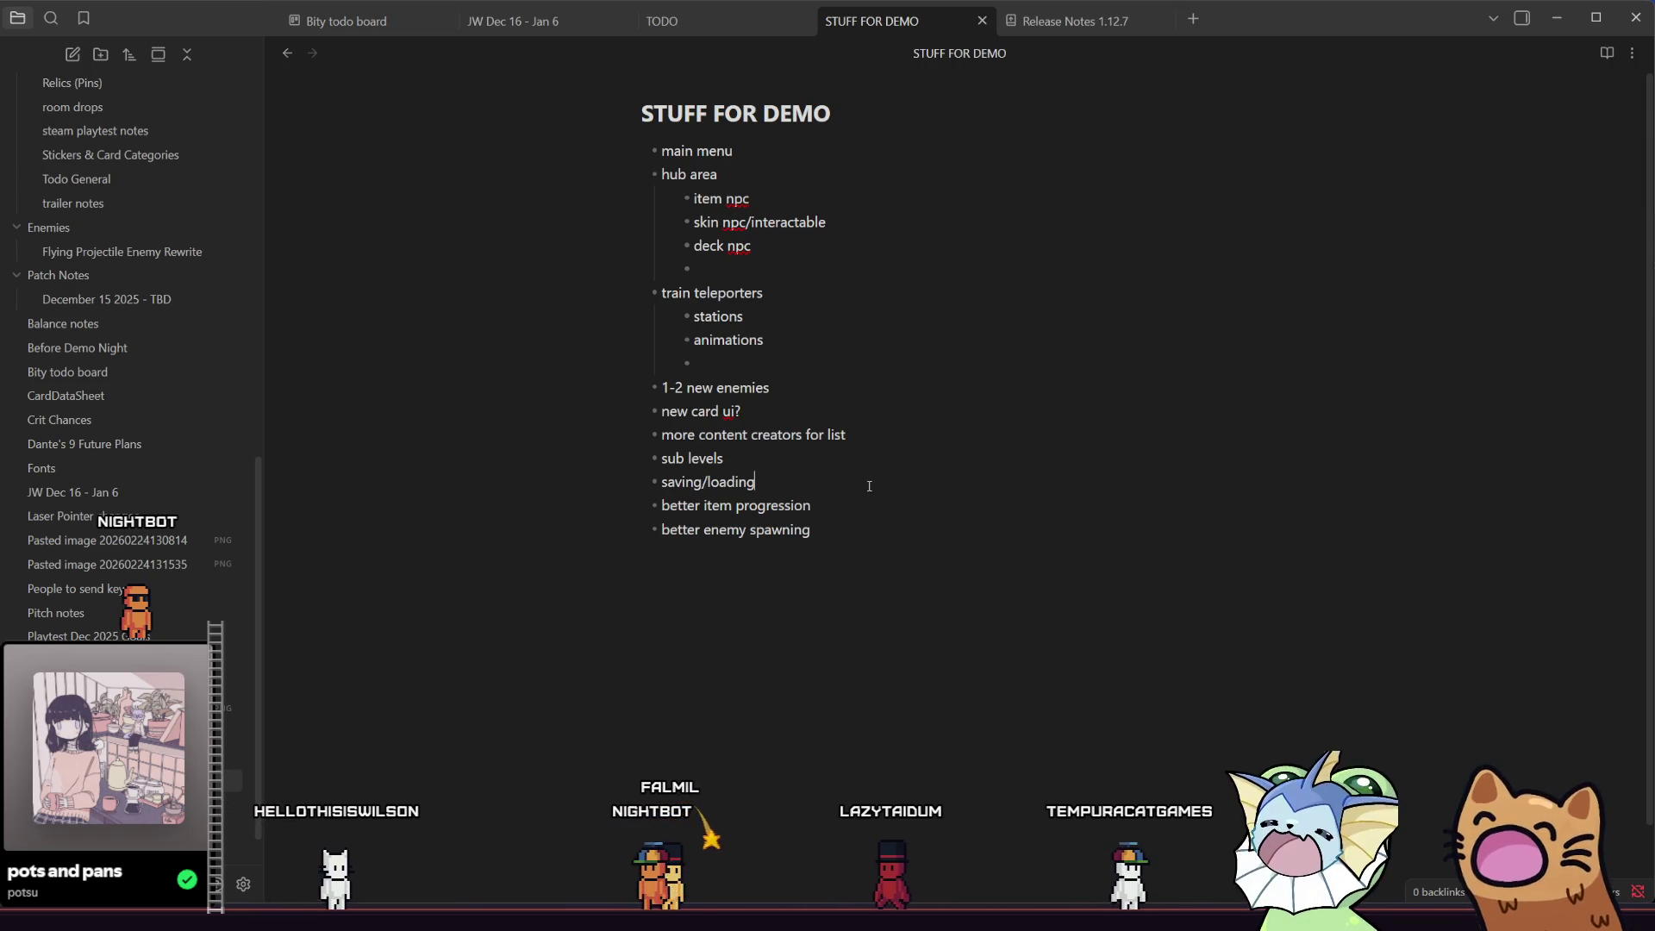
pyautogui.click(864, 420)
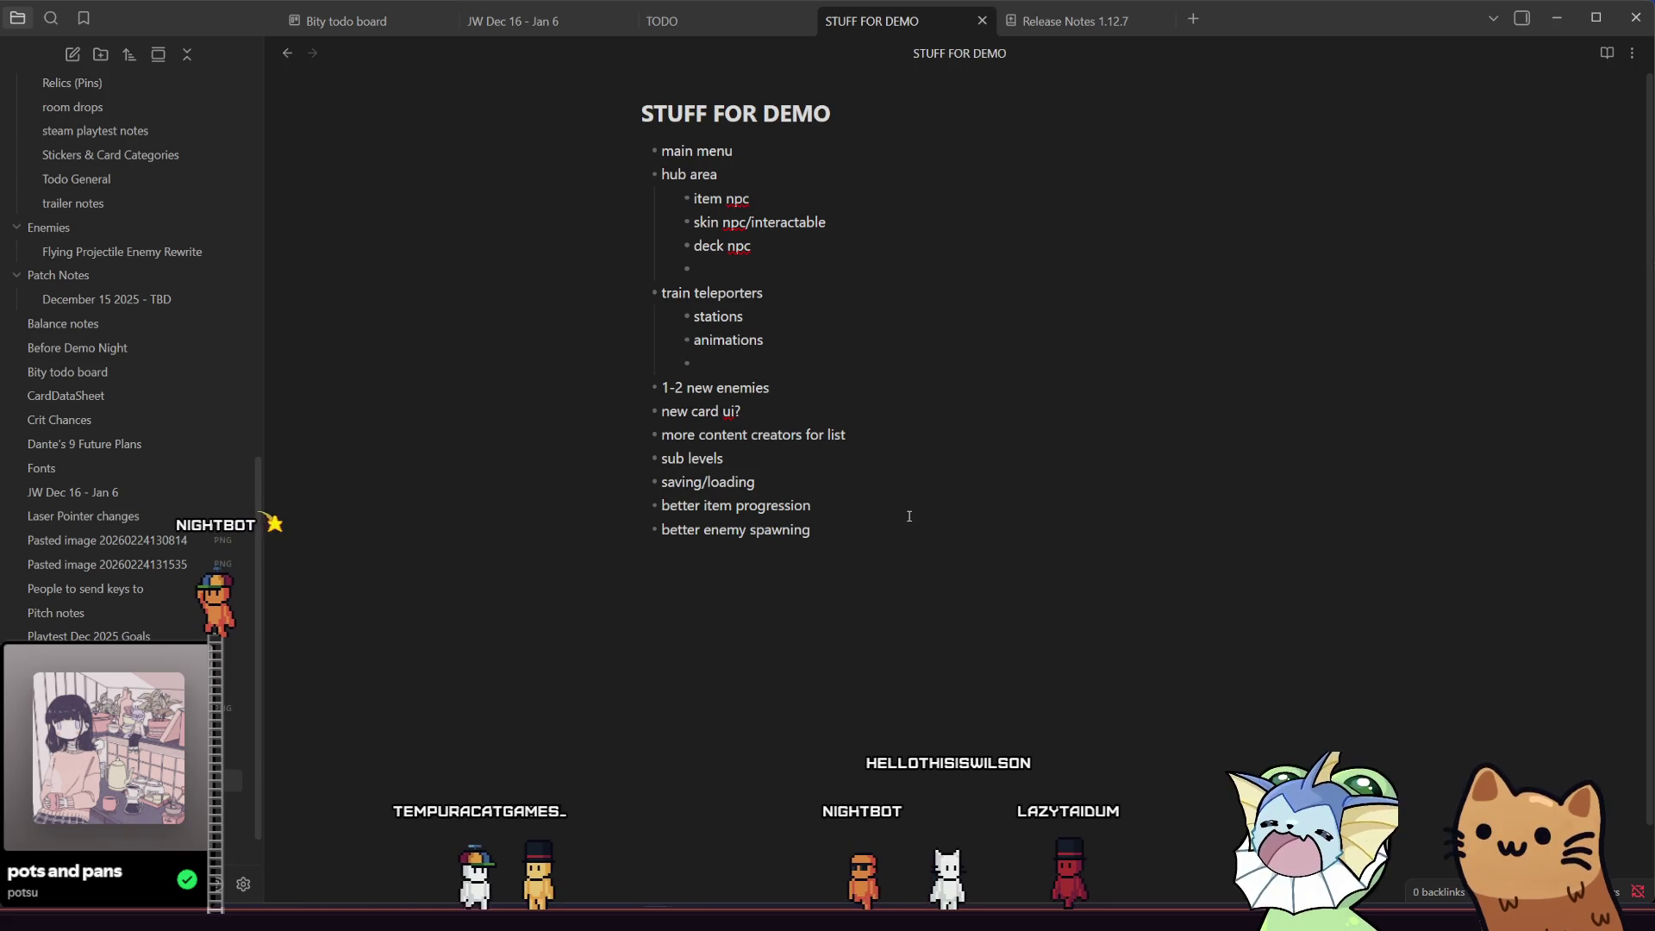
# - Under sub levels, add nested bullets 'level design' and 'boss room overhaul'
pyautogui.click(885, 466)
pyautogui.press('Return')
pyautogui.press('Tab')
pyautogui.write('el design')
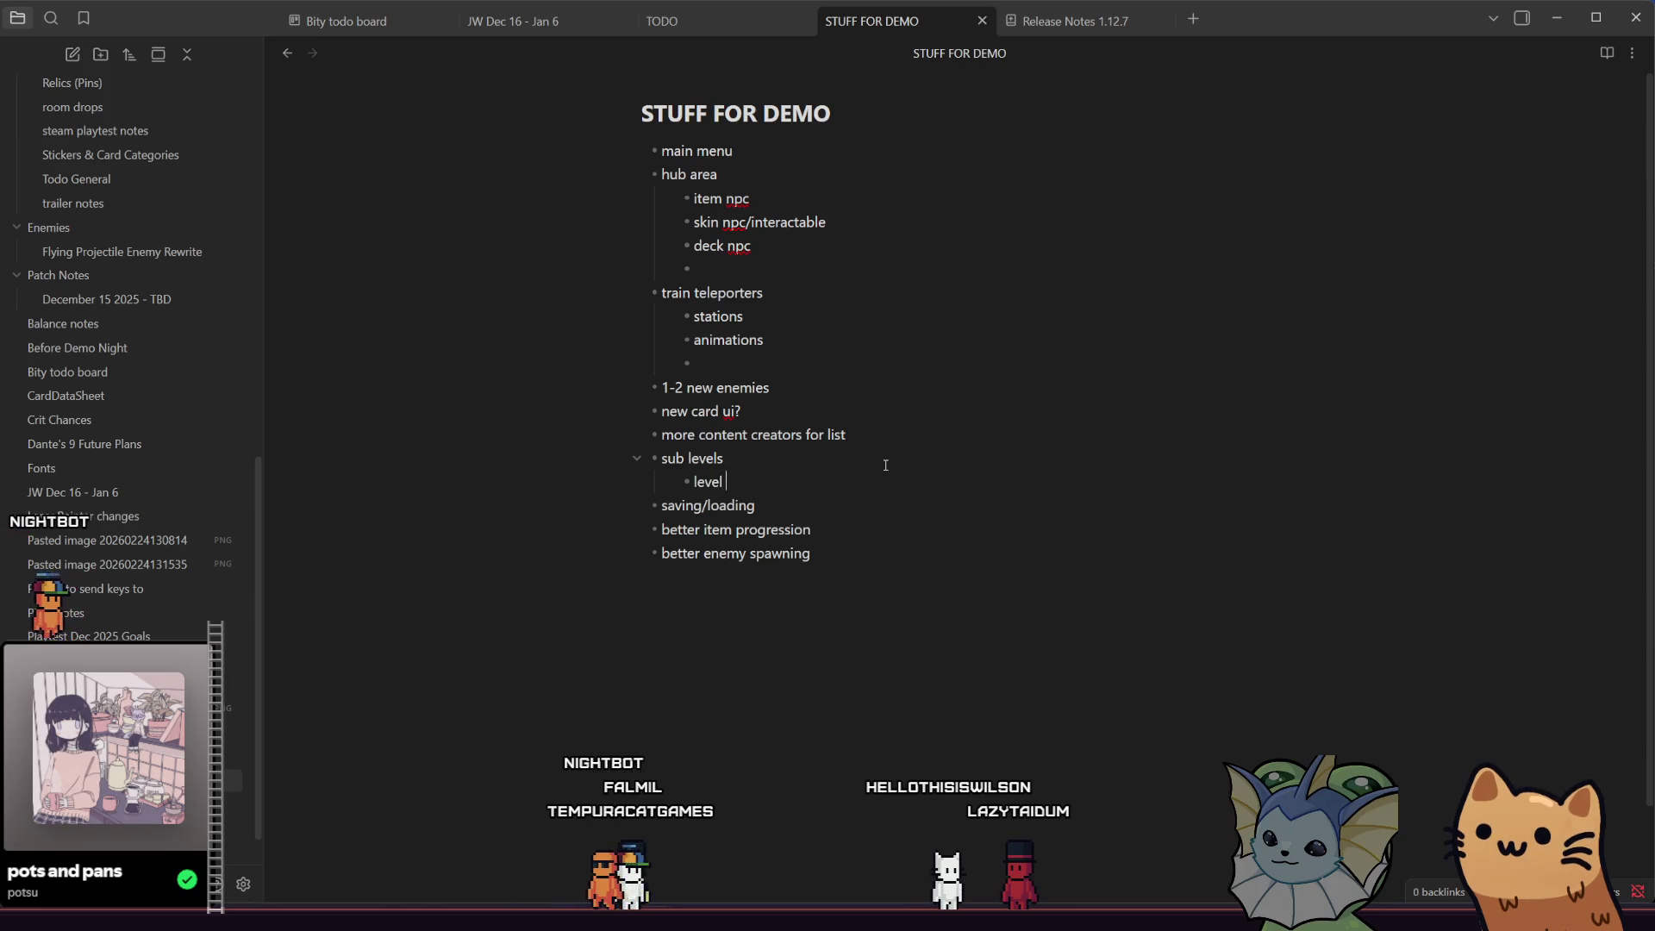
pyautogui.press('Return')
pyautogui.write('boss room overhaul')
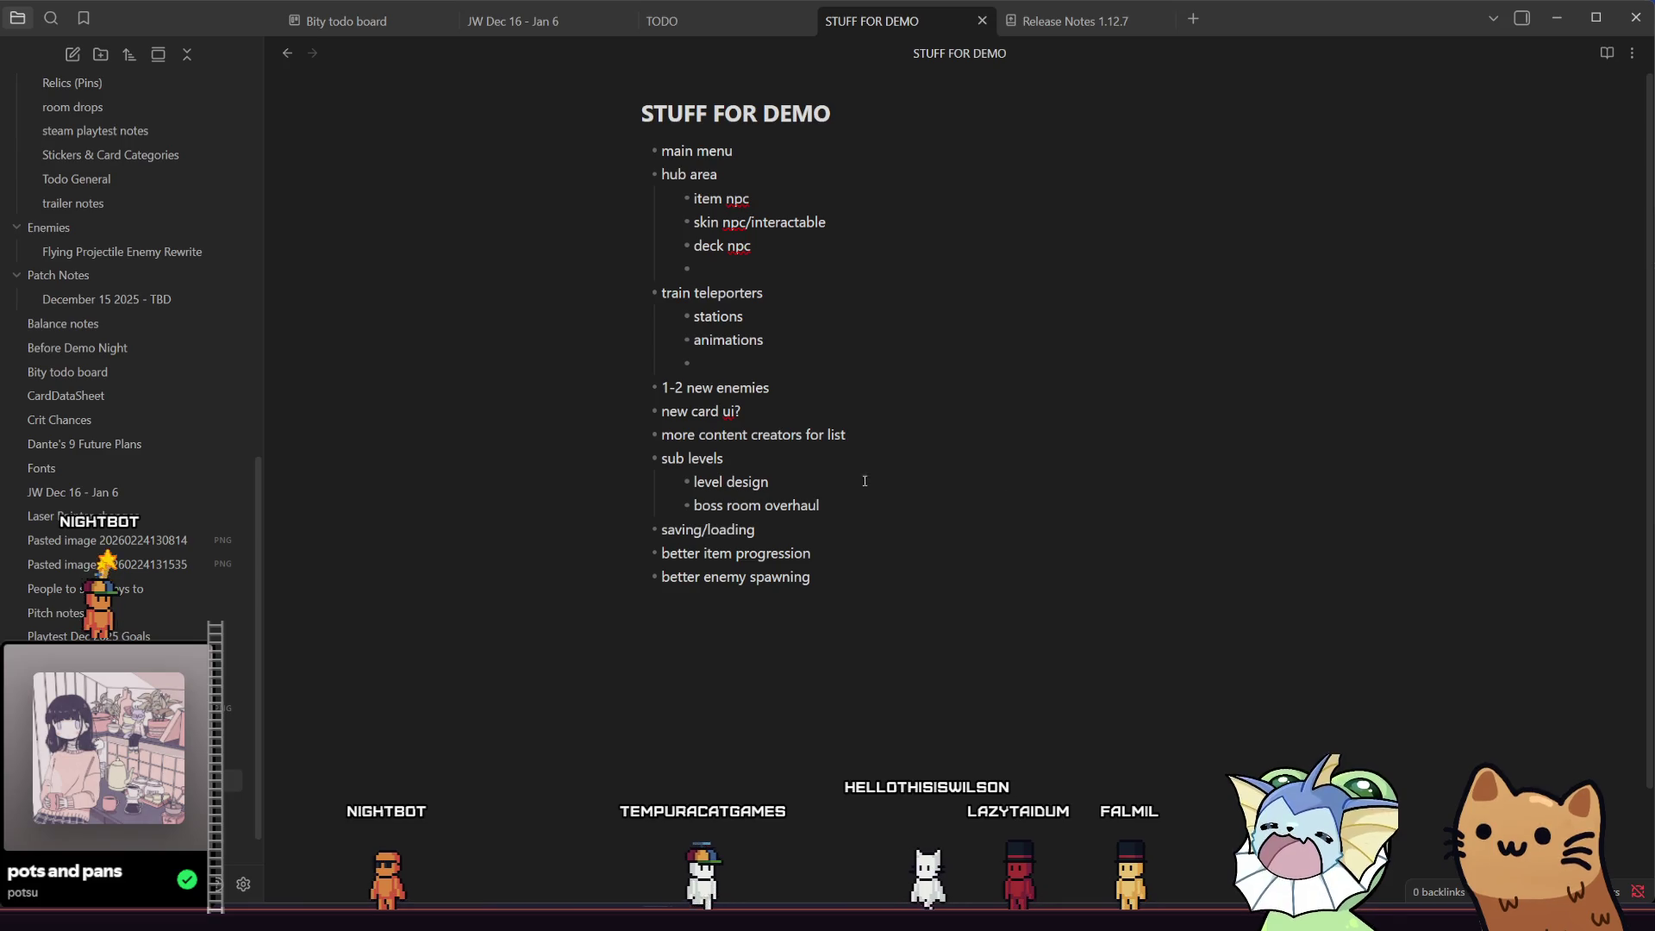
pyautogui.click(828, 488)
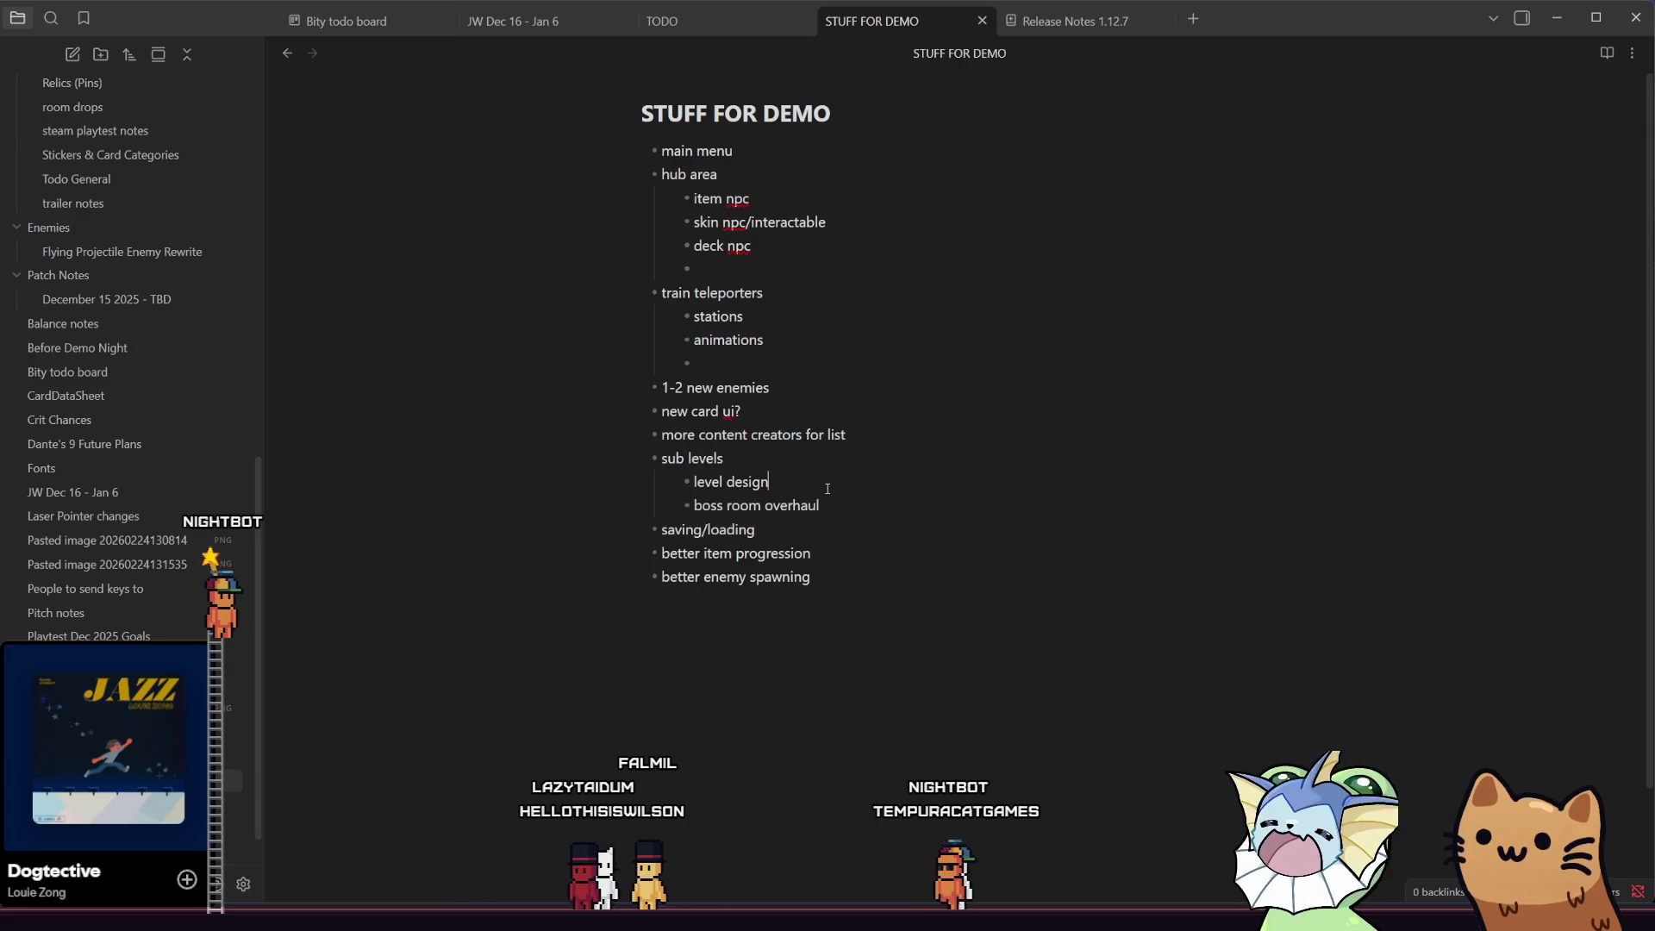
pyautogui.scroll(-1, 129, 431)
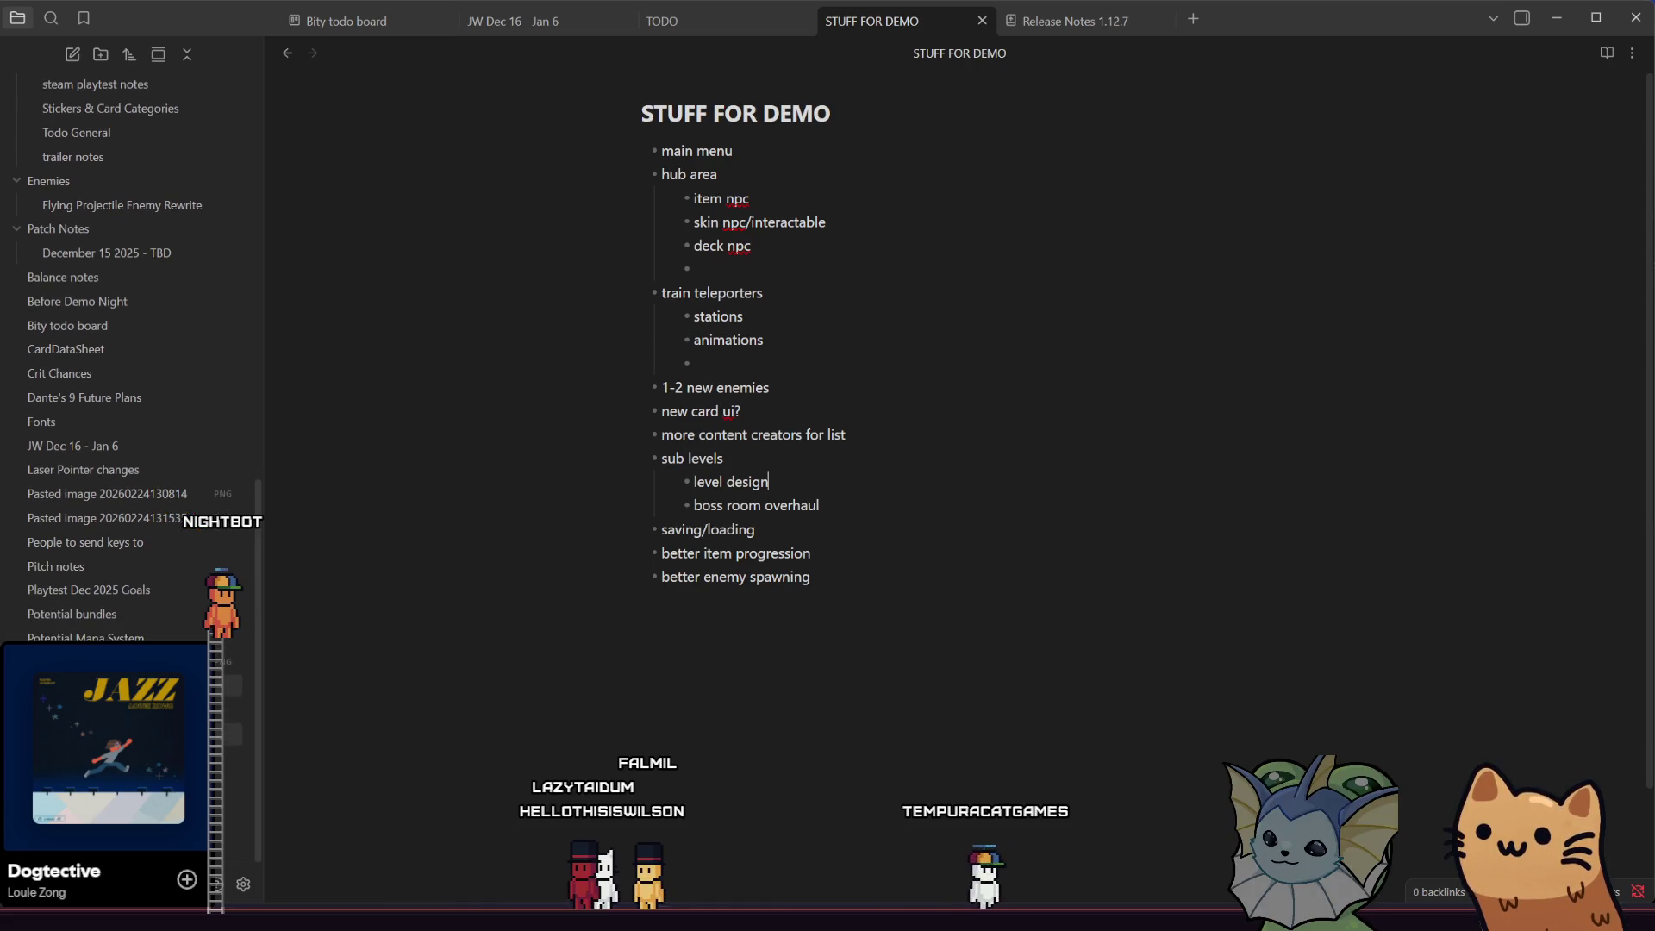
# - Create a new note titled 'Item drops and progression', replacing a mistyped first title
pyautogui.click(72, 55)
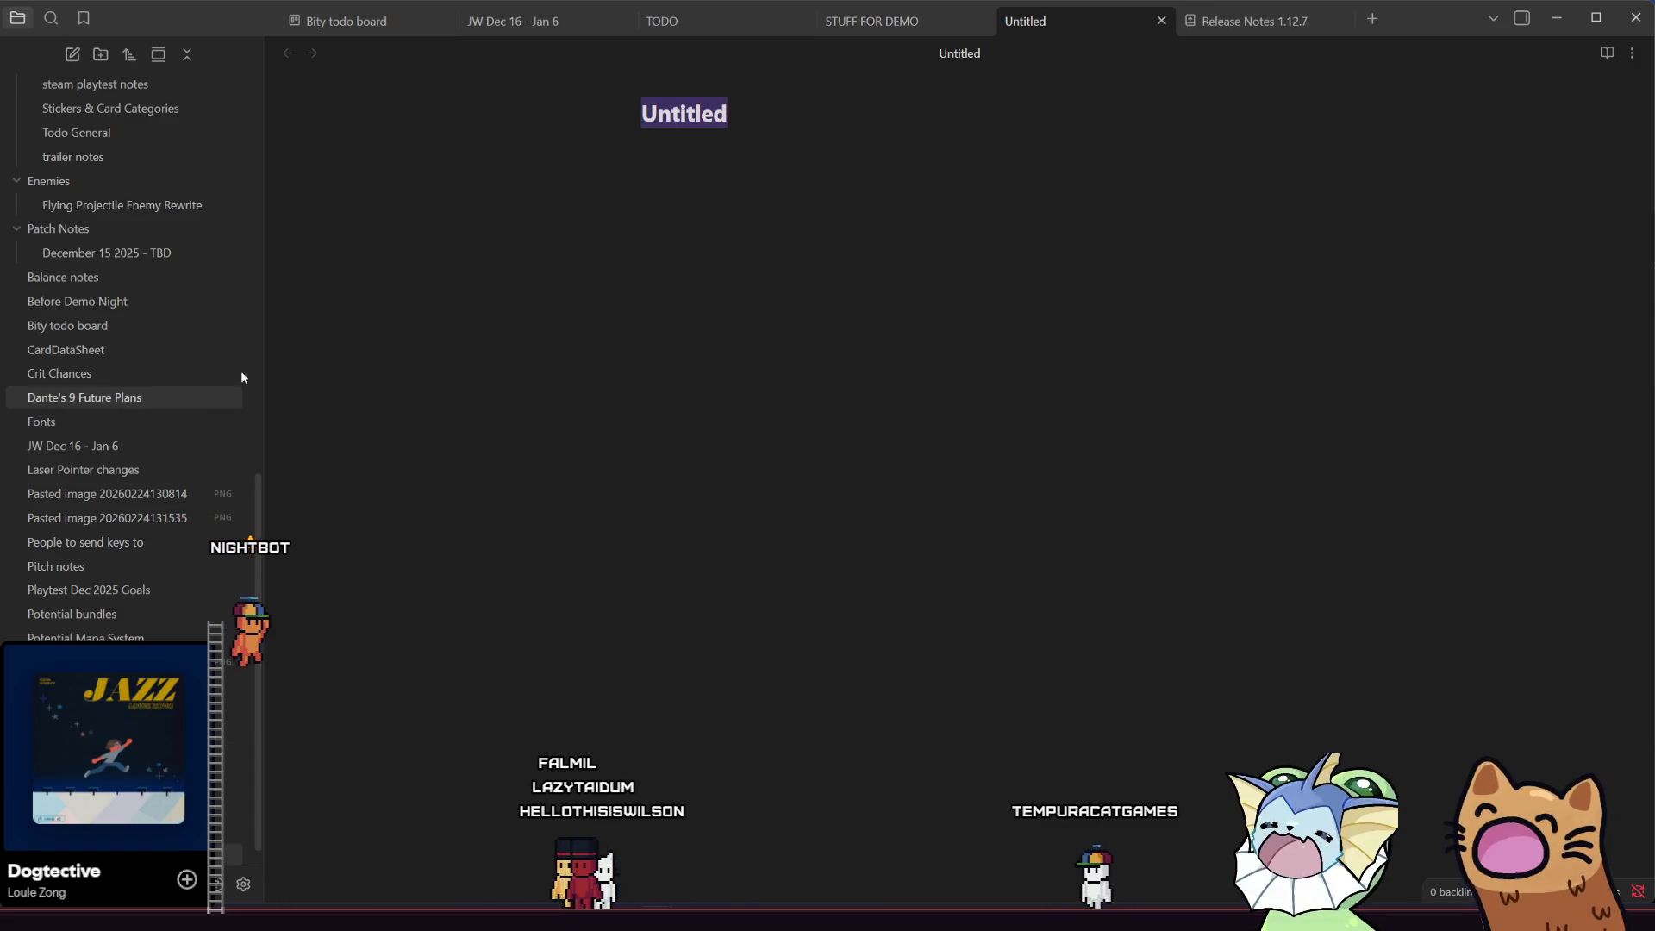
pyautogui.write('Loot drp[s')
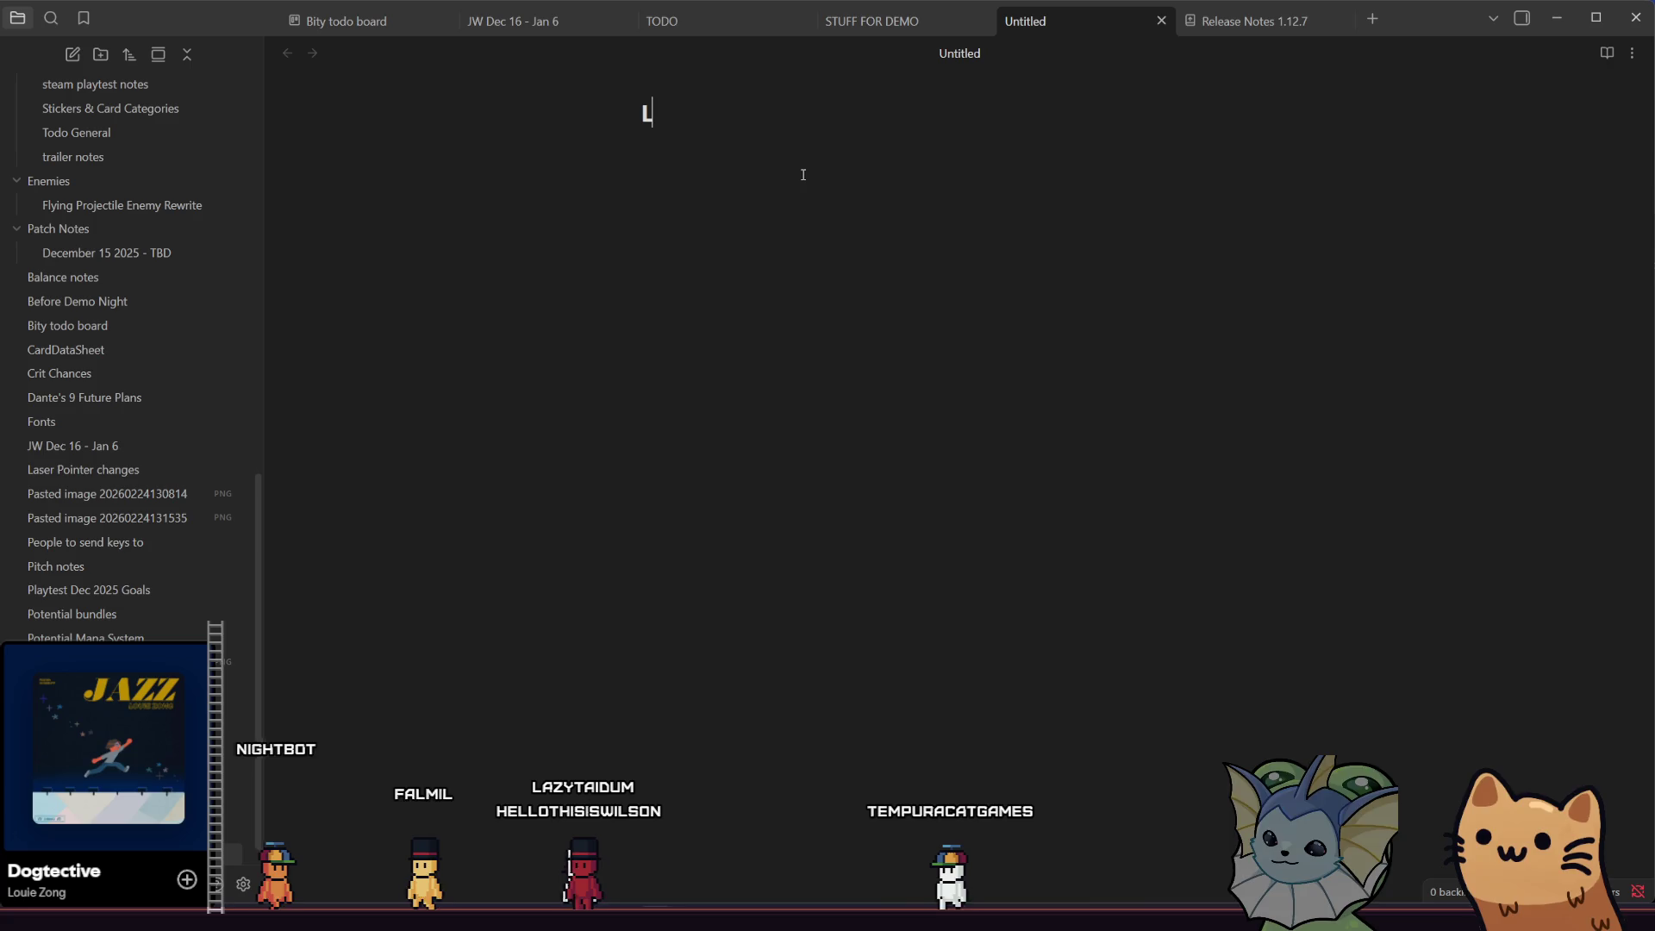
pyautogui.press('BackSpace')
pyautogui.press('BackSpace')
pyautogui.press('BackSpace')
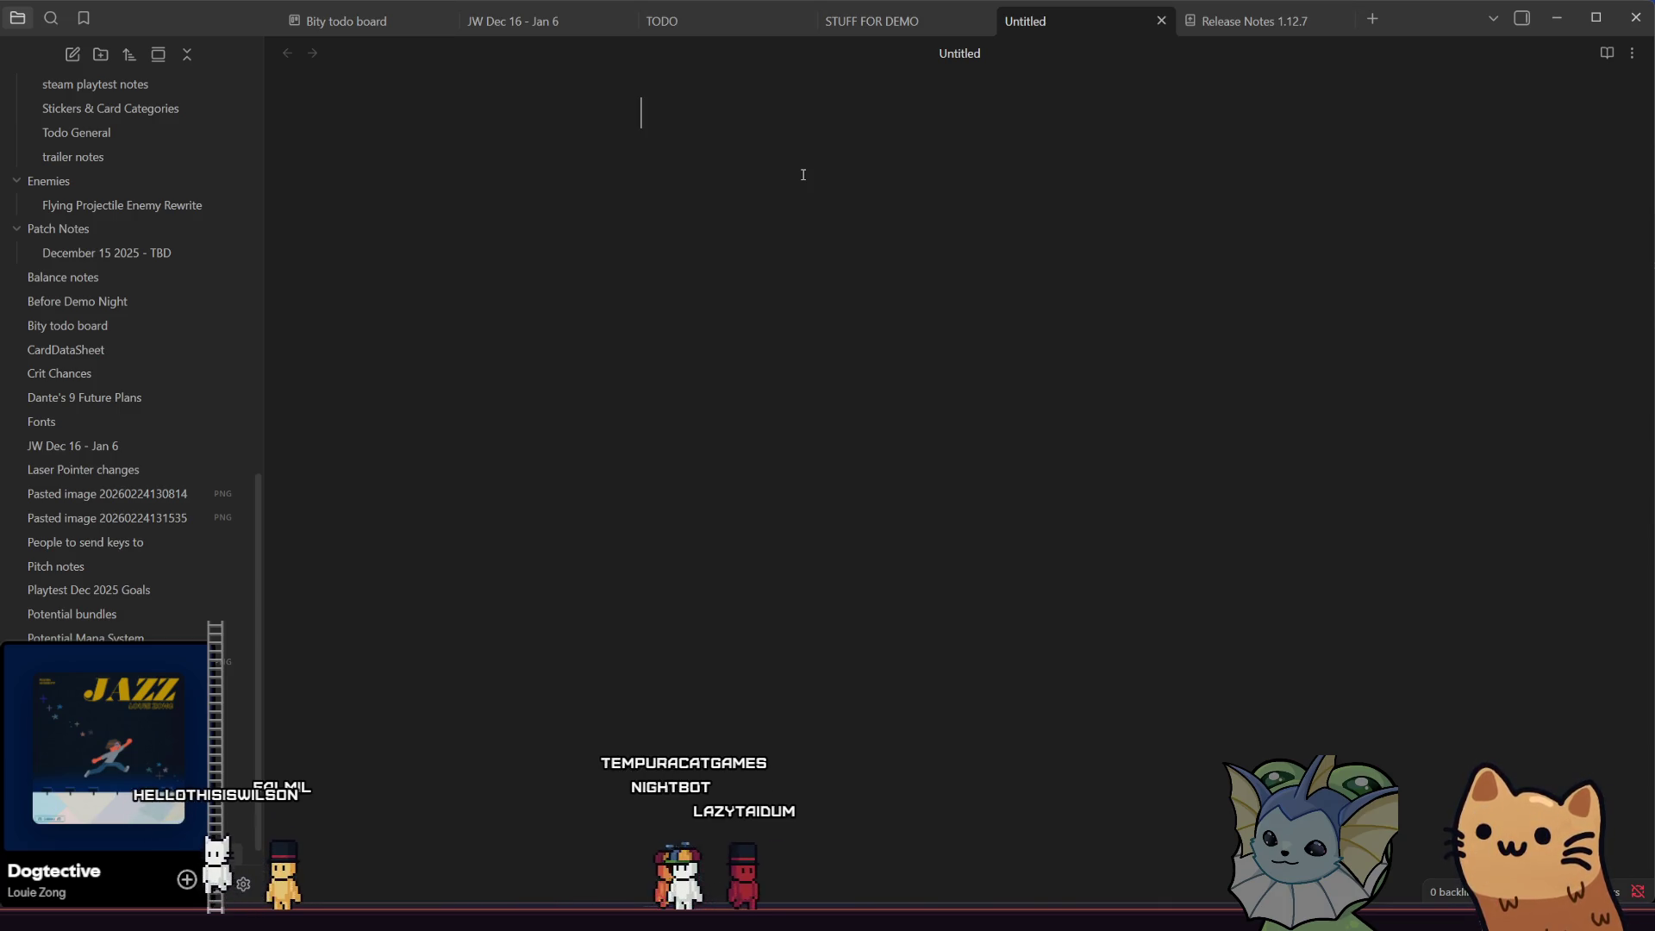
pyautogui.write('Item drops and ')
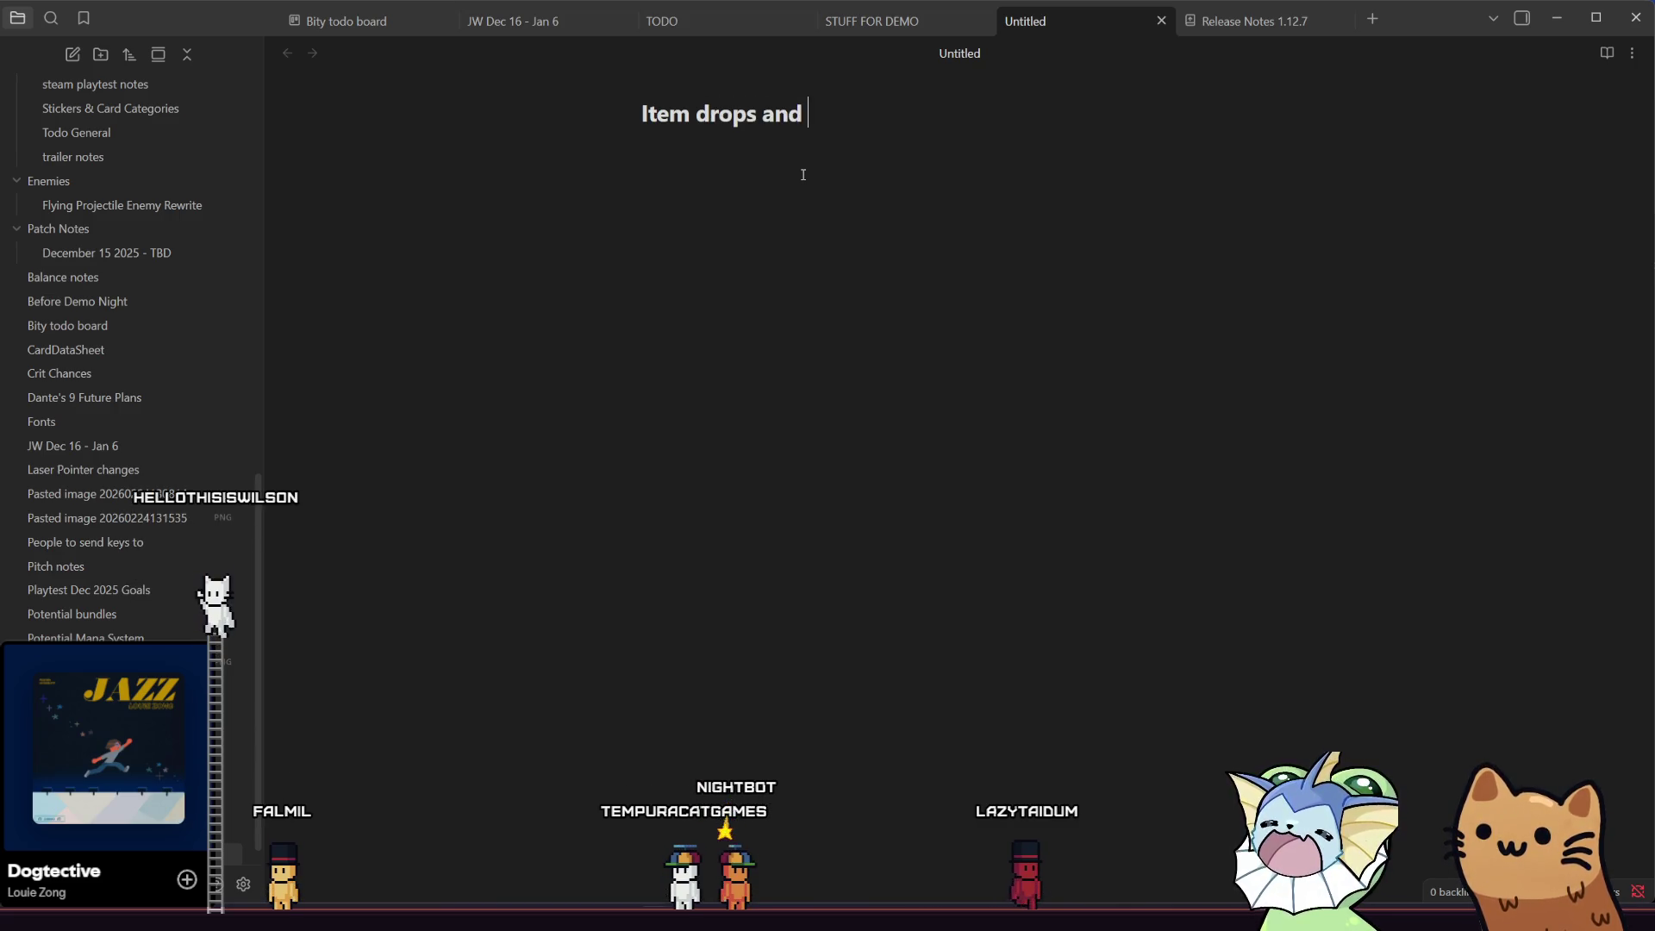
pyautogui.write('progression')
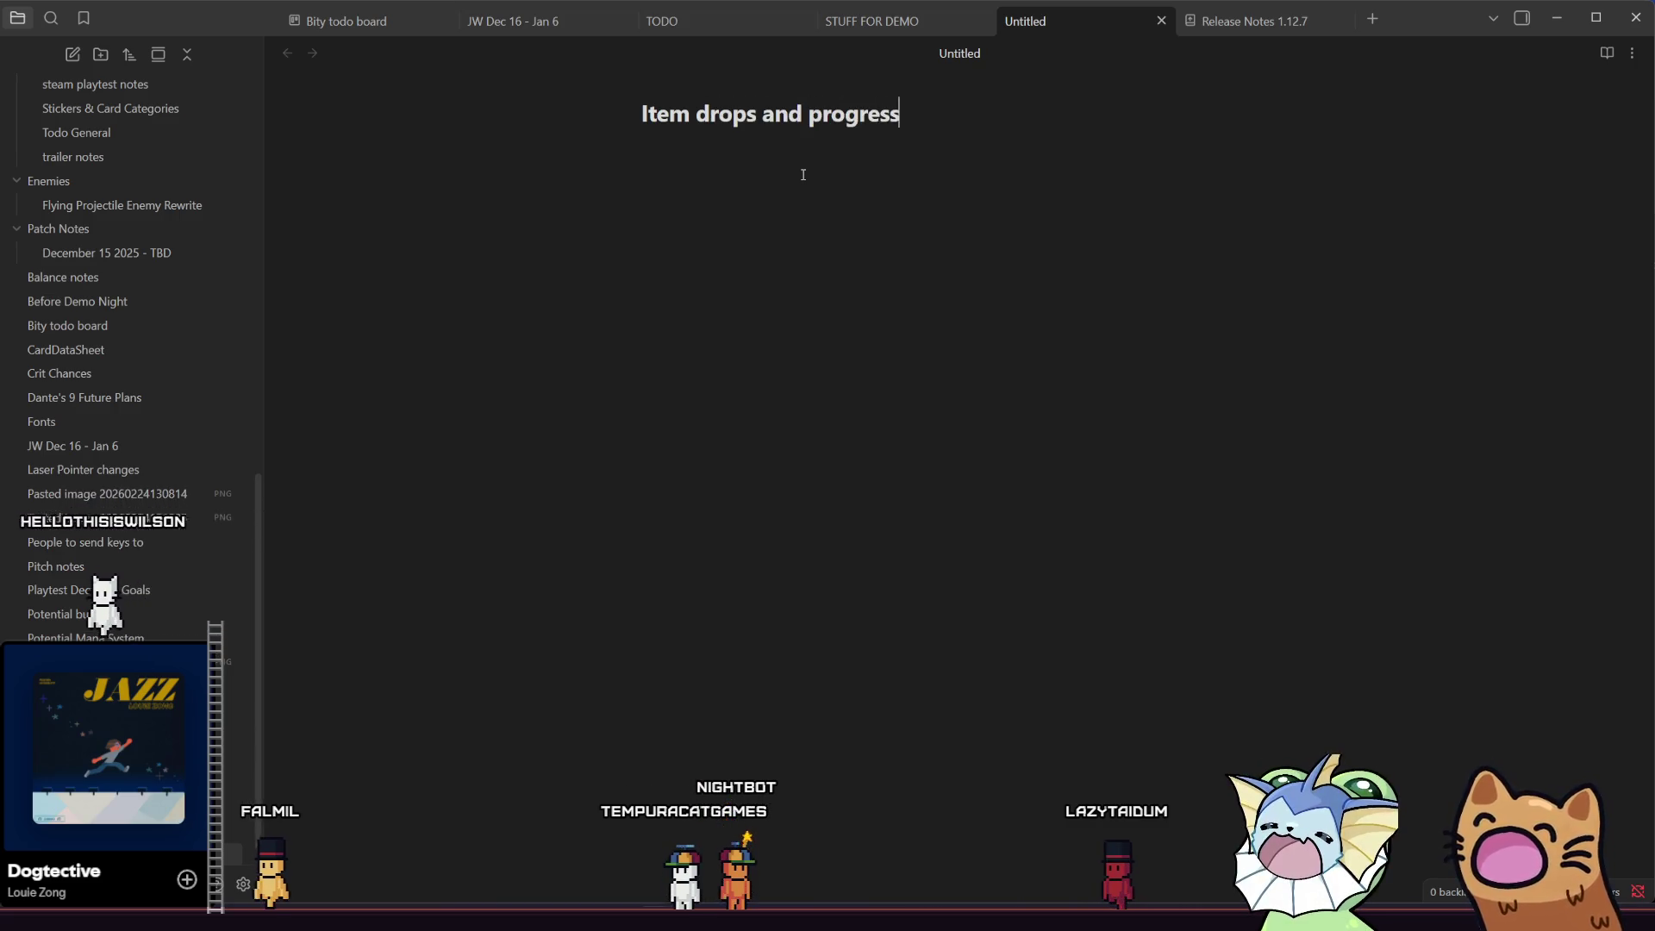
pyautogui.press('Return')
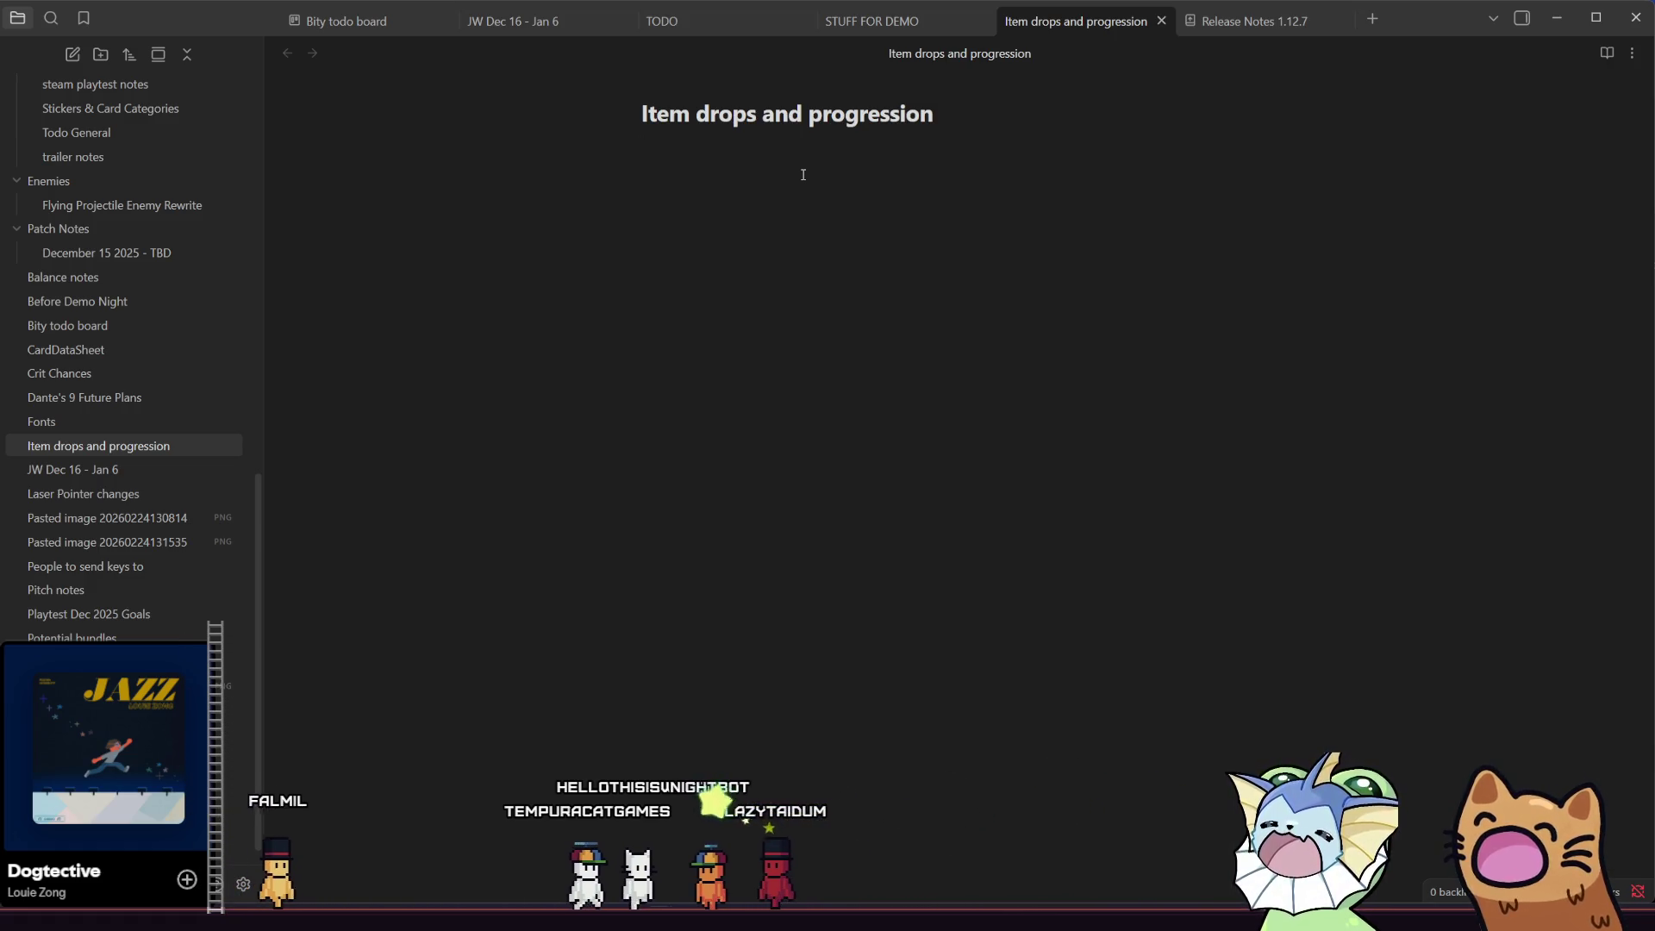
# - Type an opening 'on room end' line, add blank lines below, and enlarge the interface
pyautogui.write('on room ')
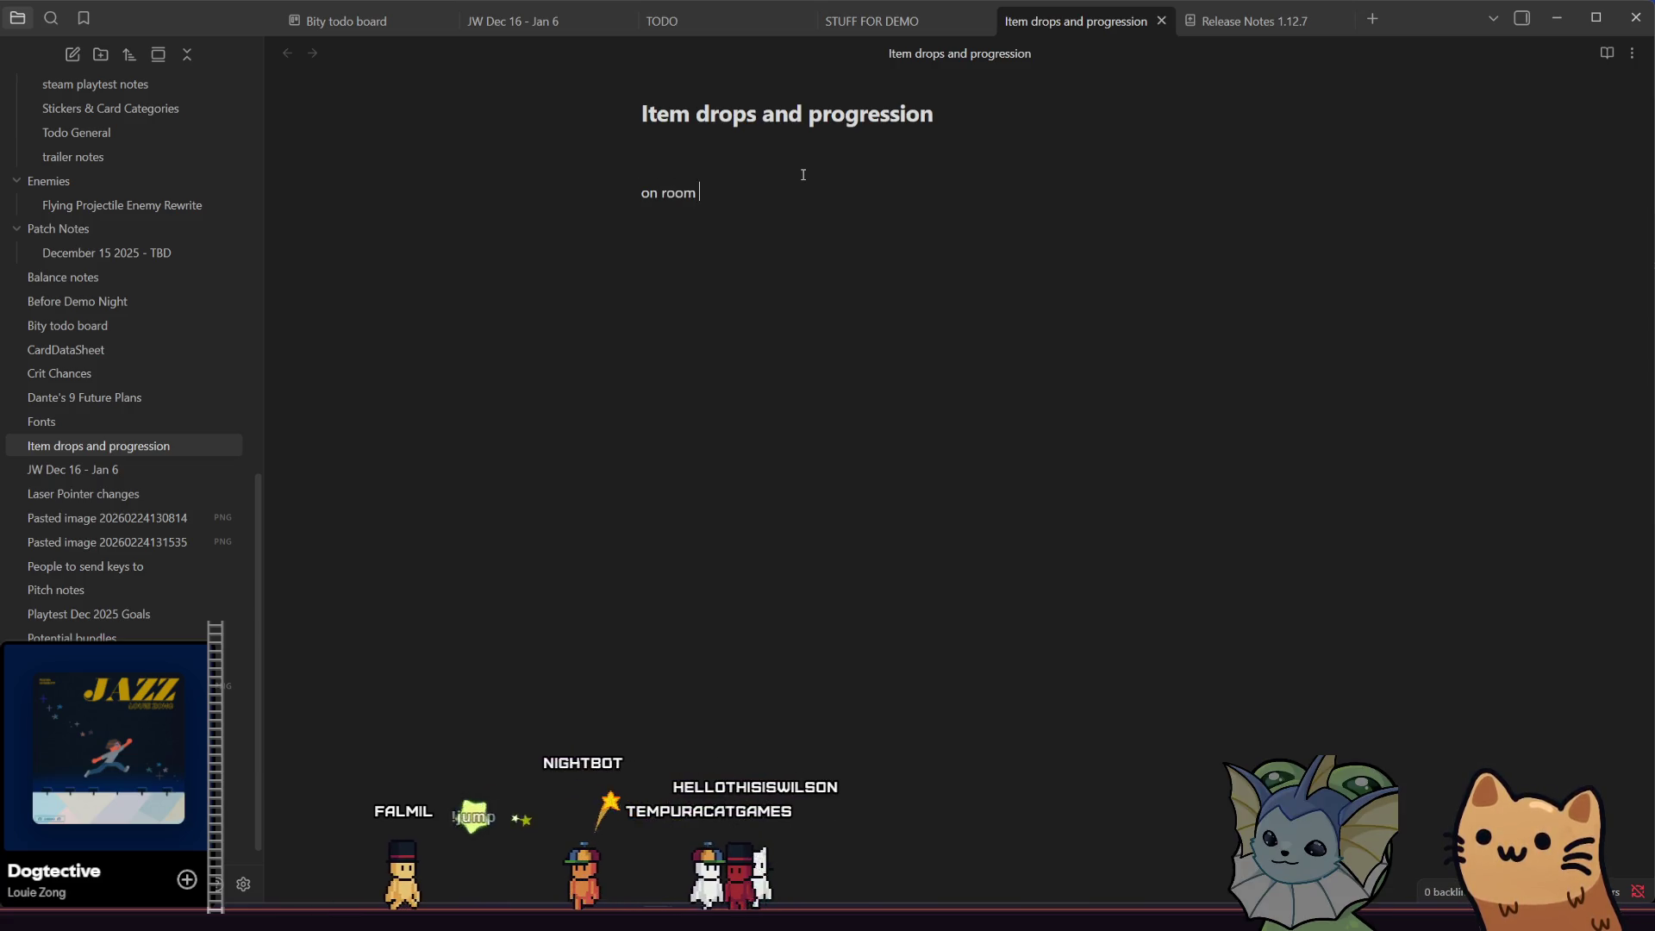
pyautogui.write('end:')
pyautogui.press('Return')
pyautogui.press('BackSpace')
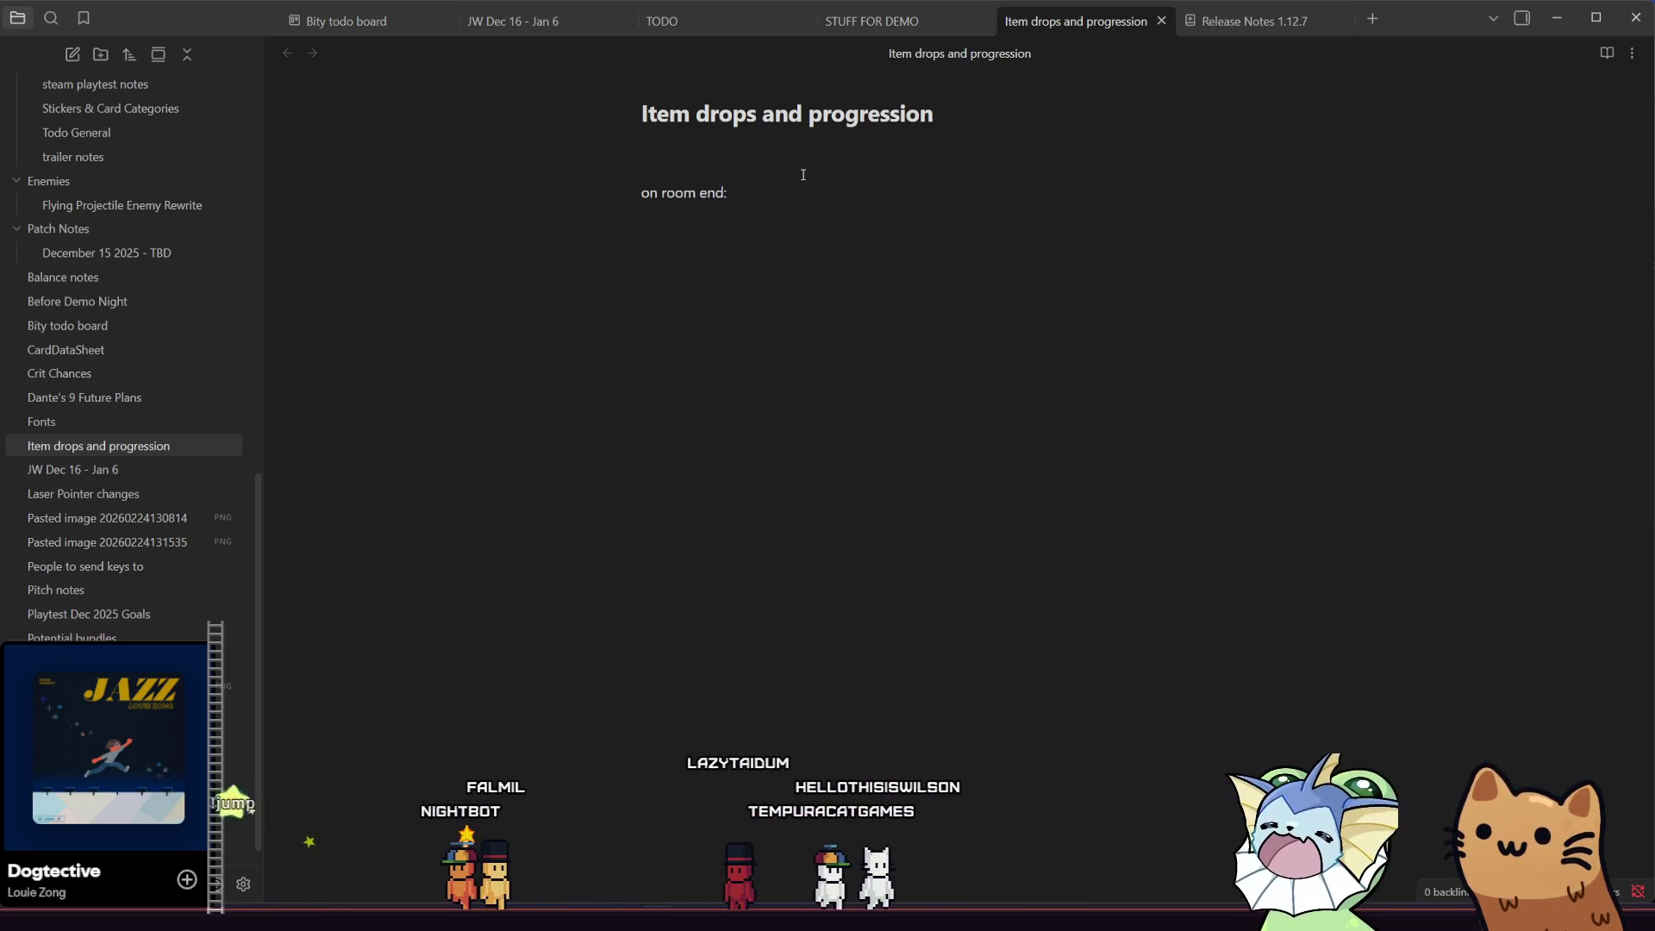
pyautogui.press('BackSpace')
pyautogui.press('Return')
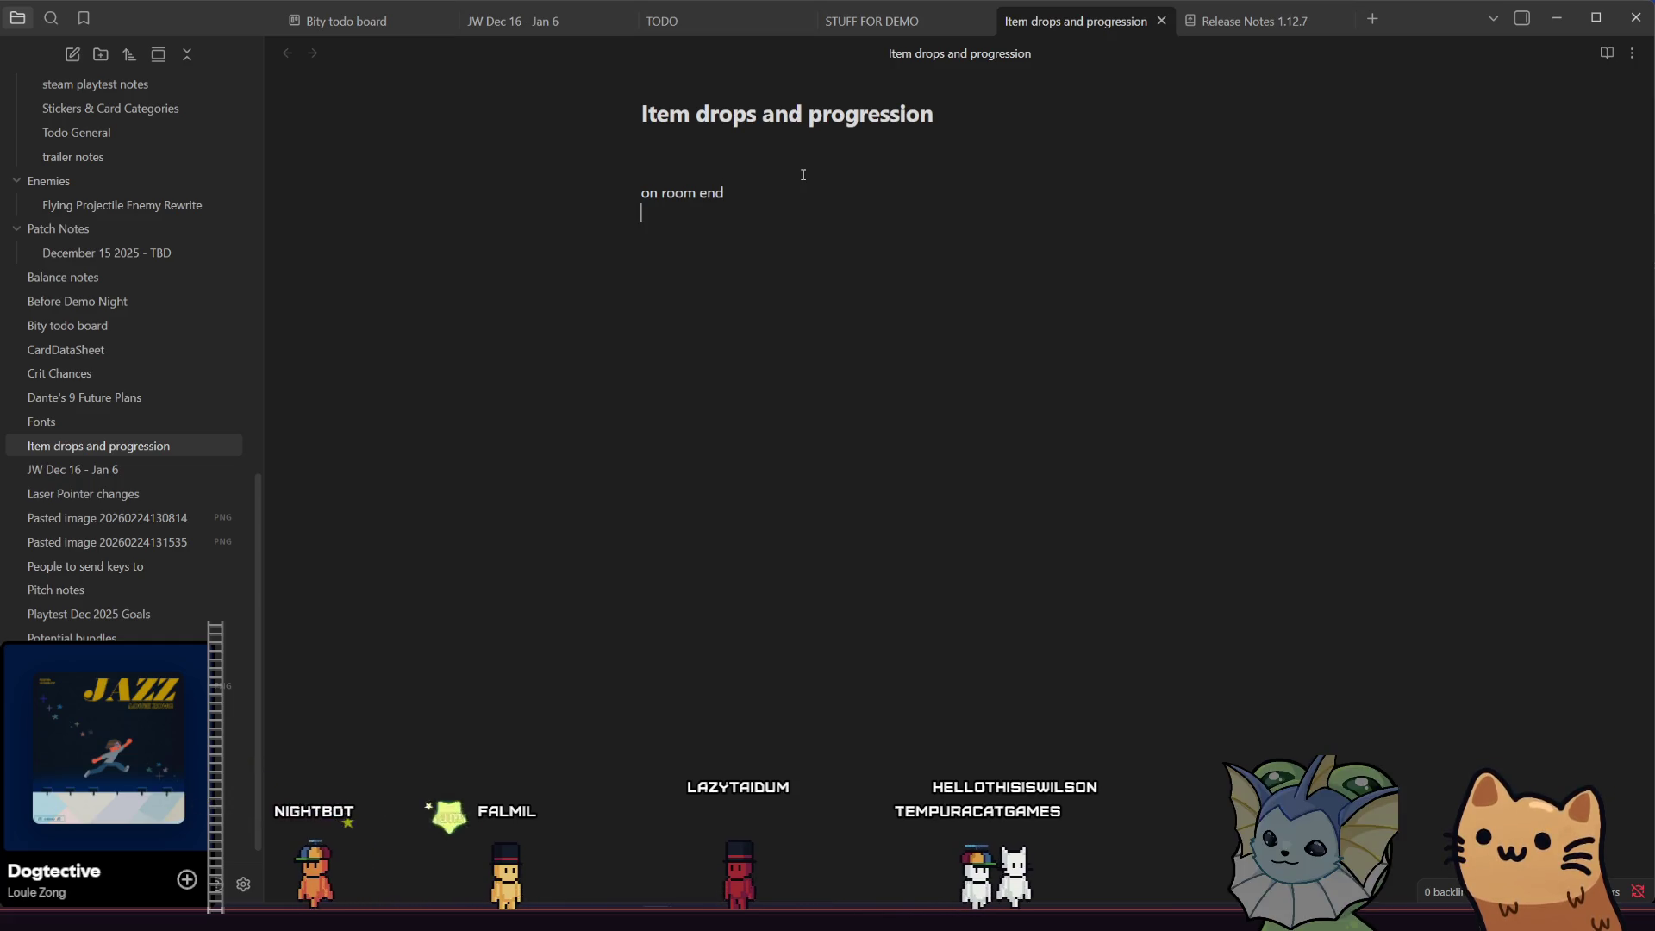
pyautogui.press('Return')
pyautogui.press('Return')
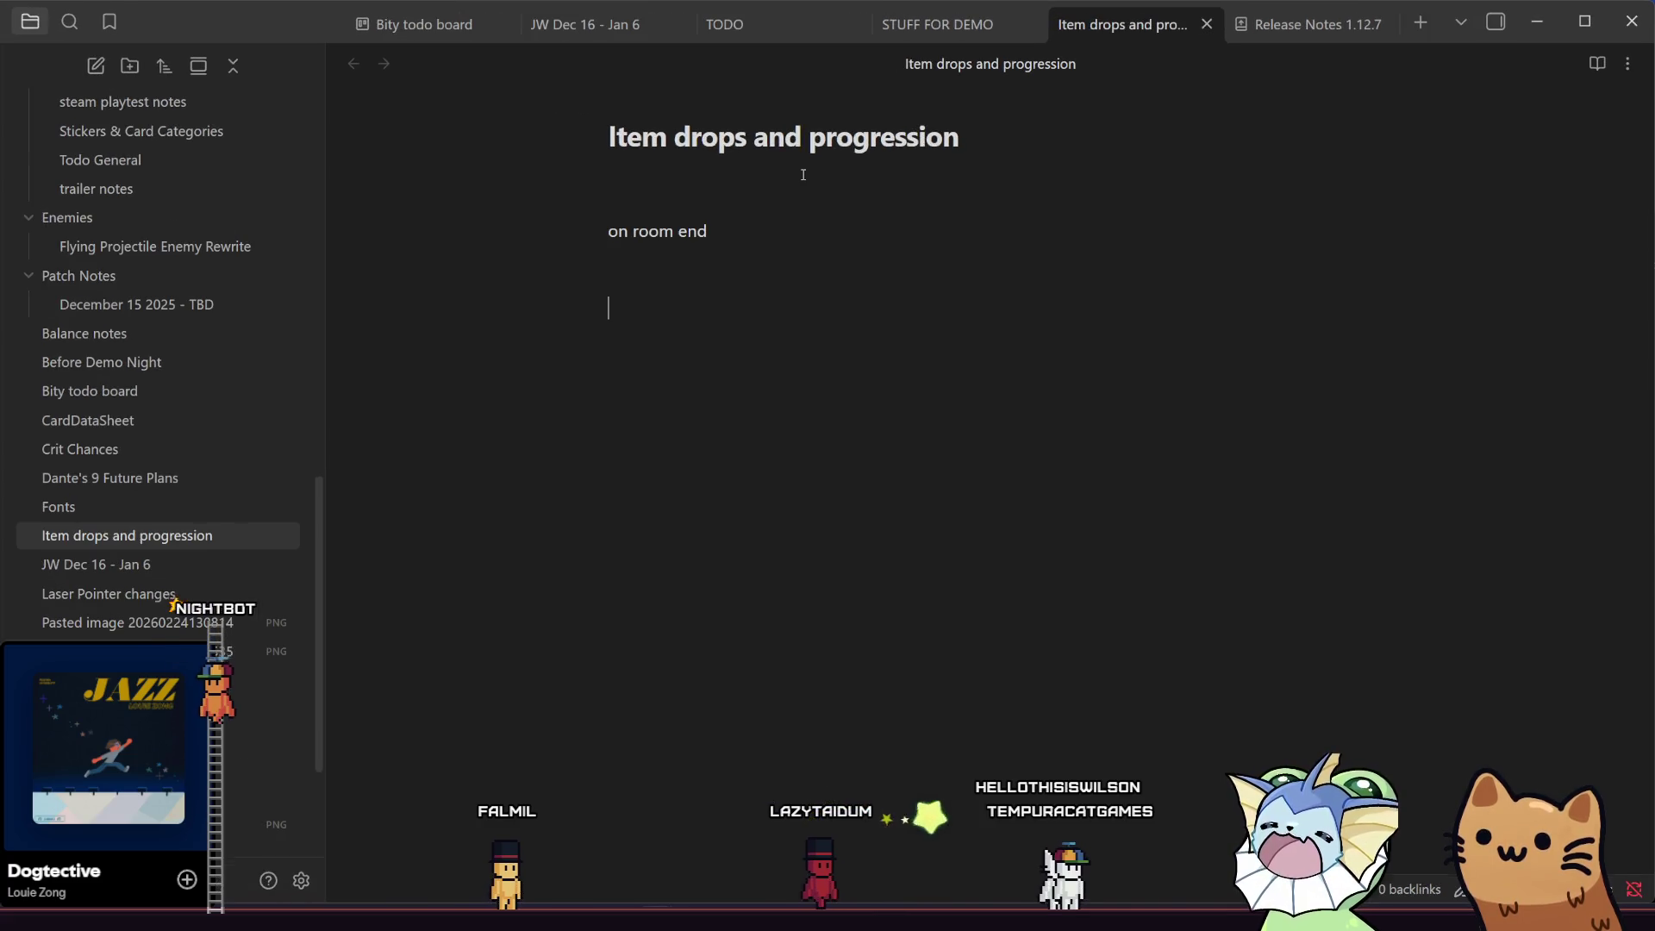
pyautogui.hotkey('ctrl', '=')
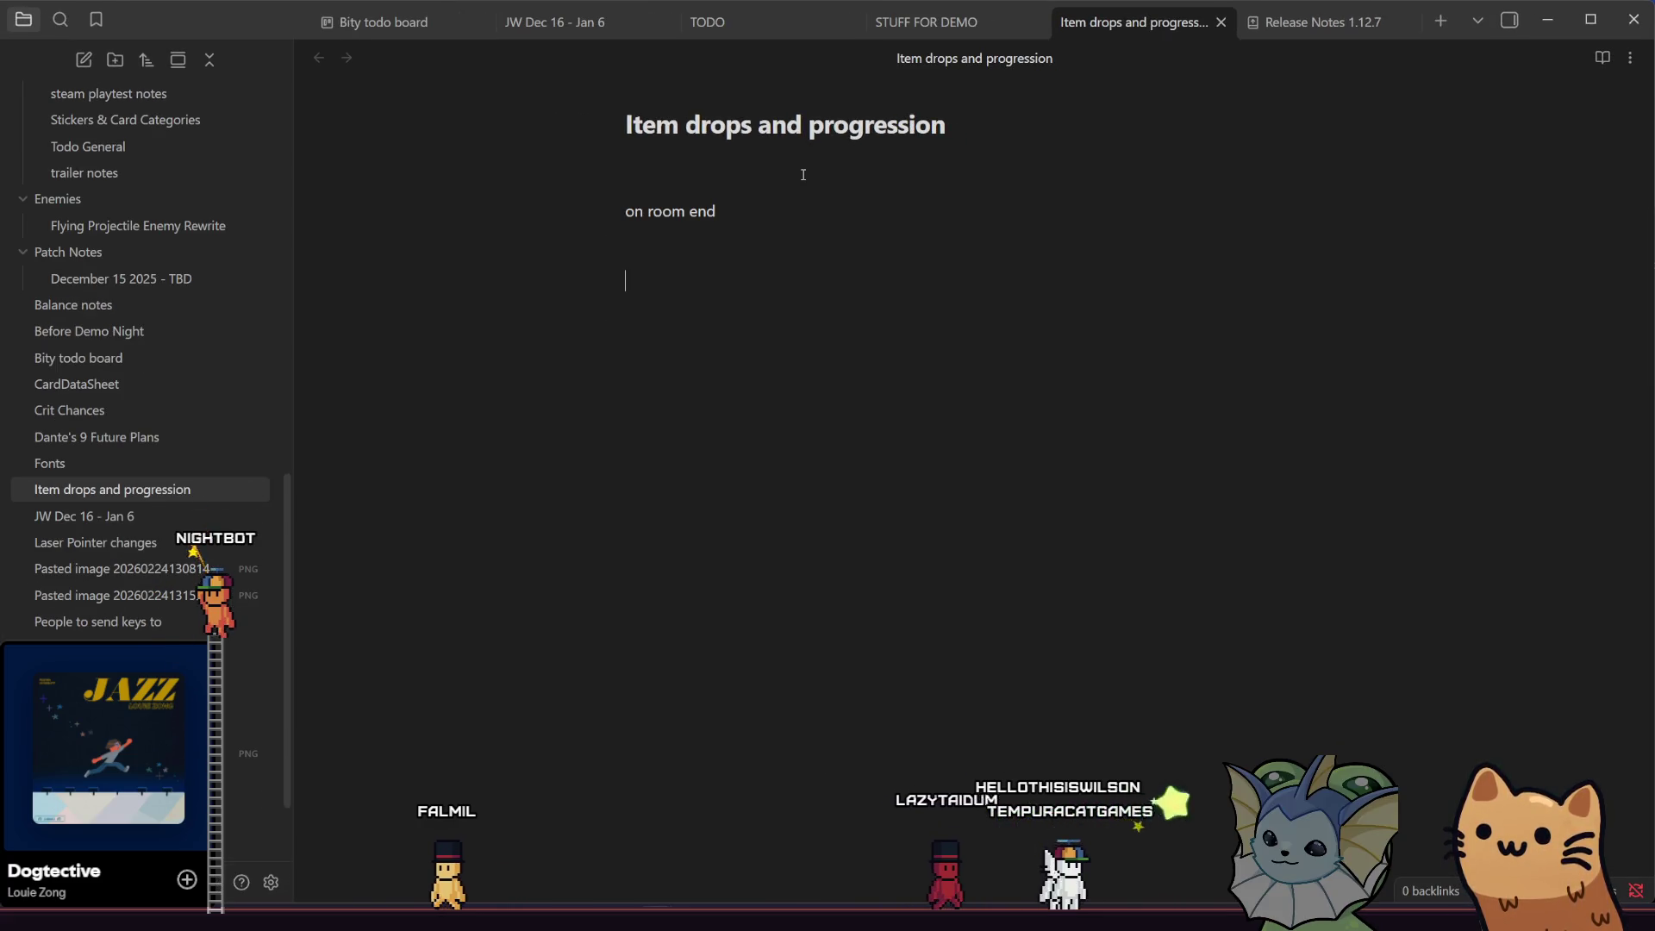
# - Replace the draft shop and room lines so the note reads 'on room enter' and 'rooms:'
pyautogui.write('shop')
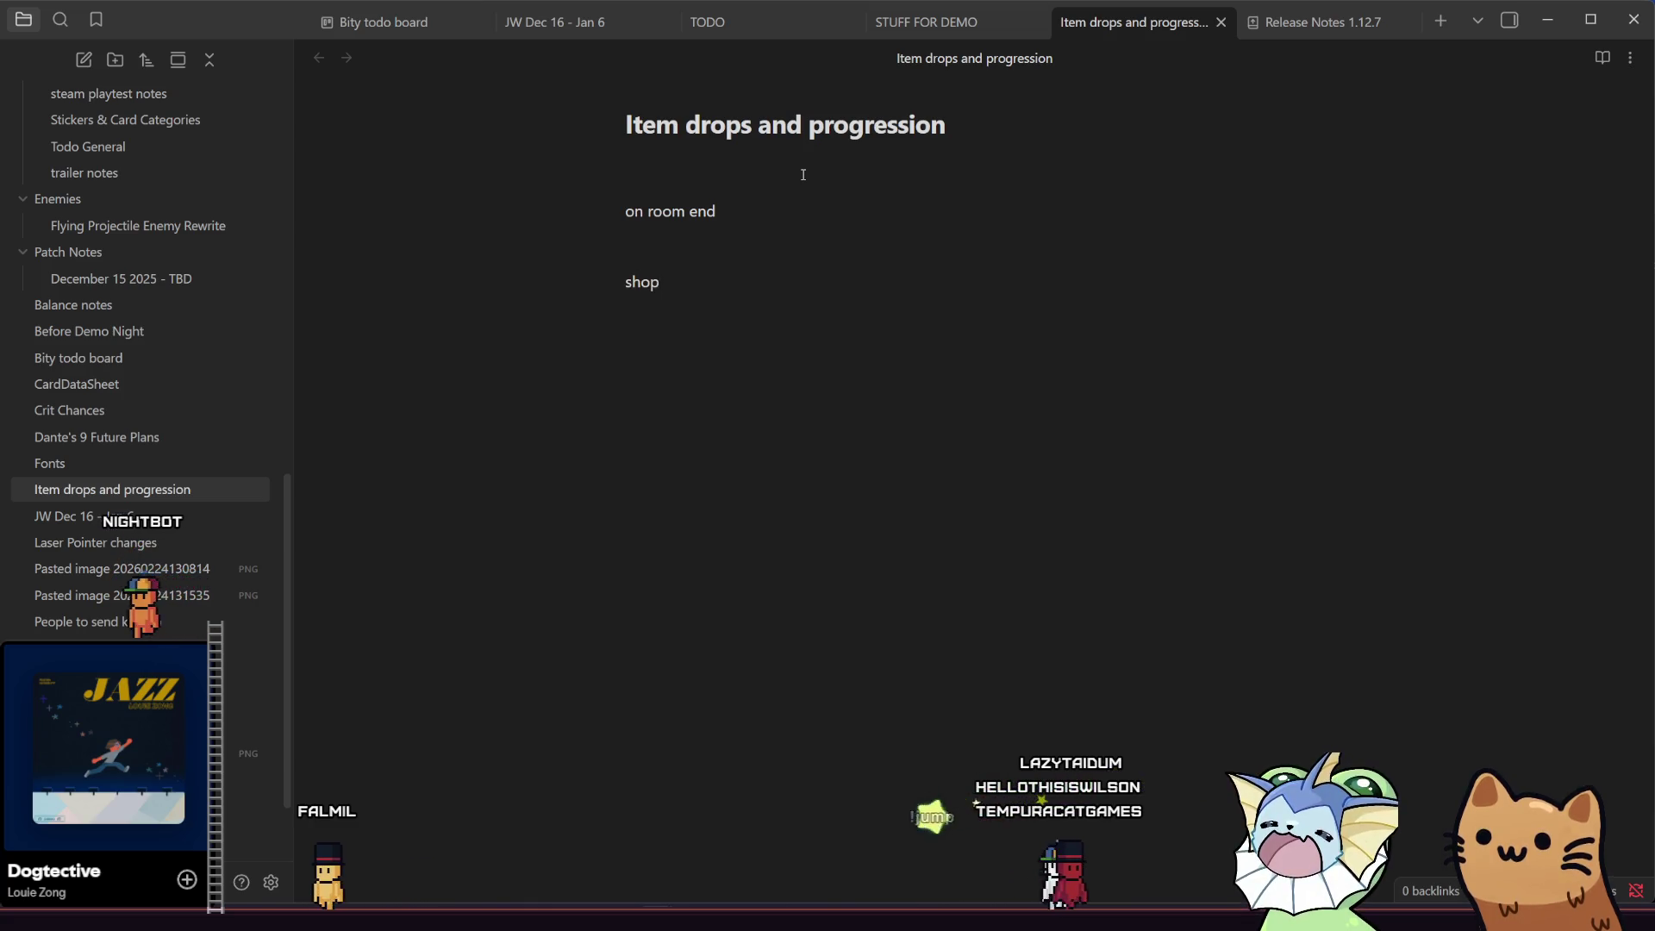
pyautogui.press('Return')
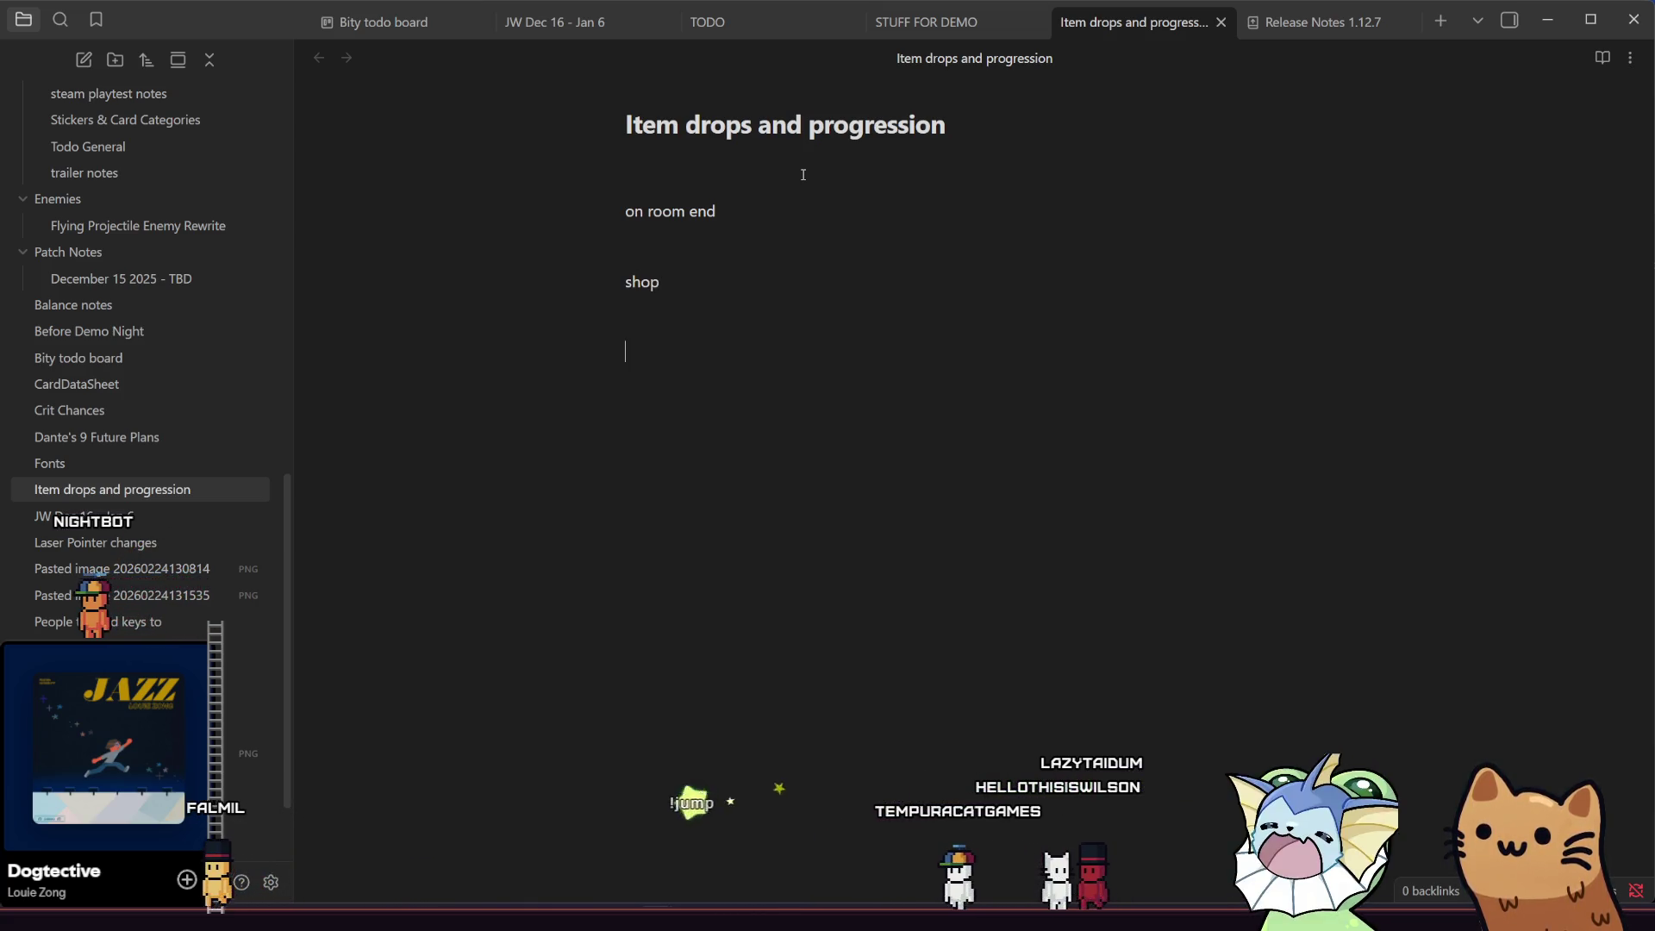
pyautogui.write('room')
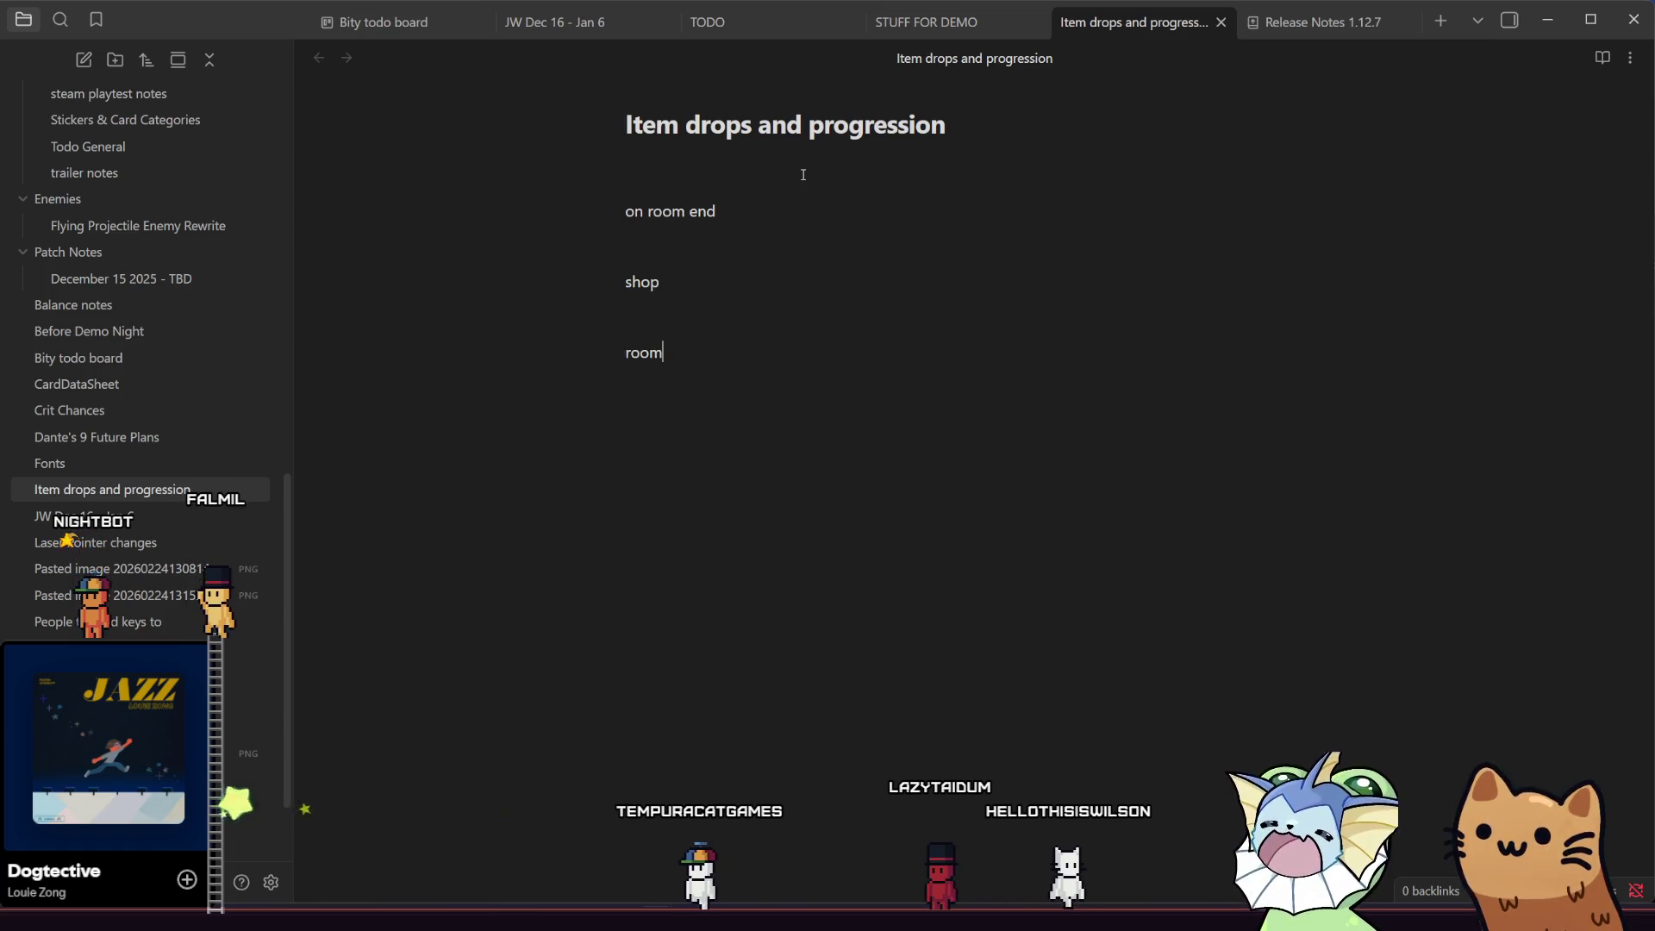
pyautogui.press('BackSpace')
pyautogui.press('BackSpace')
pyautogui.press('BackSpace')
pyautogui.write('nter')
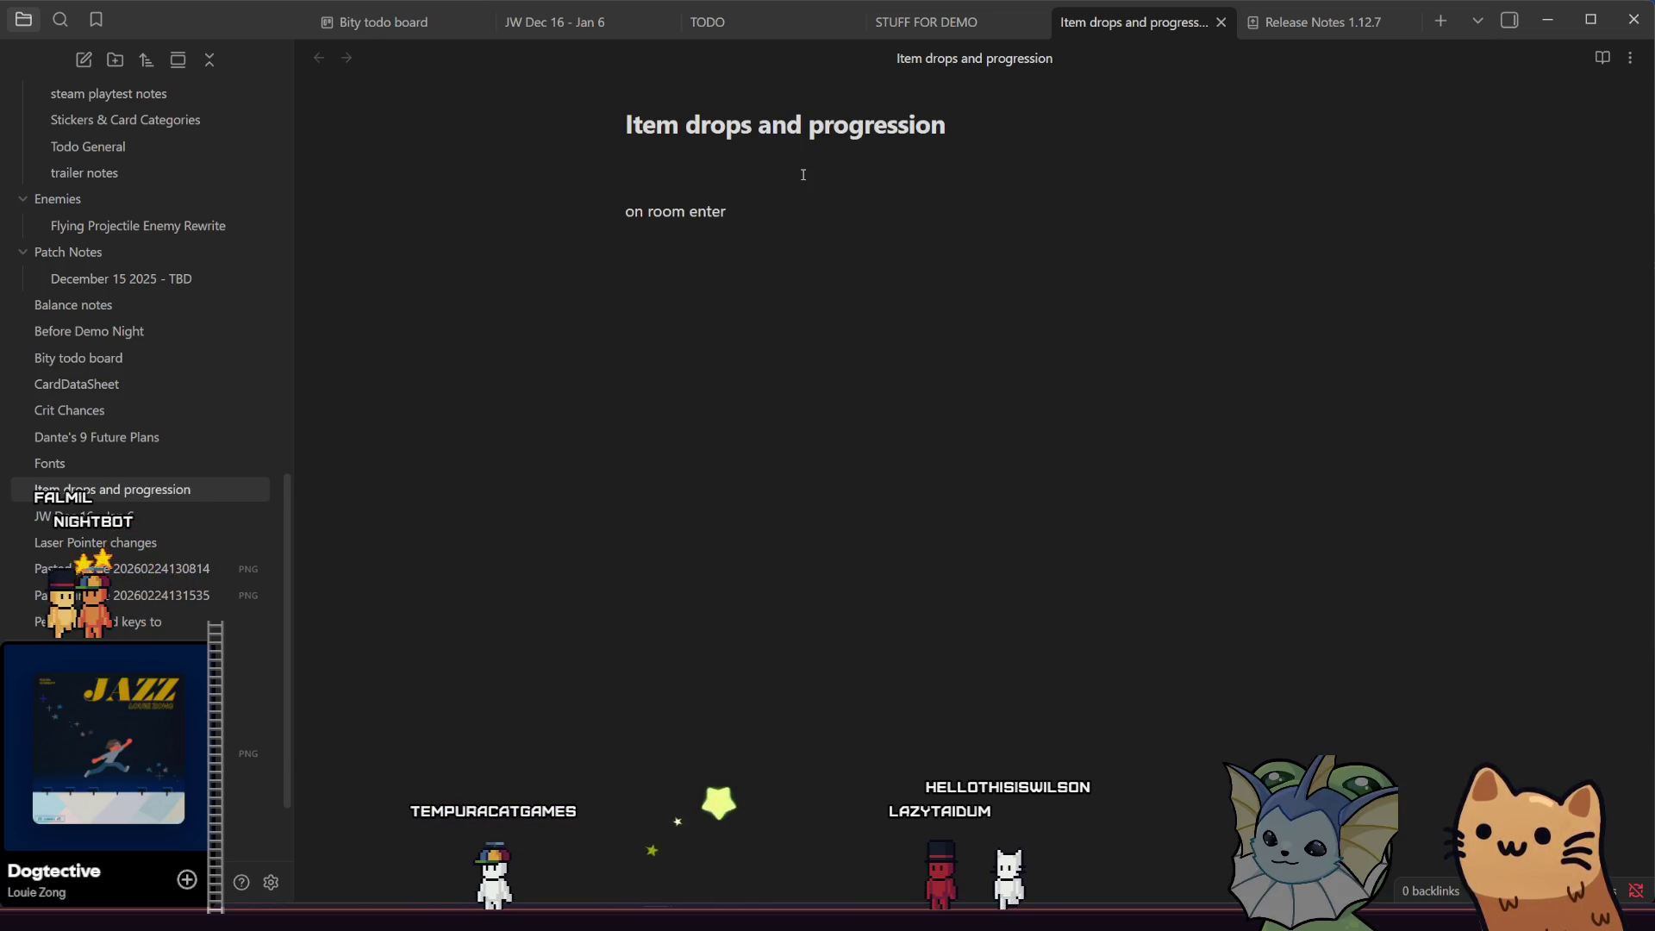
pyautogui.write('  rooms:')
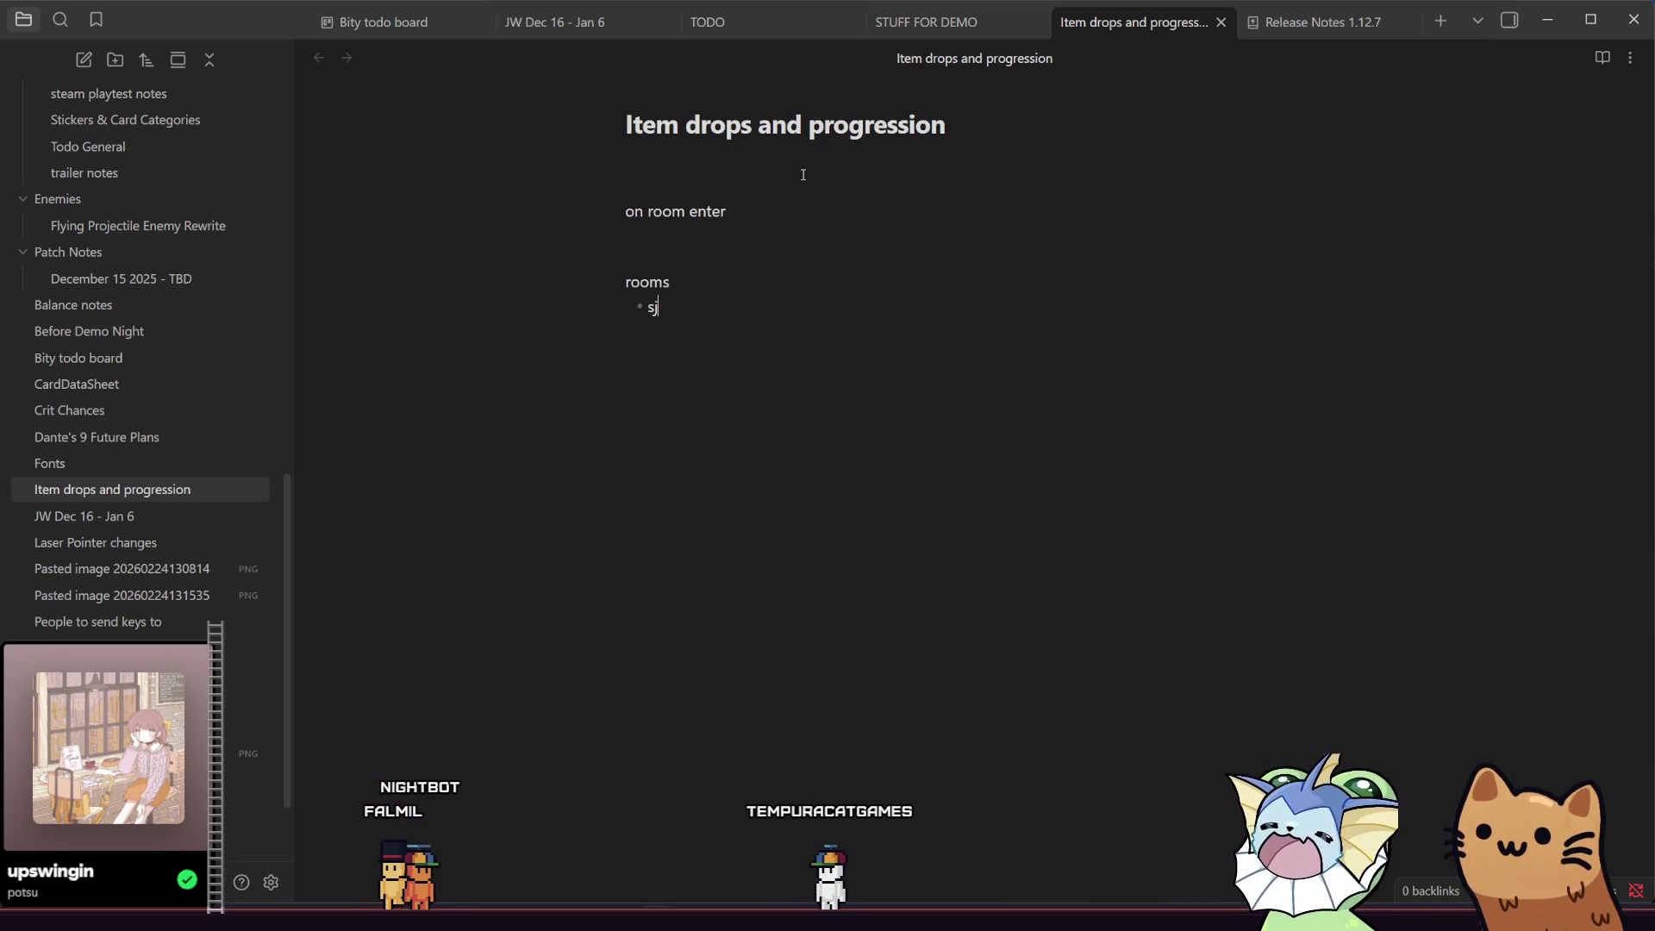
# - Add a '2? chests' bullet to the rooms list with a new empty bullet below
pyautogui.write('2 ')
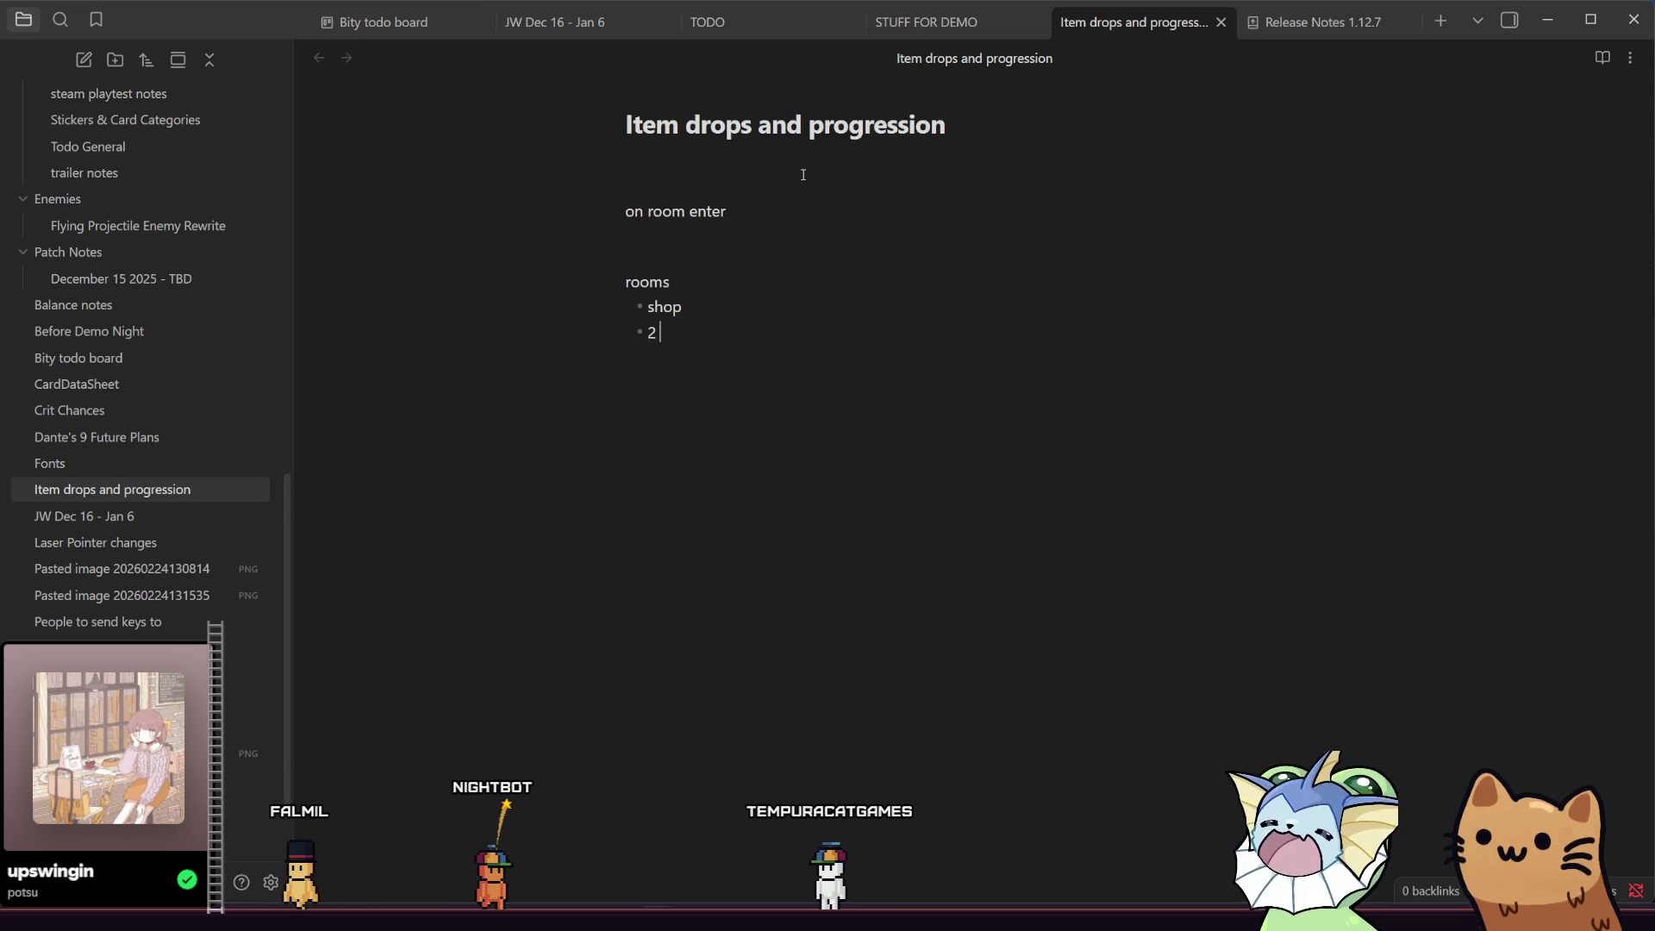
pyautogui.write('chests')
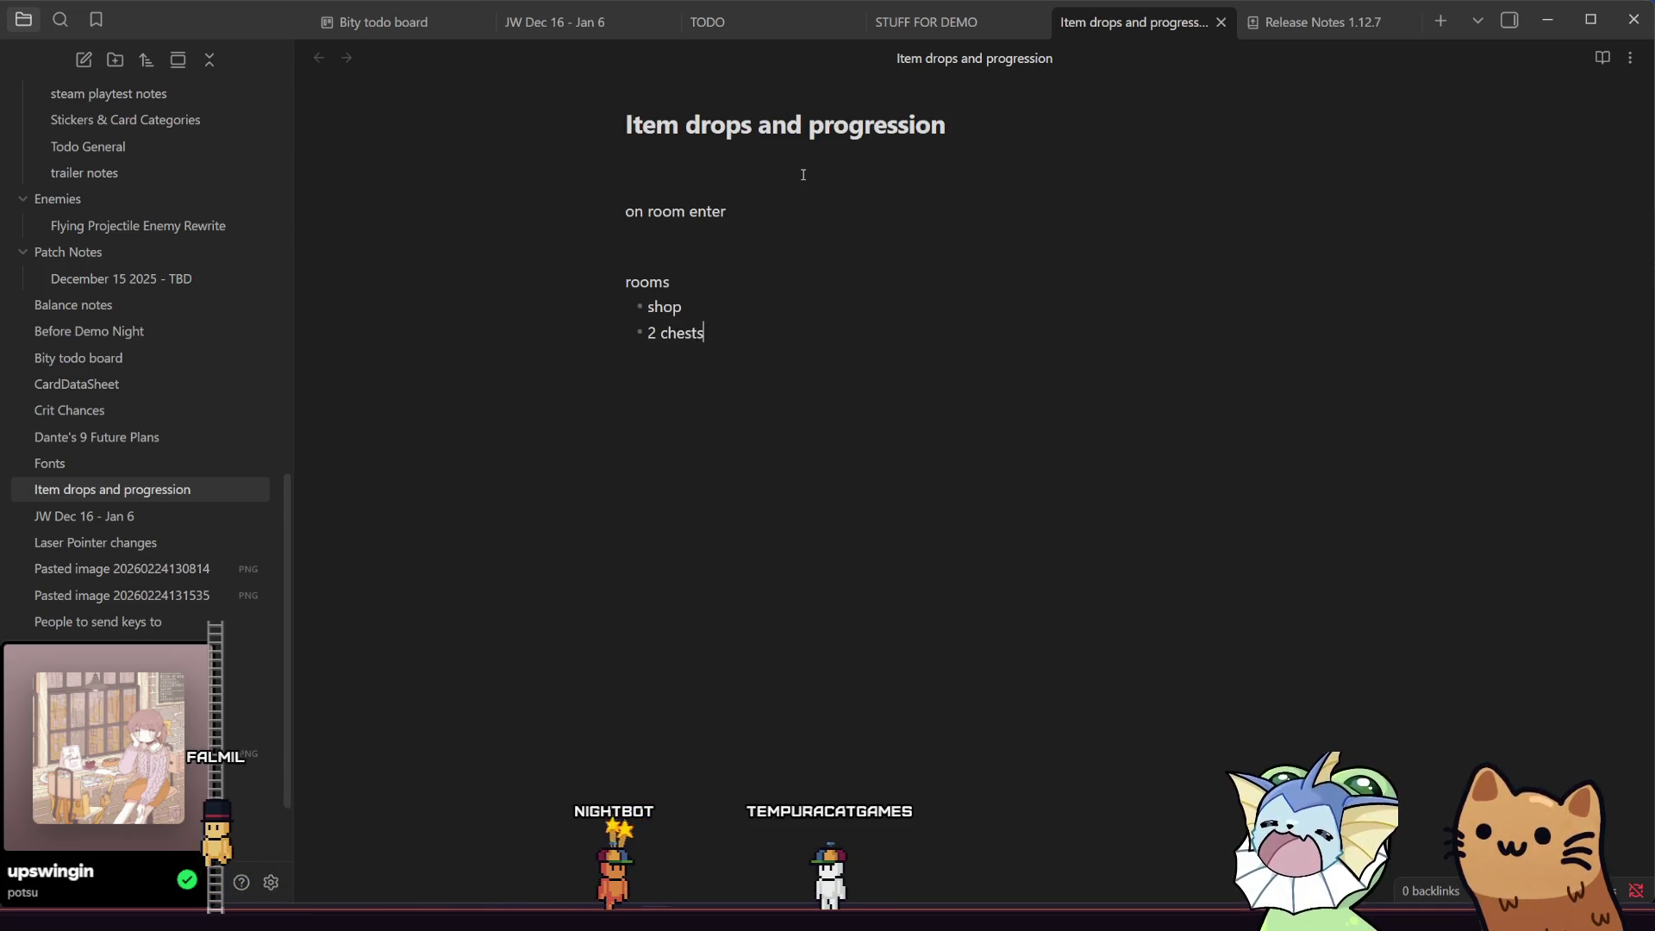
pyautogui.press('Left')
pyautogui.press('Left')
pyautogui.press('Left')
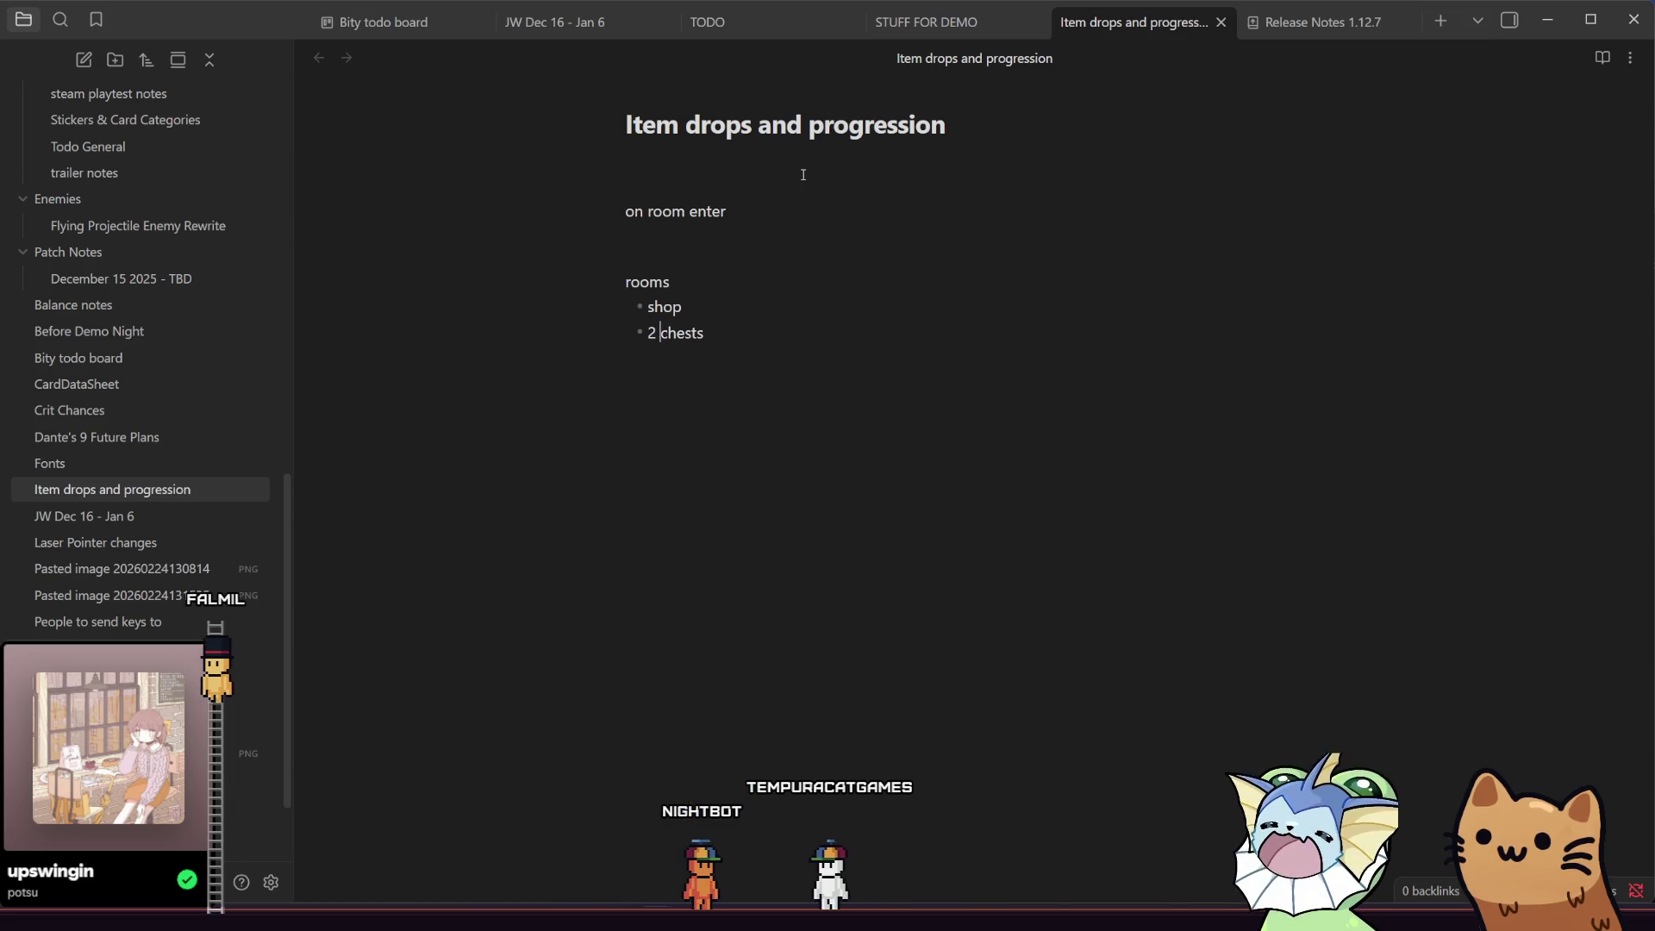
pyautogui.write('?')
pyautogui.press('End')
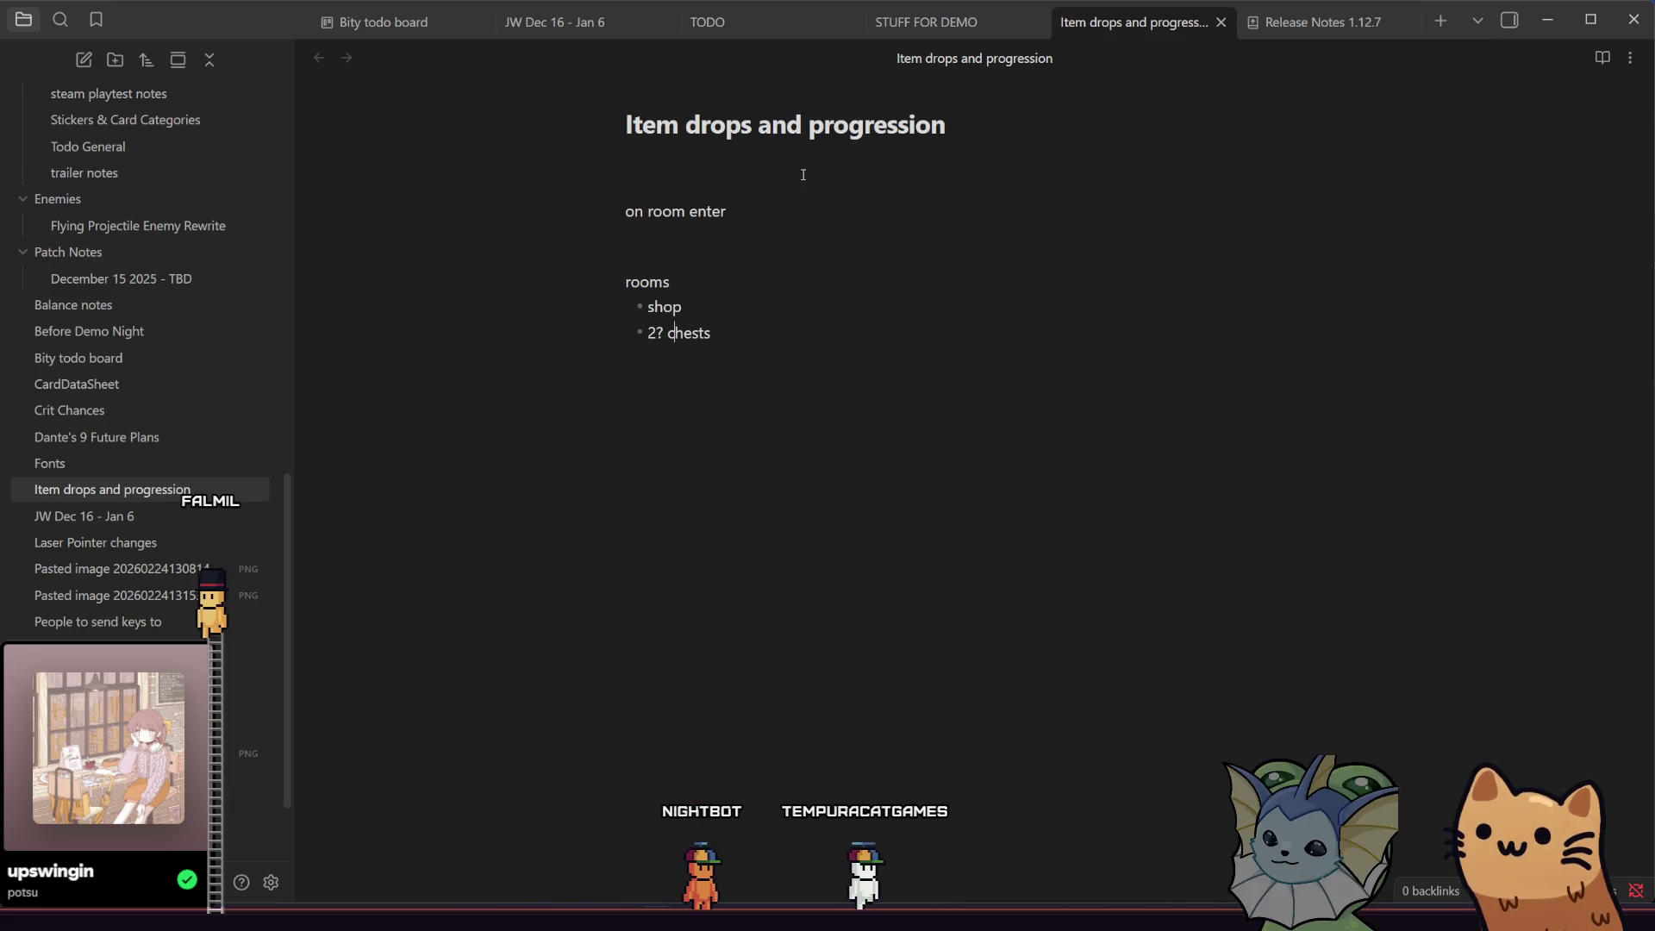
pyautogui.press('Return')
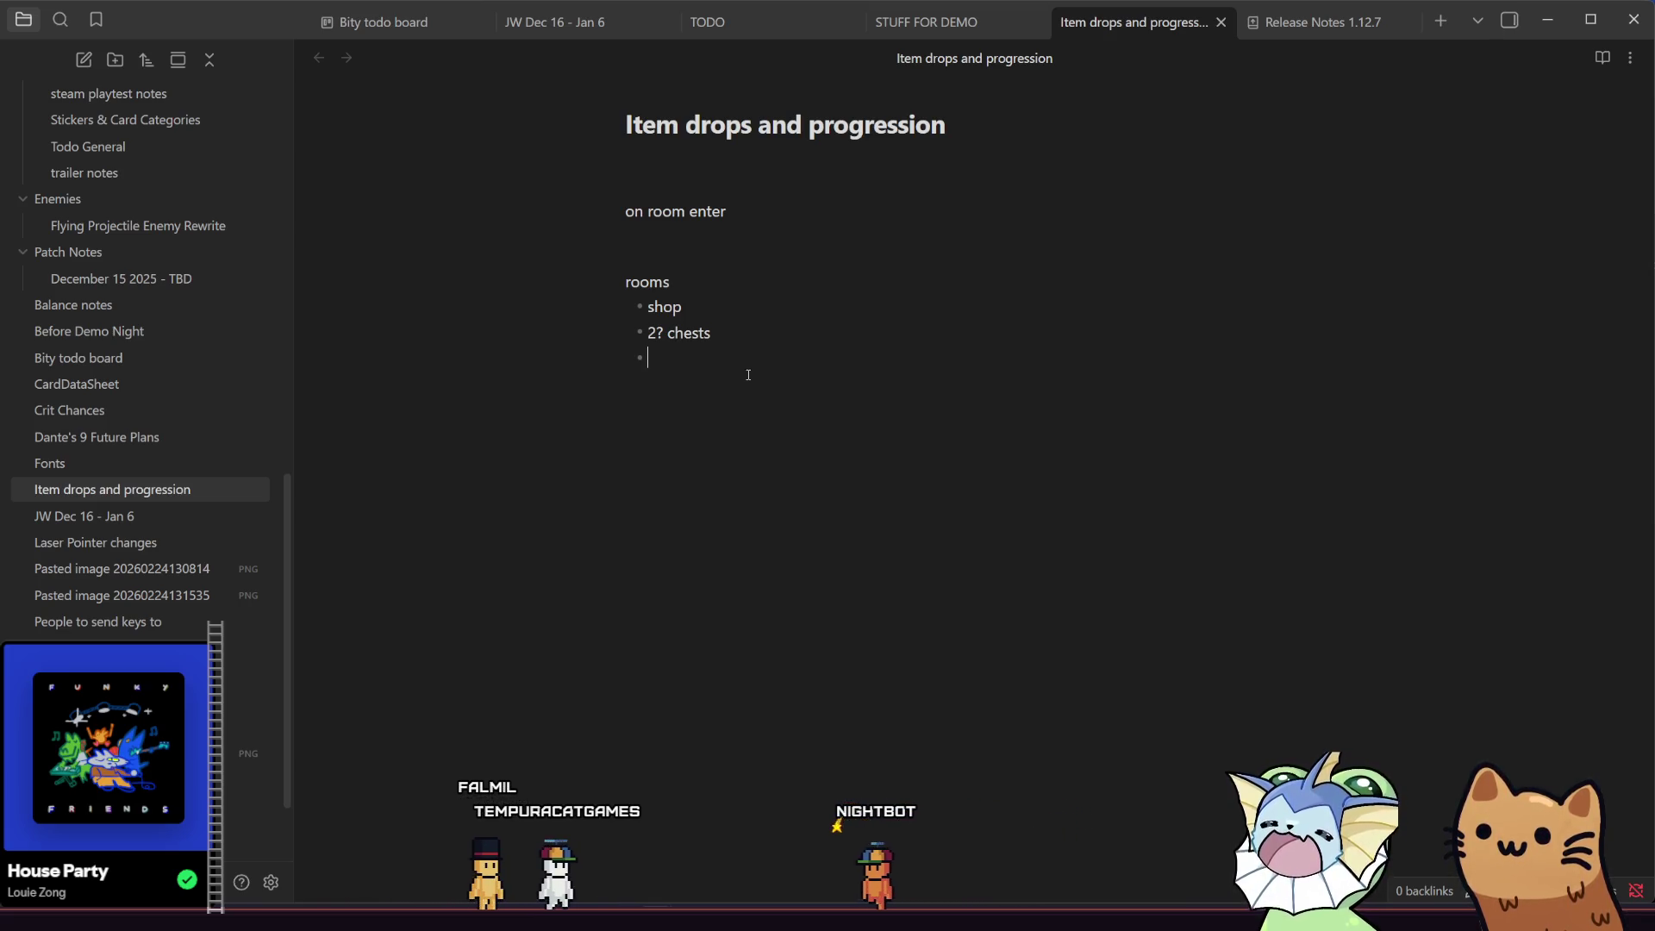
pyautogui.scroll(10, 59, 569)
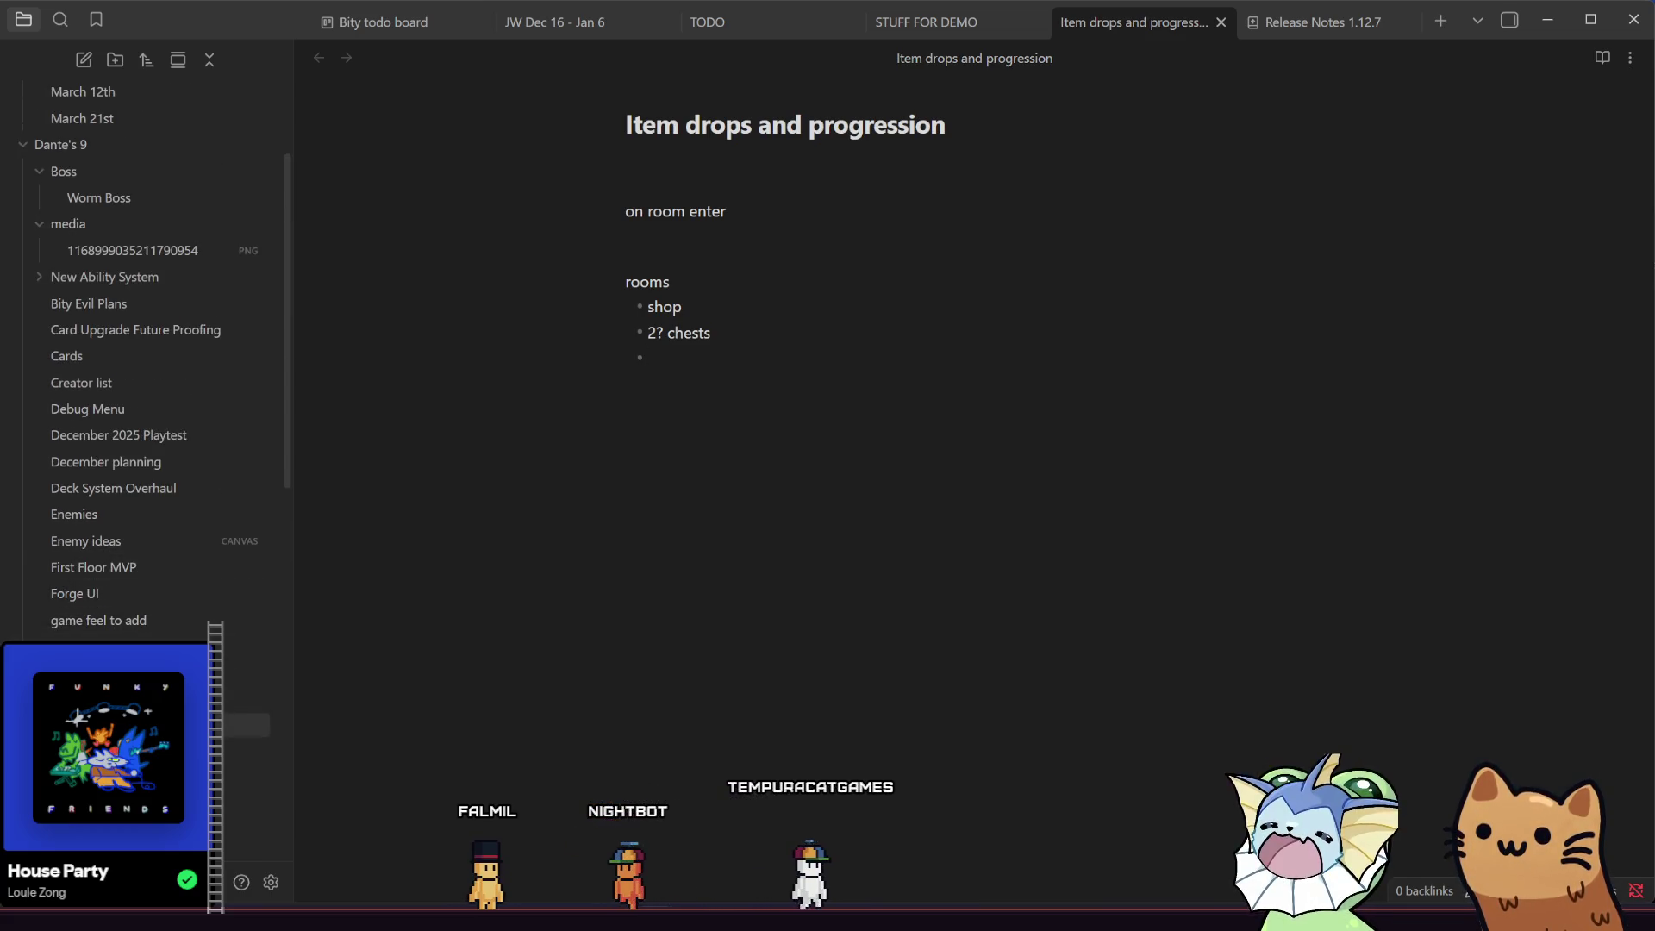
# - Open the Quick notes note and scroll through its contents
pyautogui.click(129, 725)
pyautogui.scroll(-4, 527, 500)
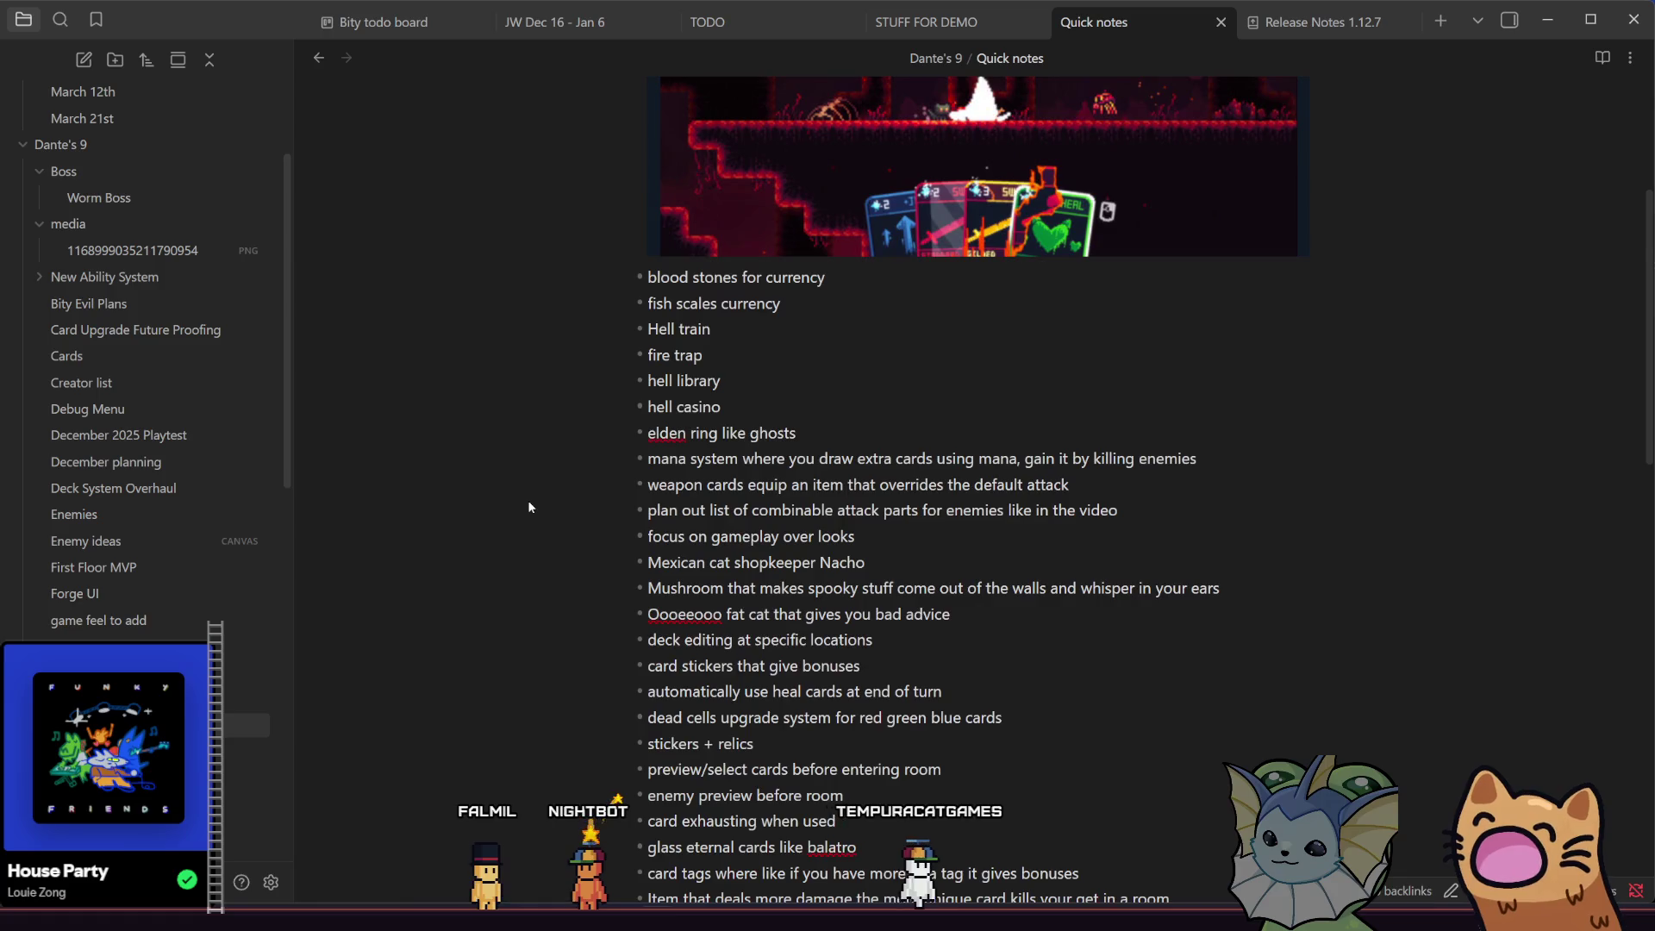
pyautogui.scroll(-10, 529, 507)
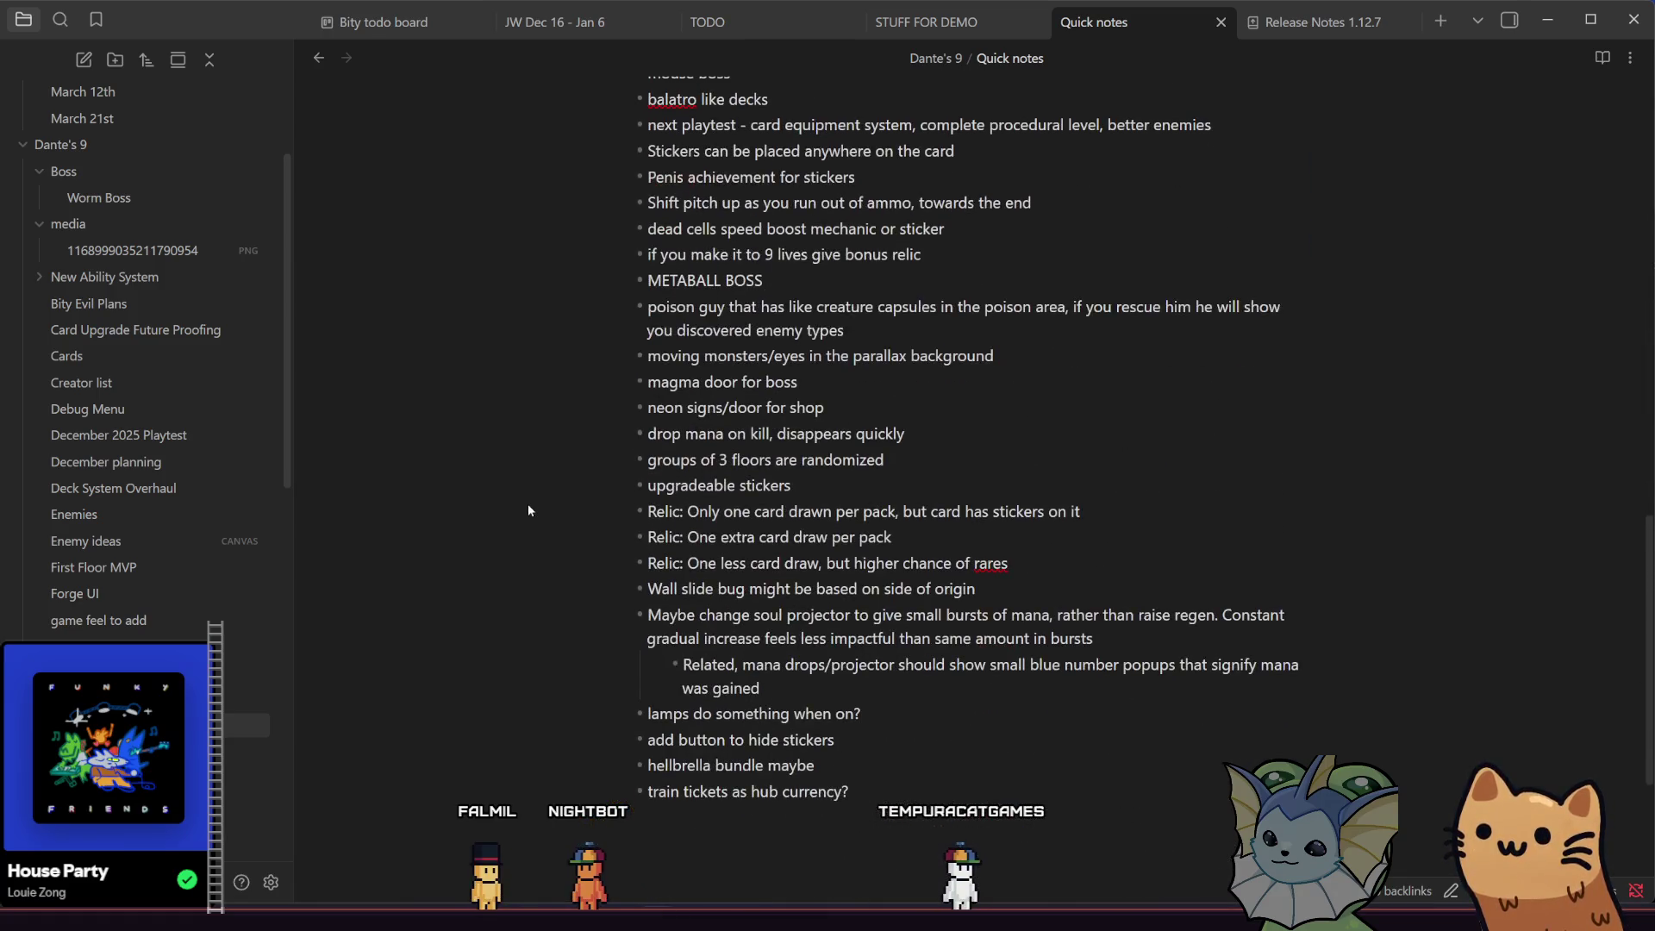
pyautogui.scroll(-3, 529, 510)
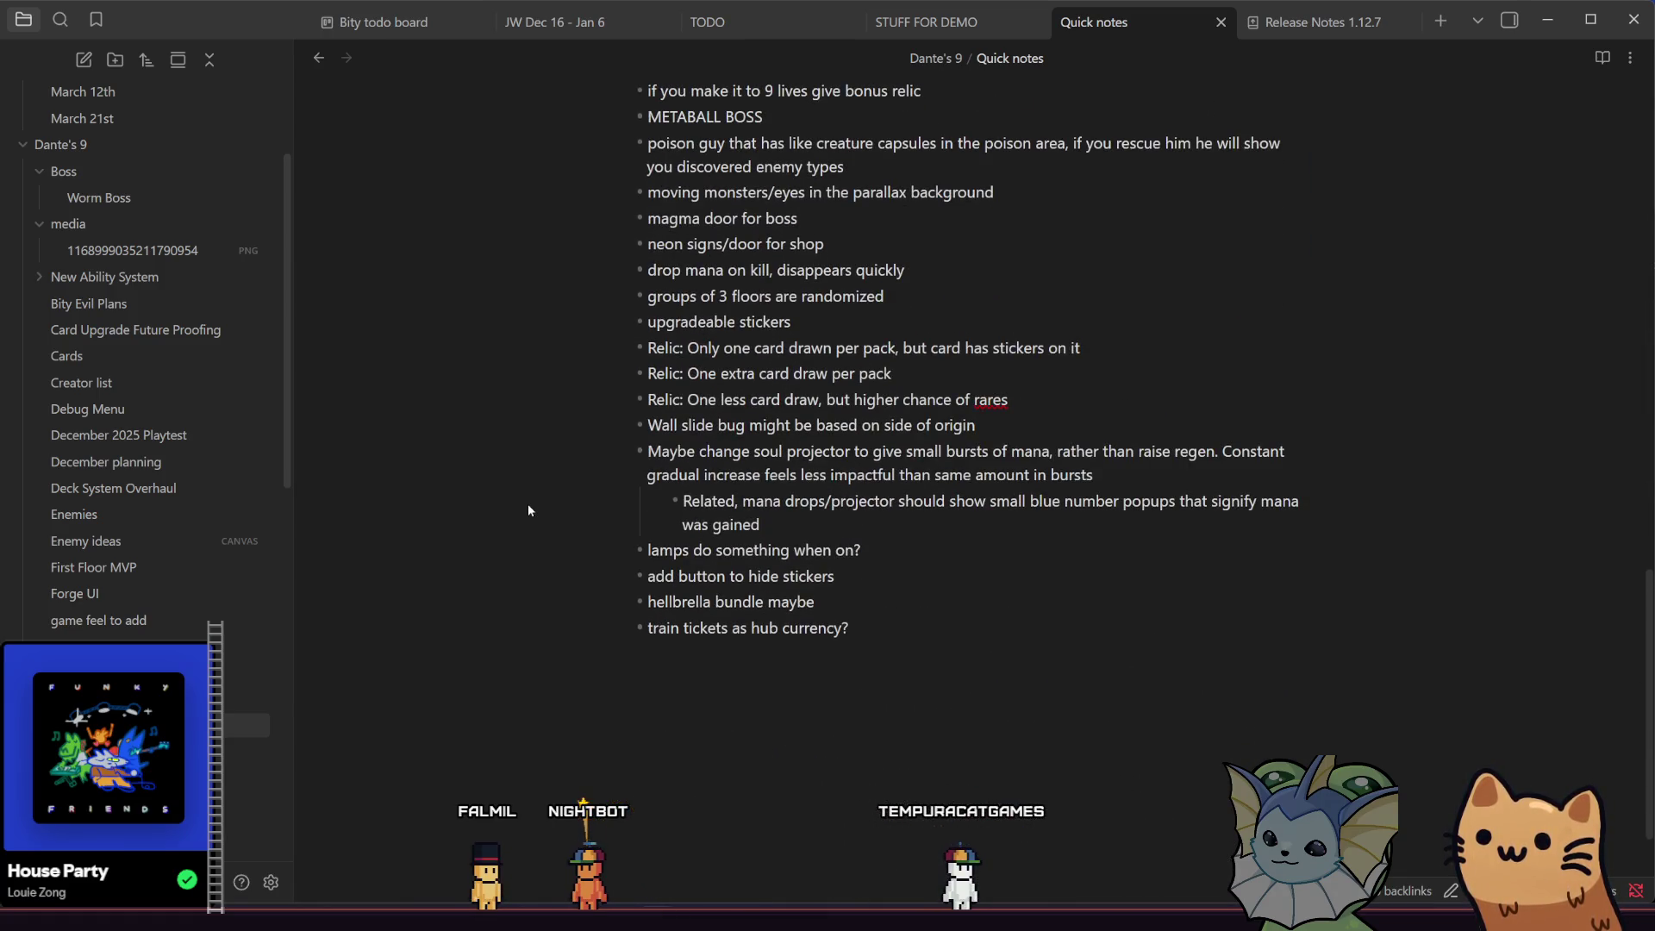
pyautogui.scroll(-2, 529, 510)
pyautogui.scroll(-15, 183, 555)
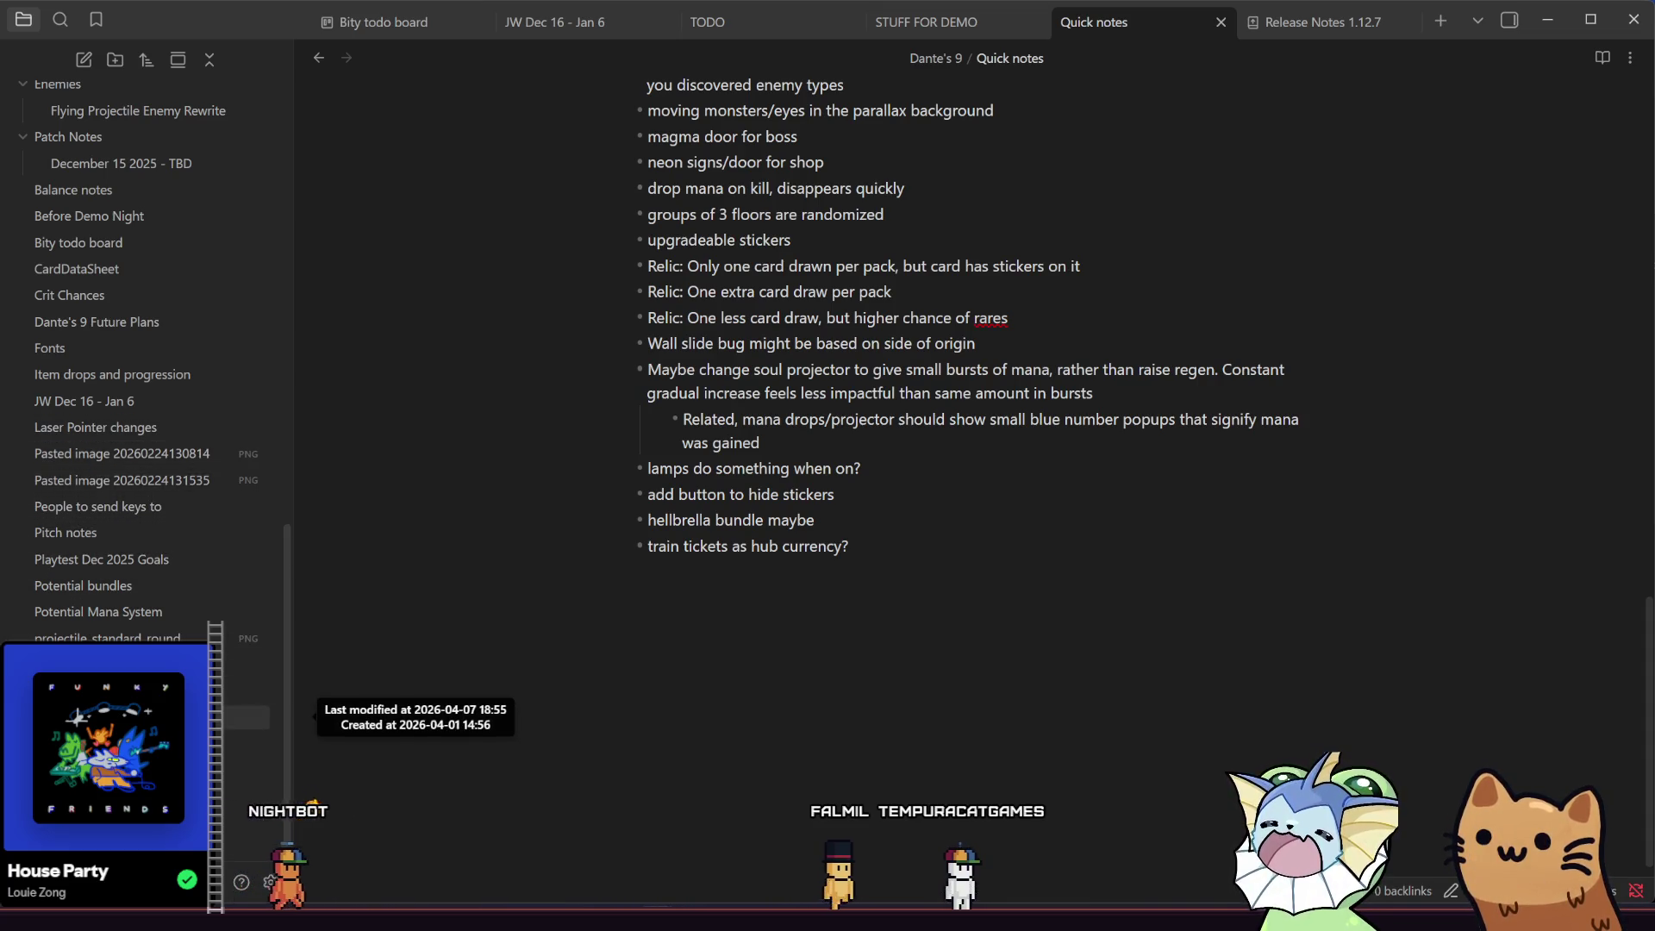
# - Look over Shop Designs and STUFF FOR DEMO, then return to Item drops and progression
pyautogui.click(129, 663)
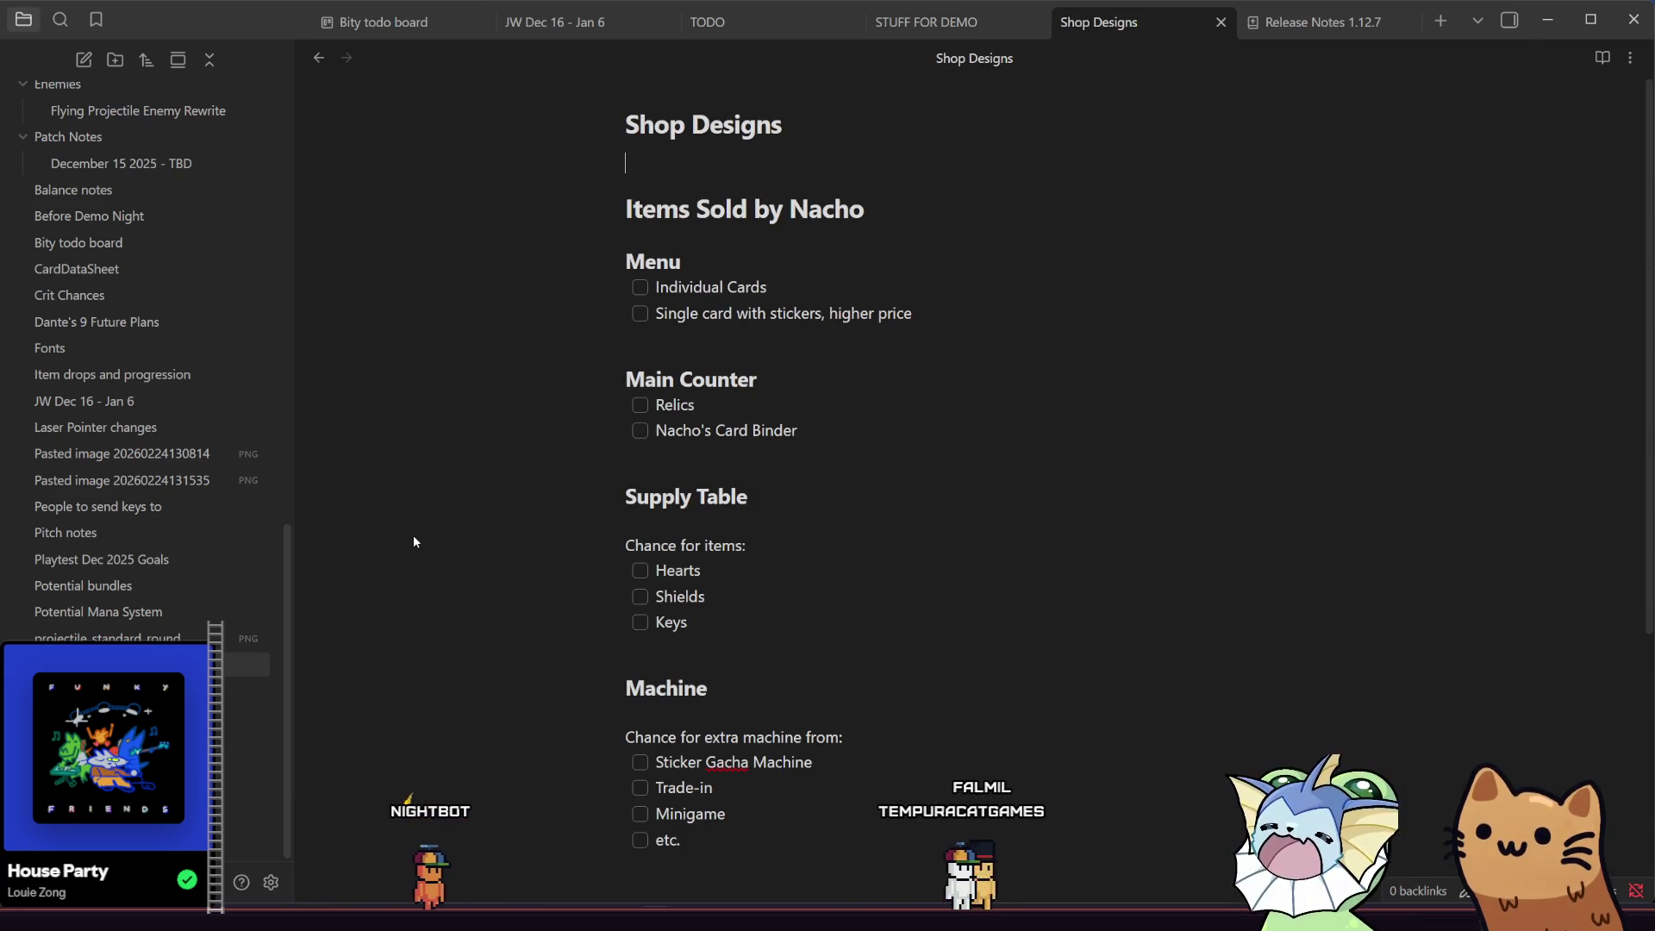
pyautogui.scroll(-2, 412, 541)
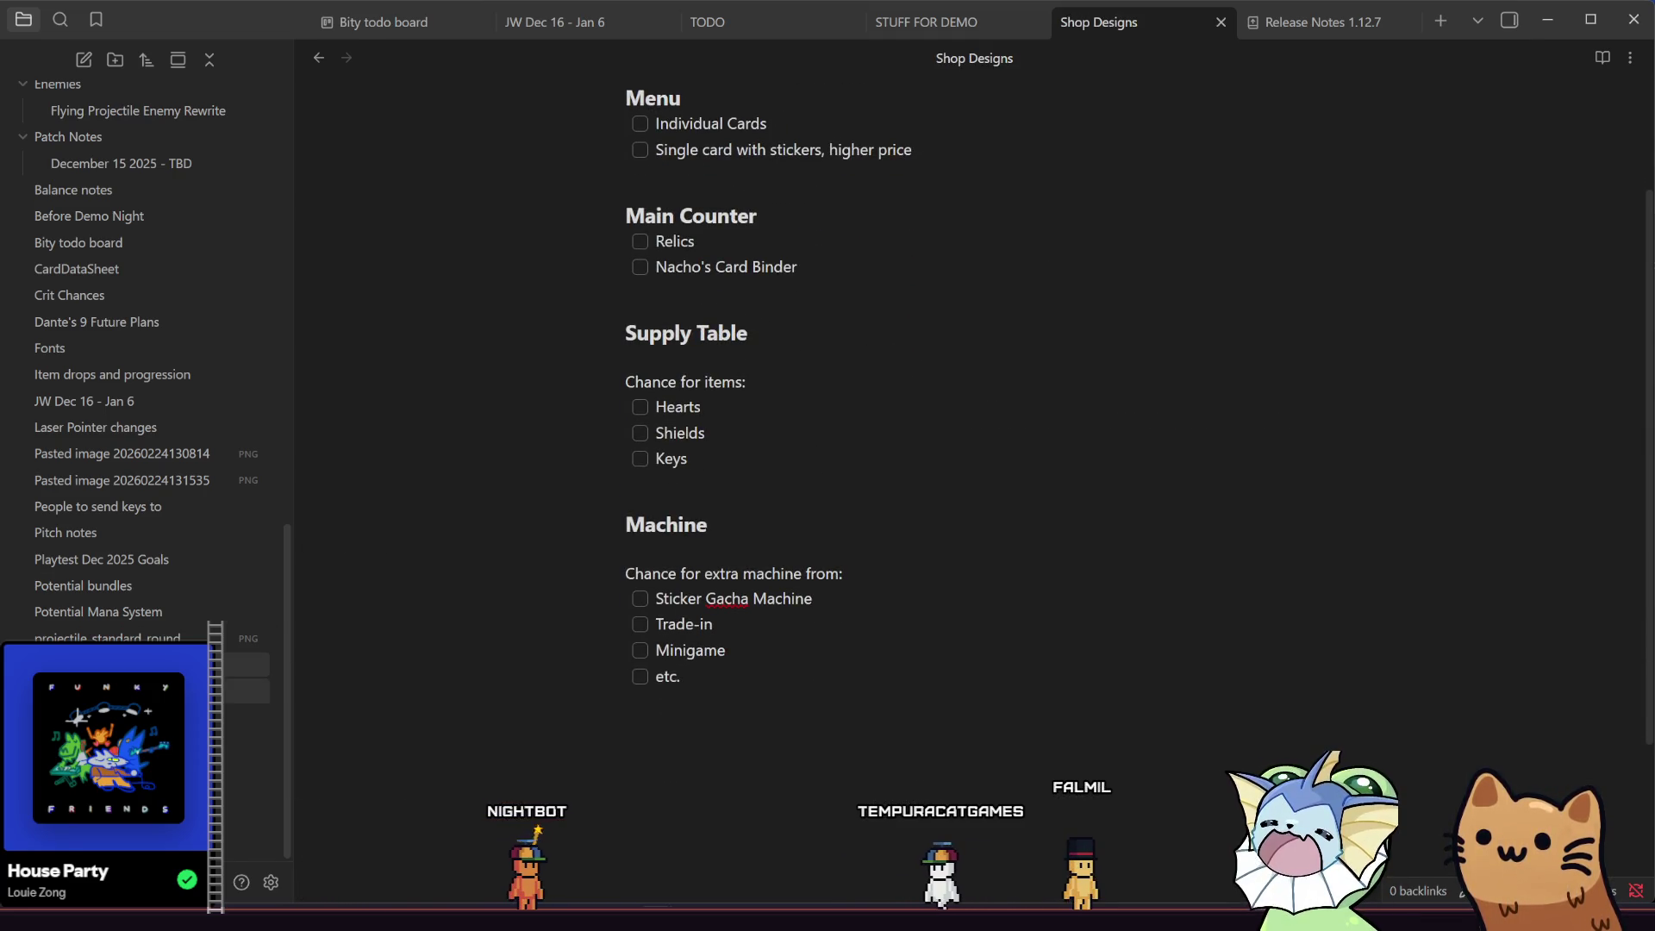
pyautogui.click(129, 717)
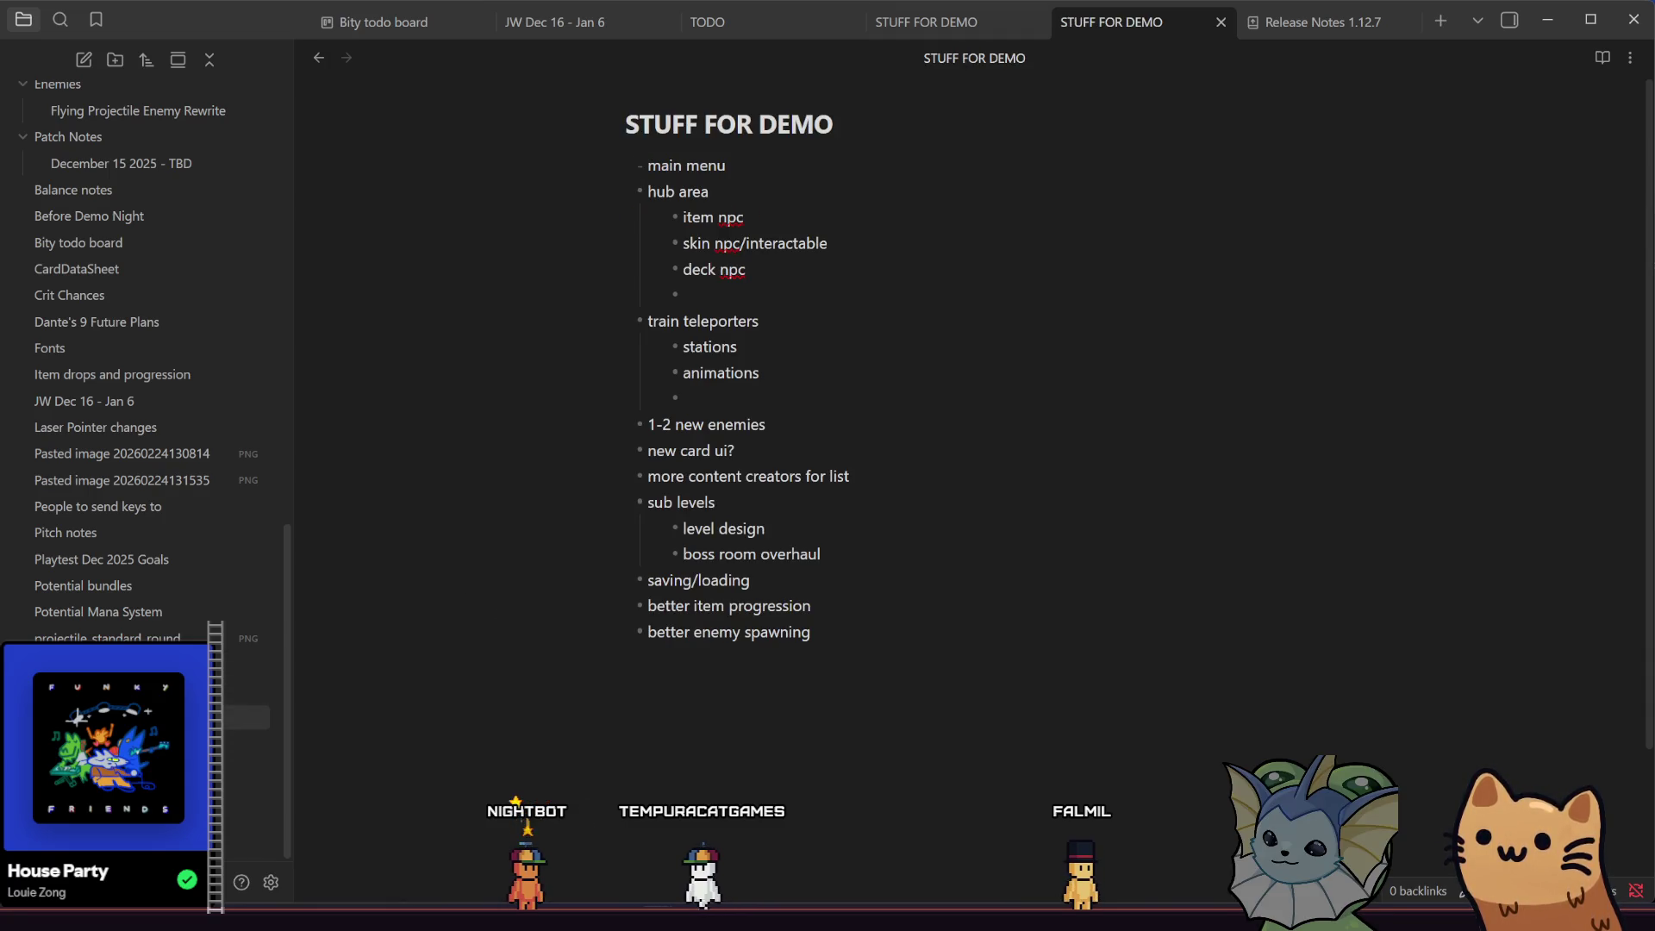
pyautogui.click(172, 374)
pyautogui.write('sticker cap')
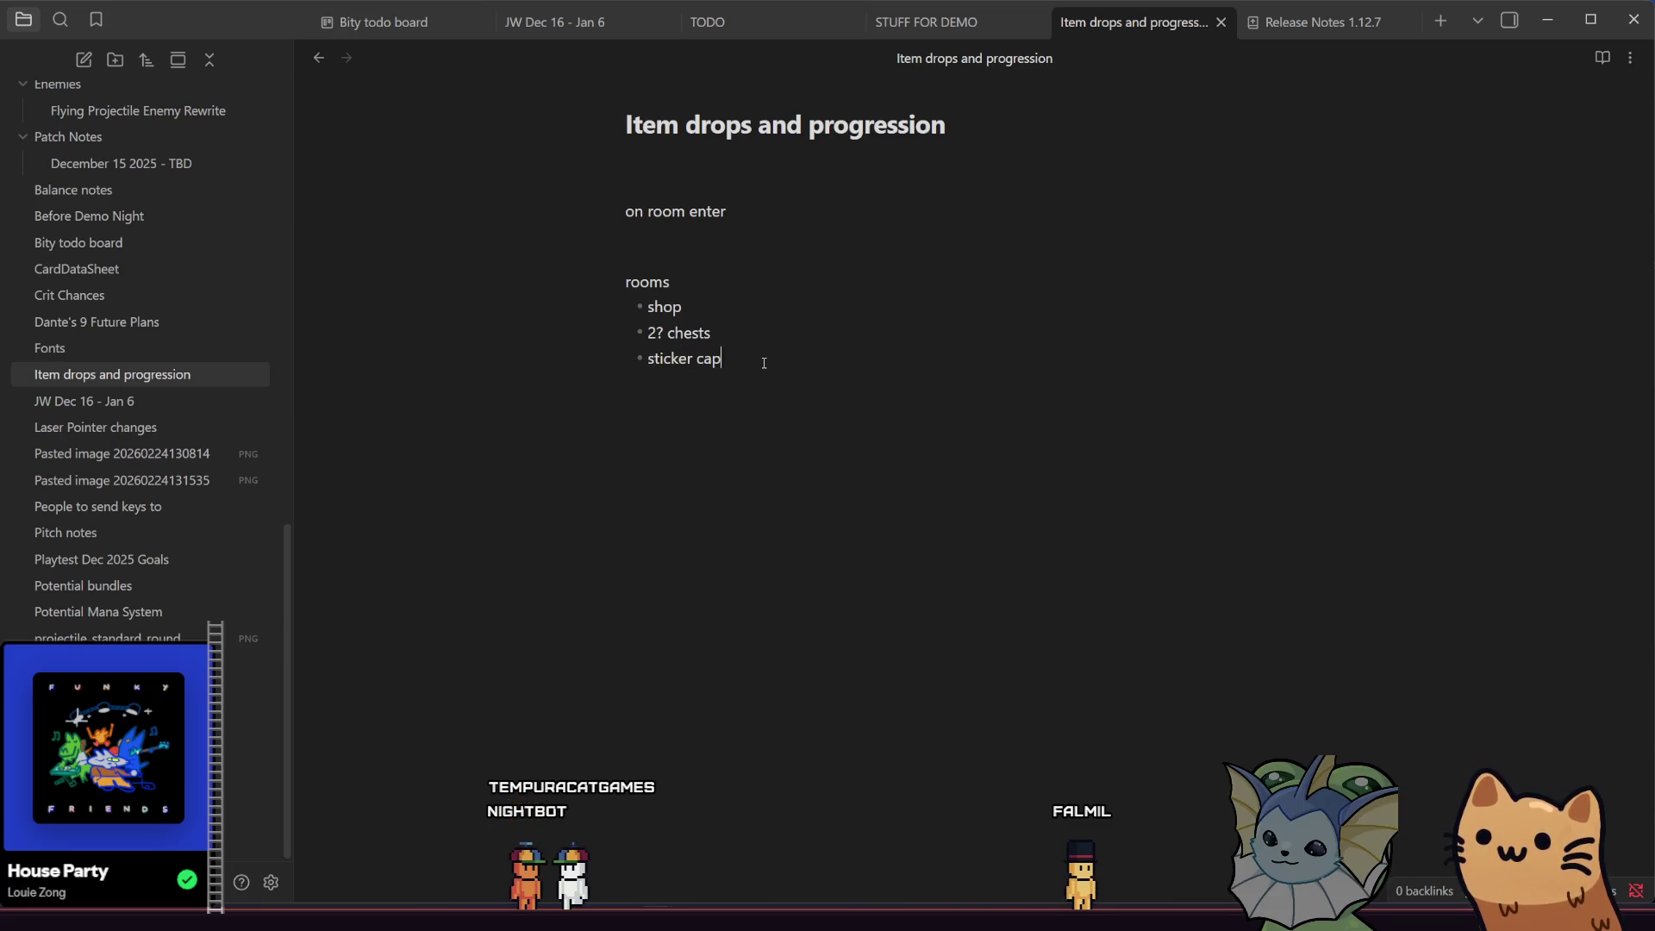
# - Add 'sticker capsules' as a rooms bullet, followed by another empty bullet
pyautogui.write('sules')
pyautogui.press('Return')
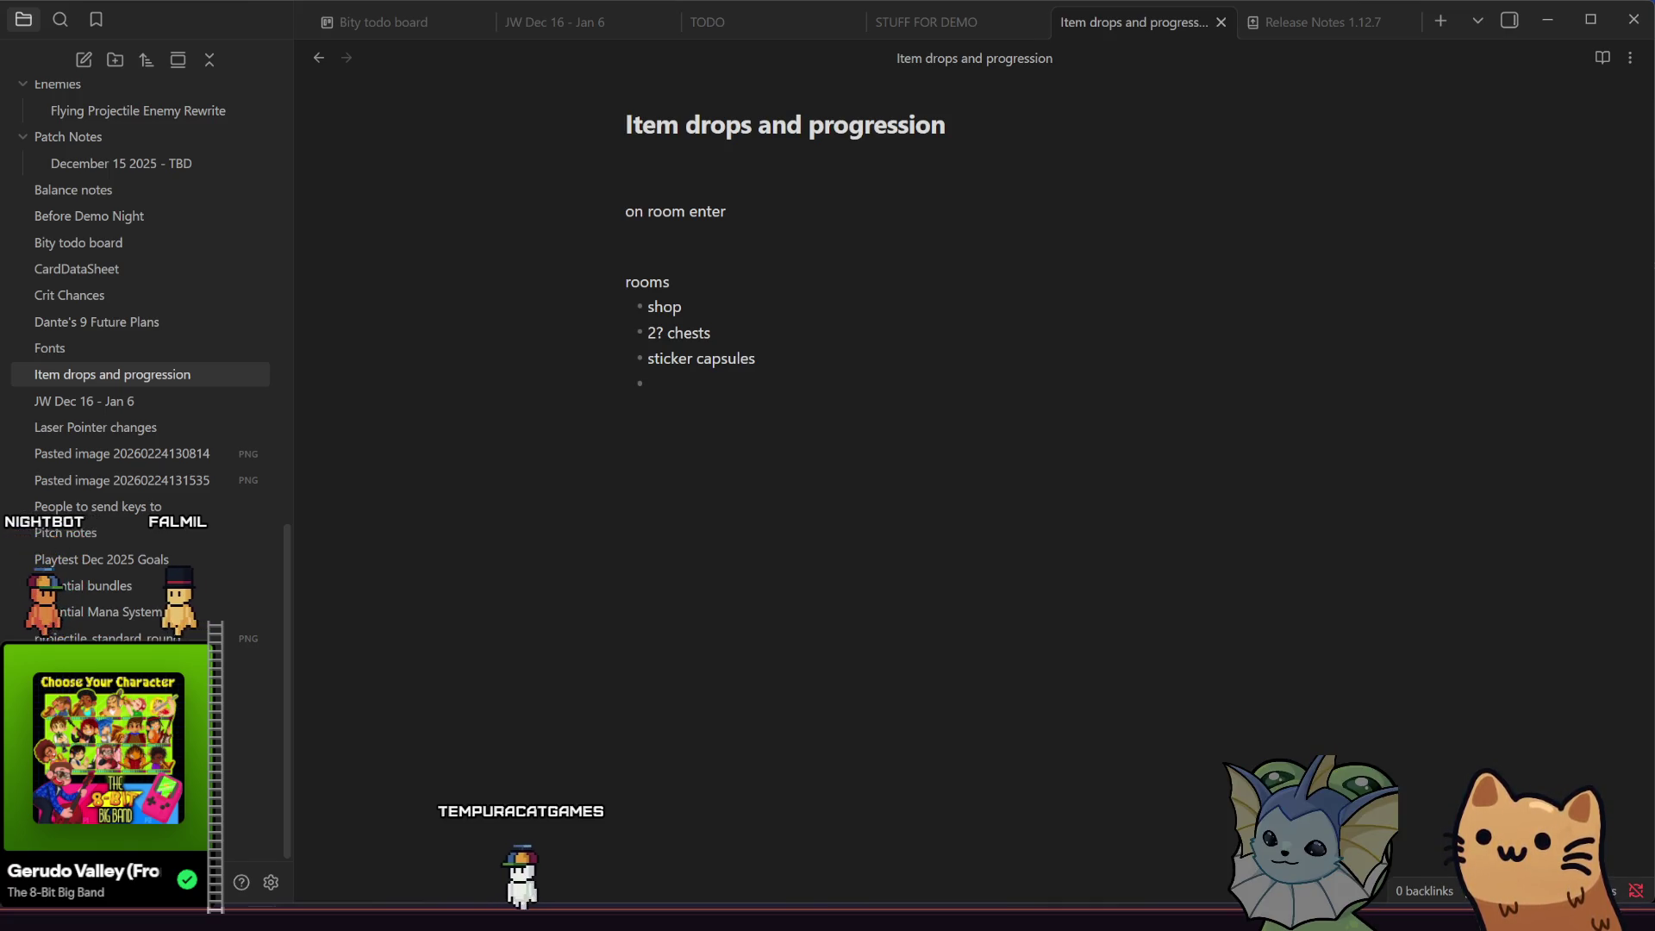
pyautogui.click(710, 397)
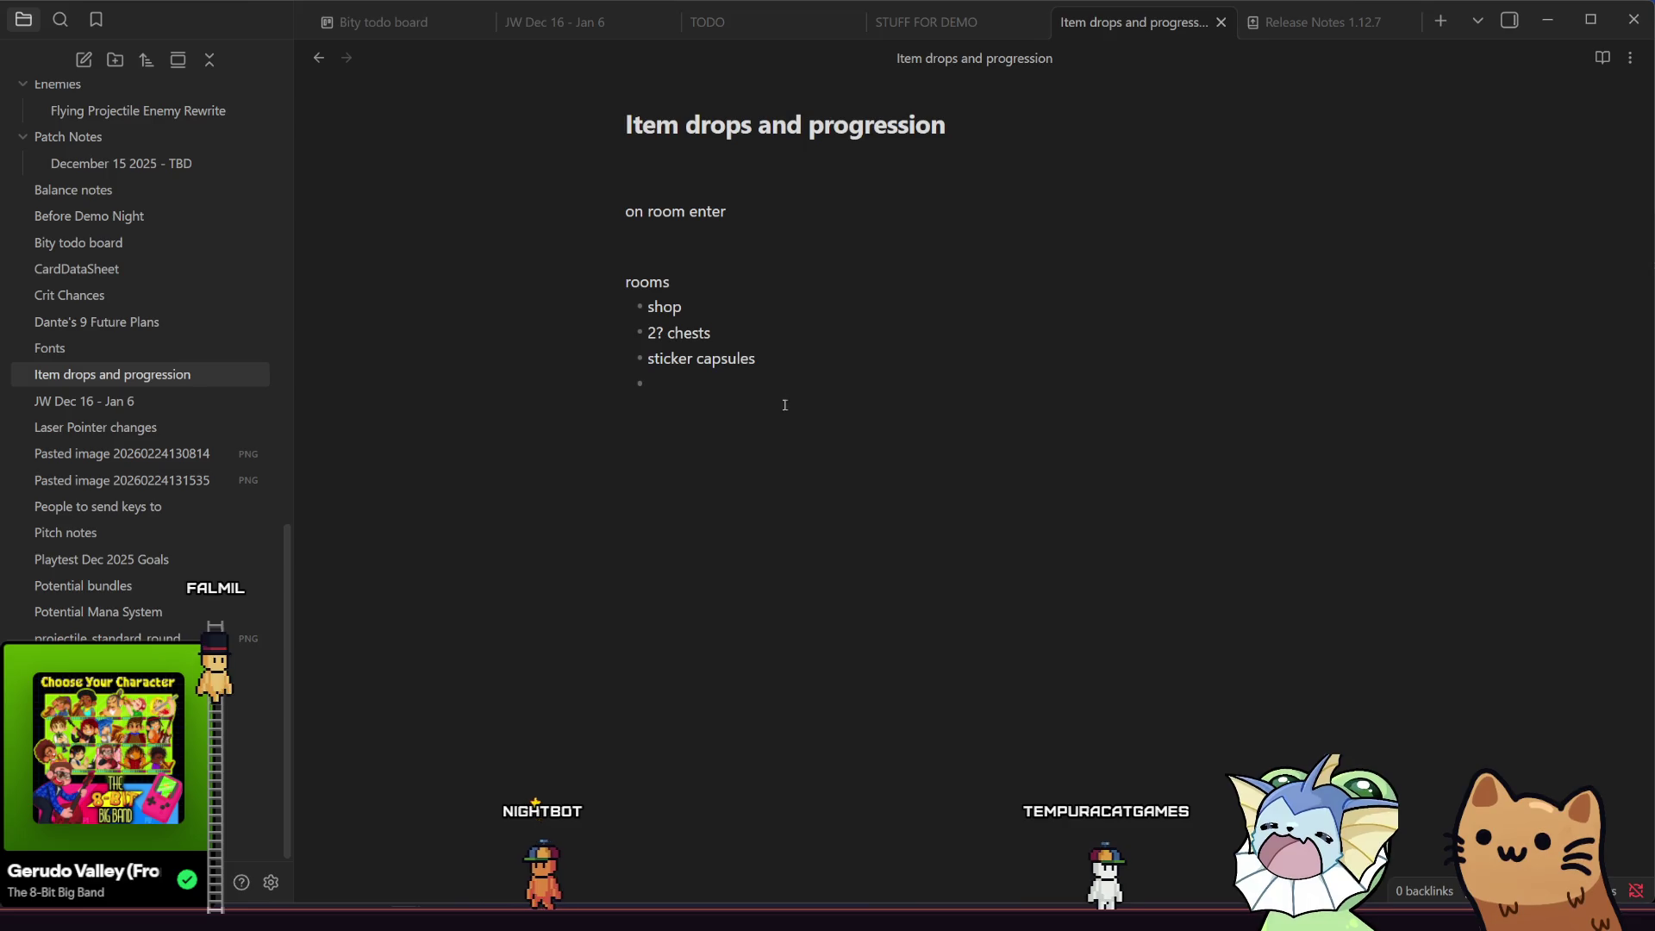
pyautogui.click(707, 387)
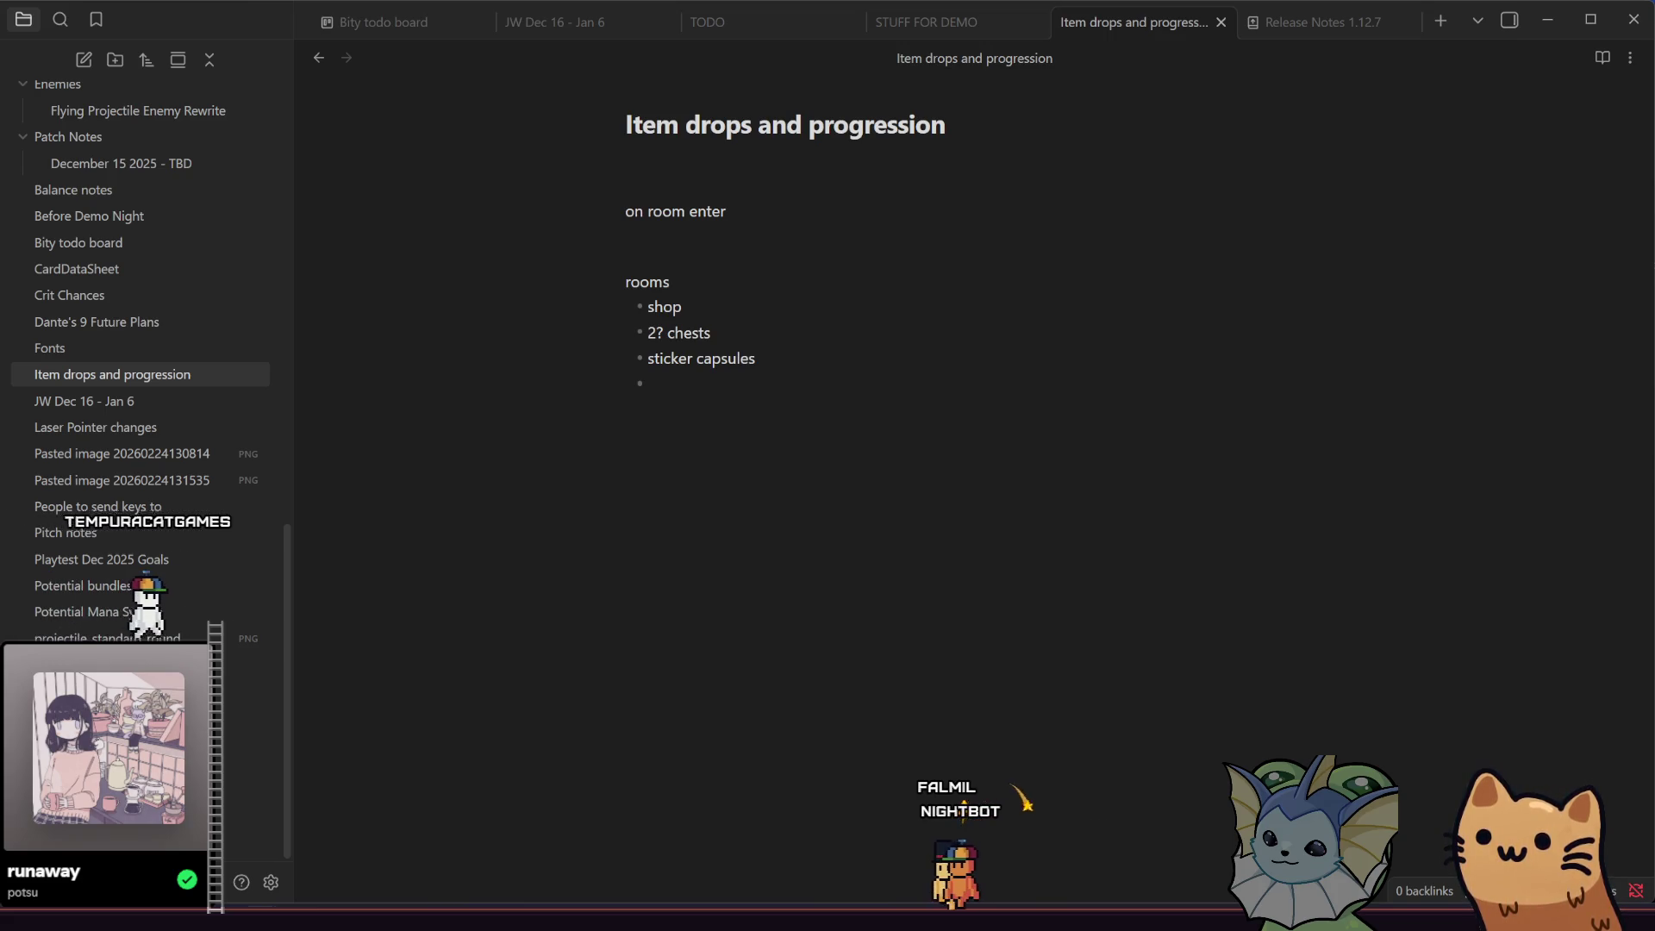
# - Add an 'apply random stickers?' bullet to the rooms list, leaving a new empty bullet
pyautogui.click(693, 381)
pyautogui.write('apply')
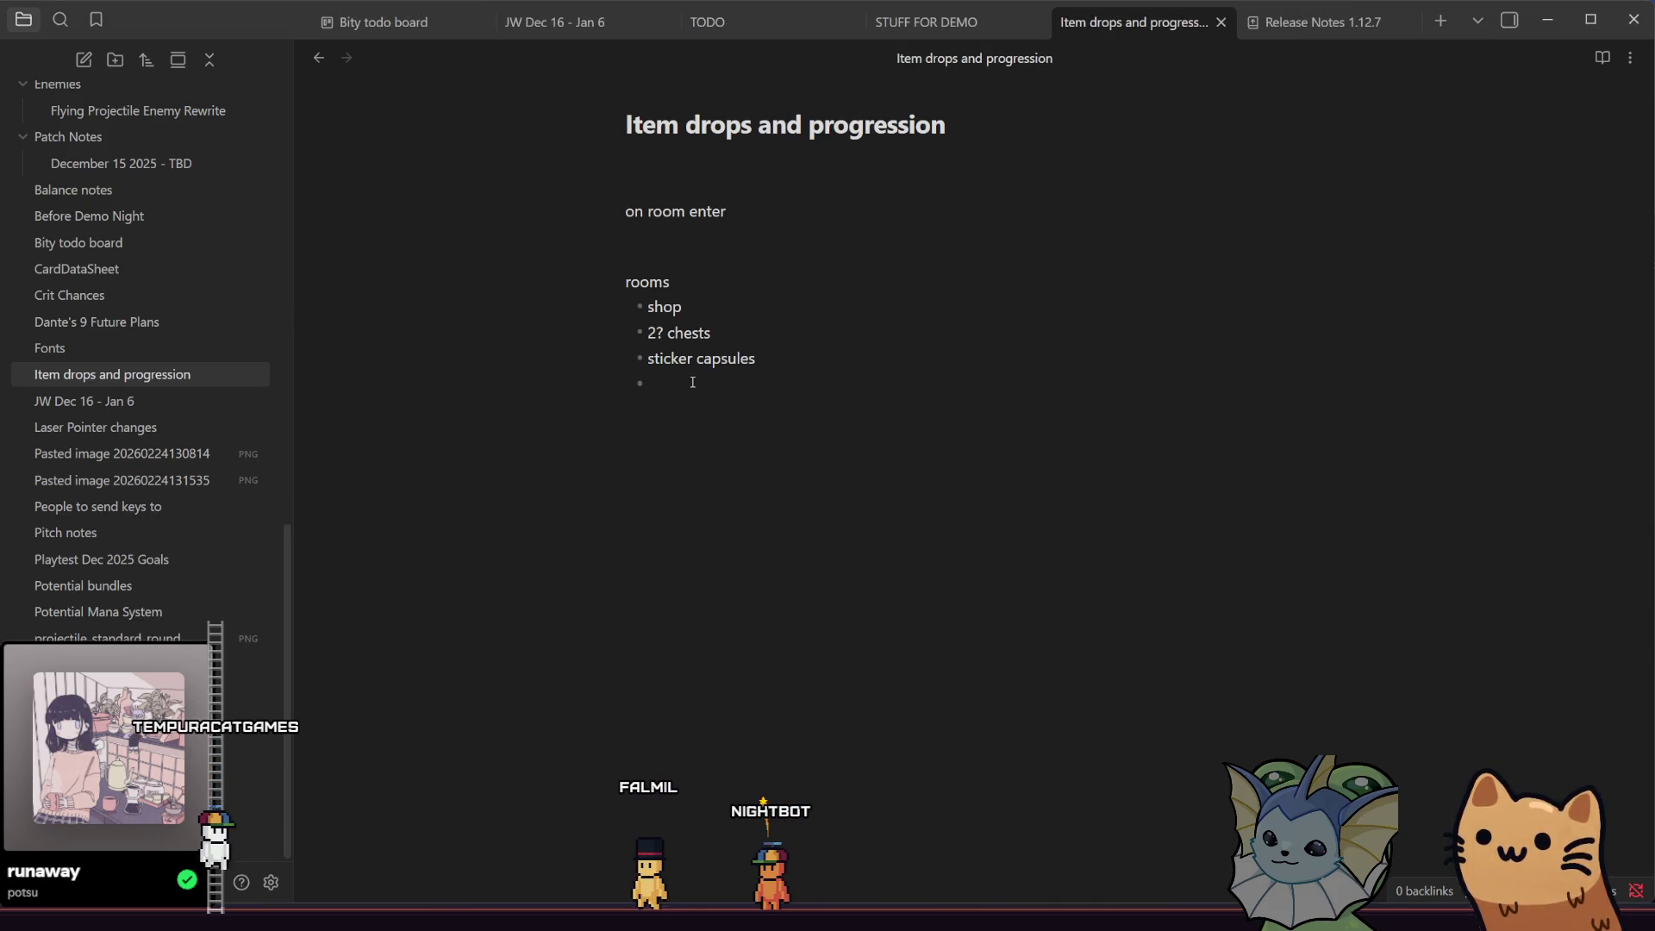
pyautogui.write(' random st')
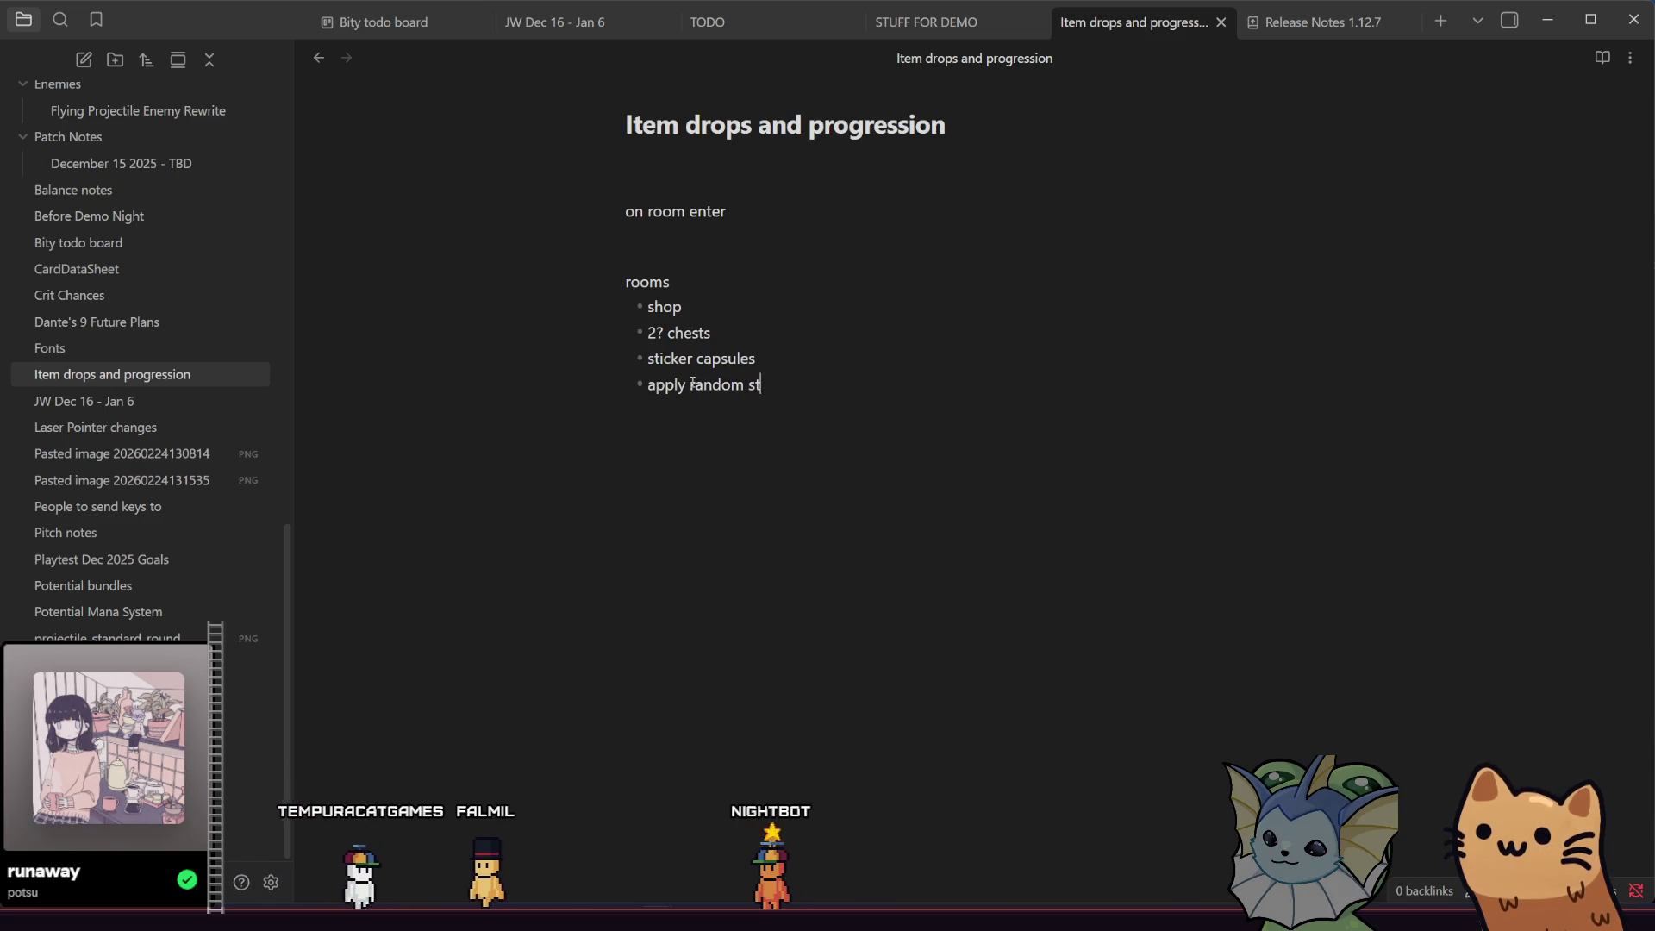
pyautogui.write('ickers?')
pyautogui.press('Return')
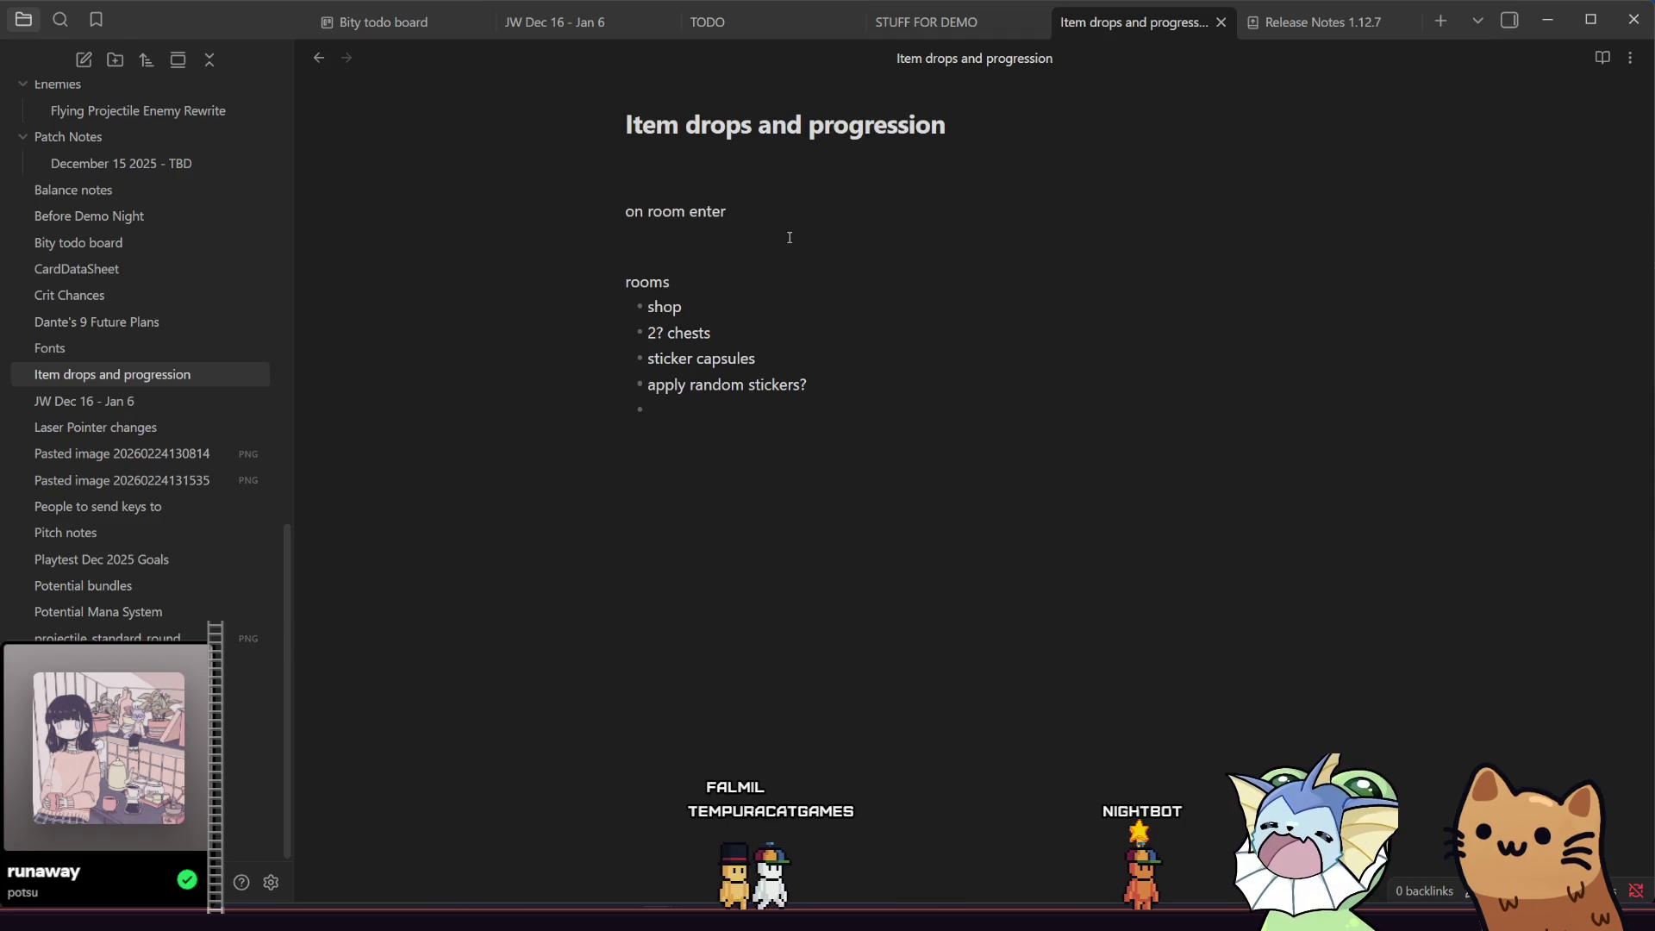
# - Reword the trigger line from 'on room enter' to 'on room end'
pyautogui.doubleClick(722, 213)
pyautogui.write('end')
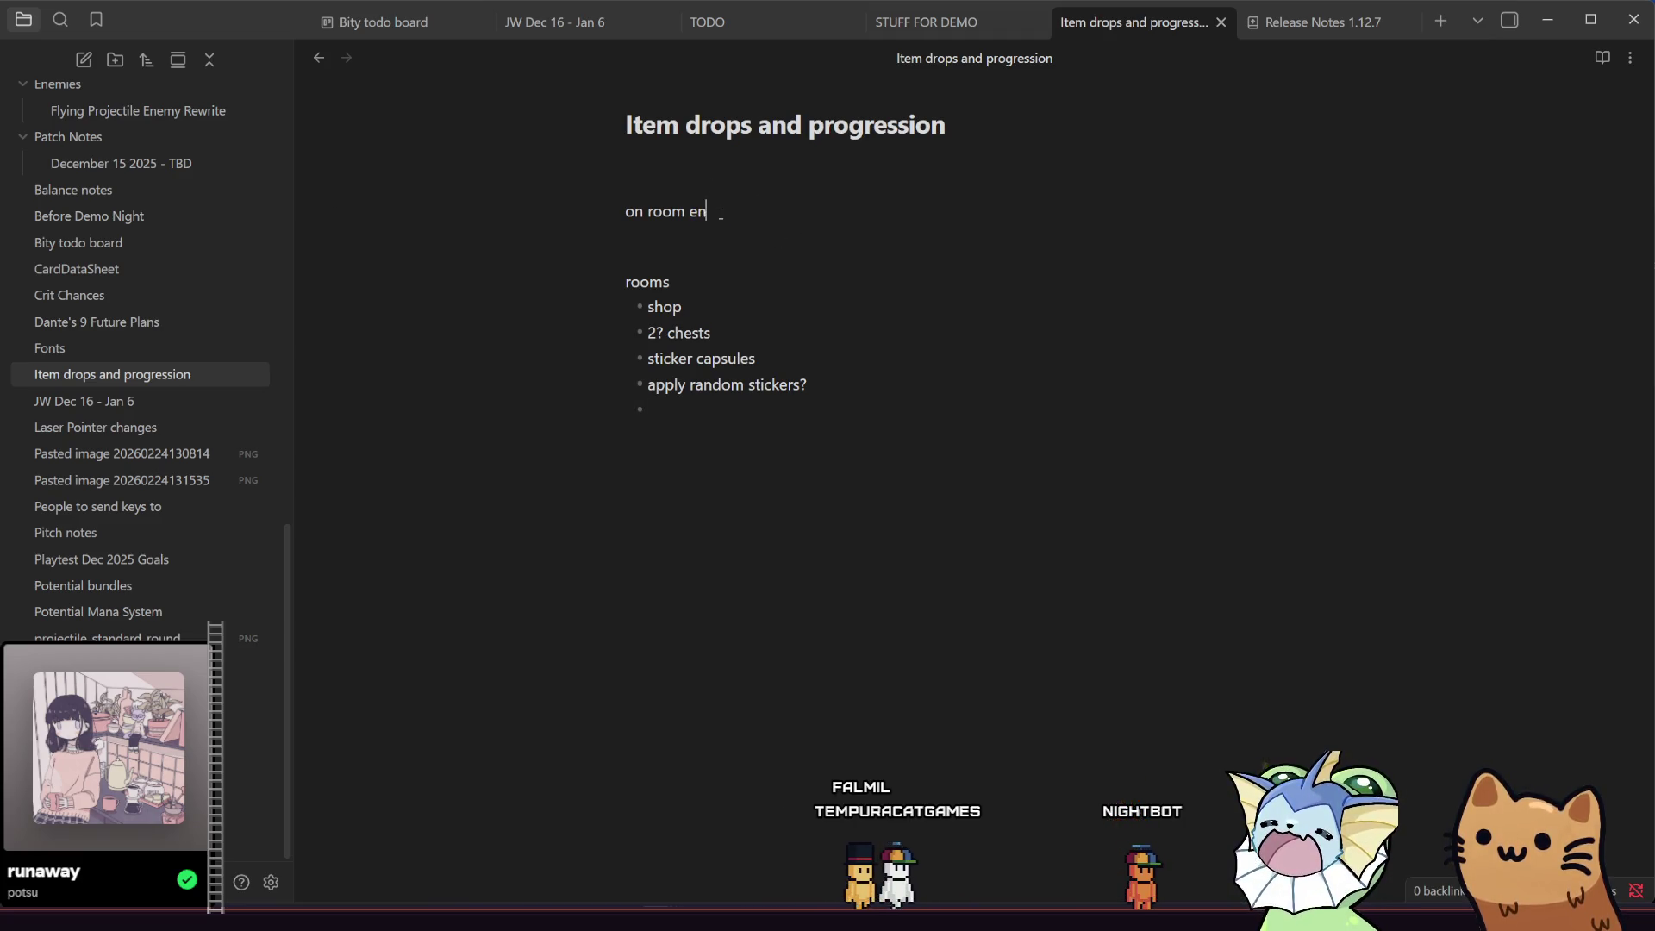
pyautogui.click(672, 435)
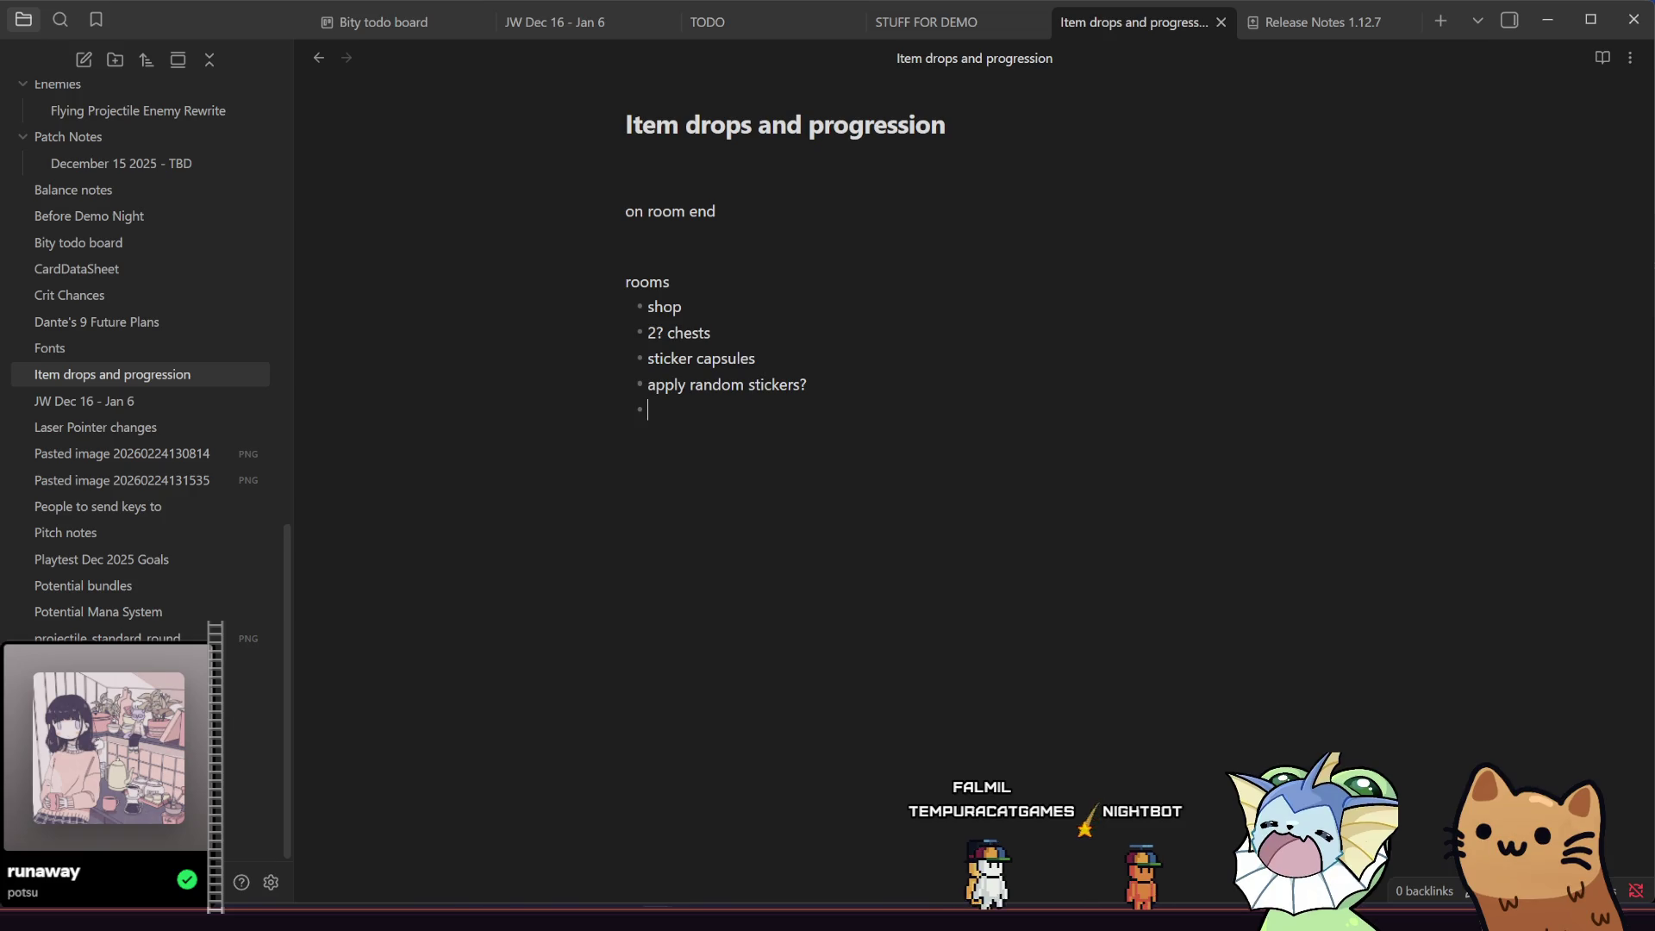
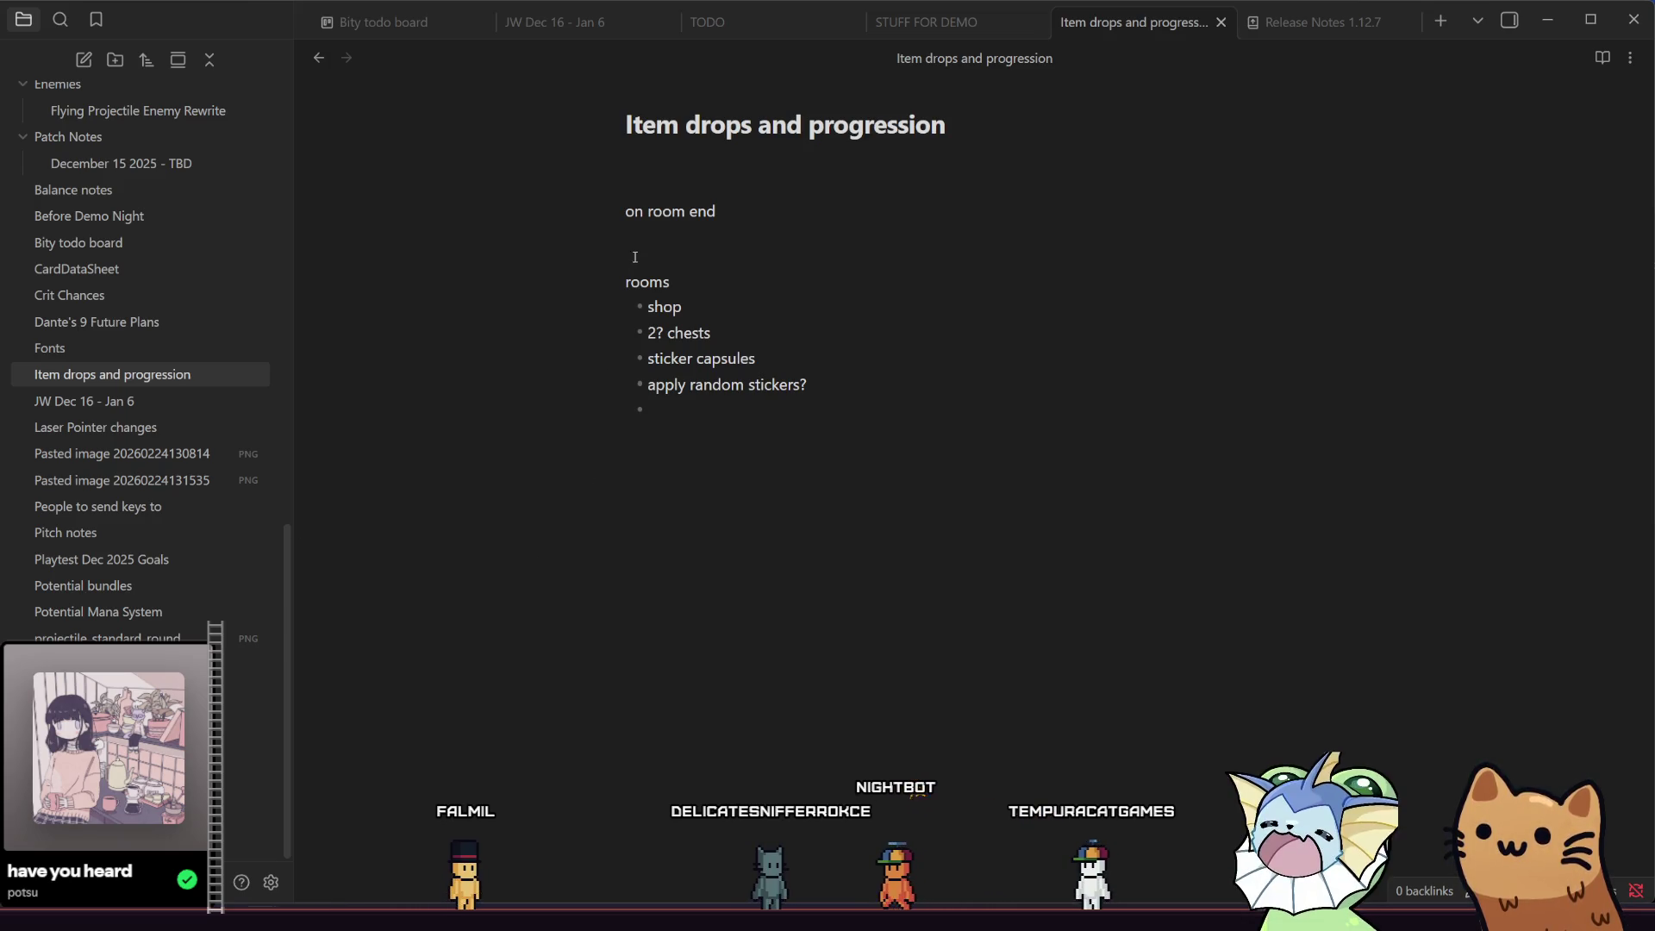
# - Put the cursor on the empty line under 'on room end' for a 'chance to drop' line
pyautogui.click(656, 237)
pyautogui.write('chance to drop')
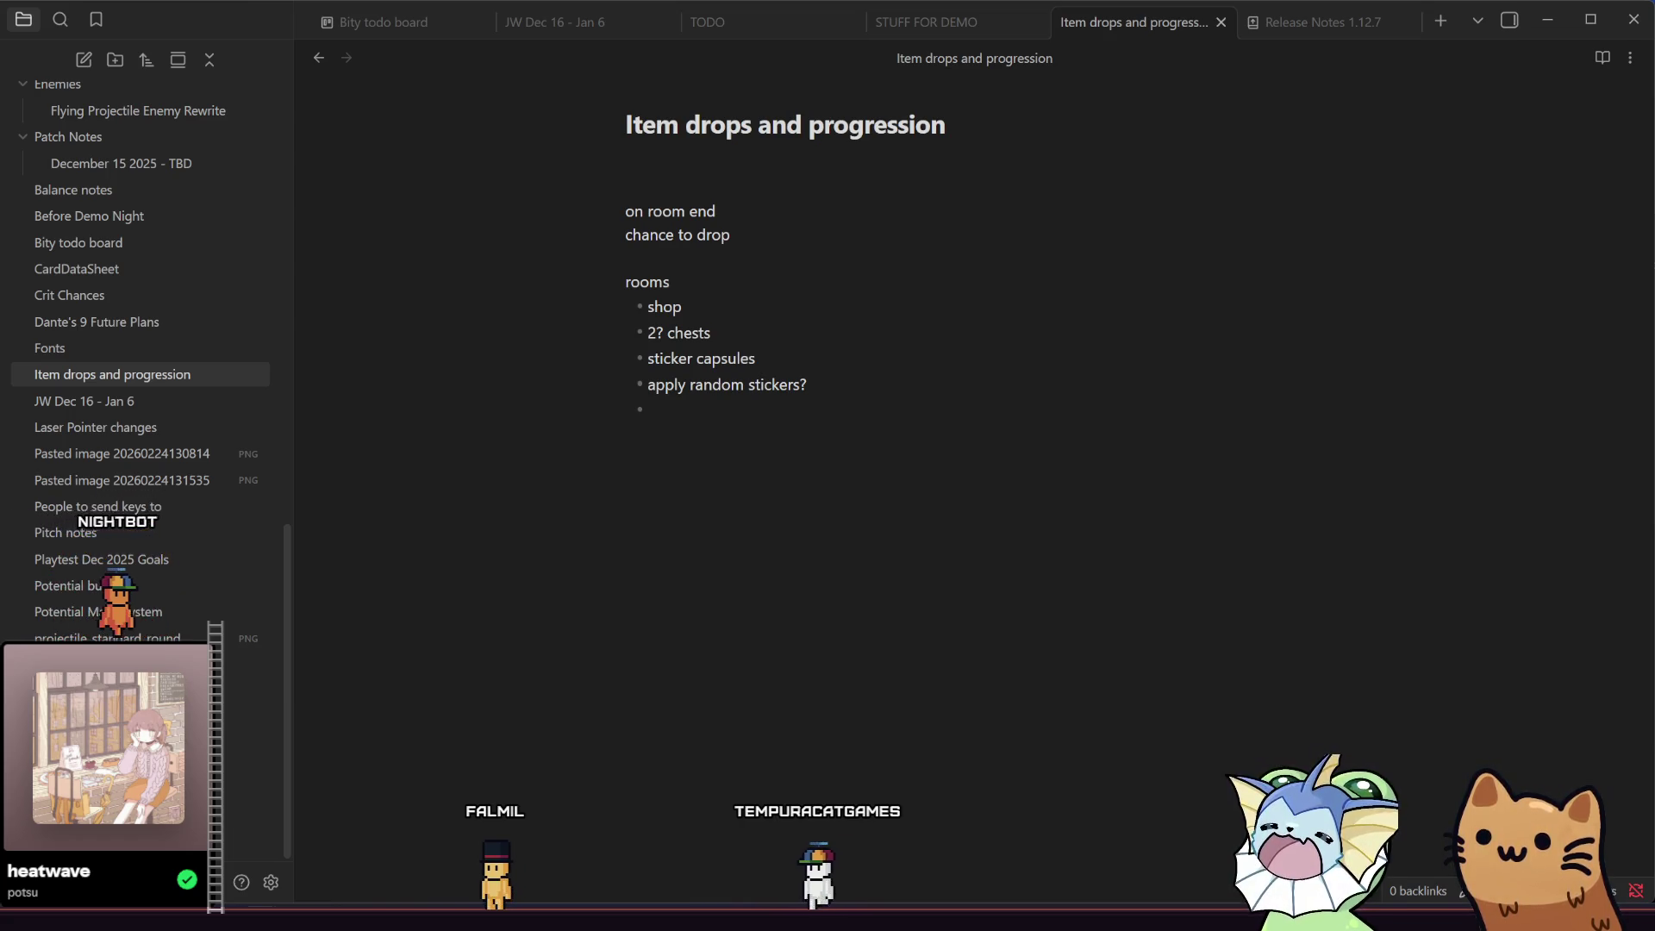
# - Edit the drop line to read '5% chance to drop chest', with no stray period
pyautogui.click(797, 251)
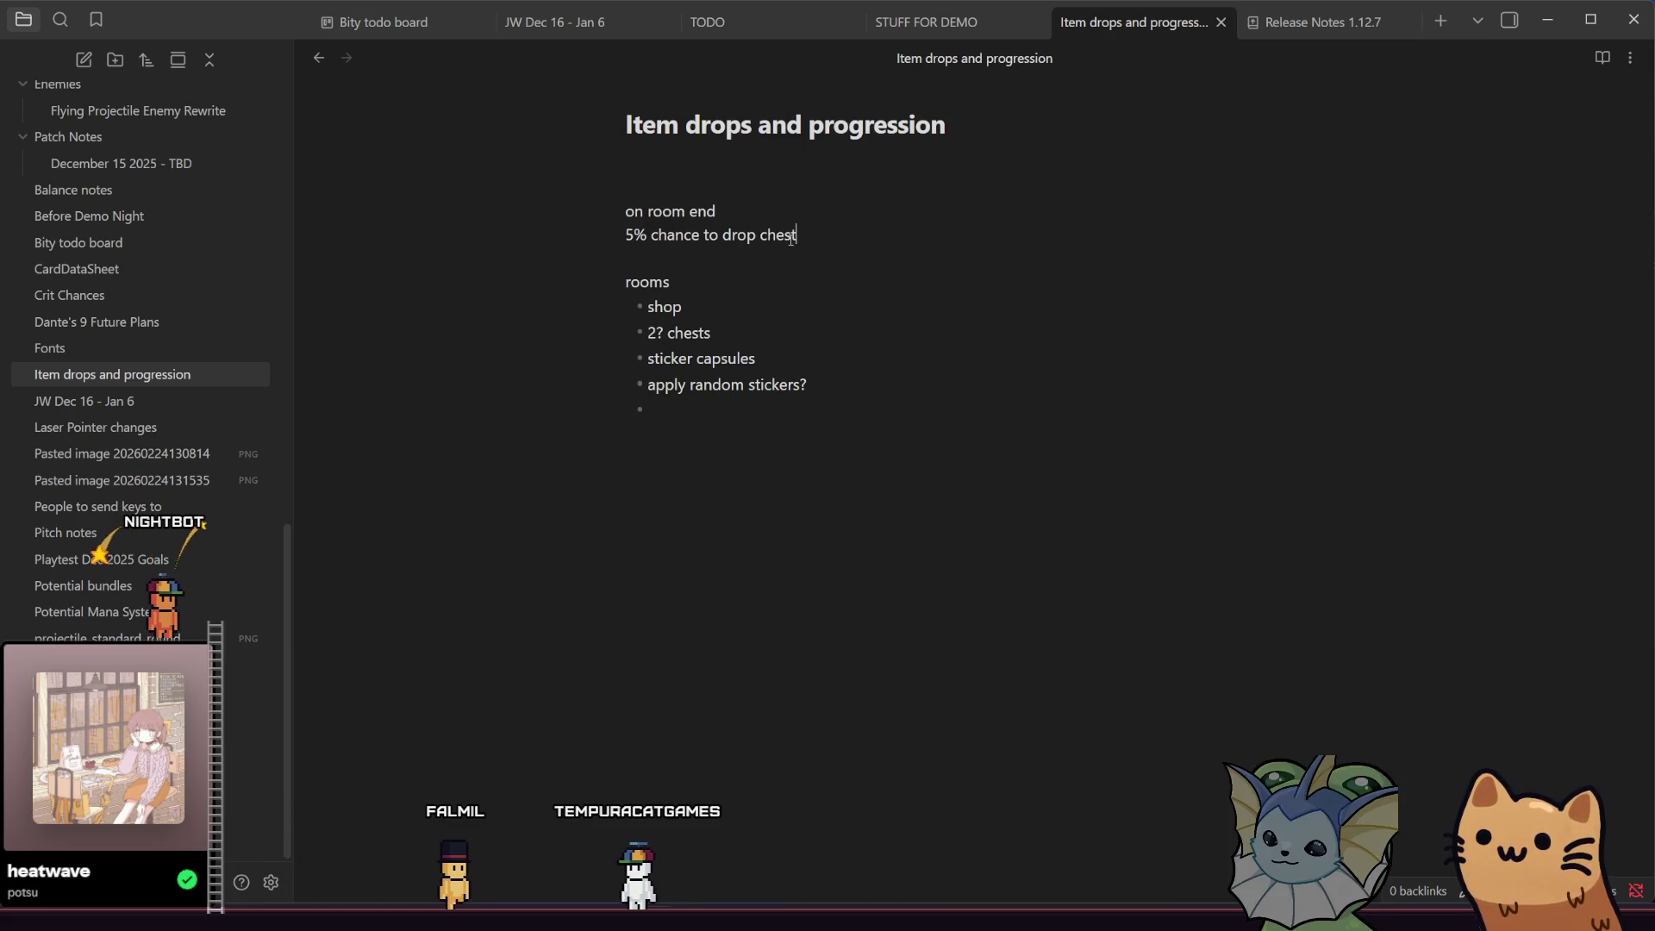
pyautogui.write('.')
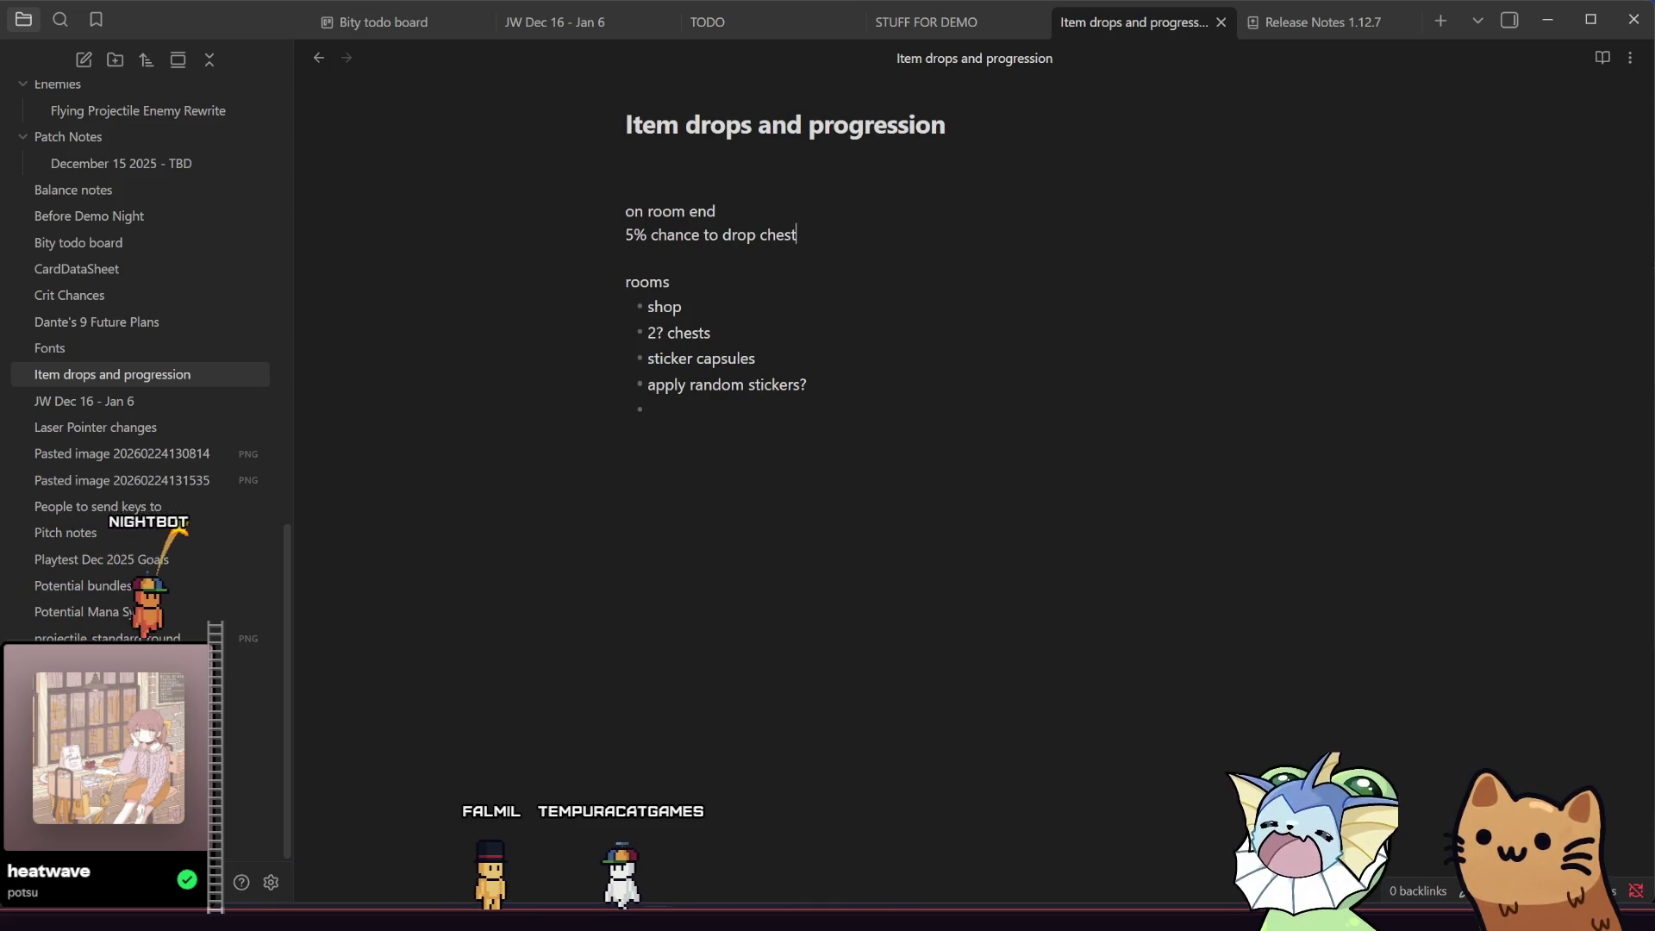
pyautogui.press('BackSpace')
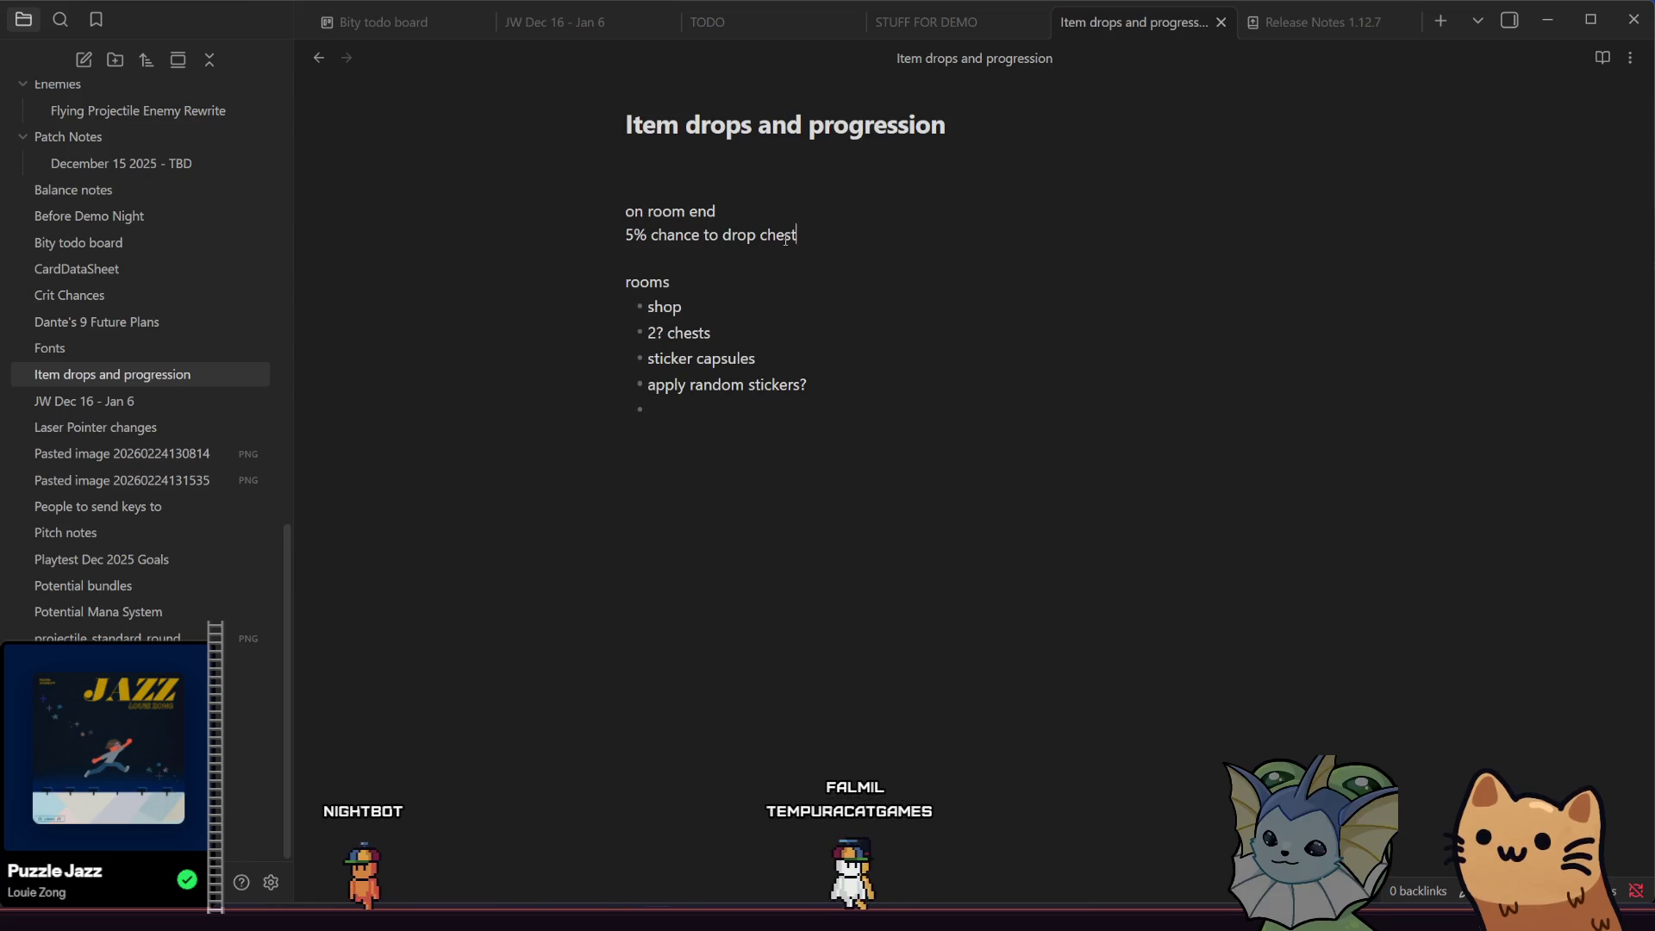
# - Extend the chest line with 'on room completion, increase by 10% up to 75% until drop'
pyautogui.click(852, 241)
pyautogui.write('on ro')
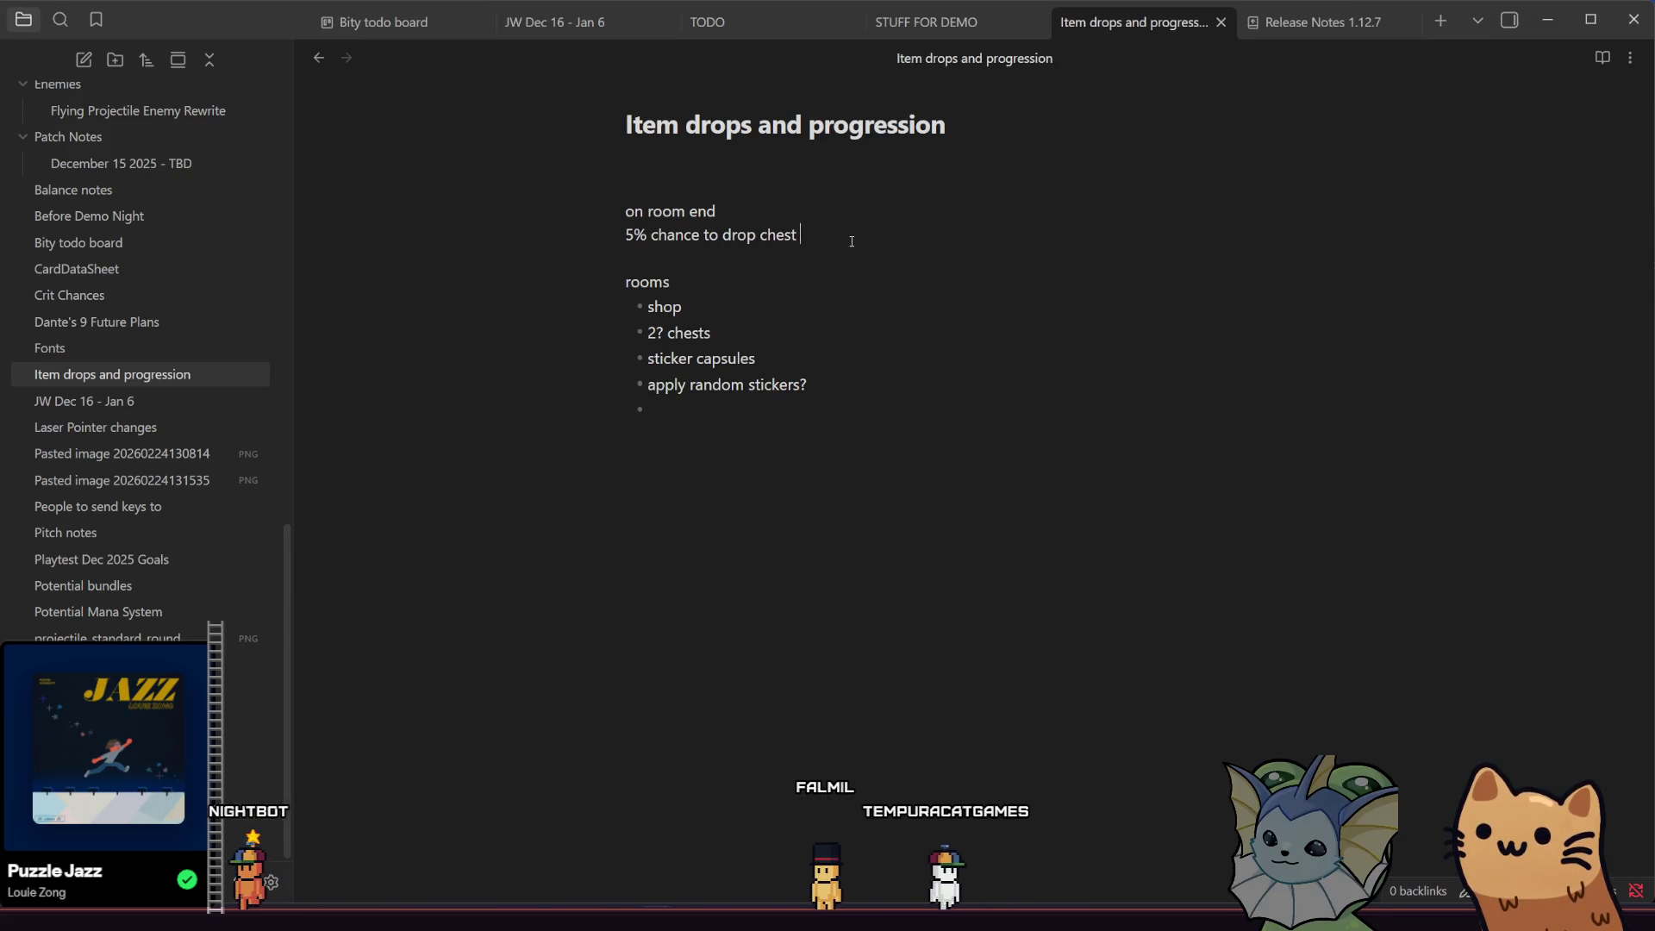
pyautogui.write('om c')
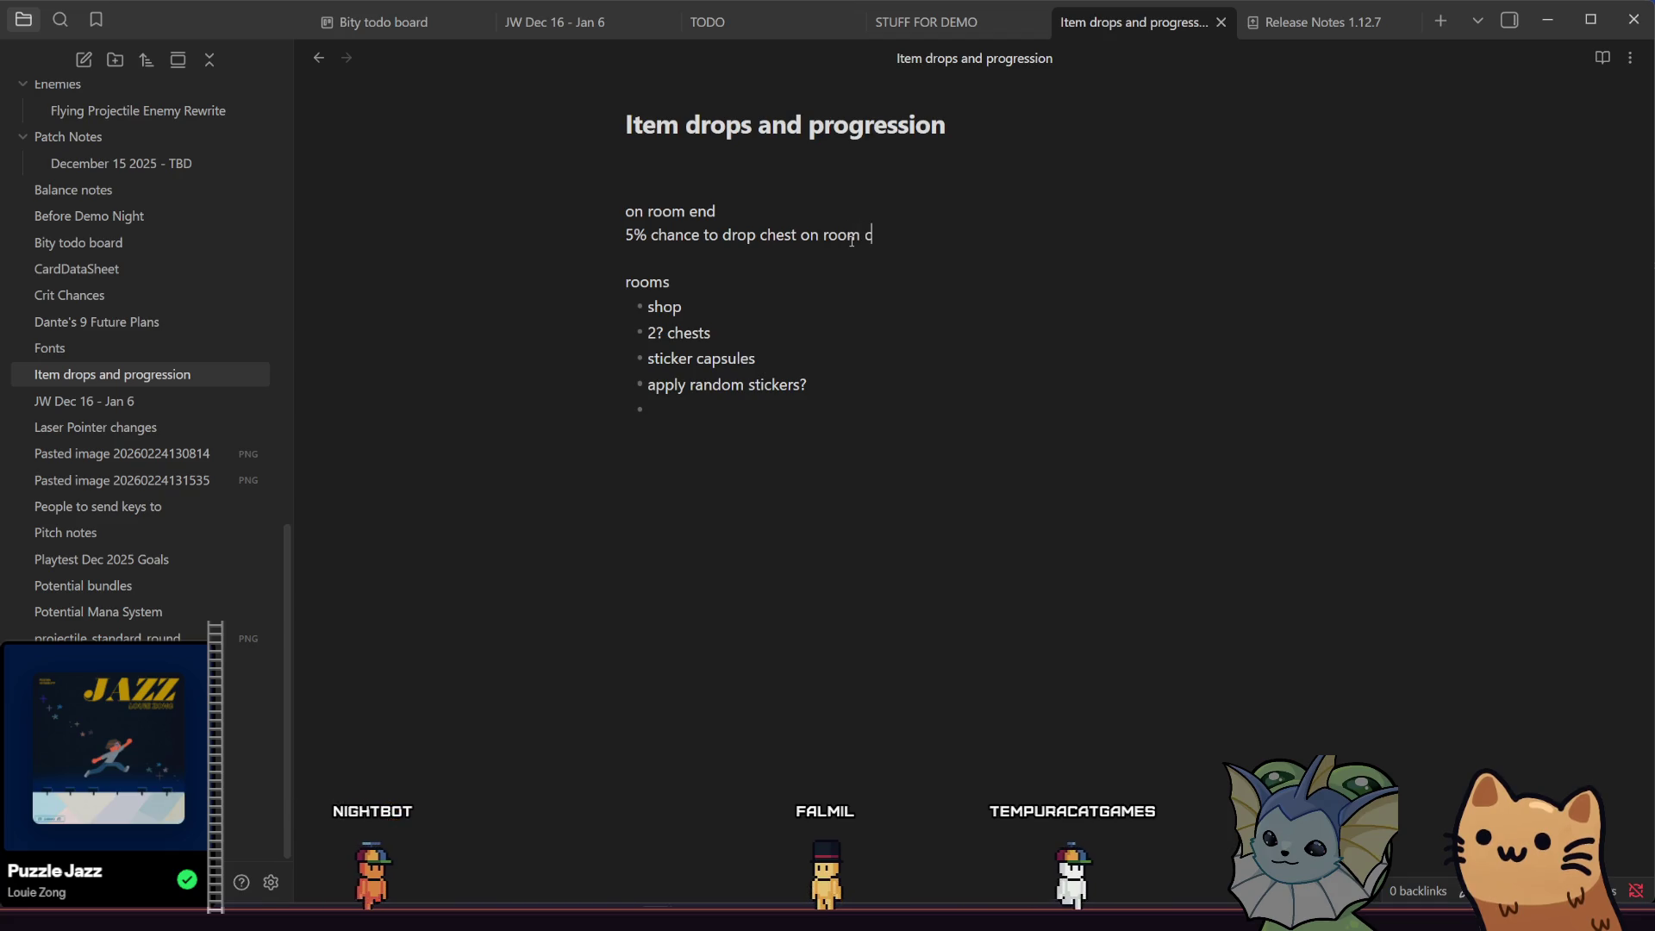
pyautogui.write('ompletion,')
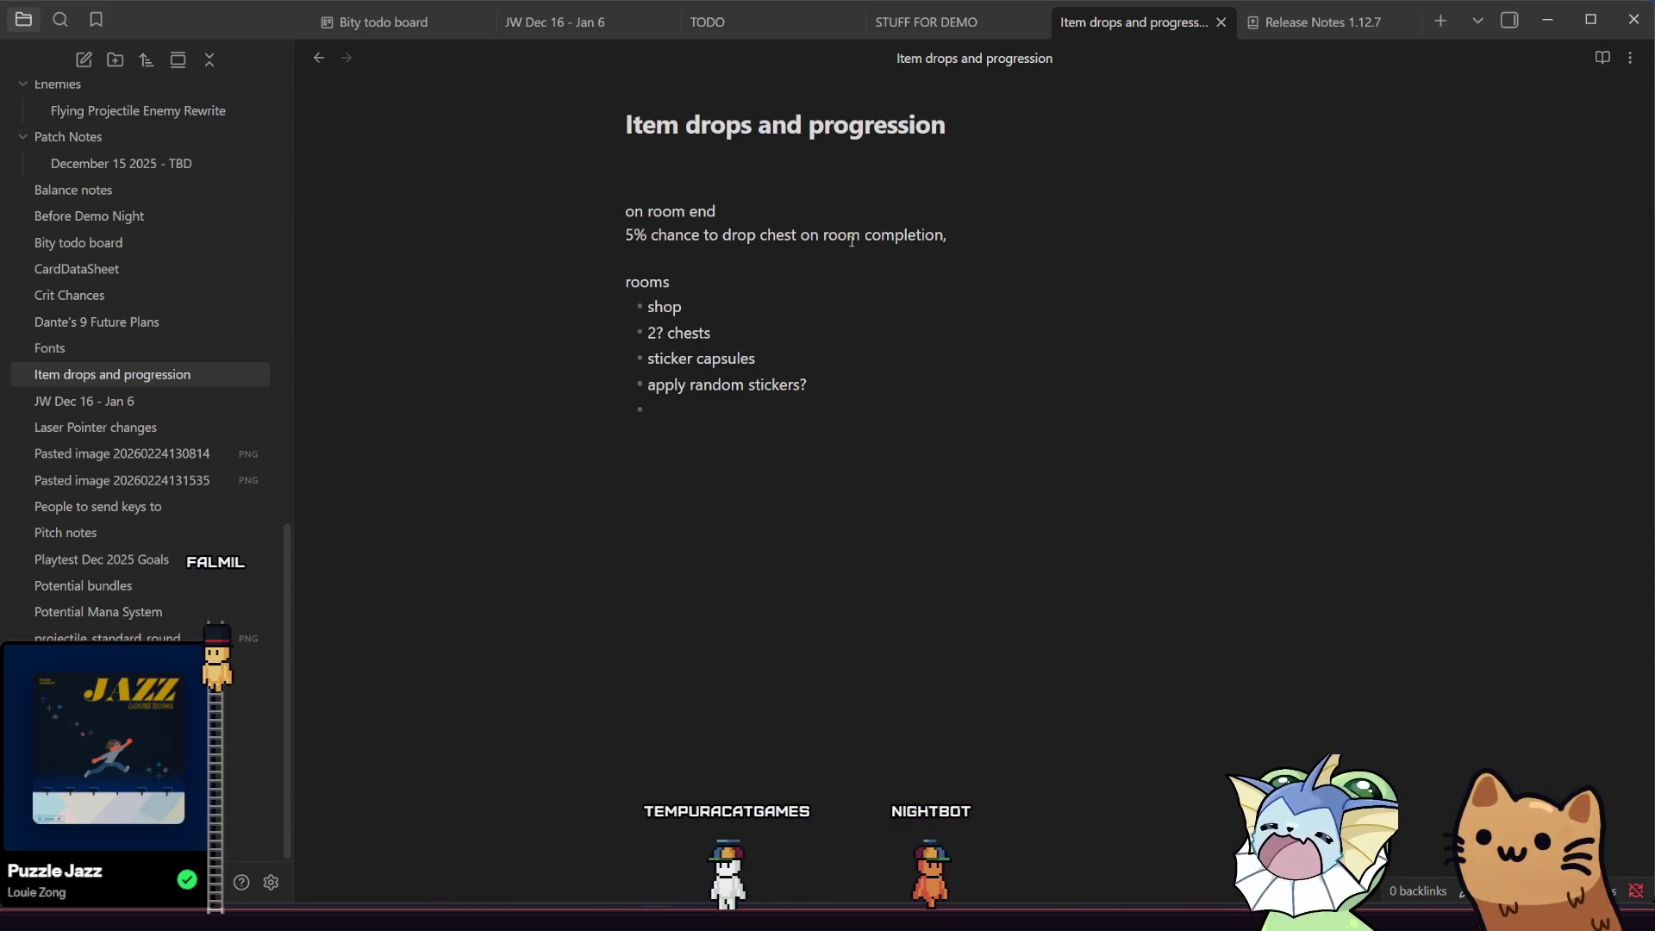
pyautogui.write('increase by 10% up to 75% until drop')
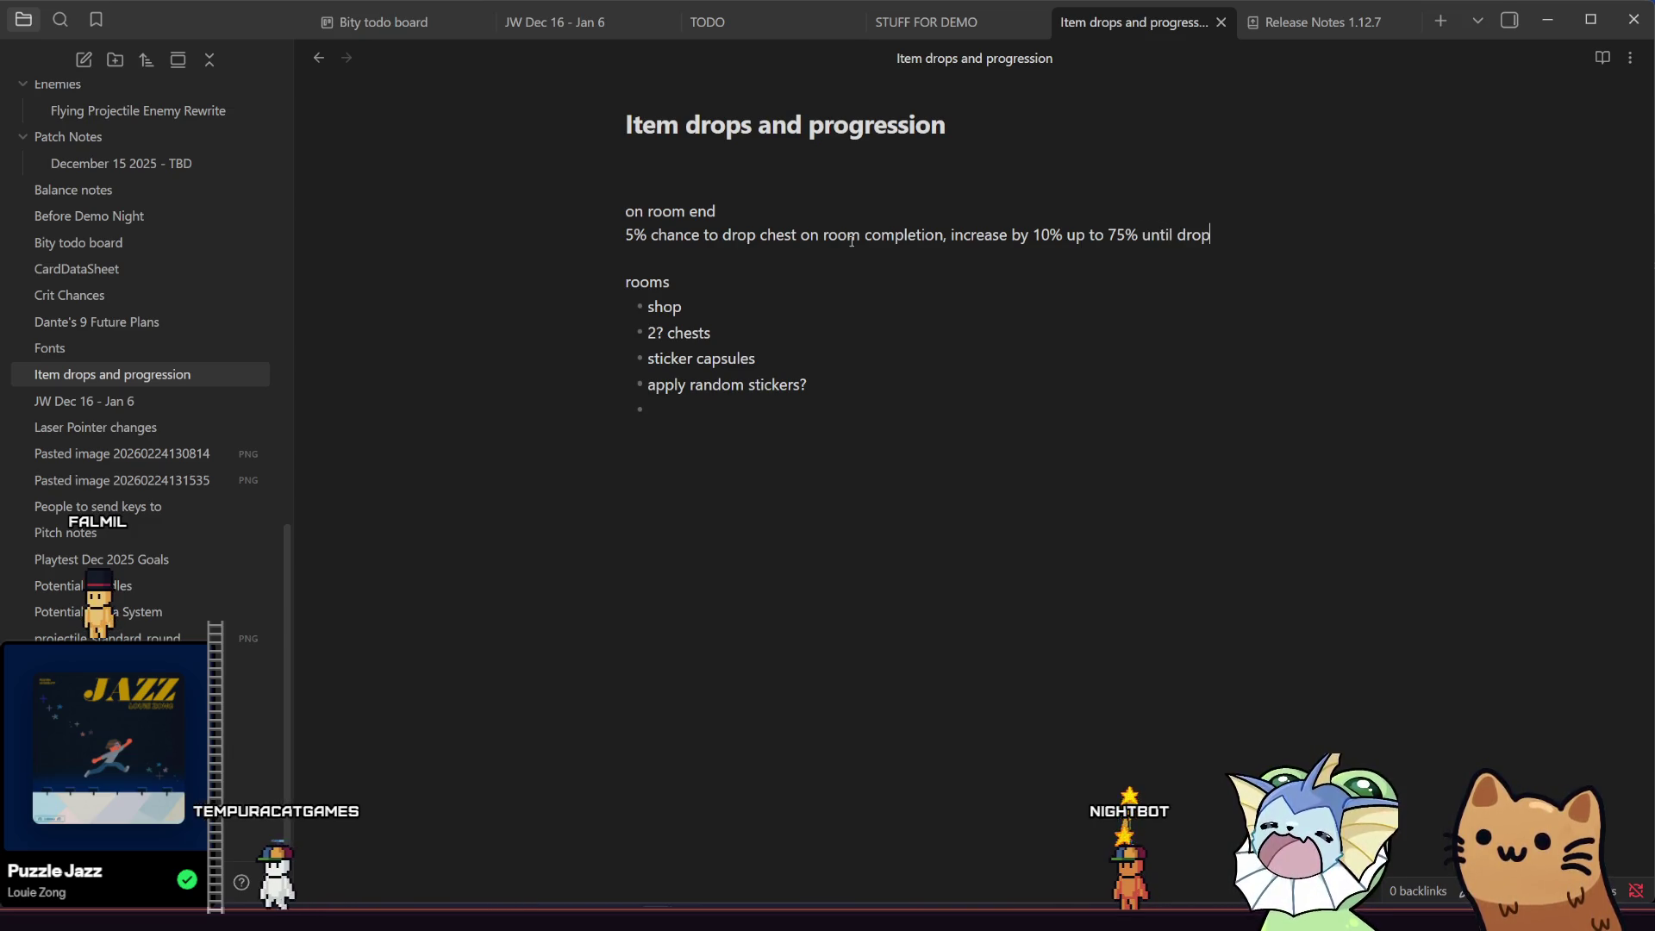
pyautogui.press('Return')
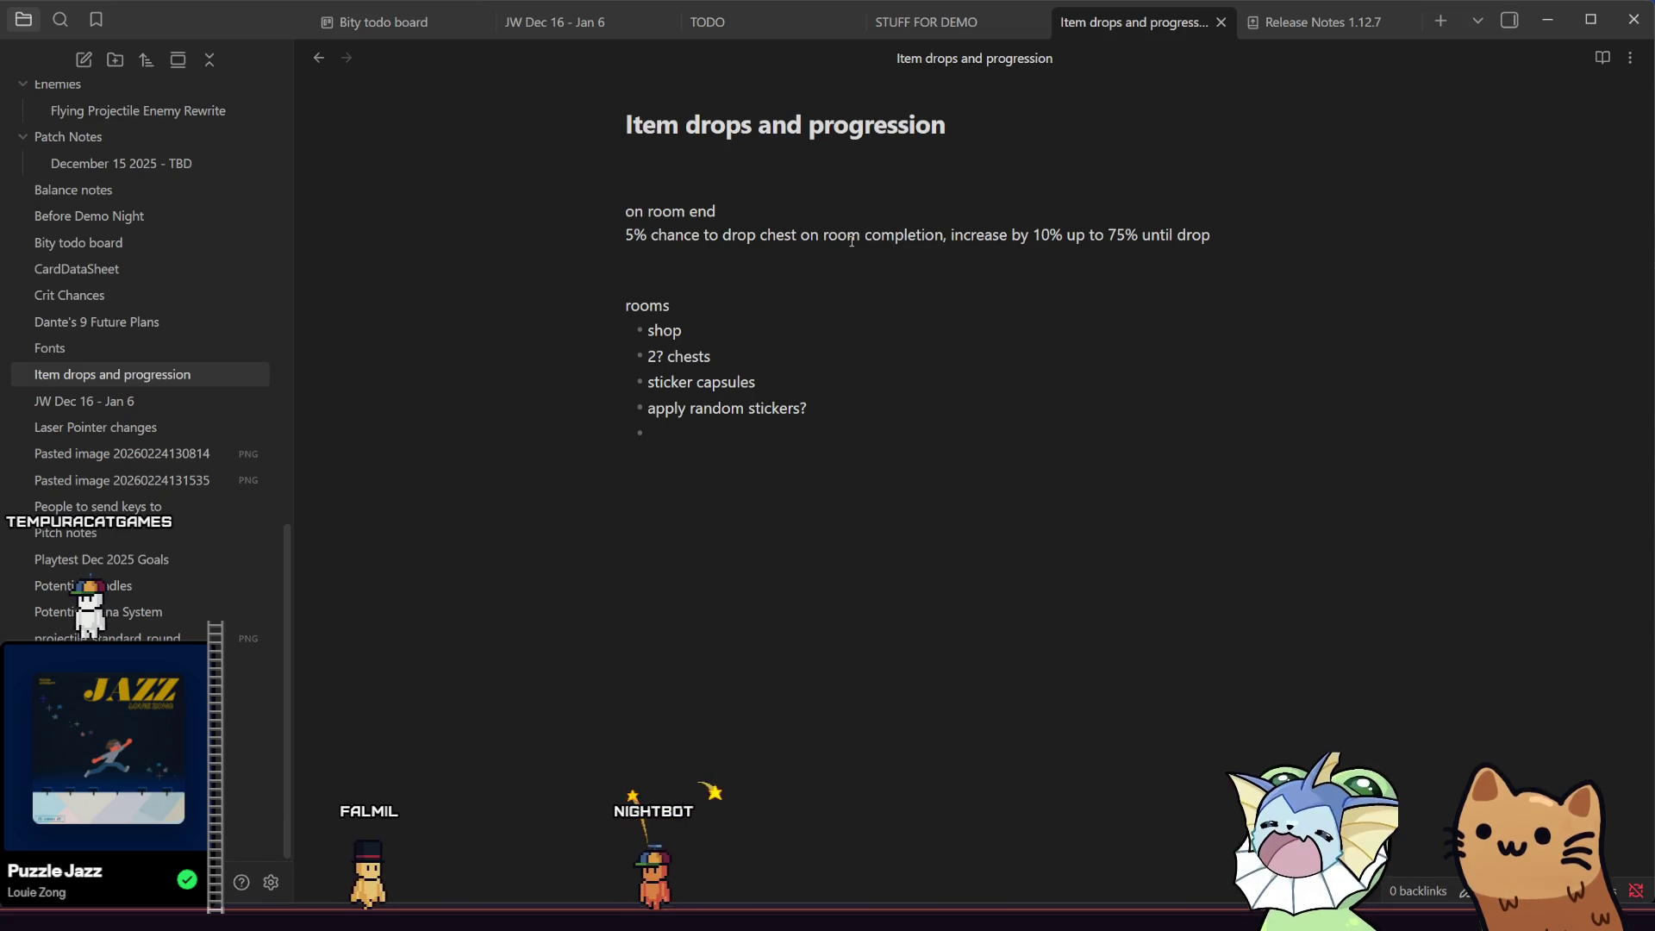
# - Add the '20% chance to drop pickup' line with an indented half heart bullet
pyautogui.write('20')
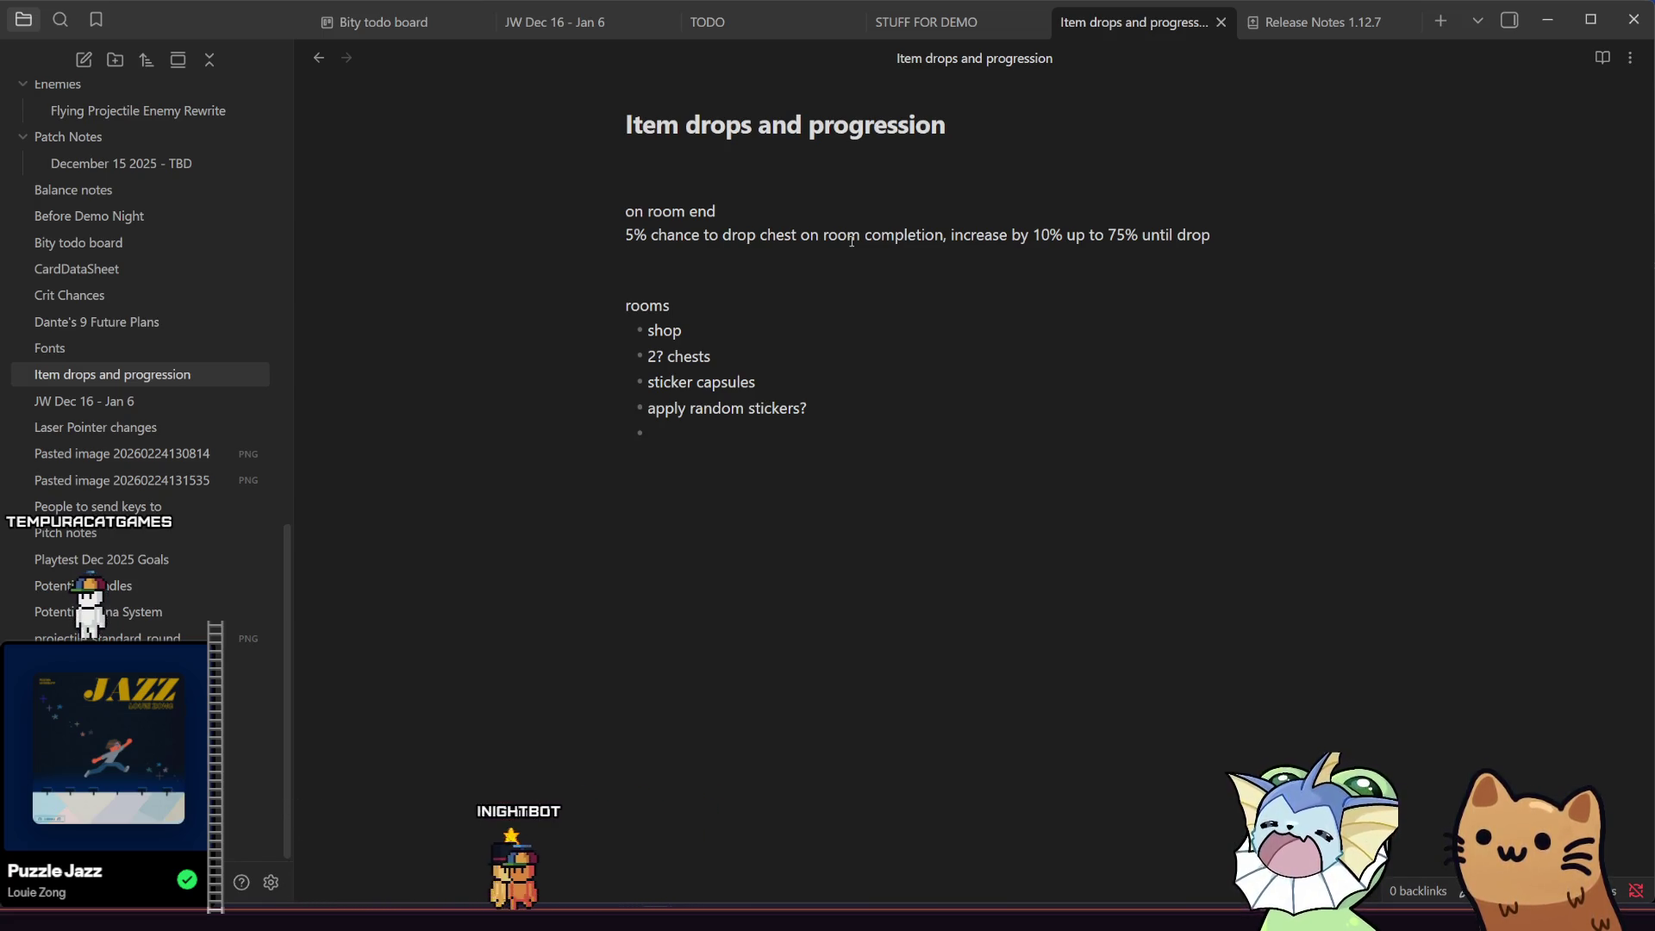
pyautogui.write('#')
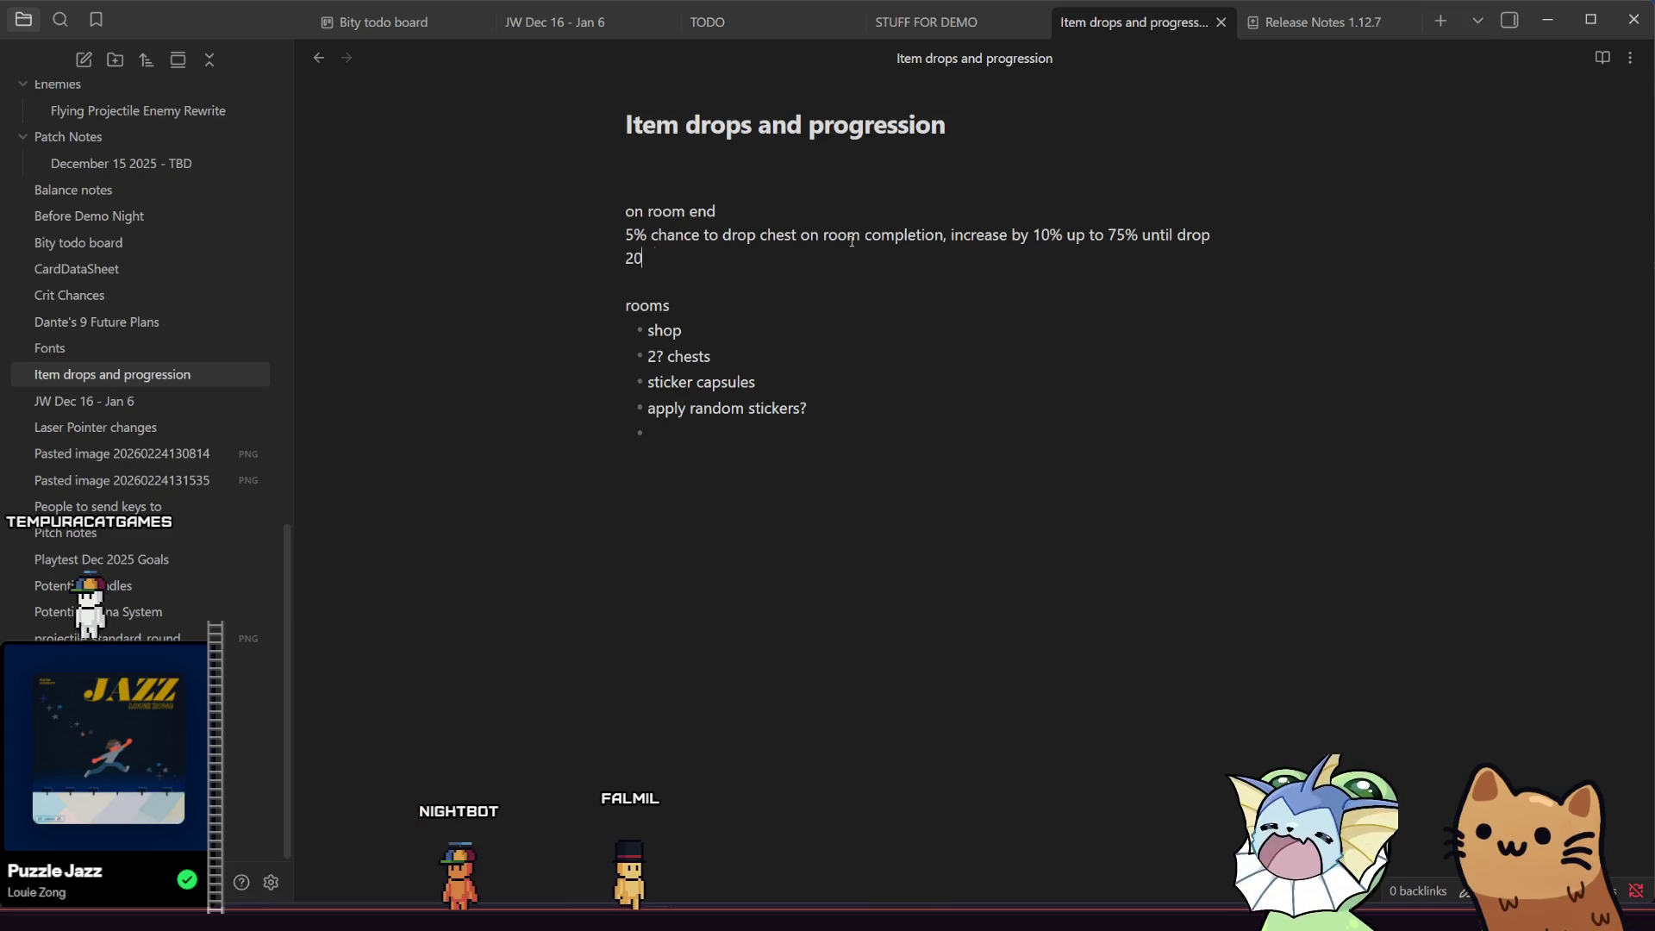
pyautogui.write('to ')
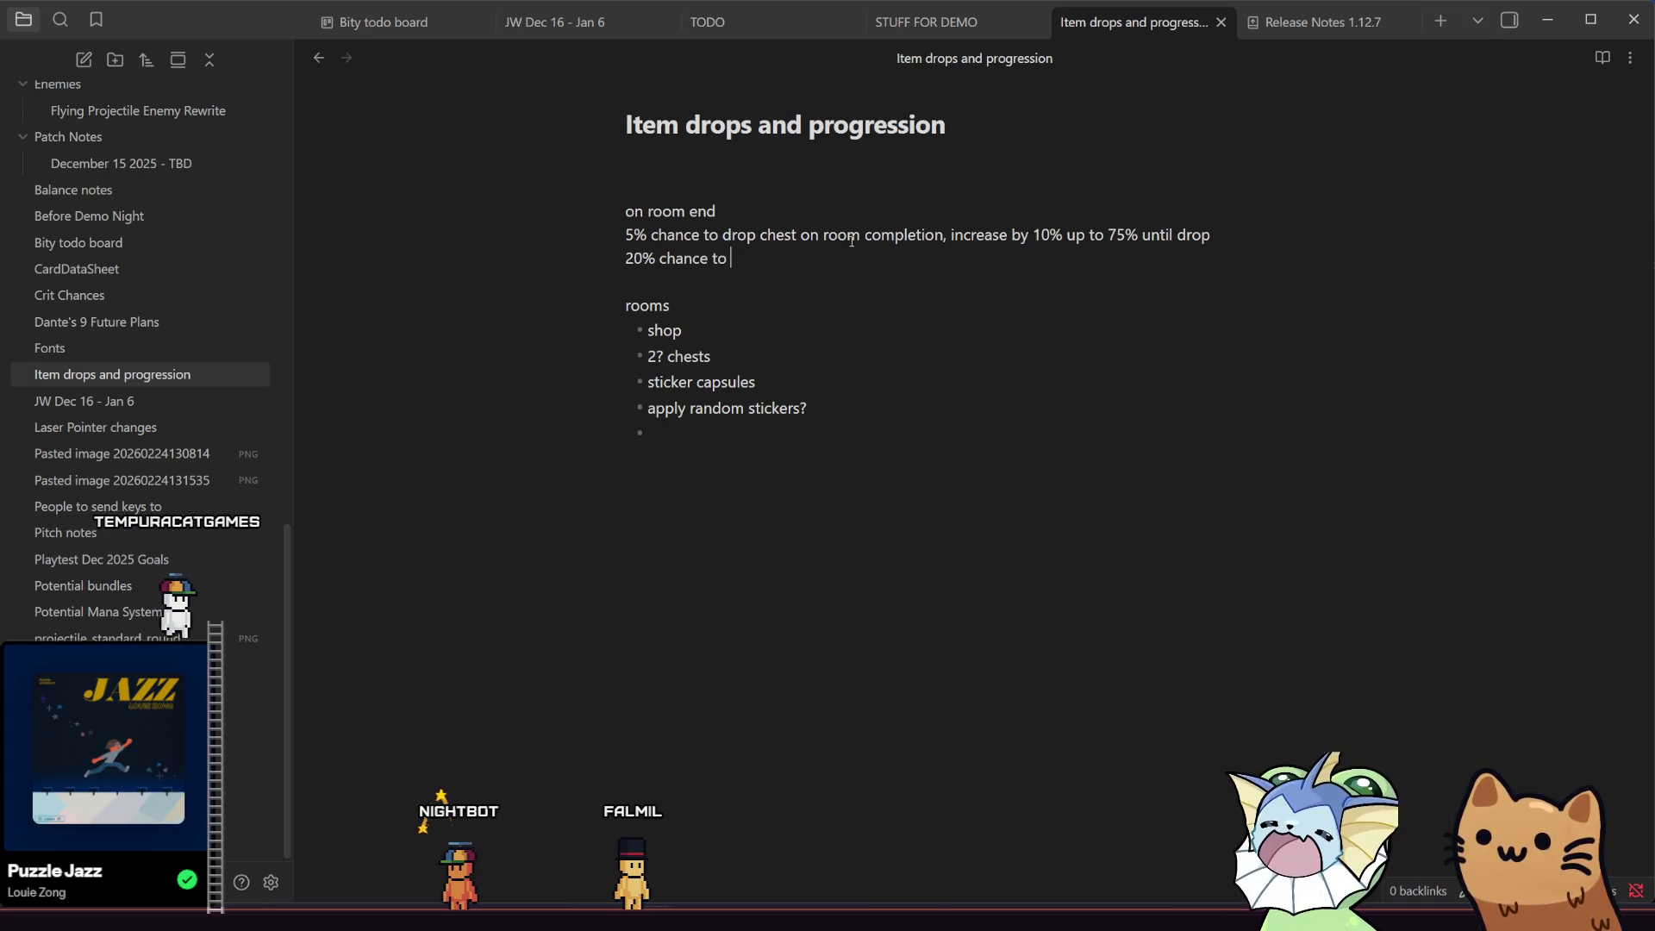
pyautogui.write('drop pickup')
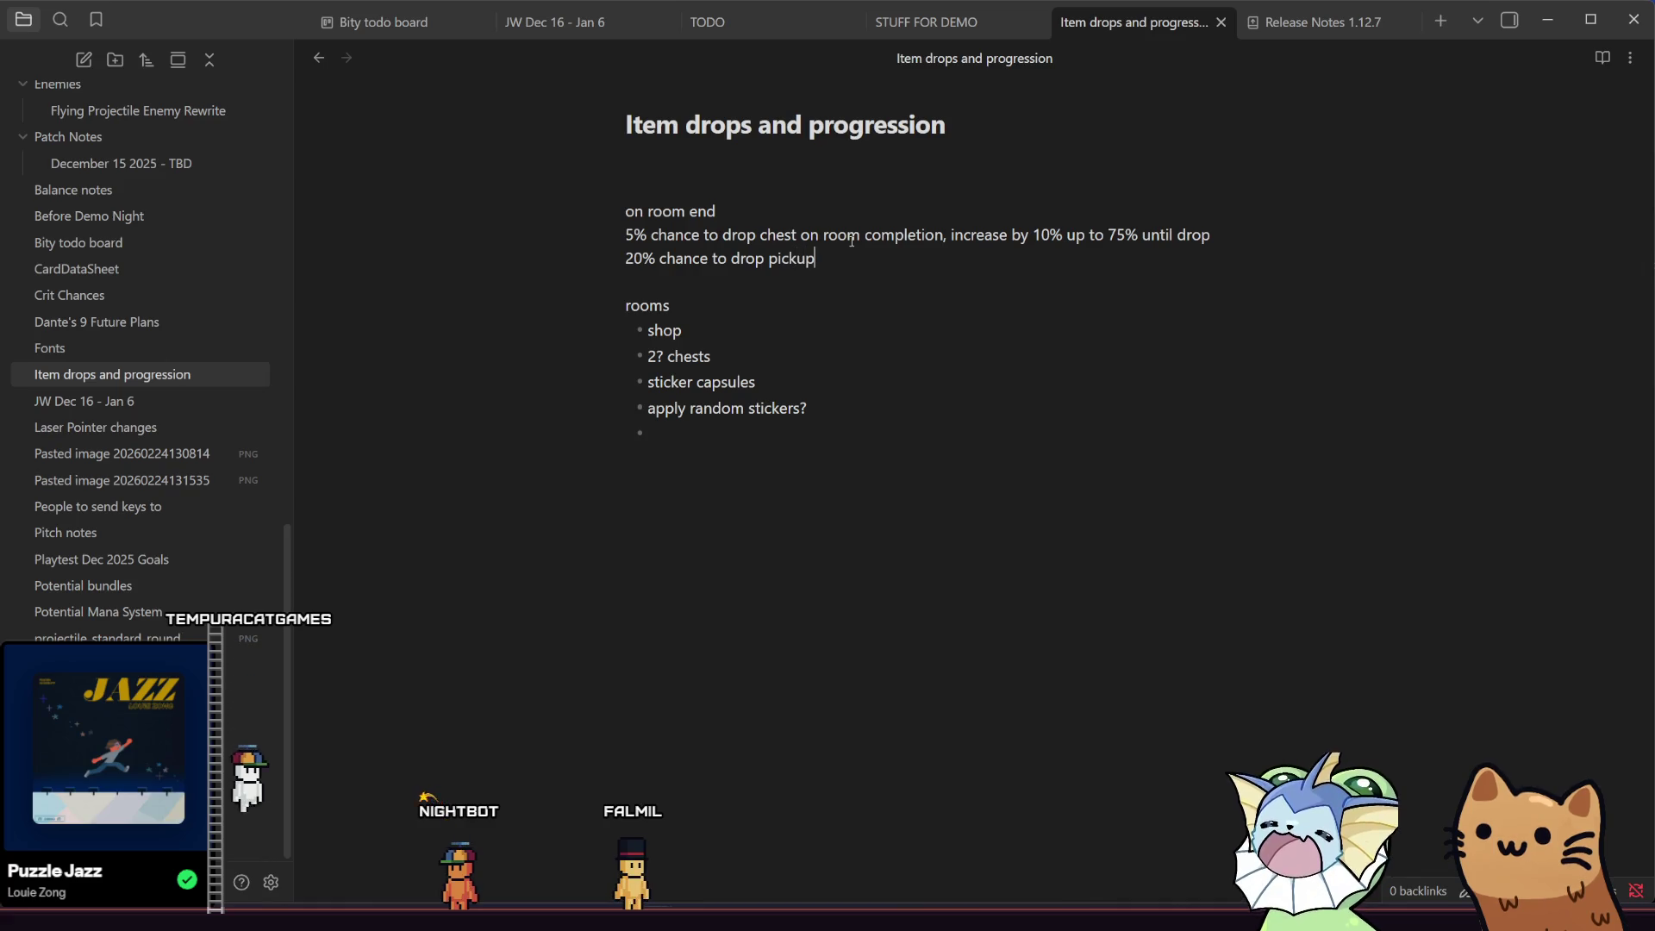
pyautogui.press('Return')
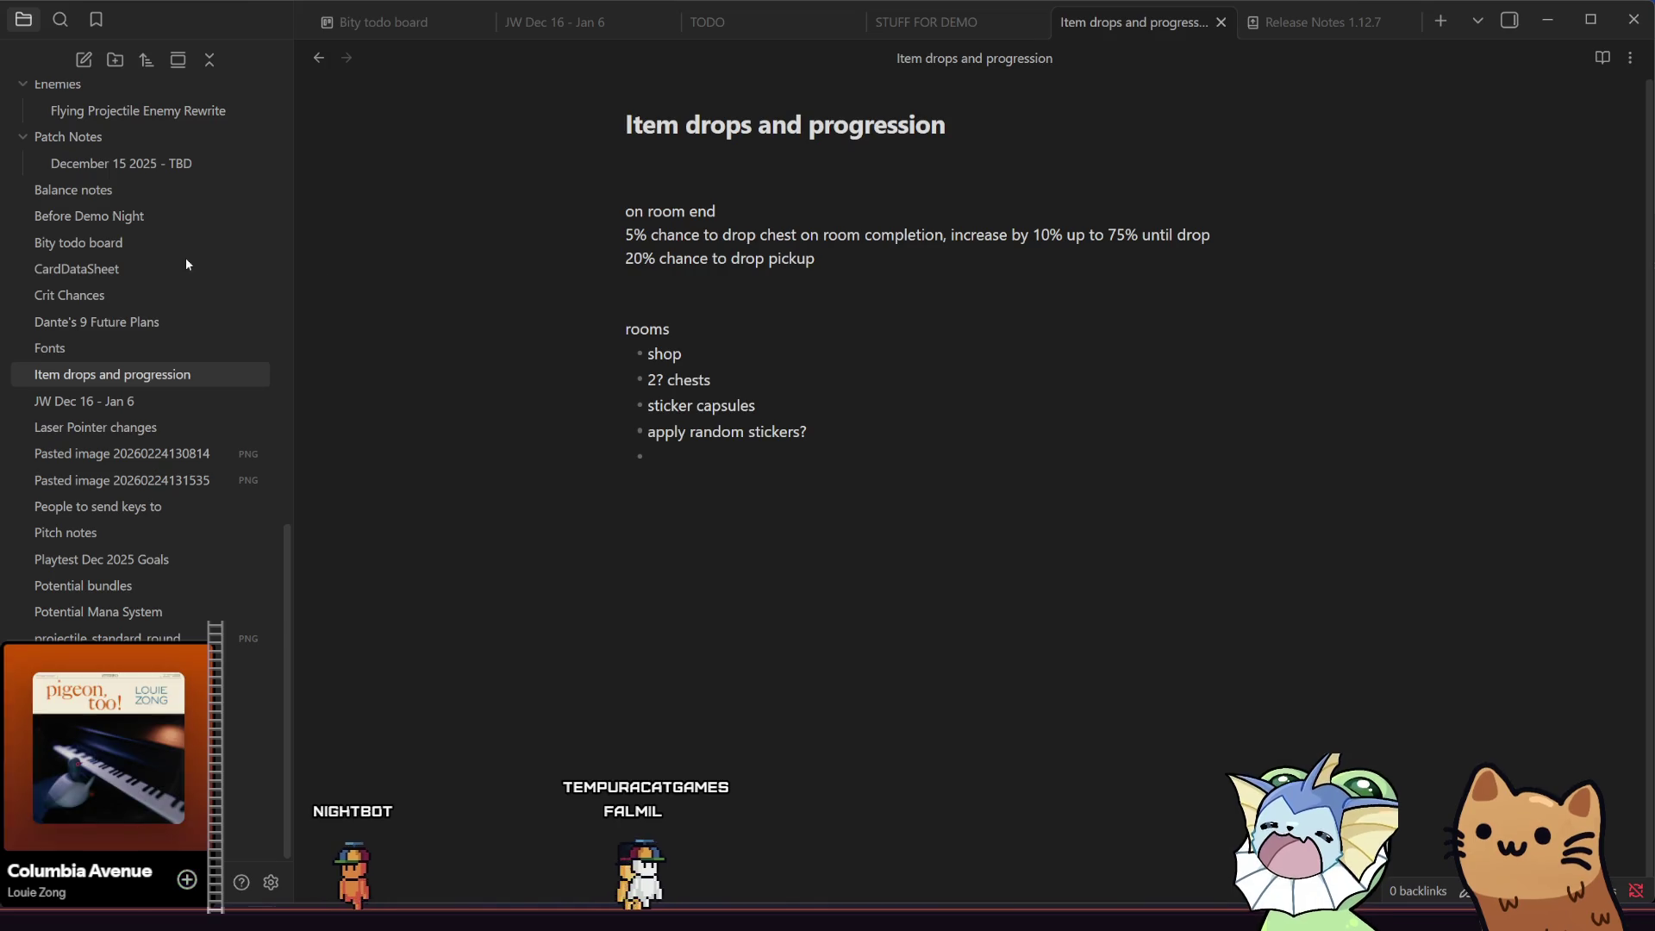
pyautogui.click(722, 295)
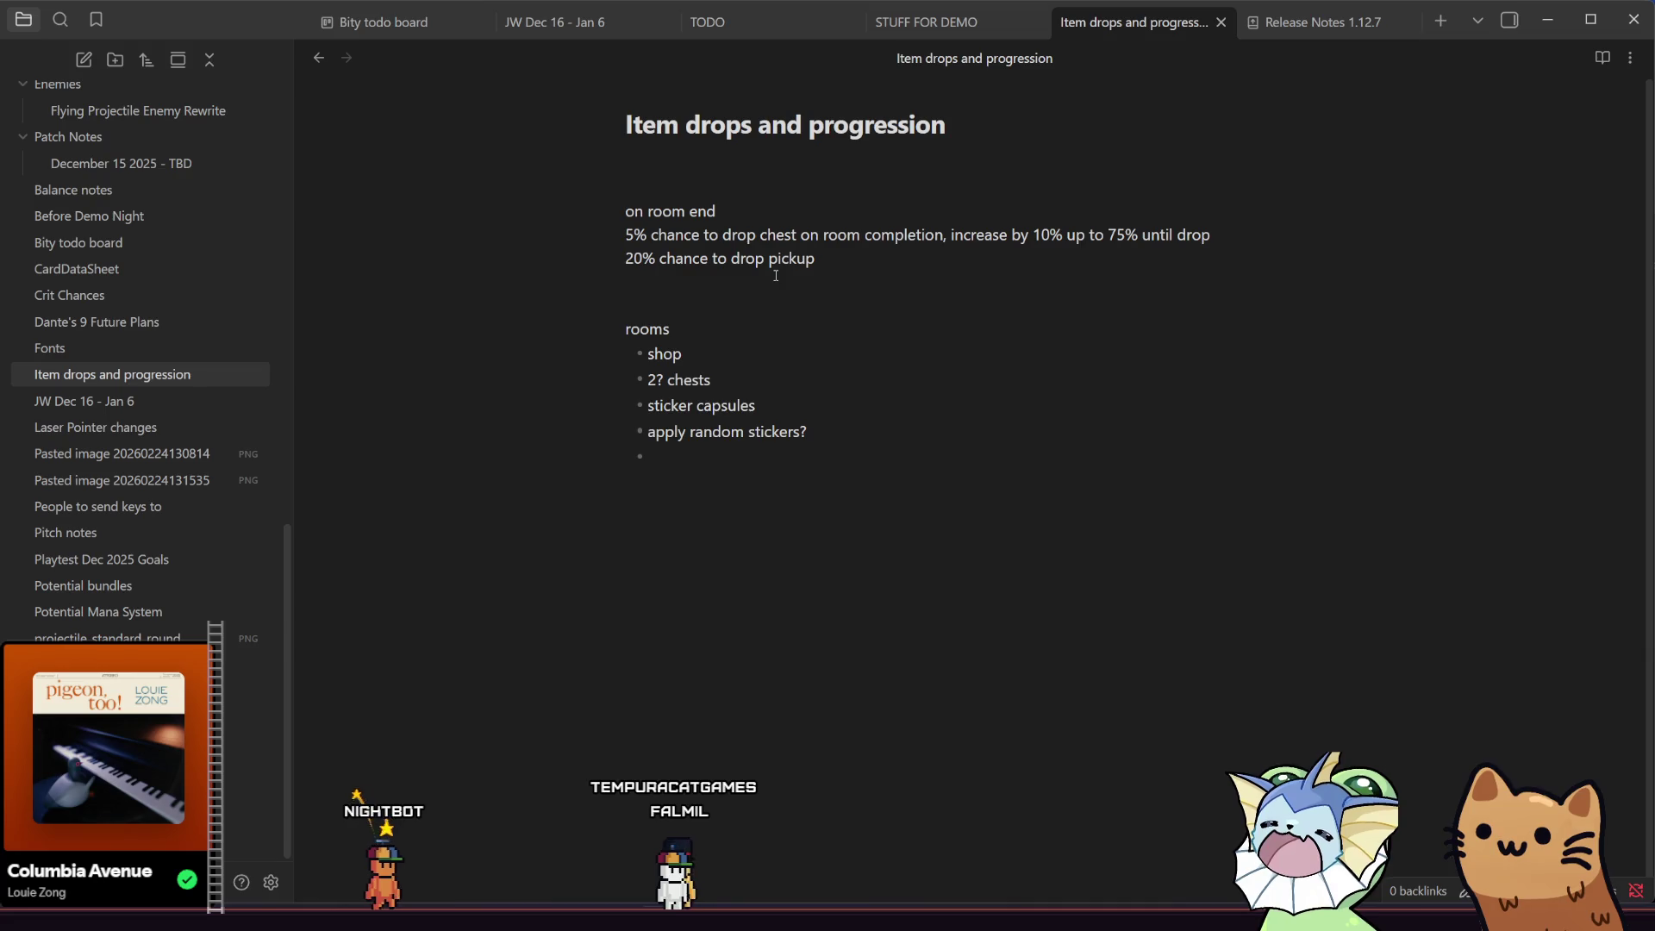
pyautogui.press('Tab')
pyautogui.write('-')
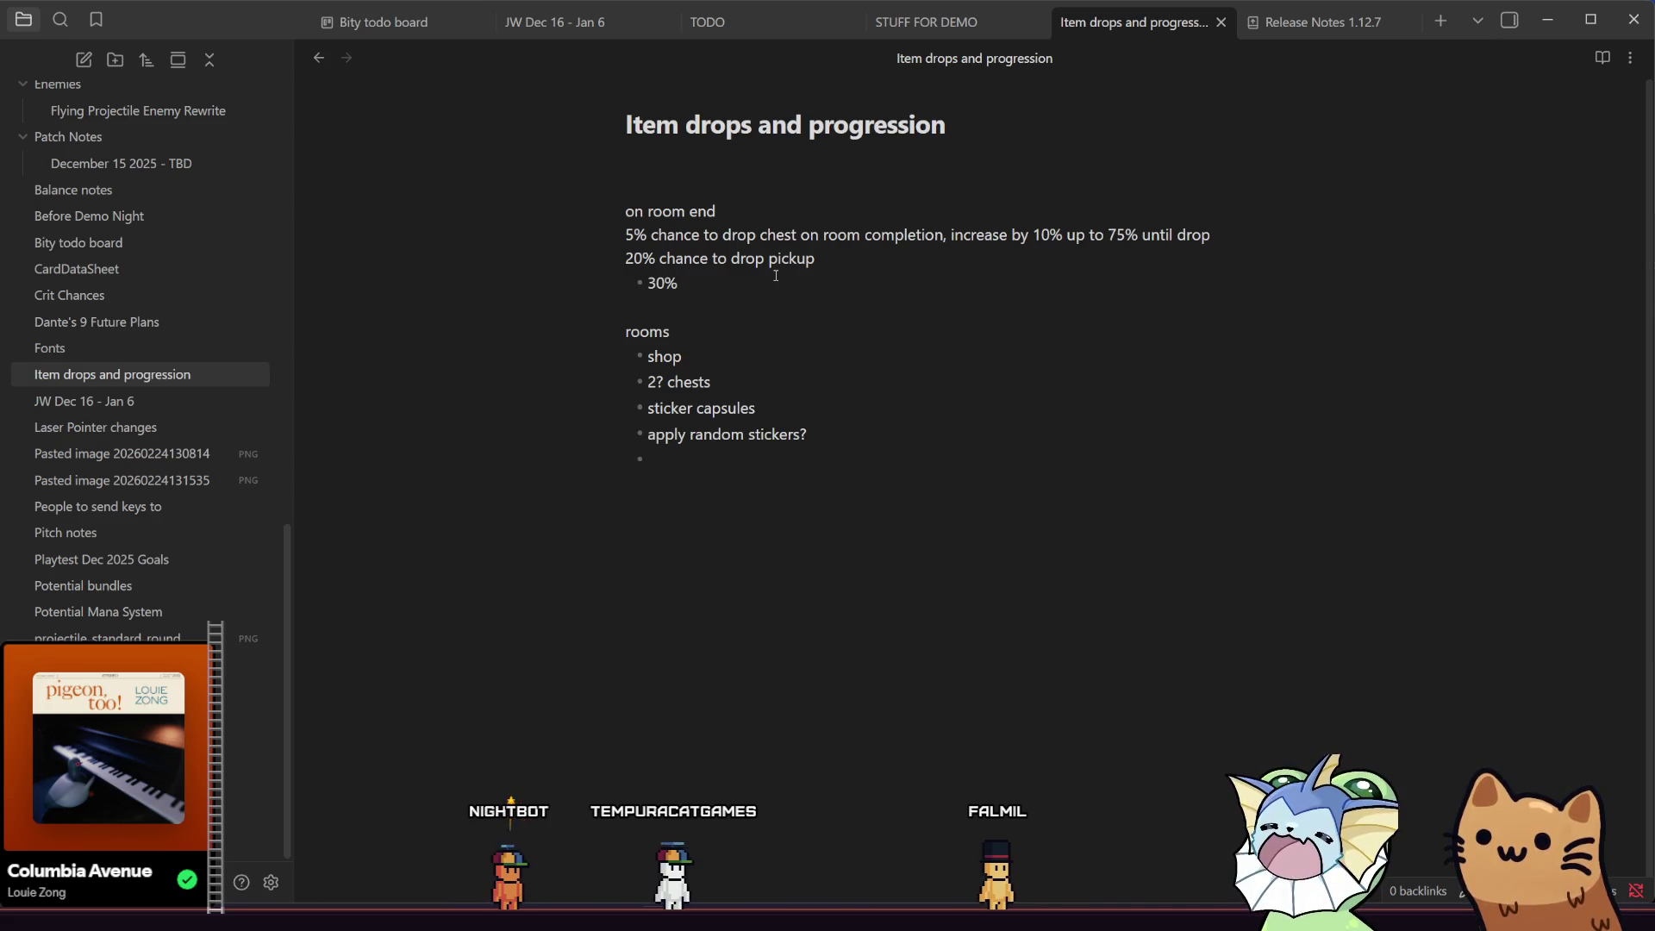
pyautogui.write('half heart')
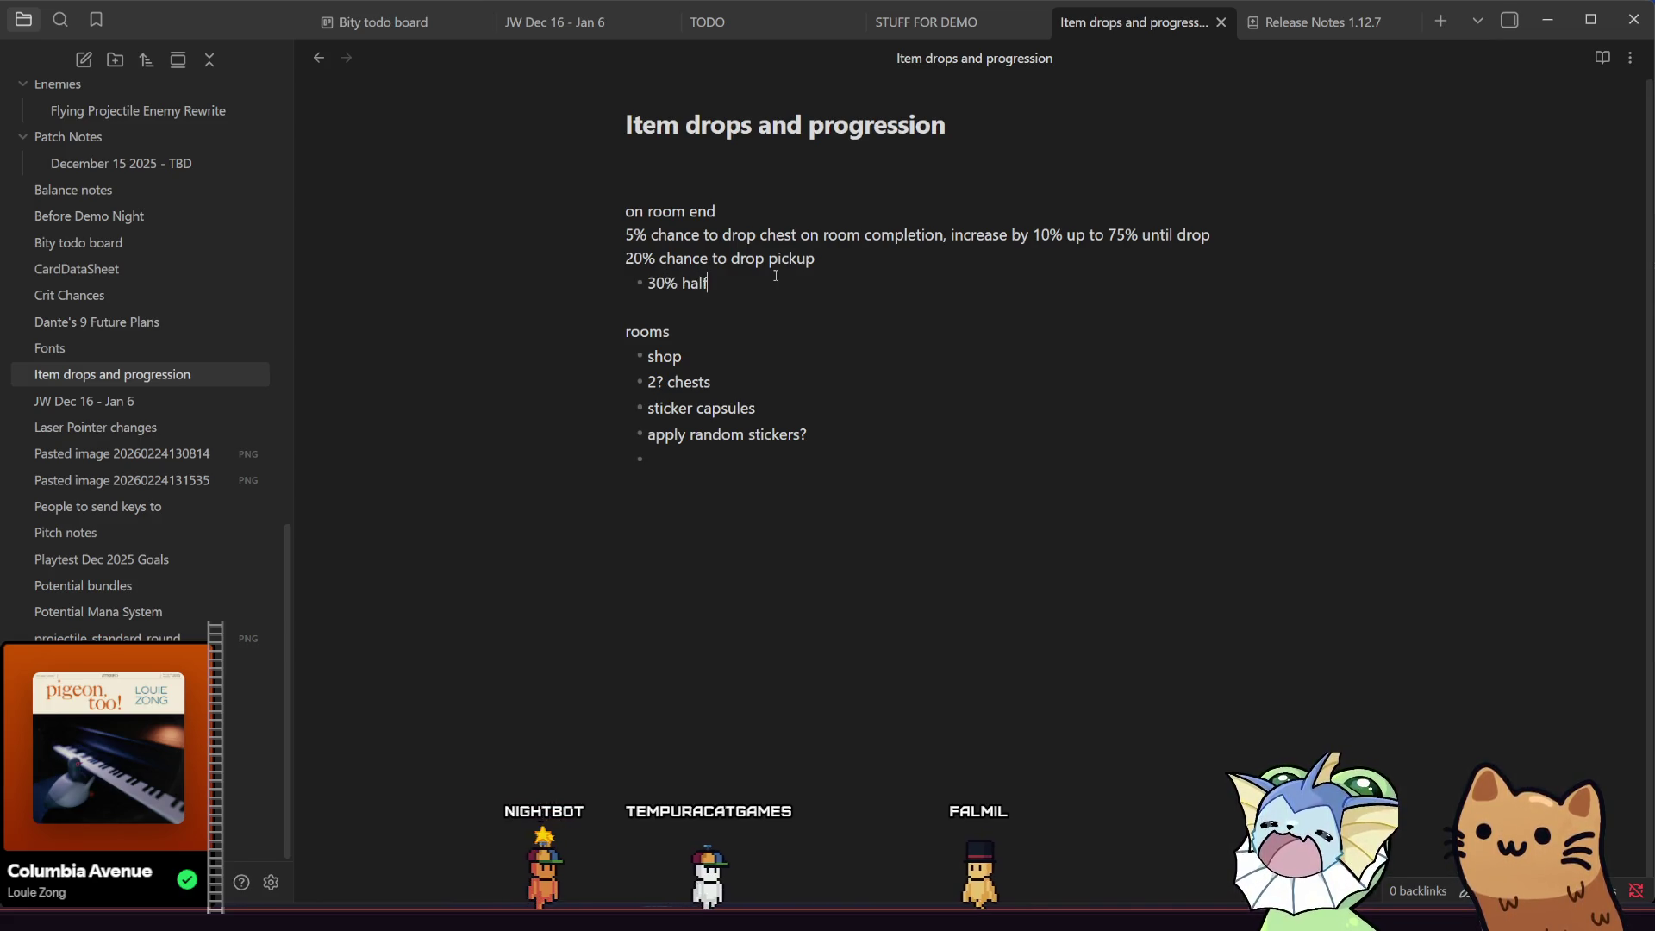
pyautogui.press('Return')
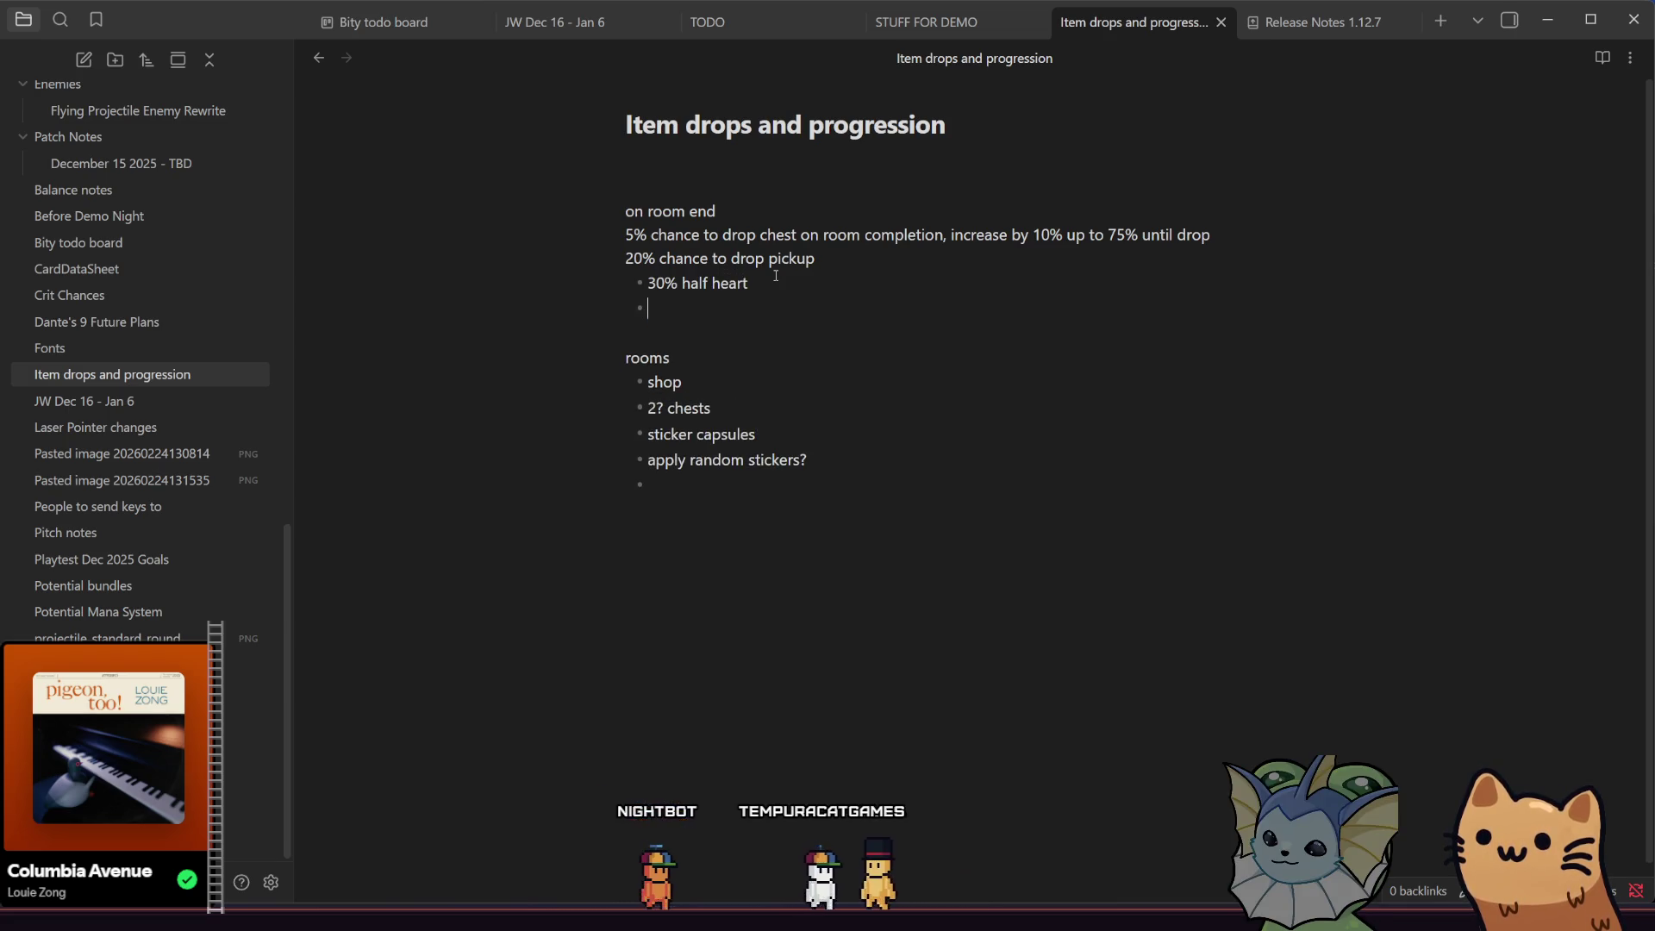
# - Add a '25% key' bullet and change the half heart odds from 30% to 40%
pyautogui.write('%')
pyautogui.press('BackSpace')
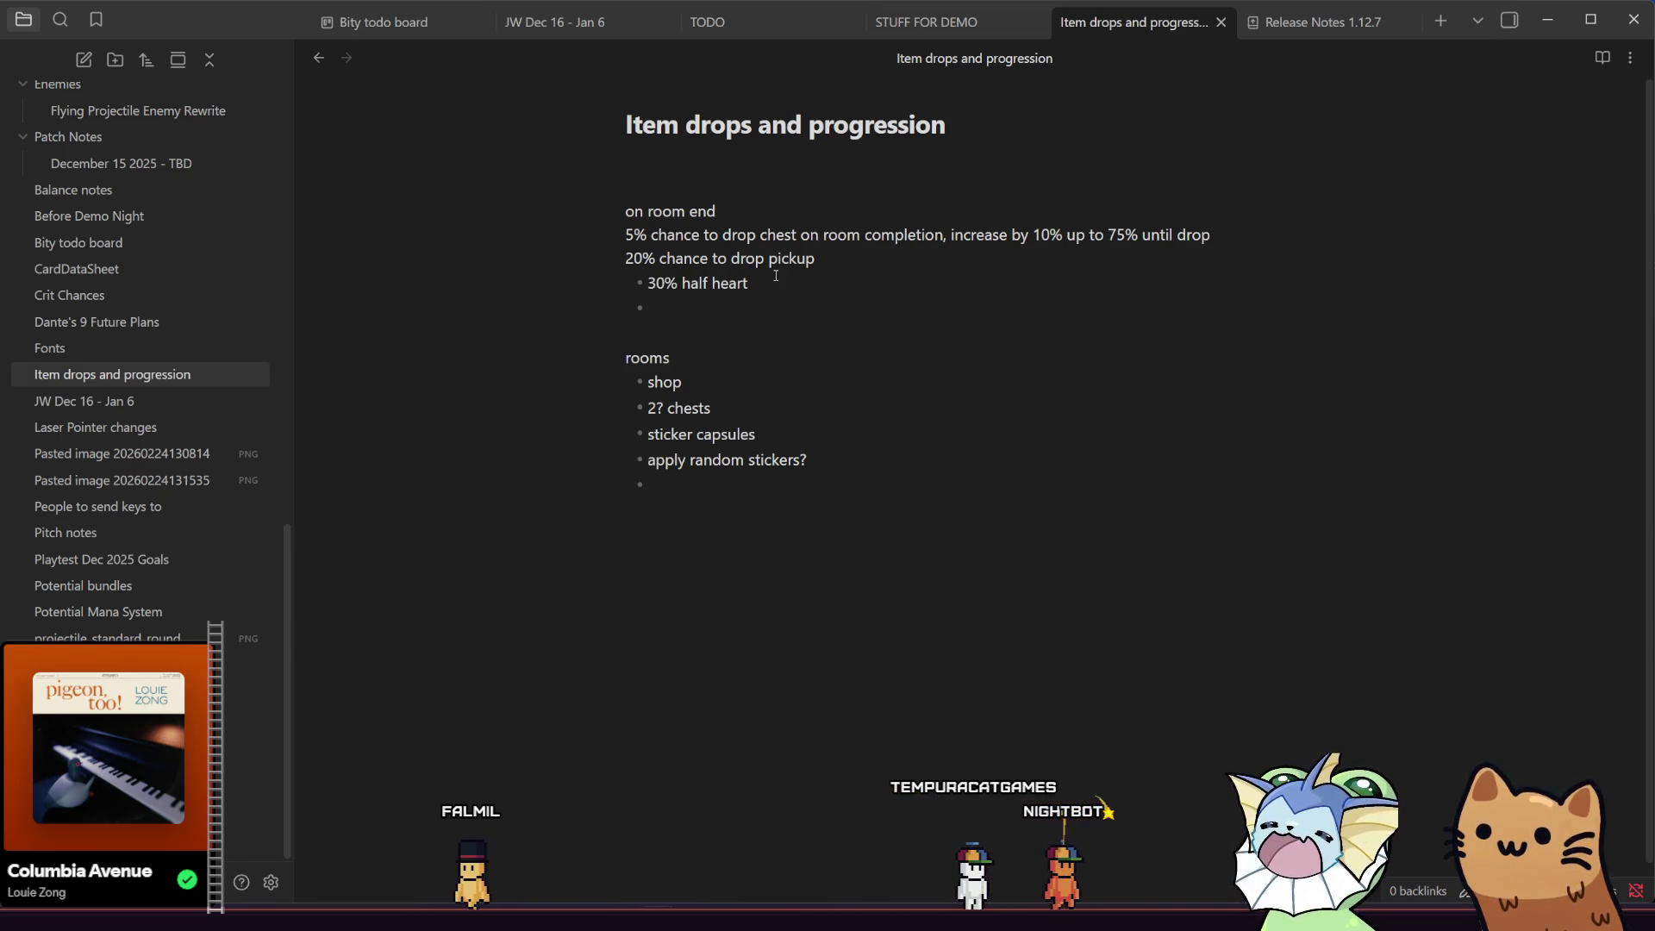
pyautogui.write('25% ')
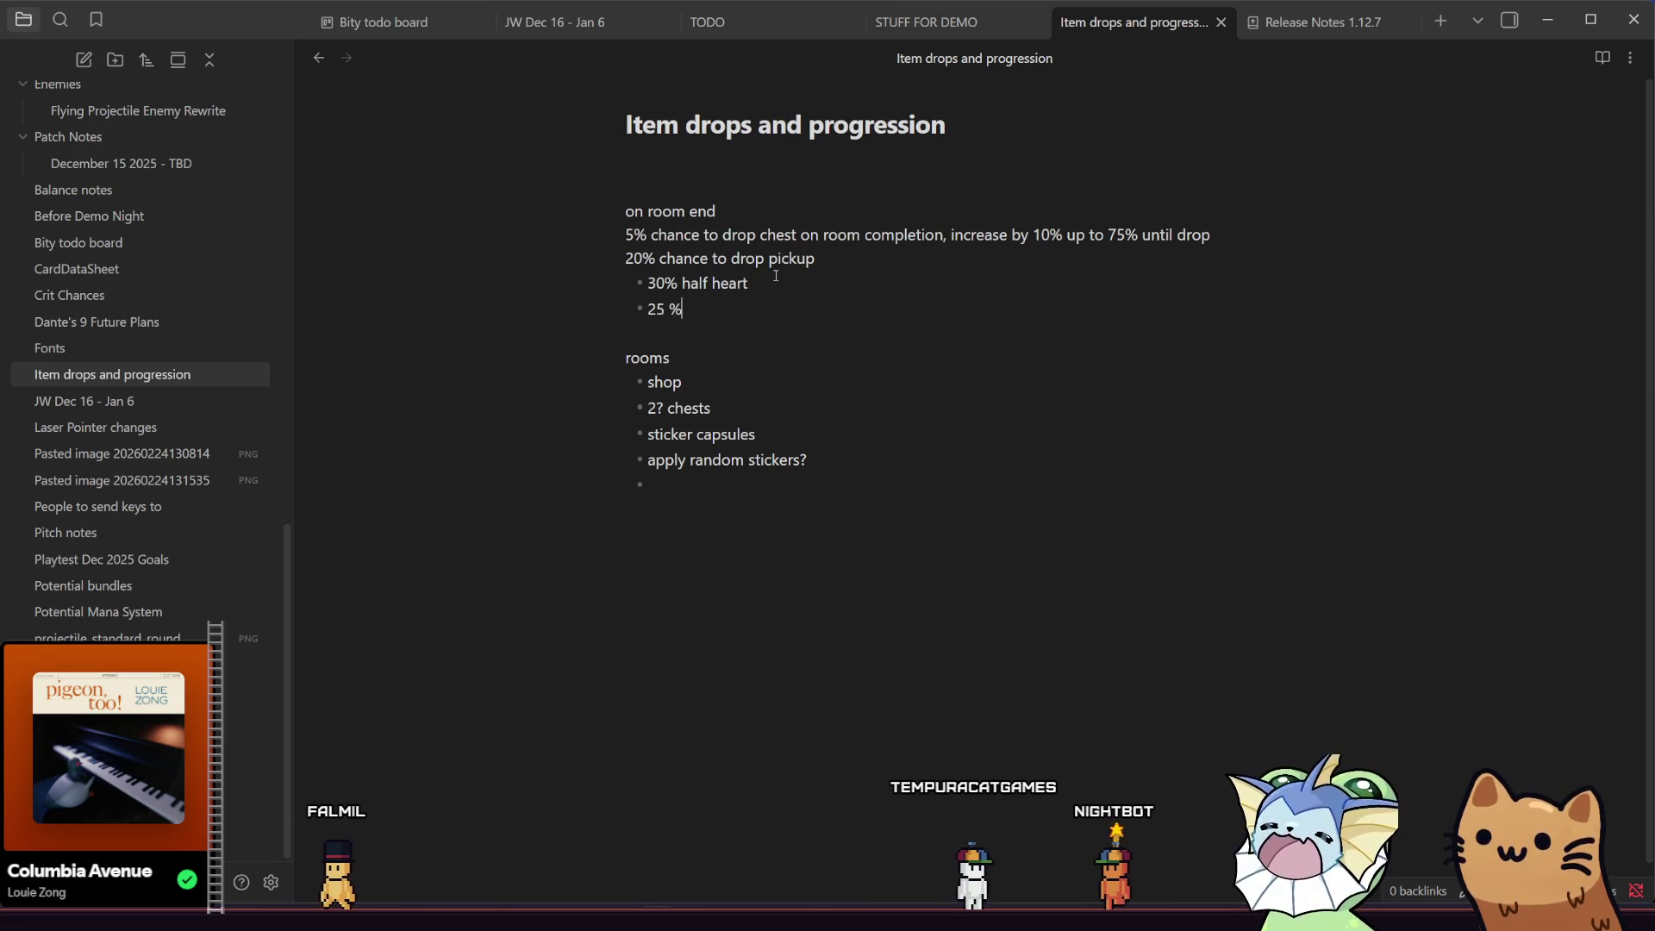
pyautogui.write('key')
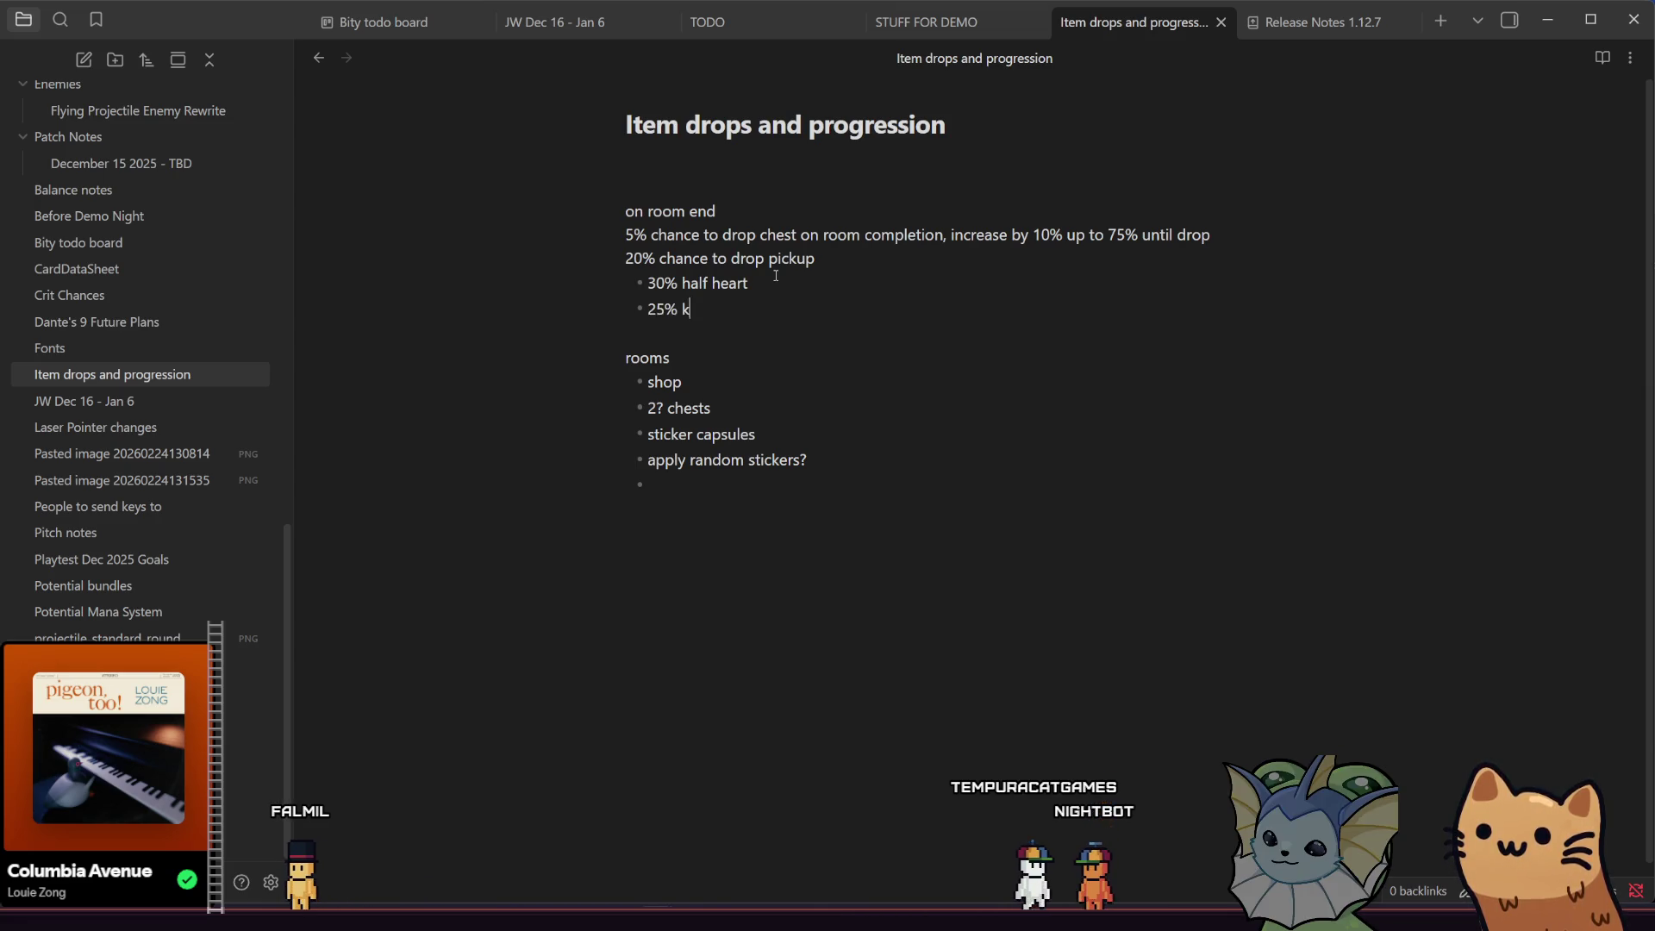
pyautogui.press('Up')
pyautogui.press('Left')
pyautogui.press('Left')
pyautogui.press('Left')
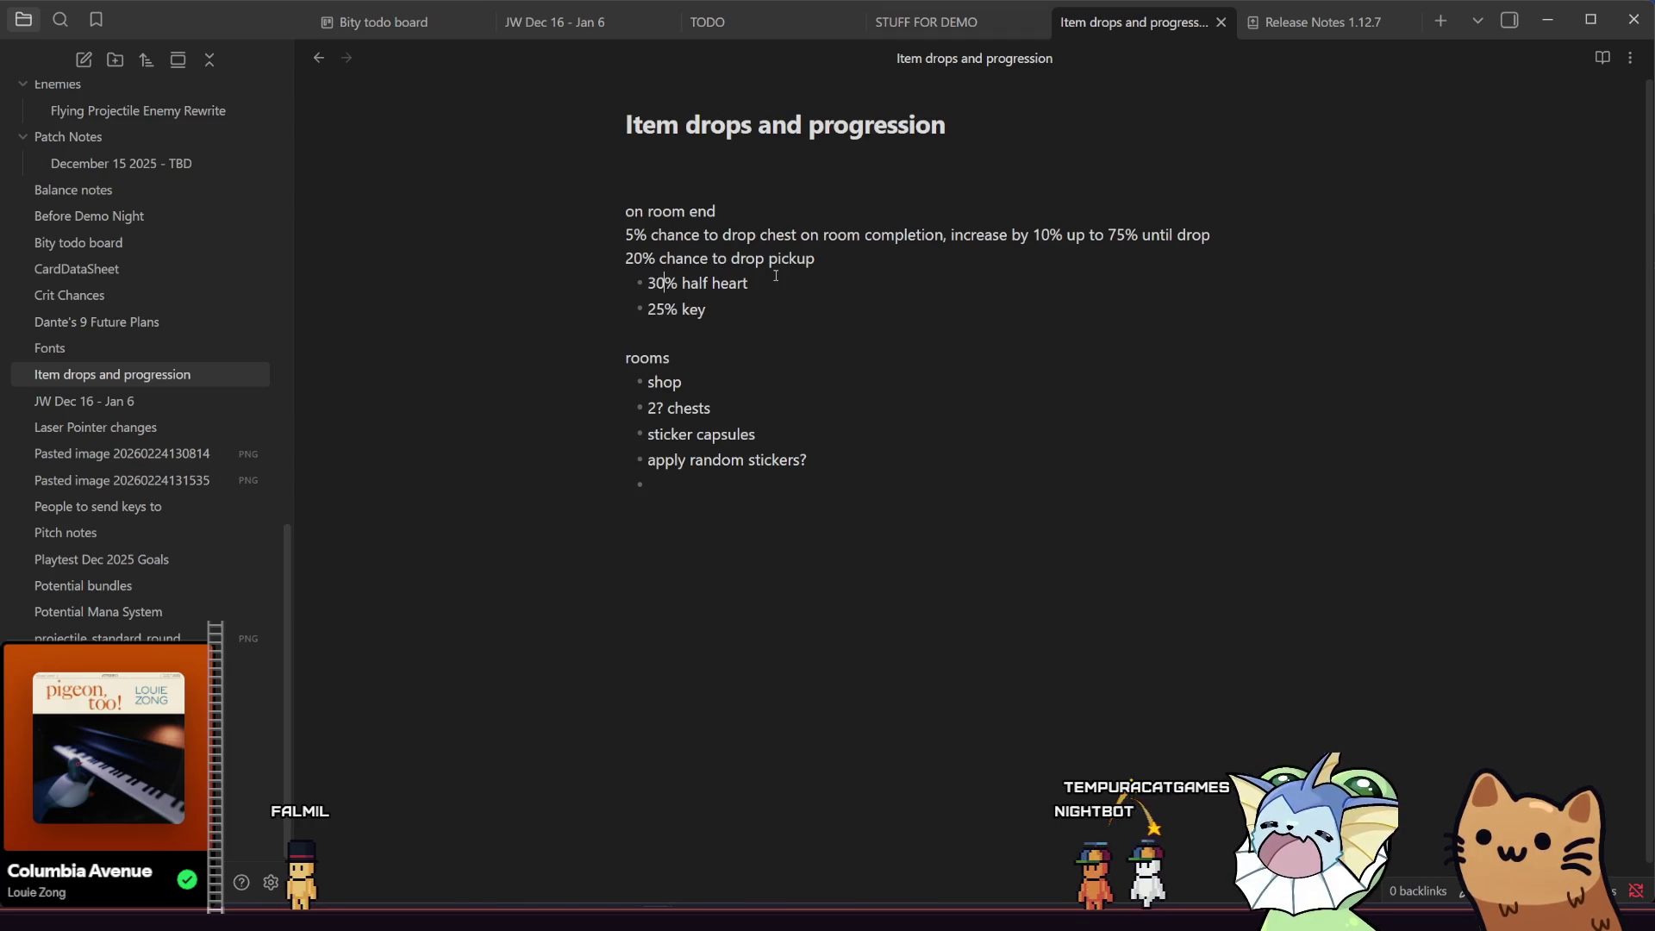
pyautogui.press('BackSpace')
pyautogui.press('BackSpace')
pyautogui.write('40')
pyautogui.press('Down')
pyautogui.press('End')
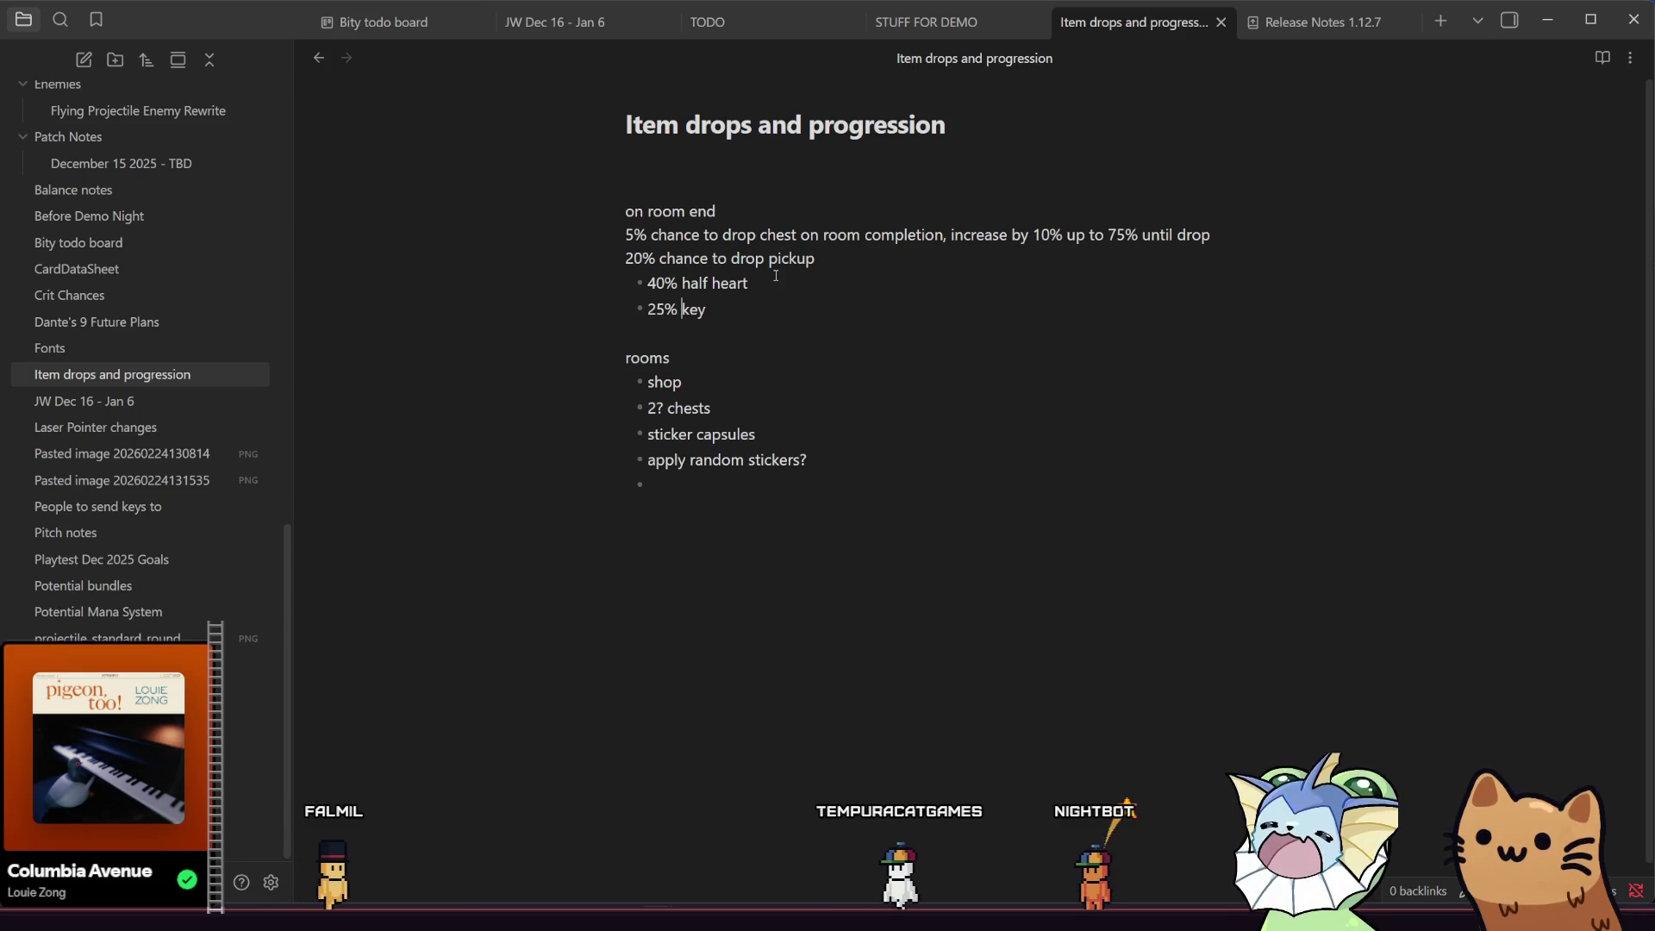
# - Add a '25% full heart' bullet below the key entry
pyautogui.press('Return')
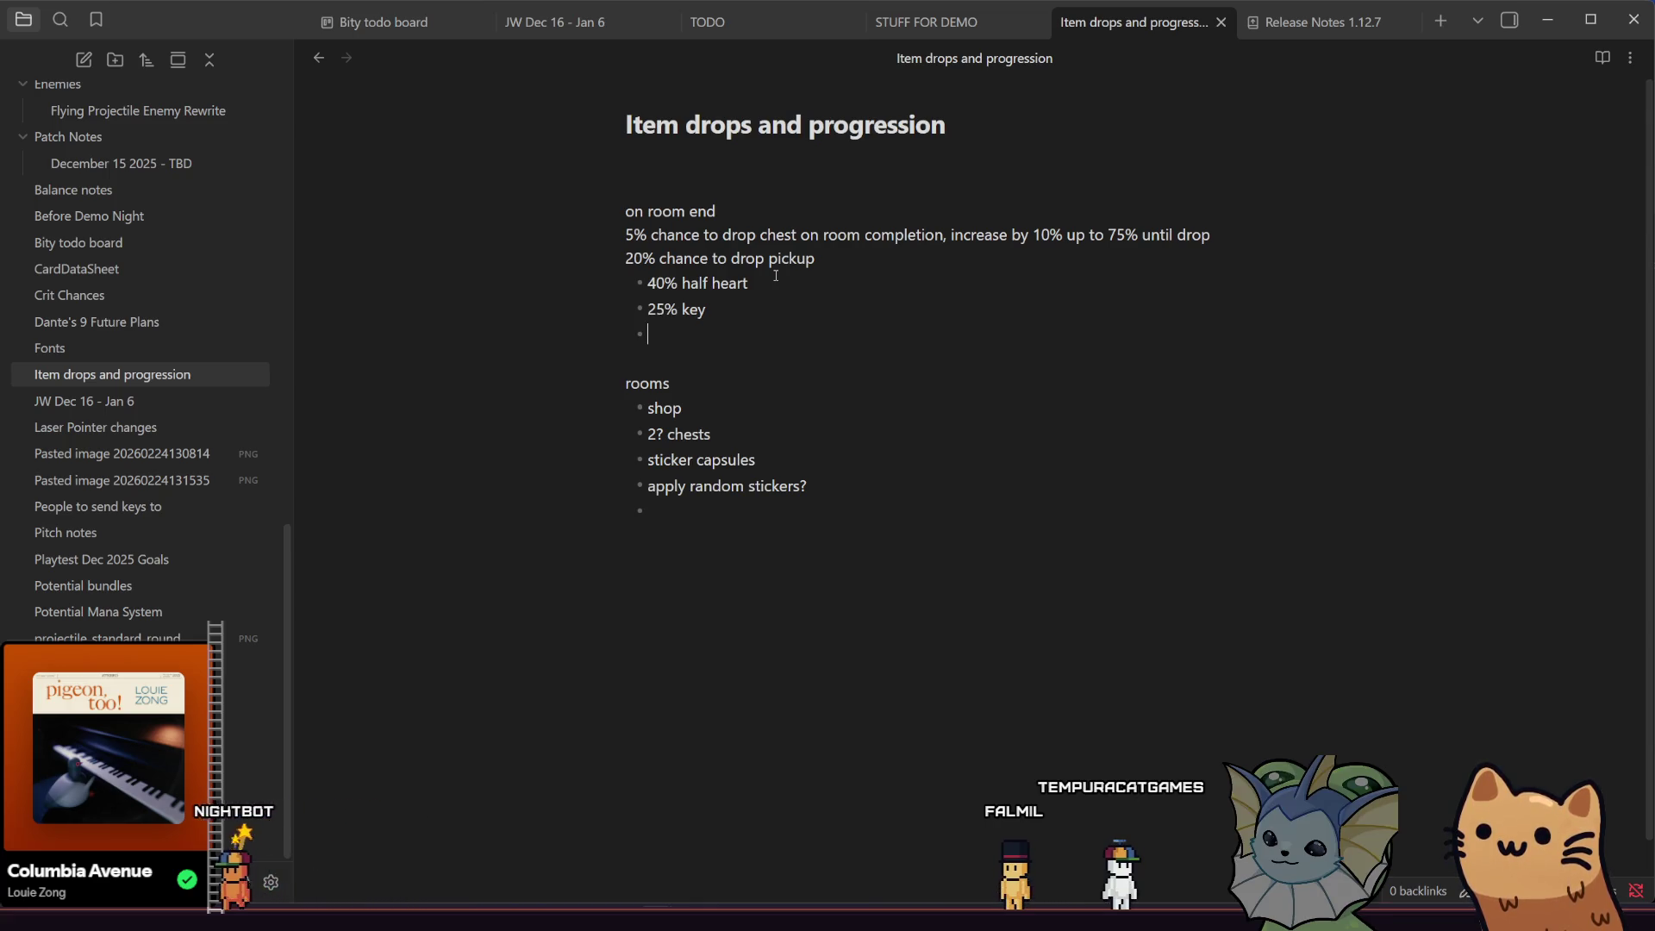
pyautogui.write('25% Fu')
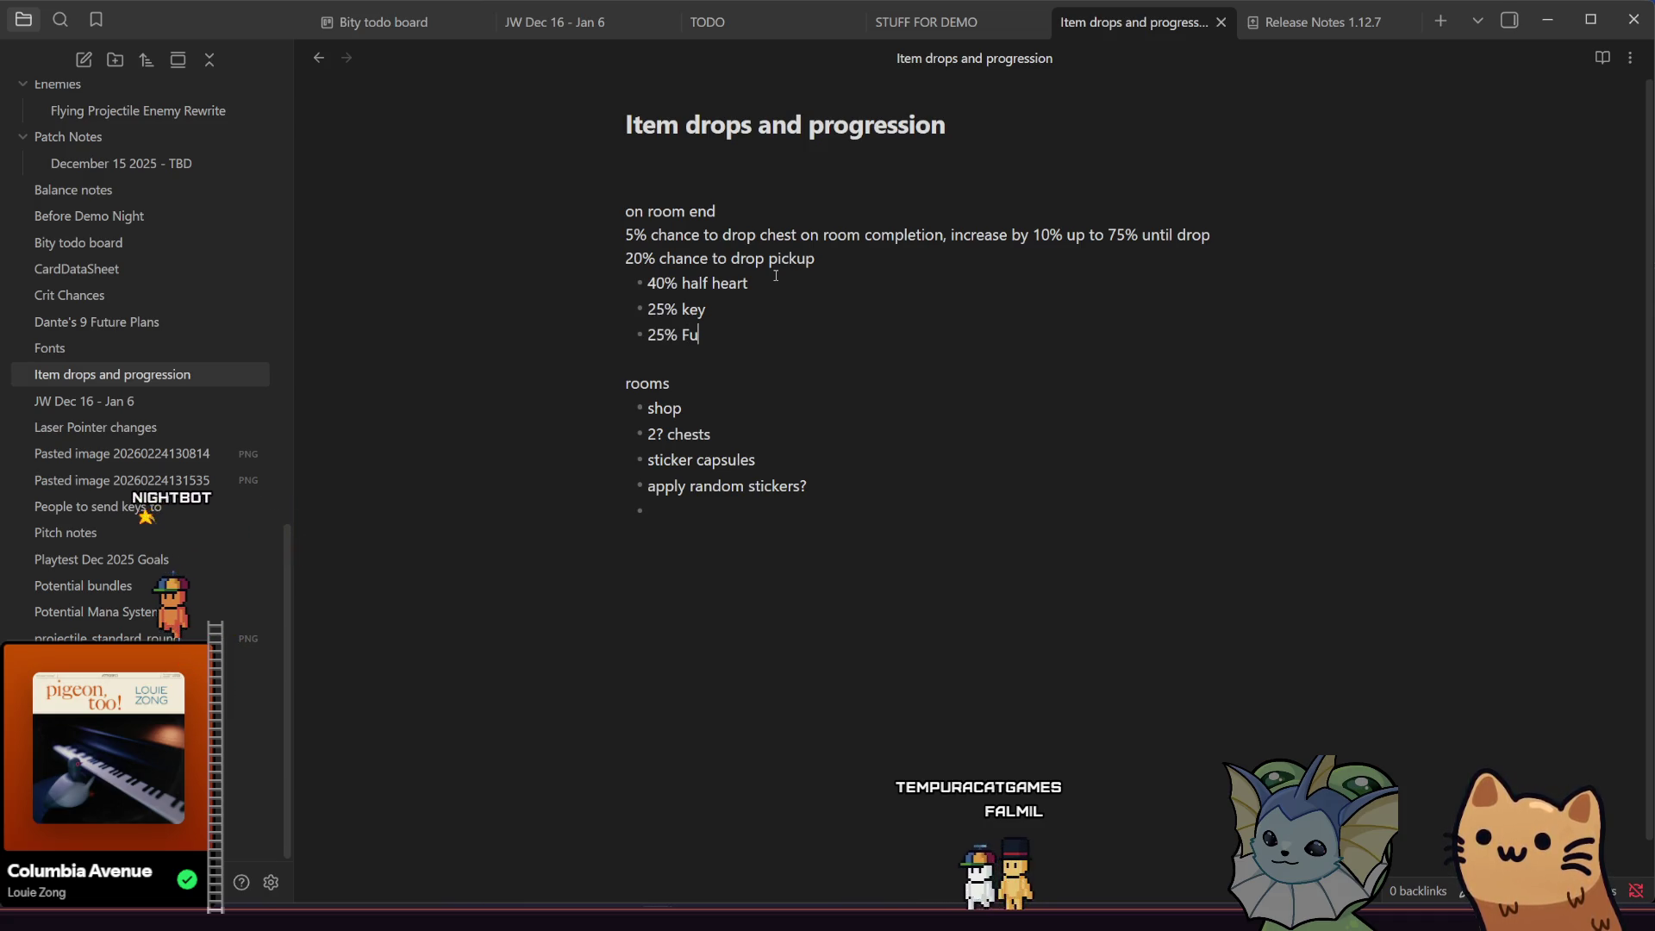
pyautogui.press('BackSpace')
pyautogui.press('BackSpace')
pyautogui.write('full heart')
pyautogui.press('Return')
pyautogui.write('10% shield')
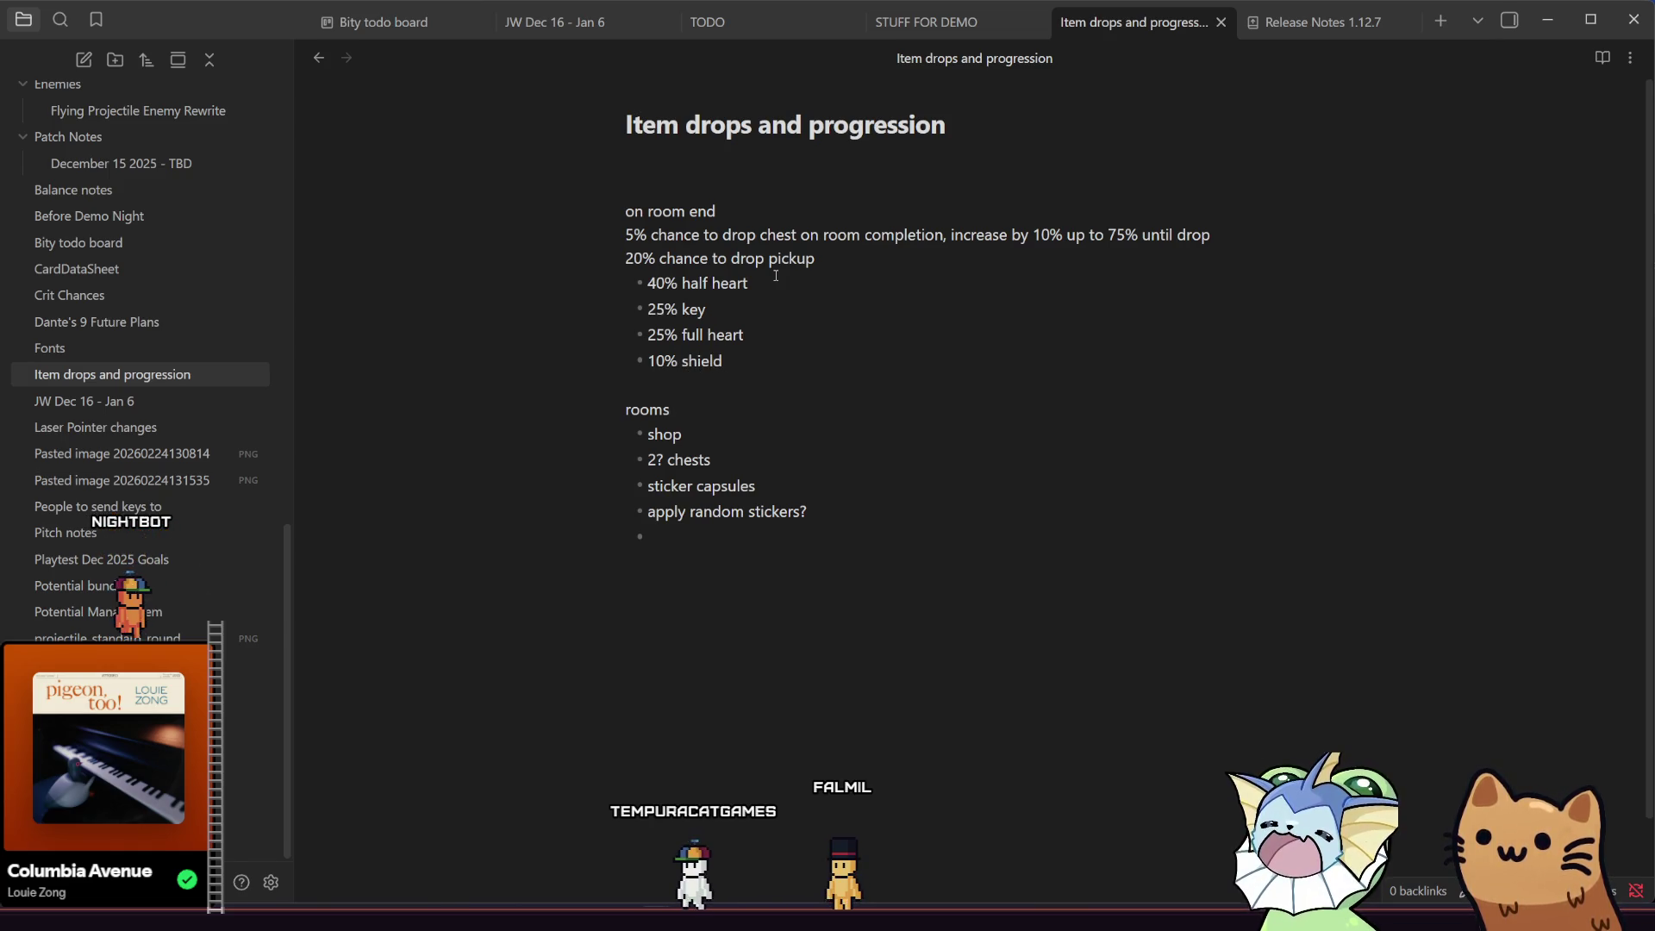
pyautogui.click(838, 259)
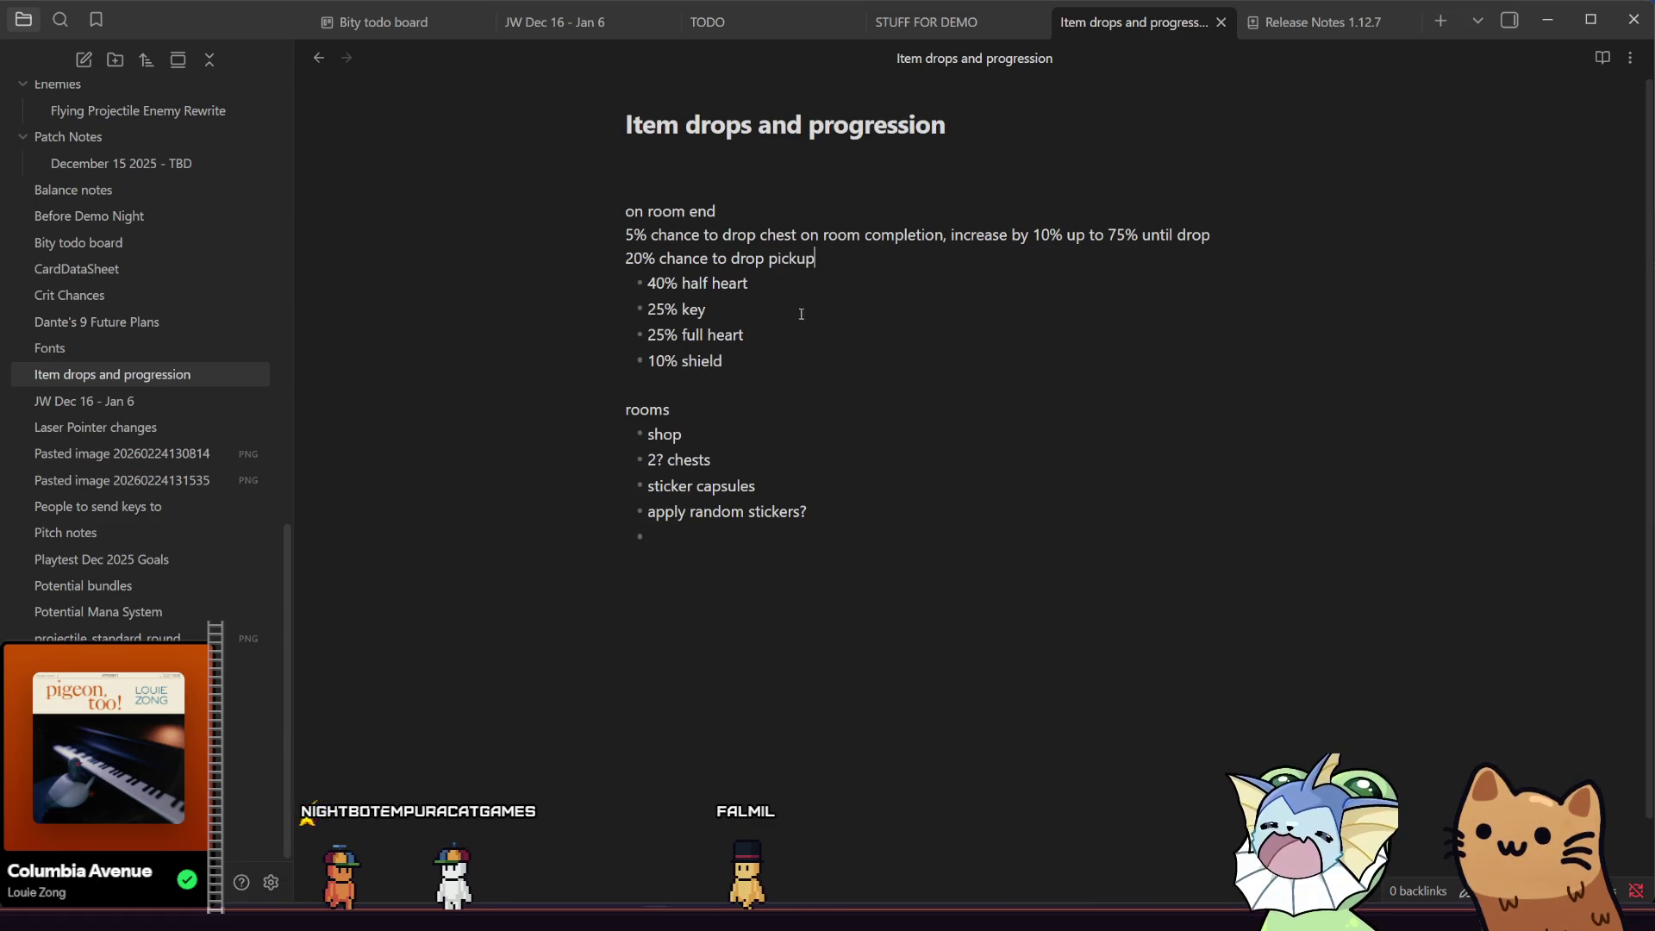
# - Insert a blank line after the '5% chance to drop chest' line
pyautogui.click(1231, 235)
pyautogui.press('Return')
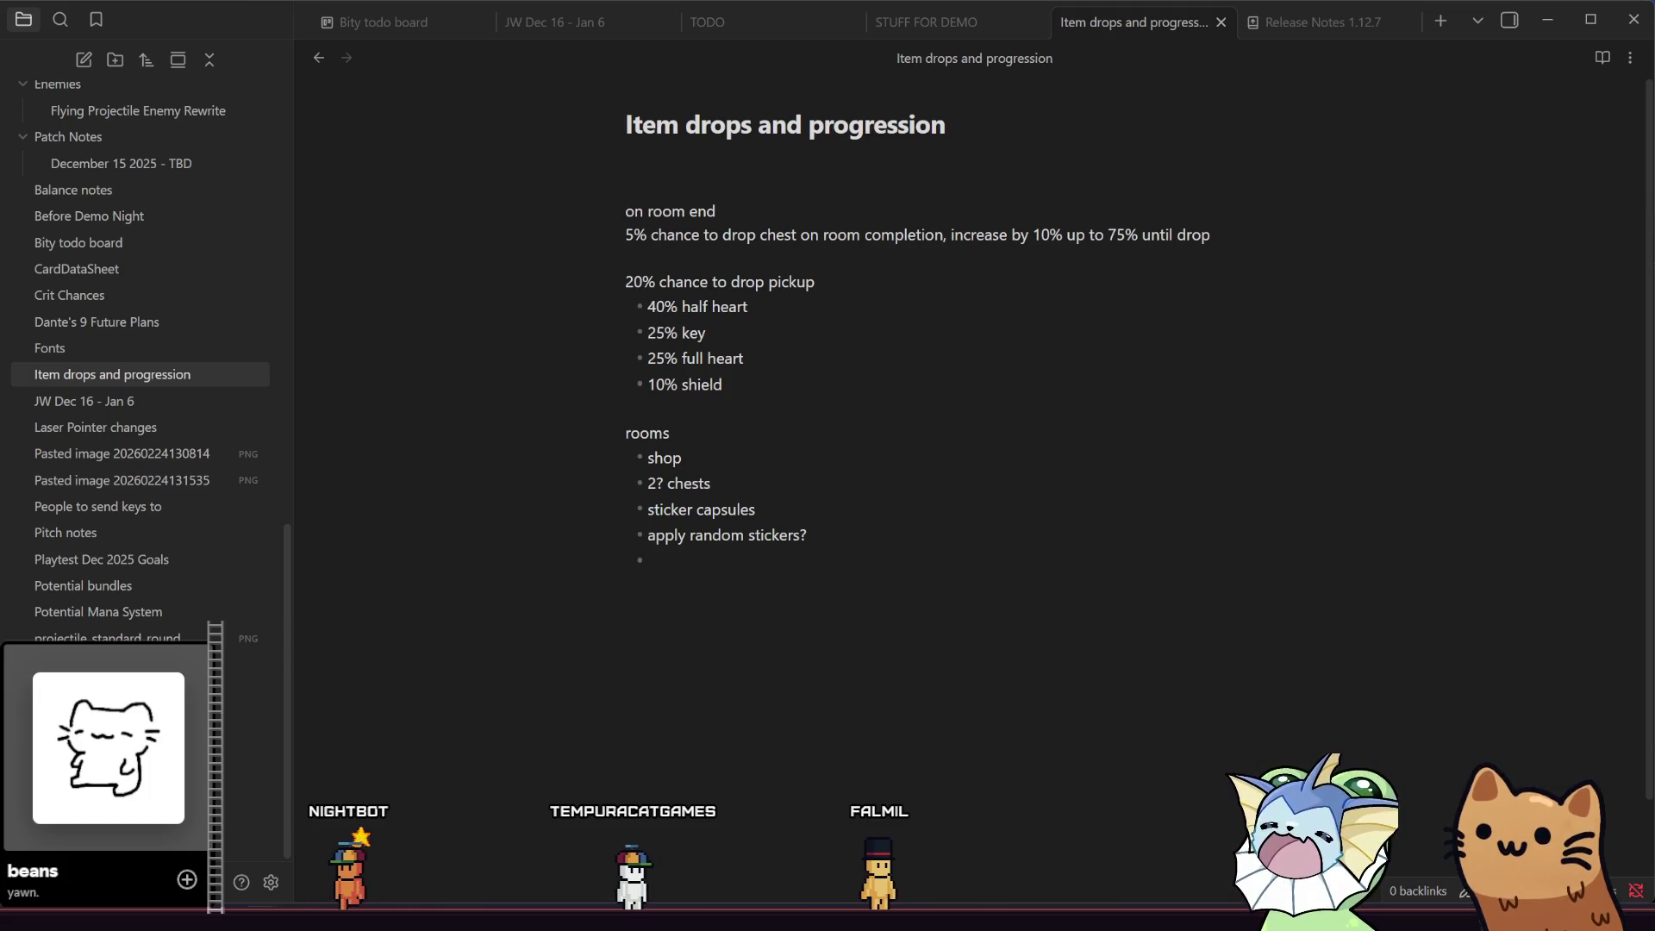
pyautogui.click(1262, 248)
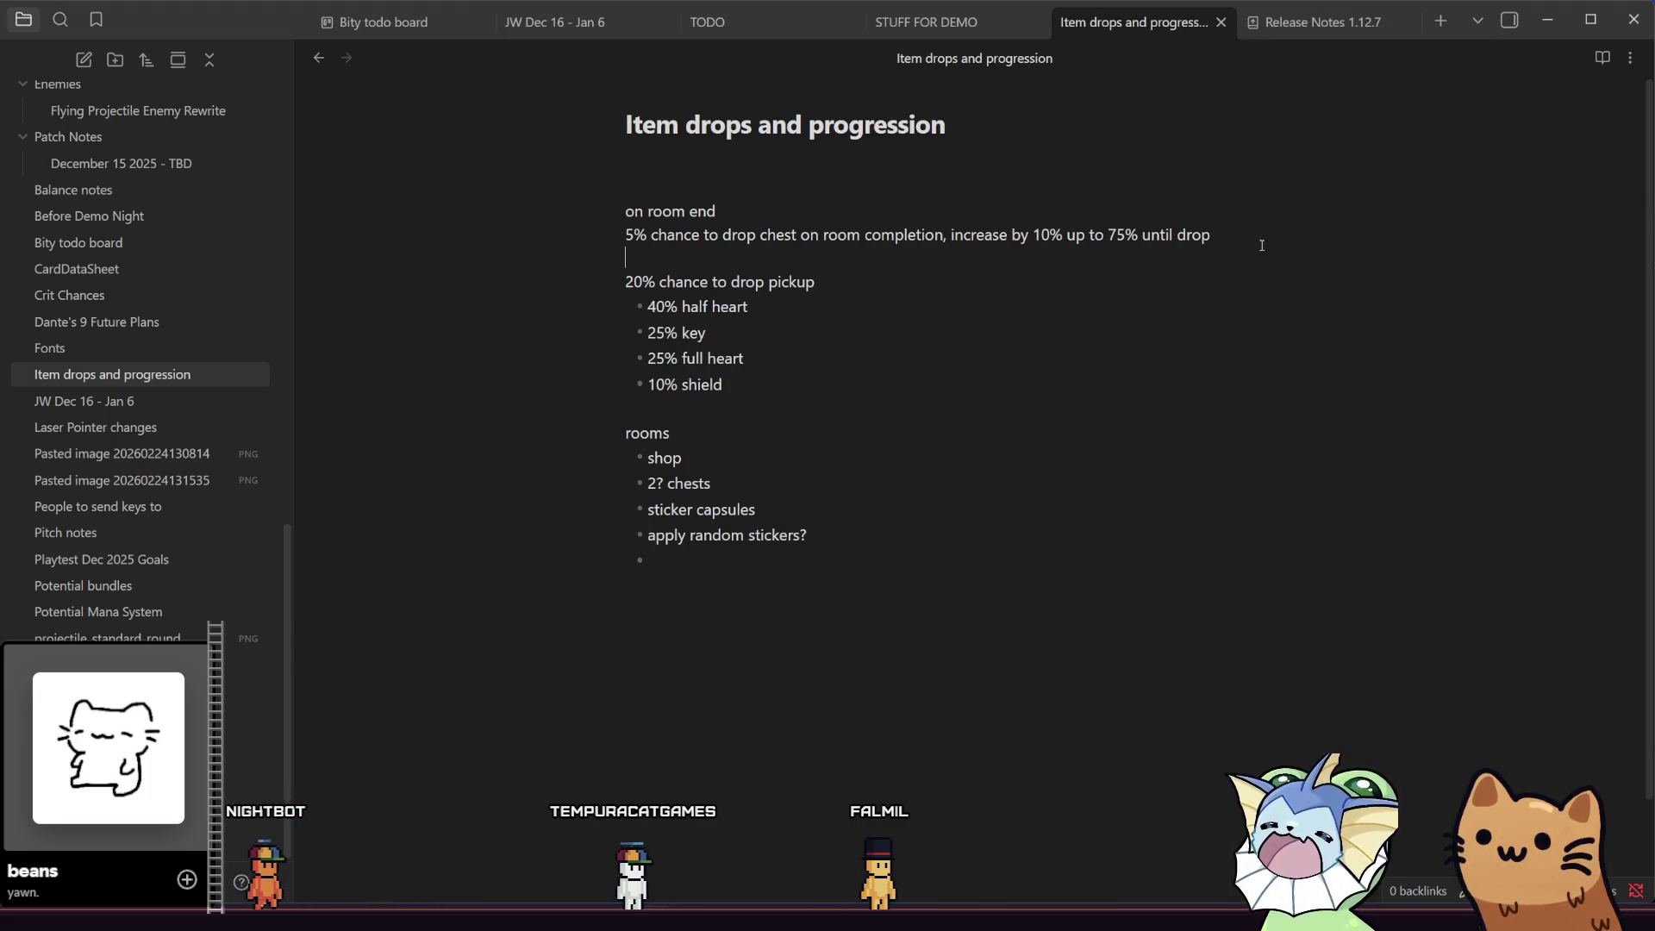
# - Add chest rarity bullets: 50% common chest, 35% rare chest, 15% legendary chest
pyautogui.press('Return')
pyautogui.write('- ')
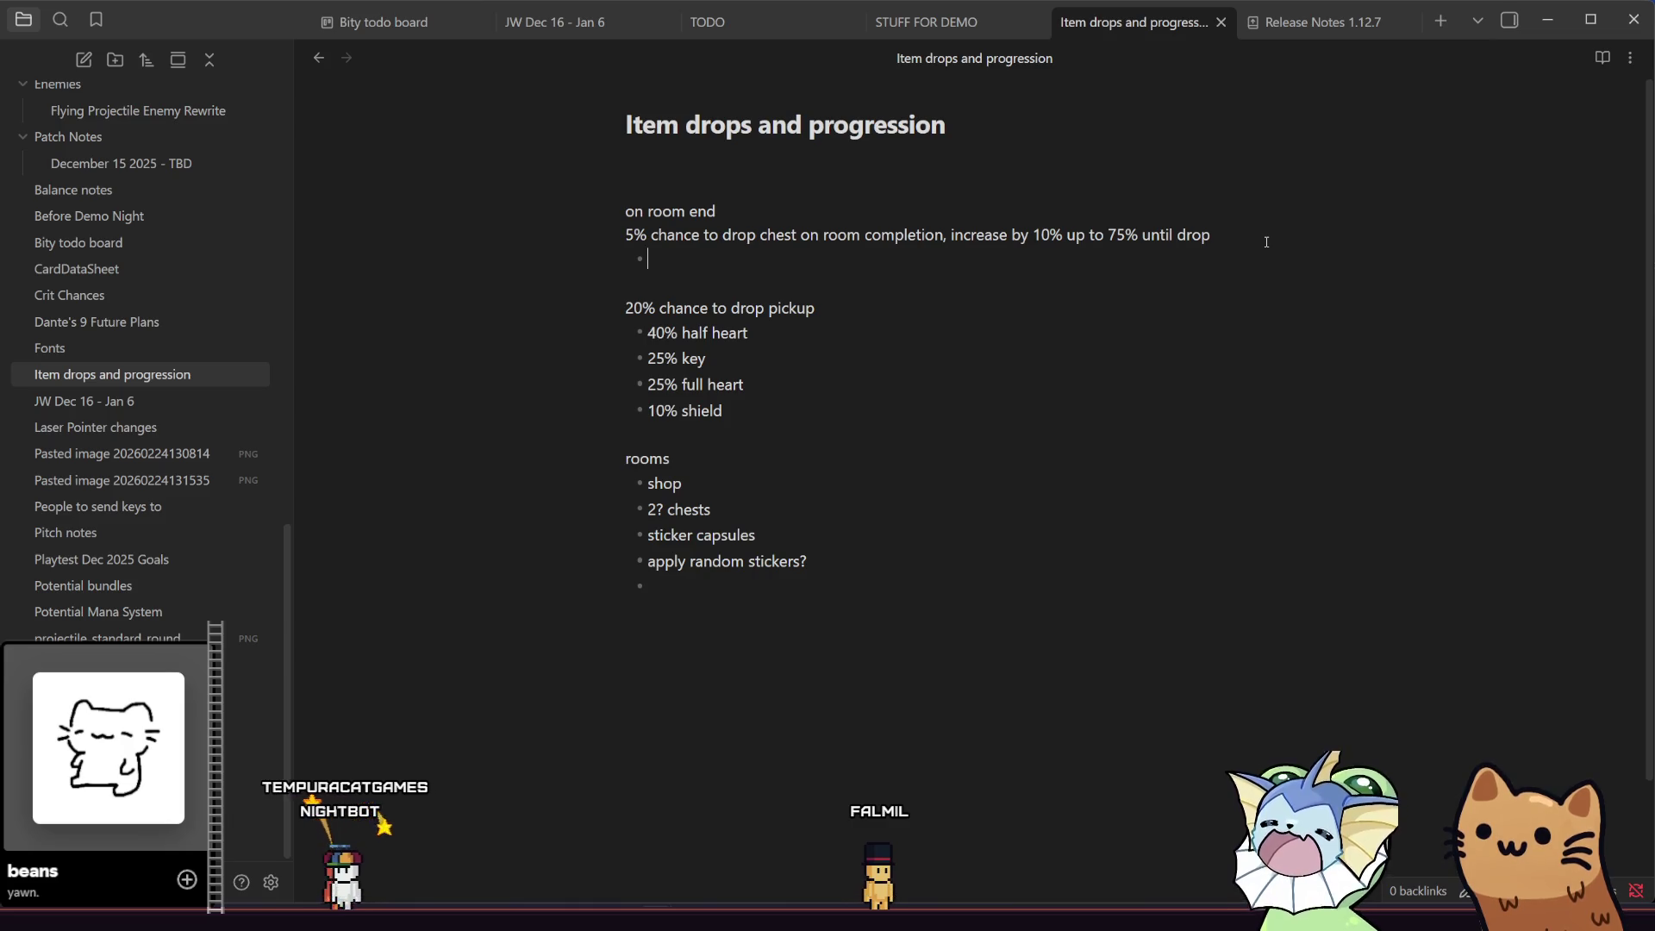
pyautogui.write('50% com')
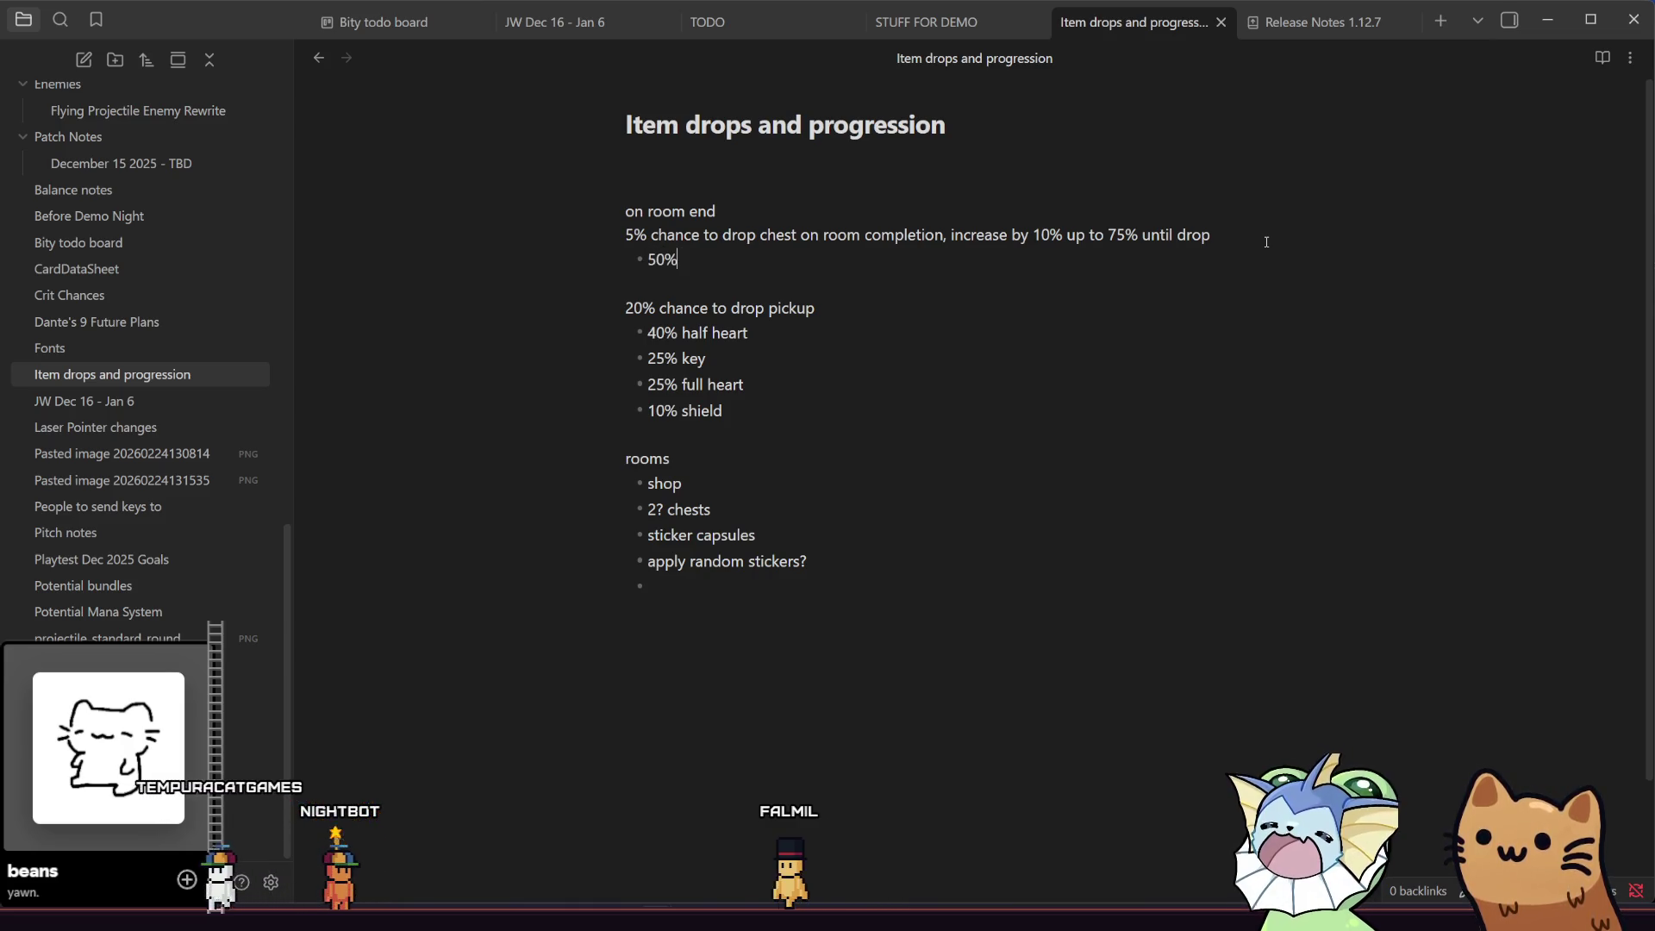
pyautogui.write('mon chest')
pyautogui.press('Return')
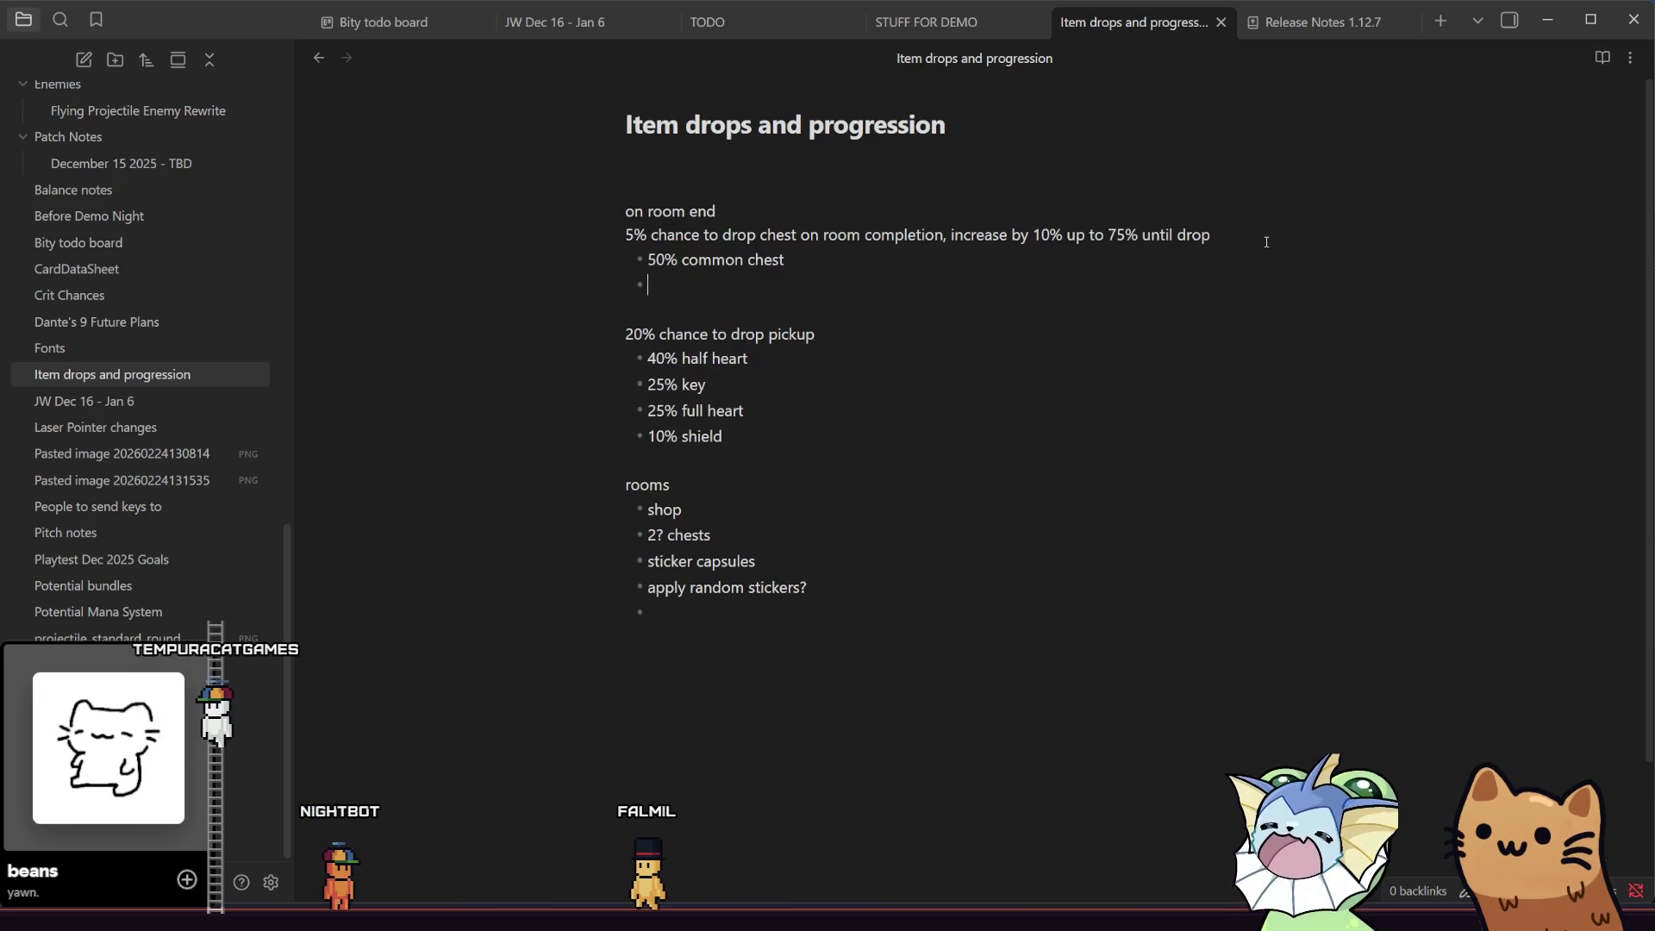
pyautogui.write('30')
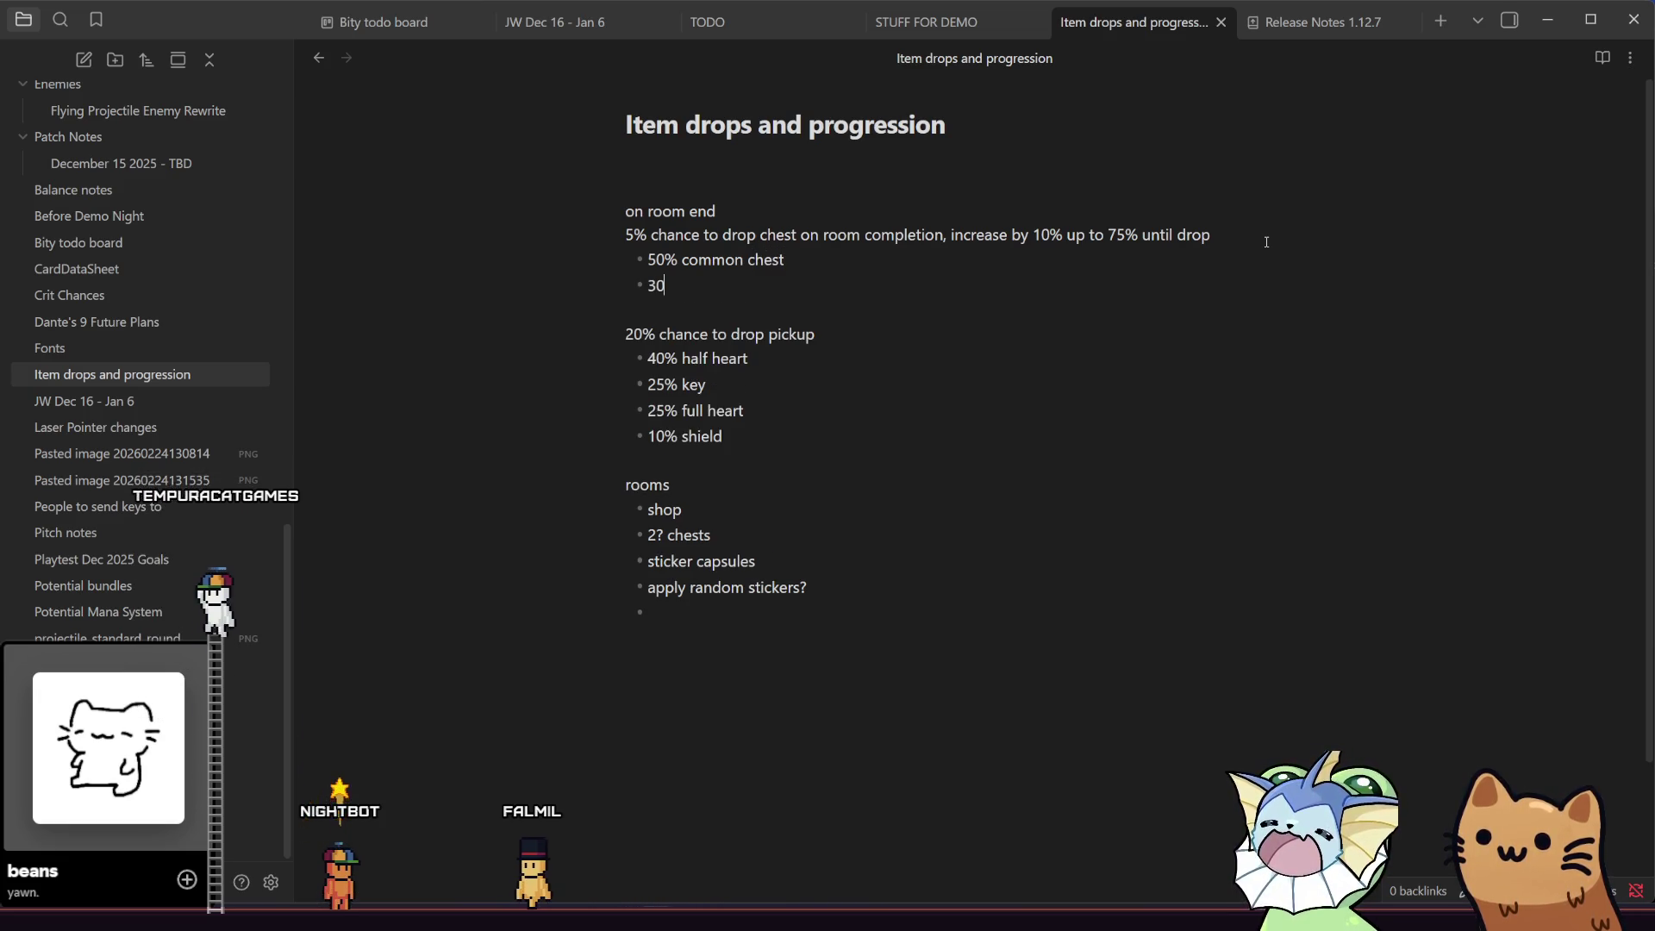
pyautogui.write('%')
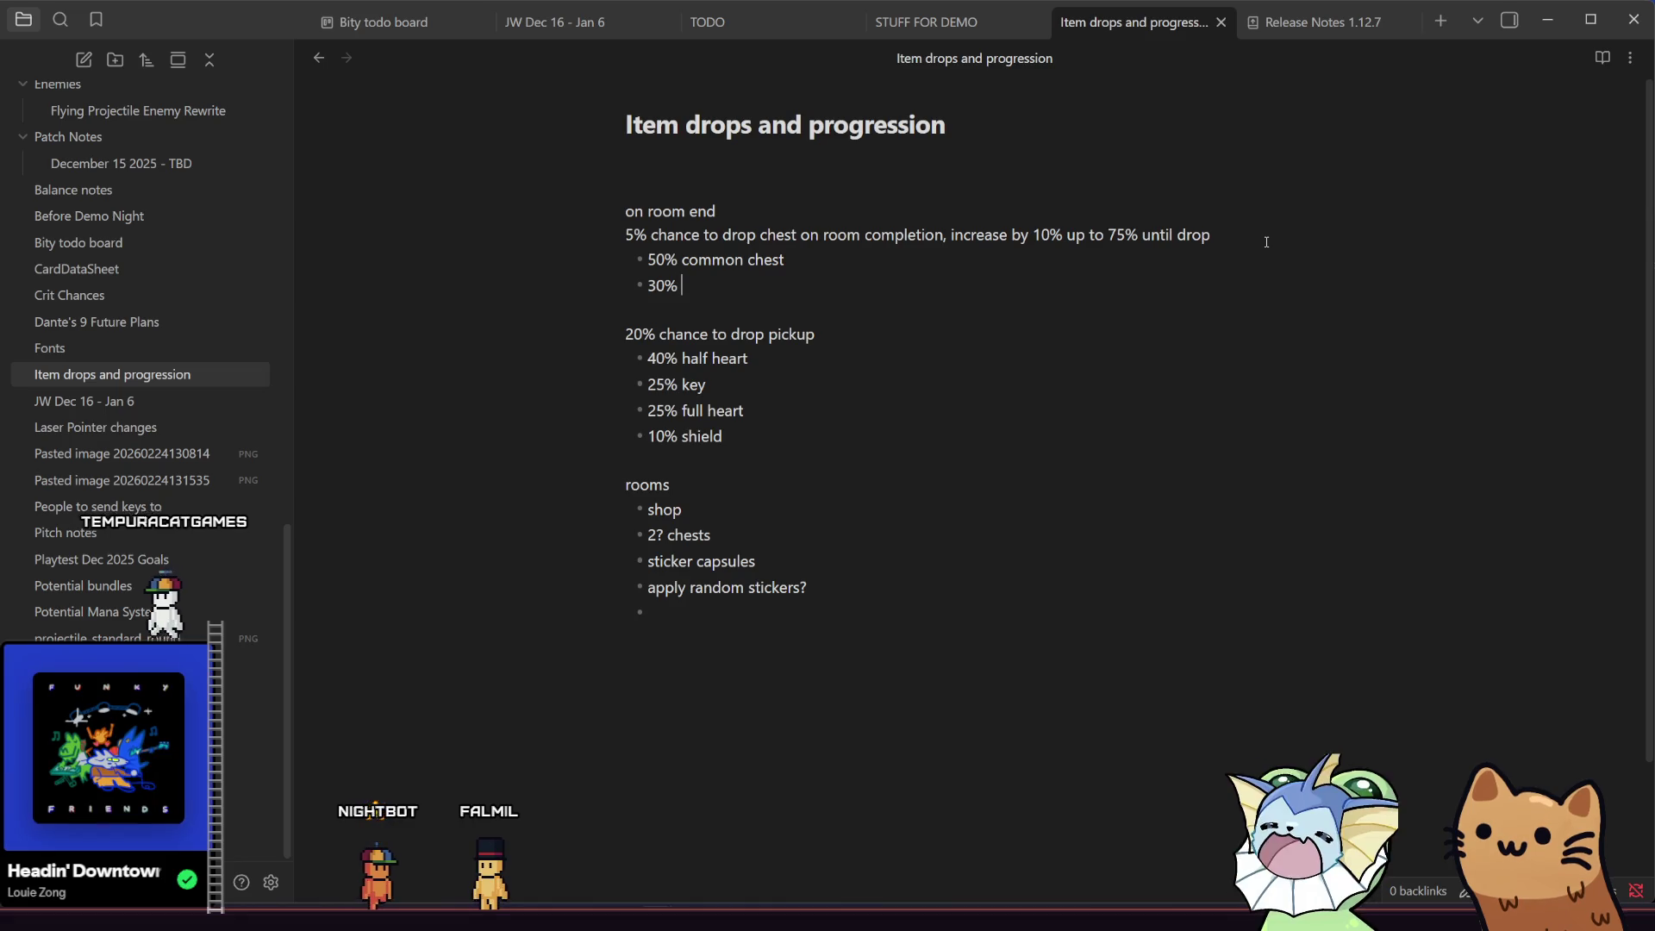
pyautogui.press('BackSpace')
pyautogui.press('BackSpace')
pyautogui.press('BackSpace')
pyautogui.write('5')
pyautogui.press('BackSpace')
pyautogui.write('% ')
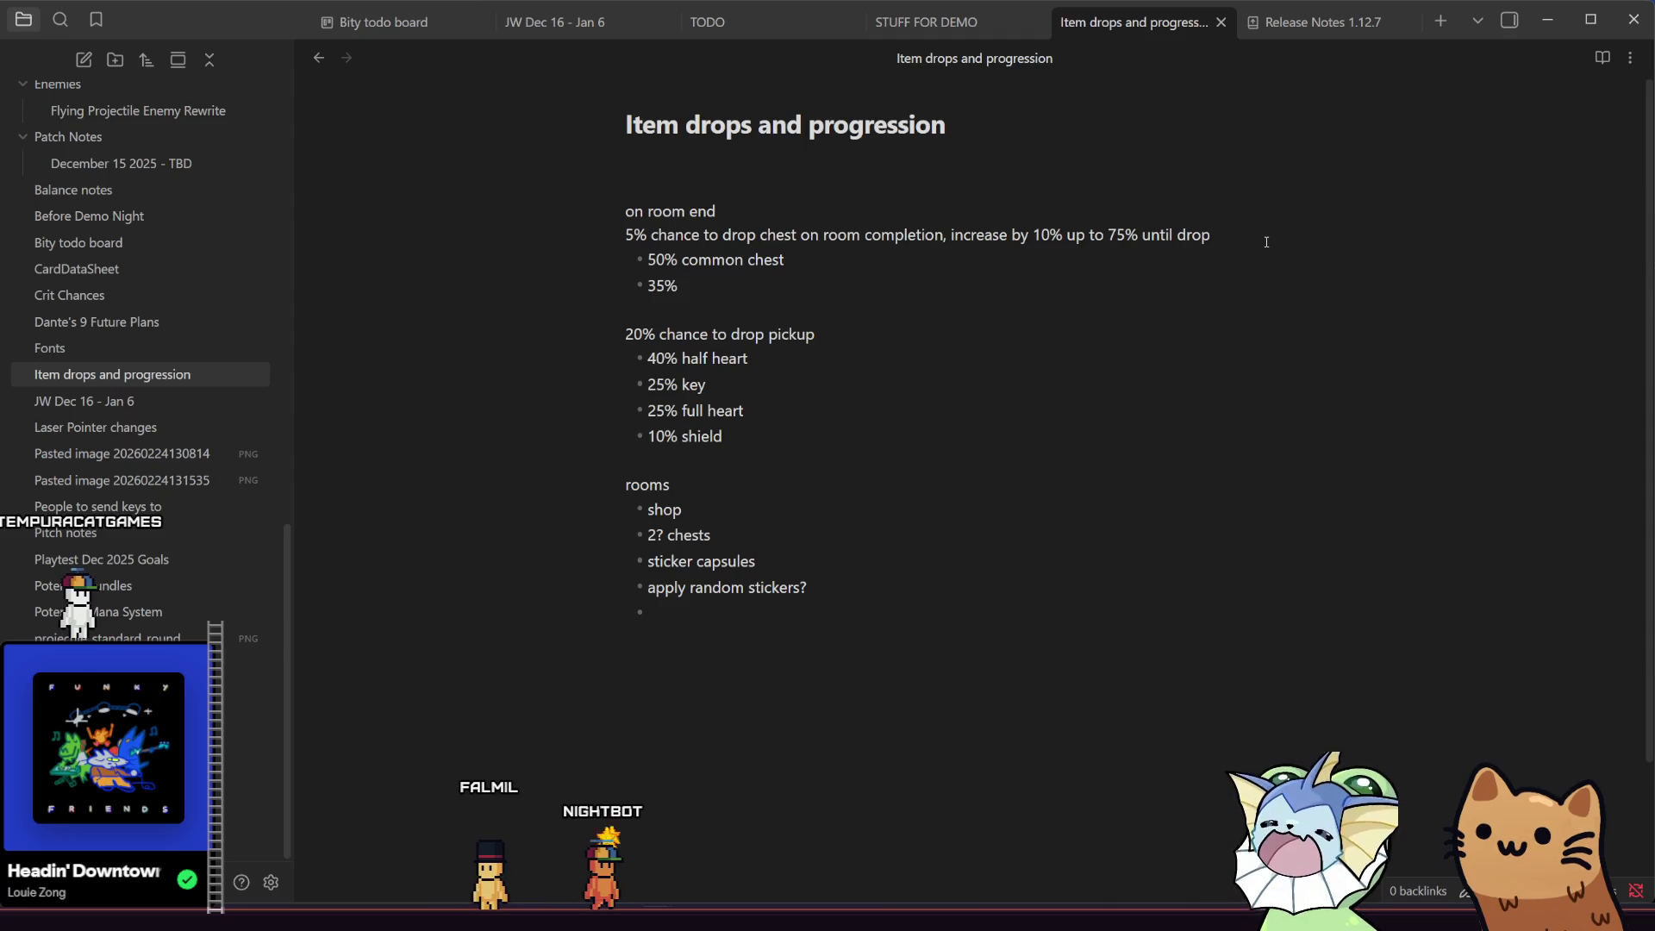
pyautogui.write('rare chest')
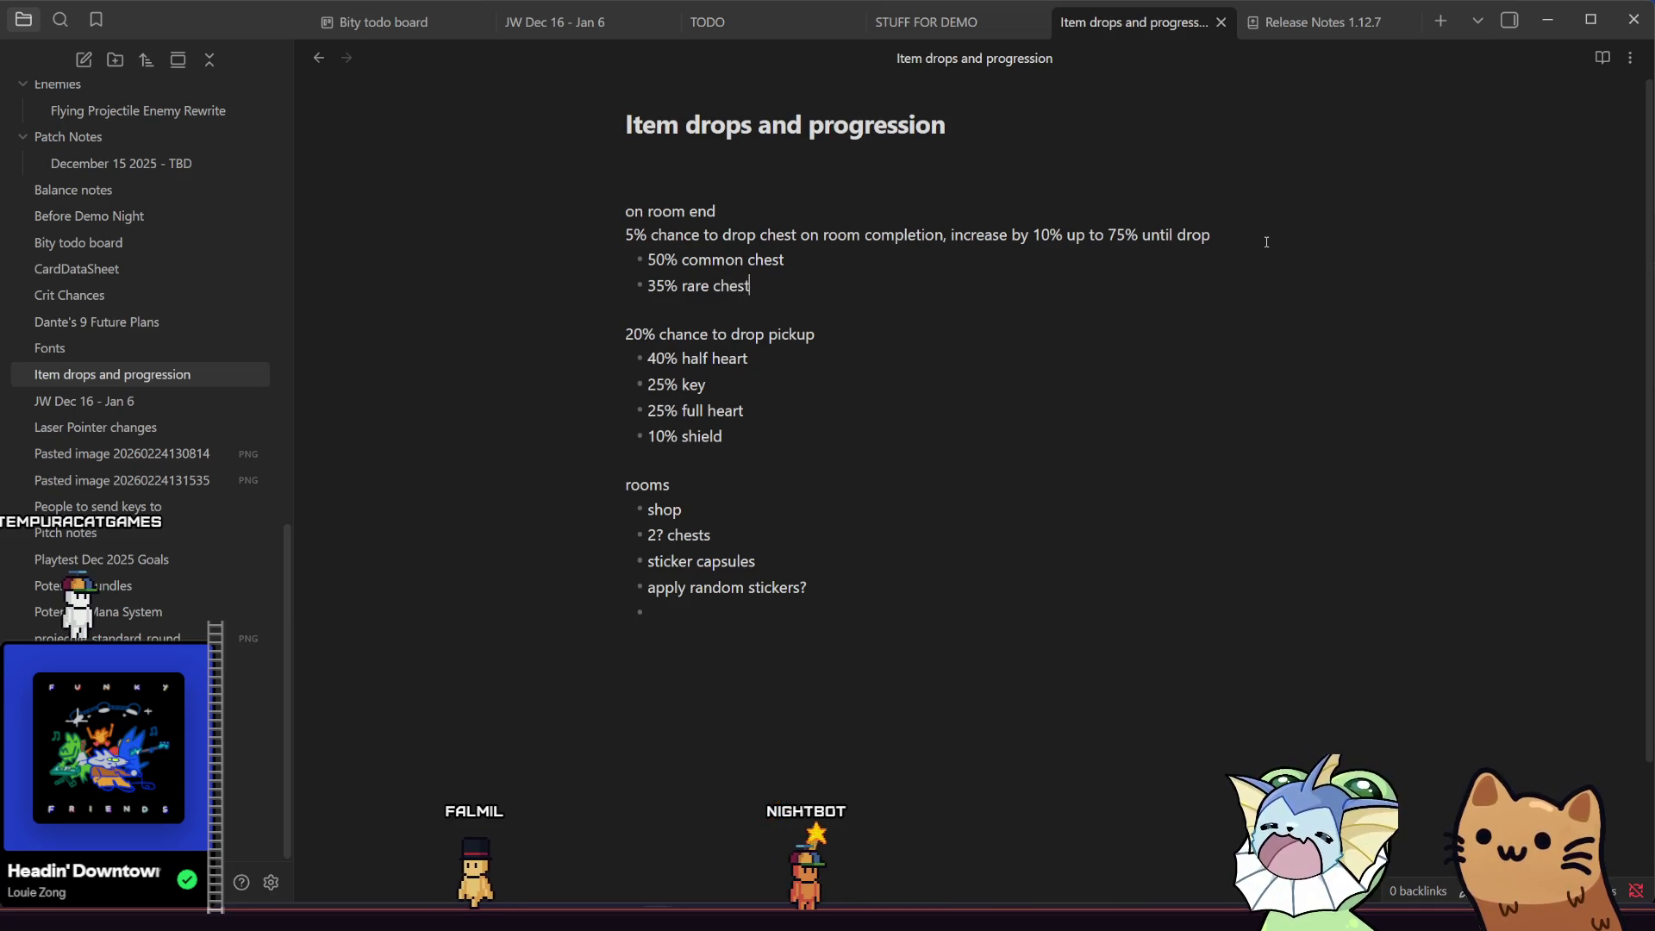
pyautogui.press('Return')
pyautogui.write('15')
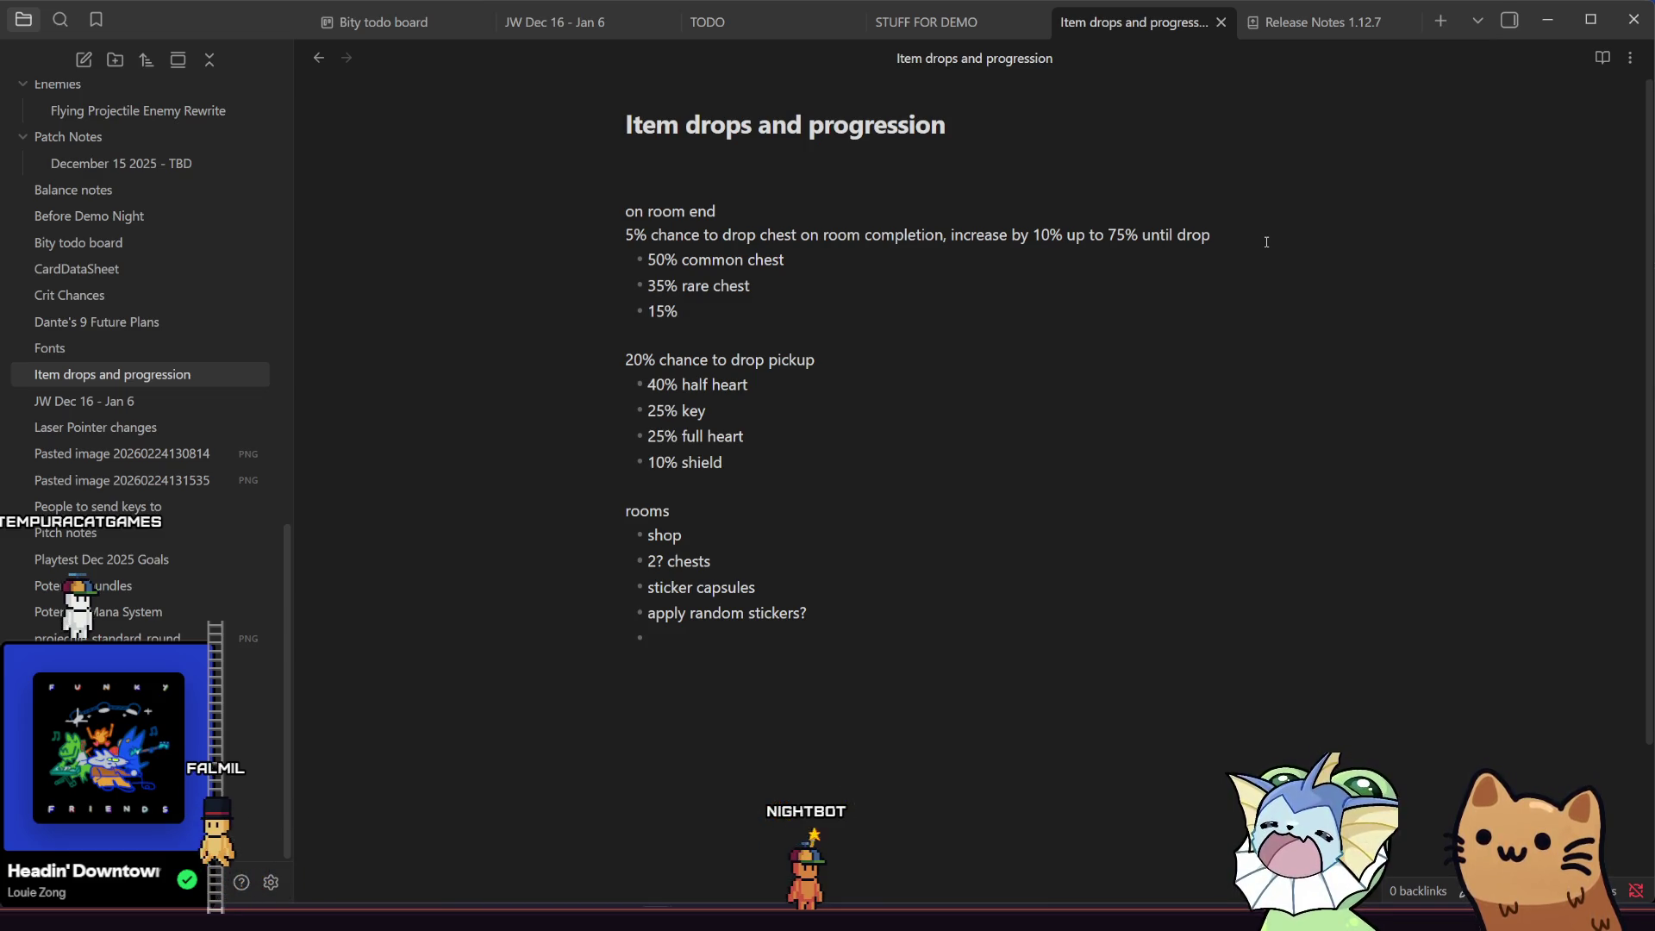
pyautogui.write('lege')
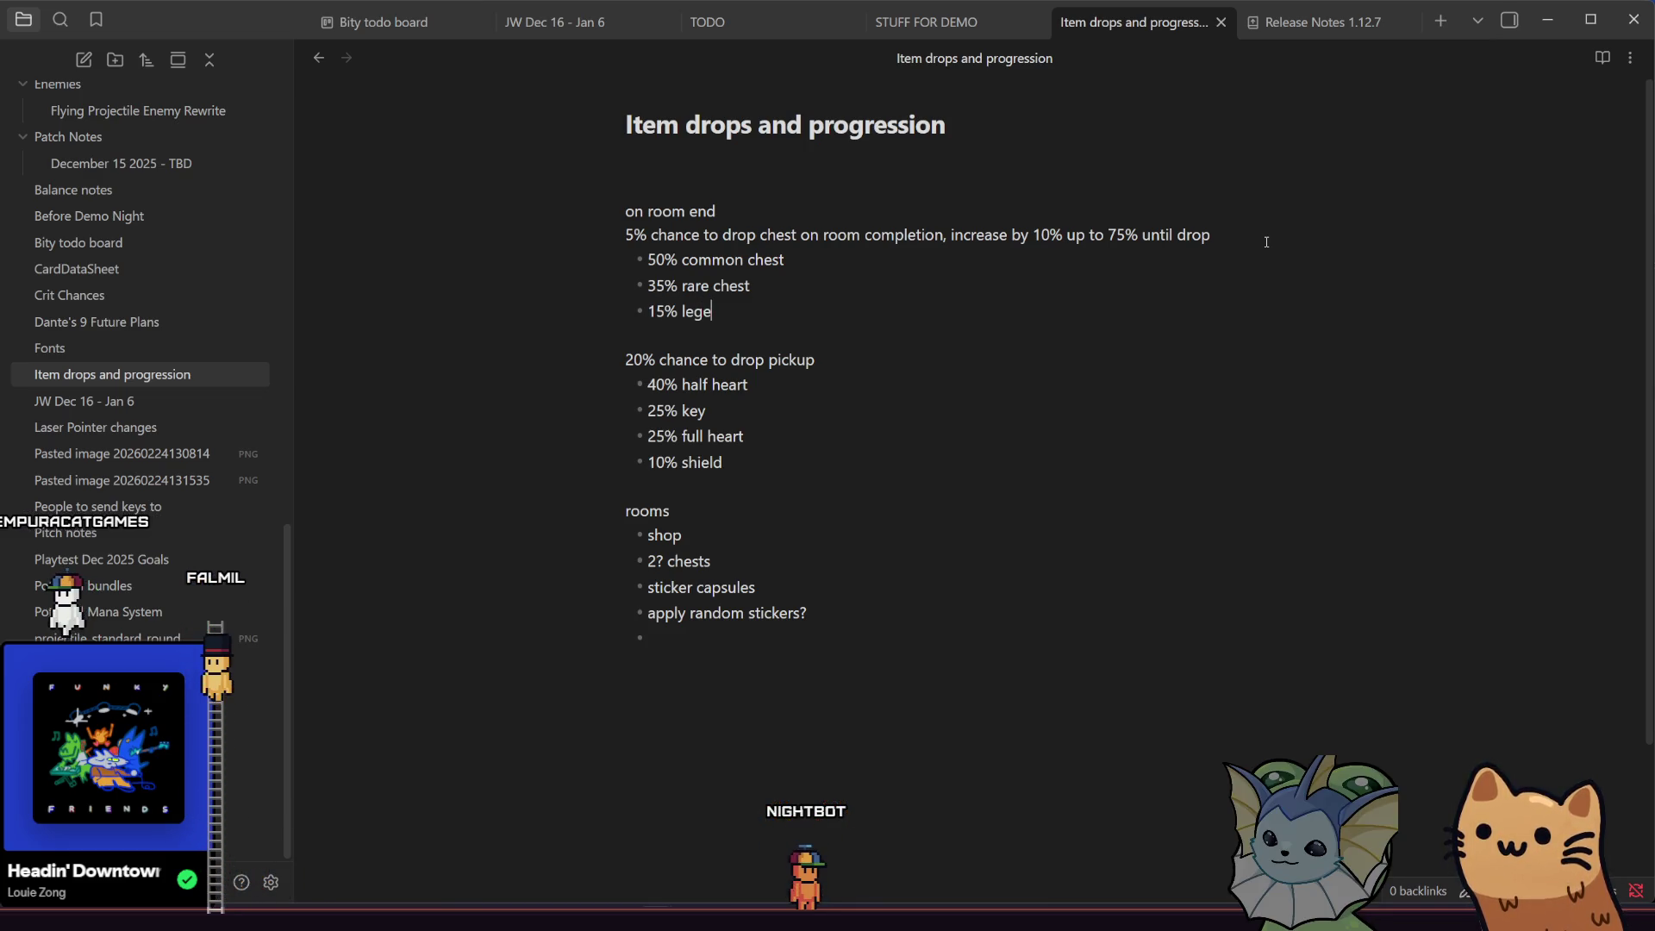
pyautogui.write('ndary chest')
pyautogui.click(1018, 282)
pyautogui.click(999, 301)
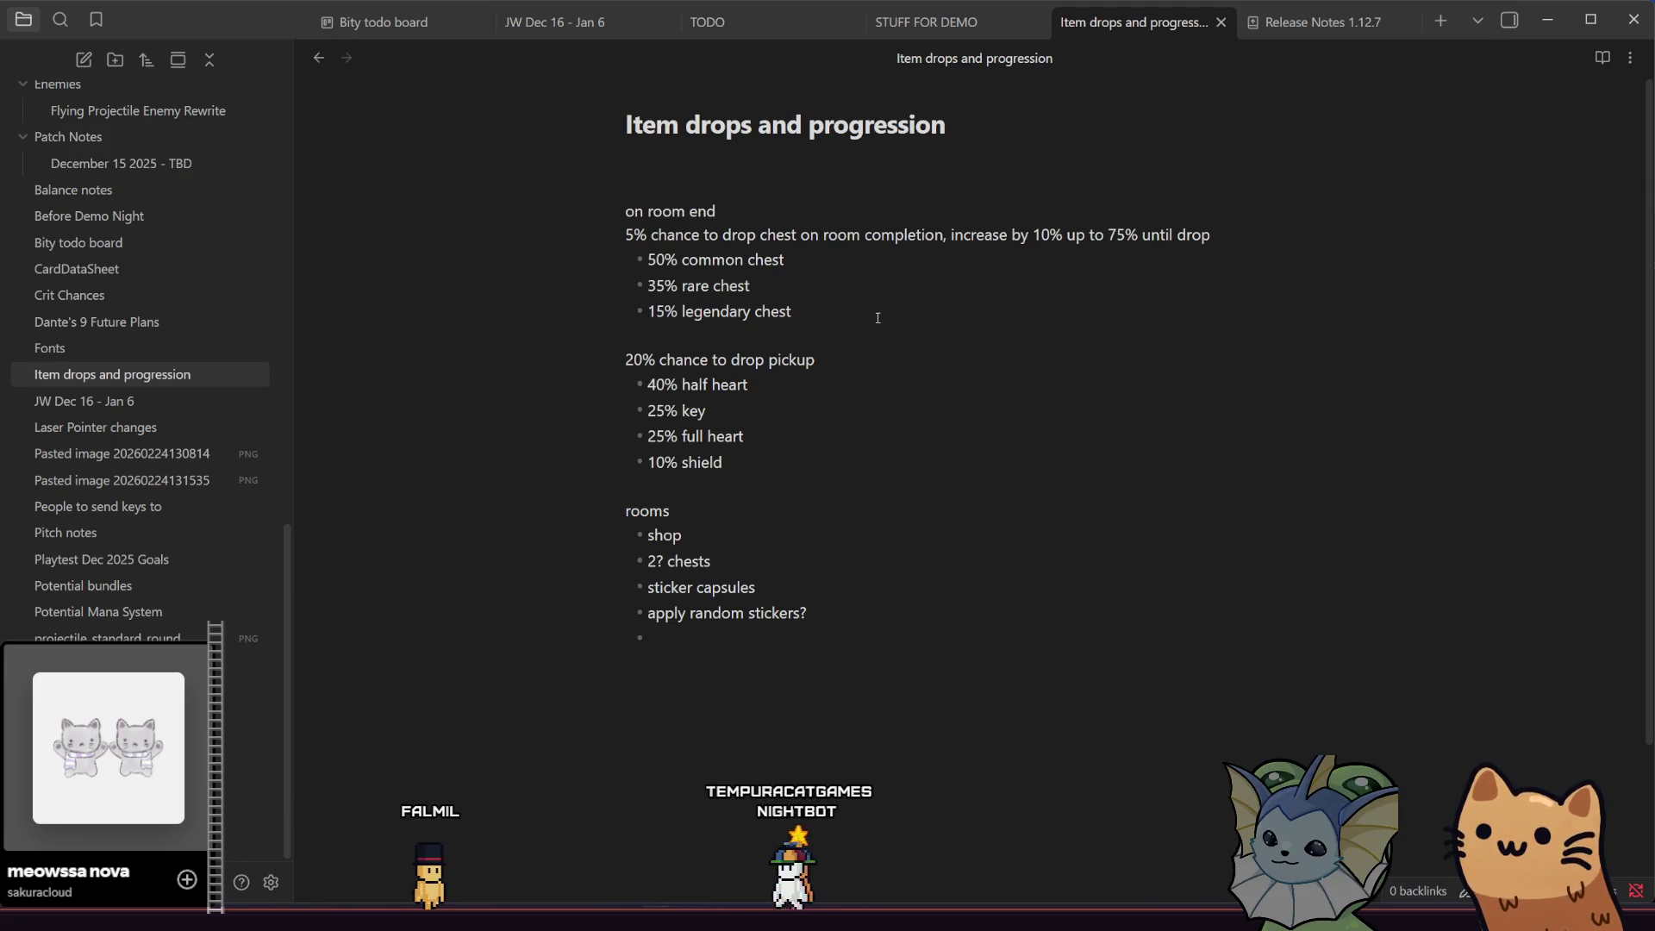
pyautogui.moveTo(647, 257)
pyautogui.mouseDown()
pyautogui.moveTo(791, 312)
pyautogui.moveTo(646, 257)
pyautogui.mouseUp()
pyautogui.click(687, 285)
pyautogui.click(788, 310)
pyautogui.scroll(-1, 806, 313)
pyautogui.scroll(1, 806, 313)
pyautogui.moveTo(791, 312)
pyautogui.mouseDown()
pyautogui.moveTo(648, 312)
pyautogui.moveTo(647, 263)
pyautogui.mouseUp()
pyautogui.click(701, 286)
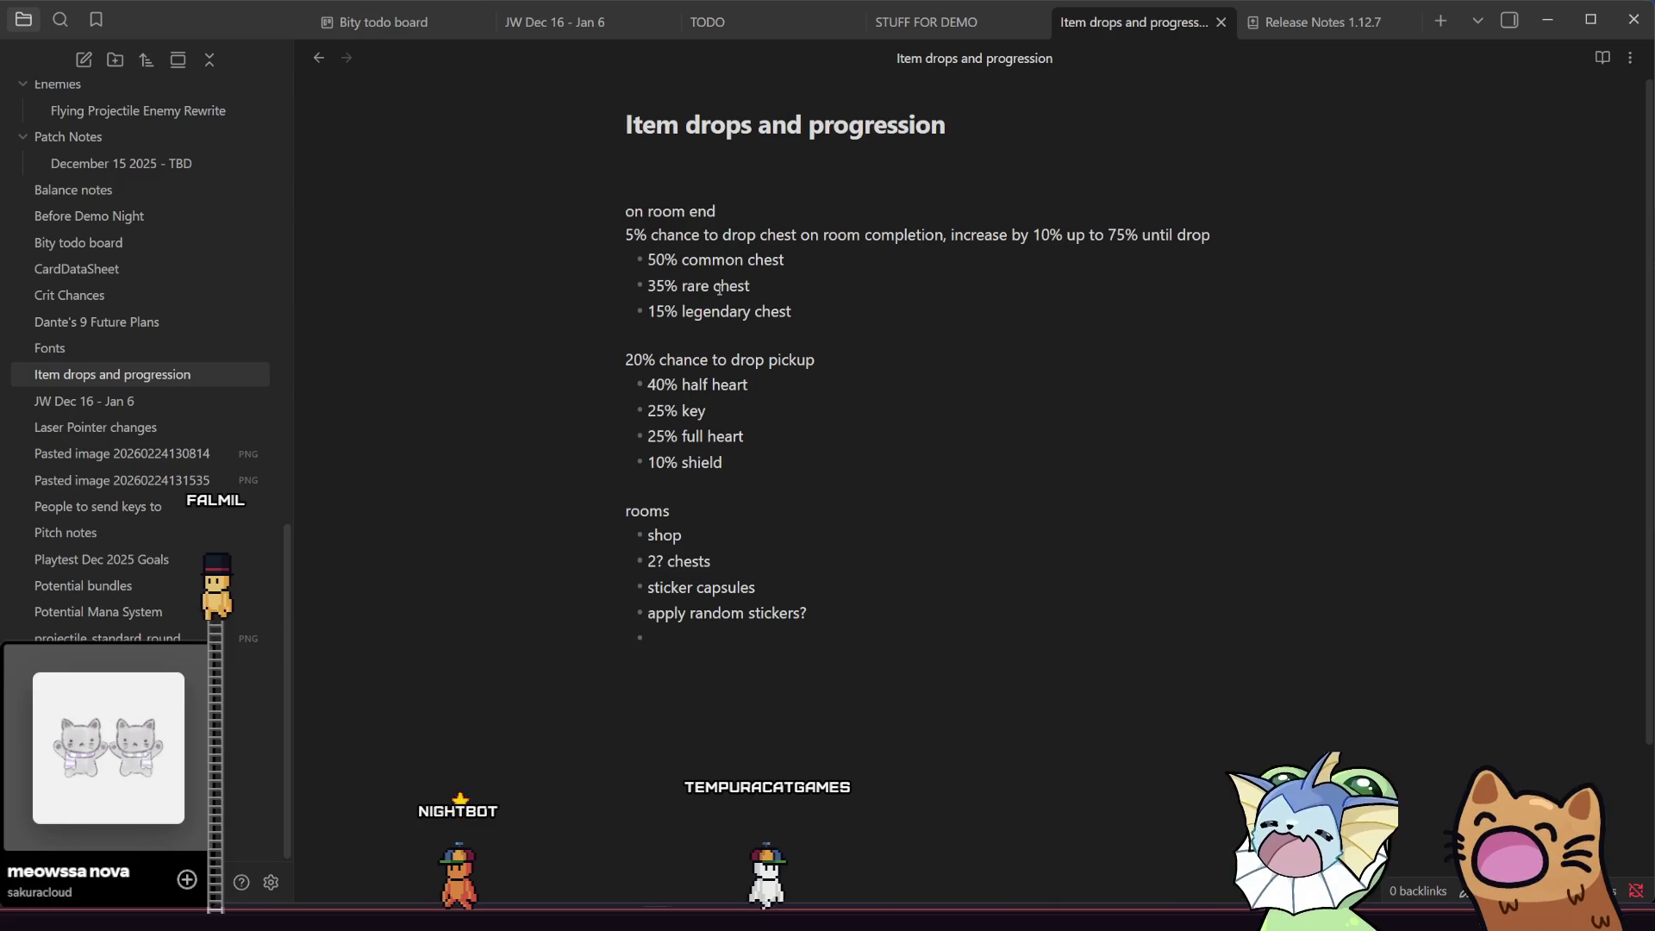
pyautogui.moveTo(785, 467); pyautogui.dragTo(638, 361)
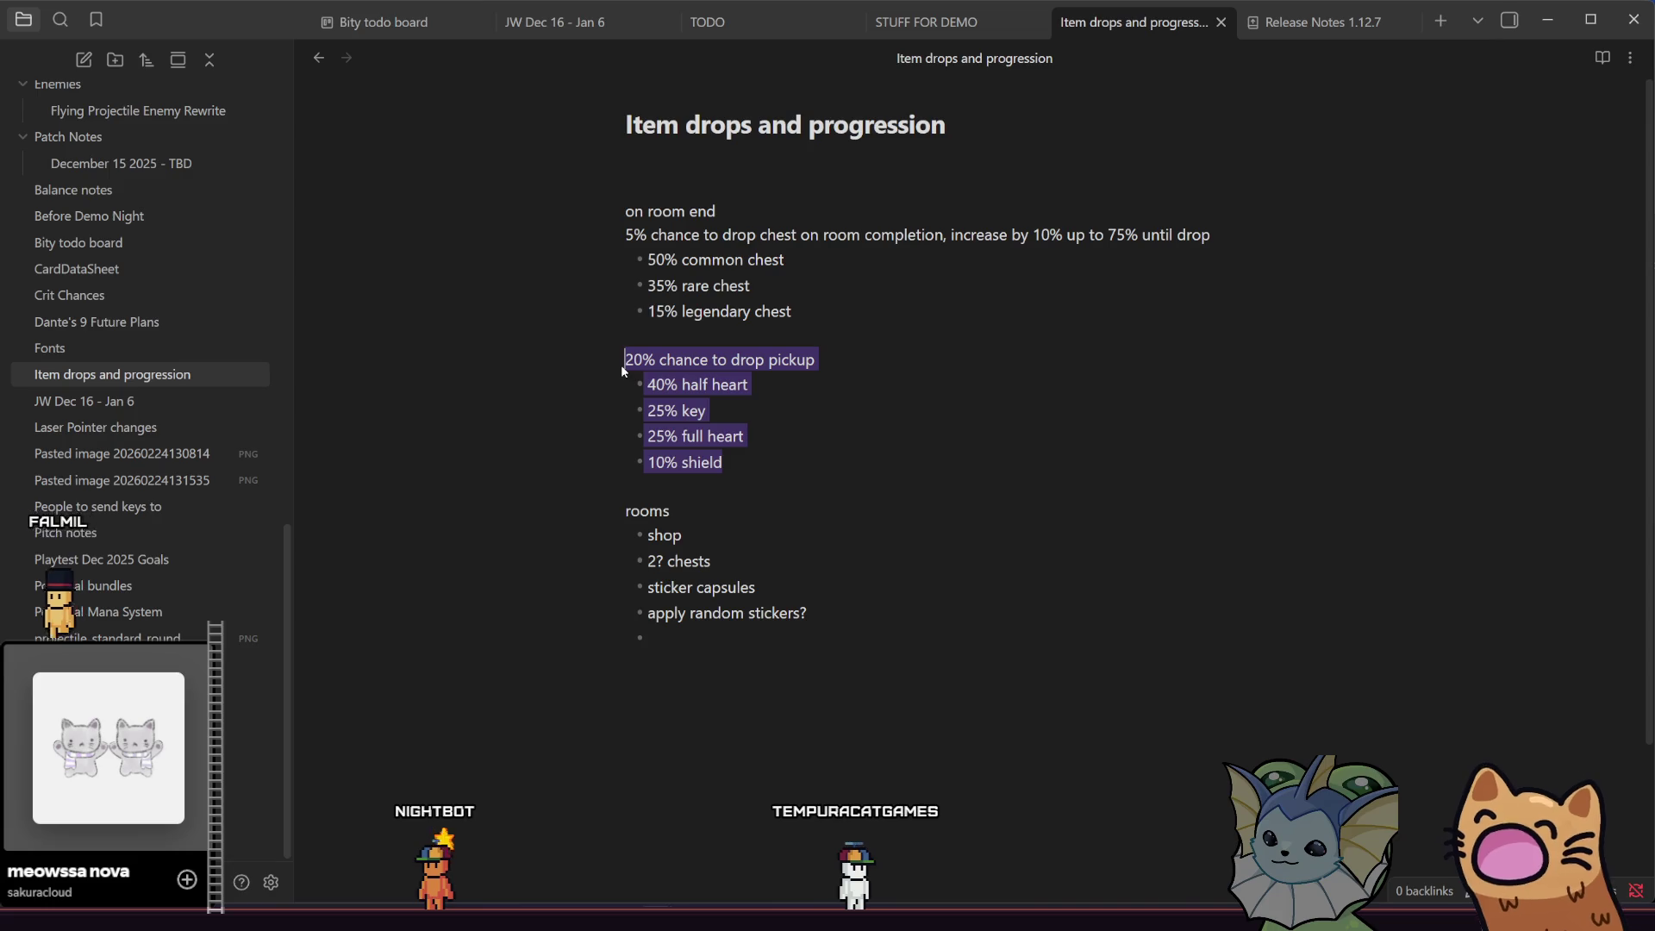
pyautogui.click(707, 385)
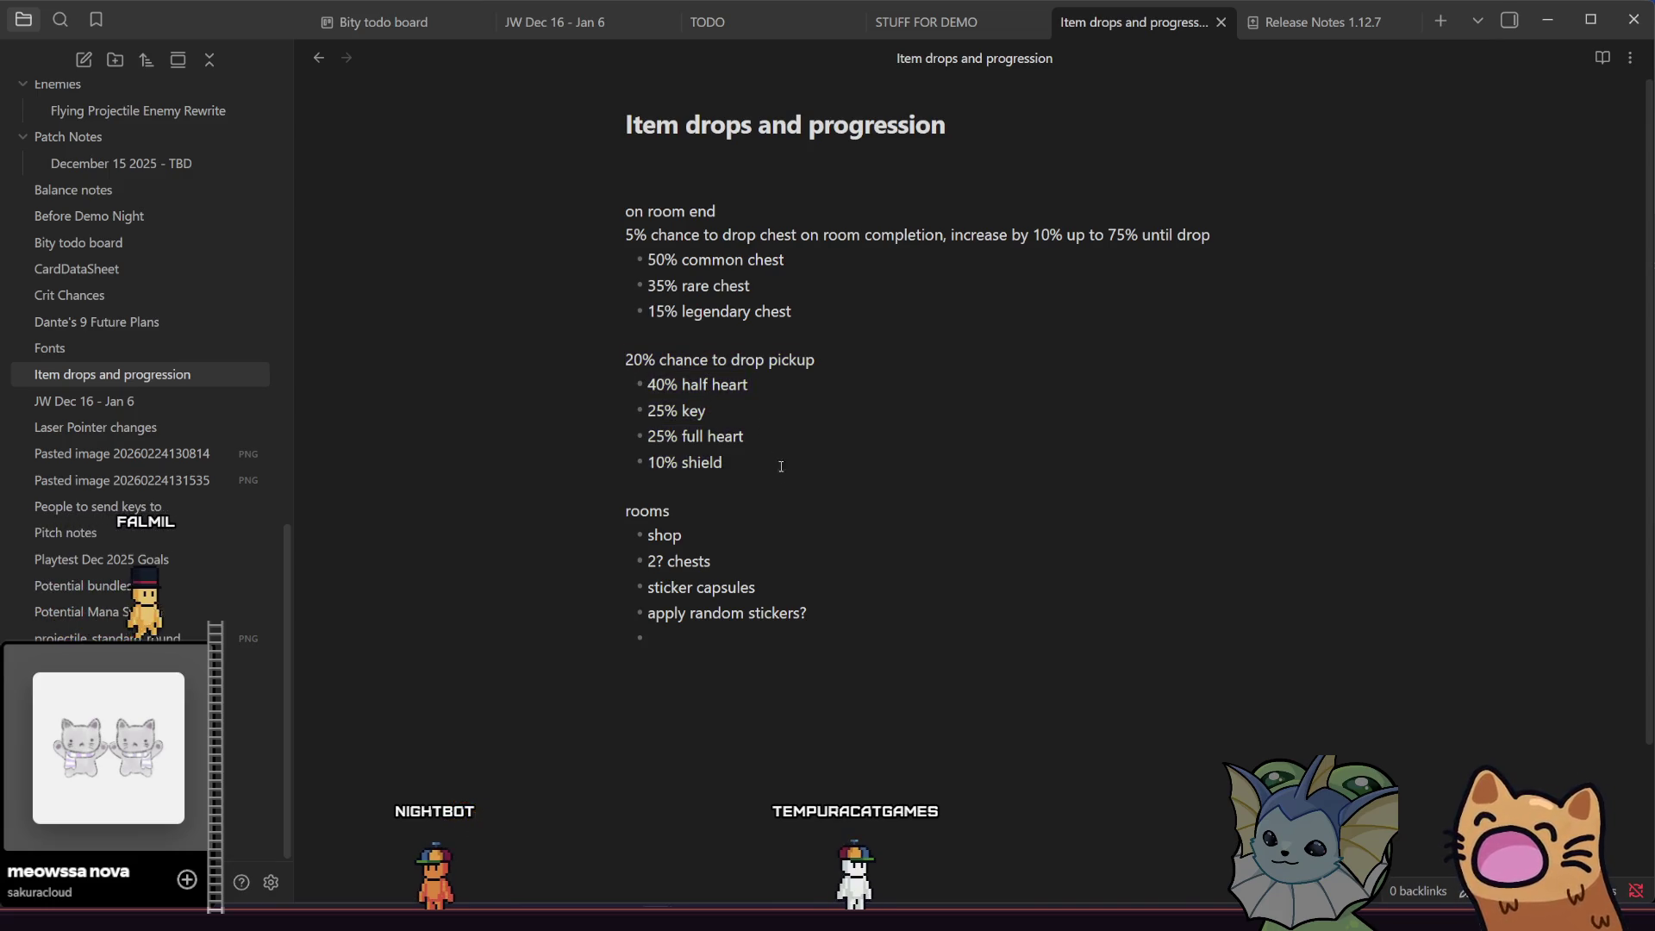
pyautogui.moveTo(613, 410); pyautogui.dragTo(584, 342)
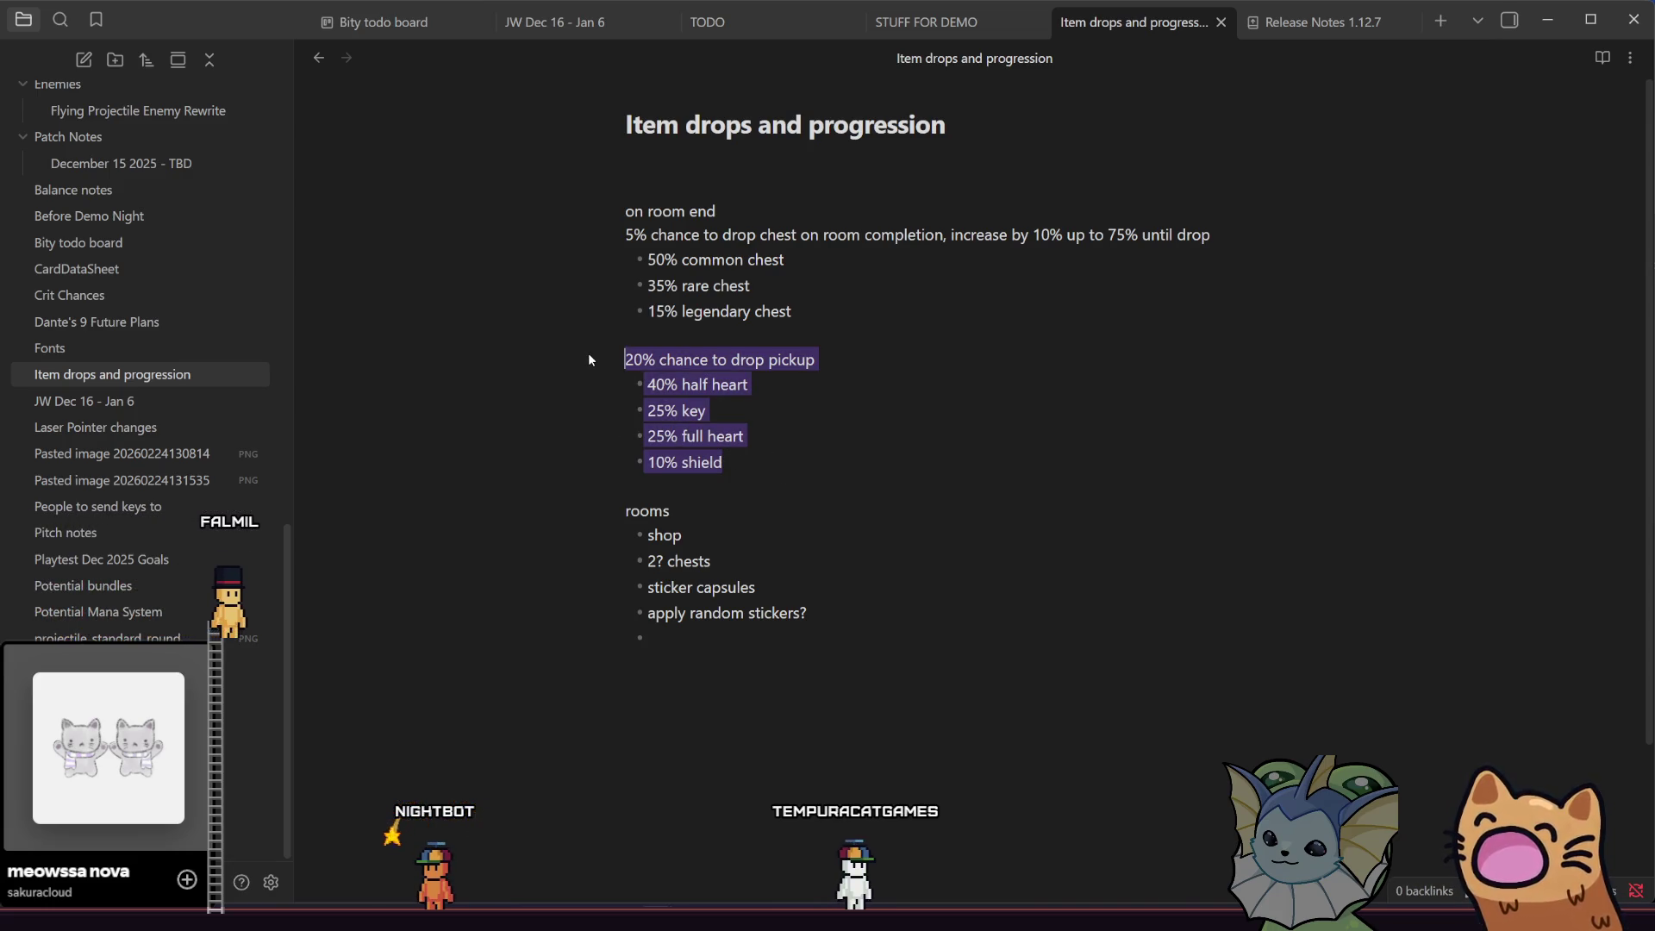
pyautogui.click(682, 384)
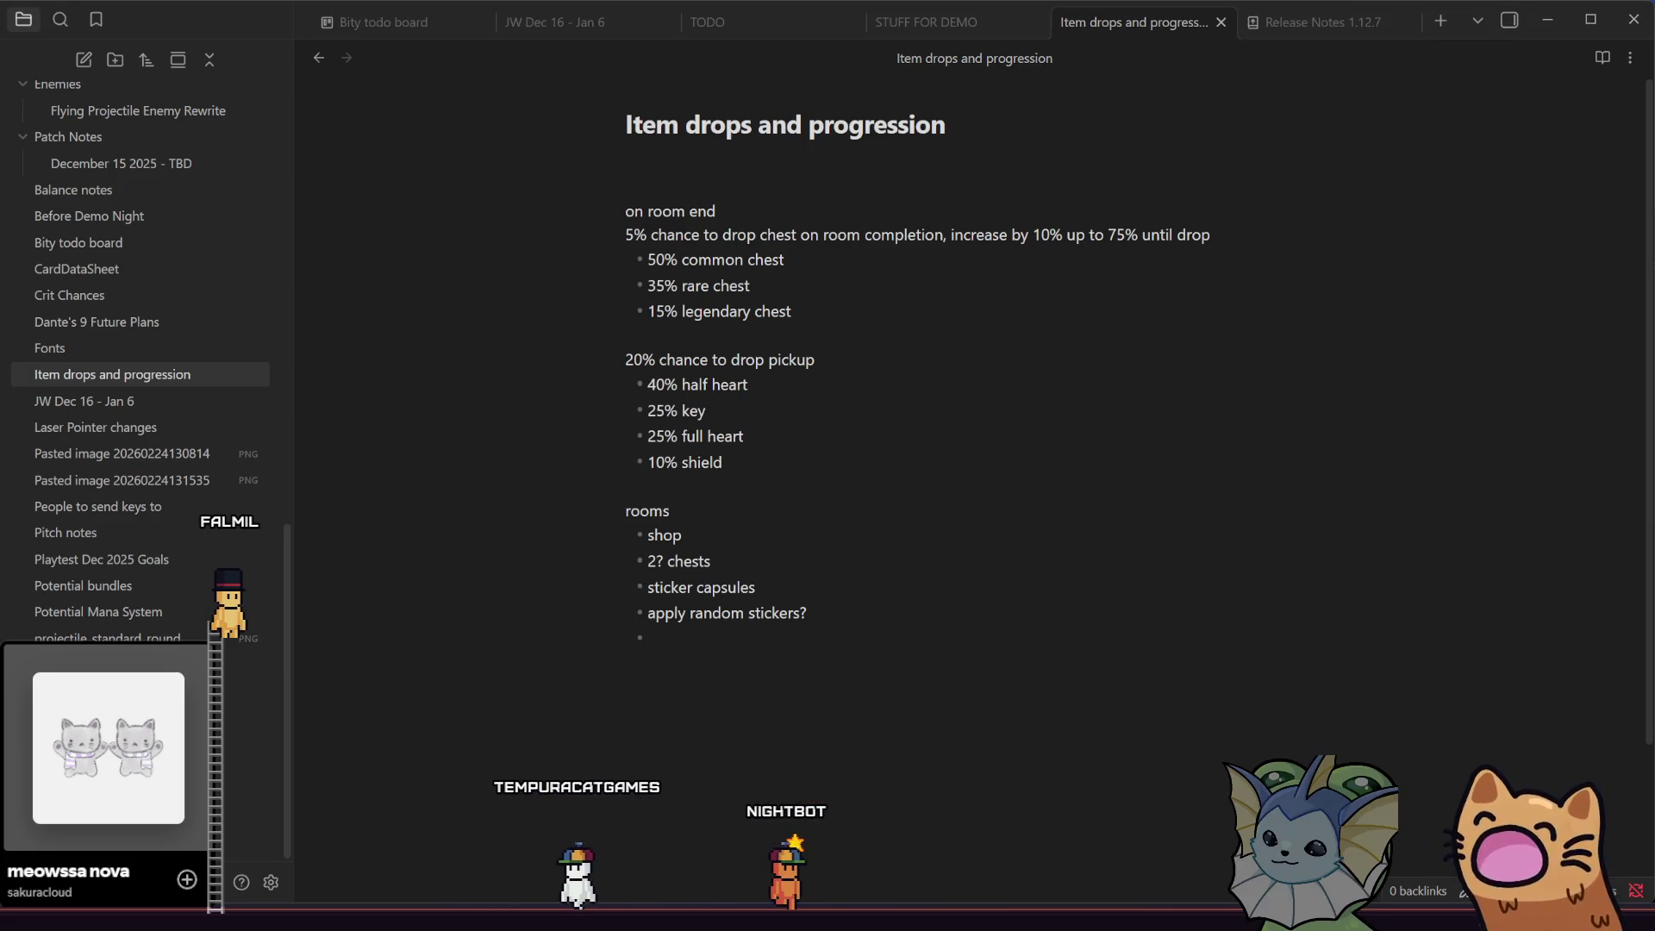
pyautogui.click(430, 836)
# - Pan and zoom the gatos sprite sheet over to the chest sprites
pyautogui.scroll(-4, 702, 258)
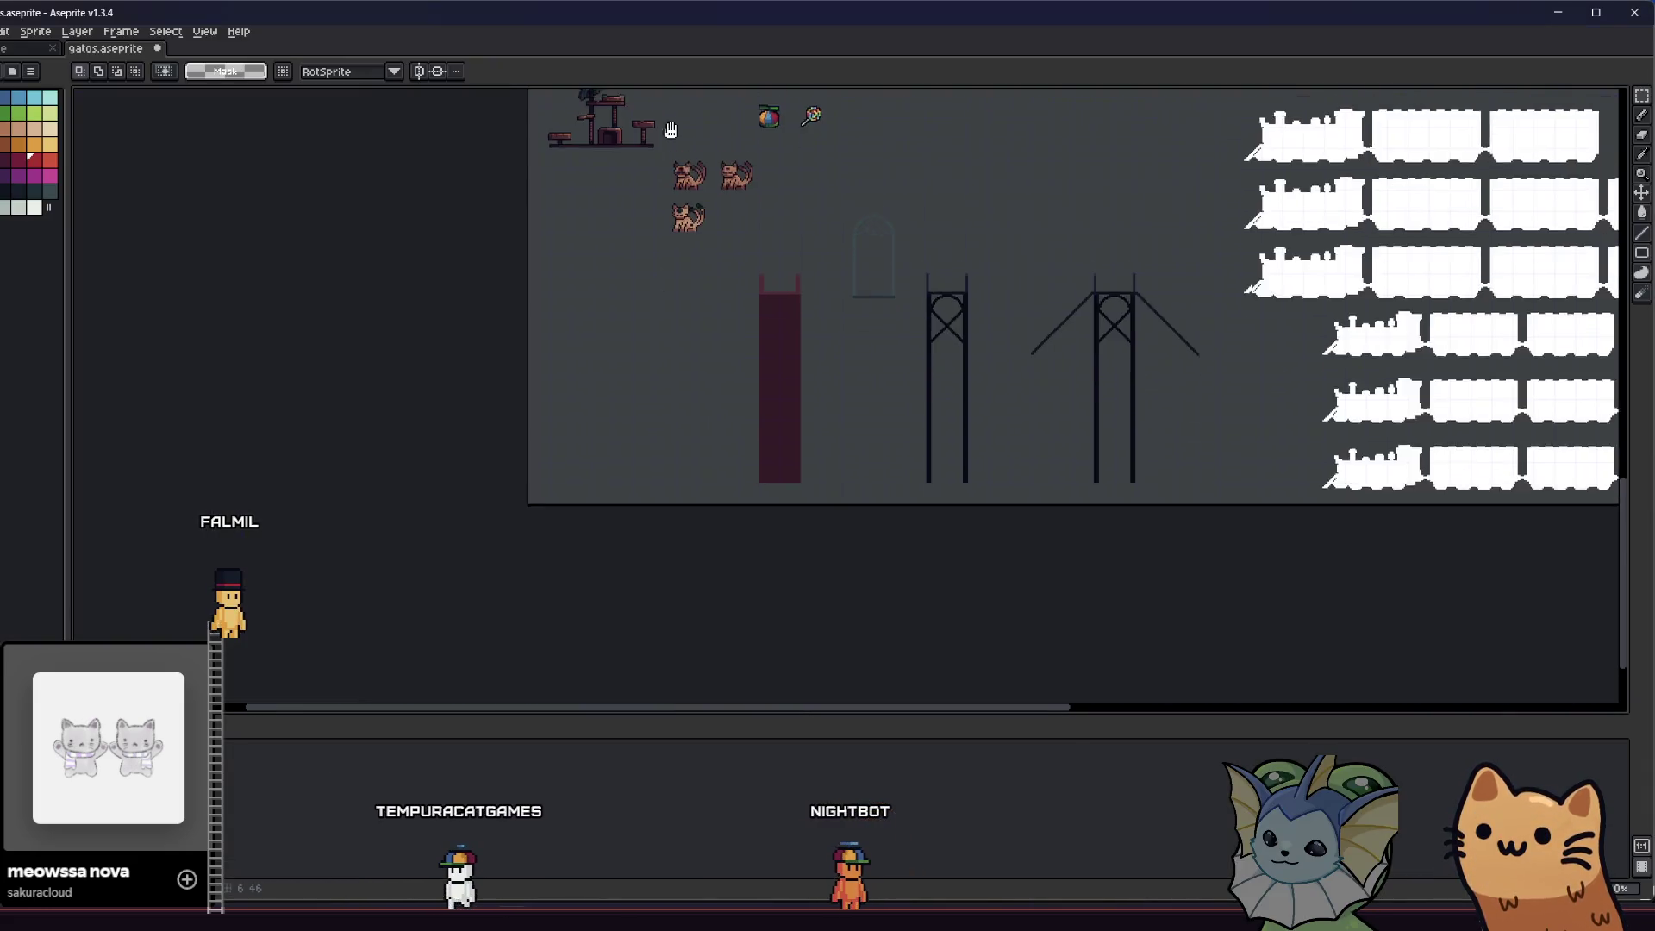
pyautogui.scroll(2, 696, 381)
pyautogui.scroll(5, 758, 499)
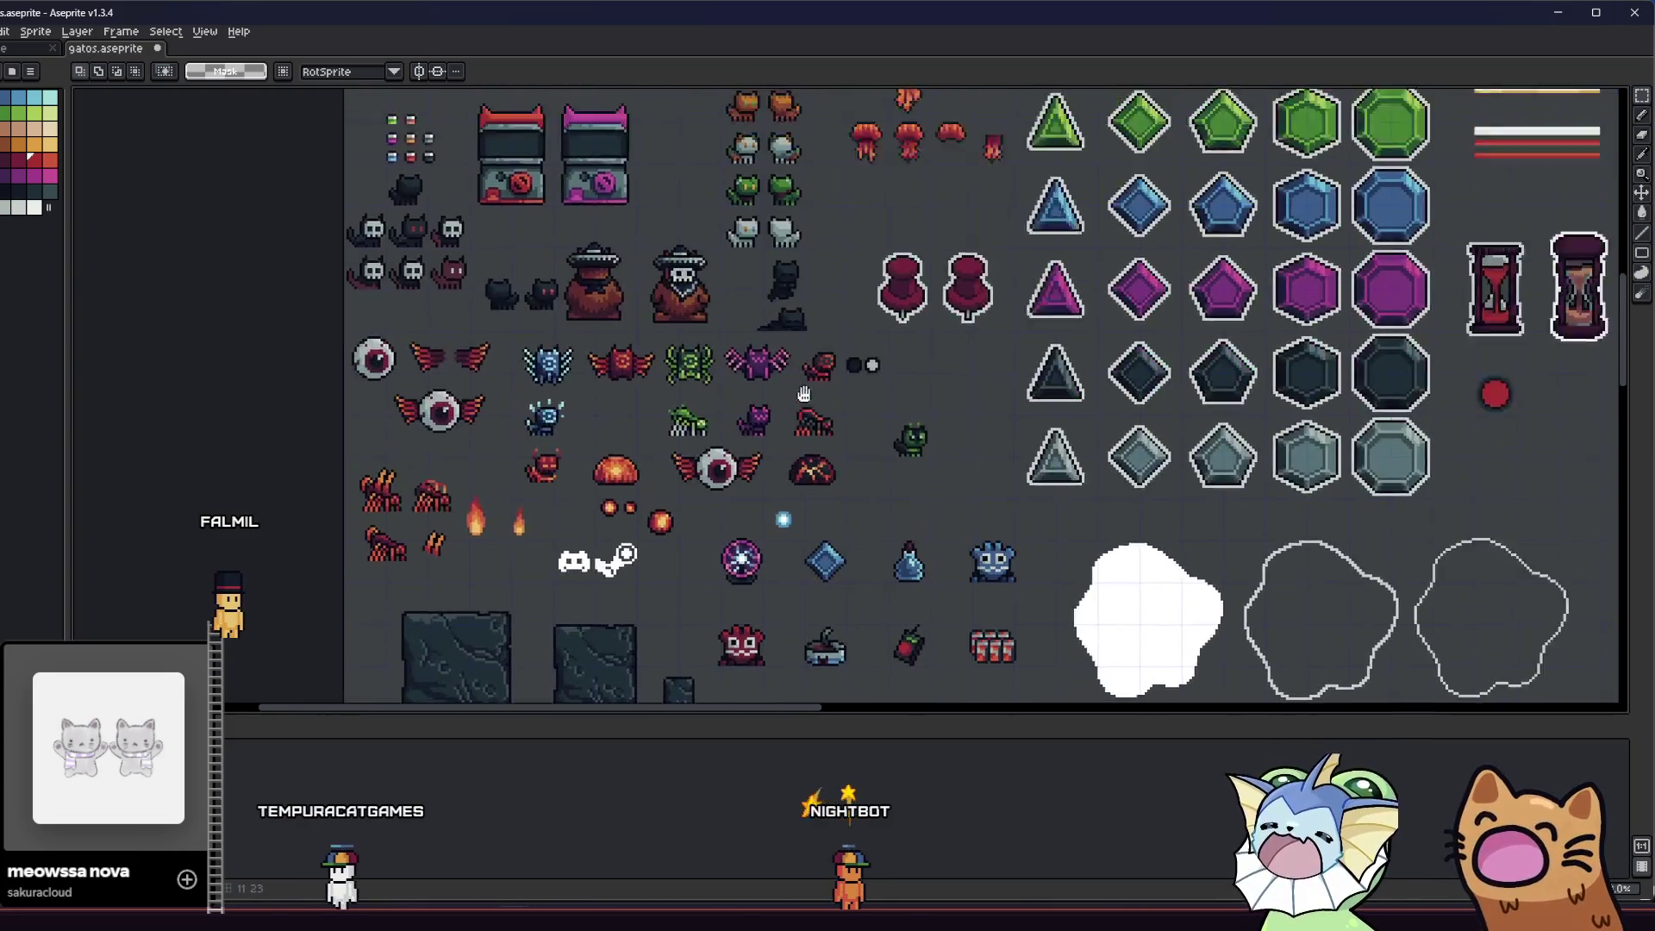
pyautogui.scroll(5, 819, 614)
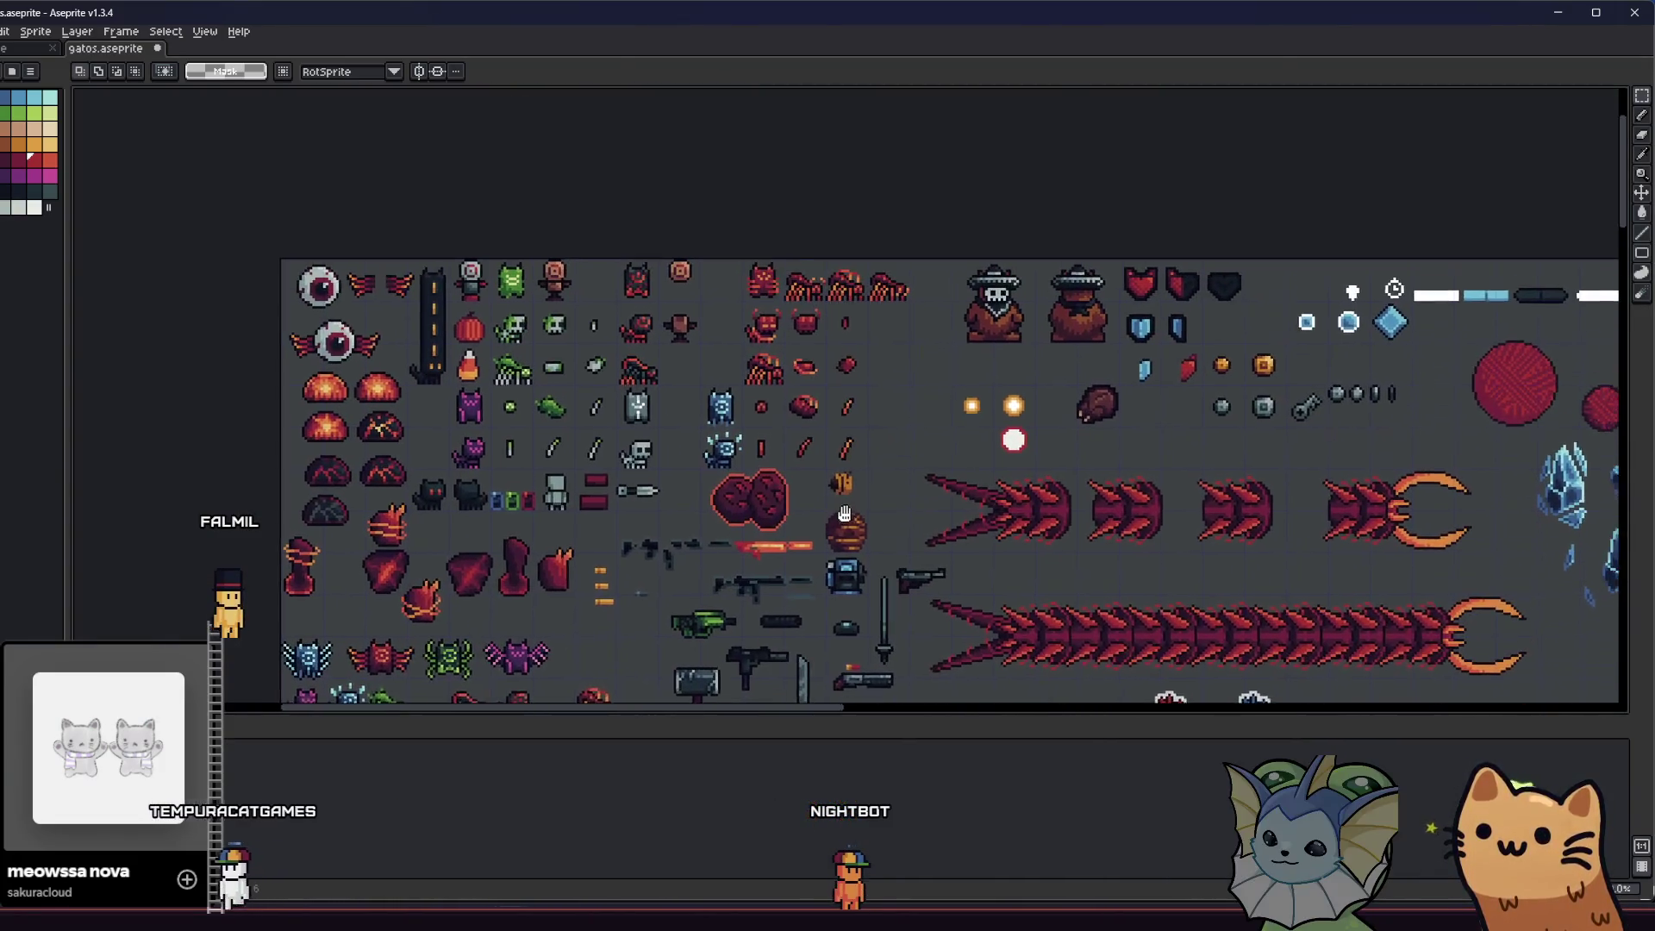
pyautogui.hscroll(8, 838, 524)
pyautogui.scroll(-1, 838, 523)
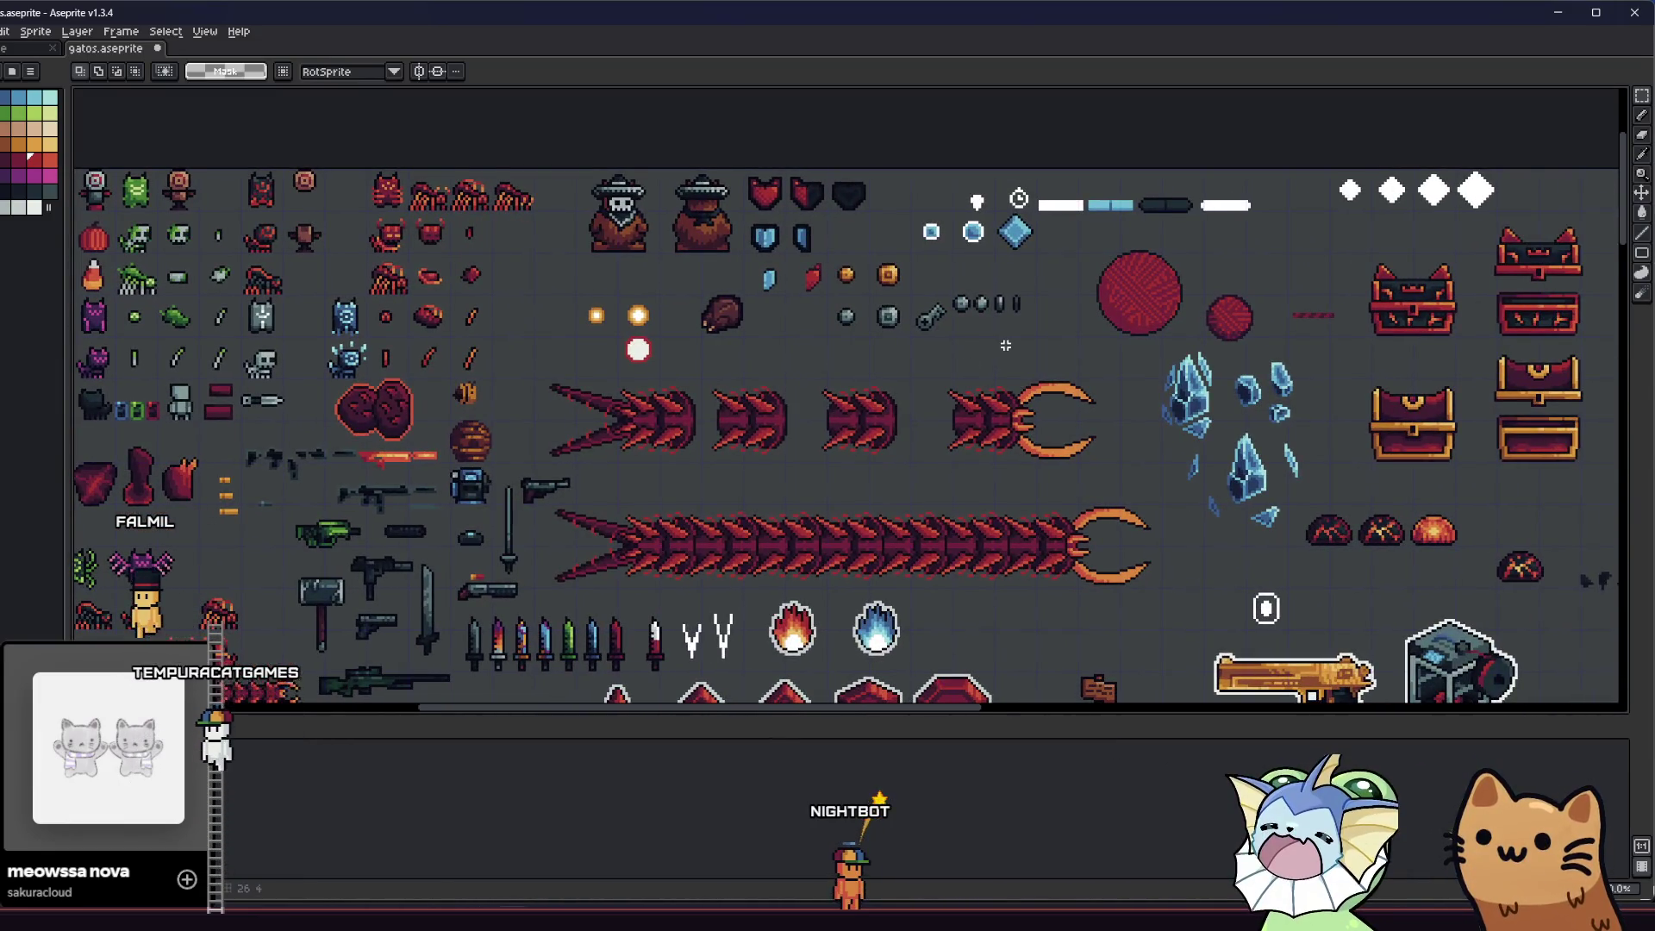
pyautogui.scroll(4, 833, 339)
pyautogui.scroll(-4, 707, 328)
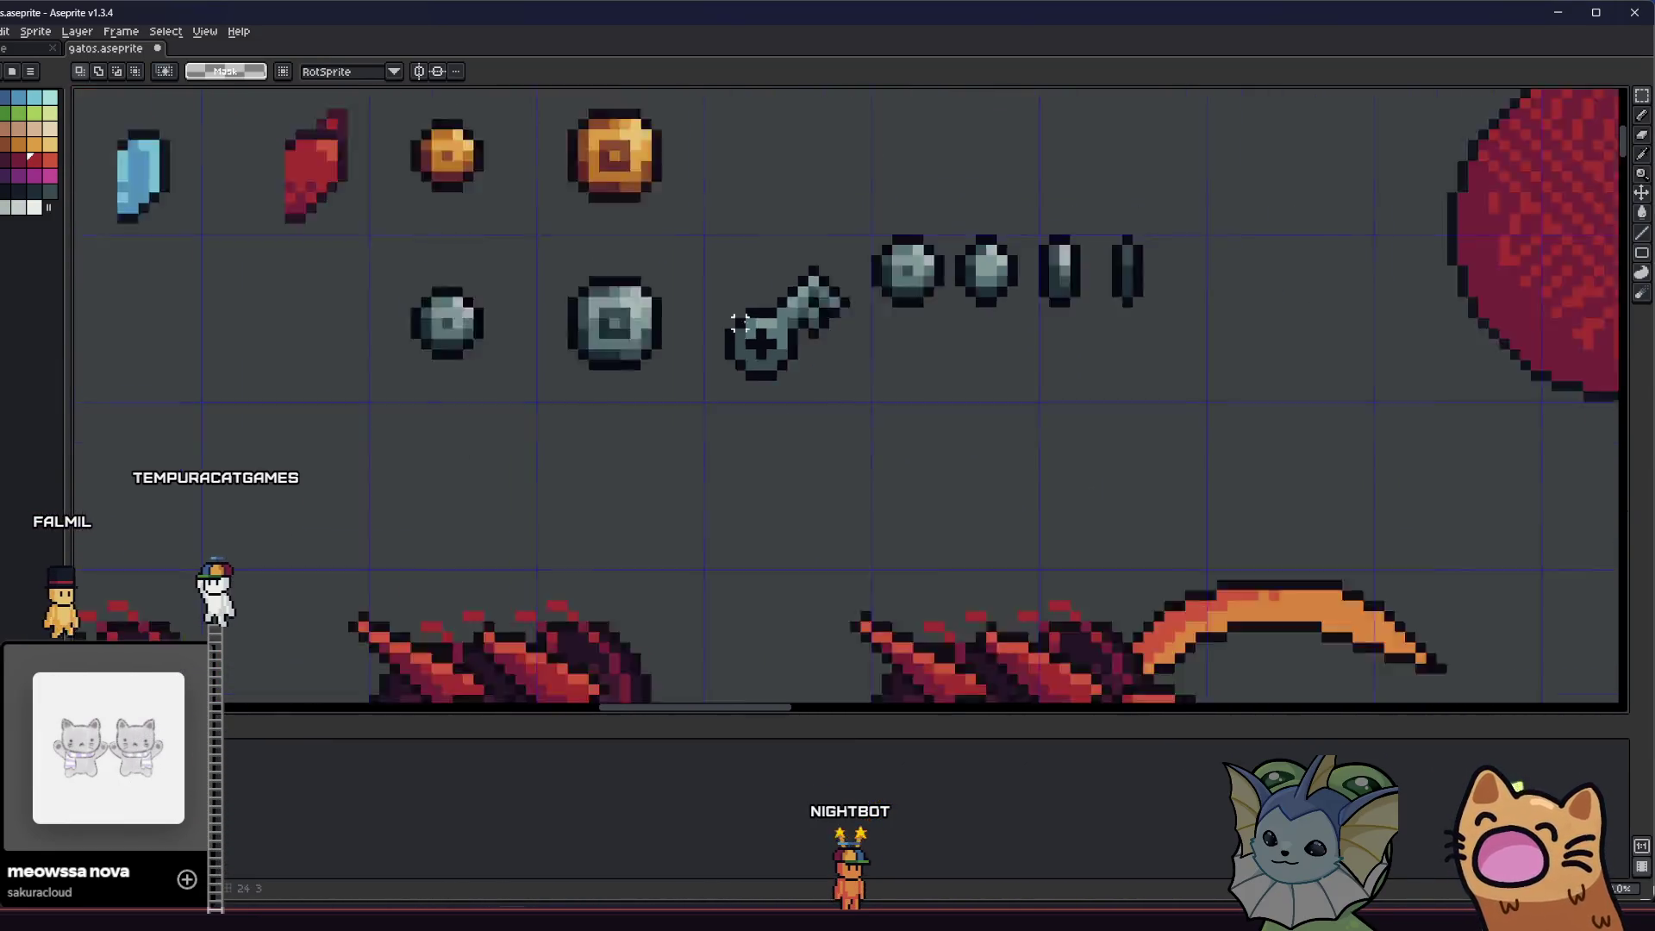
pyautogui.hscroll(3, 707, 329)
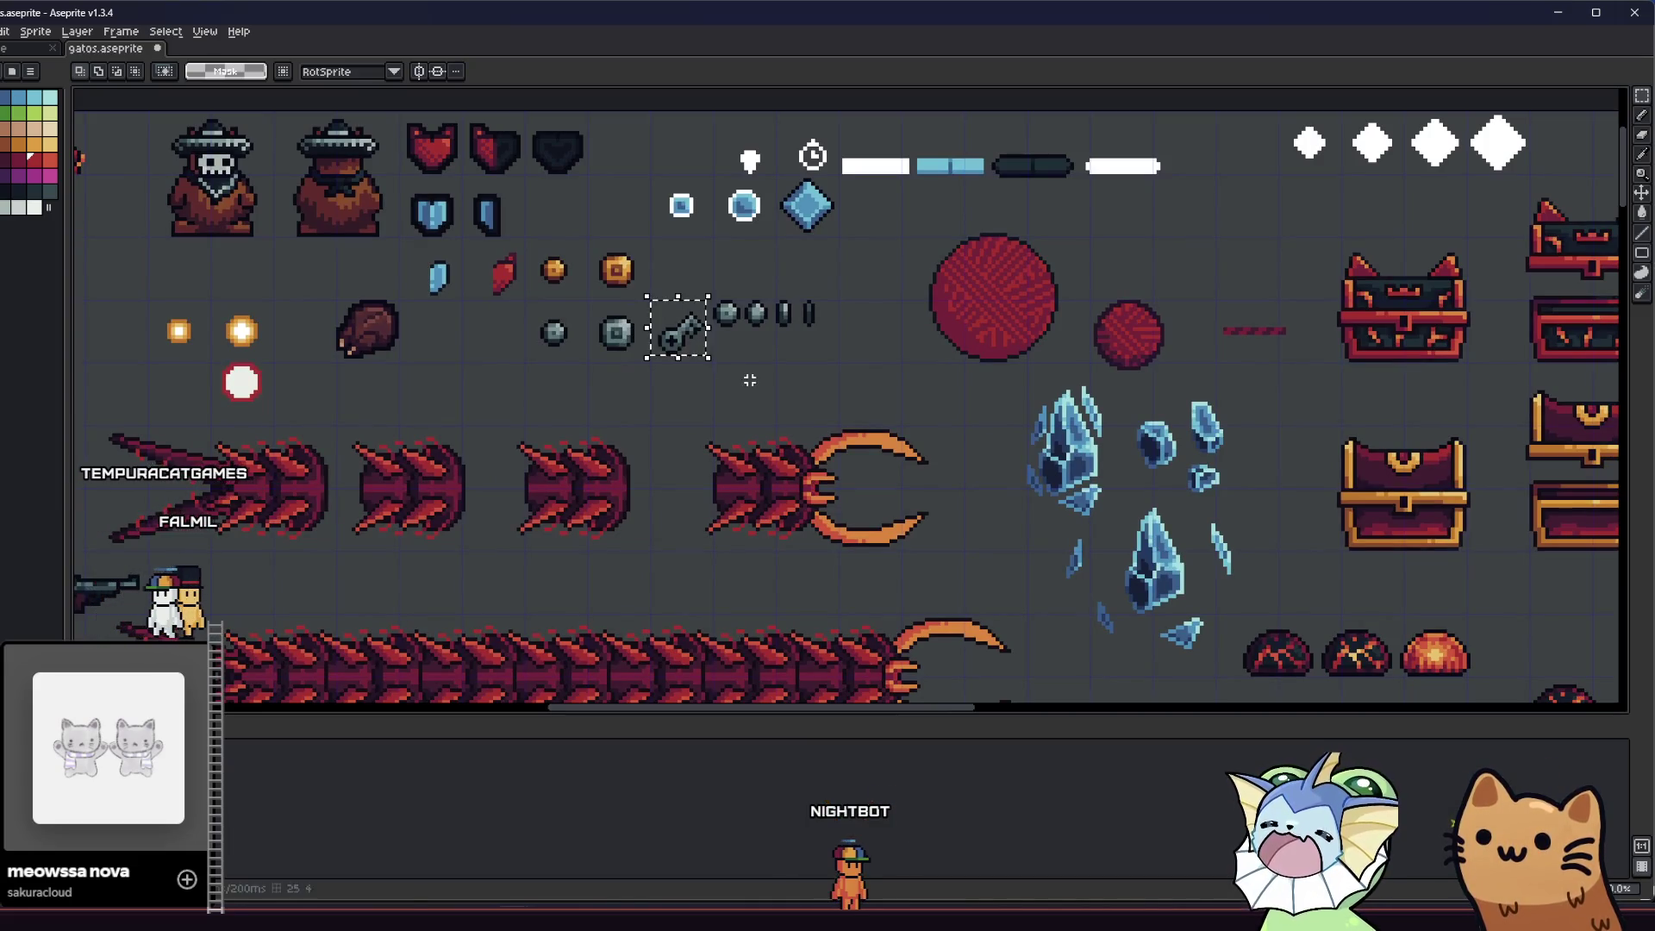
pyautogui.hscroll(4, 701, 388)
pyautogui.scroll(1, 701, 389)
pyautogui.hscroll(15, 701, 389)
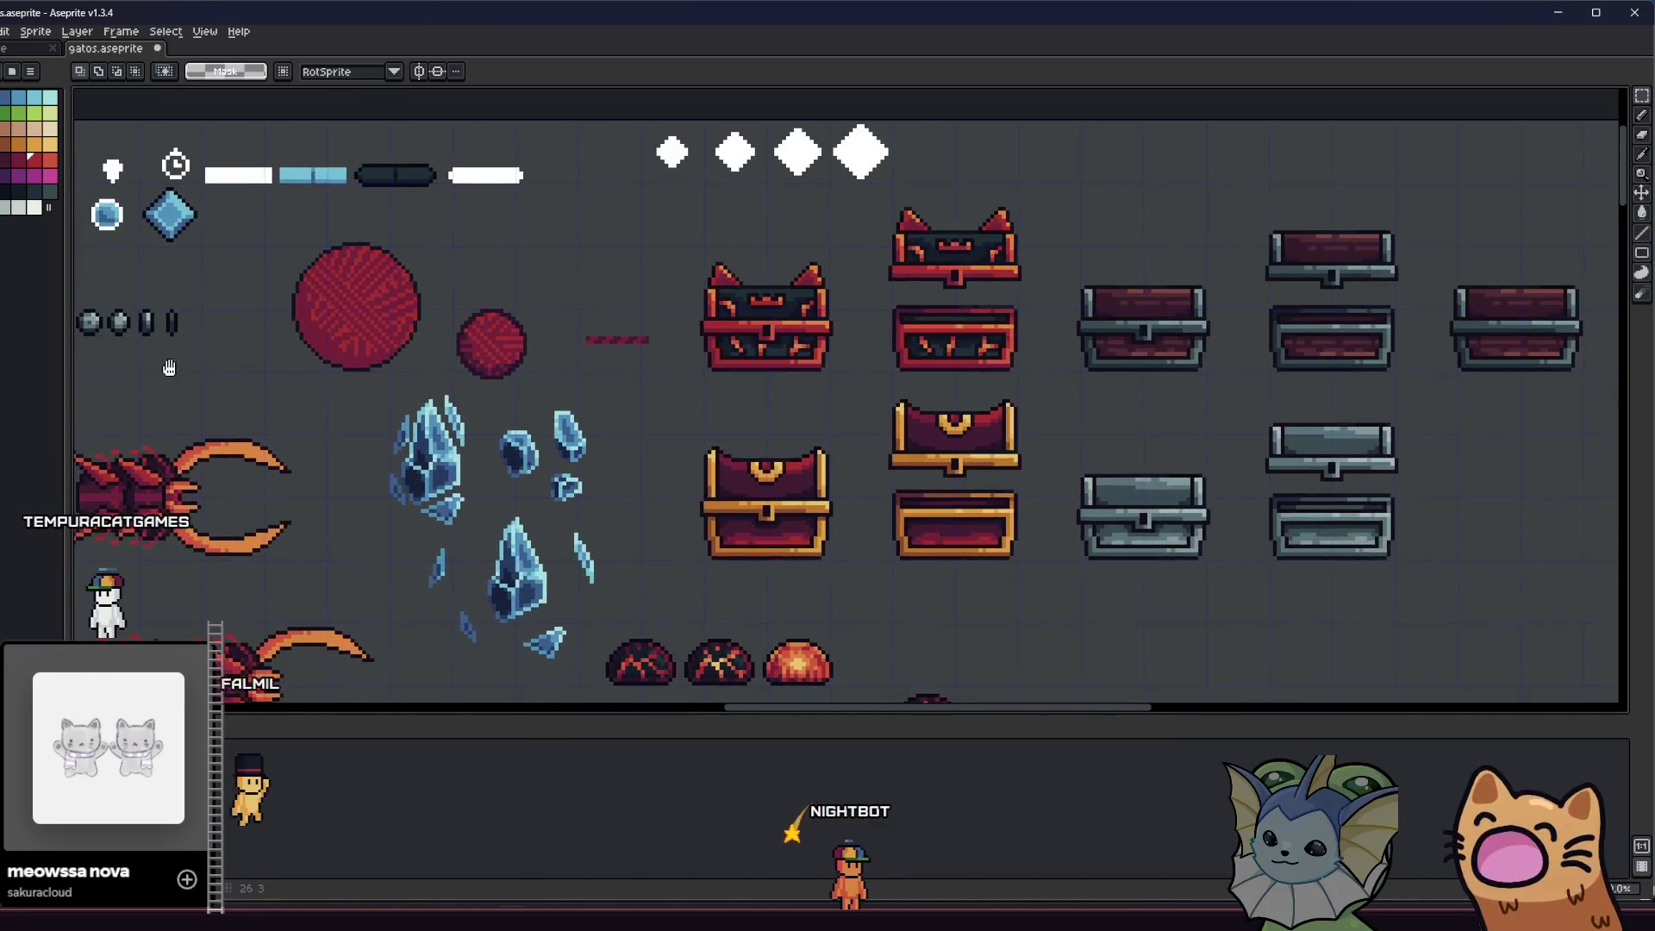
pyautogui.moveTo(763, 340); pyautogui.dragTo(642, 338)
pyautogui.scroll(-1, 673, 354)
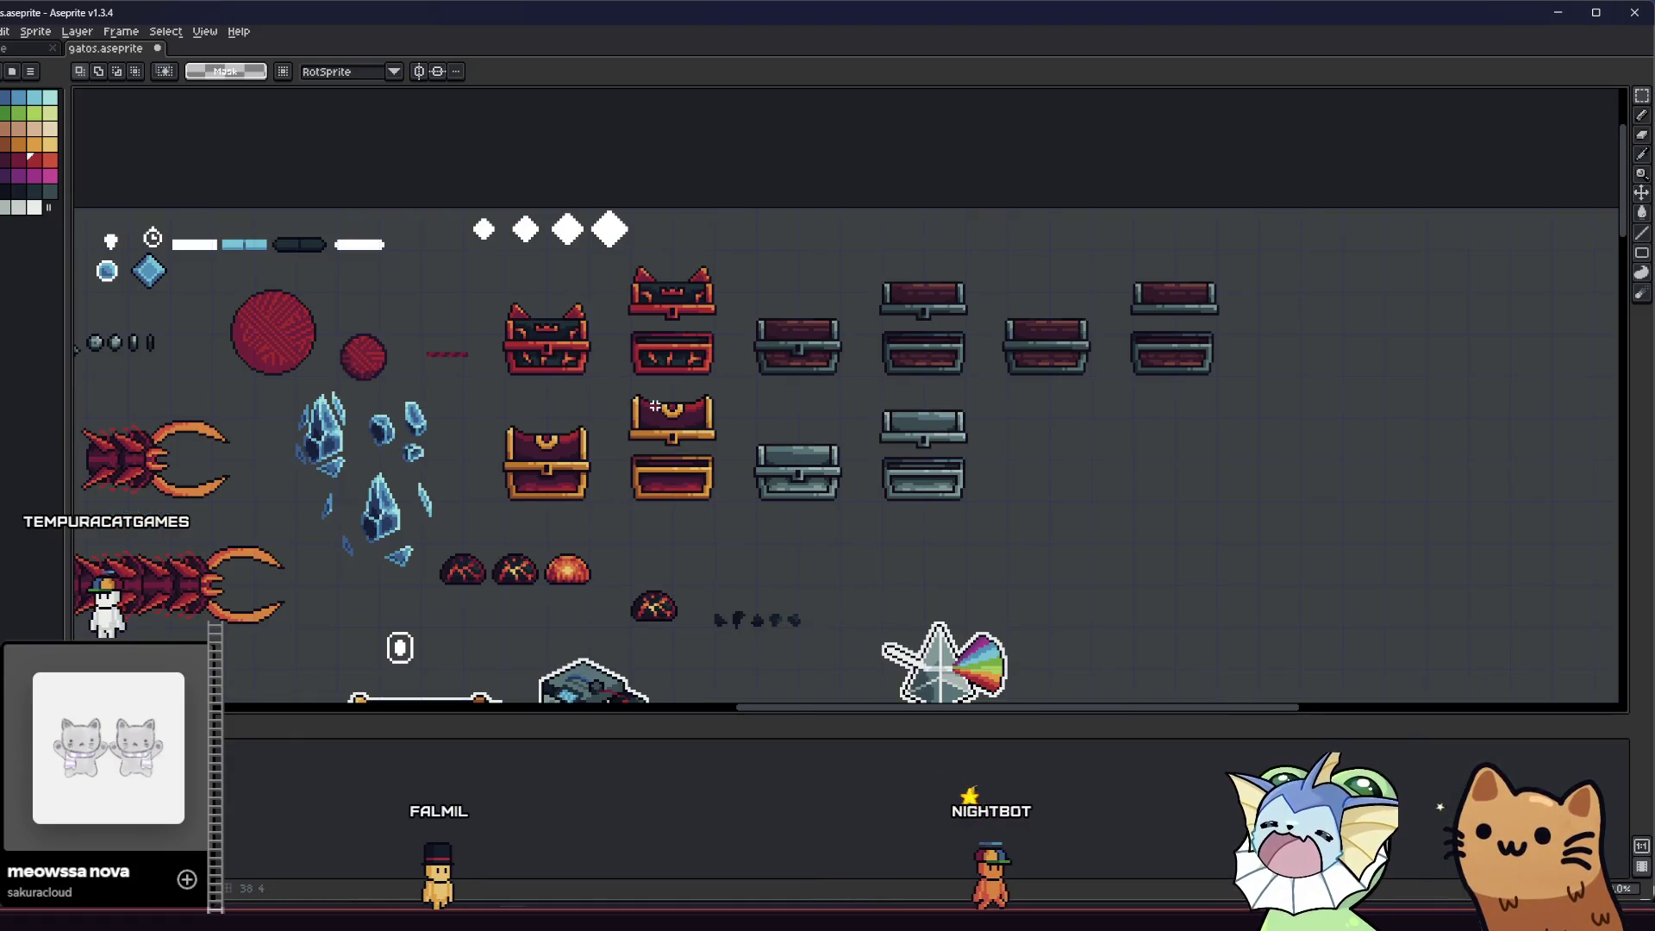
pyautogui.scroll(1, 655, 406)
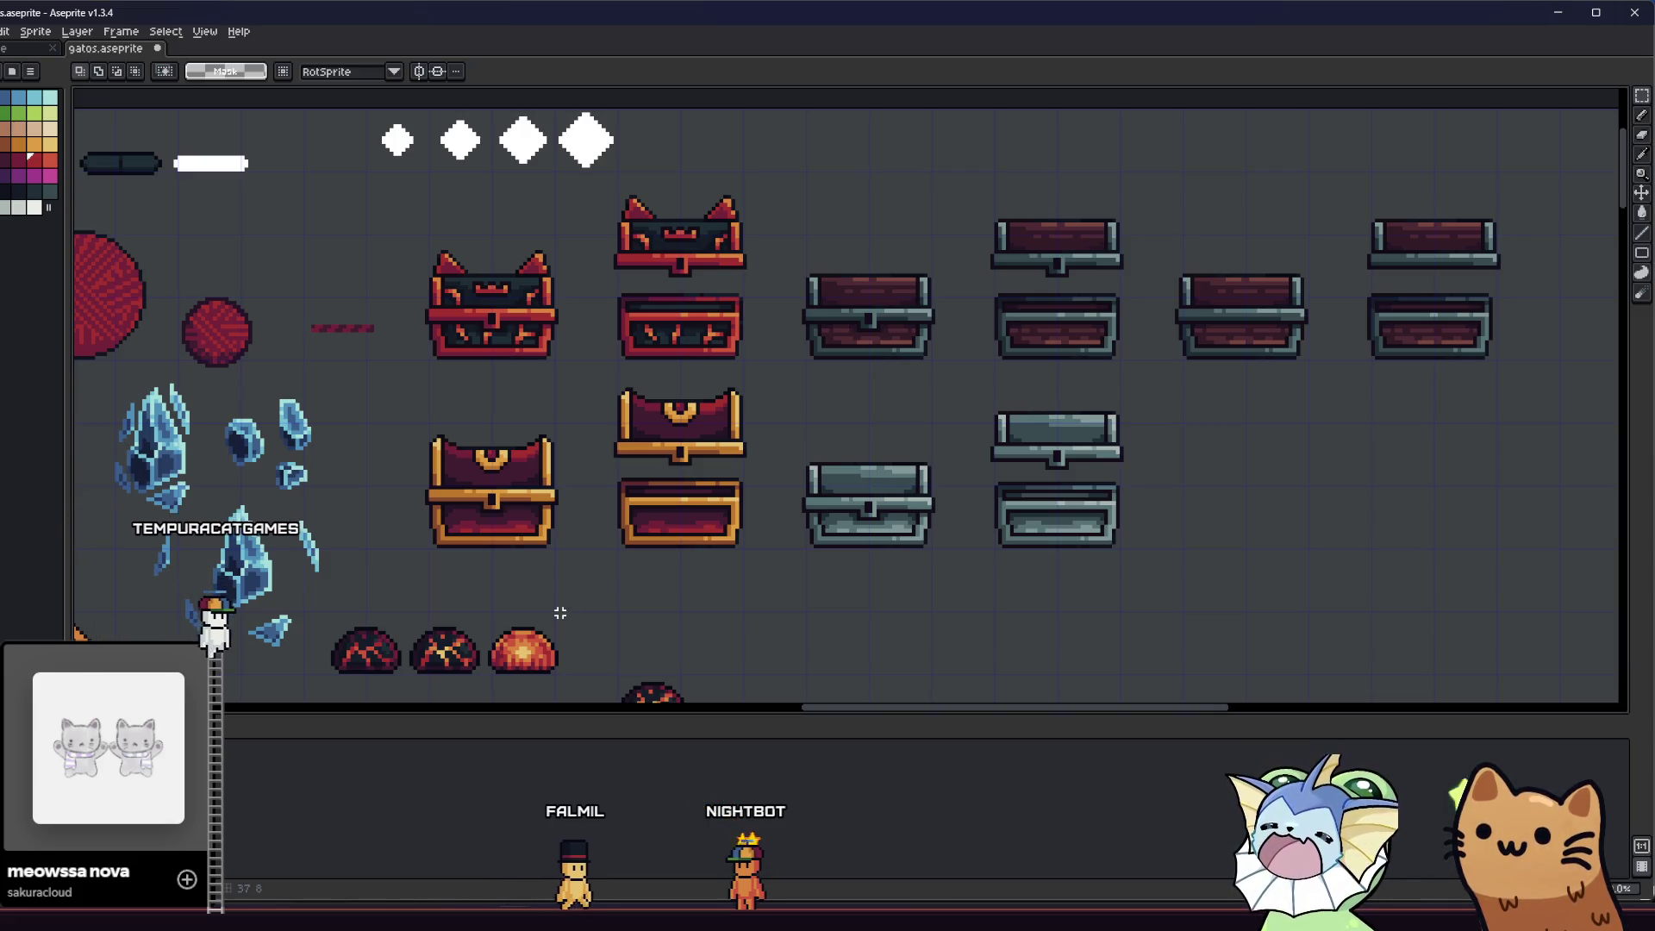
pyautogui.click(302, 845)
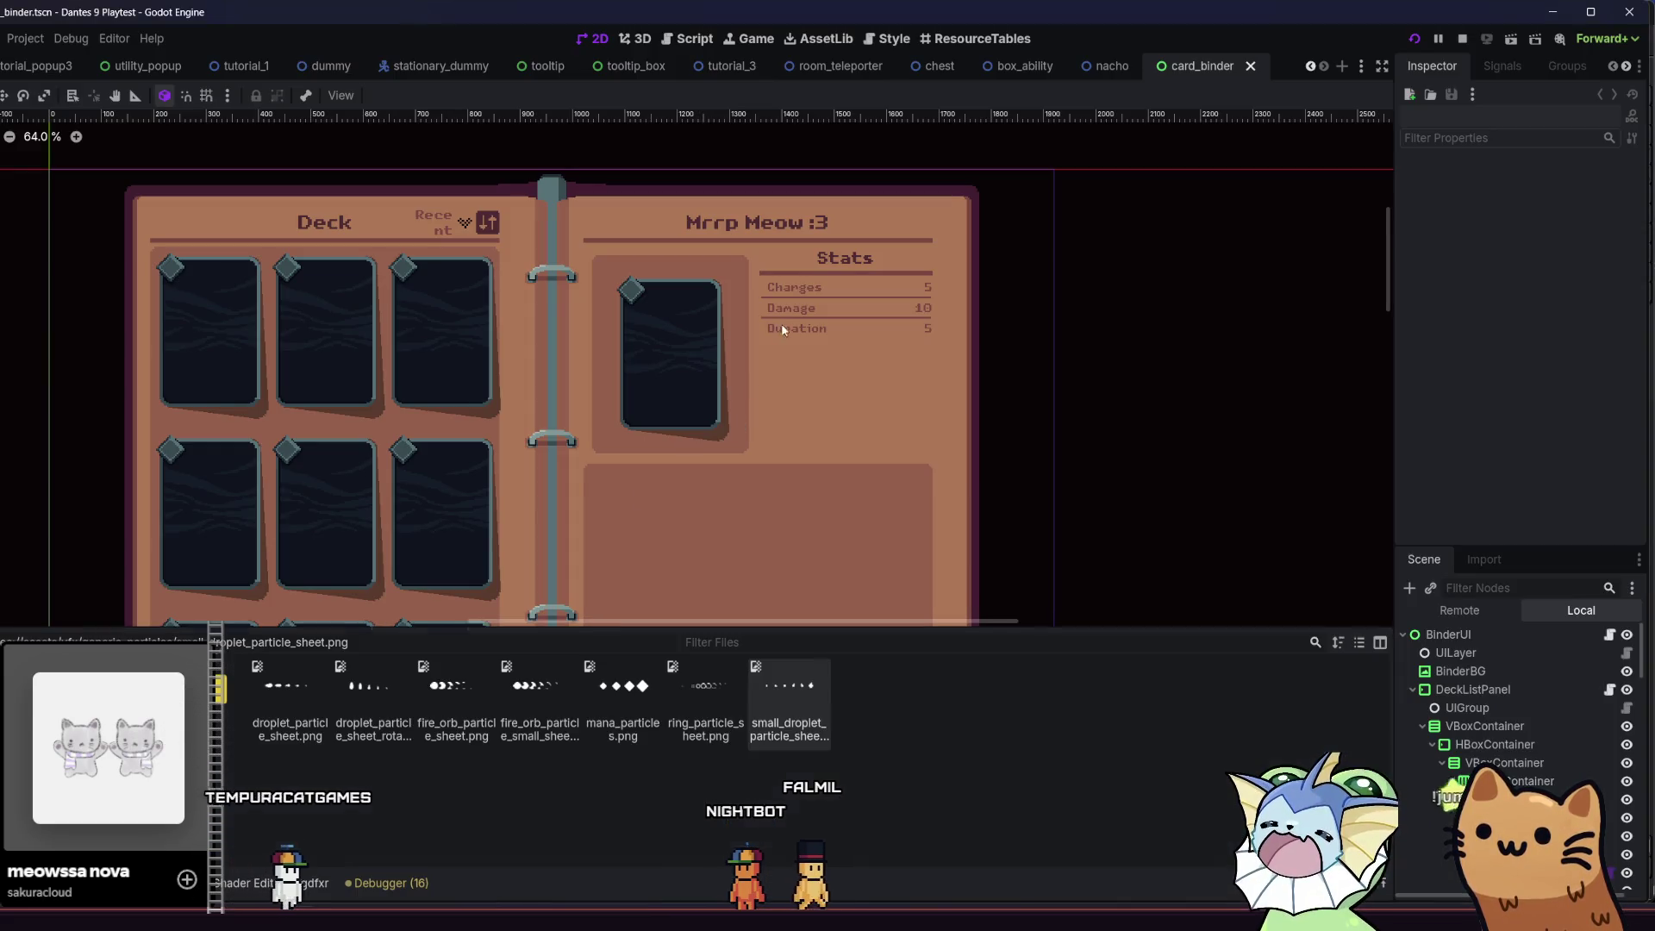
# - Inspect the chest scene in Godot, then return to the gatos sprite sheet in Aseprite
pyautogui.click(922, 68)
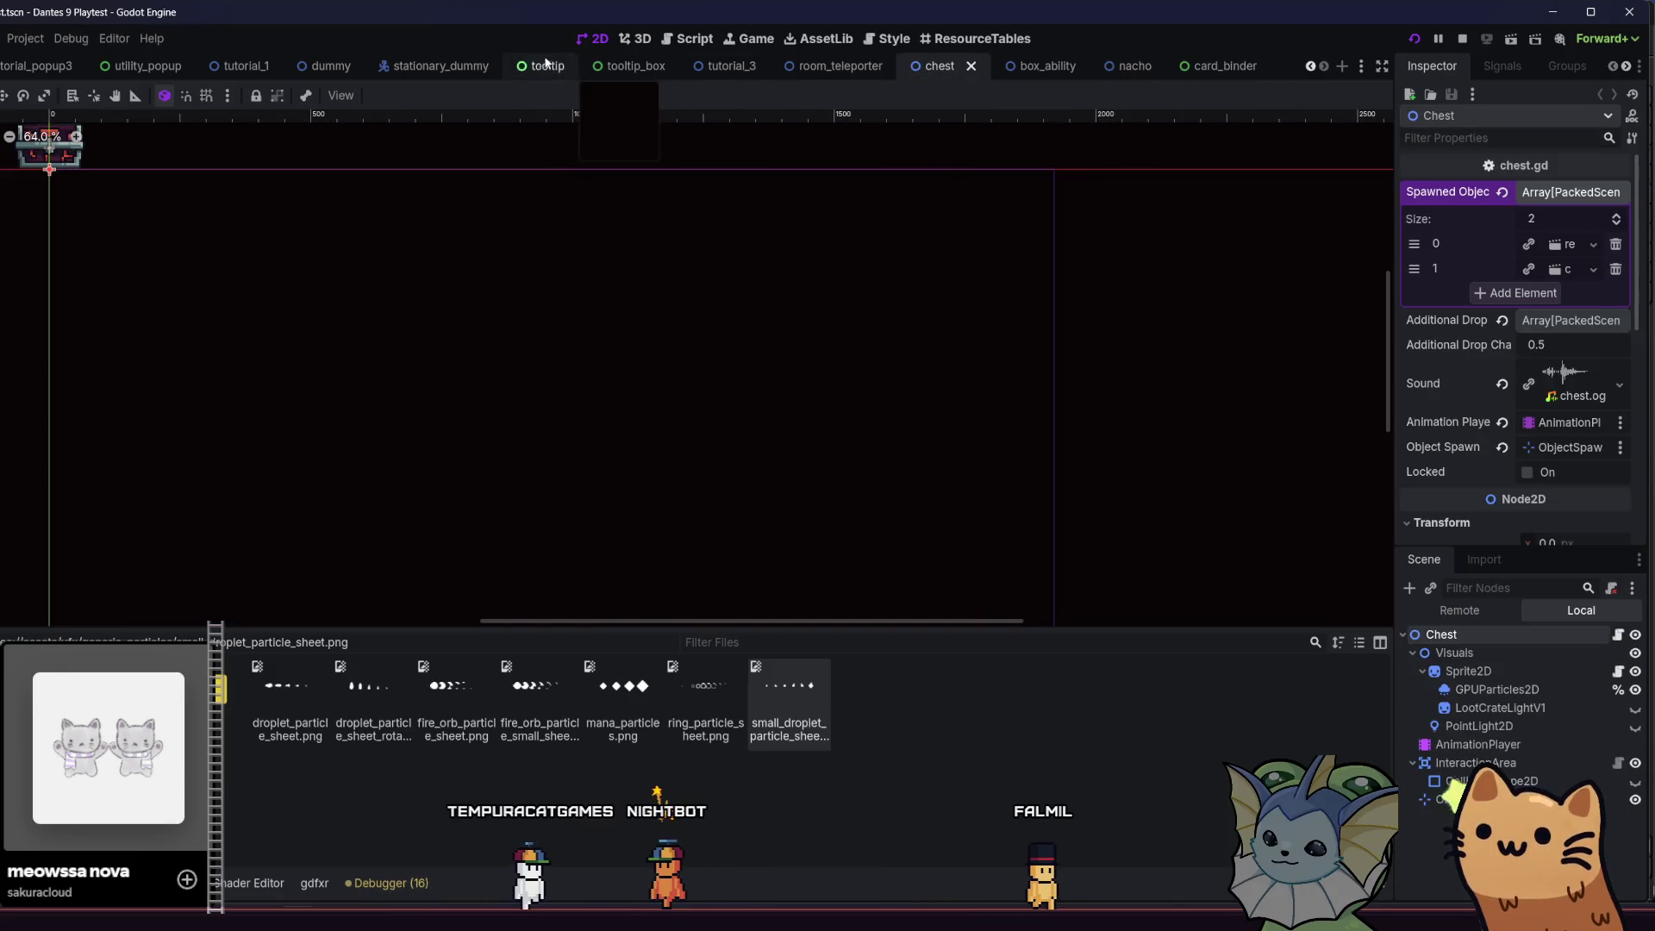
pyautogui.scroll(2, 333, 351)
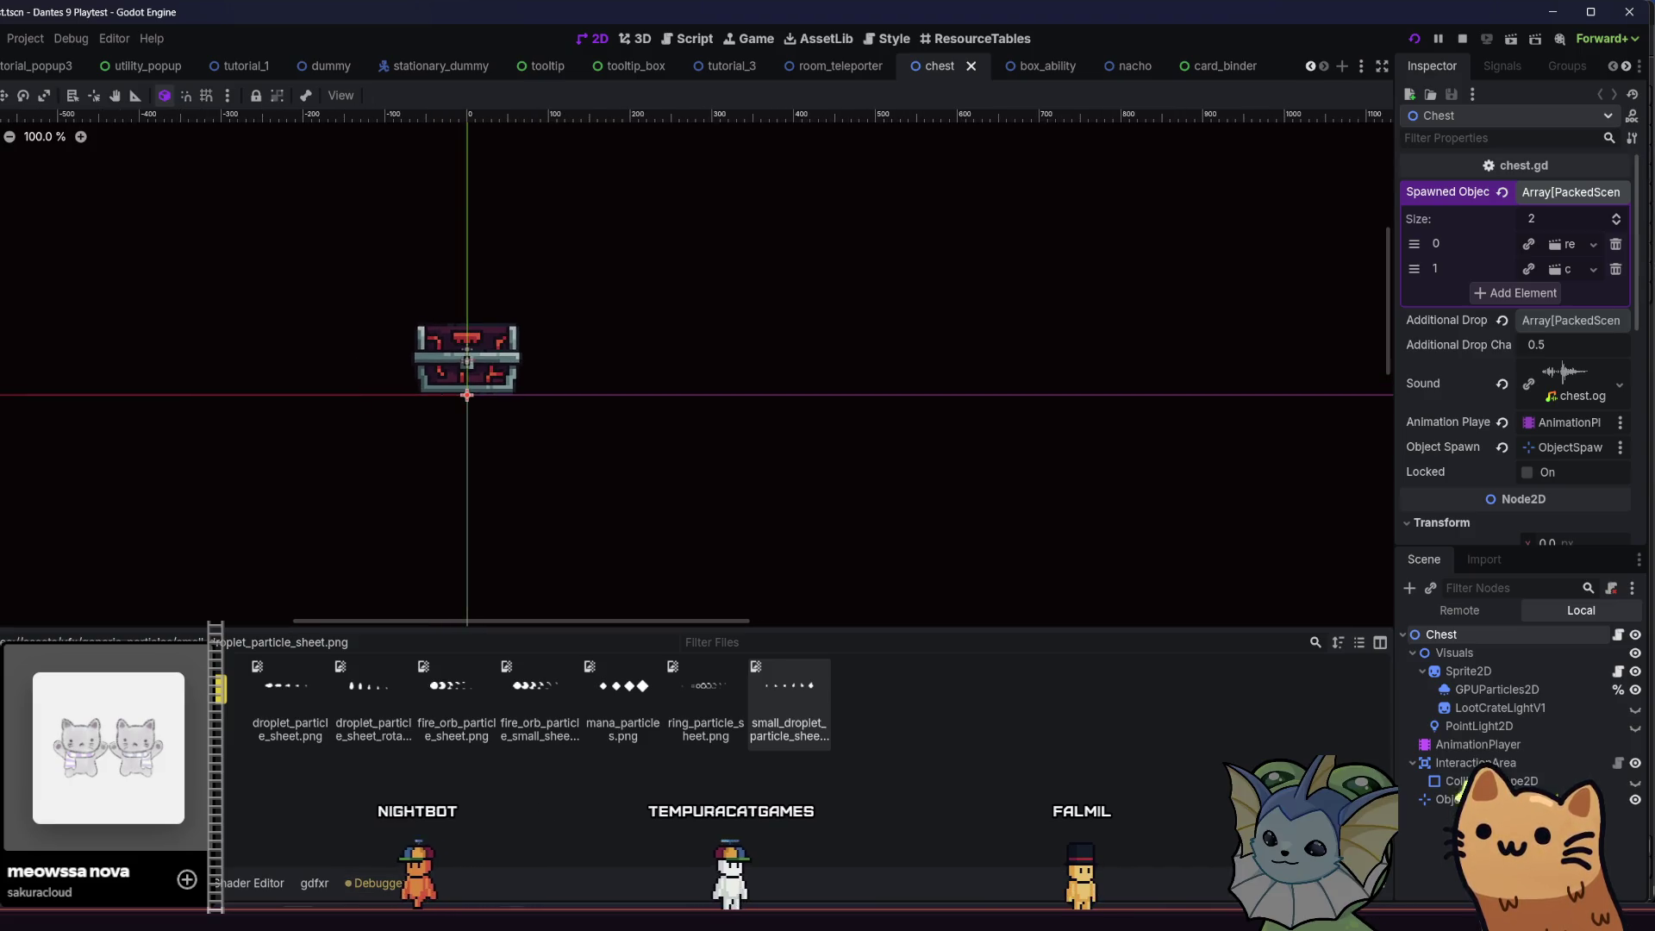
pyautogui.moveTo(513, 922)
pyautogui.click(424, 844)
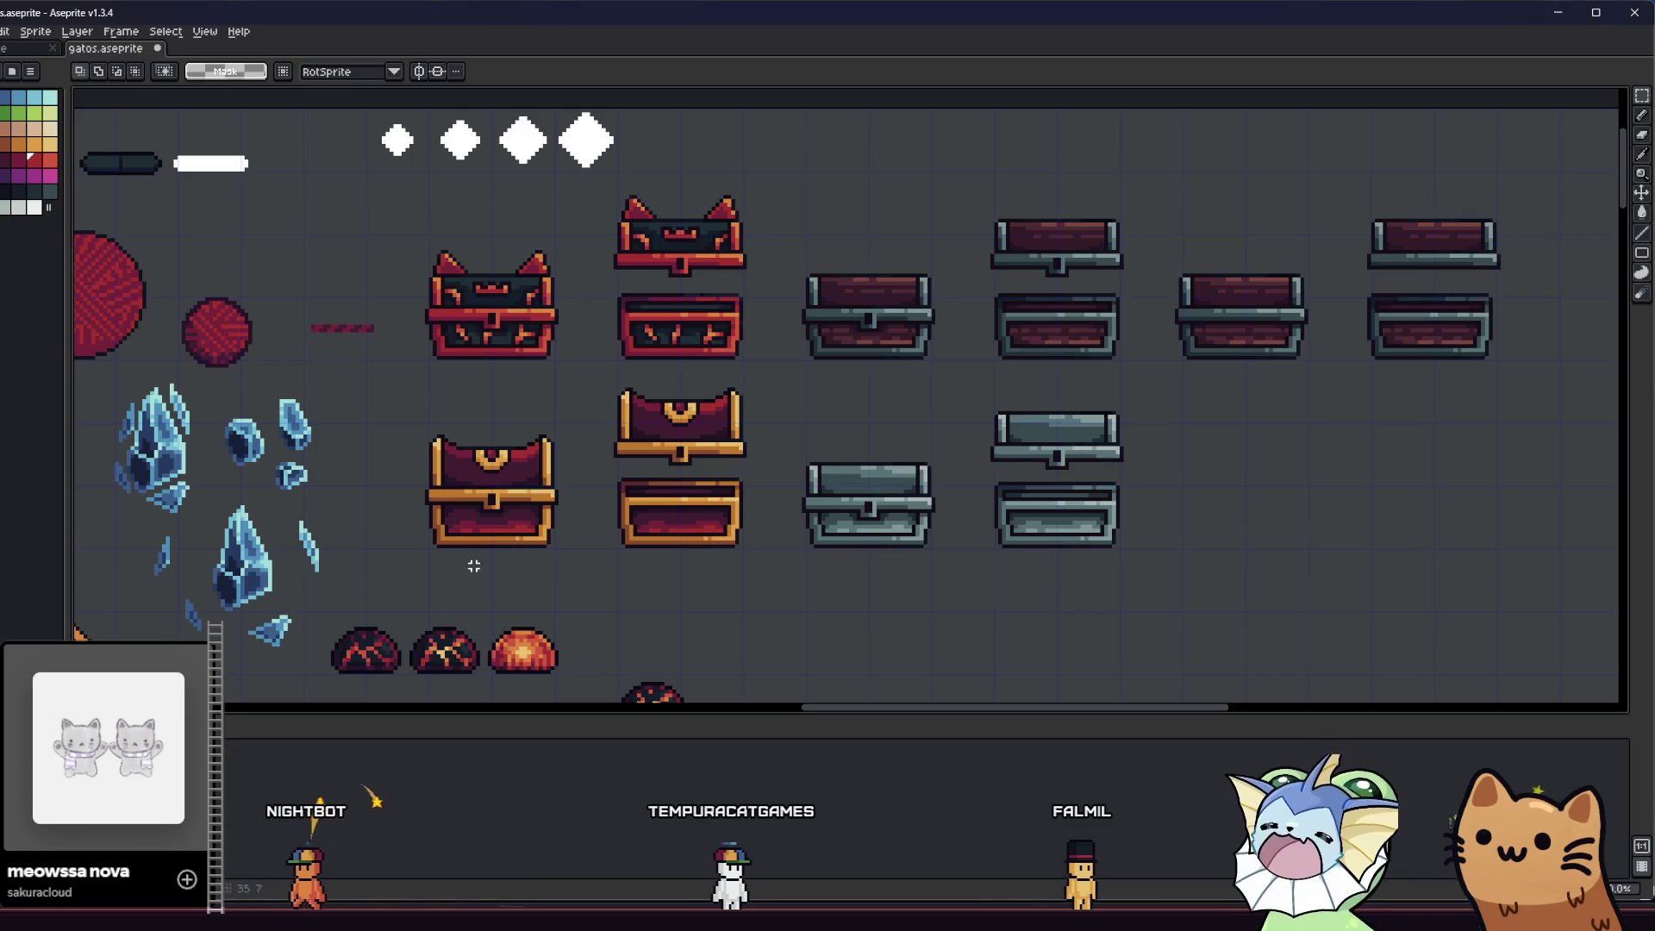
# - Pick the dark outline colour and paint one brown pixel on the gold chest's band
pyautogui.moveTo(540, 432); pyautogui.dragTo(597, 498)
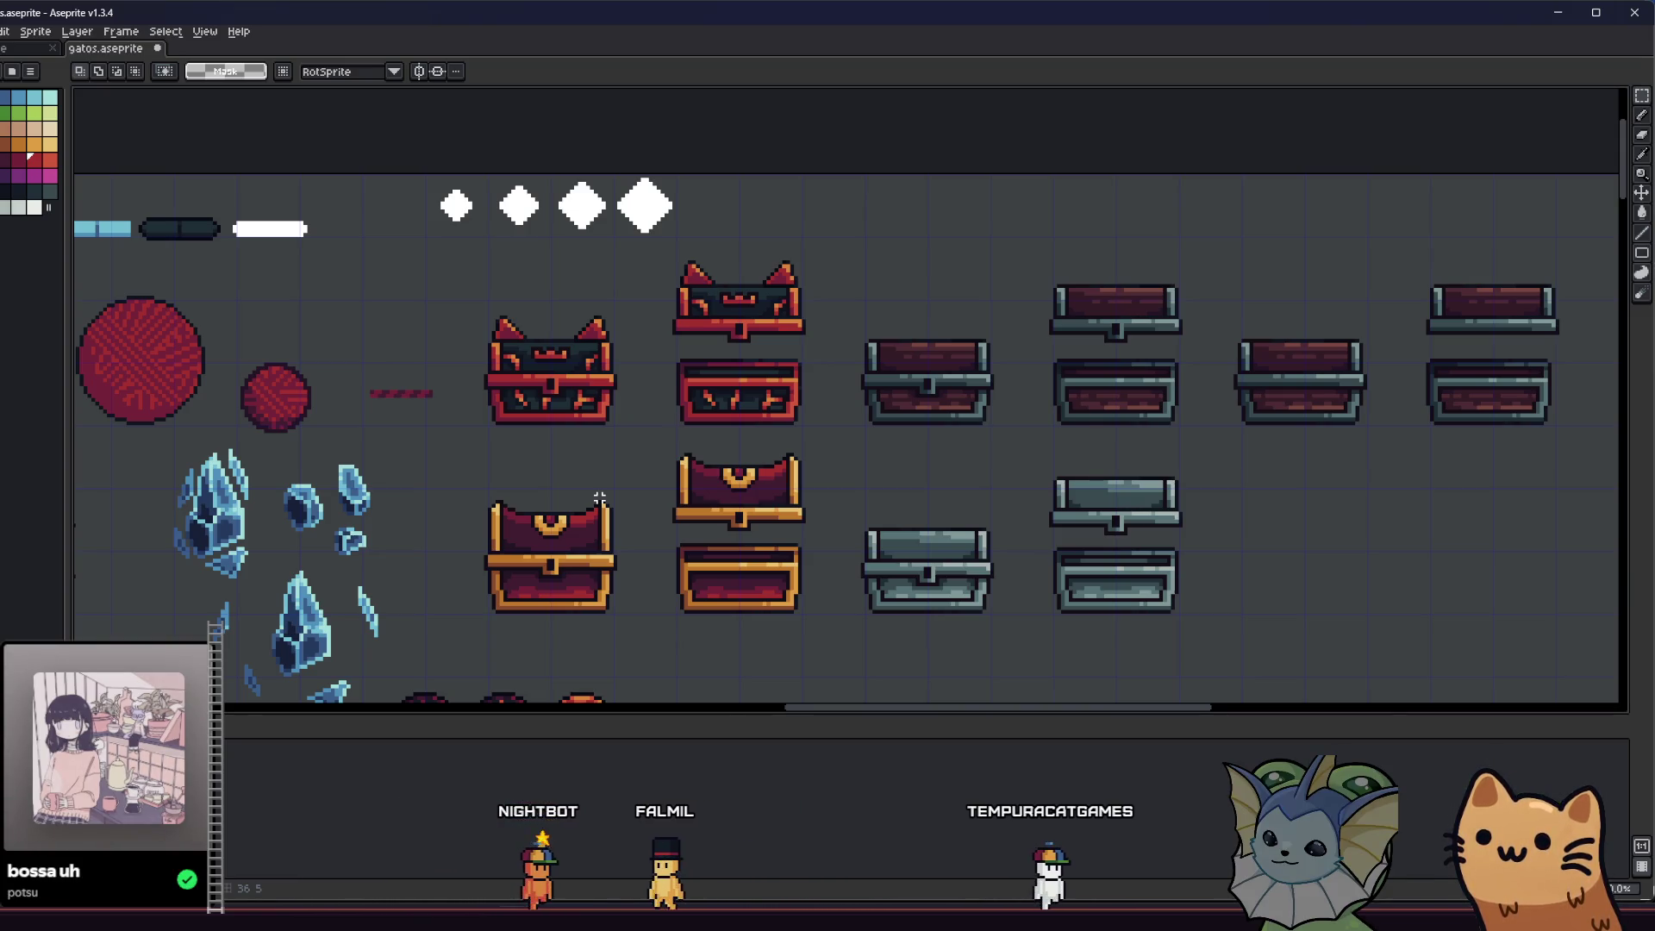
pyautogui.scroll(2, 547, 586)
pyautogui.moveTo(543, 586); pyautogui.dragTo(519, 516)
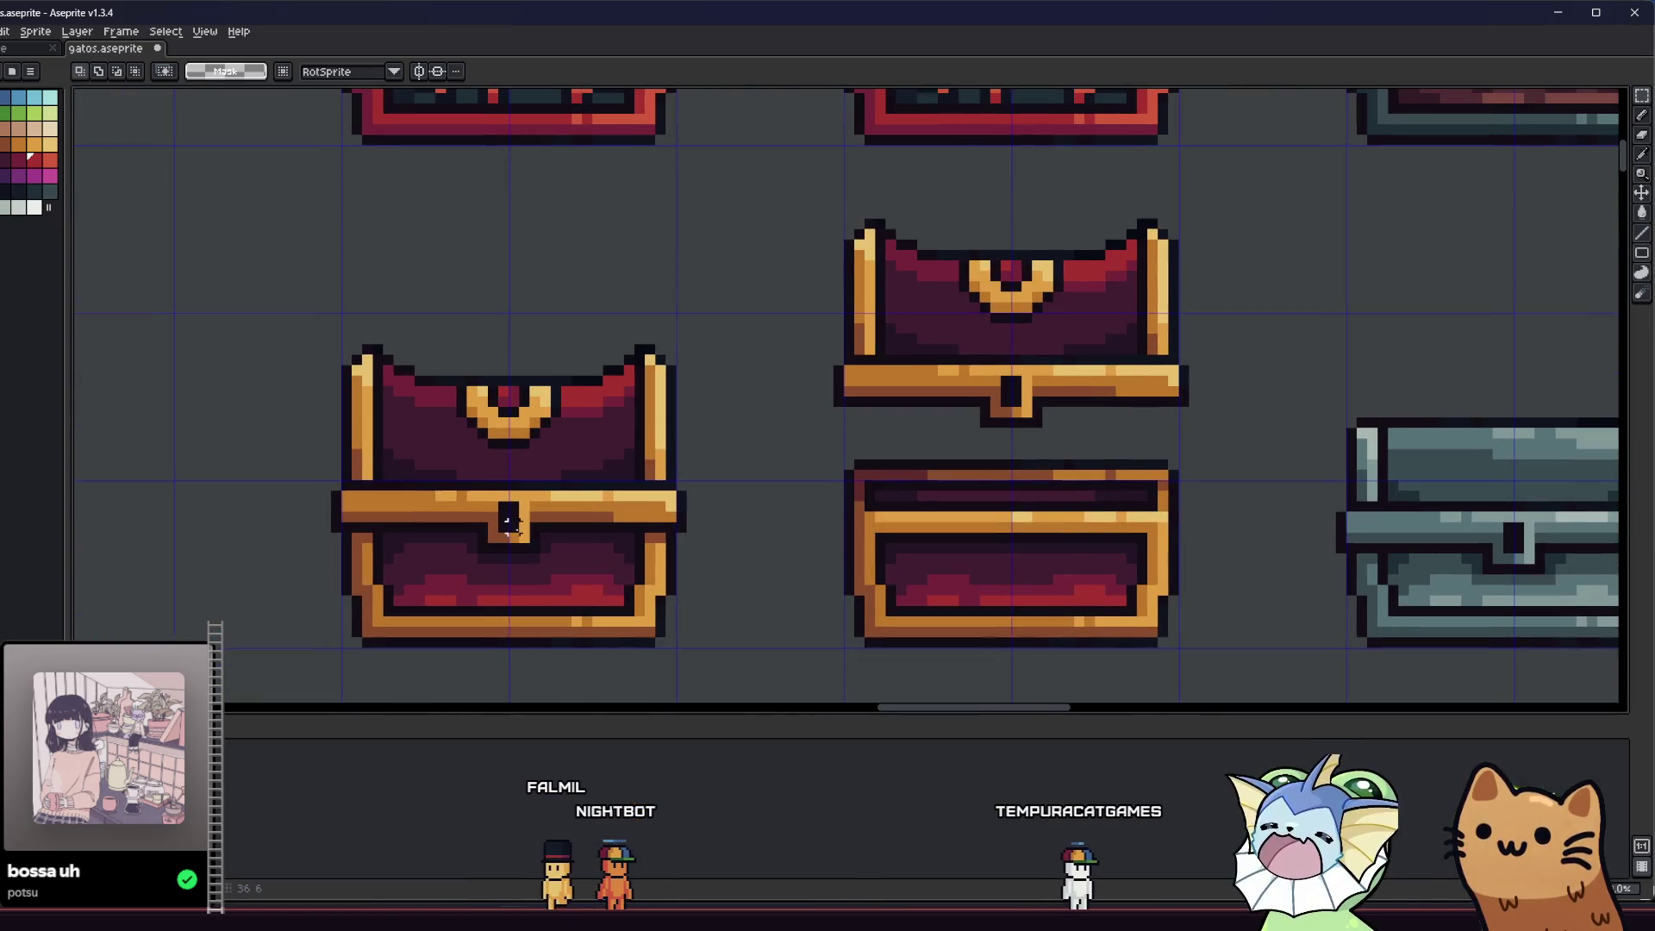
pyautogui.press('i')
pyautogui.scroll(3, 431, 487)
pyautogui.press('b')
pyautogui.click(225, 369)
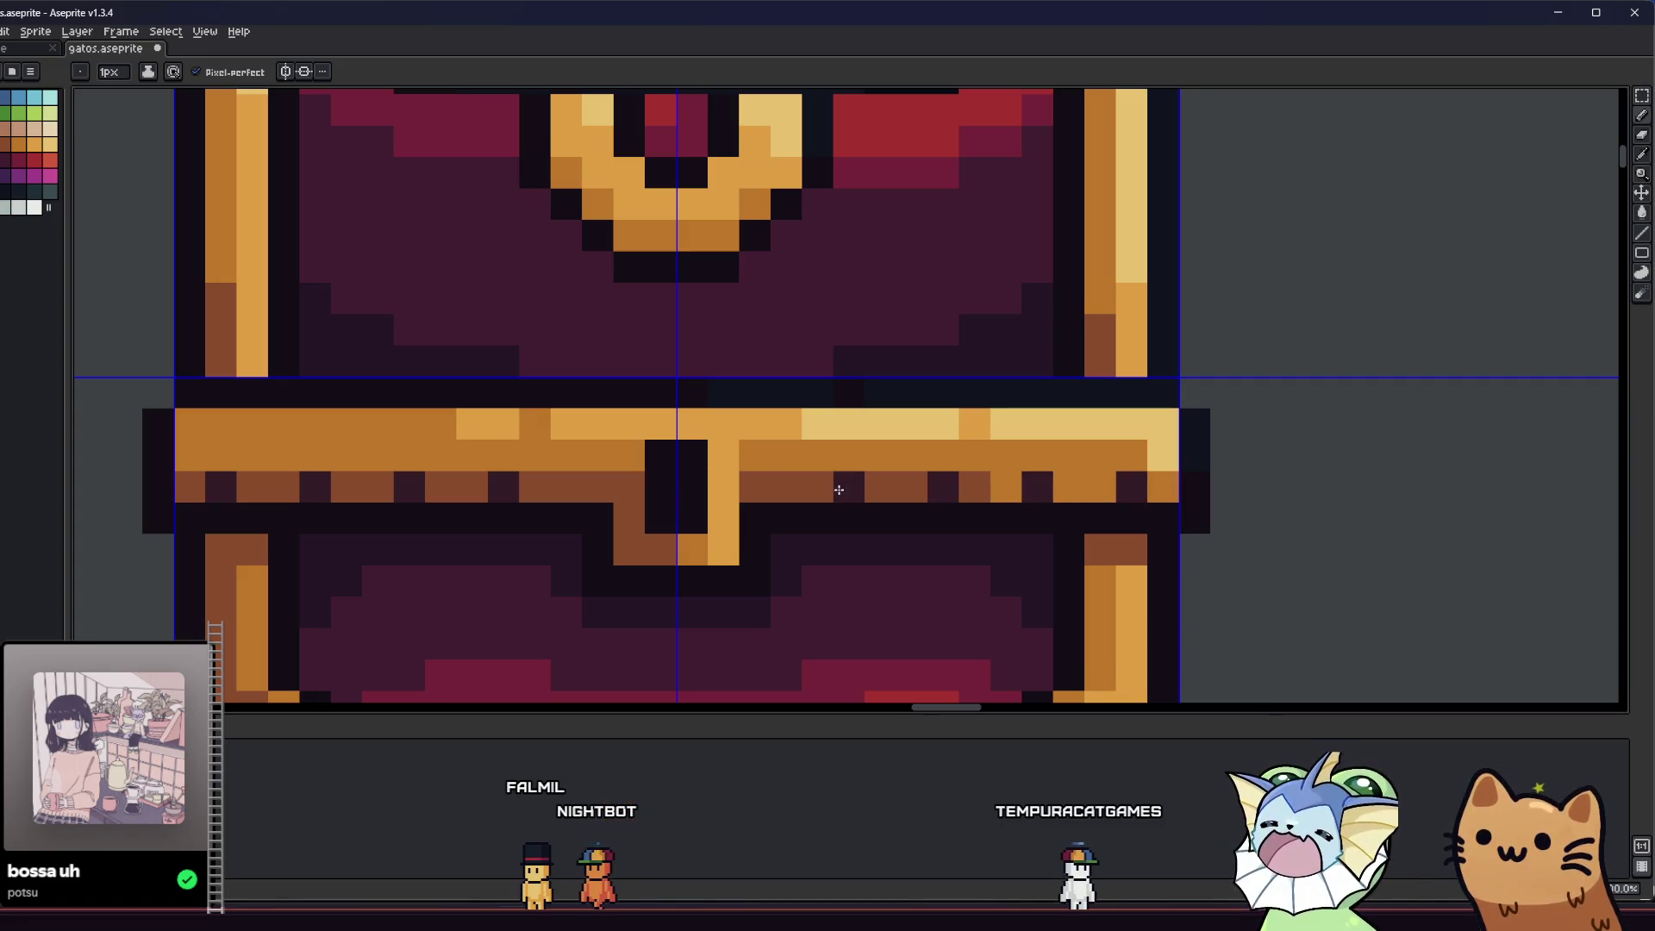
pyautogui.scroll(-5, 756, 493)
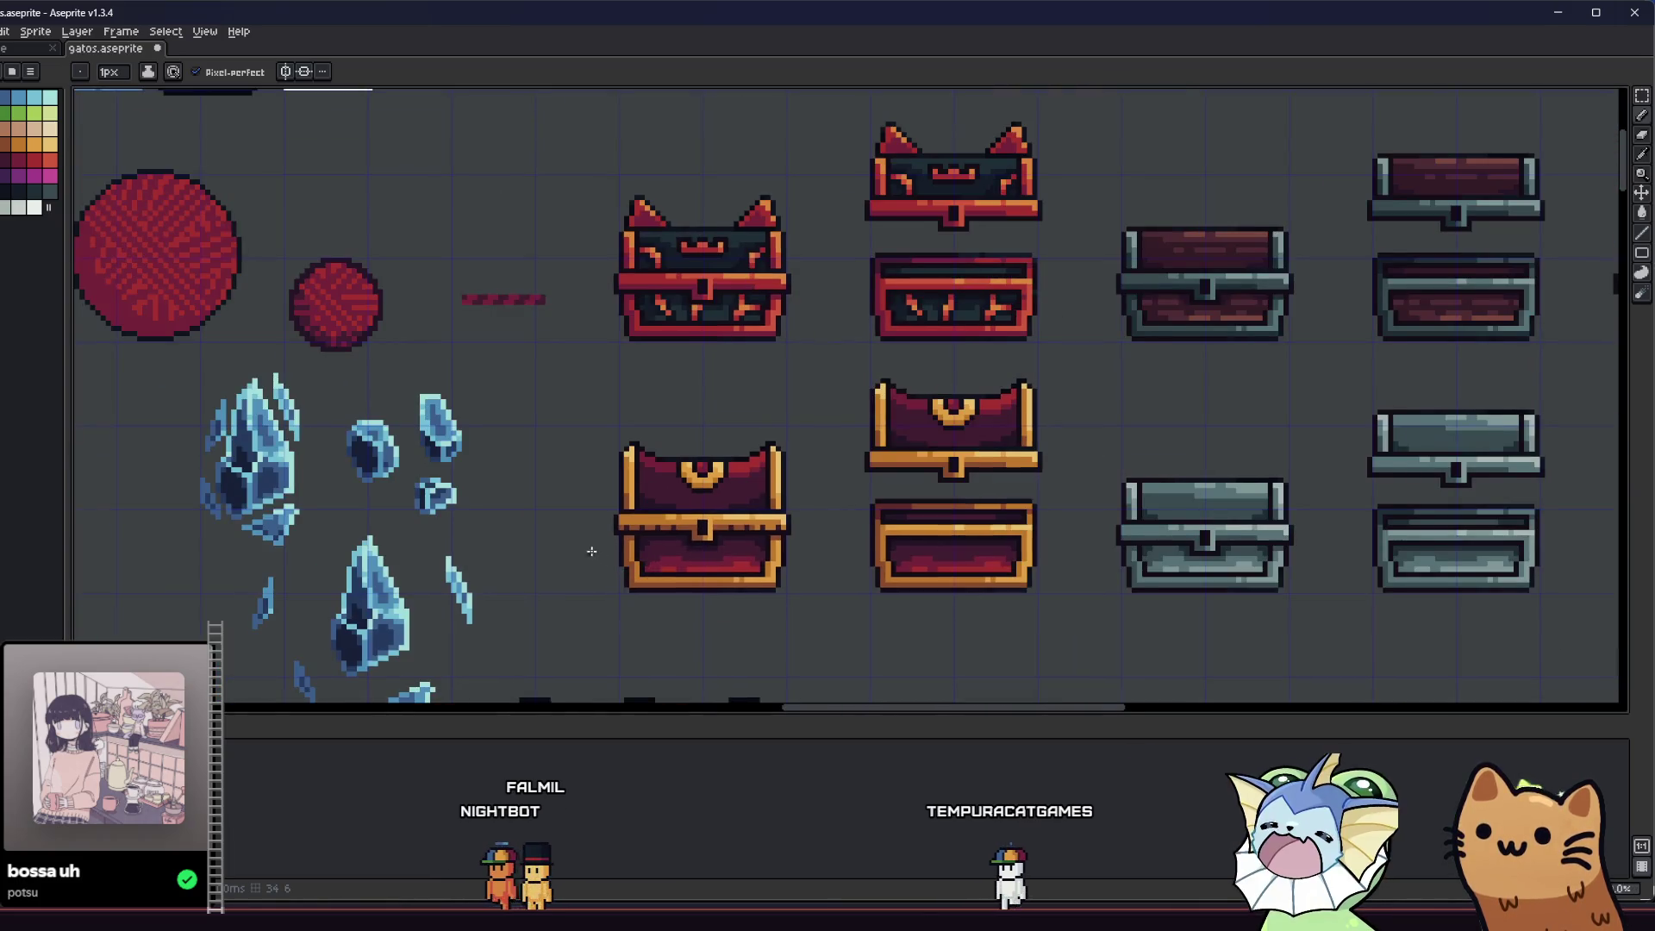
pyautogui.moveTo(591, 550); pyautogui.dragTo(537, 547)
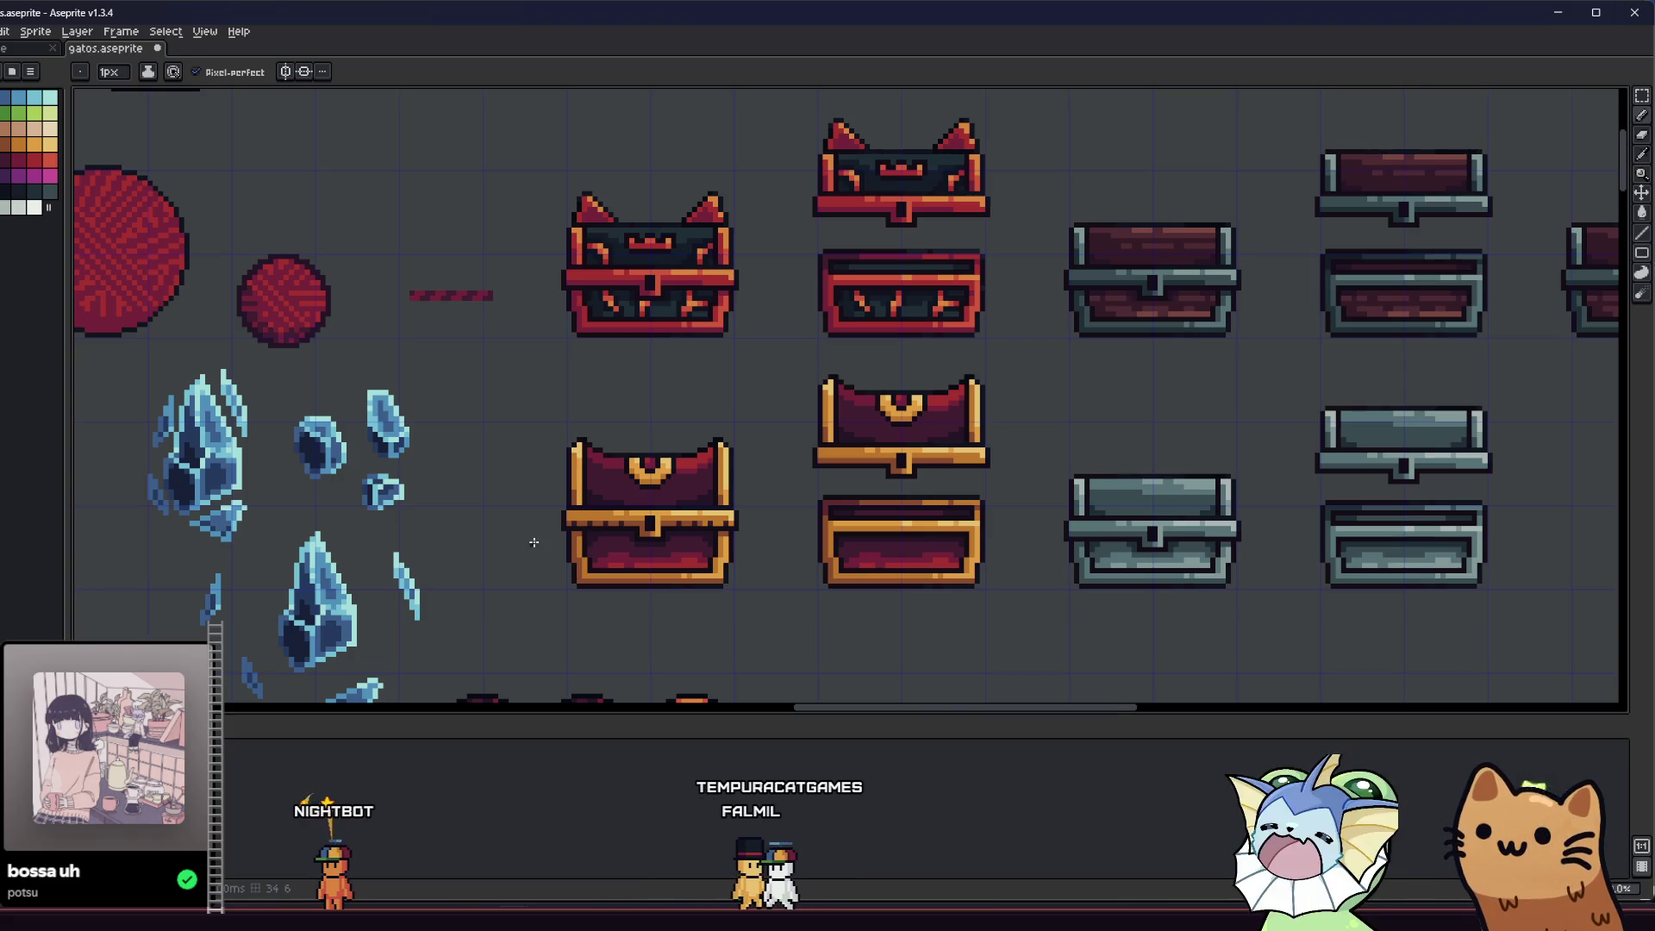
pyautogui.scroll(2, 534, 542)
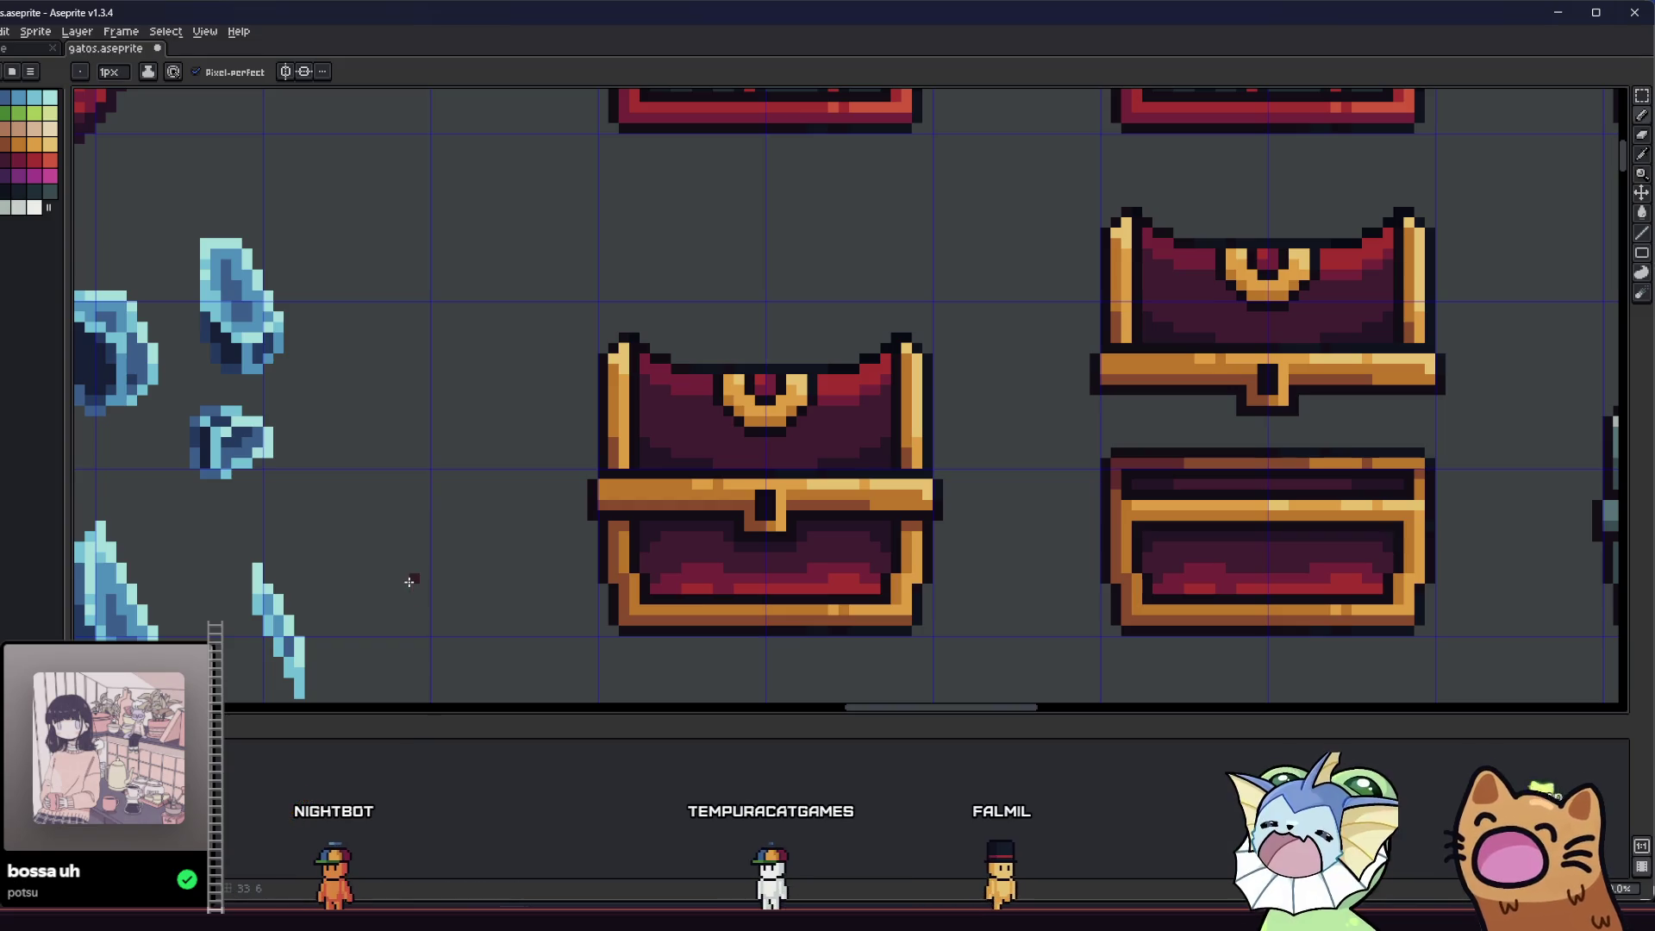
pyautogui.moveTo(508, 918)
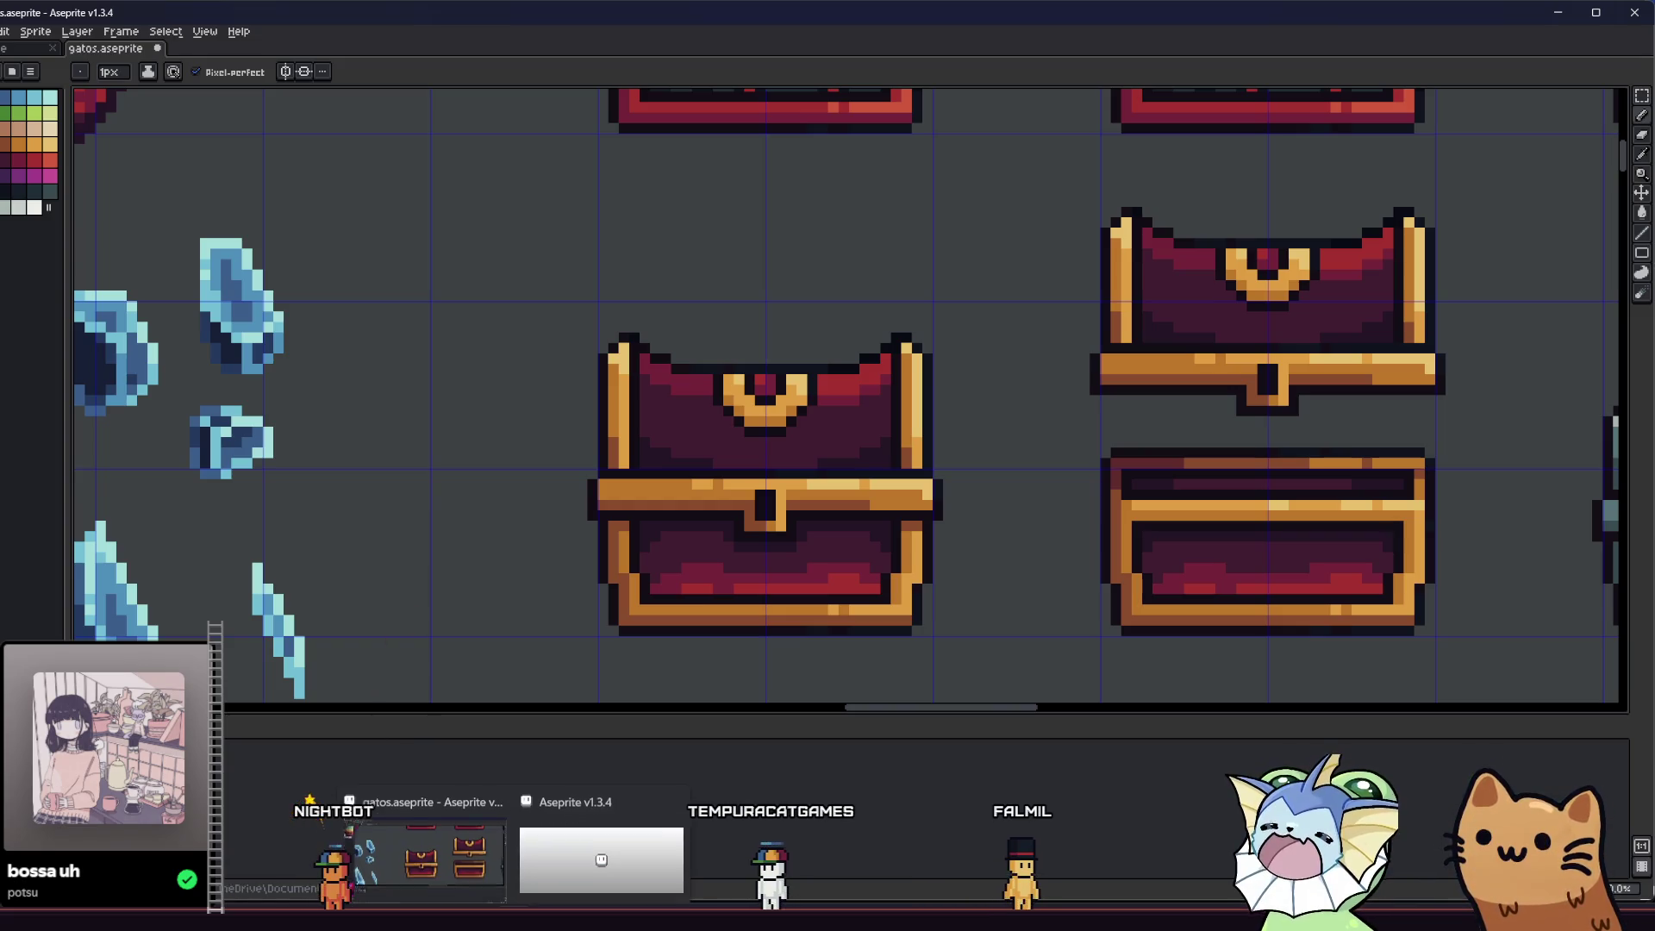
pyautogui.click(603, 853)
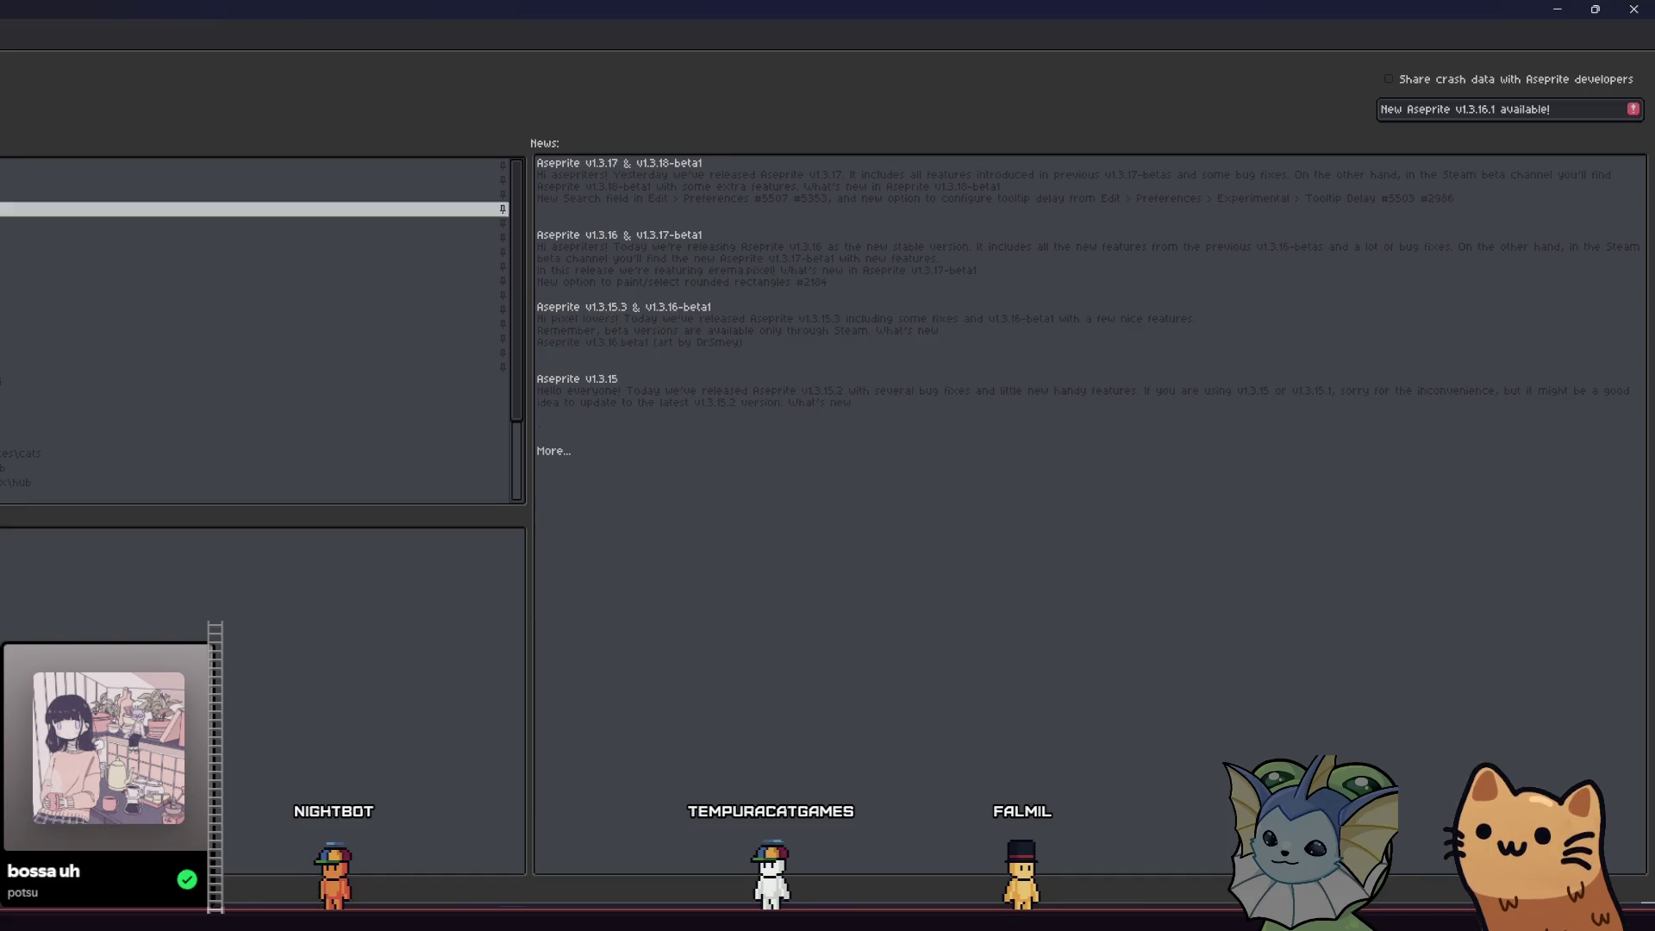
# - Open card binder.aseprite from the Dante's 9 > ui folder
pyautogui.moveTo(414, 10); pyautogui.dragTo(414, 110)
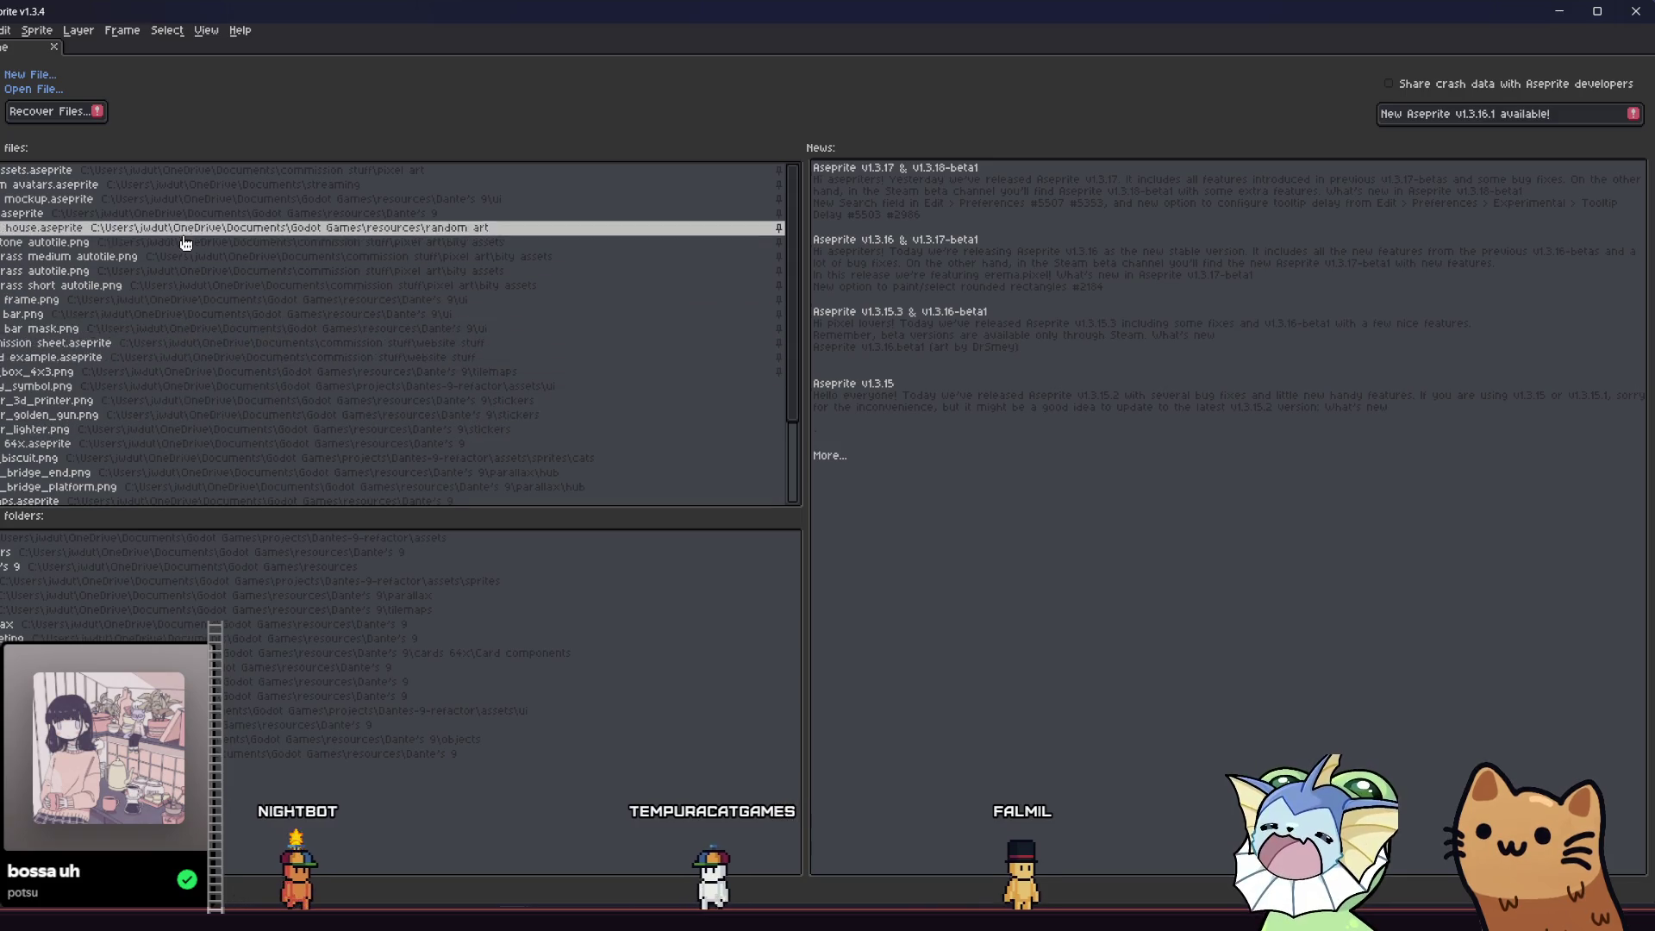
pyautogui.scroll(-3, 187, 257)
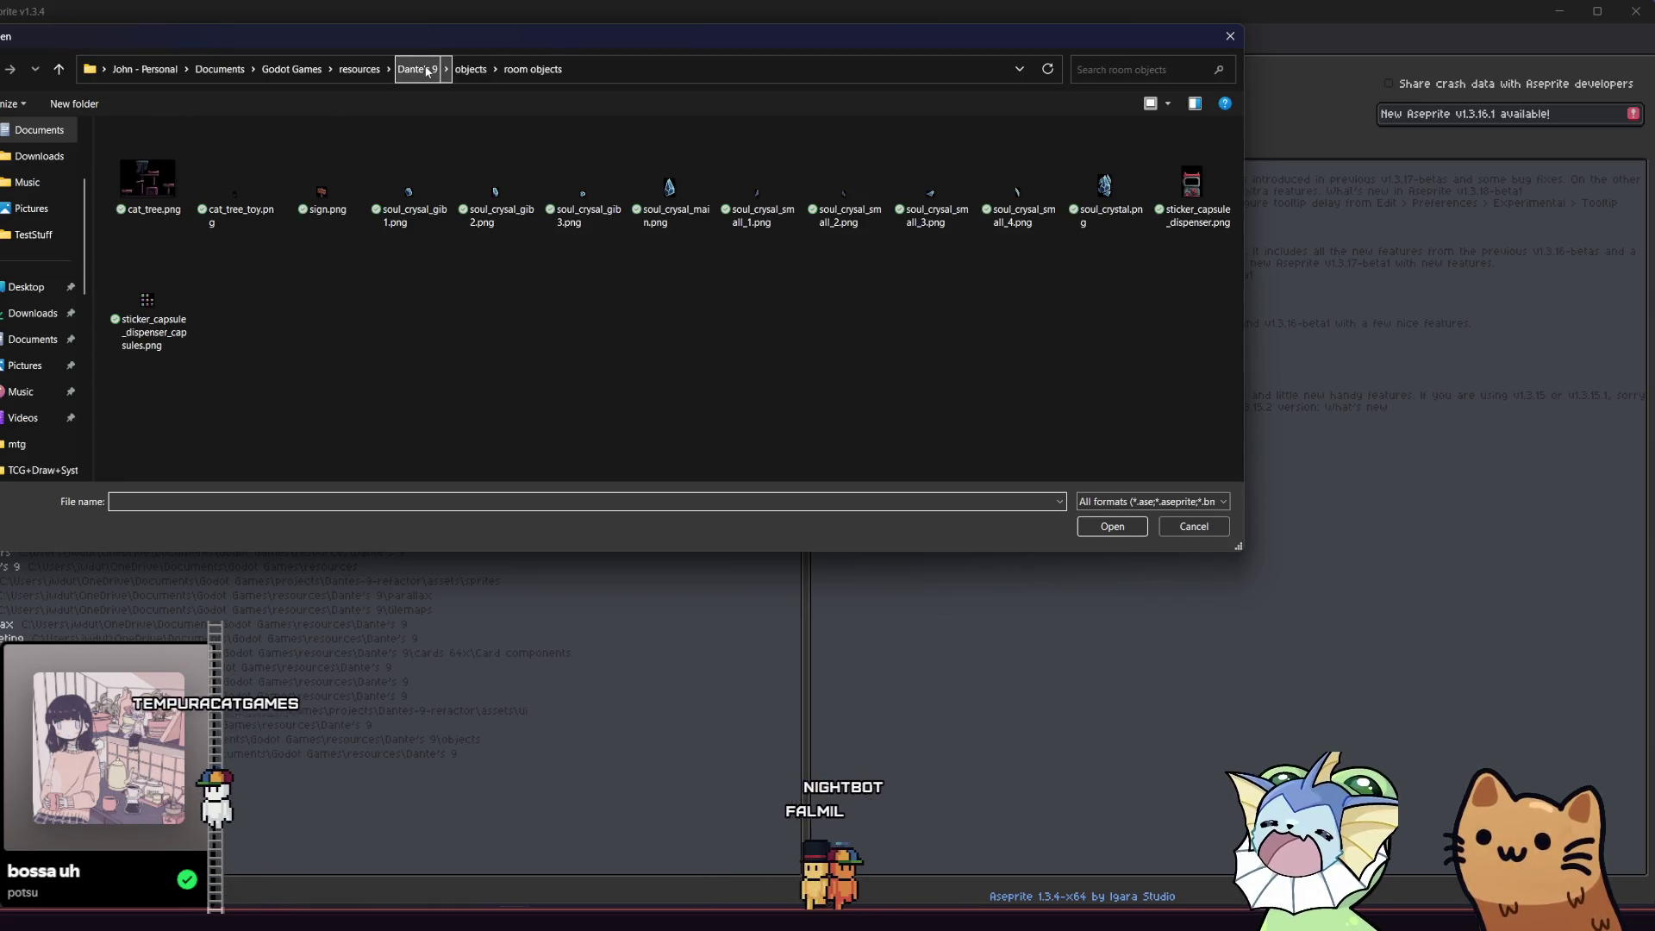
pyautogui.click(417, 69)
pyautogui.scroll(-4, 193, 307)
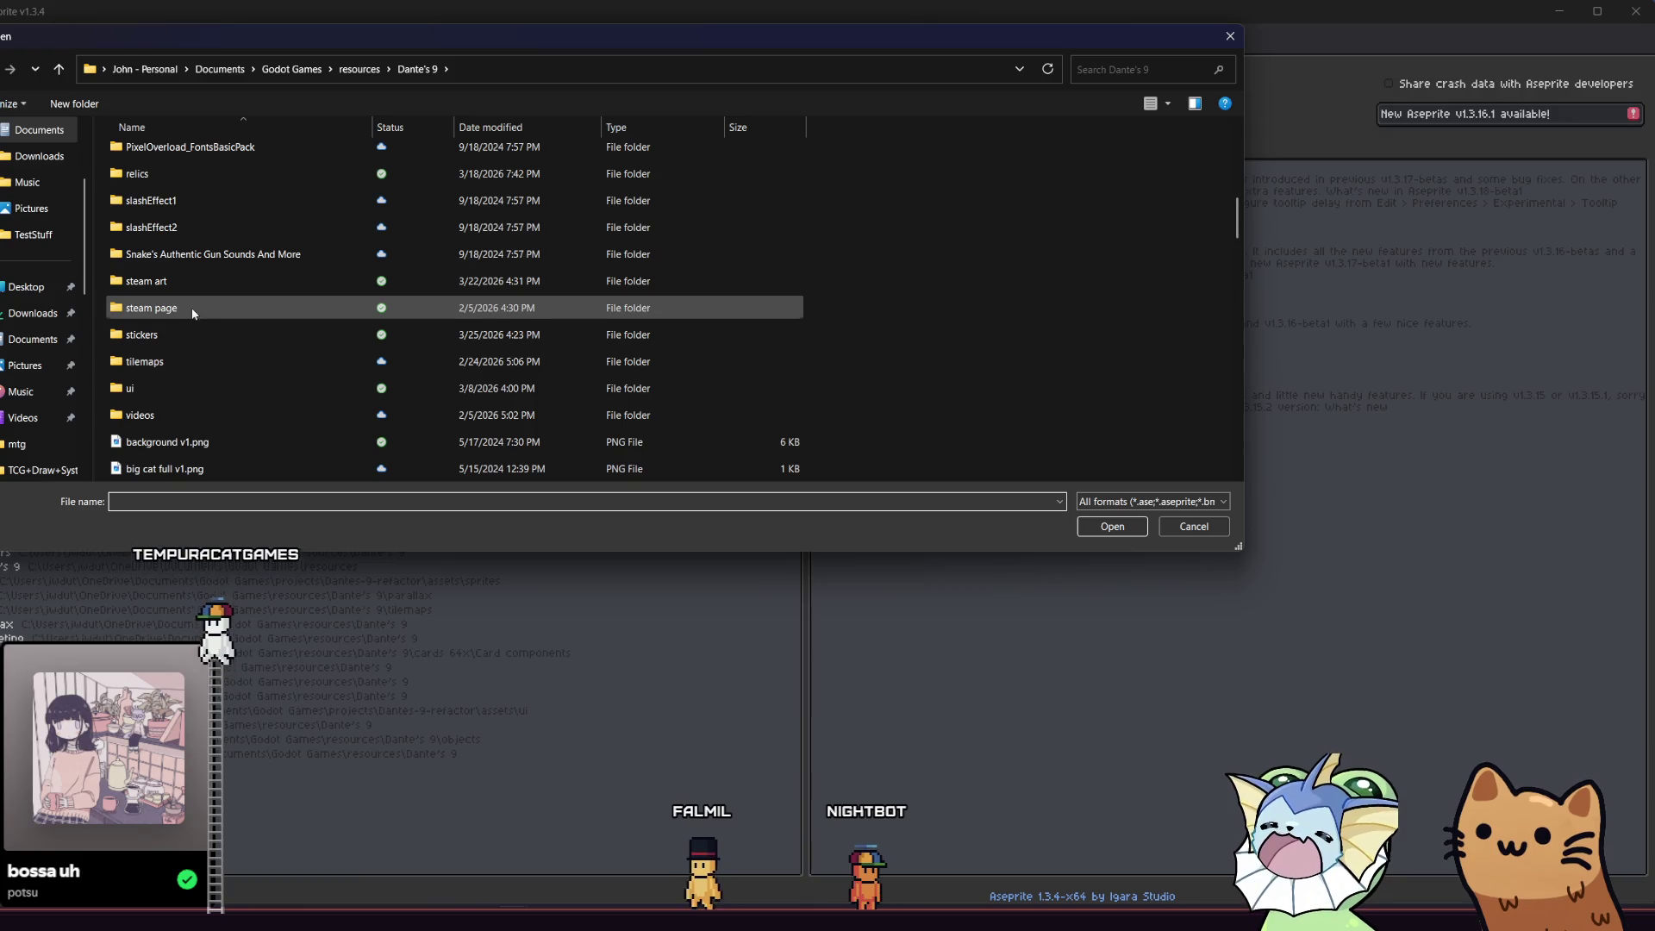
pyautogui.click(158, 390)
pyautogui.doubleClick(157, 390)
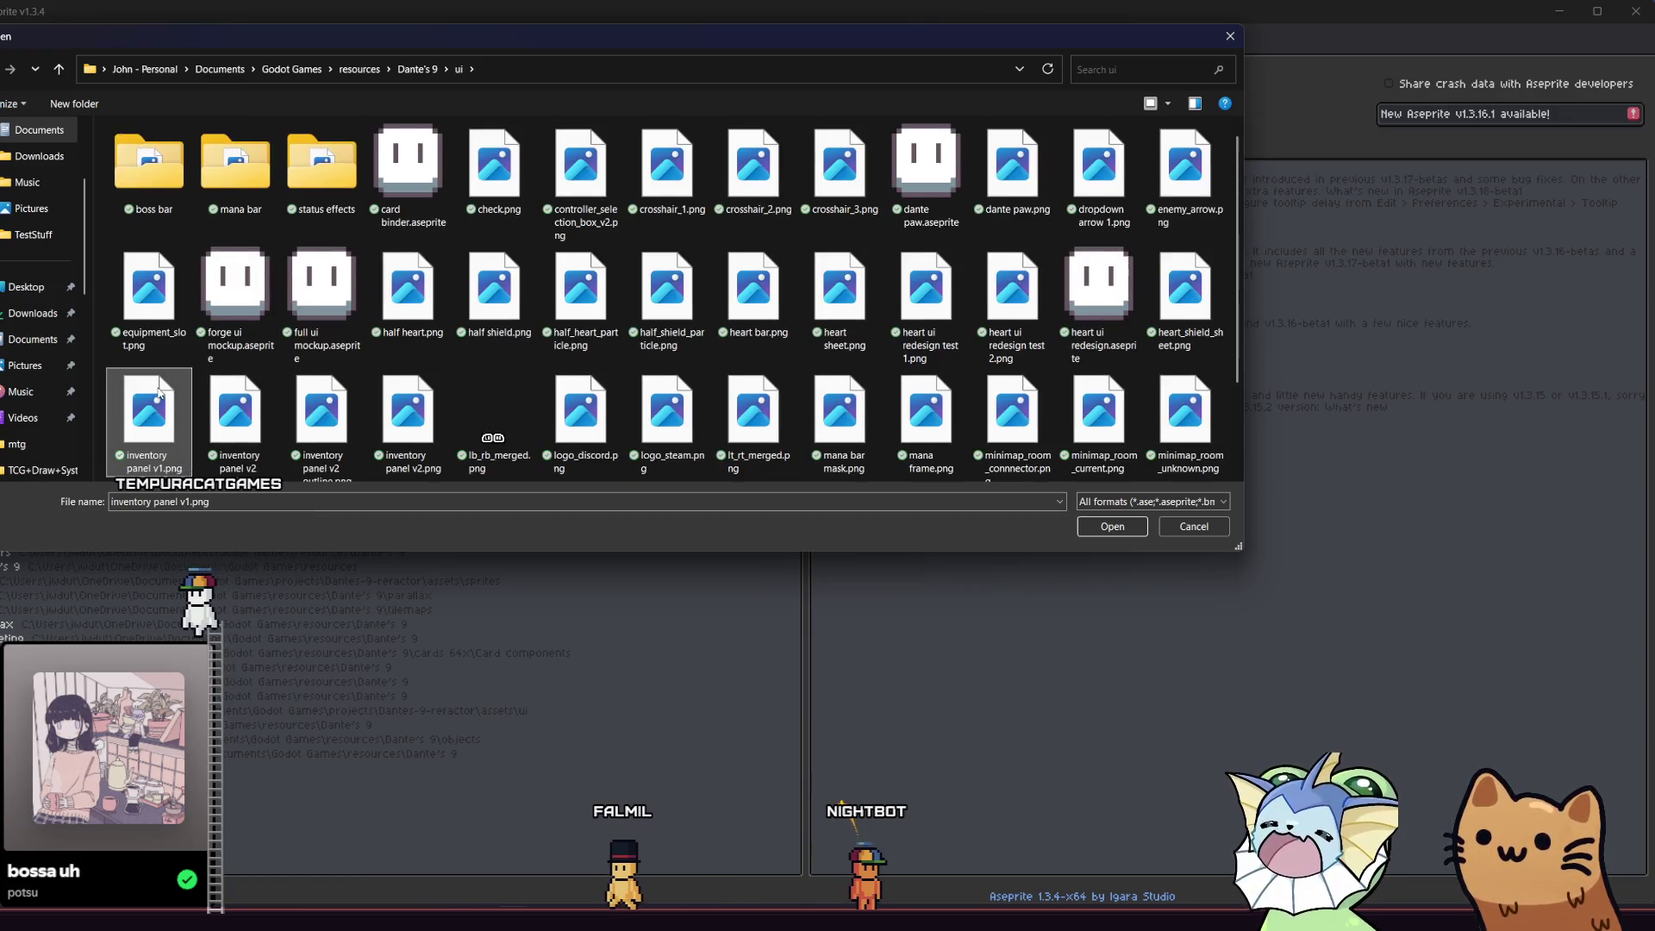
pyautogui.click(414, 172)
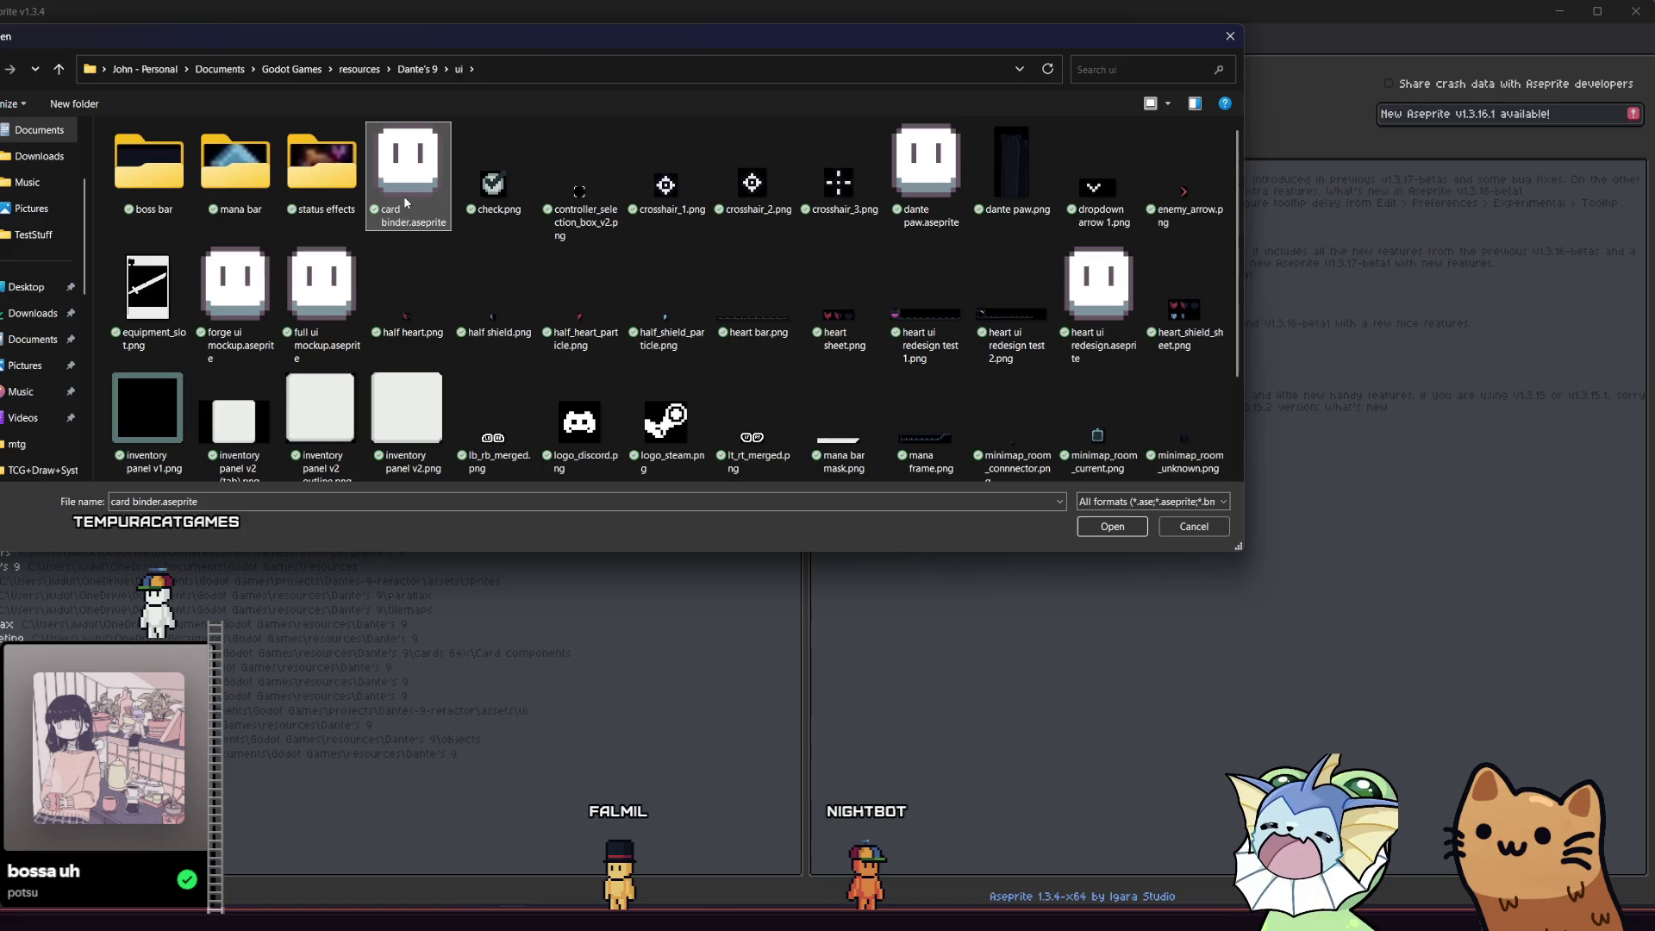
pyautogui.doubleClick(396, 193)
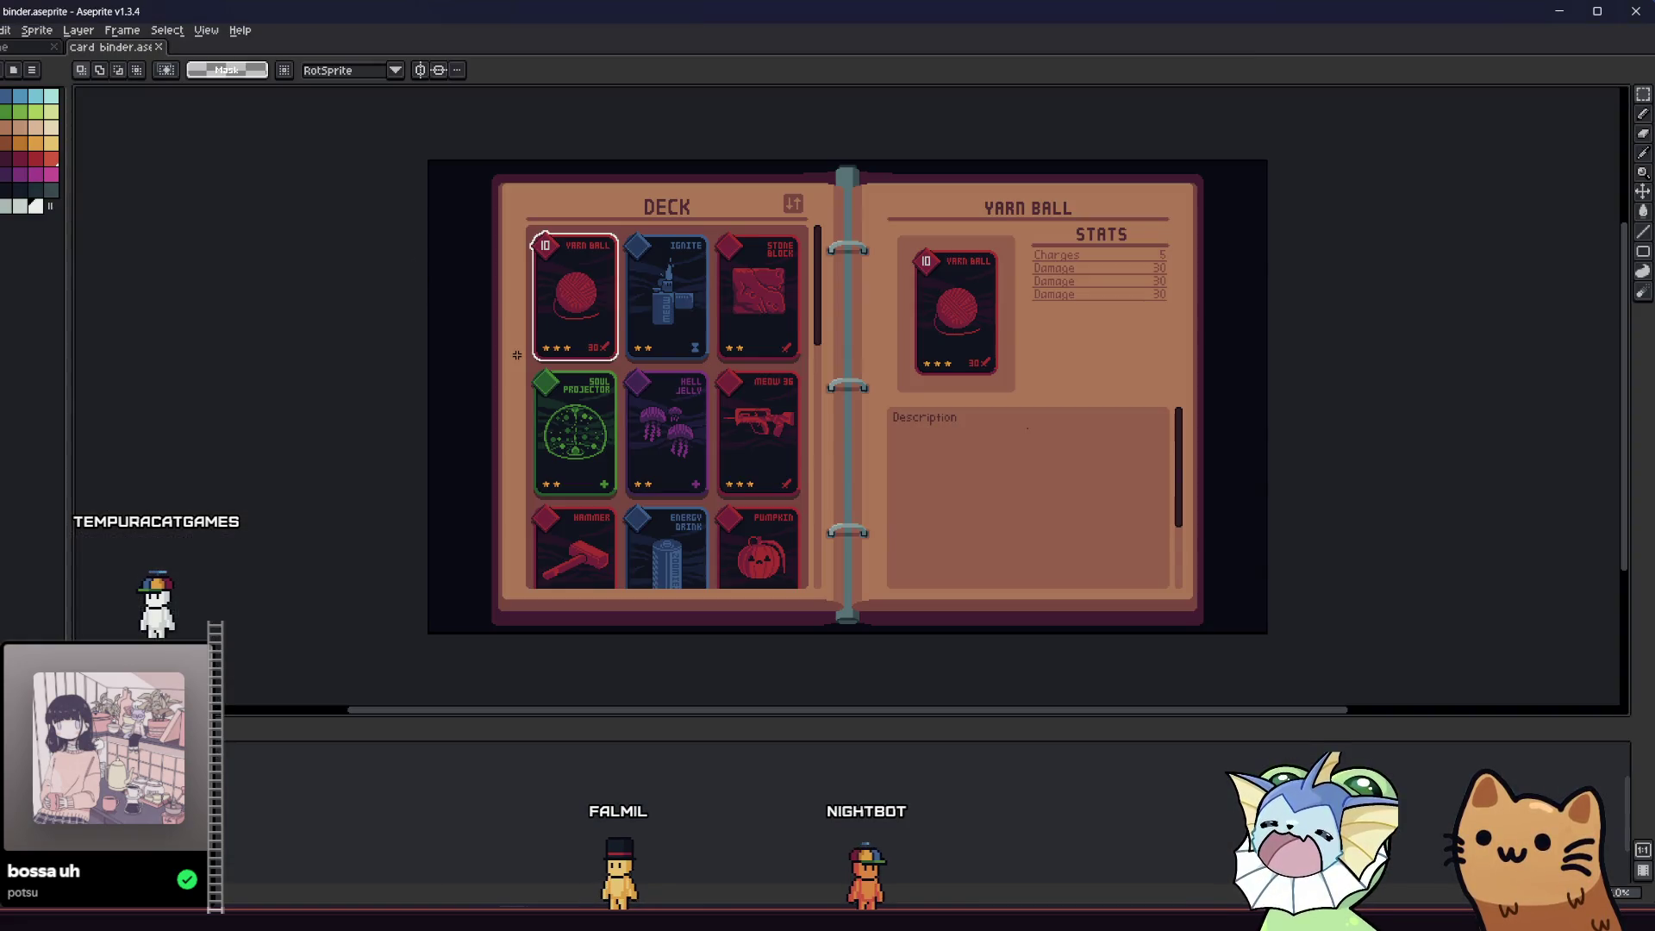
pyautogui.moveTo(808, 312); pyautogui.dragTo(684, 344)
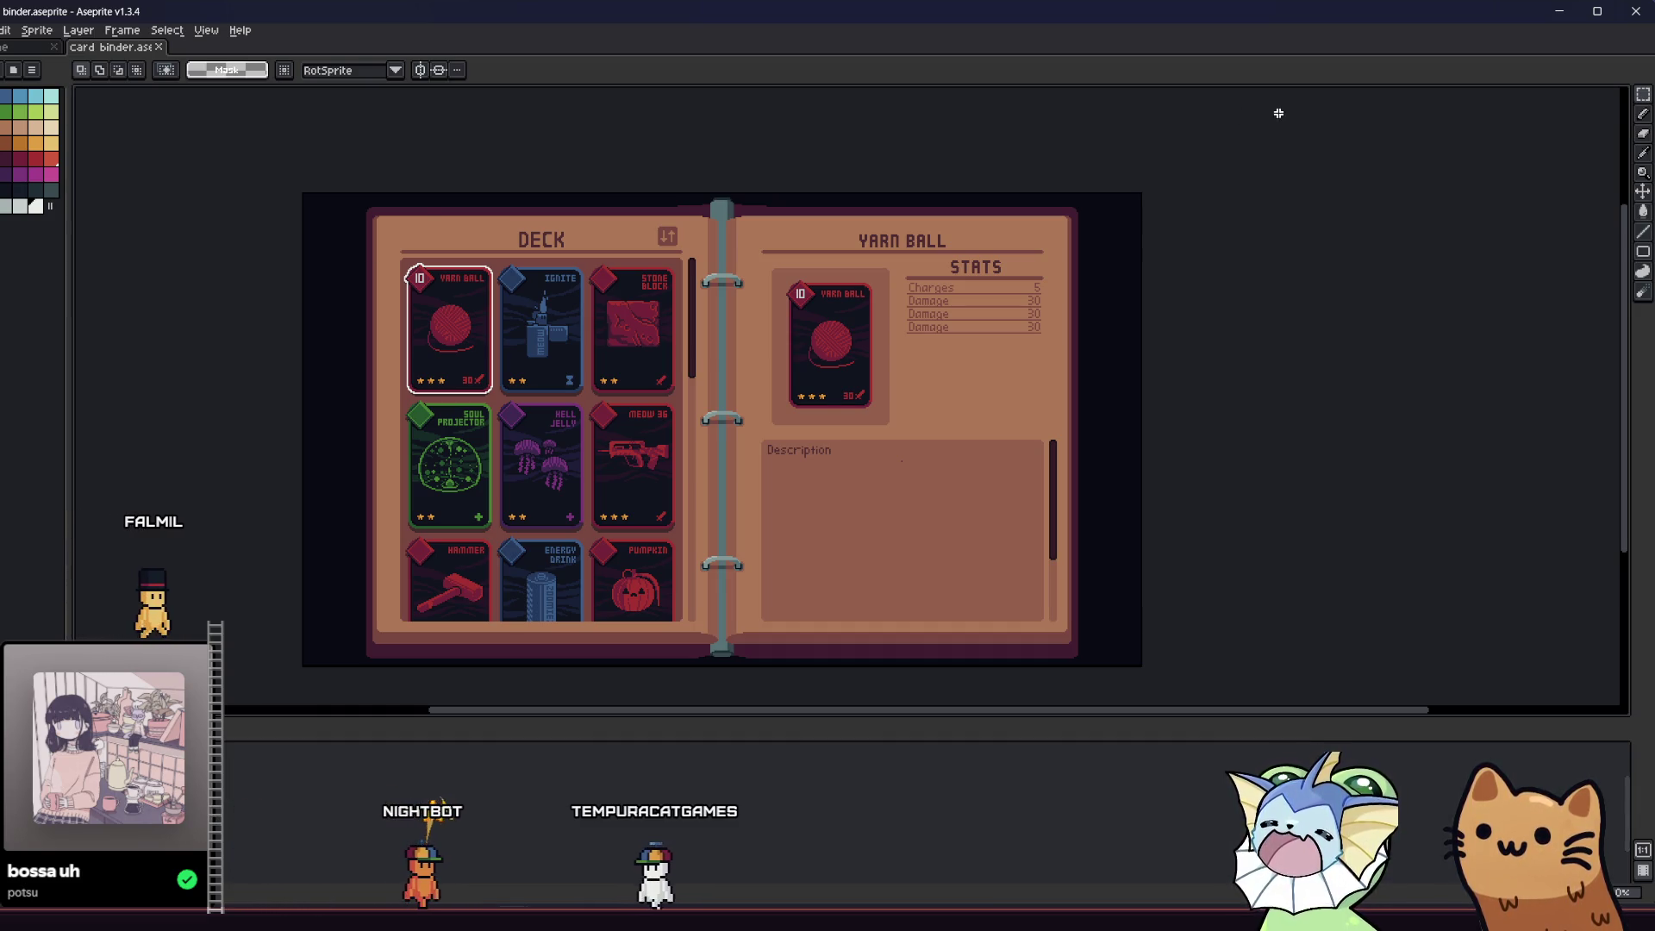
# - Browse the whole gatos.aseprite sprite sheet, then bring back the Item drops and progression note
pyautogui.hotkey('ctrl', 'Tab')
pyautogui.scroll(1, 786, 328)
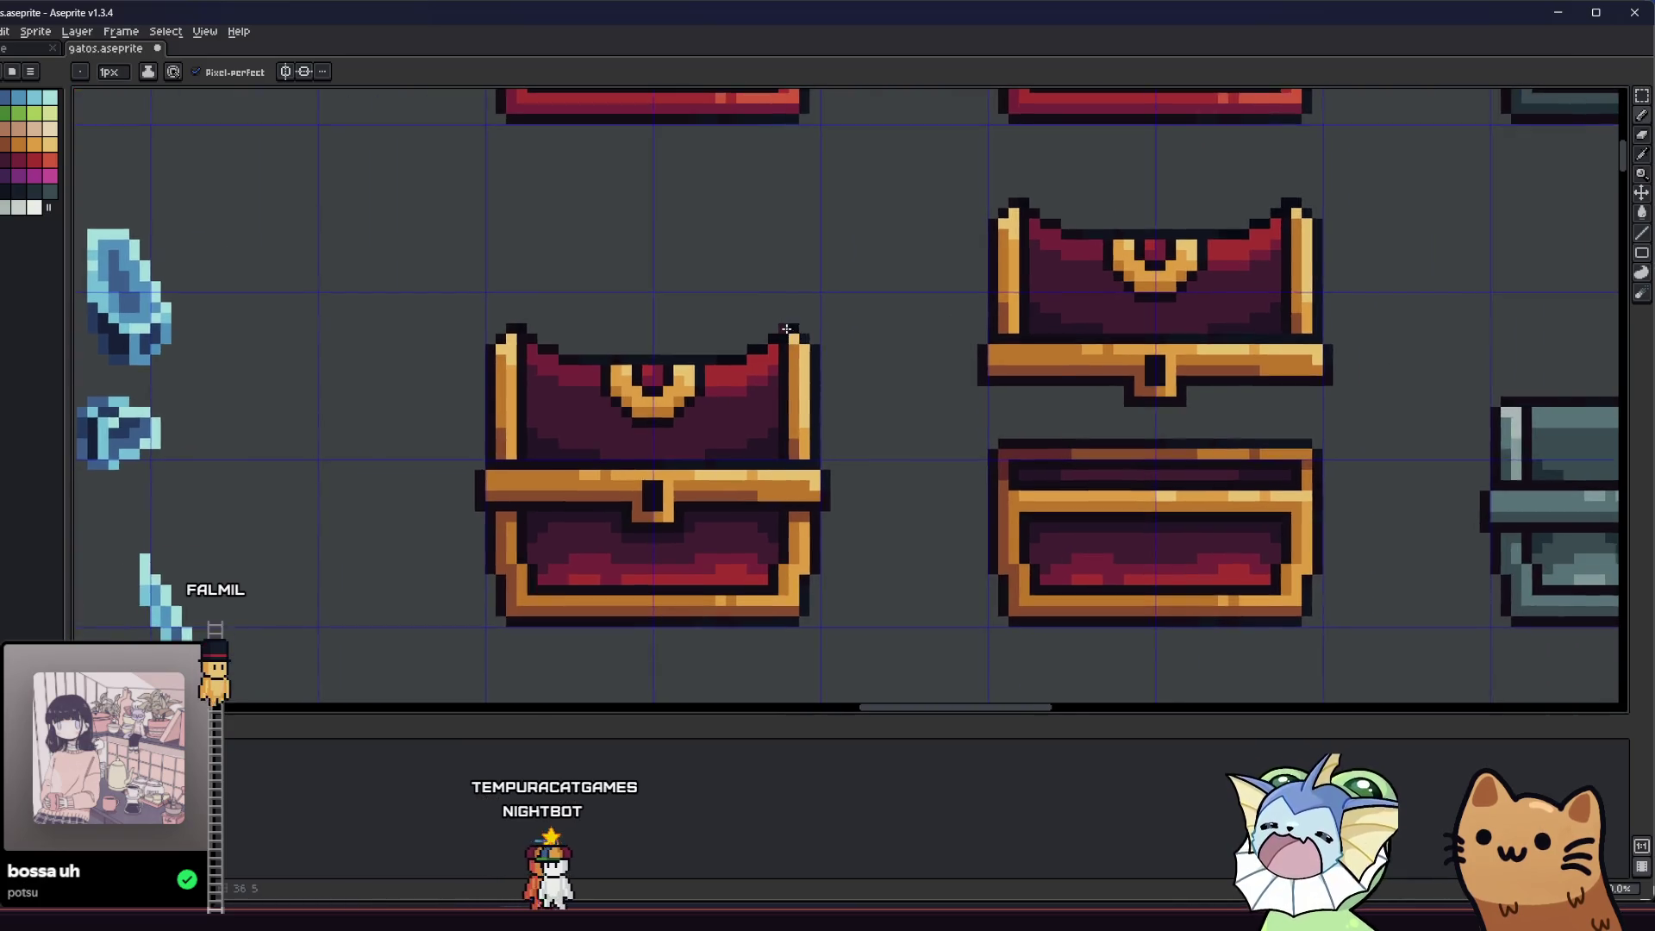
pyautogui.scroll(-4, 786, 329)
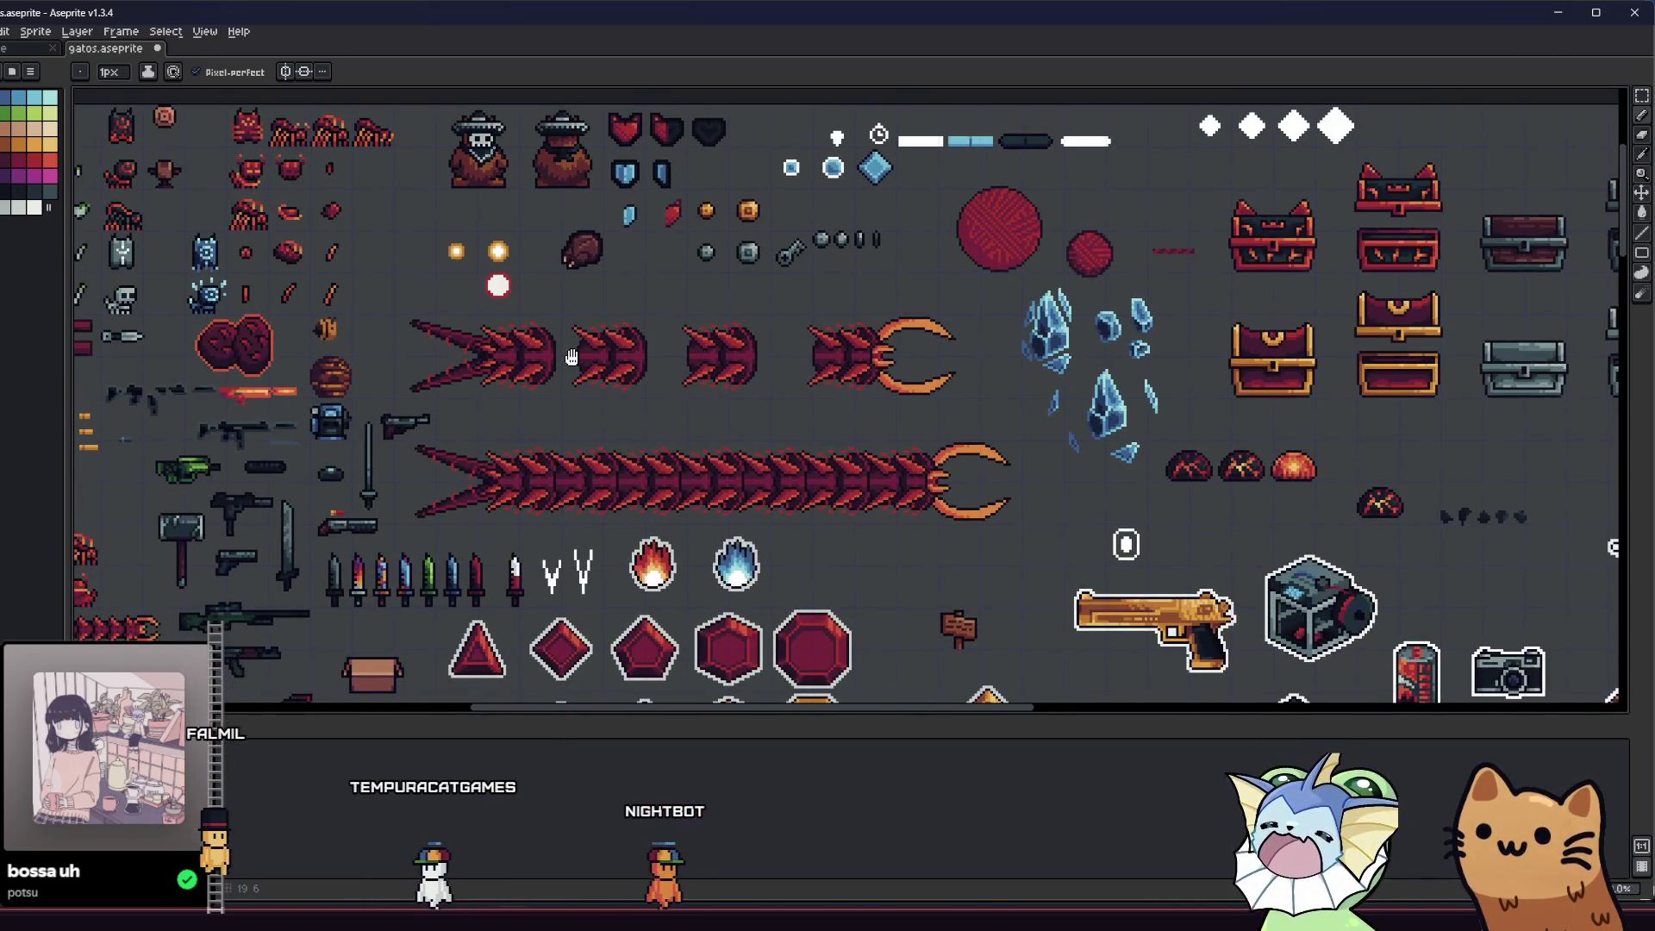
pyautogui.moveTo(572, 357); pyautogui.dragTo(615, 397)
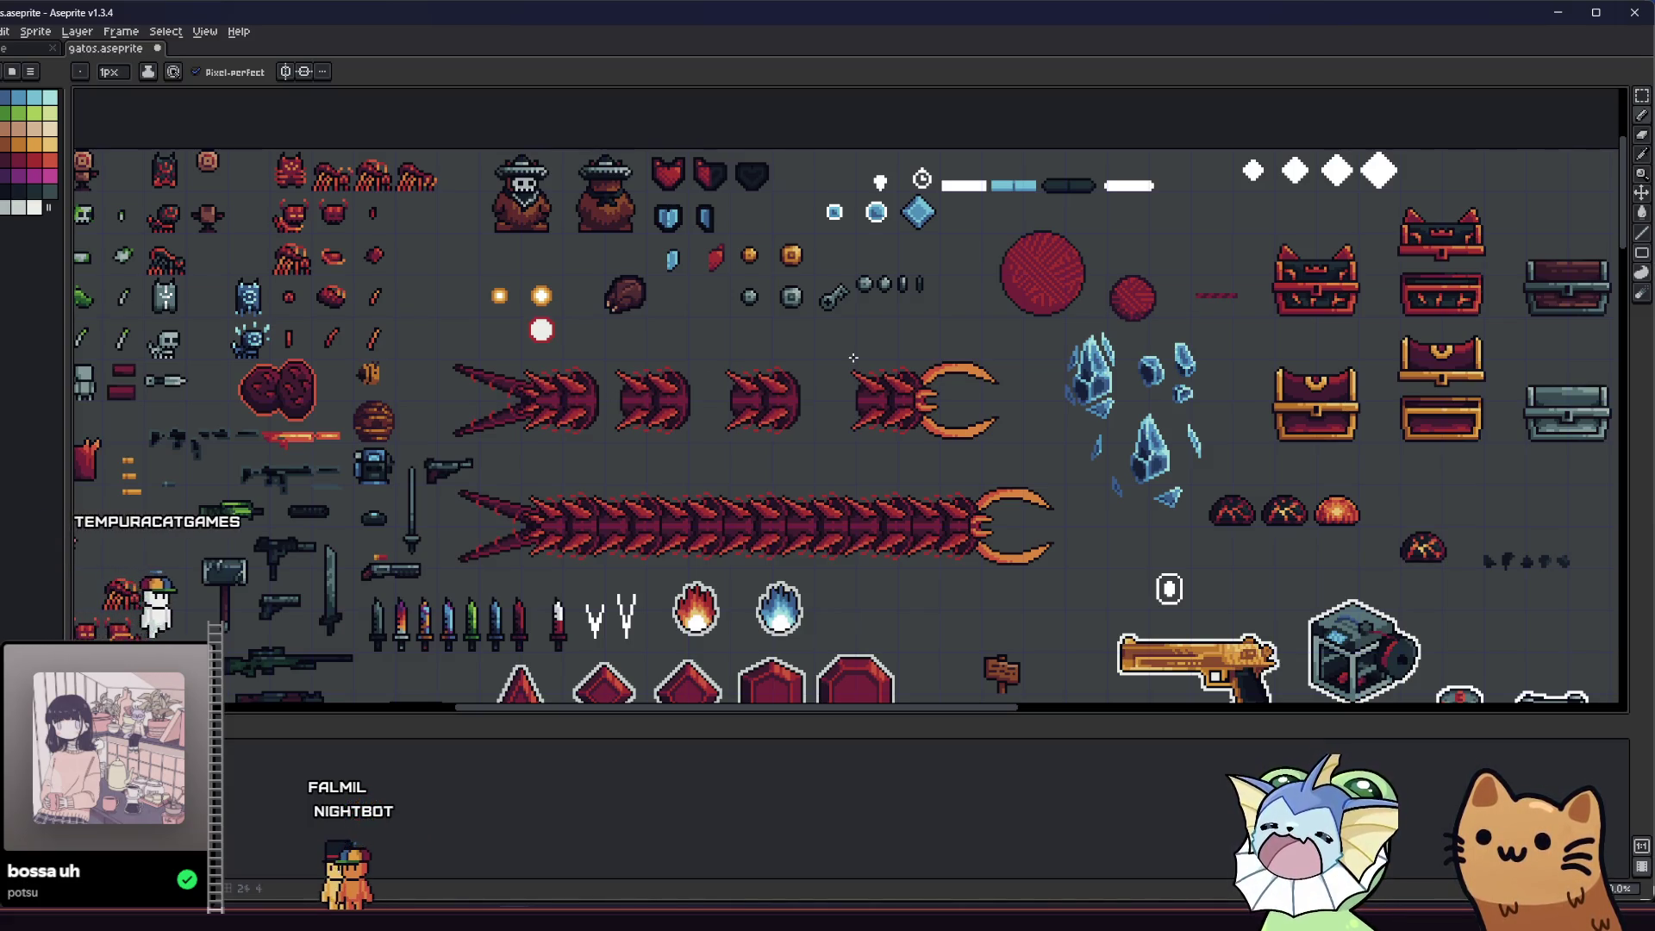
pyautogui.moveTo(681, 486); pyautogui.dragTo(891, 461)
pyautogui.moveTo(763, 457); pyautogui.dragTo(977, 423)
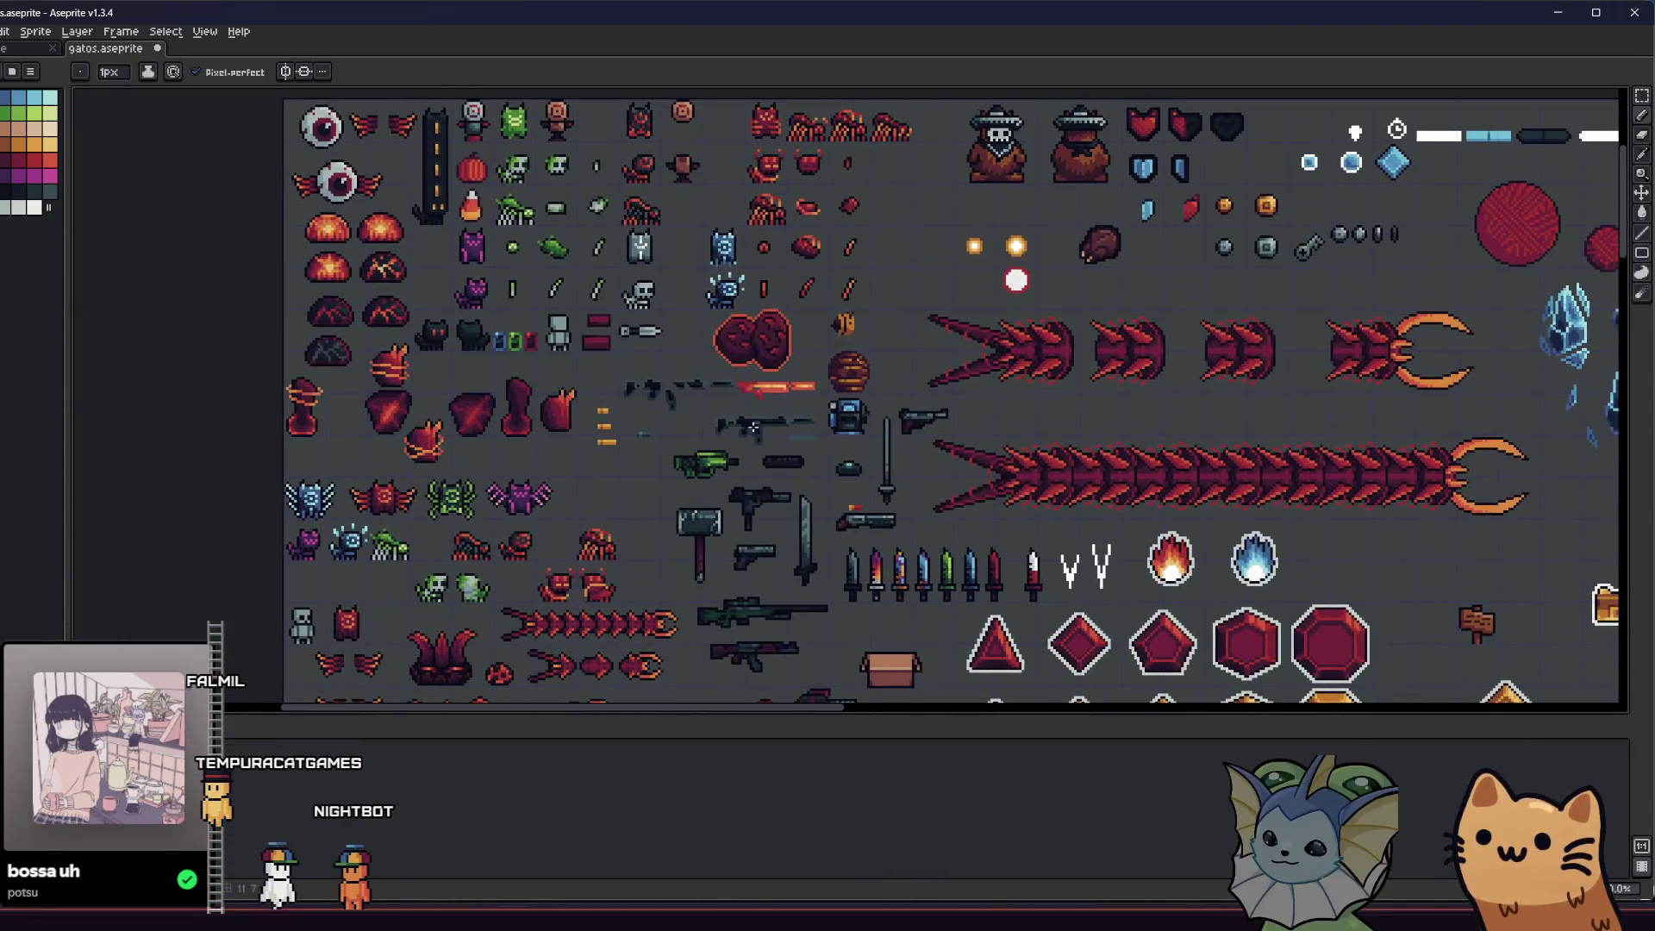
pyautogui.scroll(1, 655, 424)
pyautogui.moveTo(654, 424)
pyautogui.mouseDown()
pyautogui.moveTo(600, 487)
pyautogui.moveTo(631, 599)
pyautogui.mouseUp()
pyautogui.scroll(-1, 622, 550)
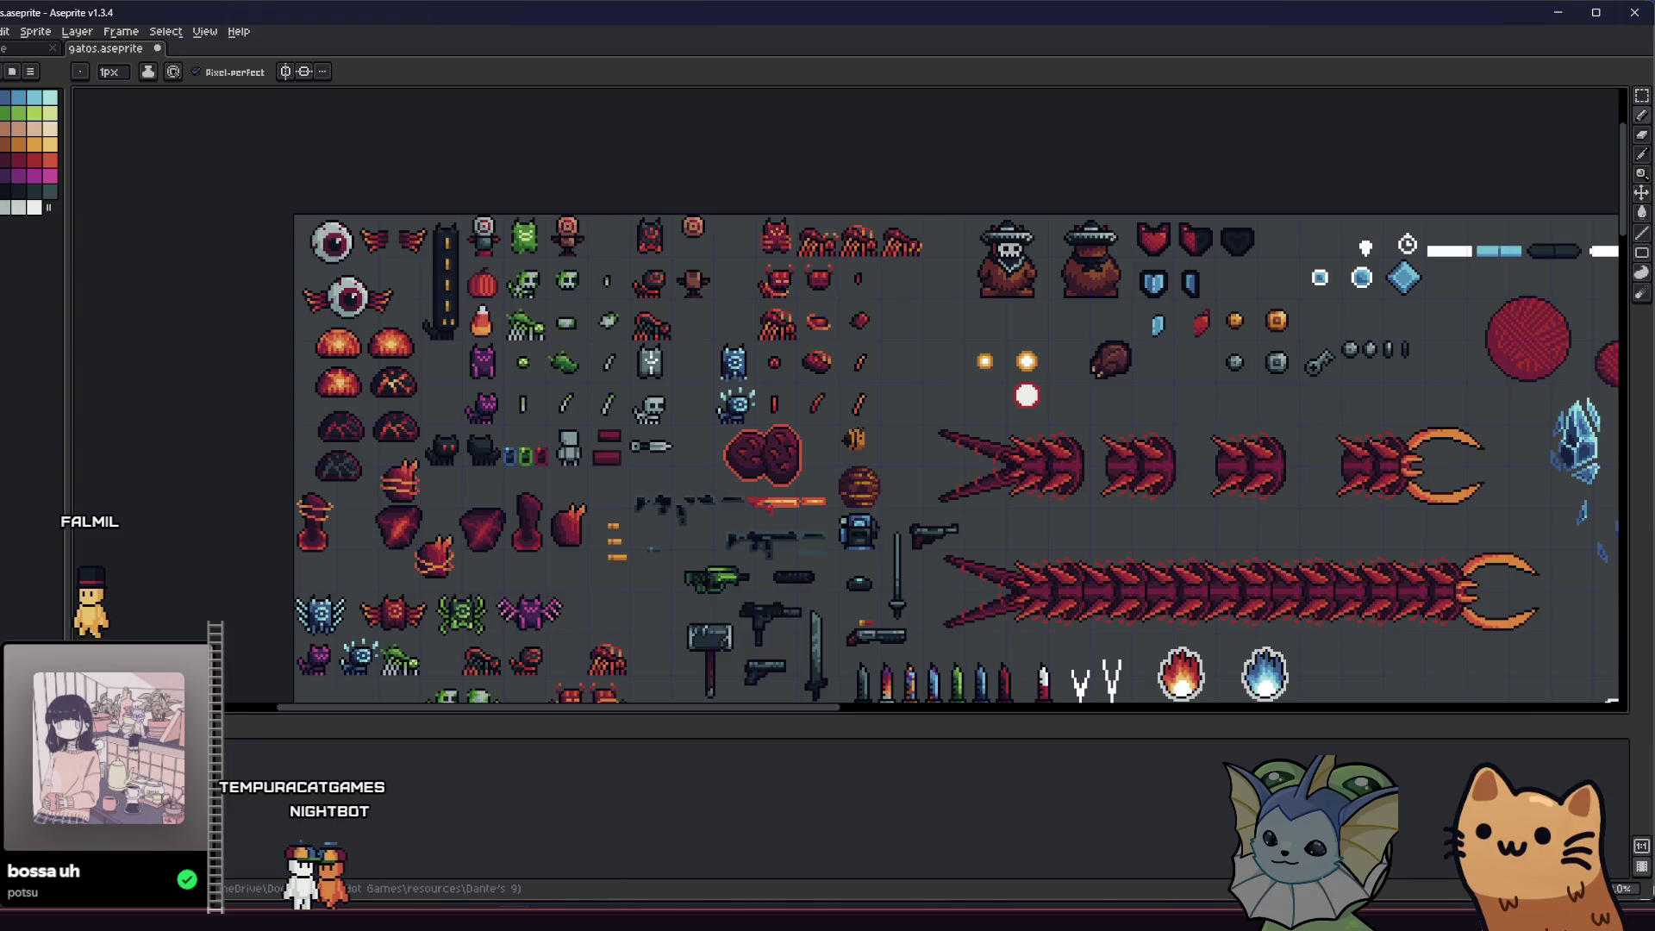
pyautogui.click(612, 840)
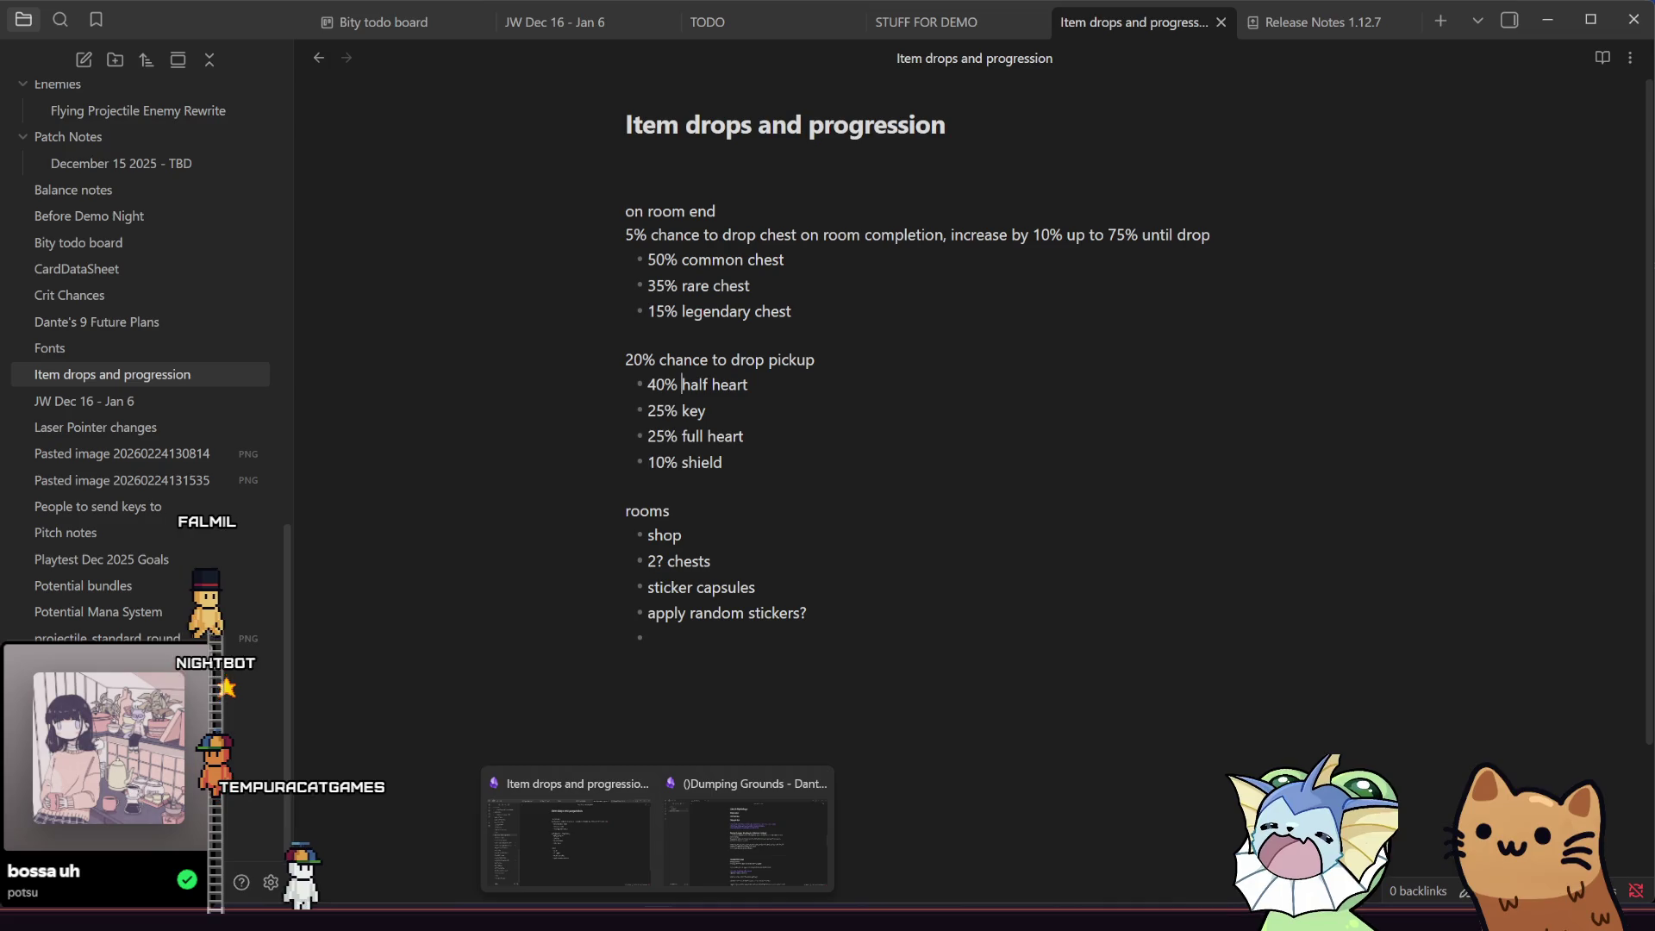
pyautogui.click(716, 646)
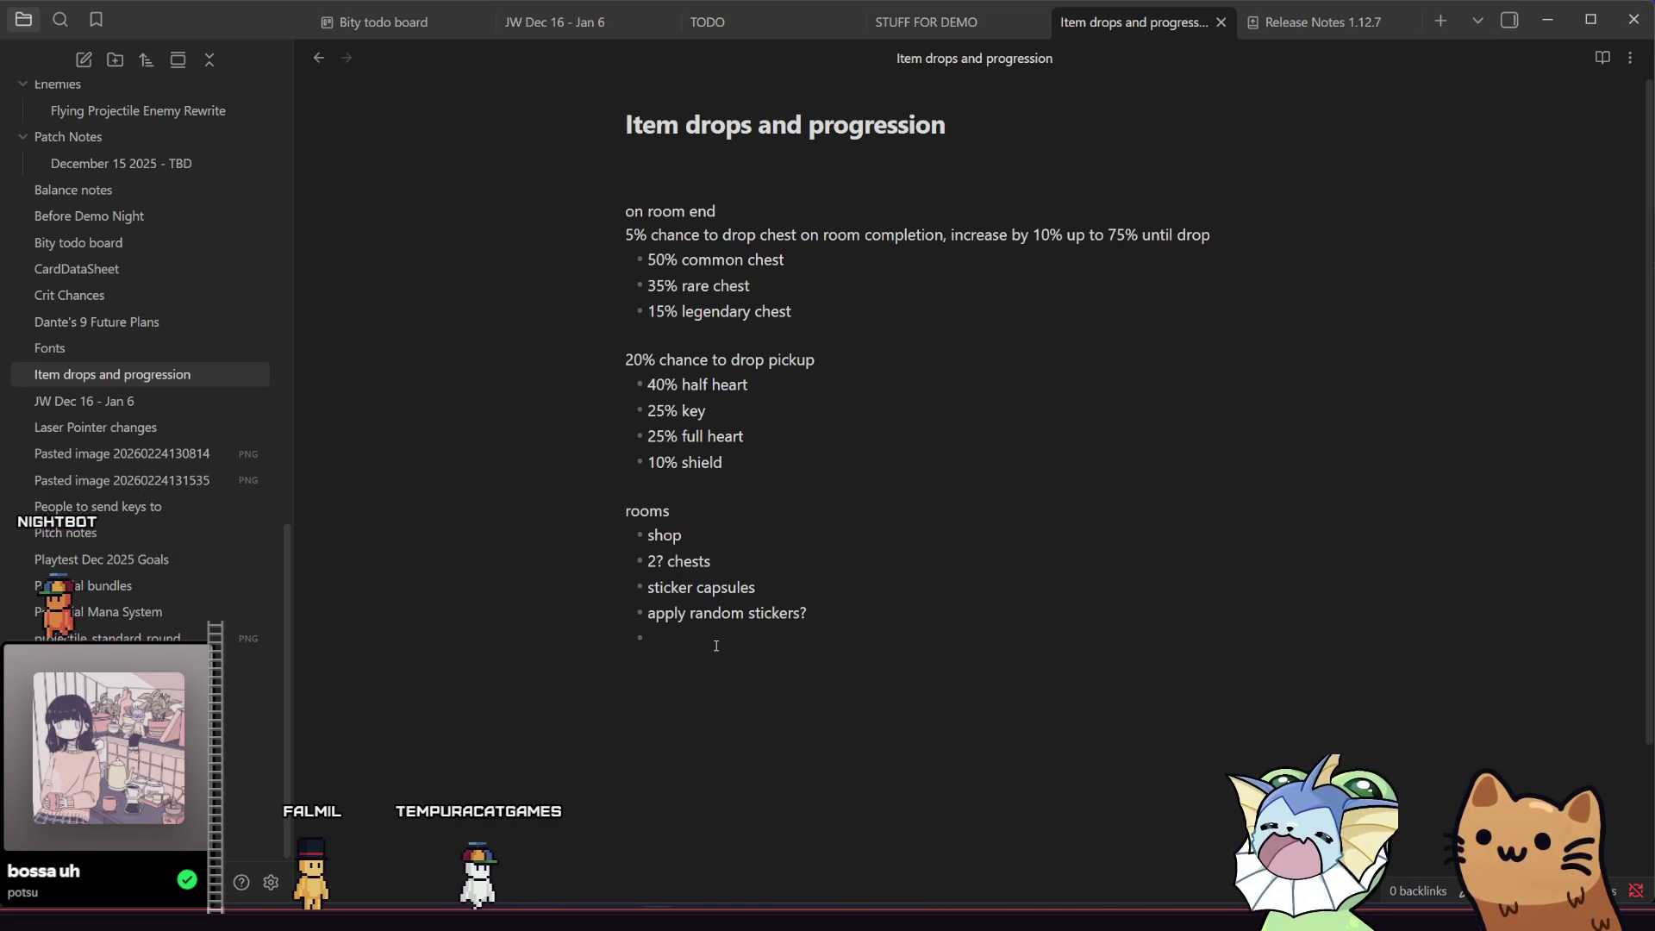
pyautogui.moveTo(1017, 914)
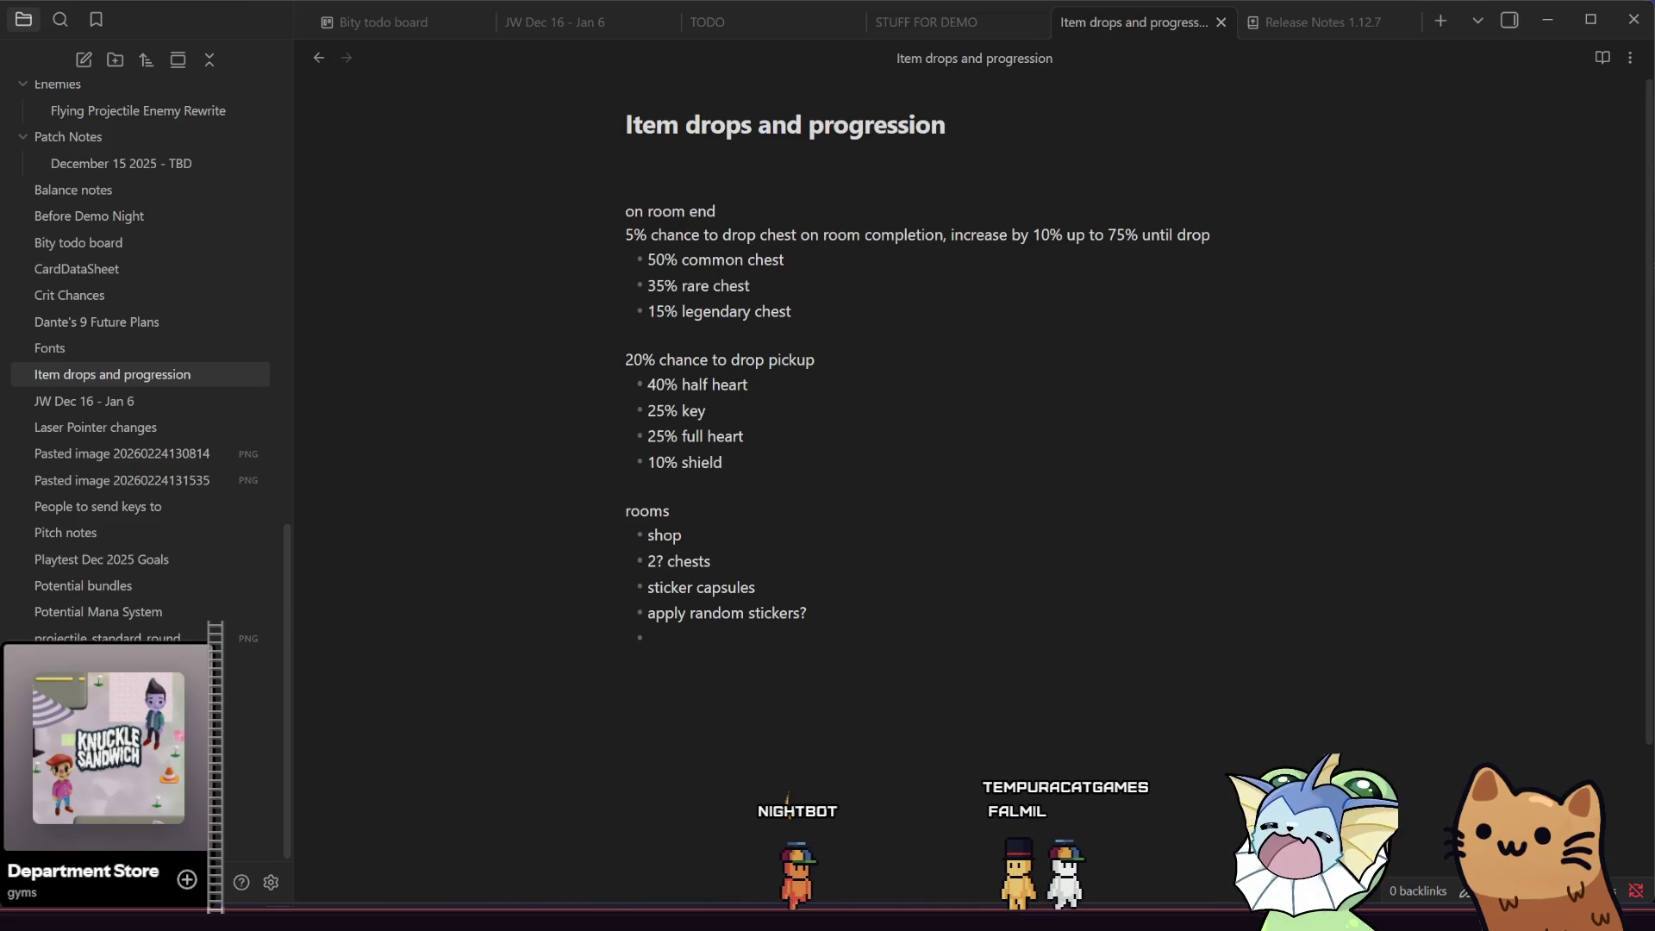
pyautogui.click(826, 870)
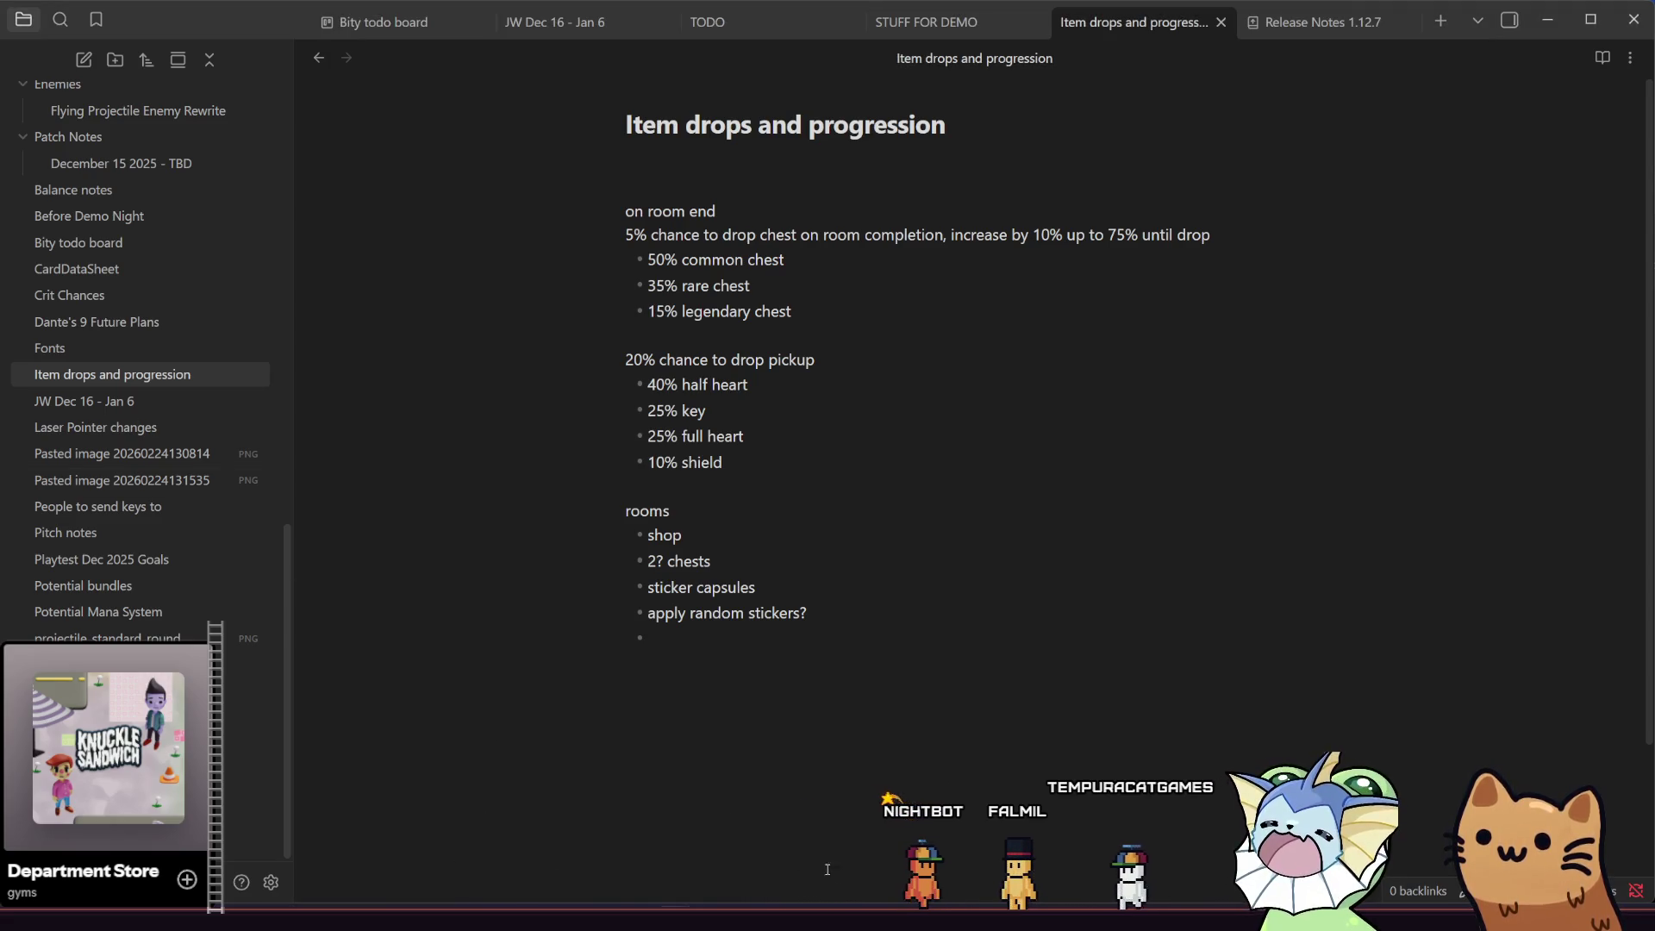
# - Go through Aseprite to the Godot editor showing chest.tscn
pyautogui.moveTo(675, 915)
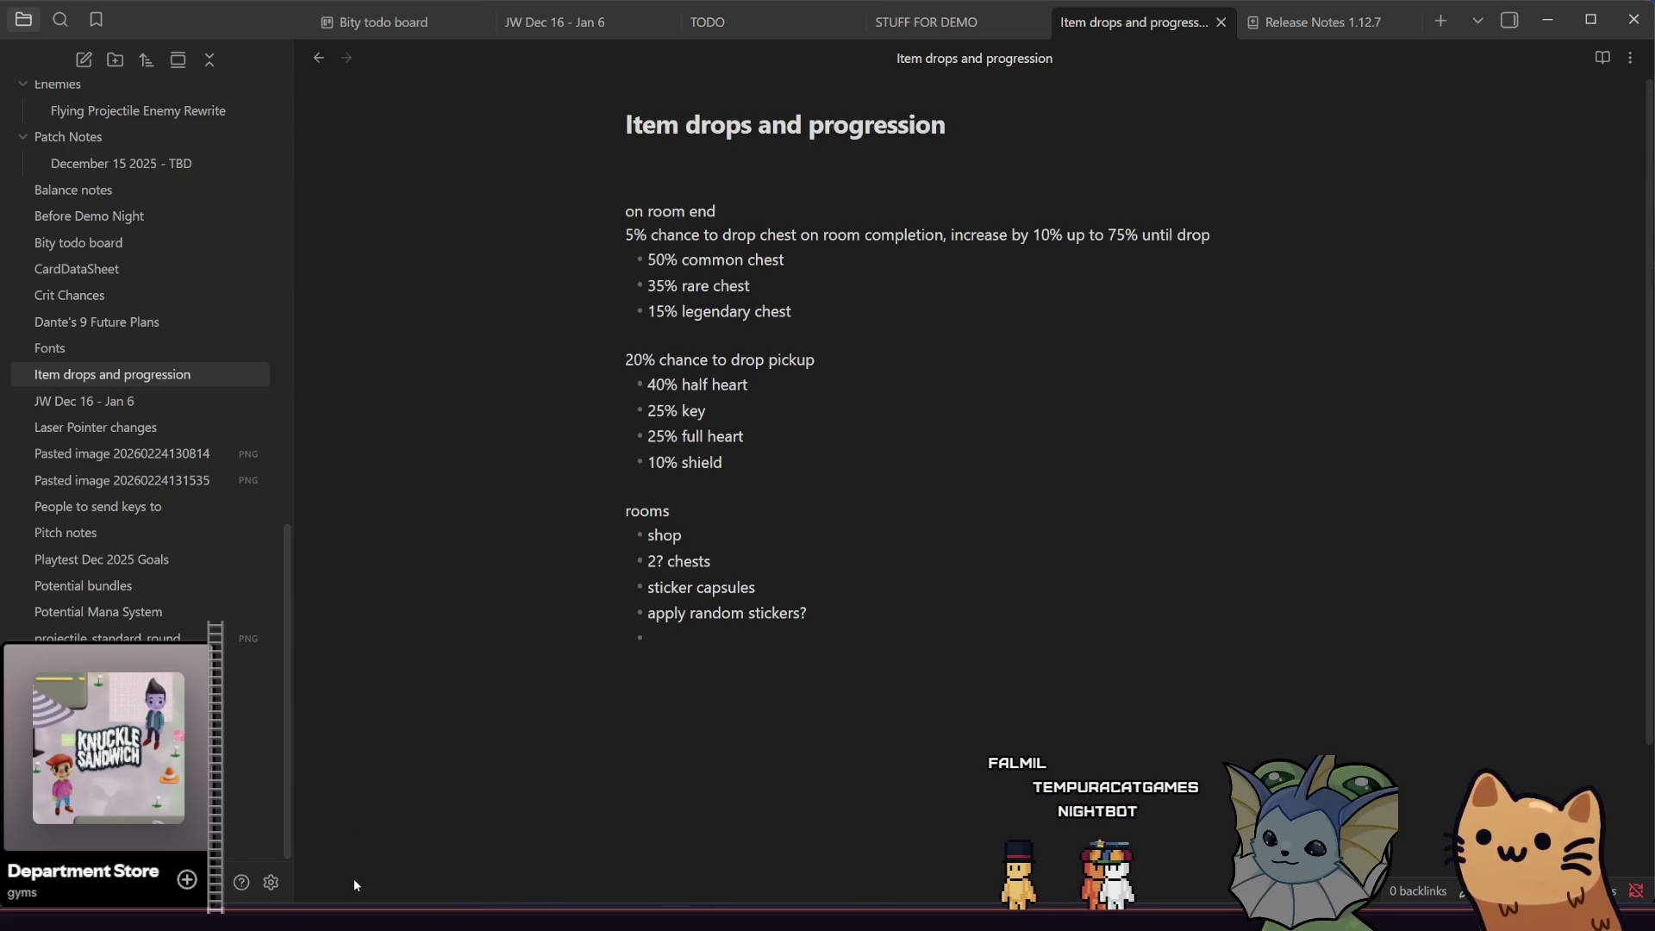
pyautogui.click(455, 851)
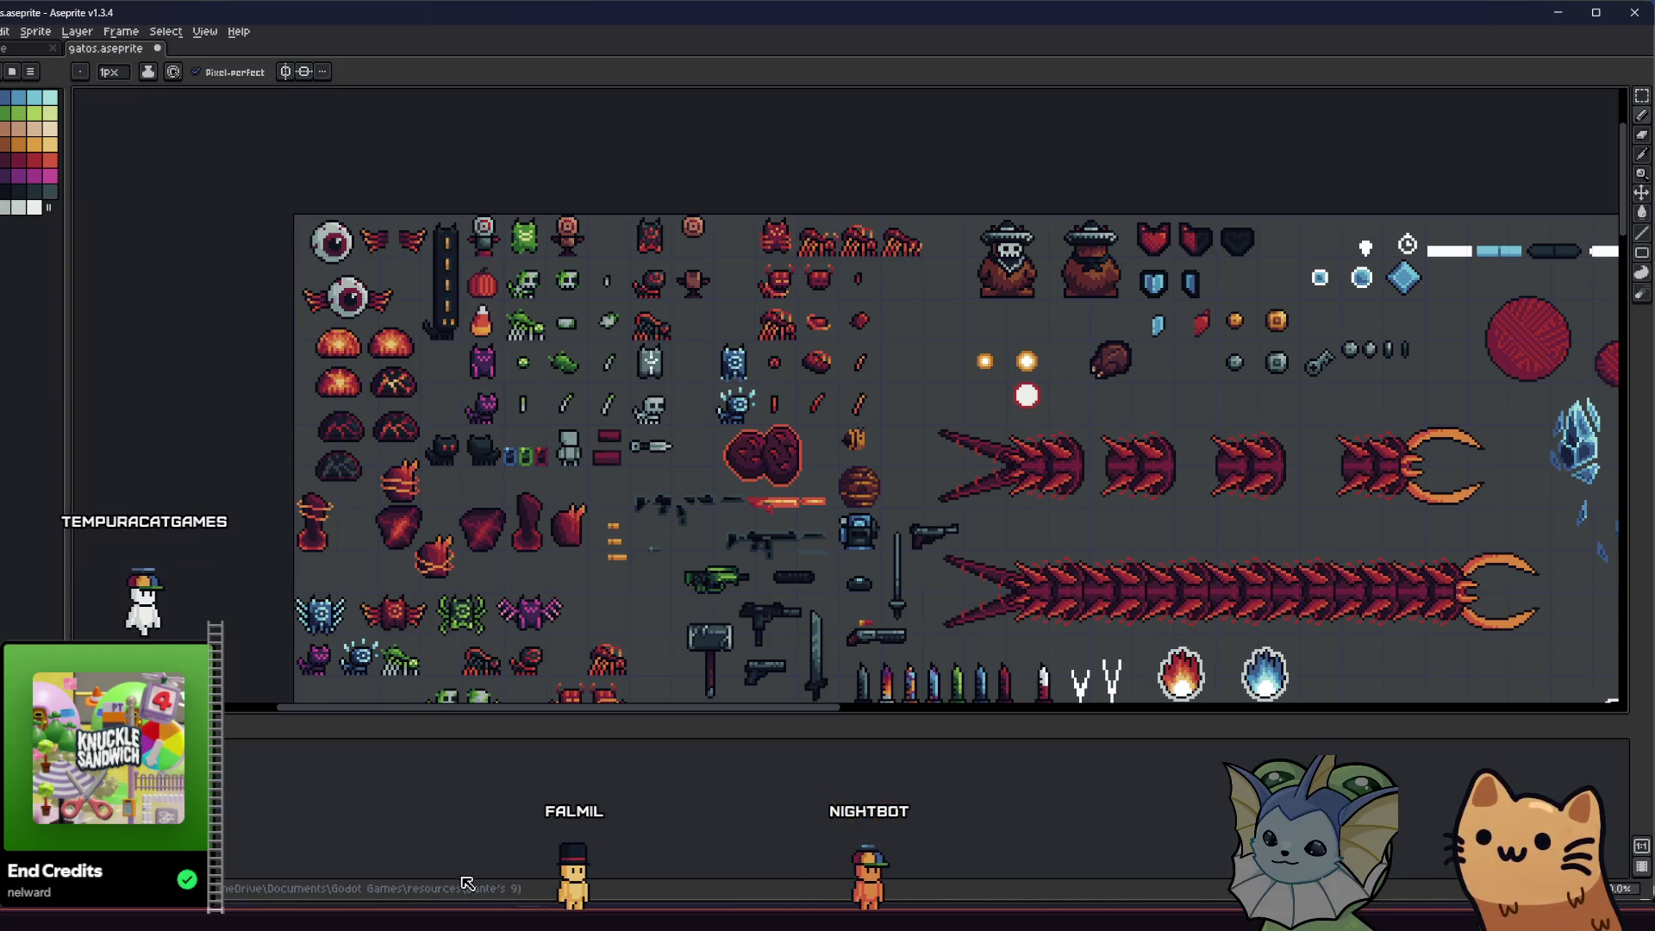
pyautogui.hotkey('alt', 'Tab')
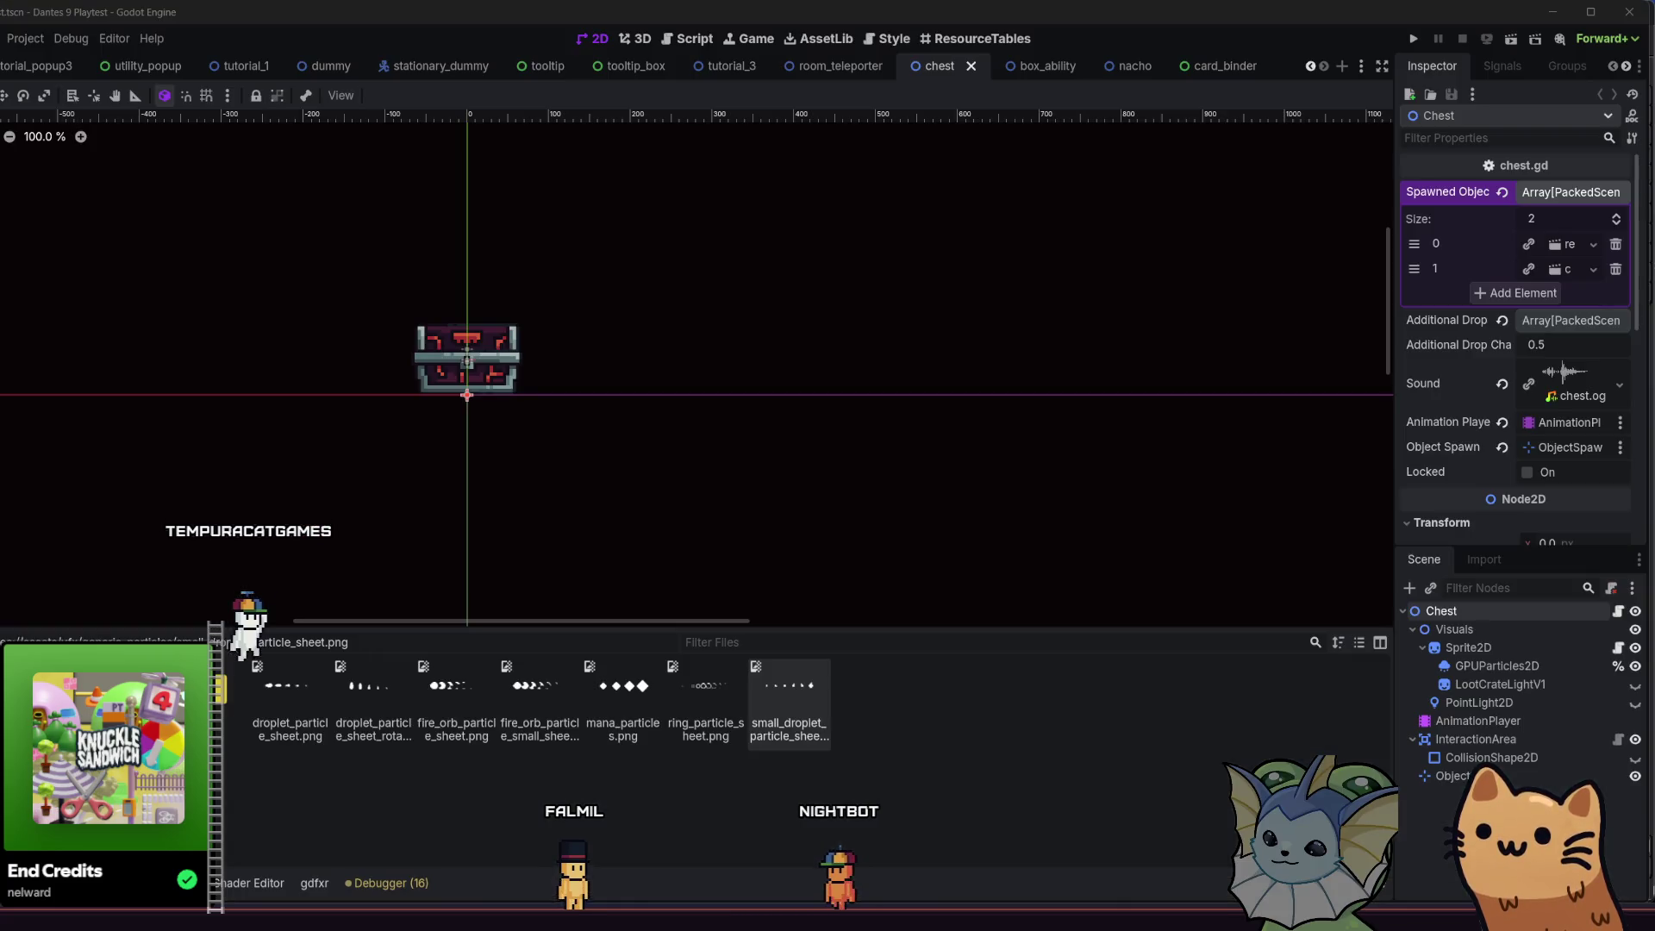
# - Start a Quick Open search for 'hub', then dismiss it
pyautogui.hscroll(-5, 480, 503)
pyautogui.scroll(2, 480, 503)
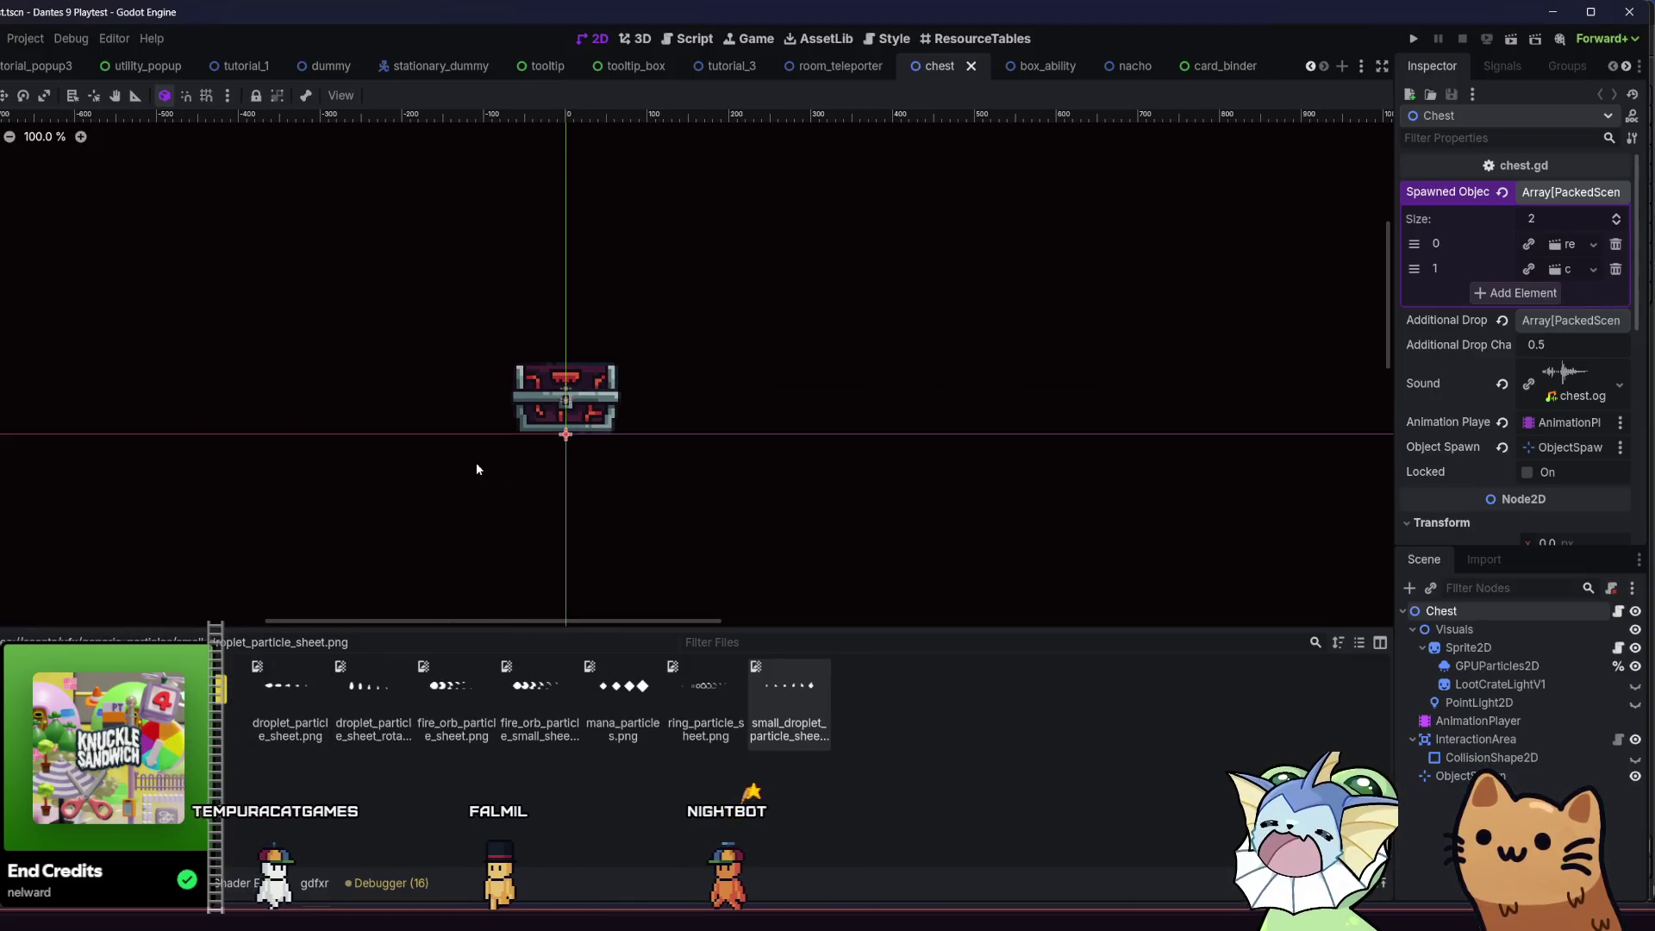
pyautogui.hotkey('shift', 'alt', 'o')
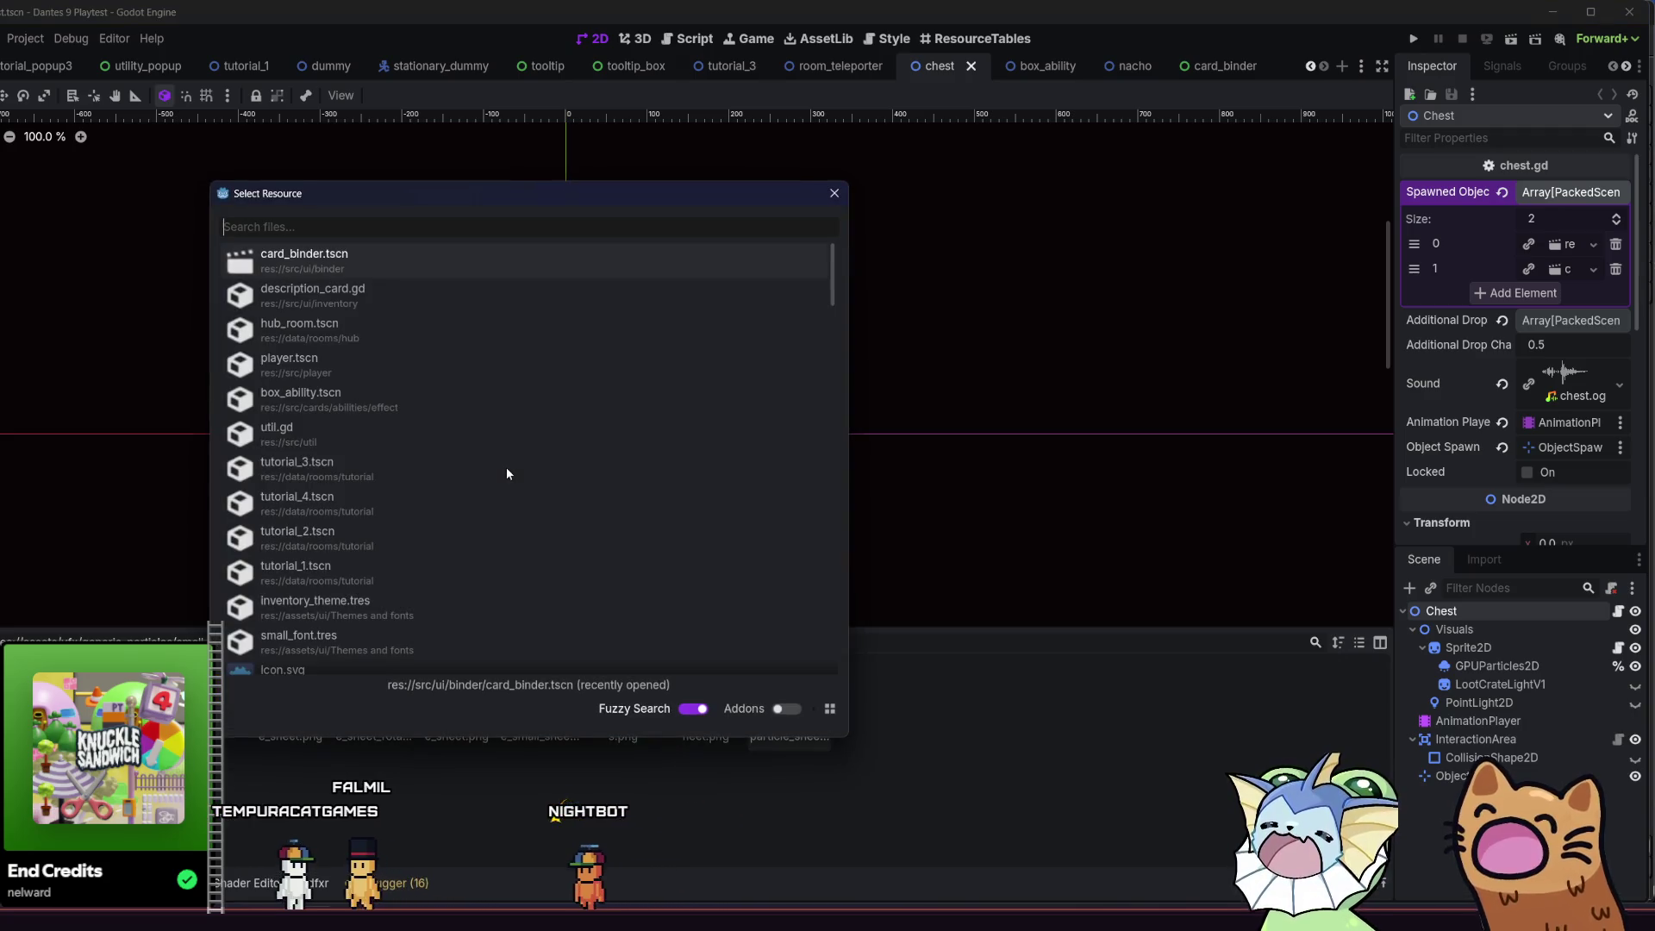
pyautogui.write('h')
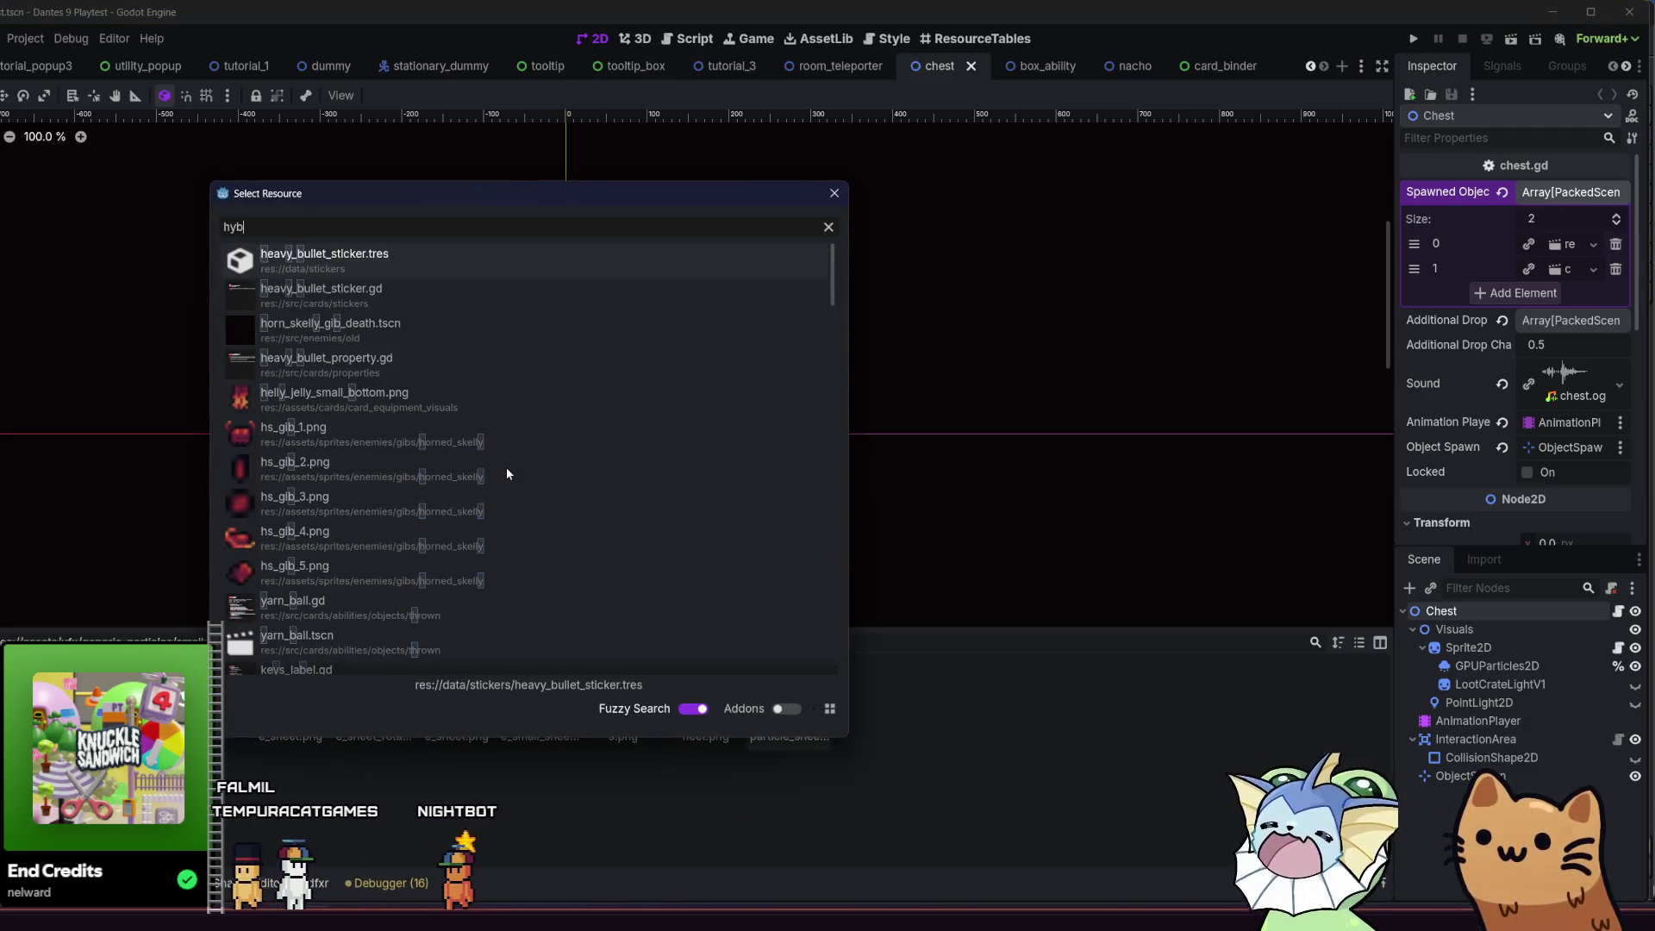
pyautogui.write('ub')
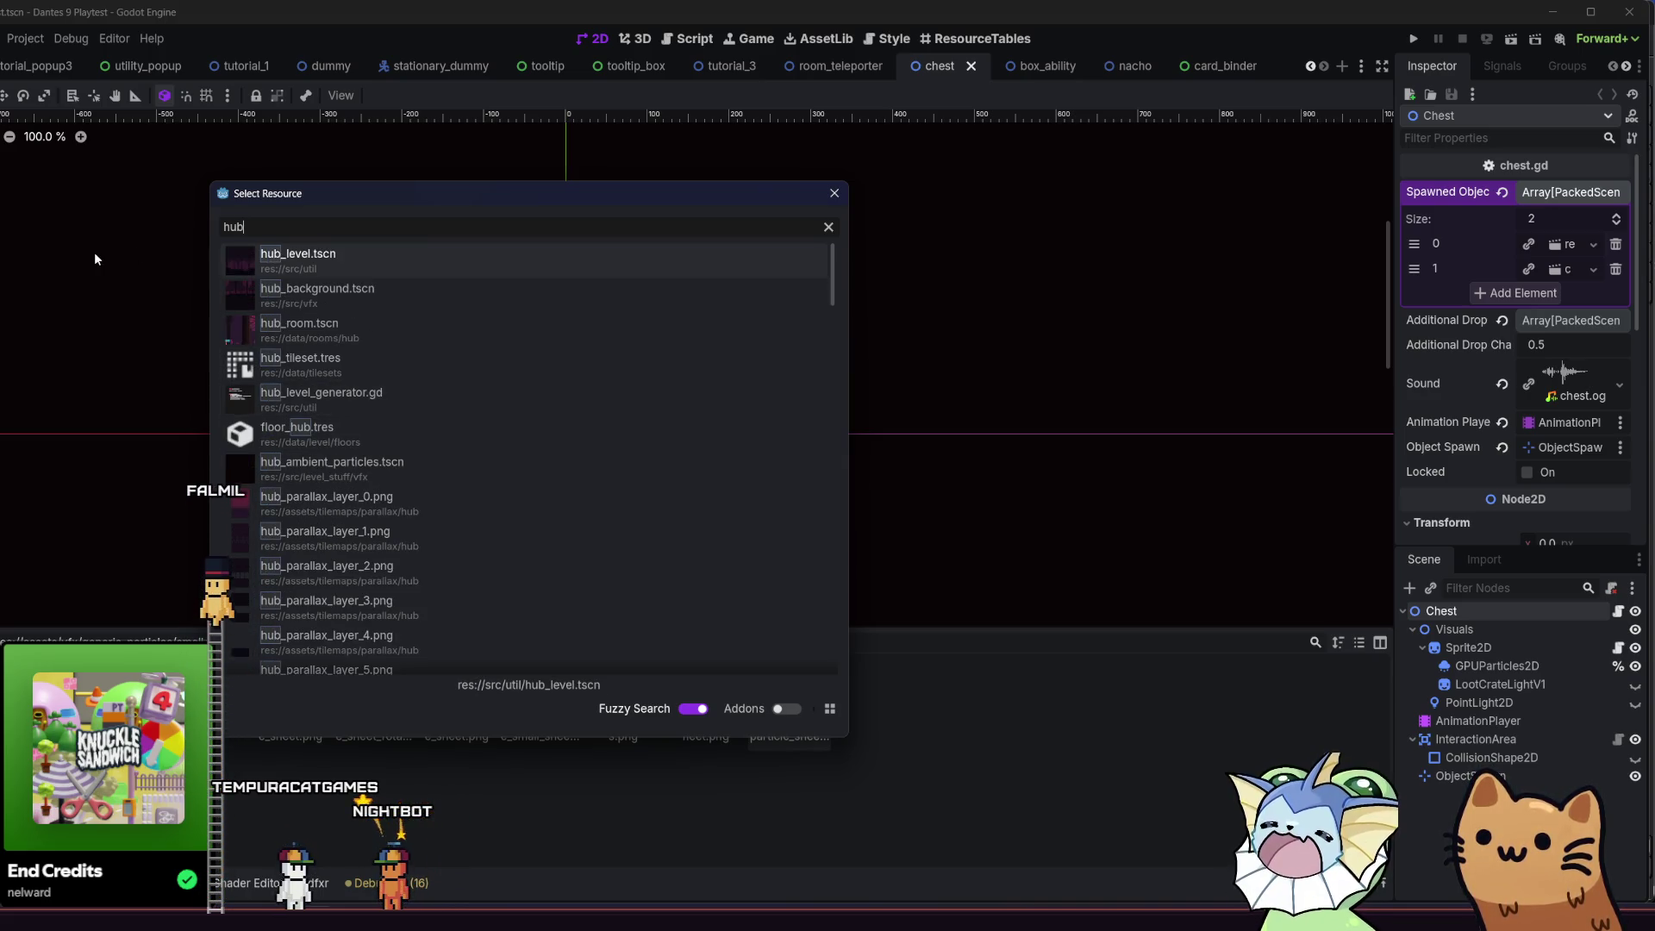
pyautogui.click(835, 193)
# - Look at the chest tab's options without closing it, then switch to the Script workspace
pyautogui.rightClick(932, 66)
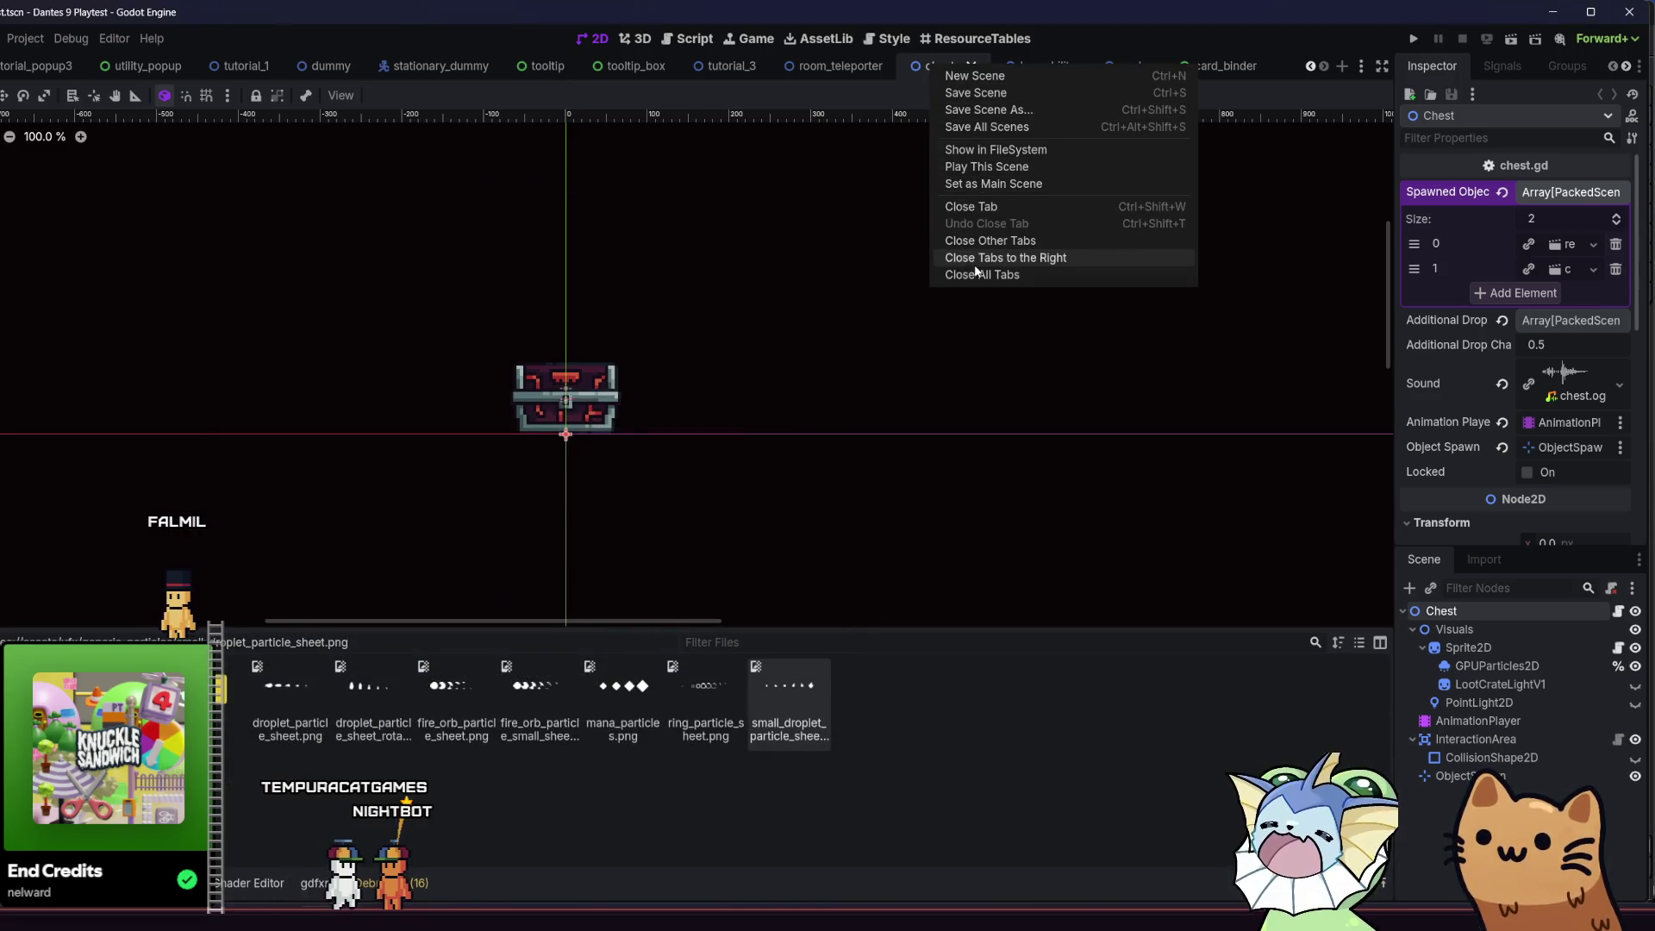
pyautogui.press('Escape')
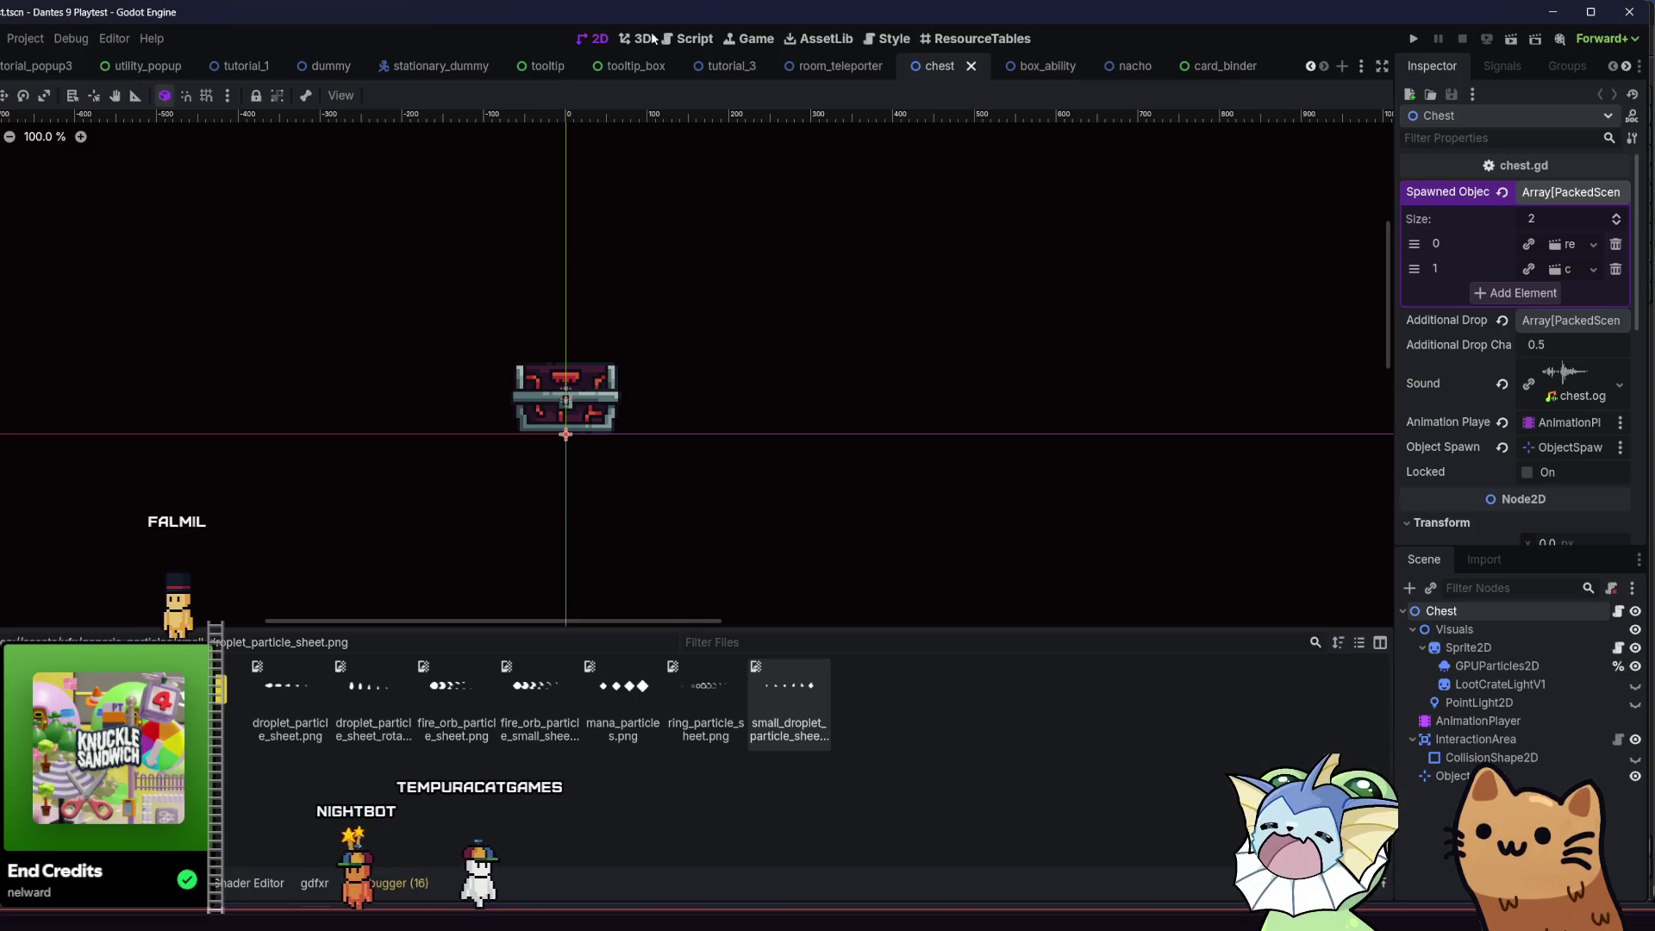
pyautogui.click(679, 36)
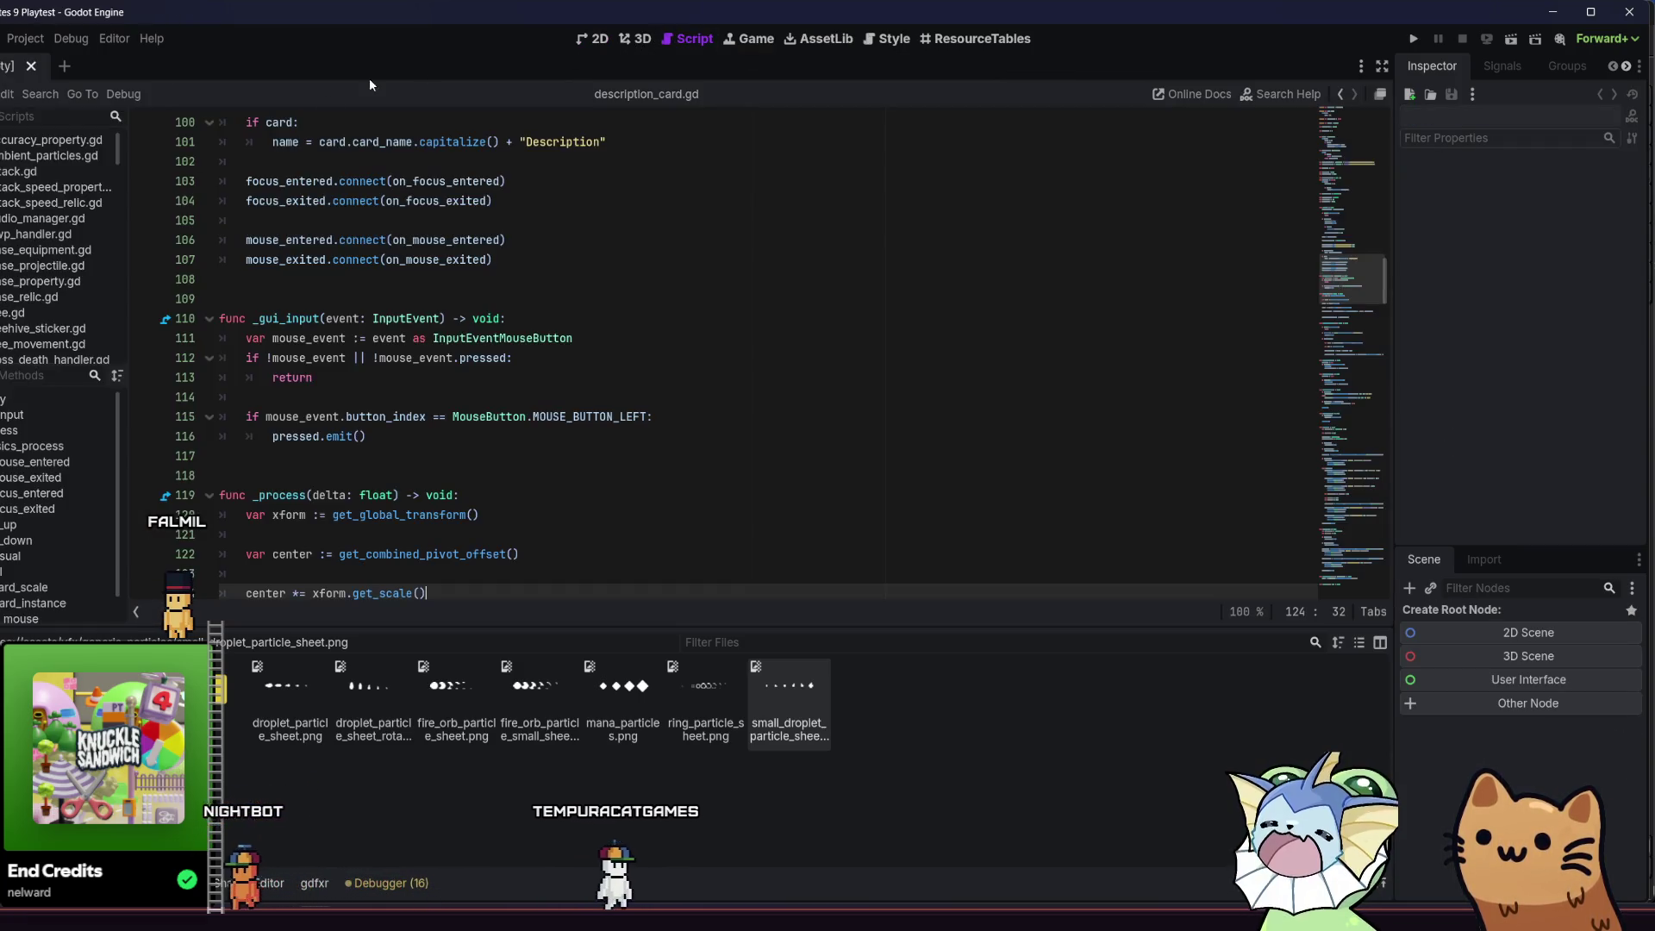
# - Select base_projectile.gd, check the script list options, then close all open scripts
pyautogui.click(30, 182)
pyautogui.rightClick(31, 182)
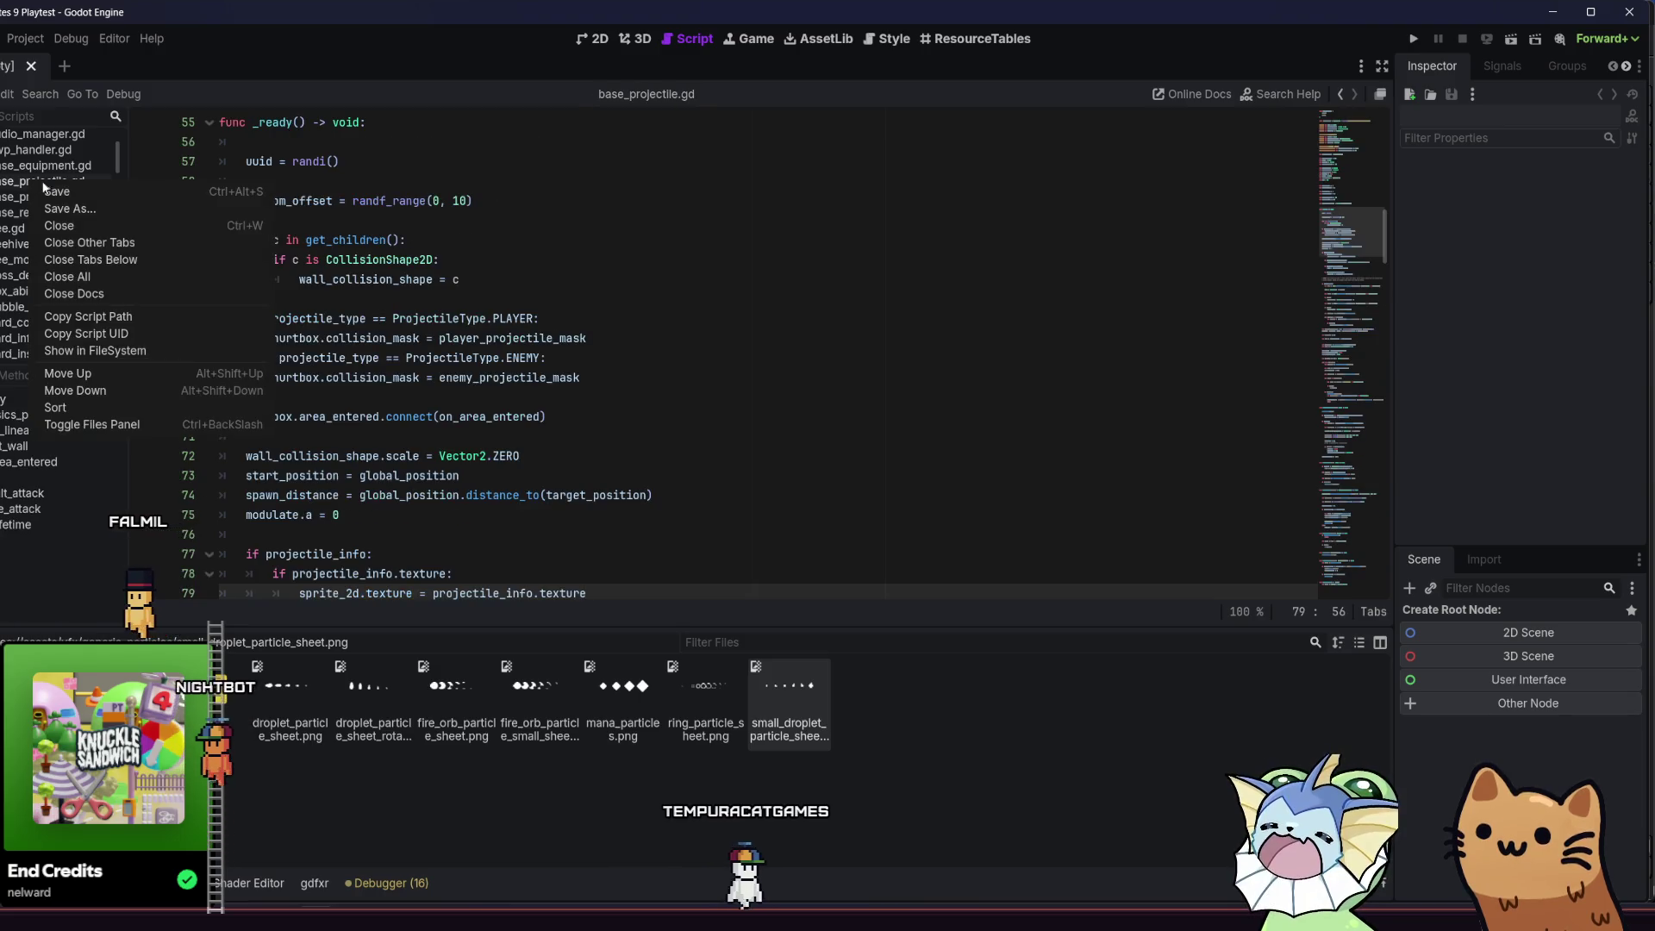
pyautogui.press('Escape')
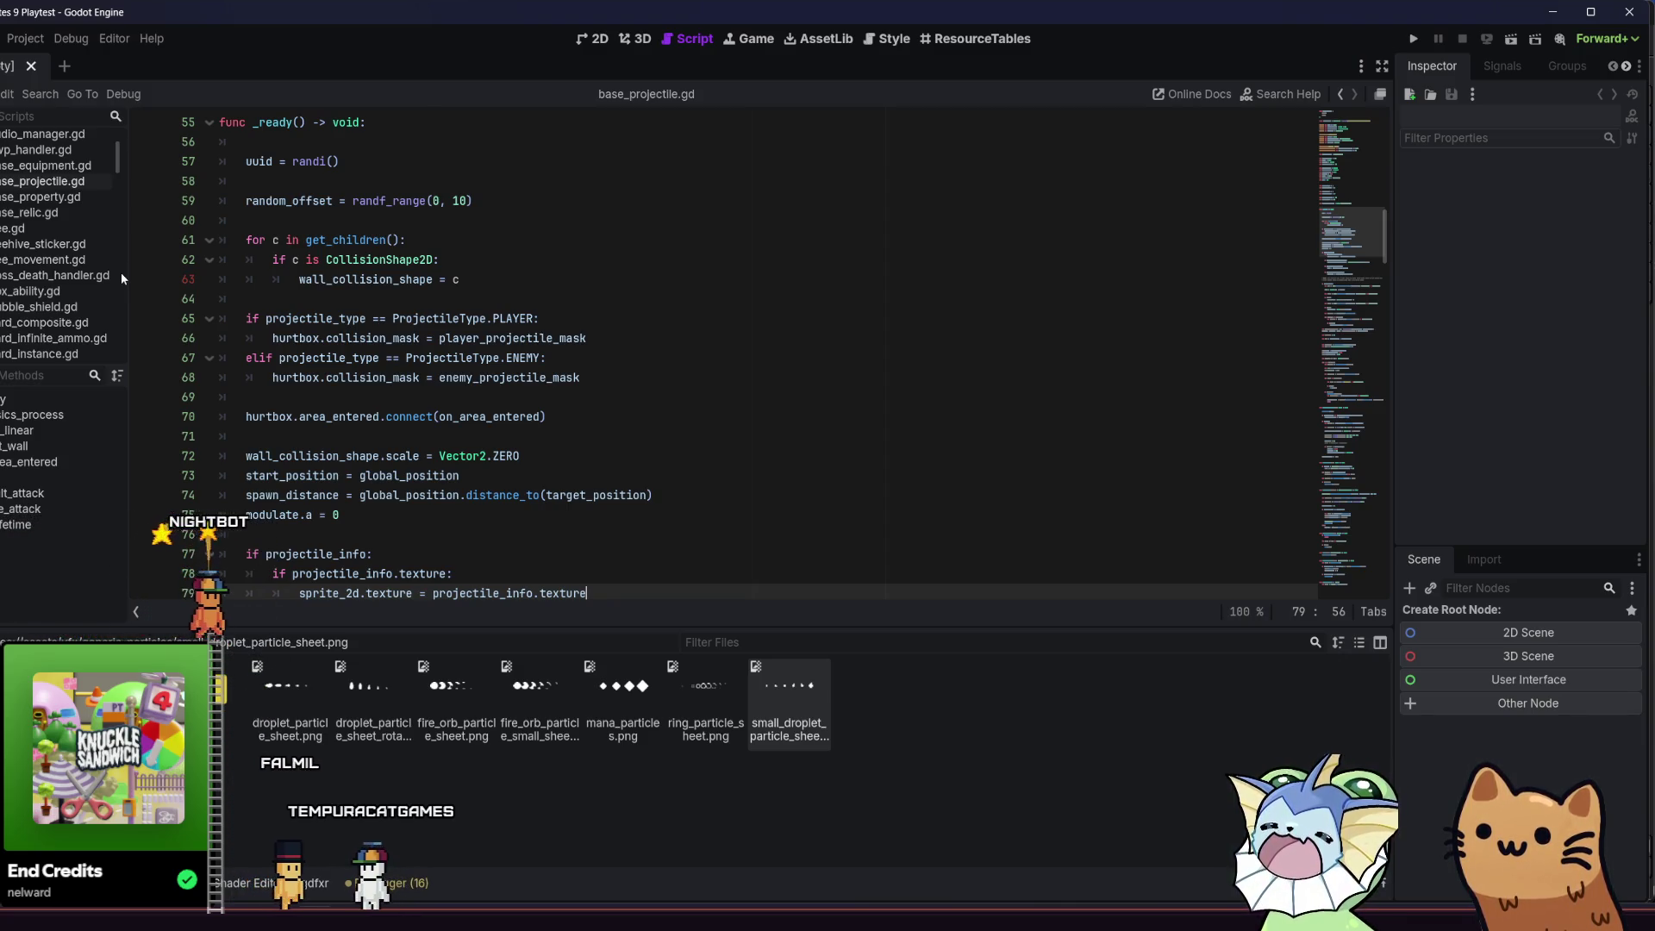
pyautogui.hotkey('ctrl', 'w')
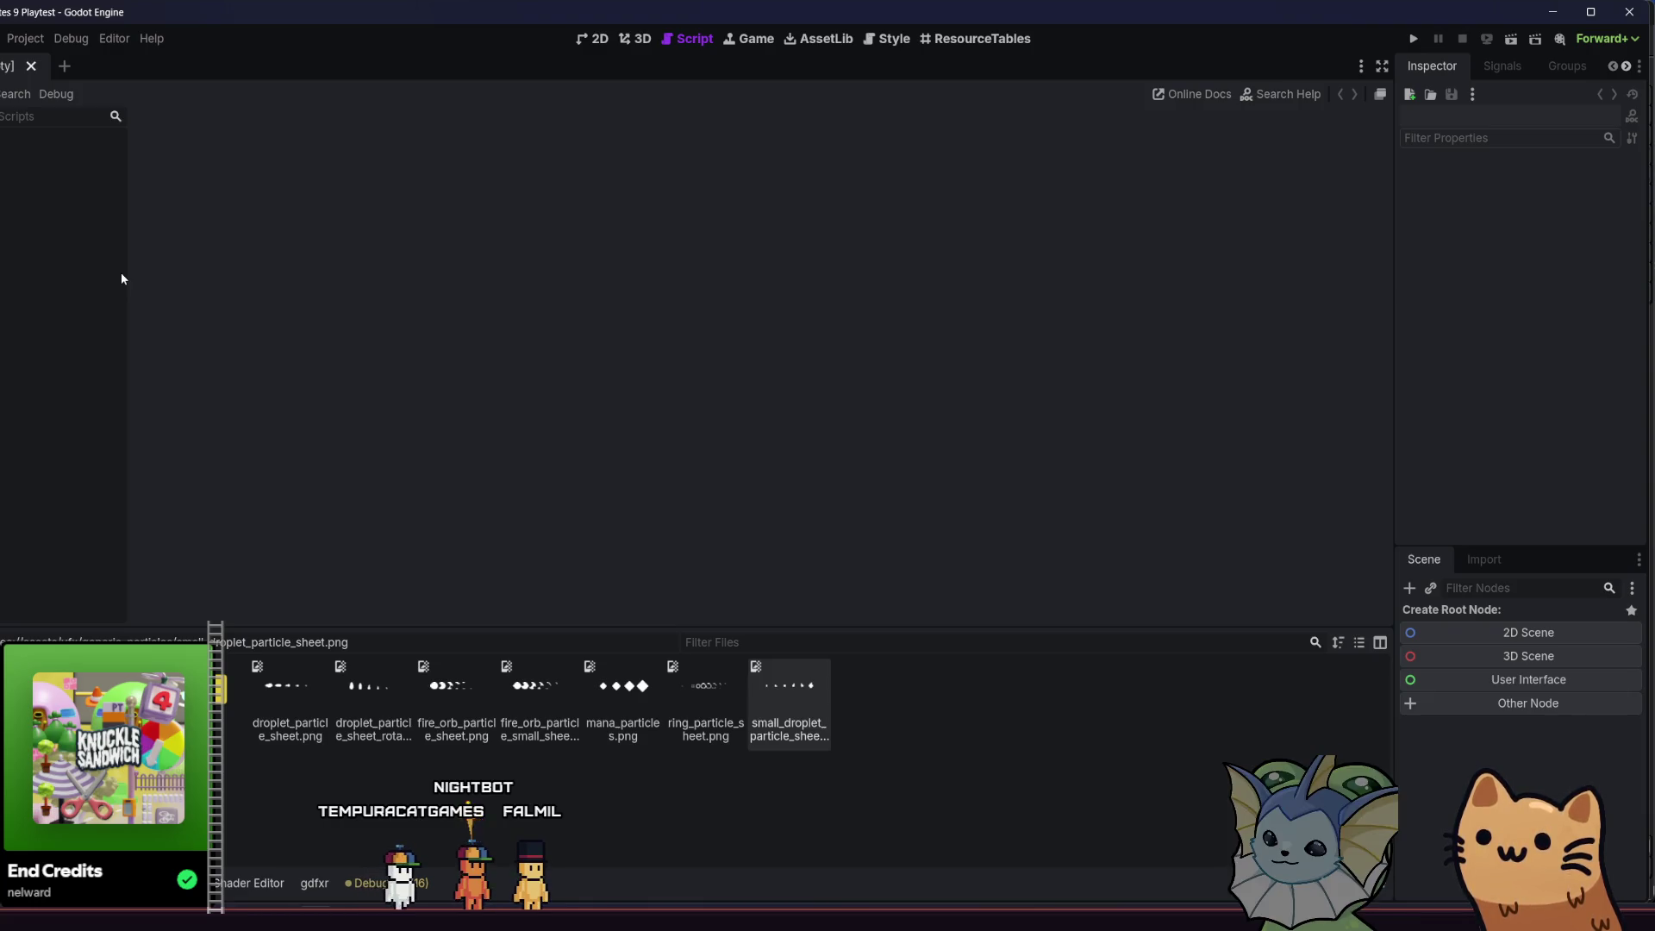
# - Back in the 2D view, open hub_room.tscn through a quick search for 'hub'
pyautogui.click(603, 40)
pyautogui.hotkey('shift', 'alt', 'o')
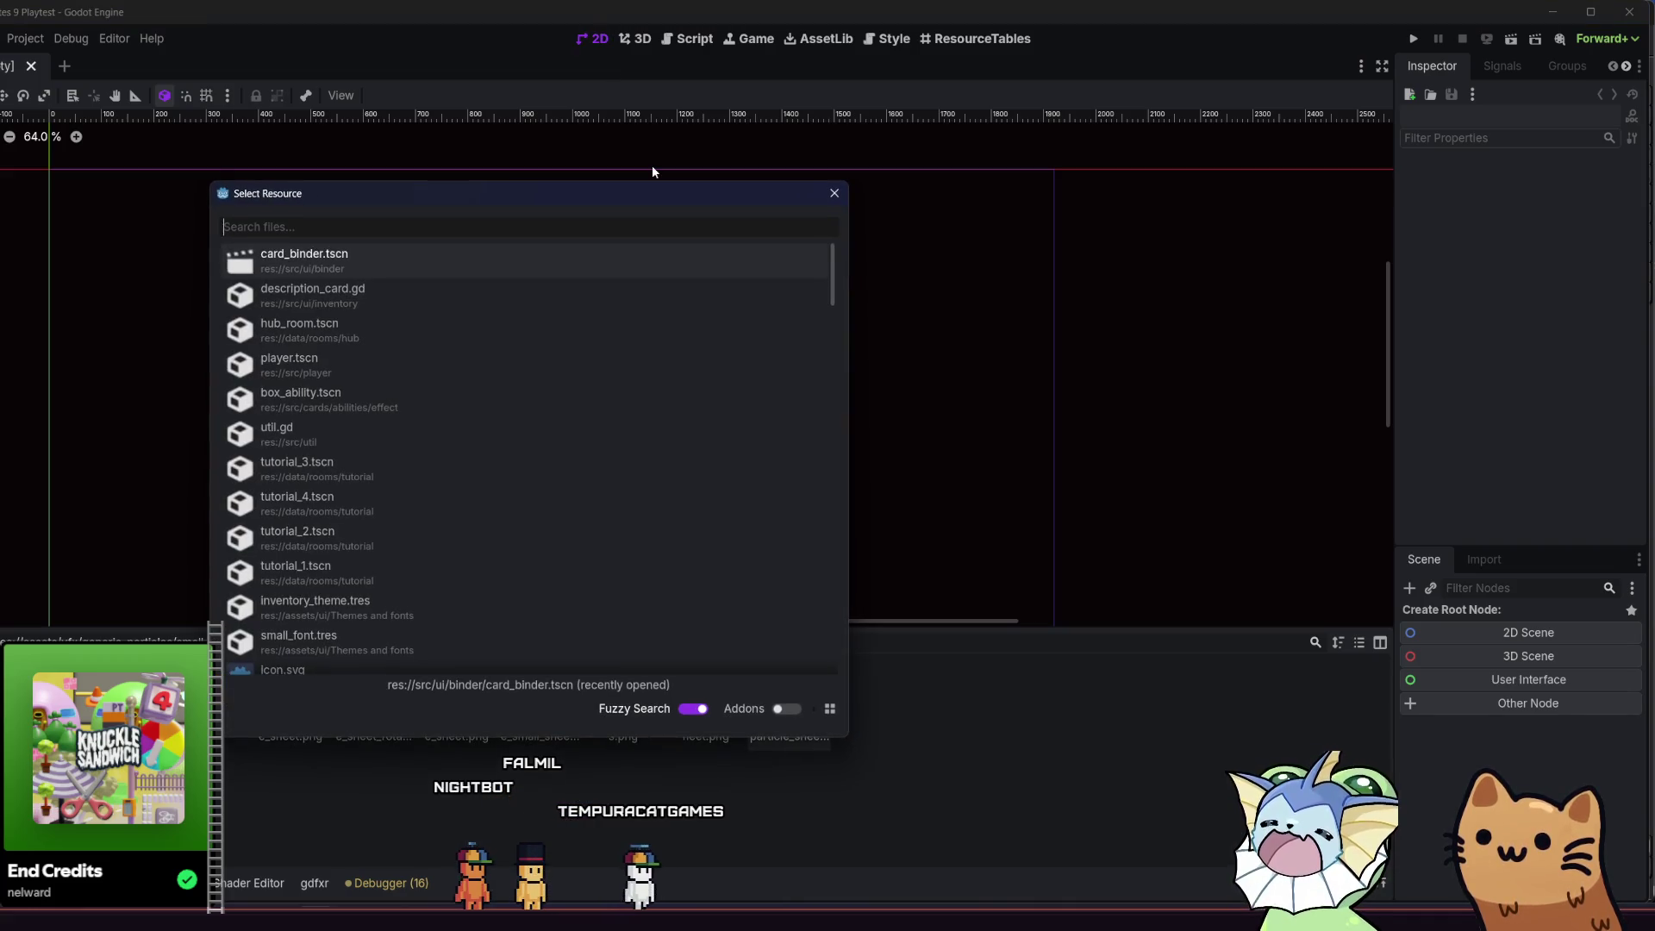
pyautogui.write('hub')
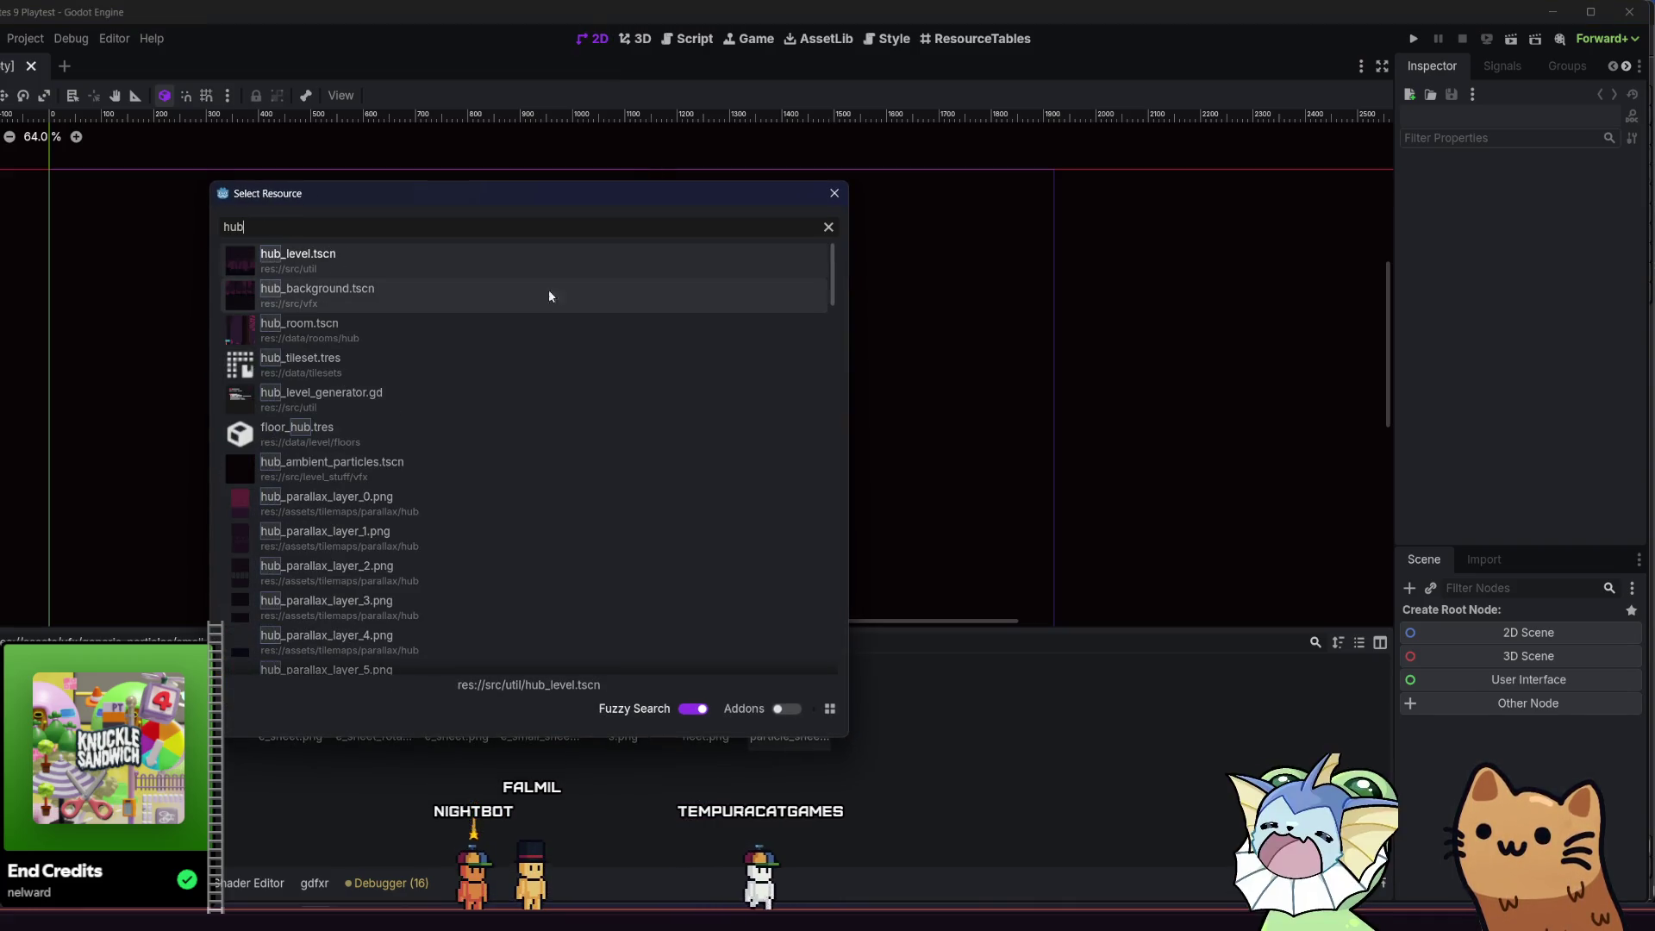
pyautogui.doubleClick(456, 336)
# - Hide the Bridge, zoom out over the whole room, and select the StaticDecor layer
pyautogui.moveTo(476, 395)
pyautogui.mouseDown()
pyautogui.moveTo(715, 388)
pyautogui.moveTo(755, 398)
pyautogui.moveTo(729, 422)
pyautogui.moveTo(763, 424)
pyautogui.mouseUp()
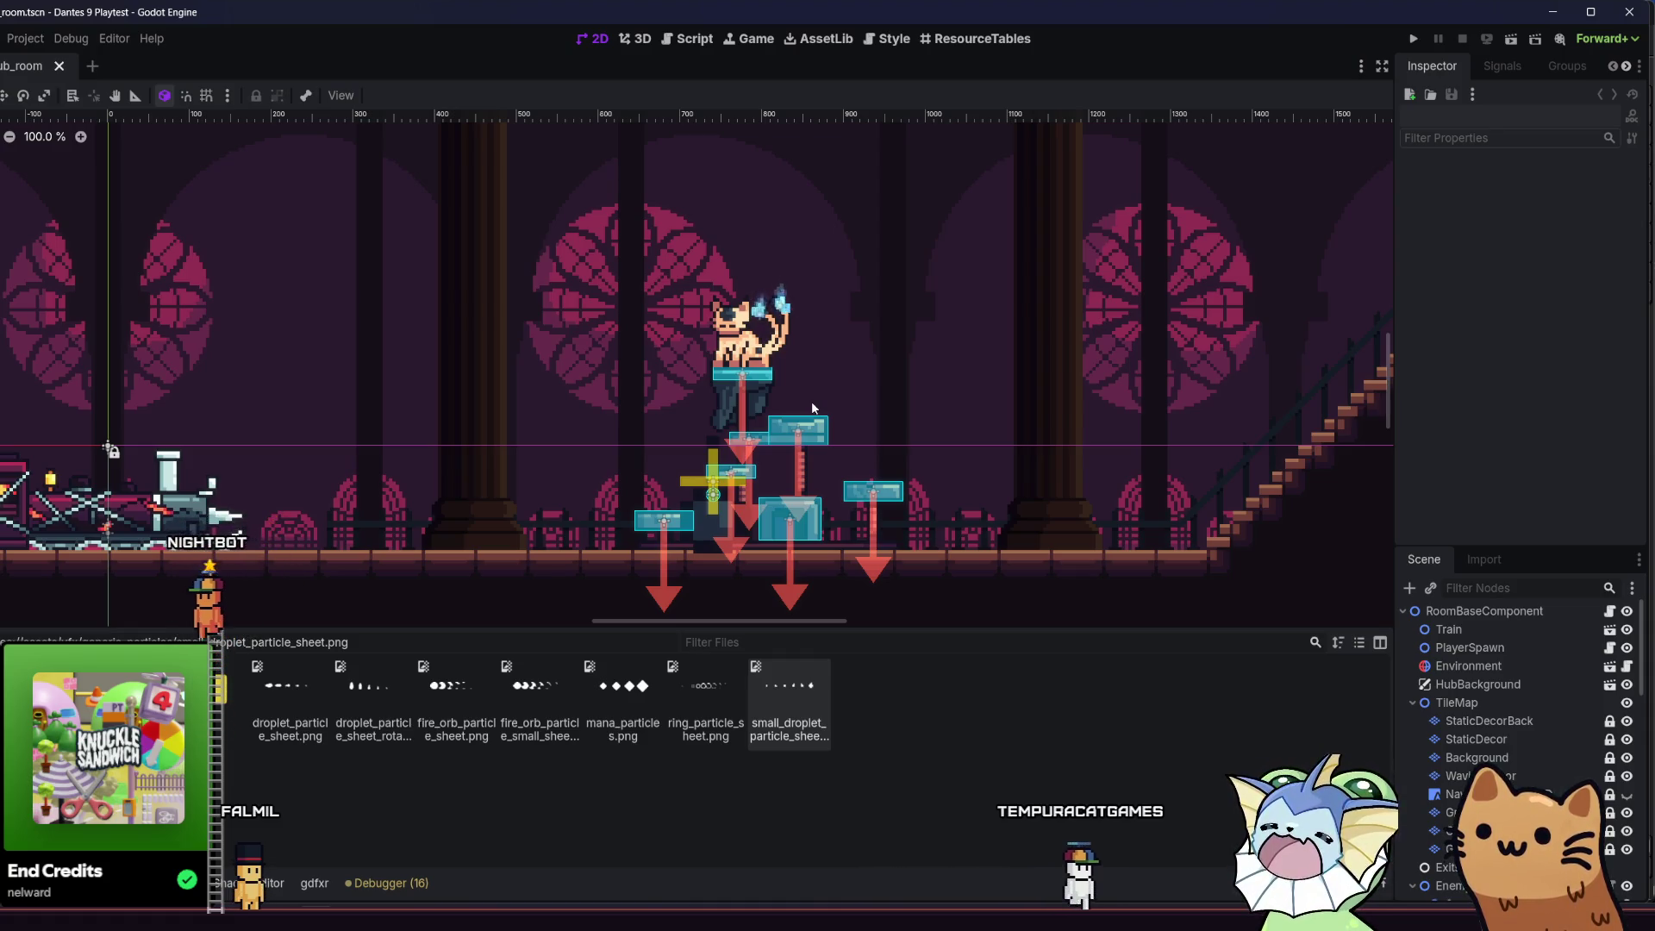
pyautogui.scroll(-4, 1583, 726)
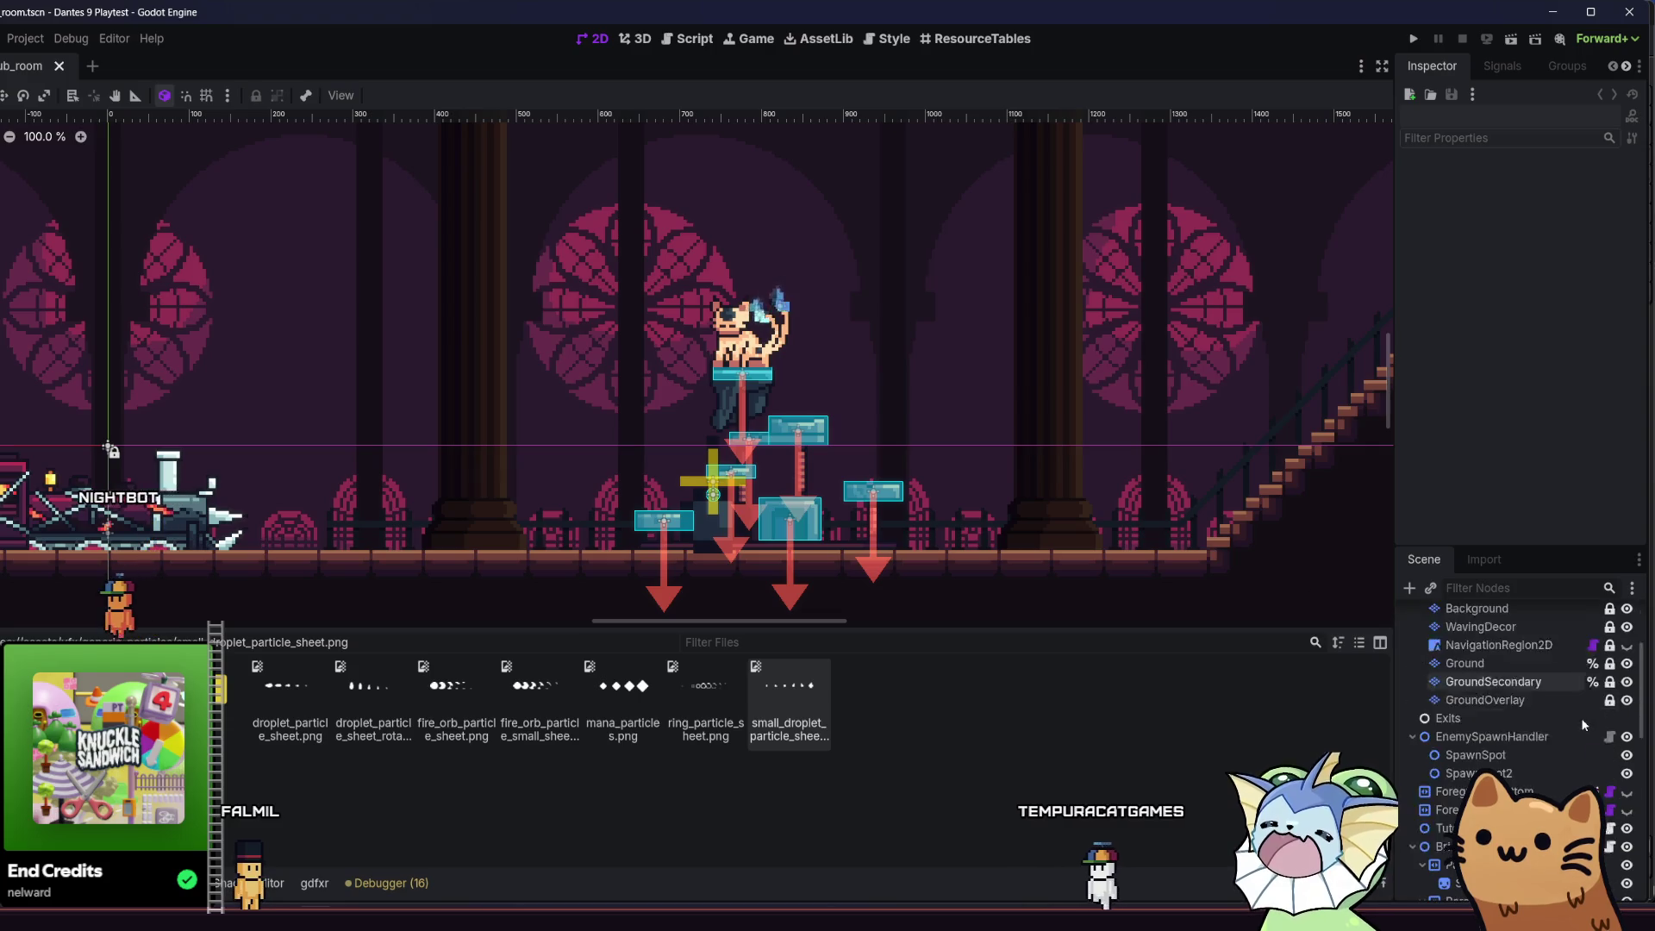
pyautogui.scroll(-6, 1599, 655)
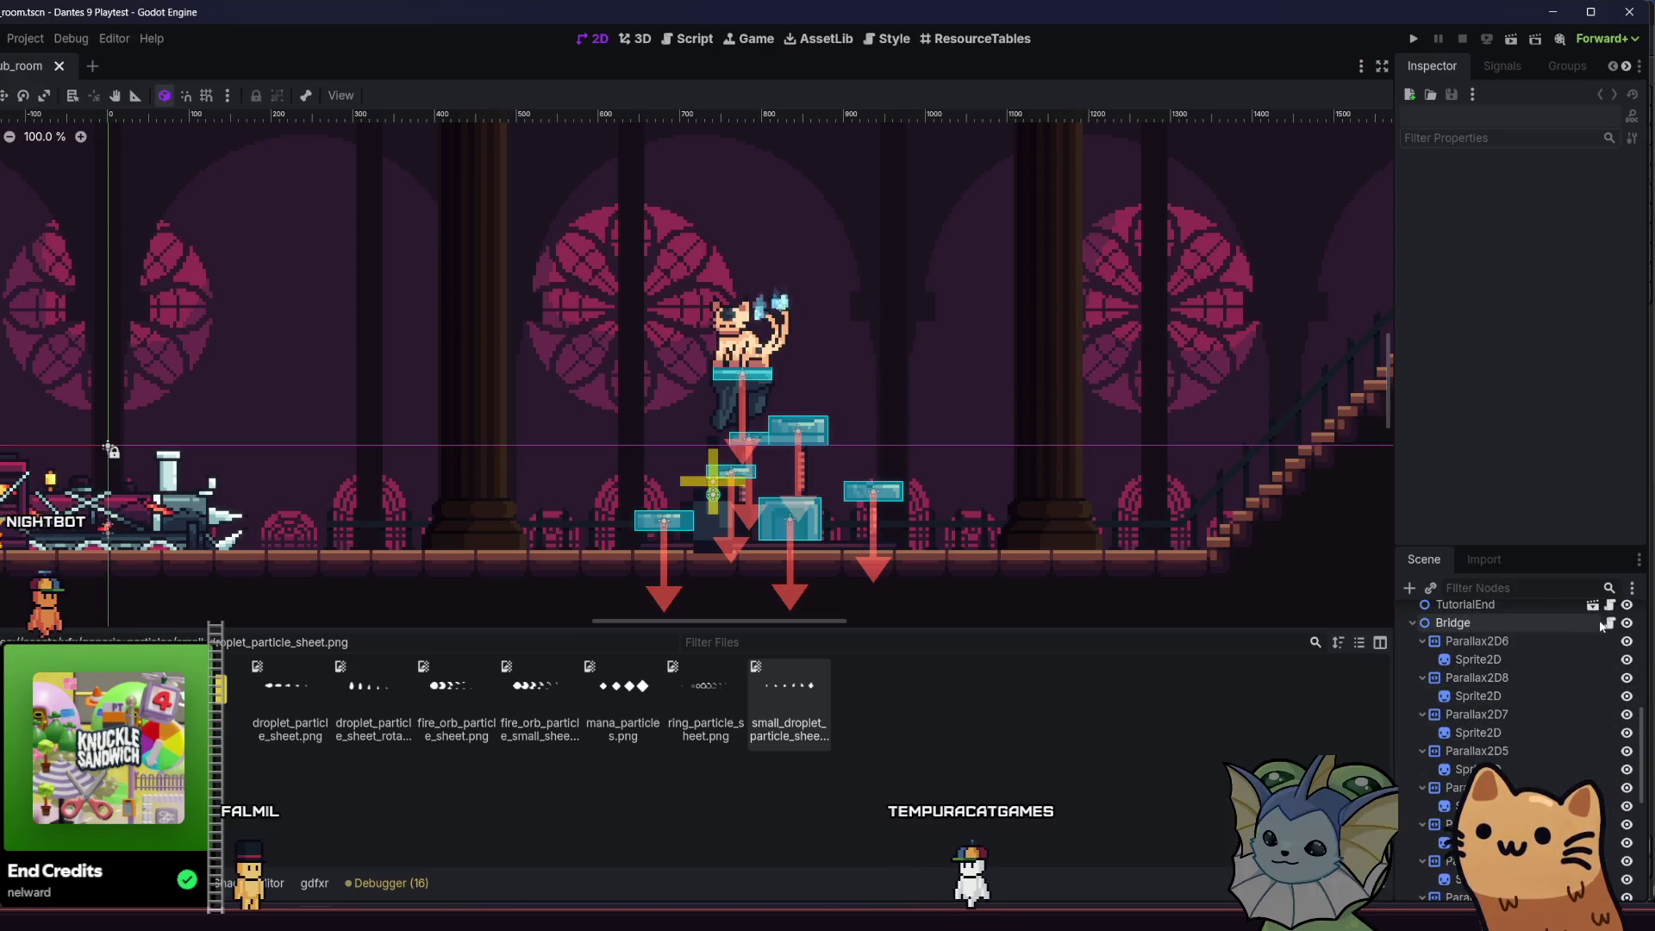
pyautogui.click(1627, 623)
pyautogui.scroll(-5, 489, 512)
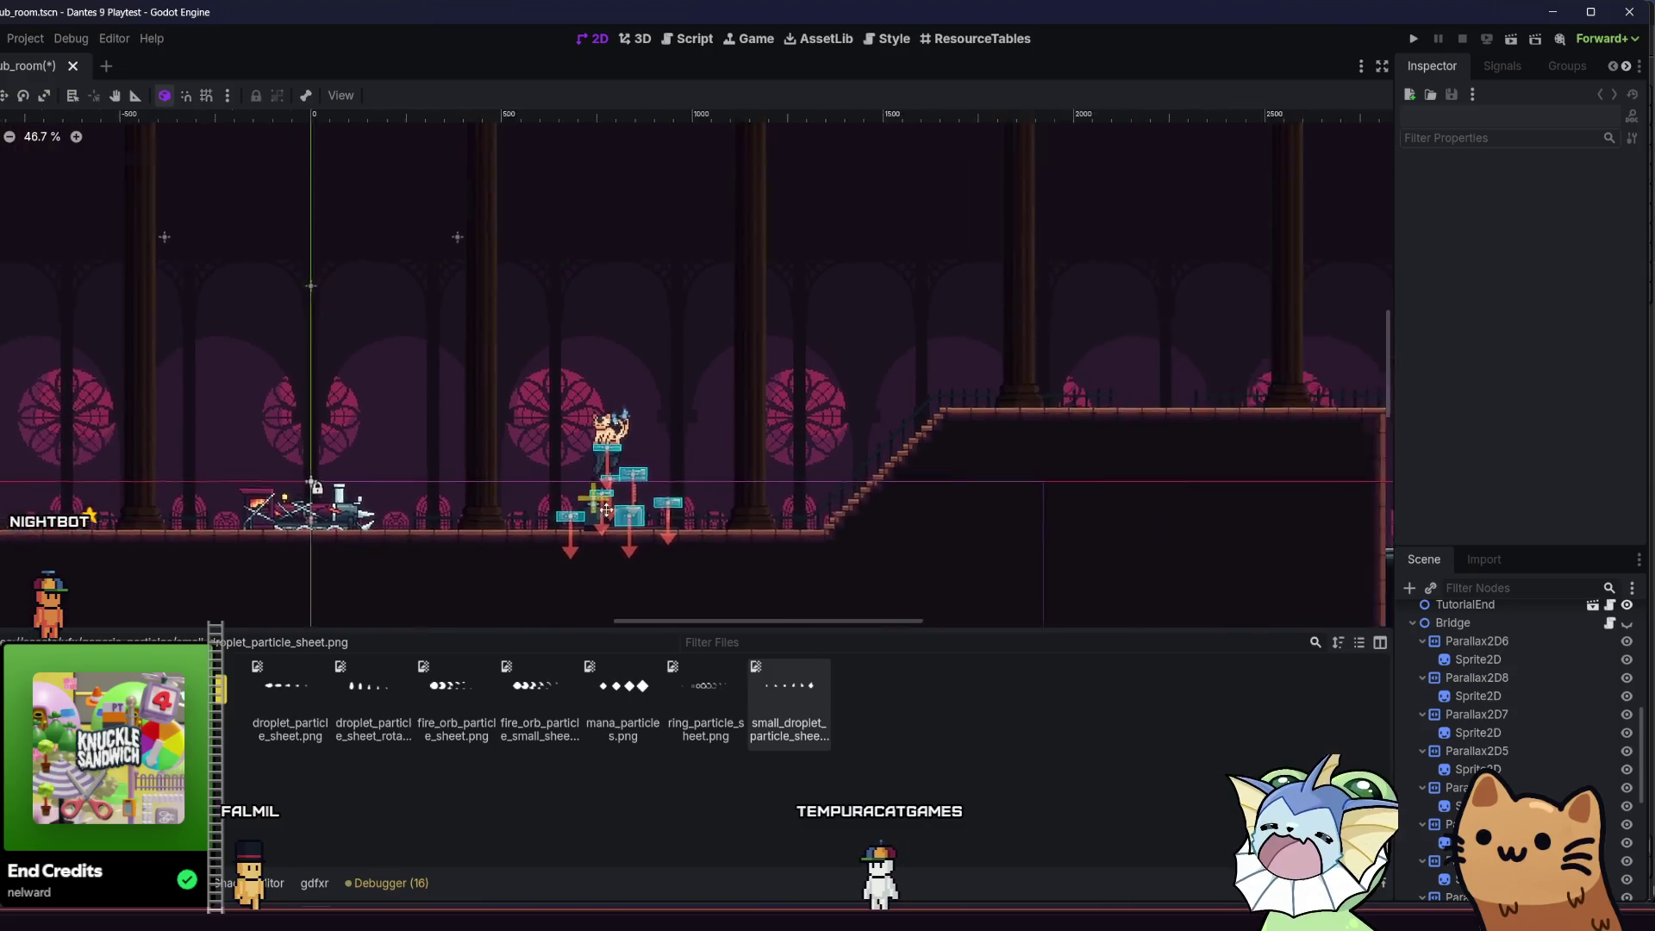
pyautogui.hscroll(3, 607, 510)
pyautogui.hscroll(-15, 575, 509)
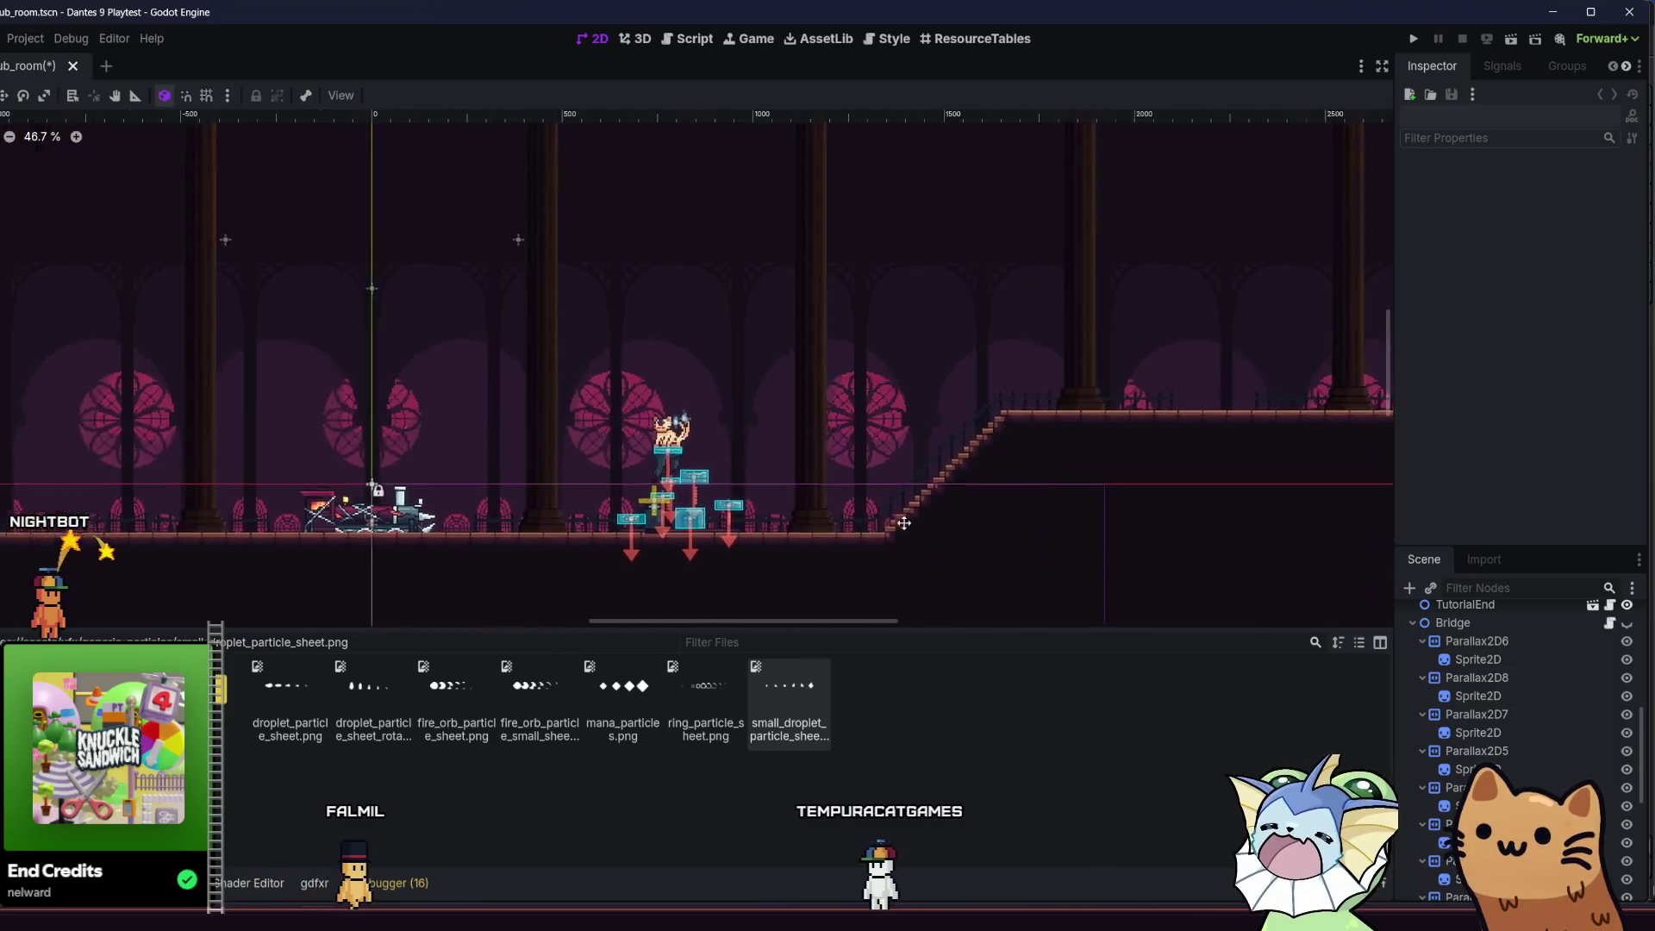
pyautogui.hscroll(14, 891, 491)
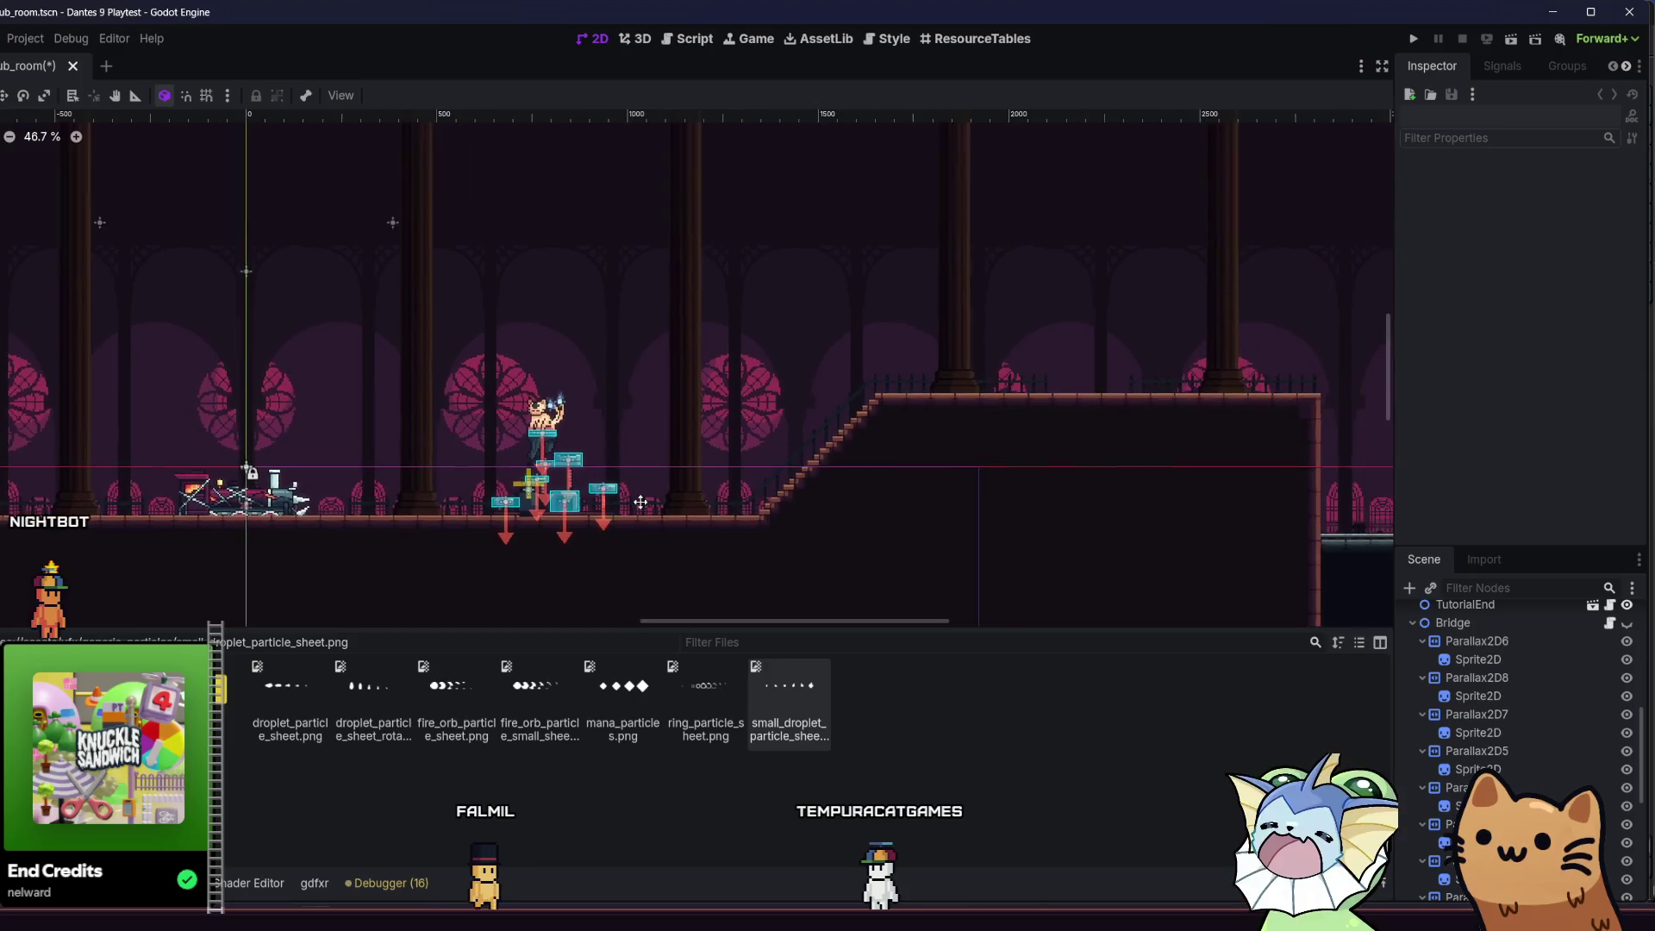
pyautogui.scroll(10, 1463, 679)
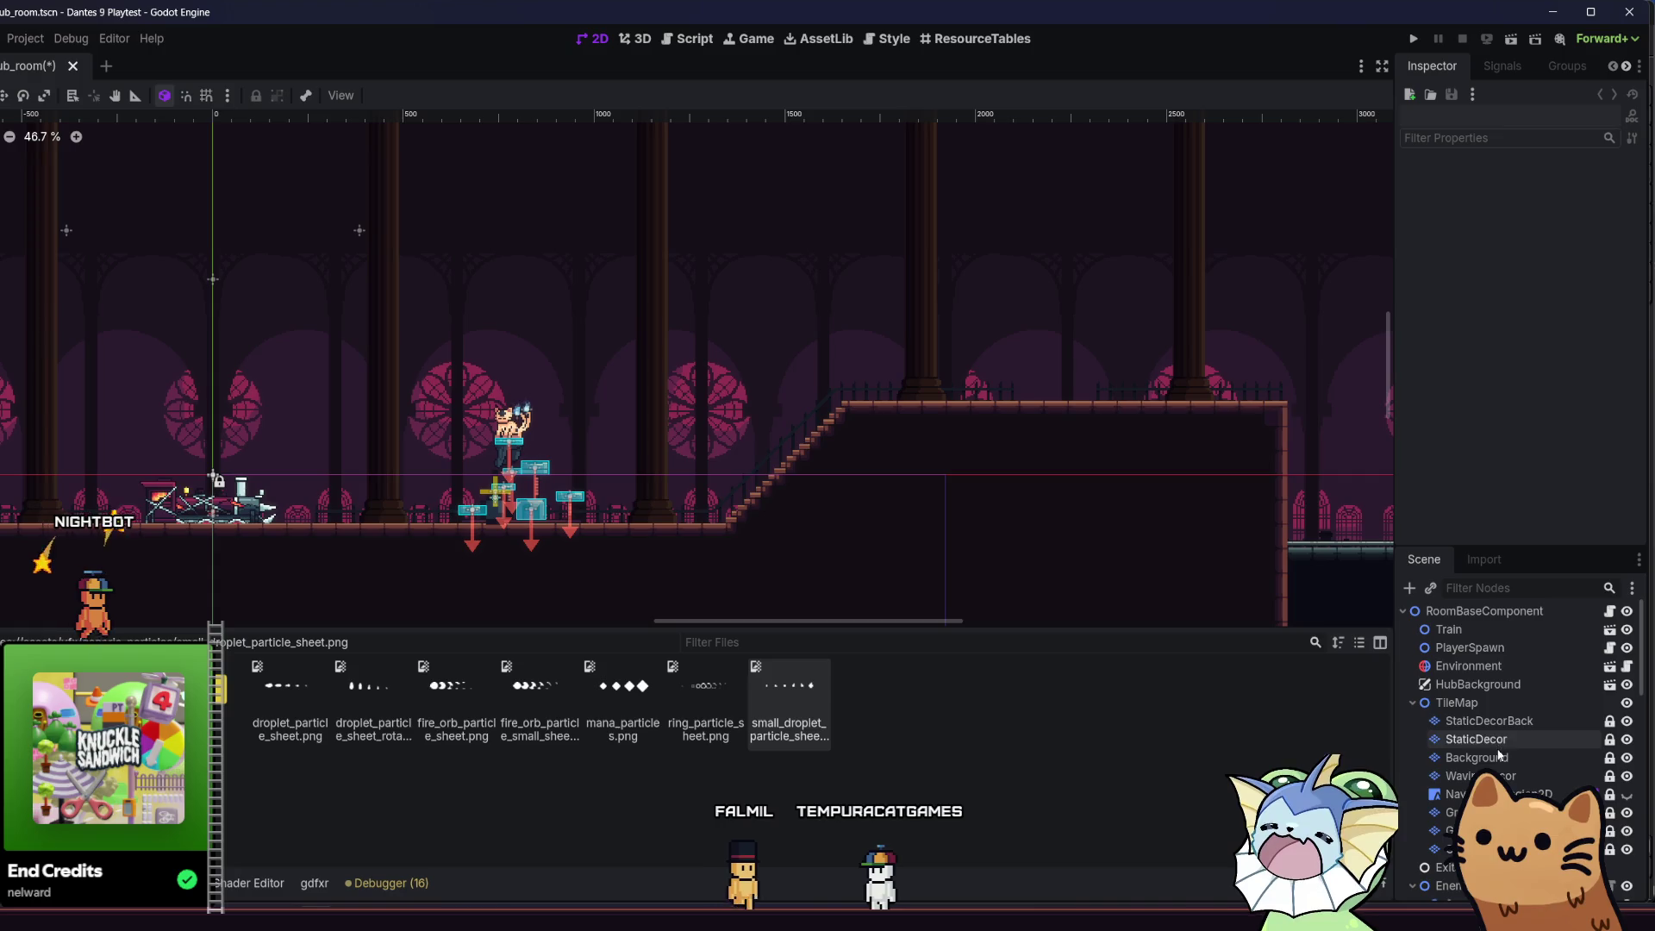
pyautogui.click(1515, 747)
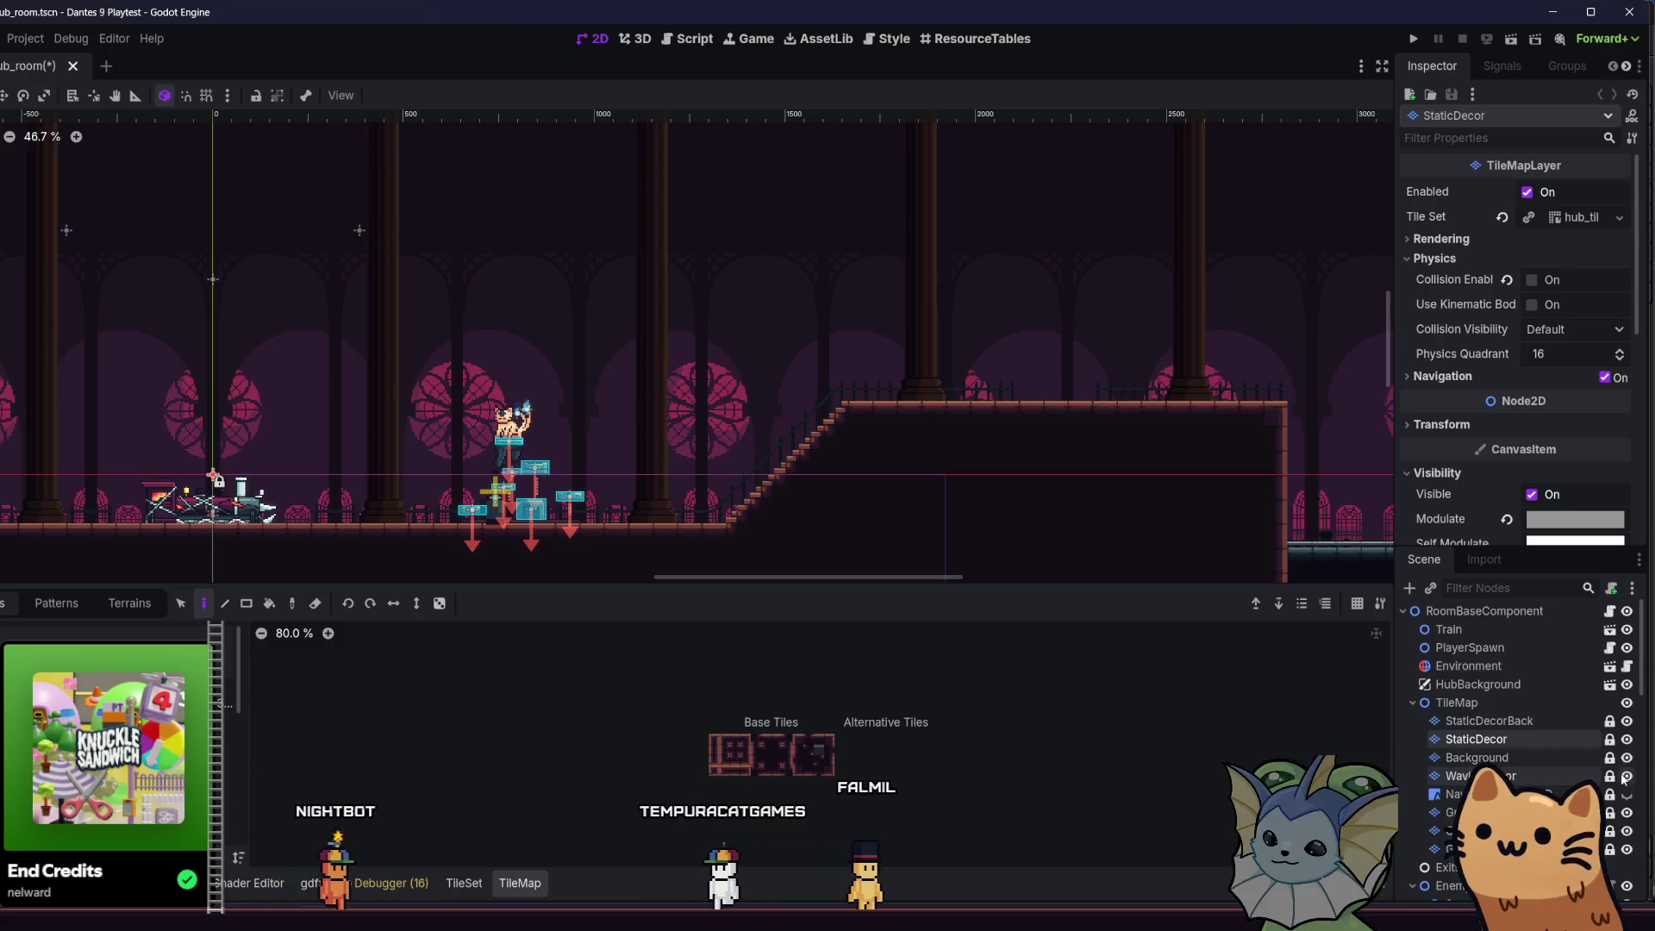
# - Frame the origin, select StaticDecorBack, and zoom in on the room's right-hand raised platform
pyautogui.press('f')
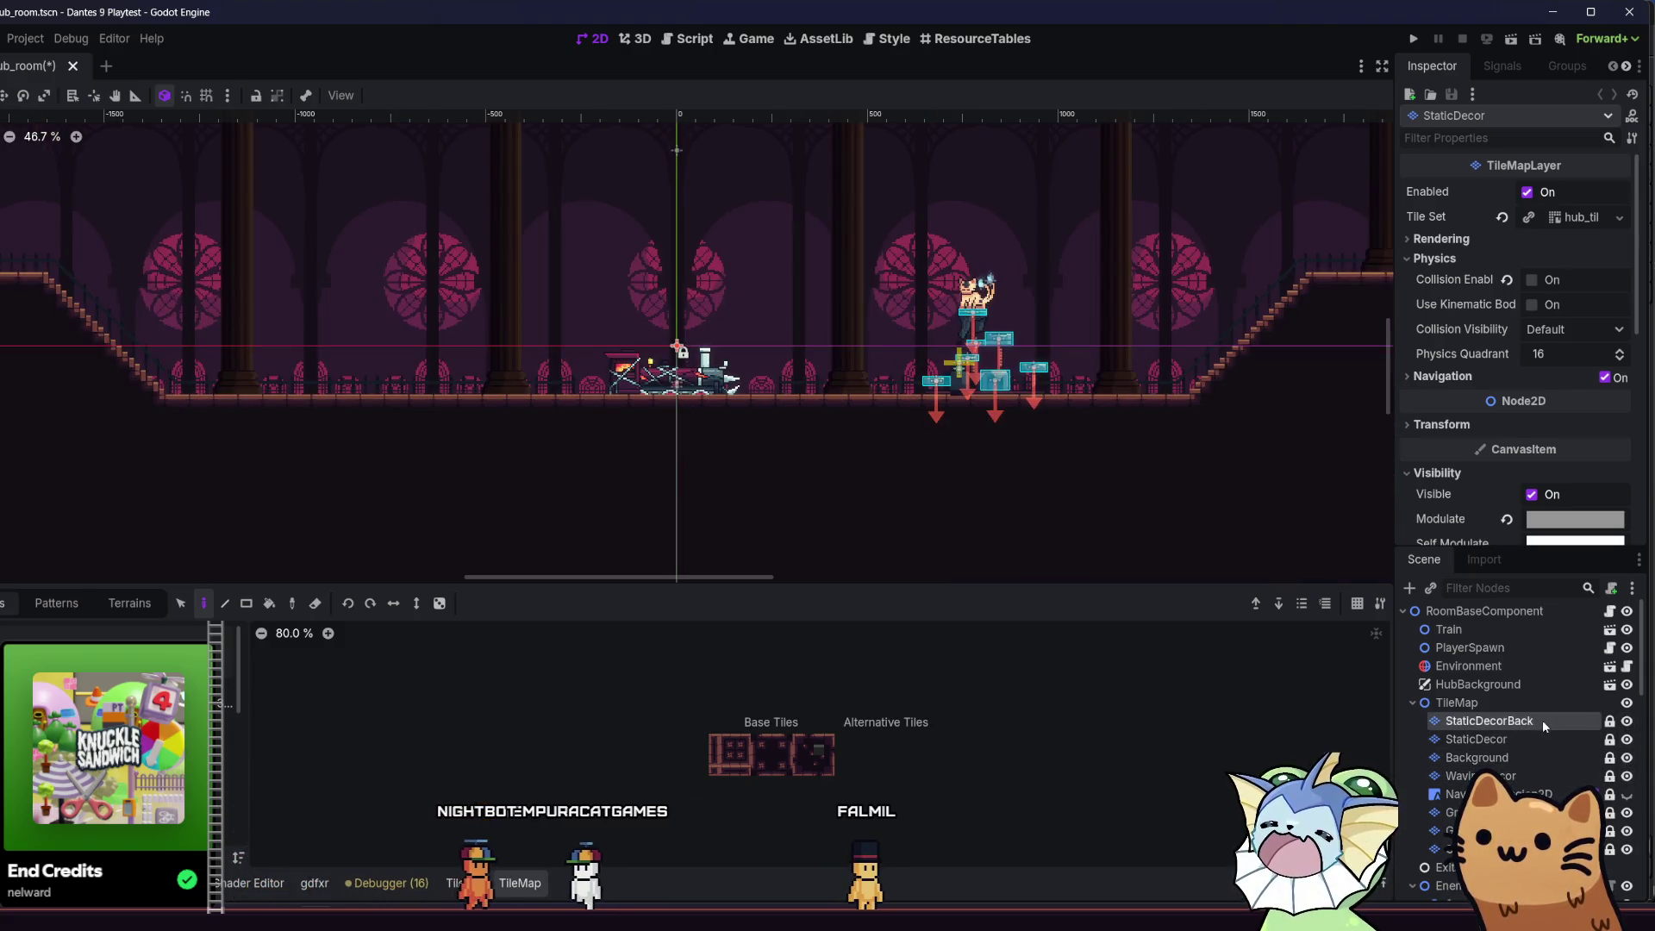
pyautogui.click(1543, 724)
pyautogui.moveTo(1030, 480); pyautogui.dragTo(282, 606)
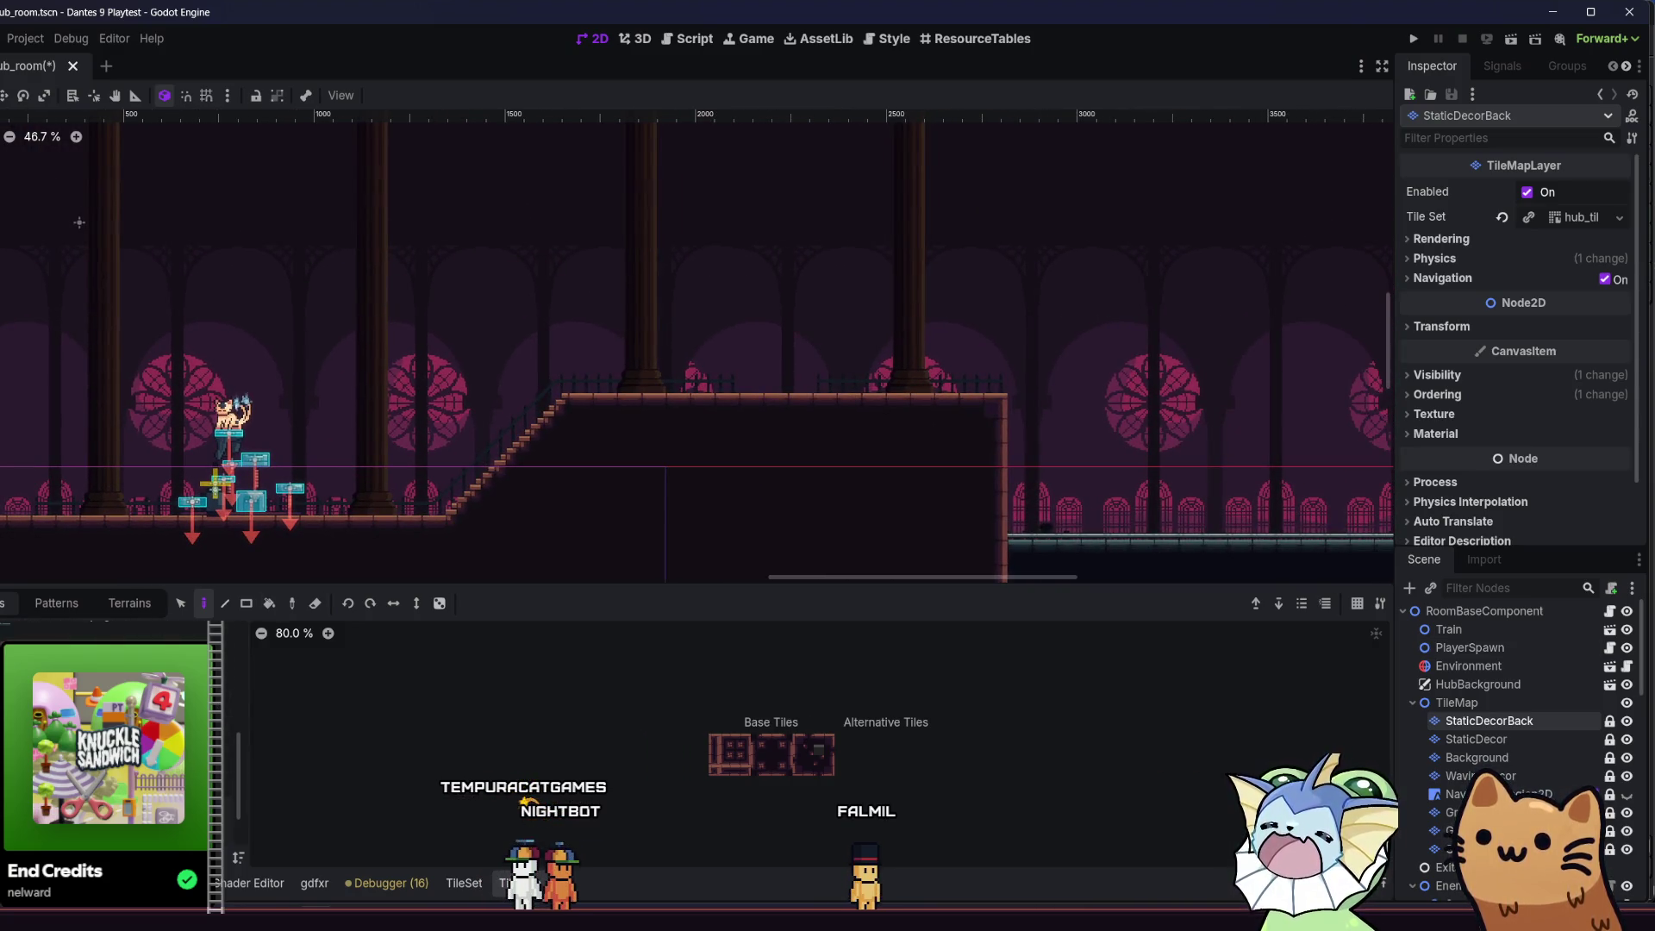
pyautogui.scroll(5, 776, 764)
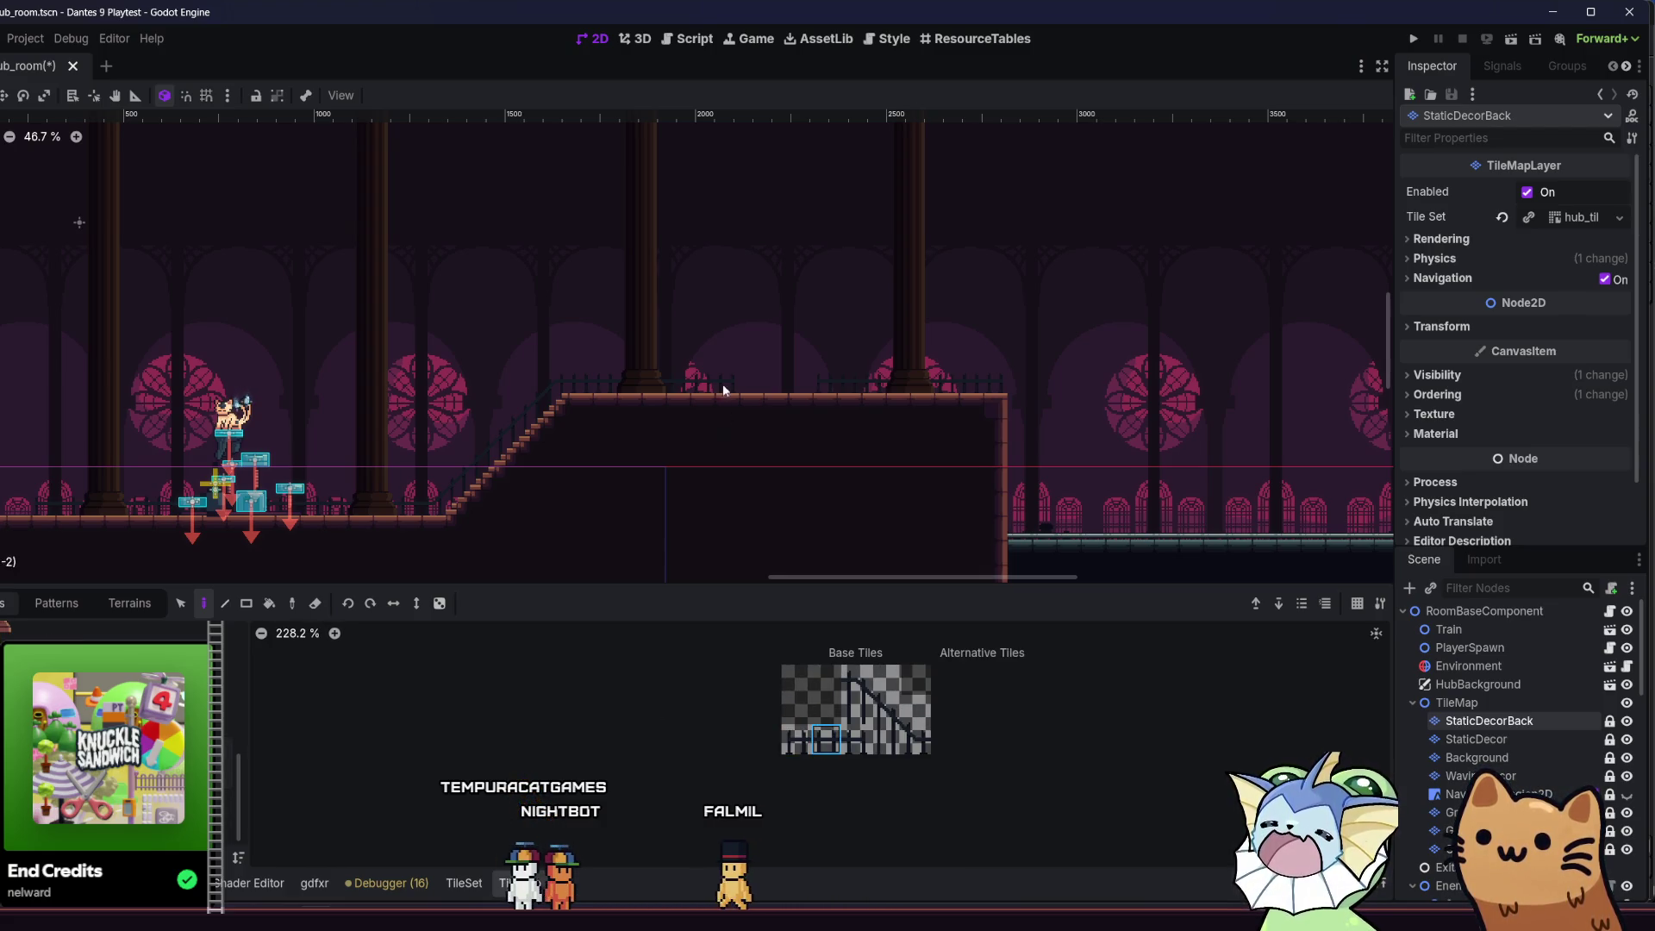
pyautogui.scroll(5, 722, 390)
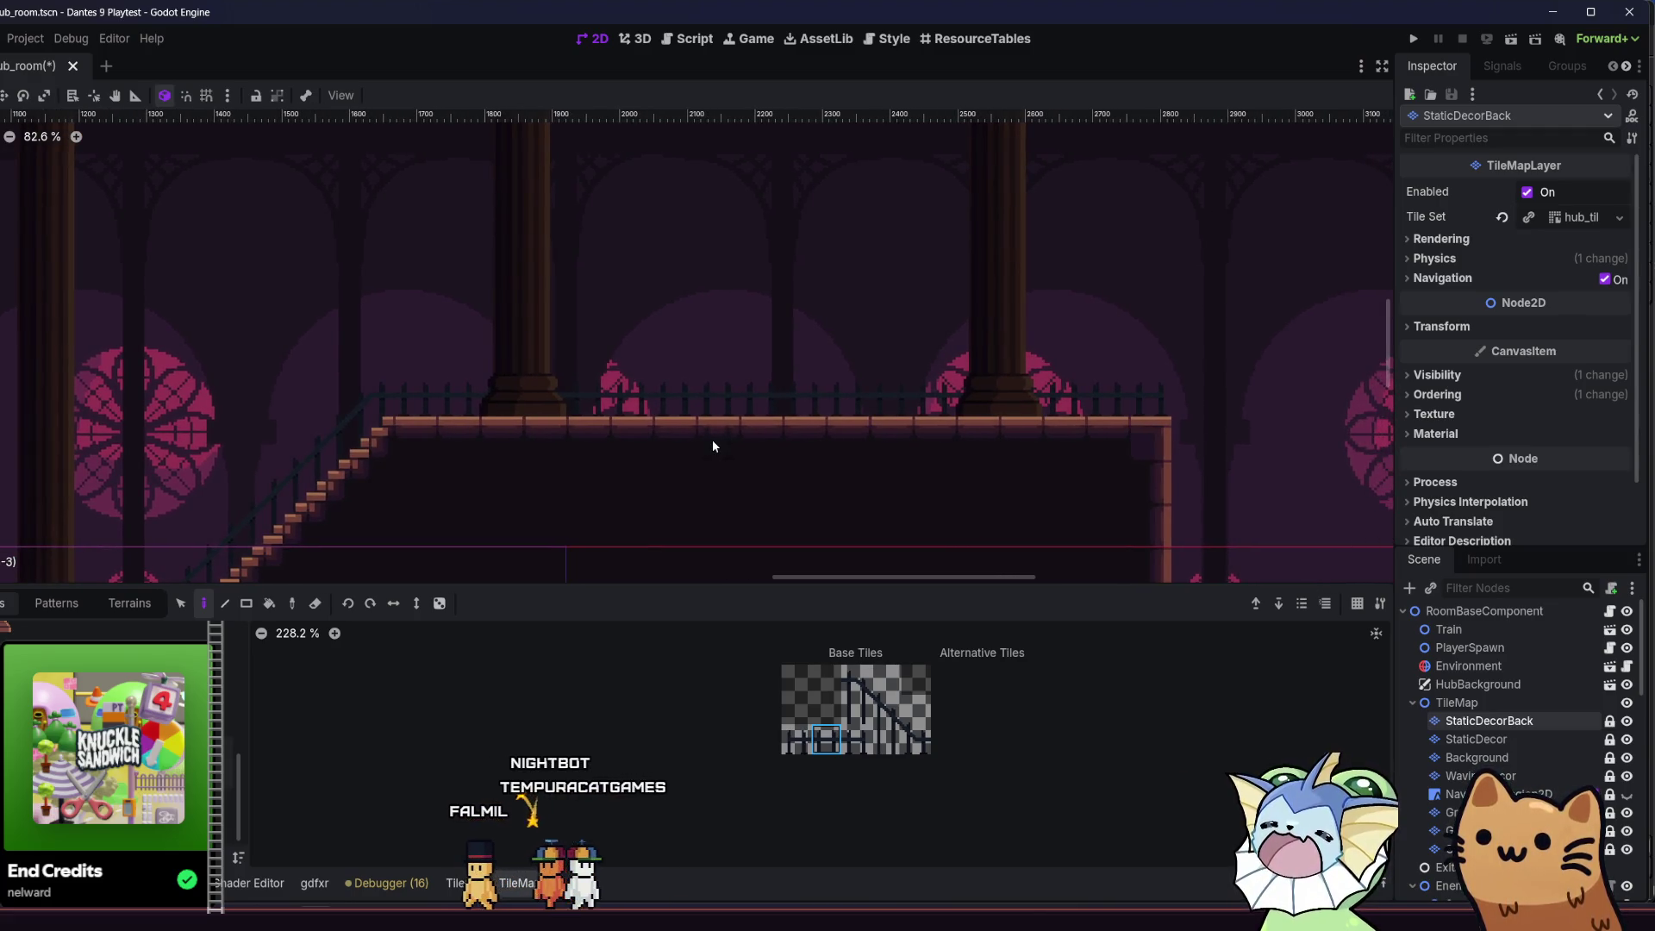
pyautogui.scroll(1, 724, 392)
pyautogui.scroll(-6, 725, 394)
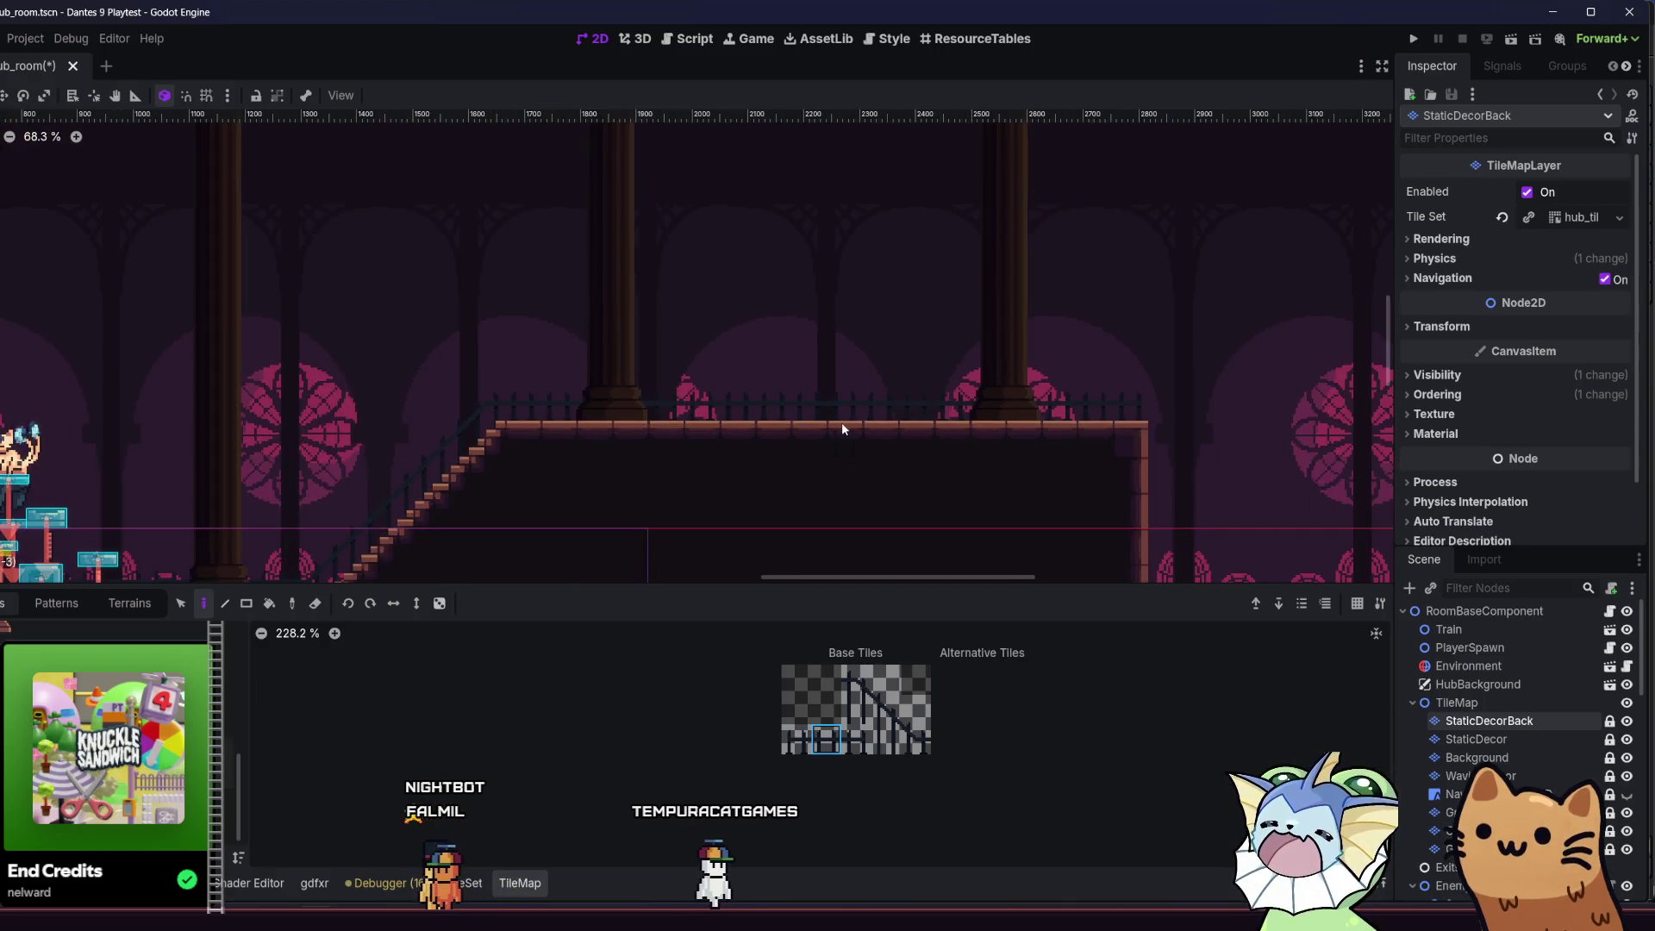
pyautogui.moveTo(713, 440); pyautogui.dragTo(652, 441)
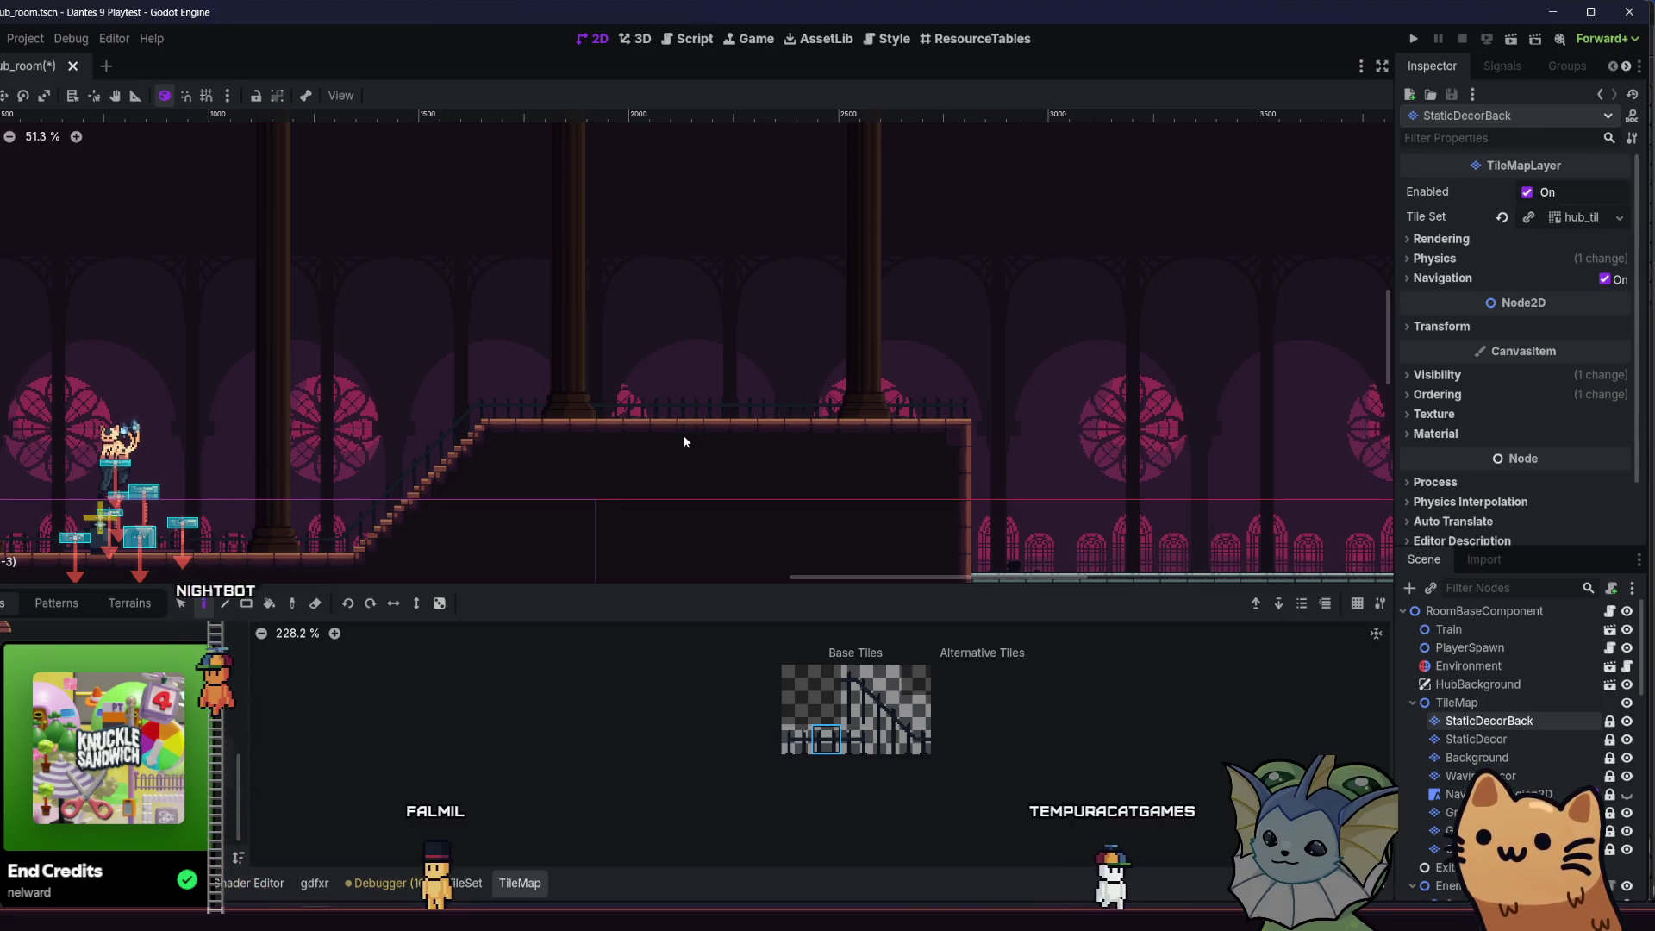
pyautogui.moveTo(917, 469)
pyautogui.mouseDown()
pyautogui.moveTo(879, 440)
pyautogui.moveTo(860, 451)
pyautogui.moveTo(906, 395)
pyautogui.moveTo(918, 407)
pyautogui.mouseUp()
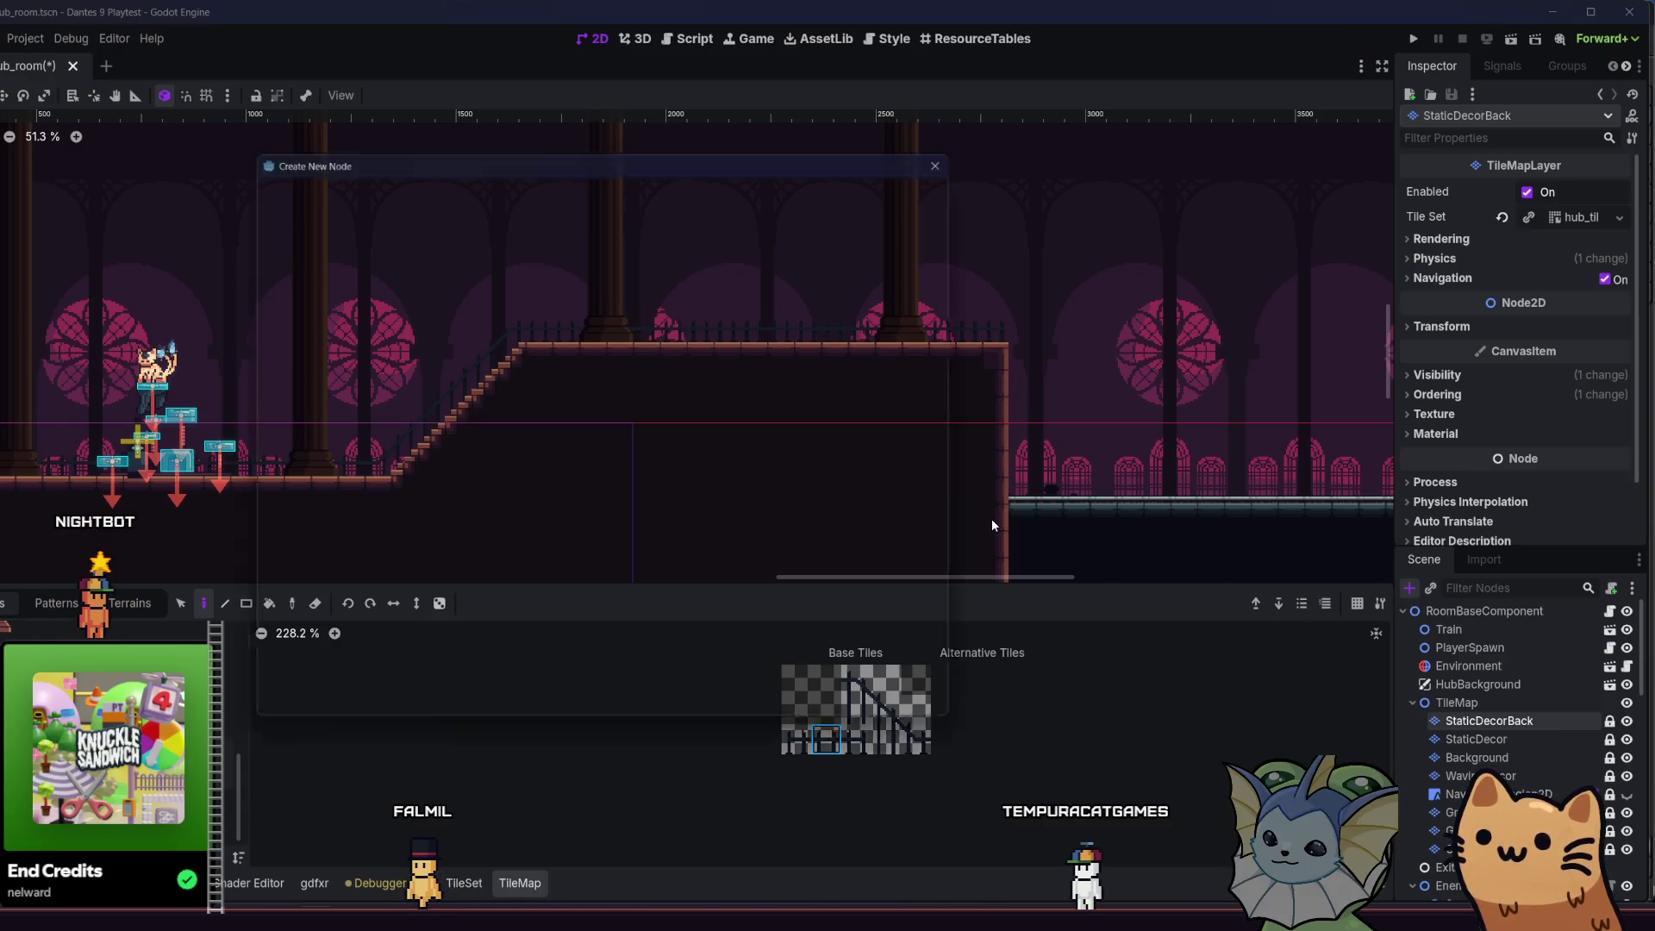
# - Add a StaticBody2D, re-parent it in the Scene tree, and search 'area' for another node
pyautogui.hotkey('ctrl', 'a')
pyautogui.write('stat')
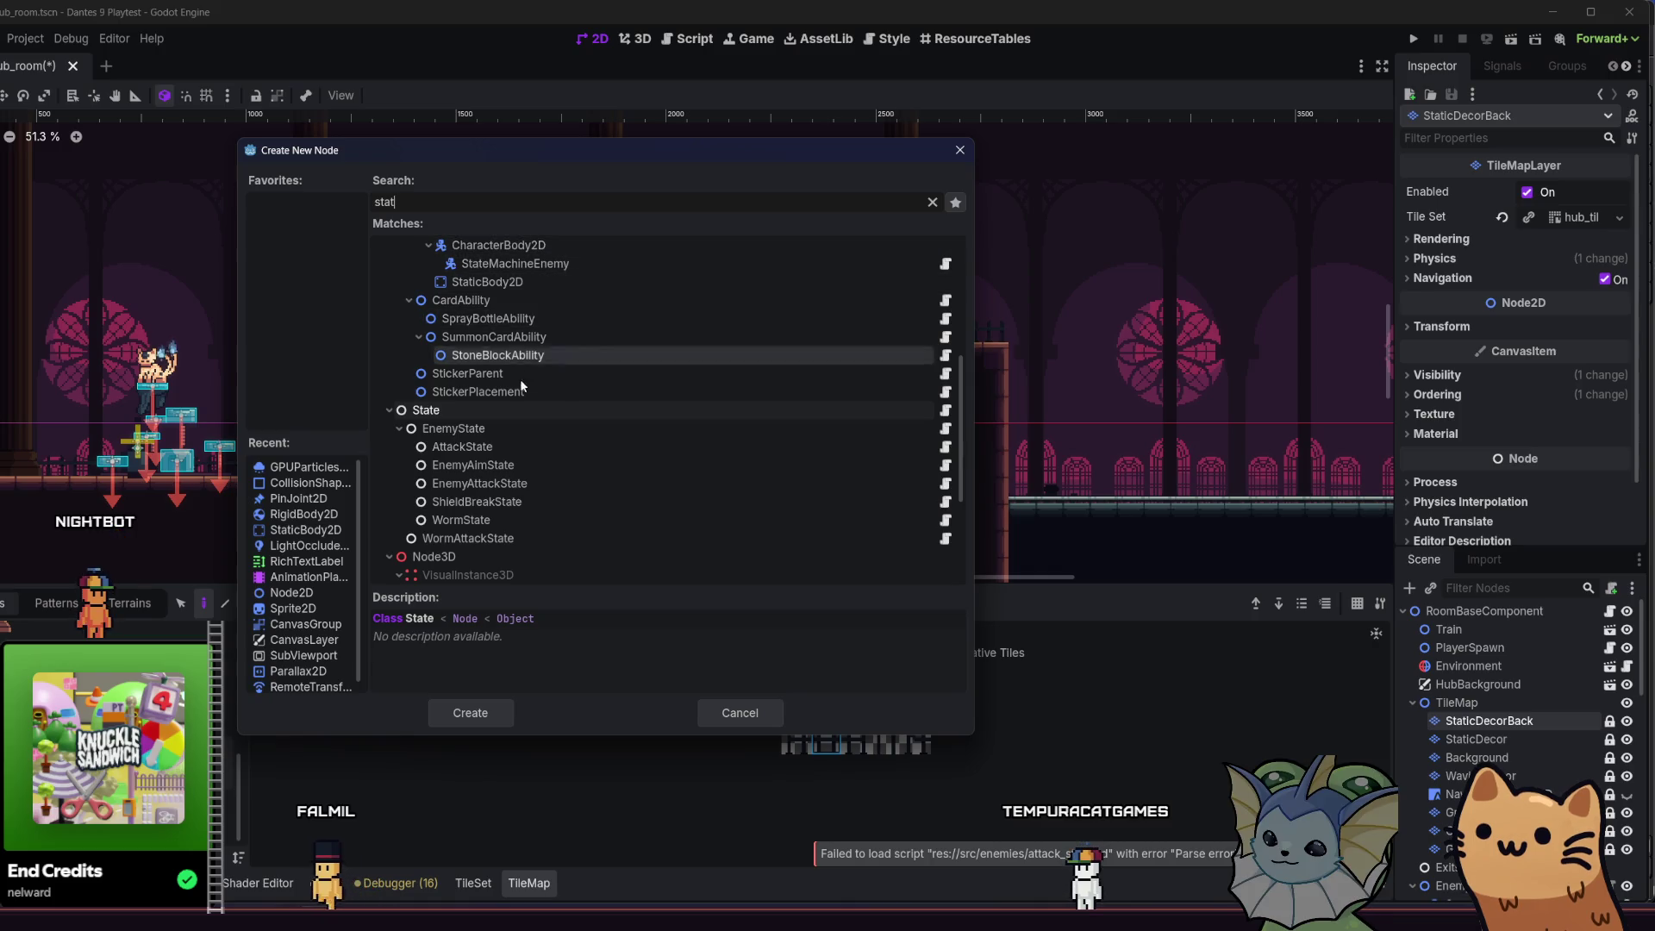
pyautogui.doubleClick(541, 281)
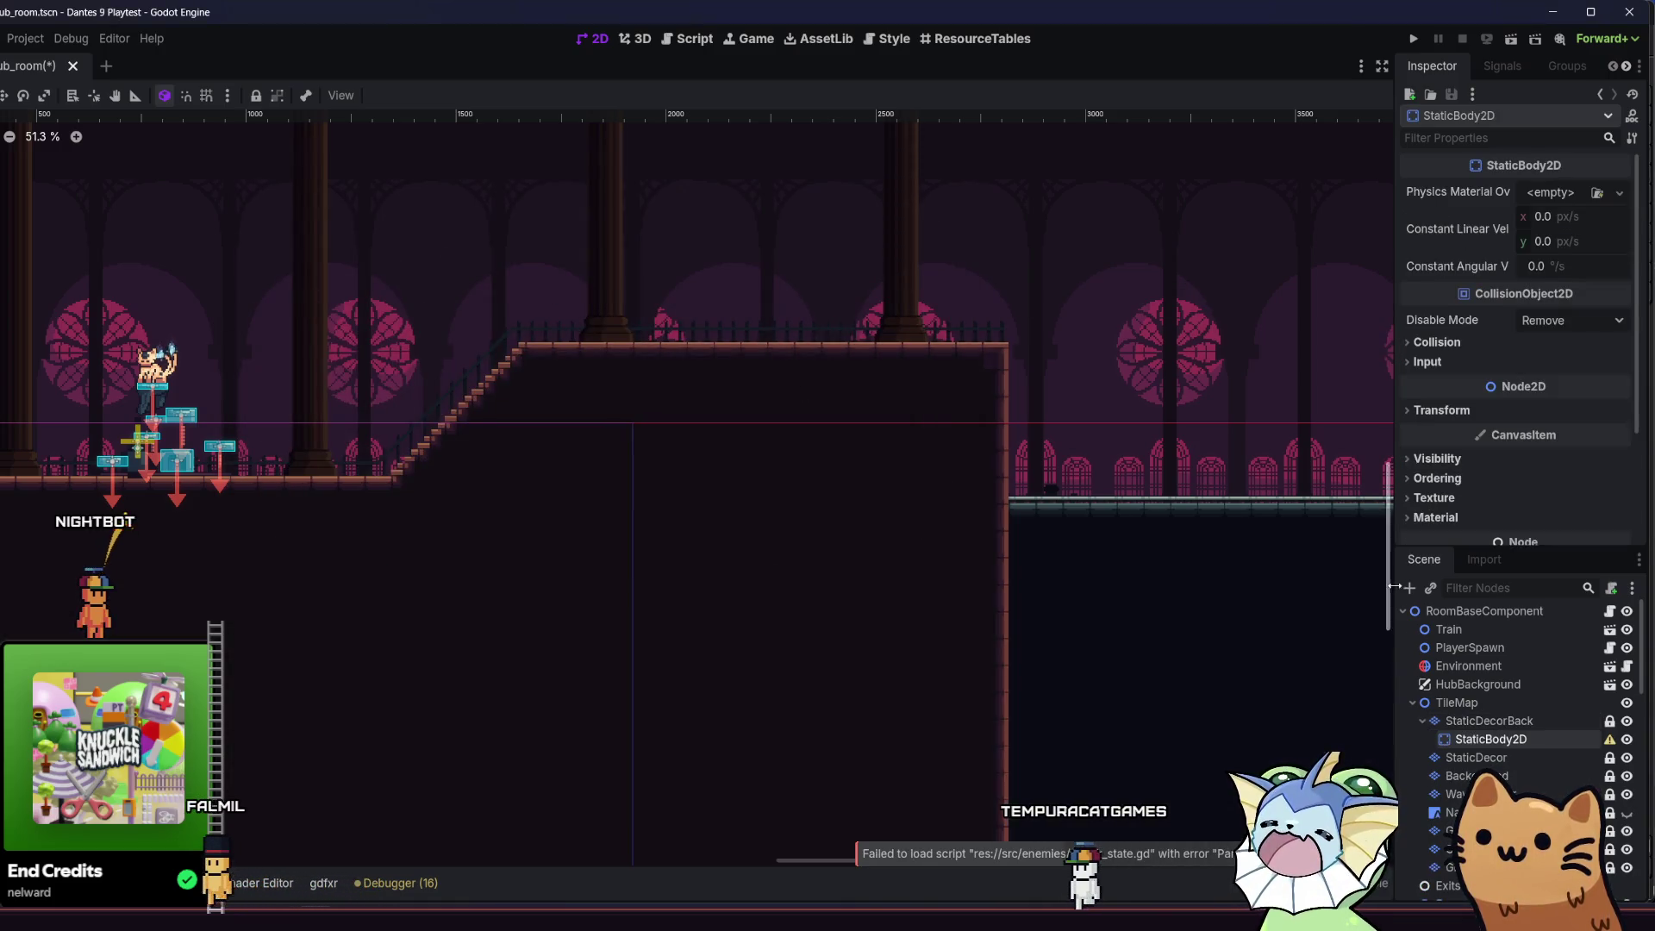
pyautogui.moveTo(1491, 739); pyautogui.dragTo(1472, 614)
pyautogui.hotkey('ctrl', 'a')
pyautogui.write('ar')
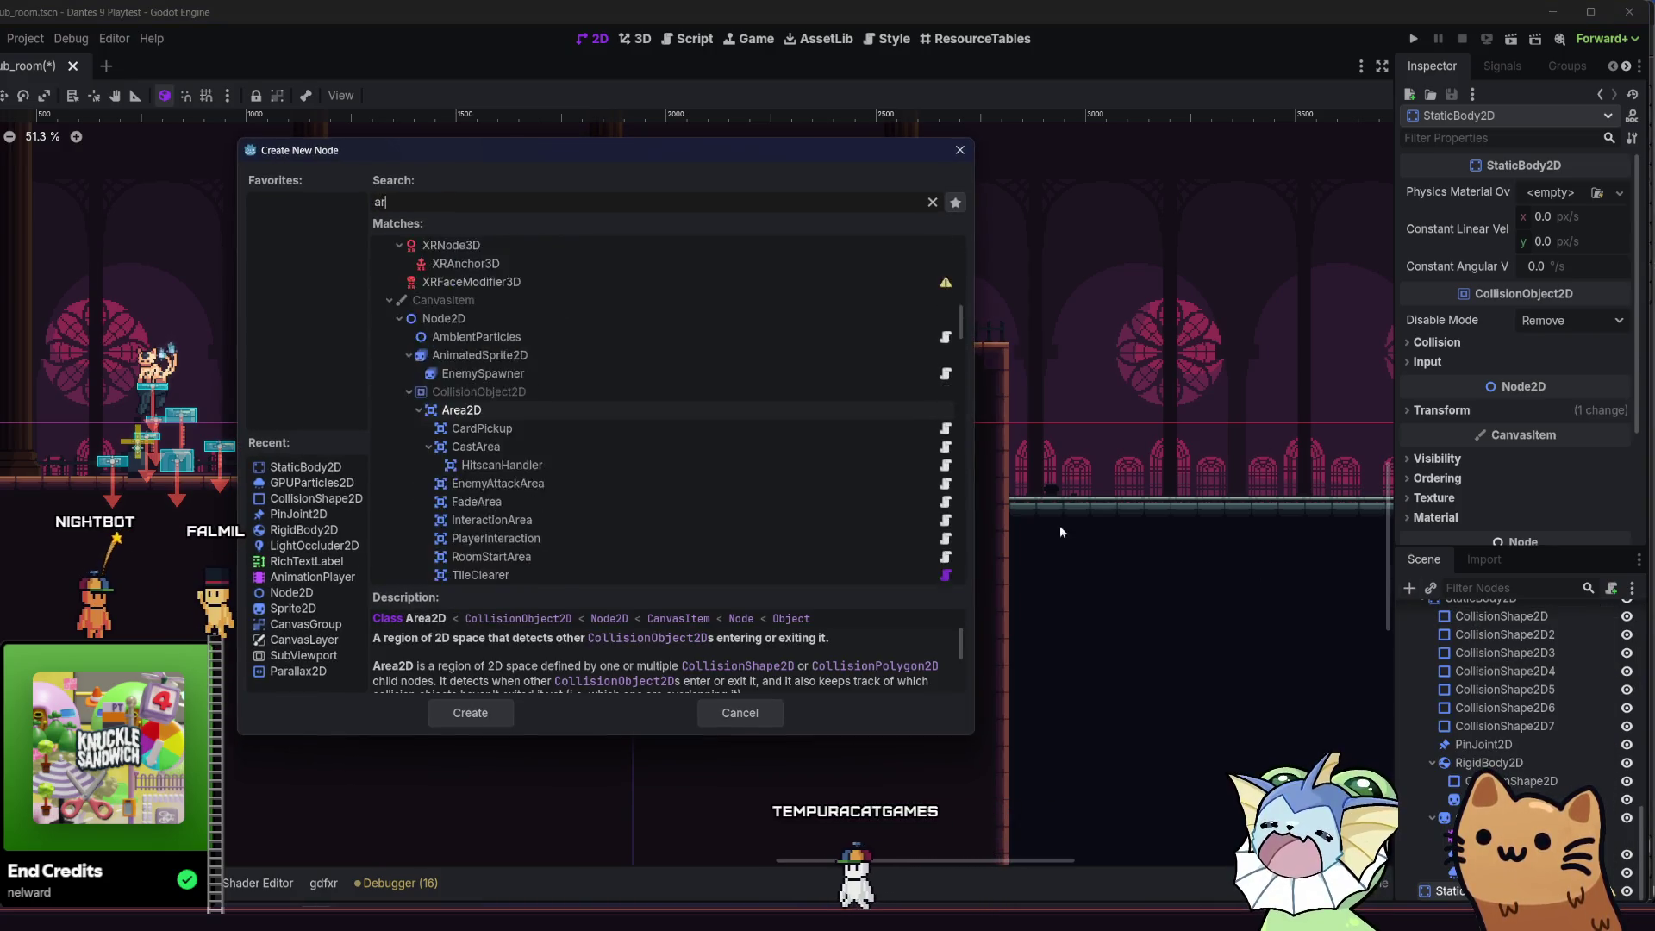
pyautogui.write('ea')
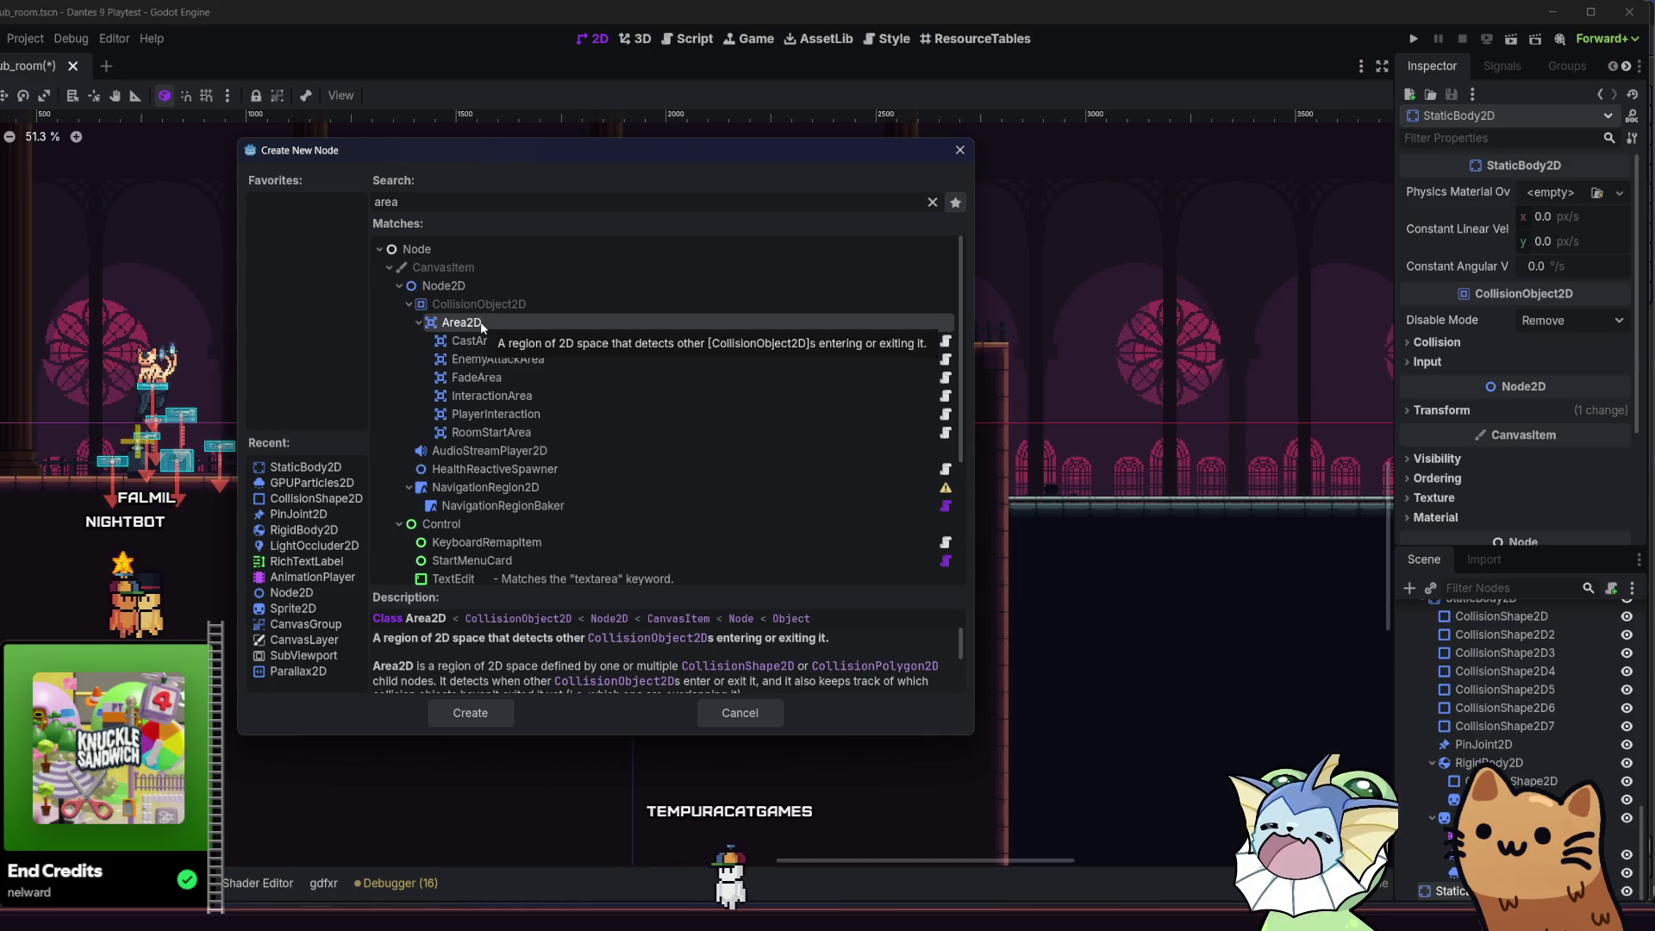
# - Add a CollisionShape2D and bring the raised right platform into view
pyautogui.doubleClick(323, 498)
pyautogui.moveTo(905, 314); pyautogui.dragTo(623, 363)
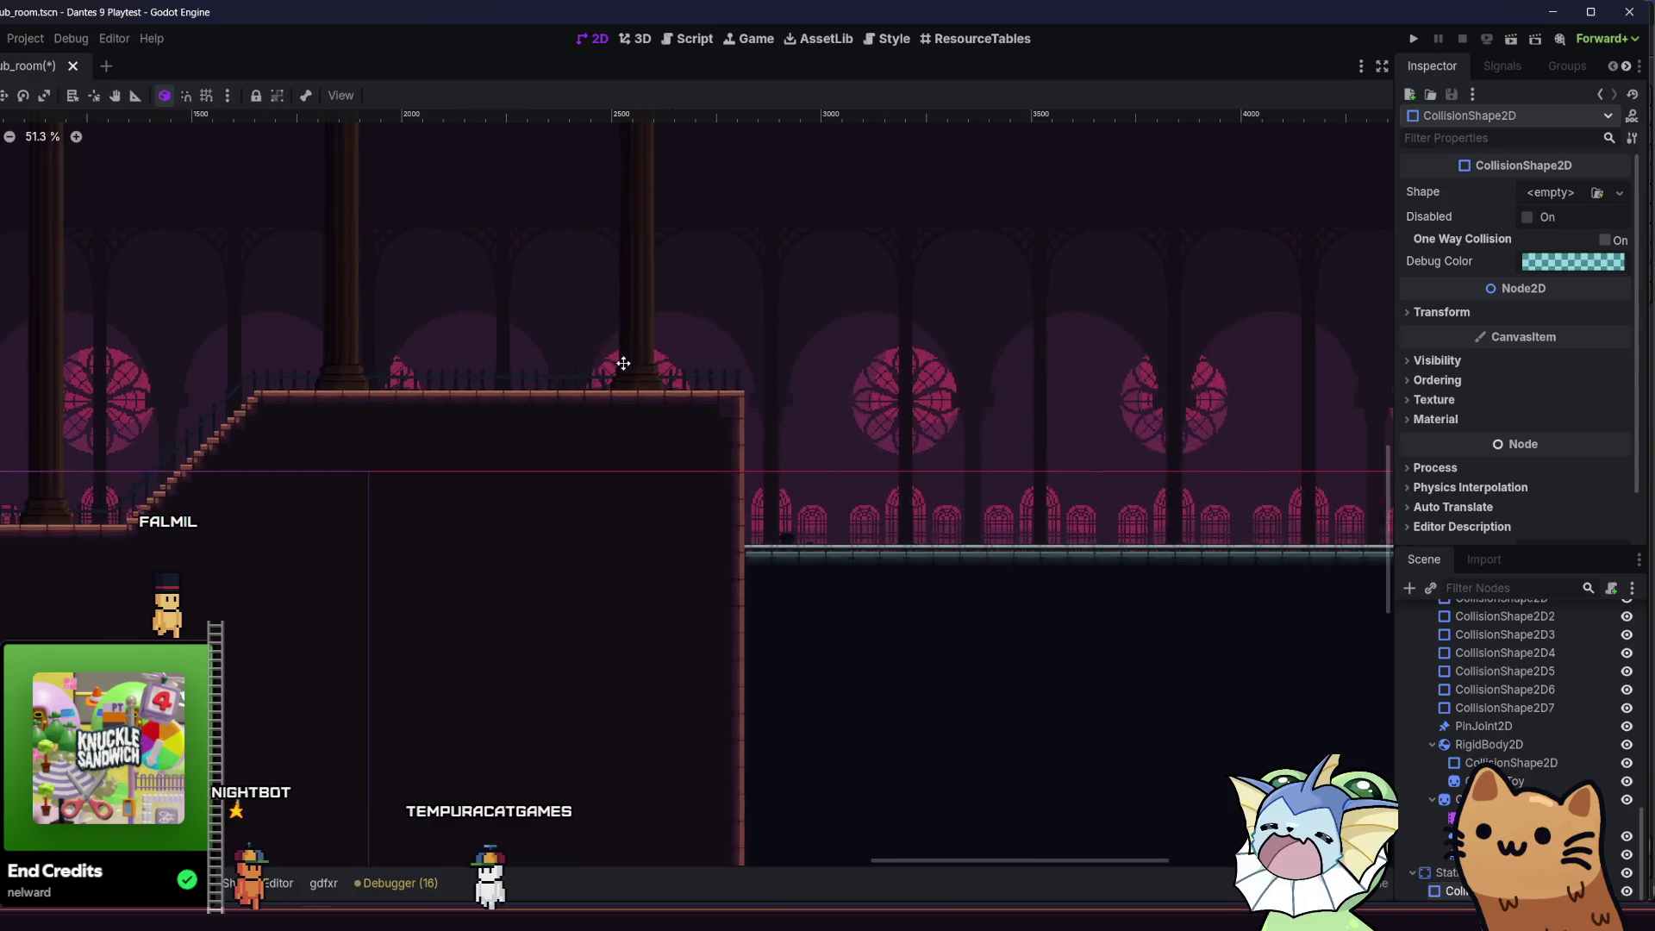
pyautogui.scroll(-6, 719, 349)
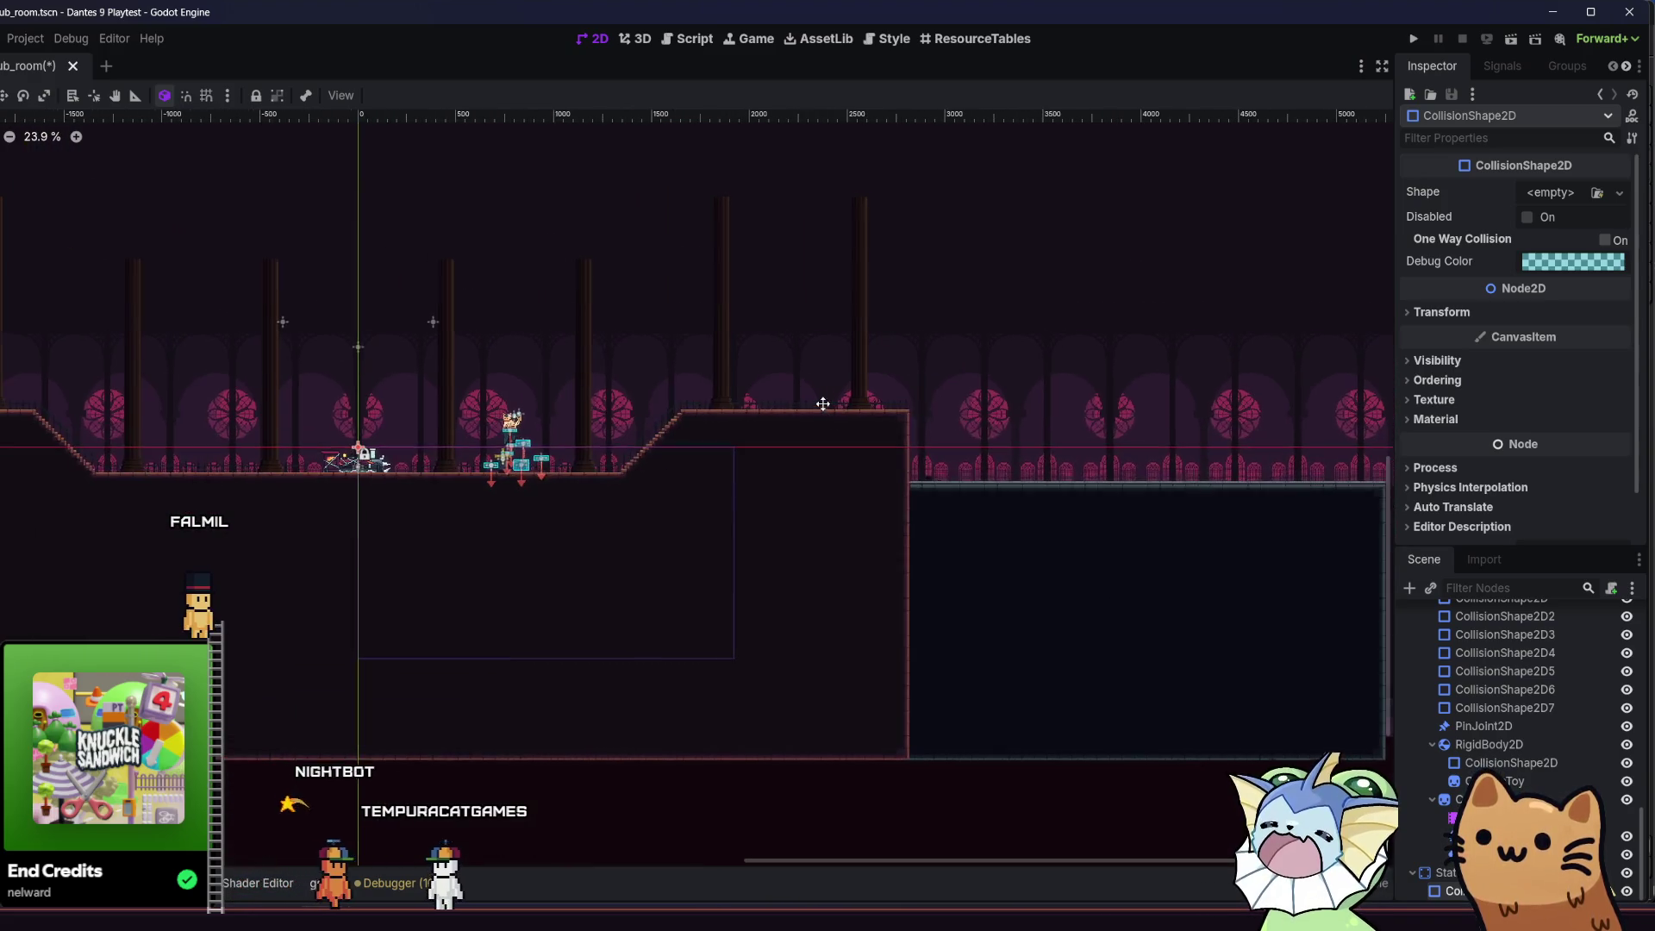
pyautogui.moveTo(824, 404); pyautogui.dragTo(588, 418)
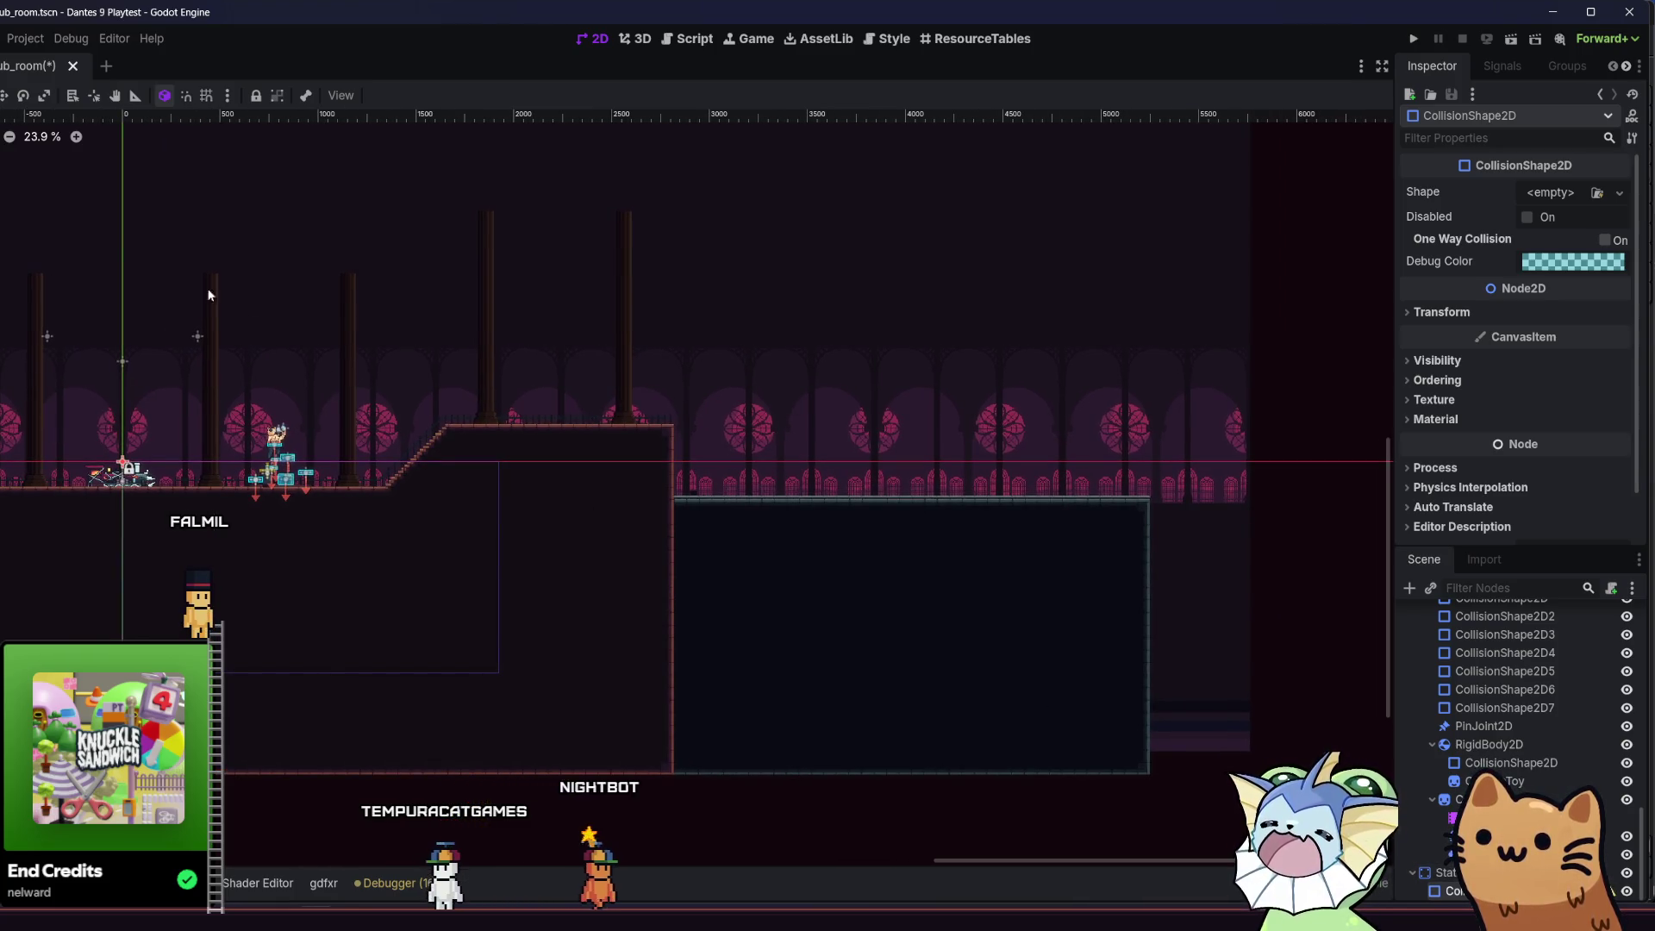
# - With grid snap on, move the StaticBody2D onto the wall's top corner, then select its collision shape
pyautogui.click(1438, 866)
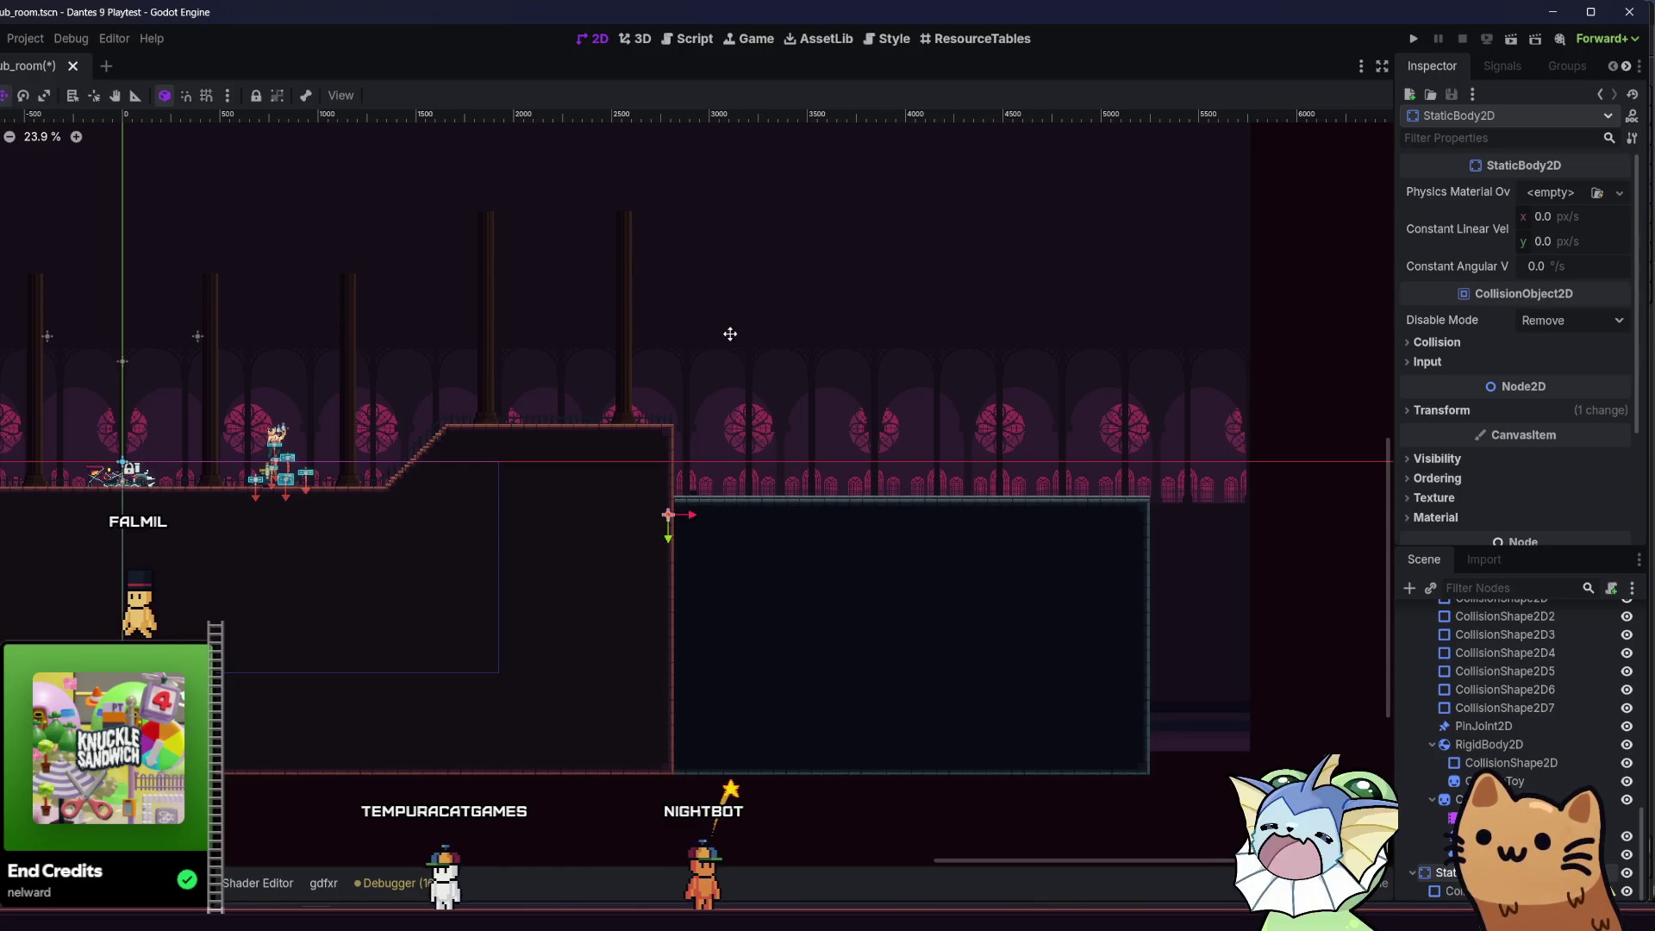
pyautogui.scroll(5, 730, 334)
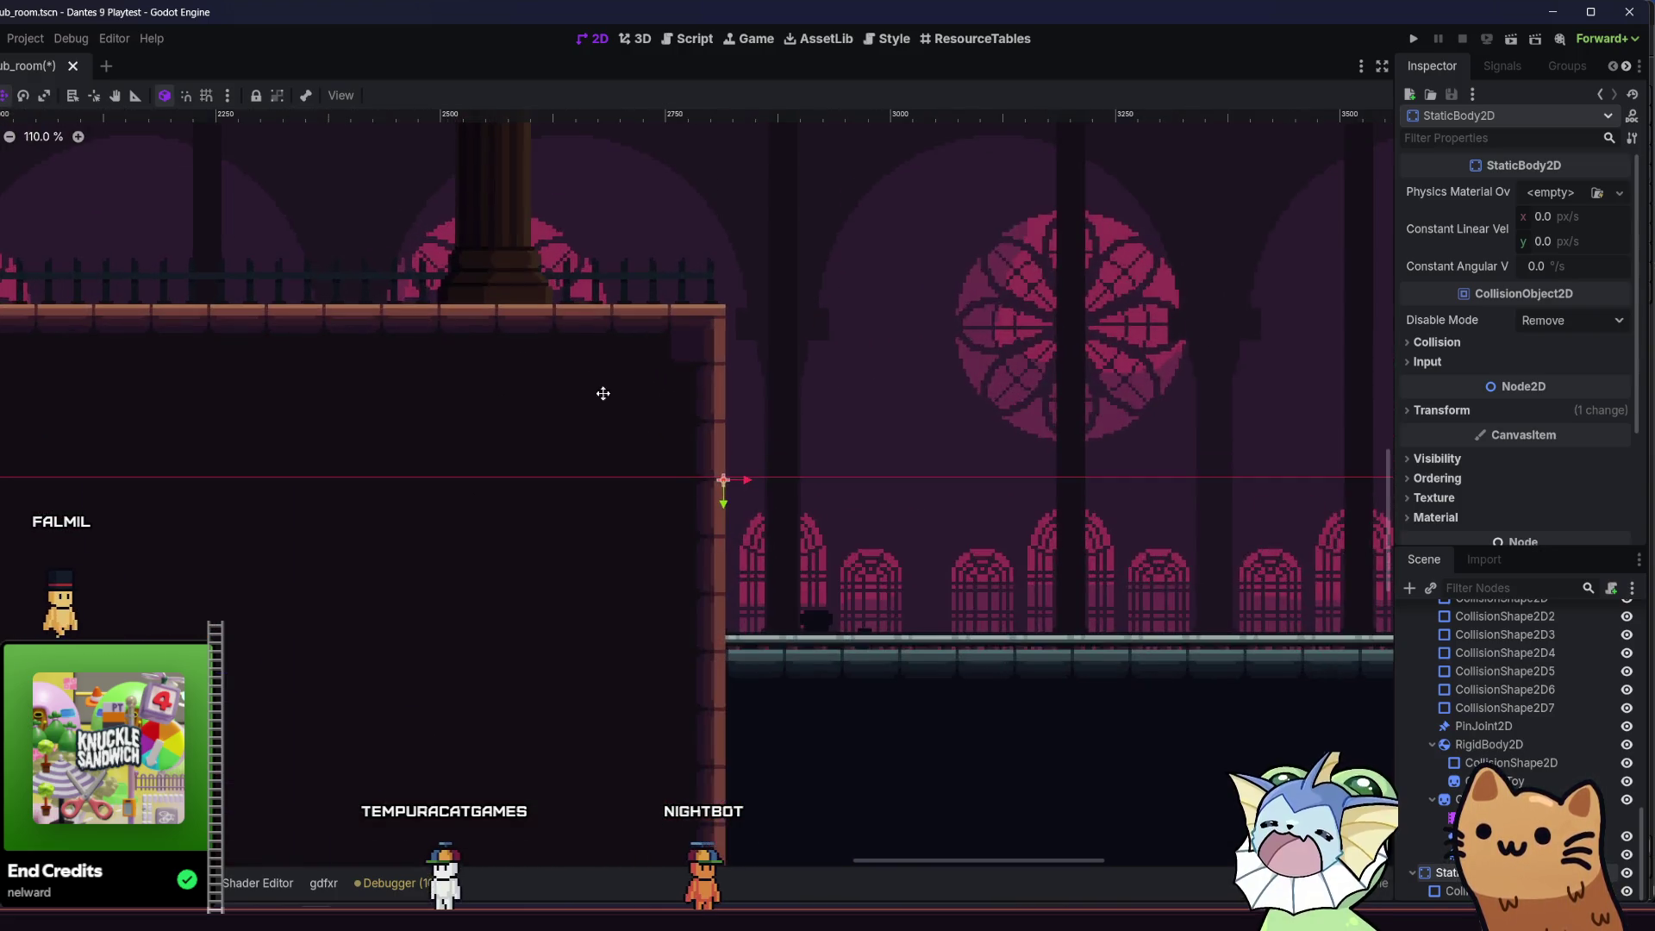
pyautogui.scroll(3, 603, 393)
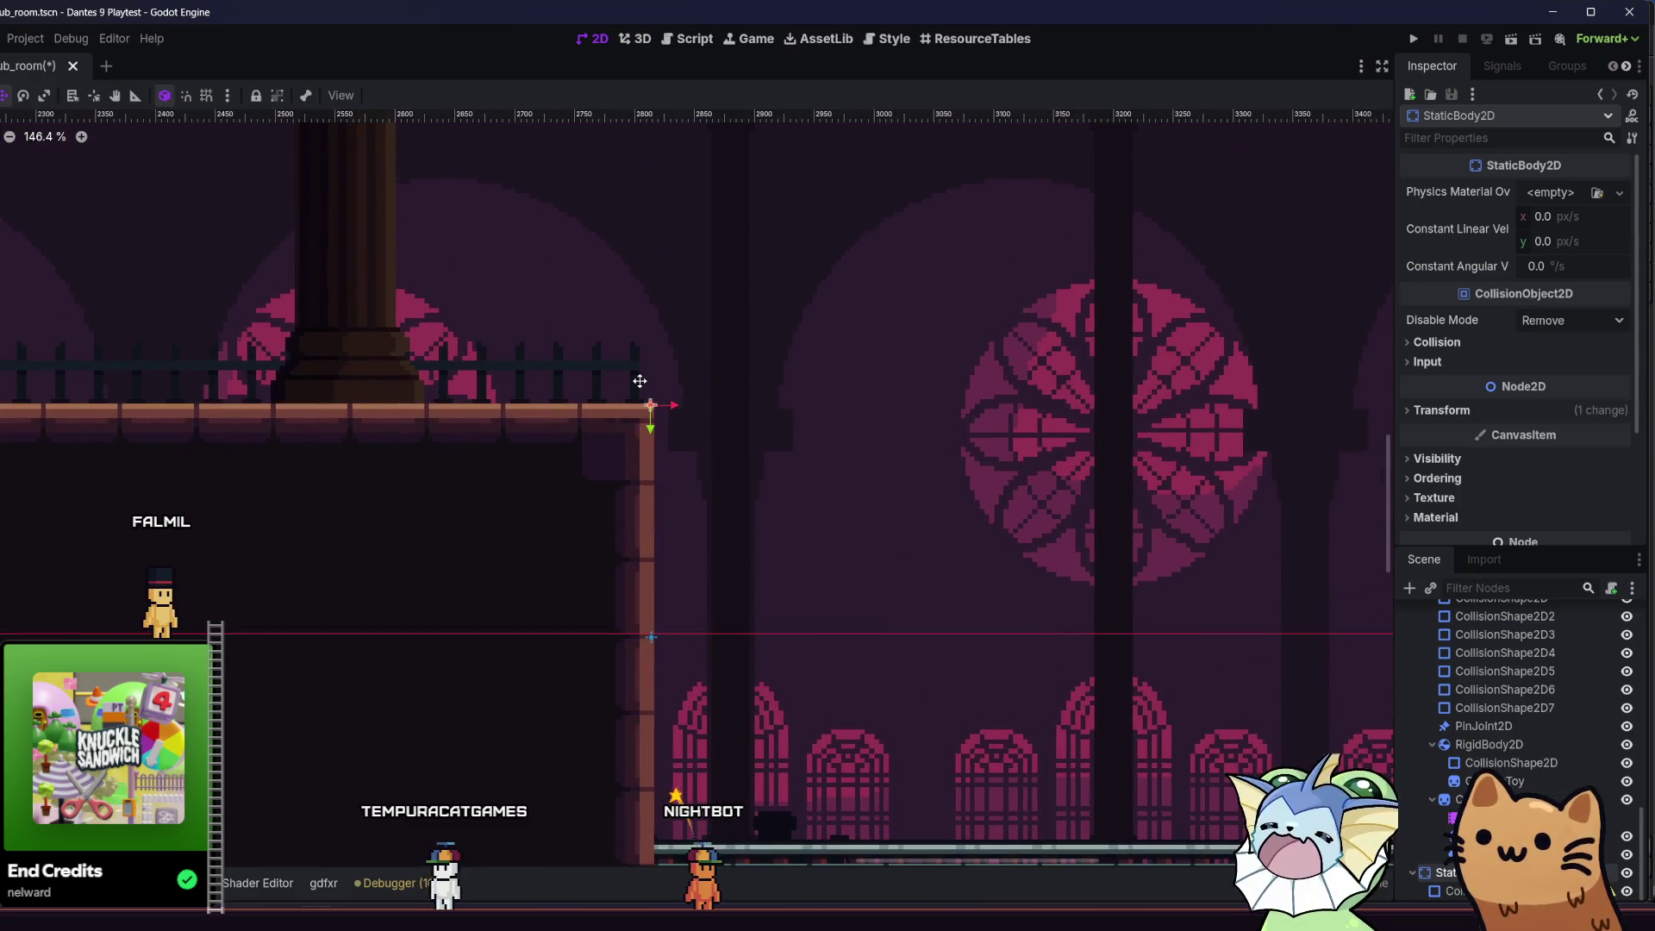
pyautogui.click(206, 95)
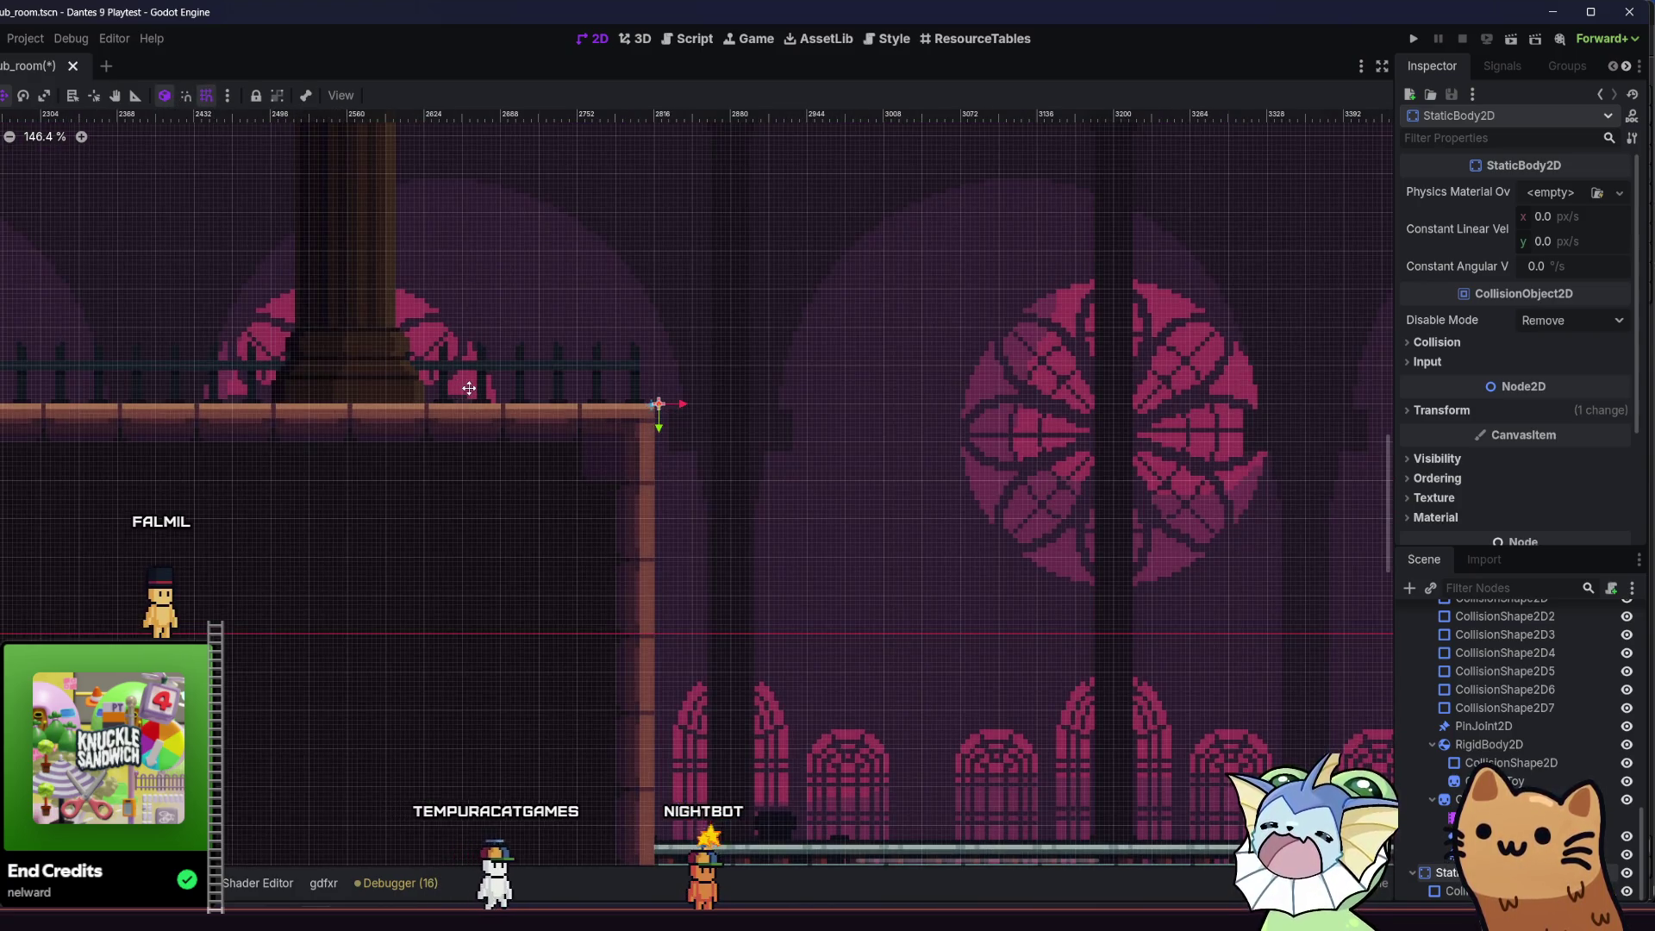
pyautogui.moveTo(659, 404); pyautogui.dragTo(653, 404)
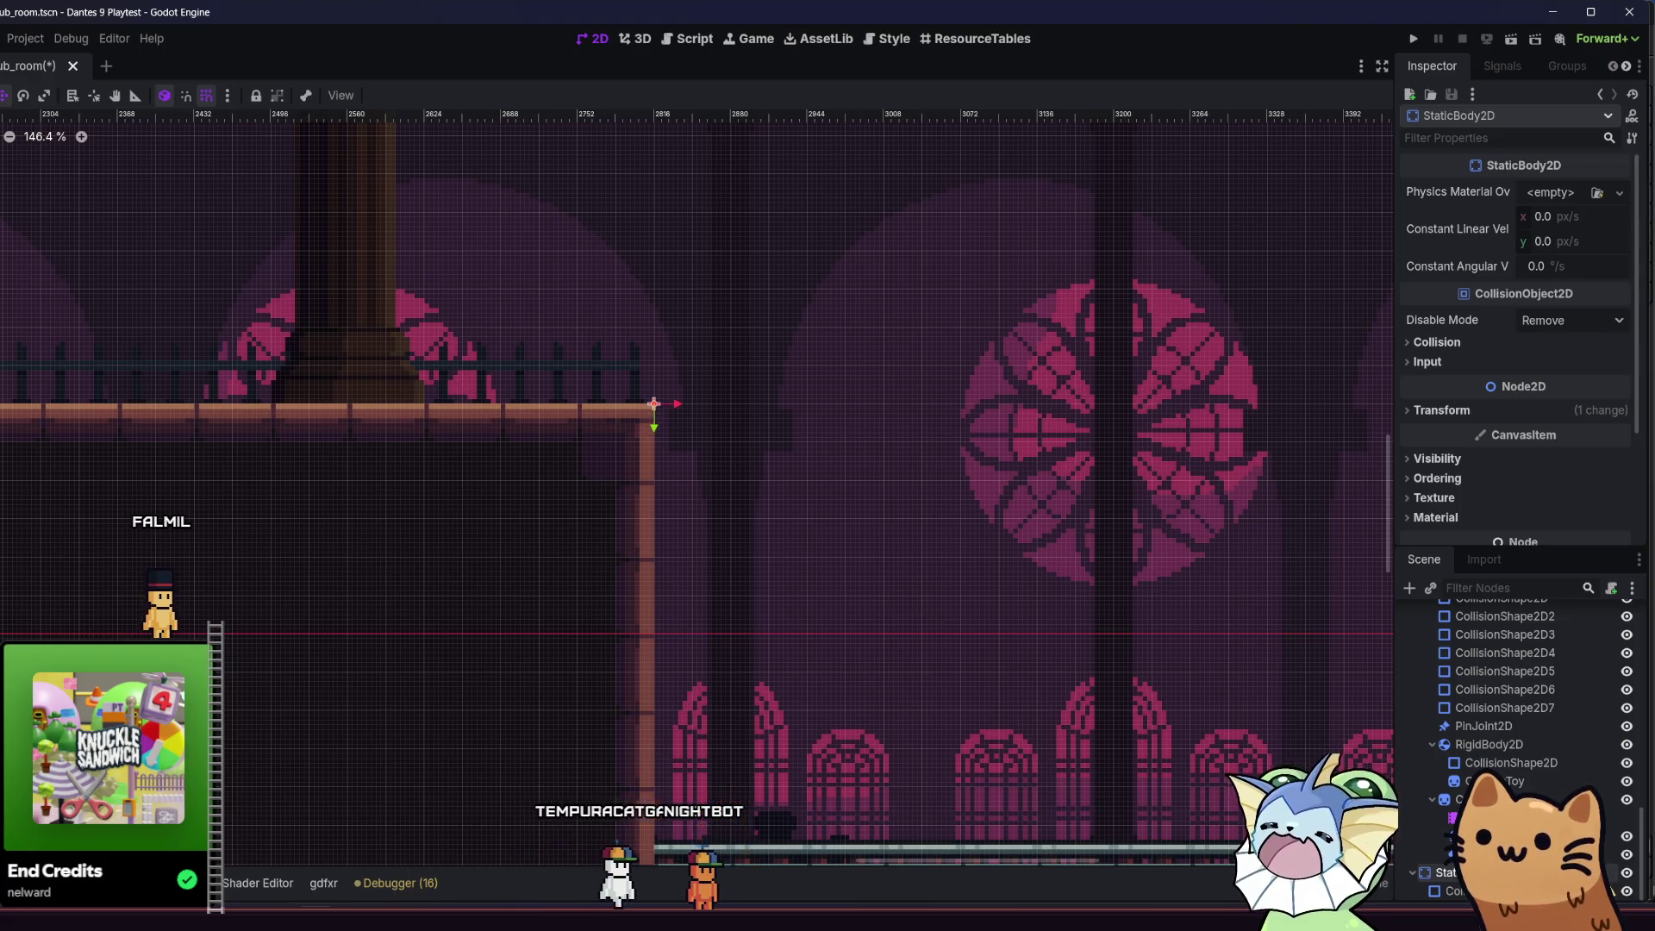
pyautogui.scroll(-6, 499, 468)
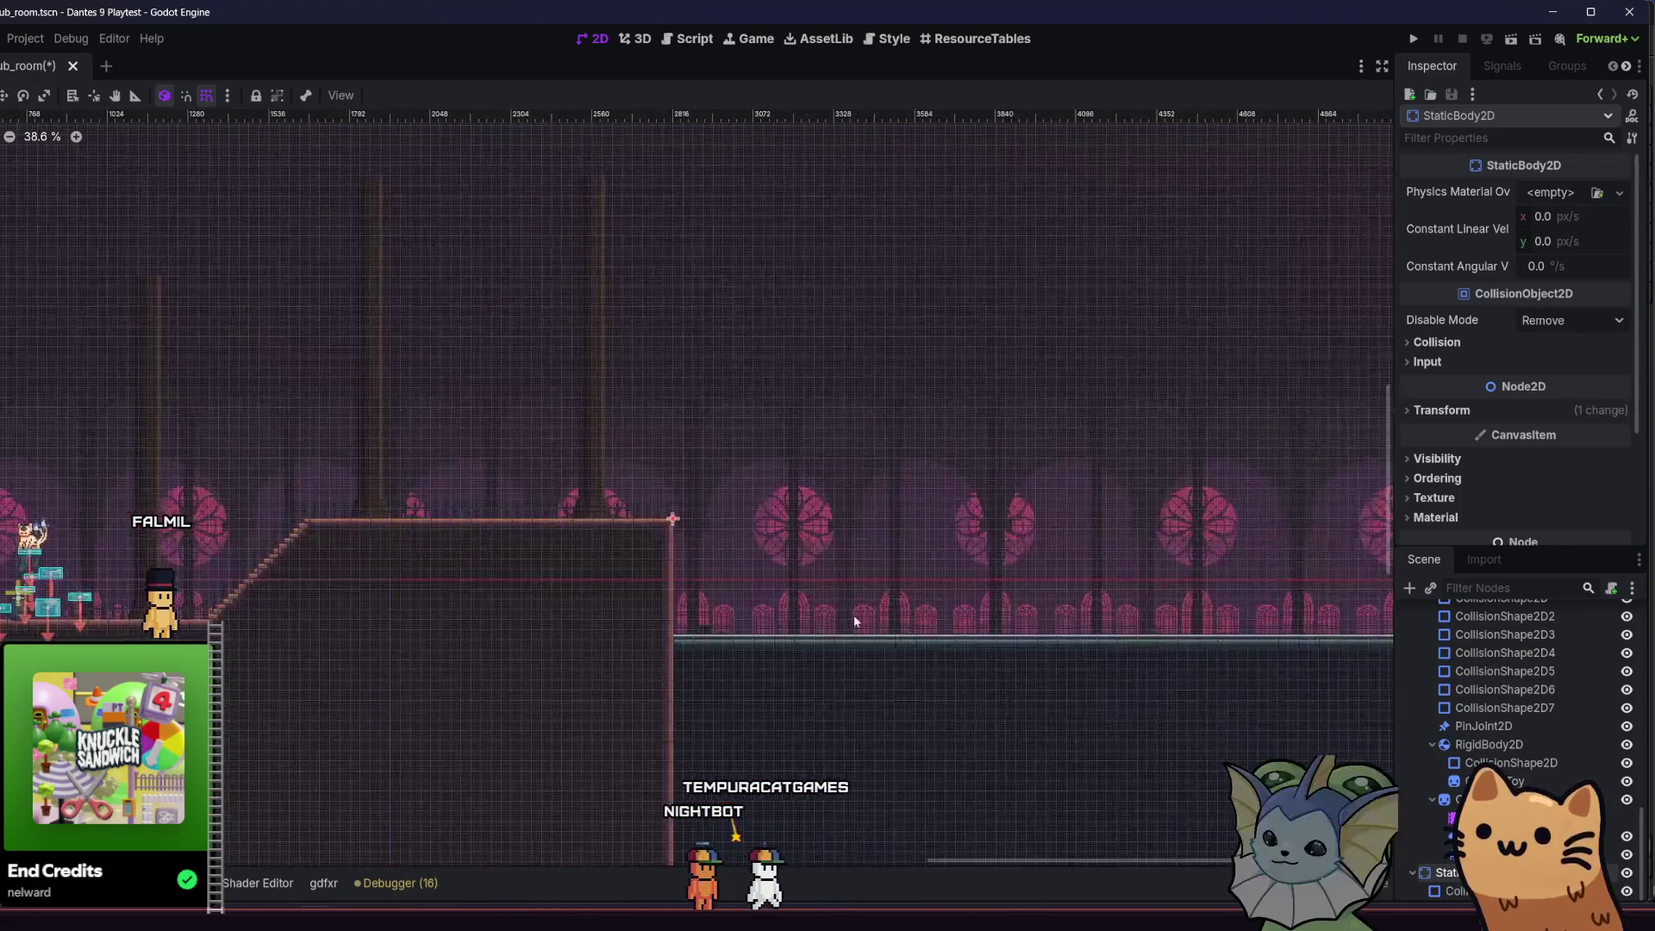
pyautogui.scroll(4, 853, 621)
pyautogui.click(1456, 891)
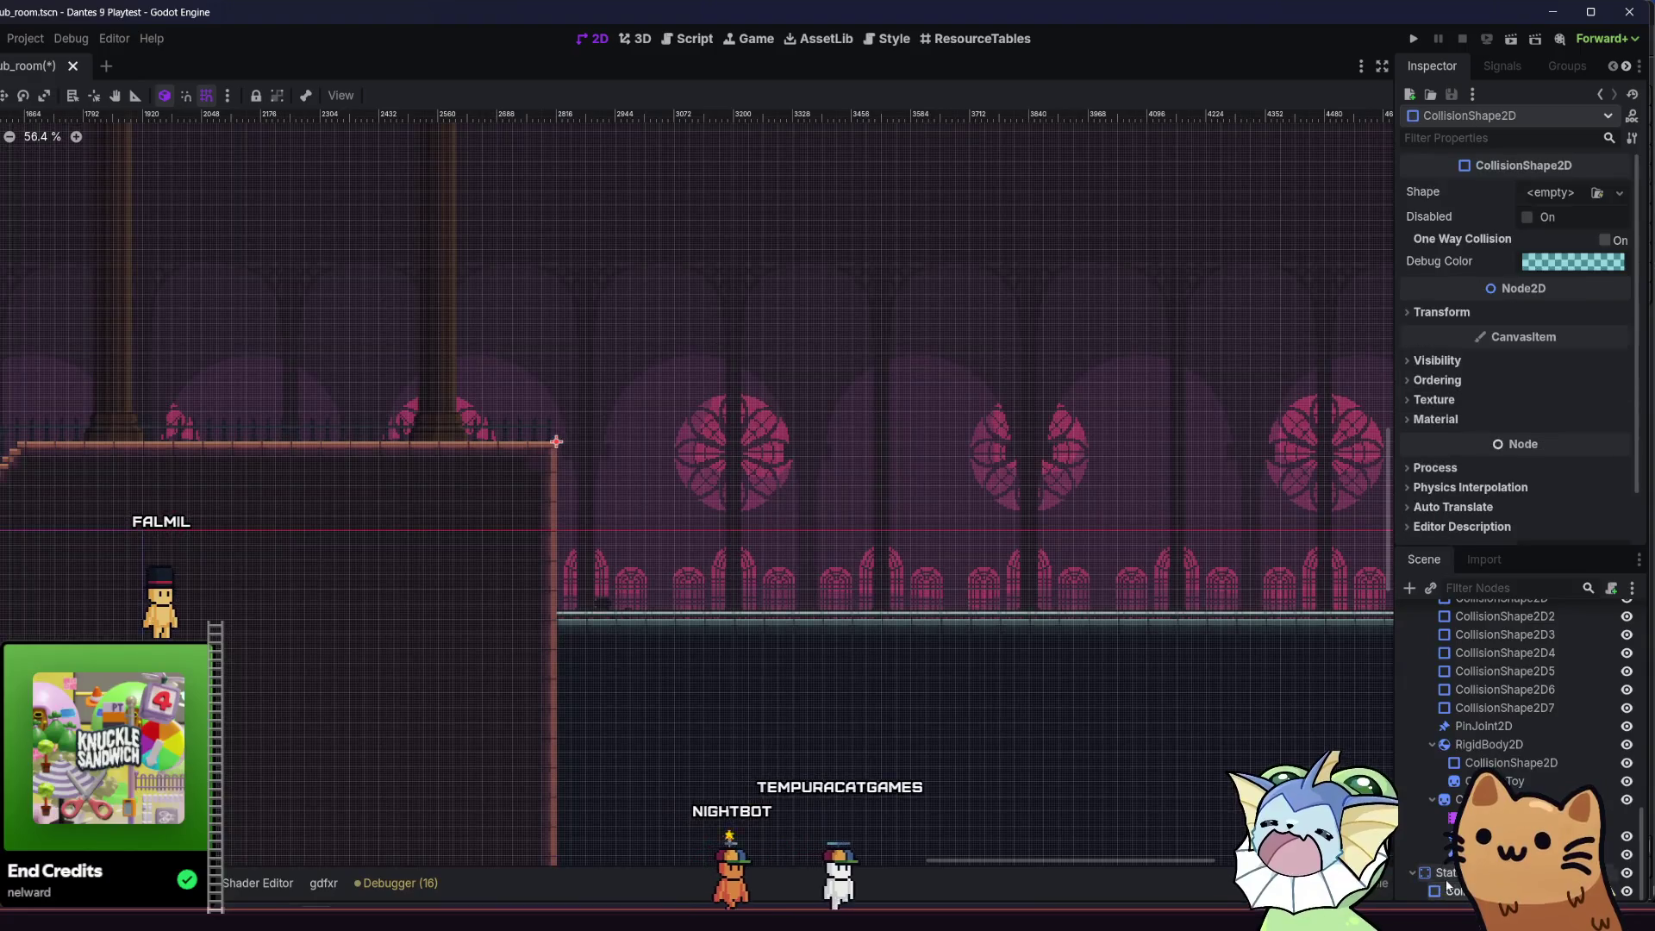
# - Try a rectangle shape, undo it, and give the collision shape a WorldBoundaryShape2D
pyautogui.click(1594, 202)
pyautogui.click(1482, 305)
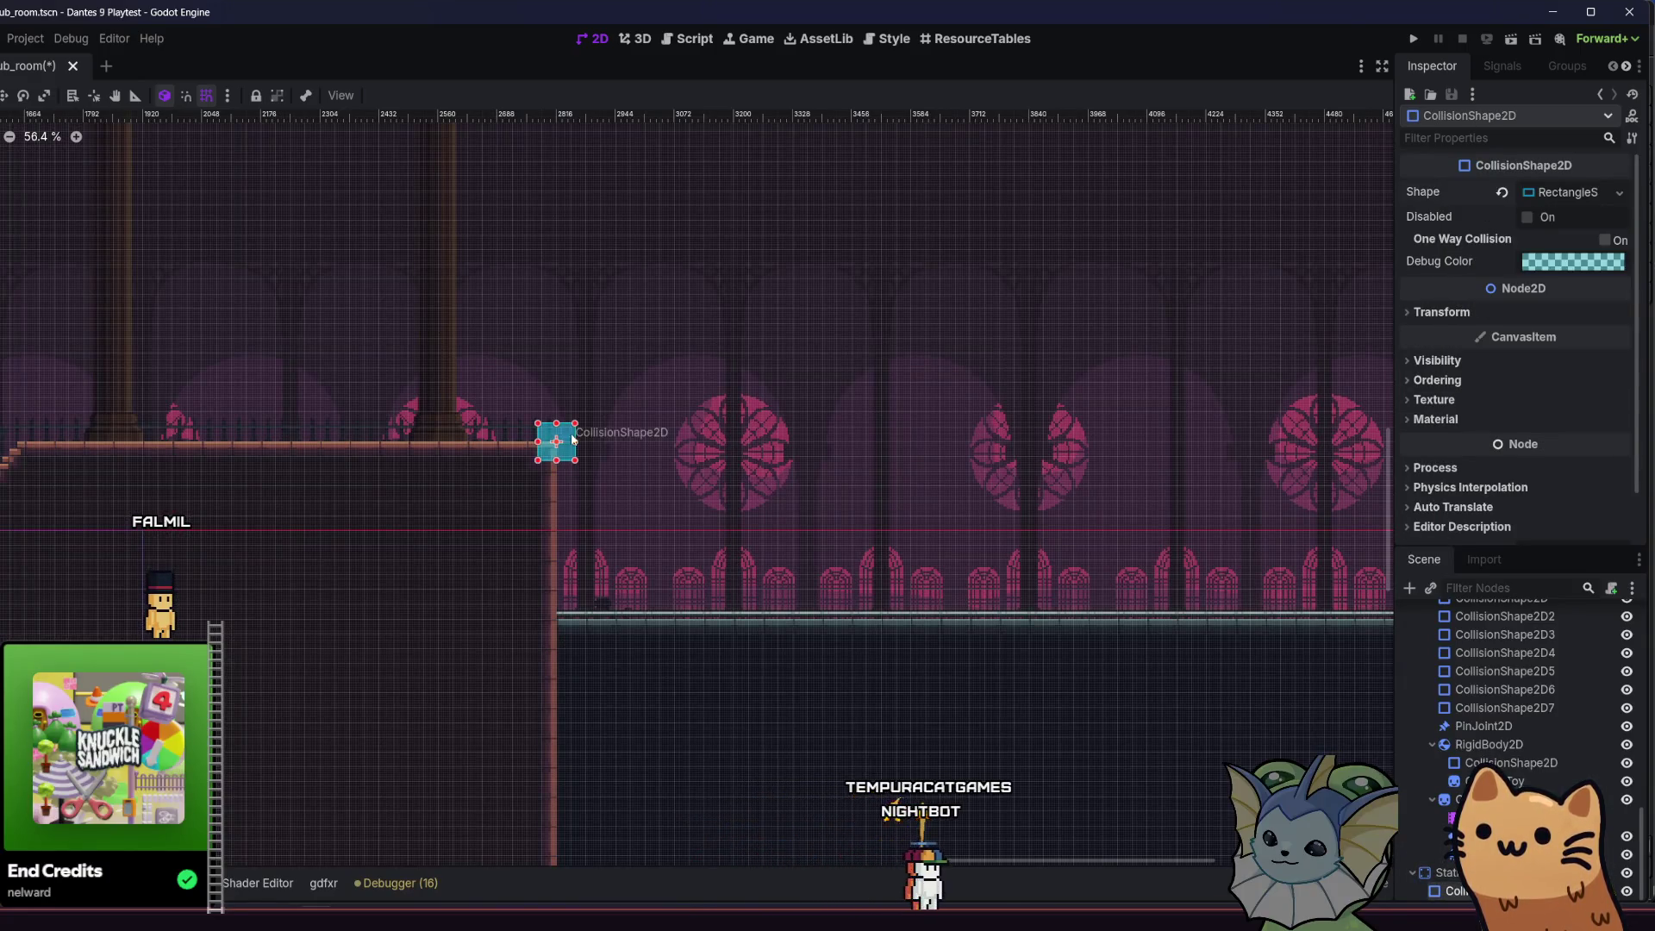
pyautogui.hotkey('ctrl', 'z')
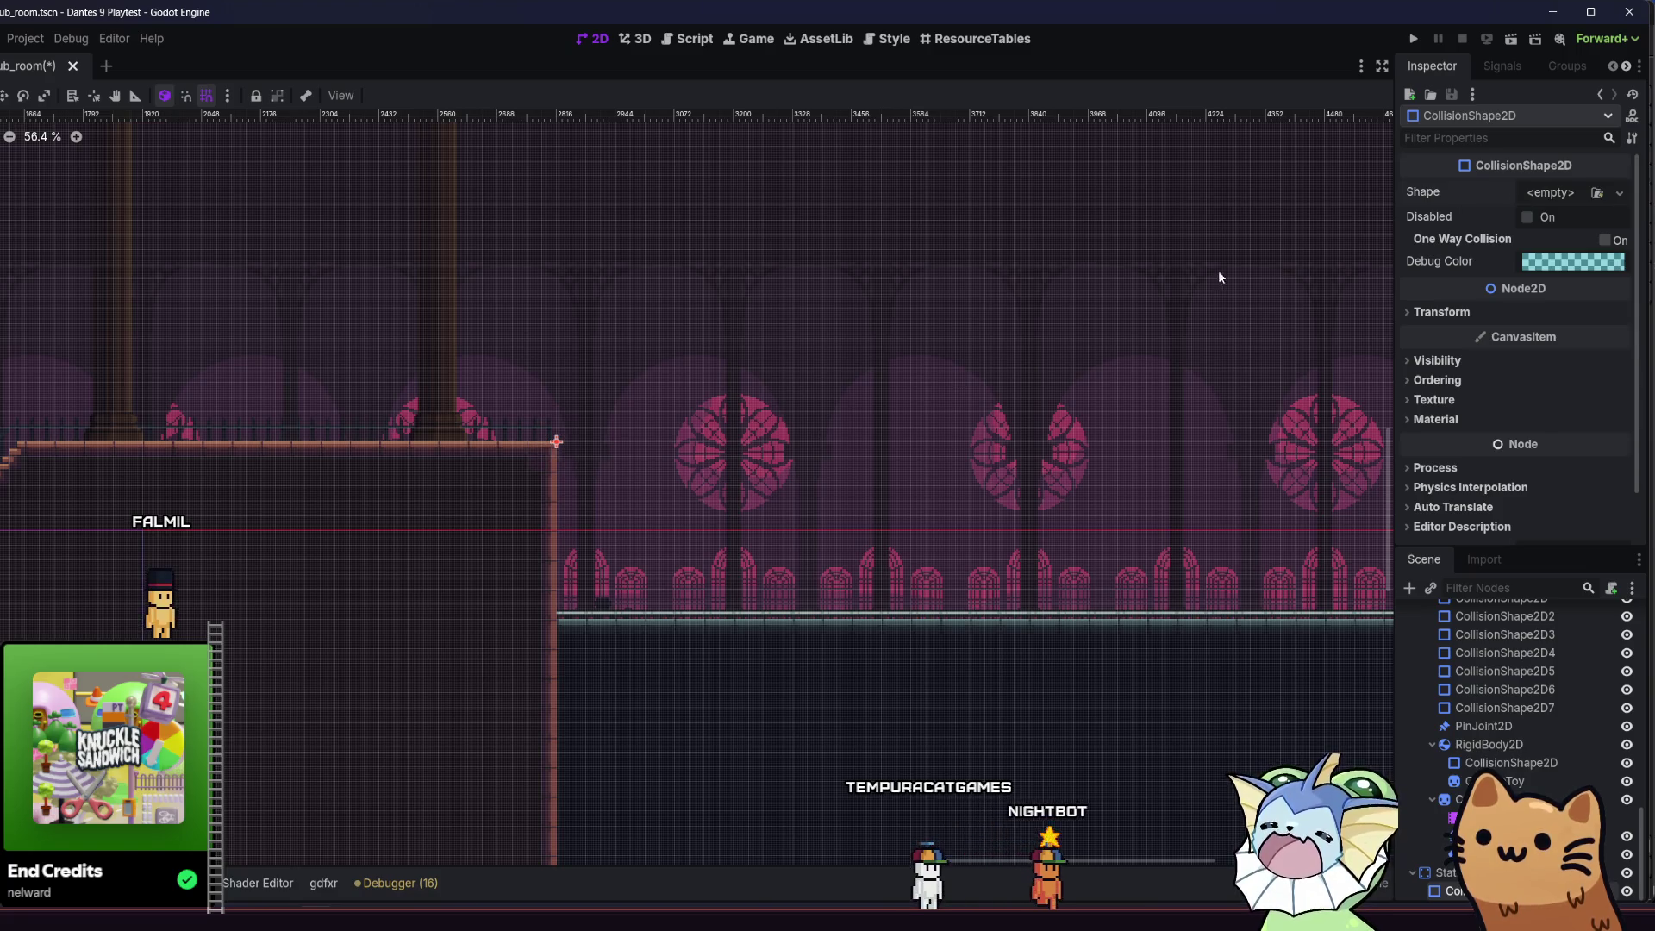
pyautogui.click(1596, 193)
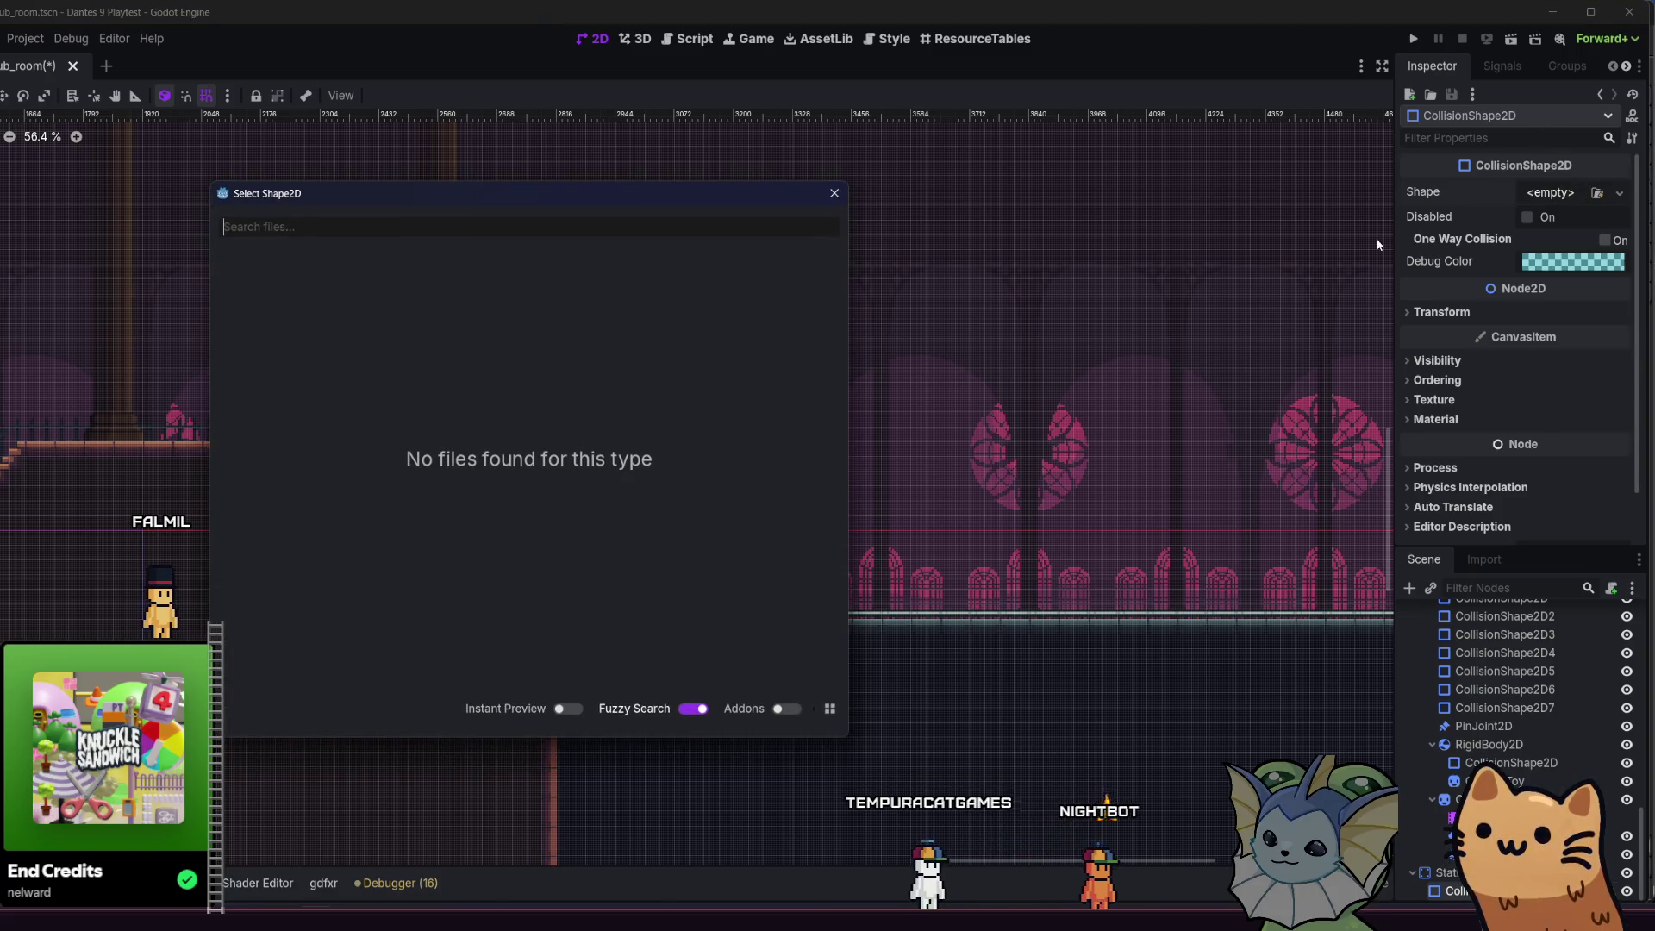
pyautogui.click(816, 205)
pyautogui.click(1554, 193)
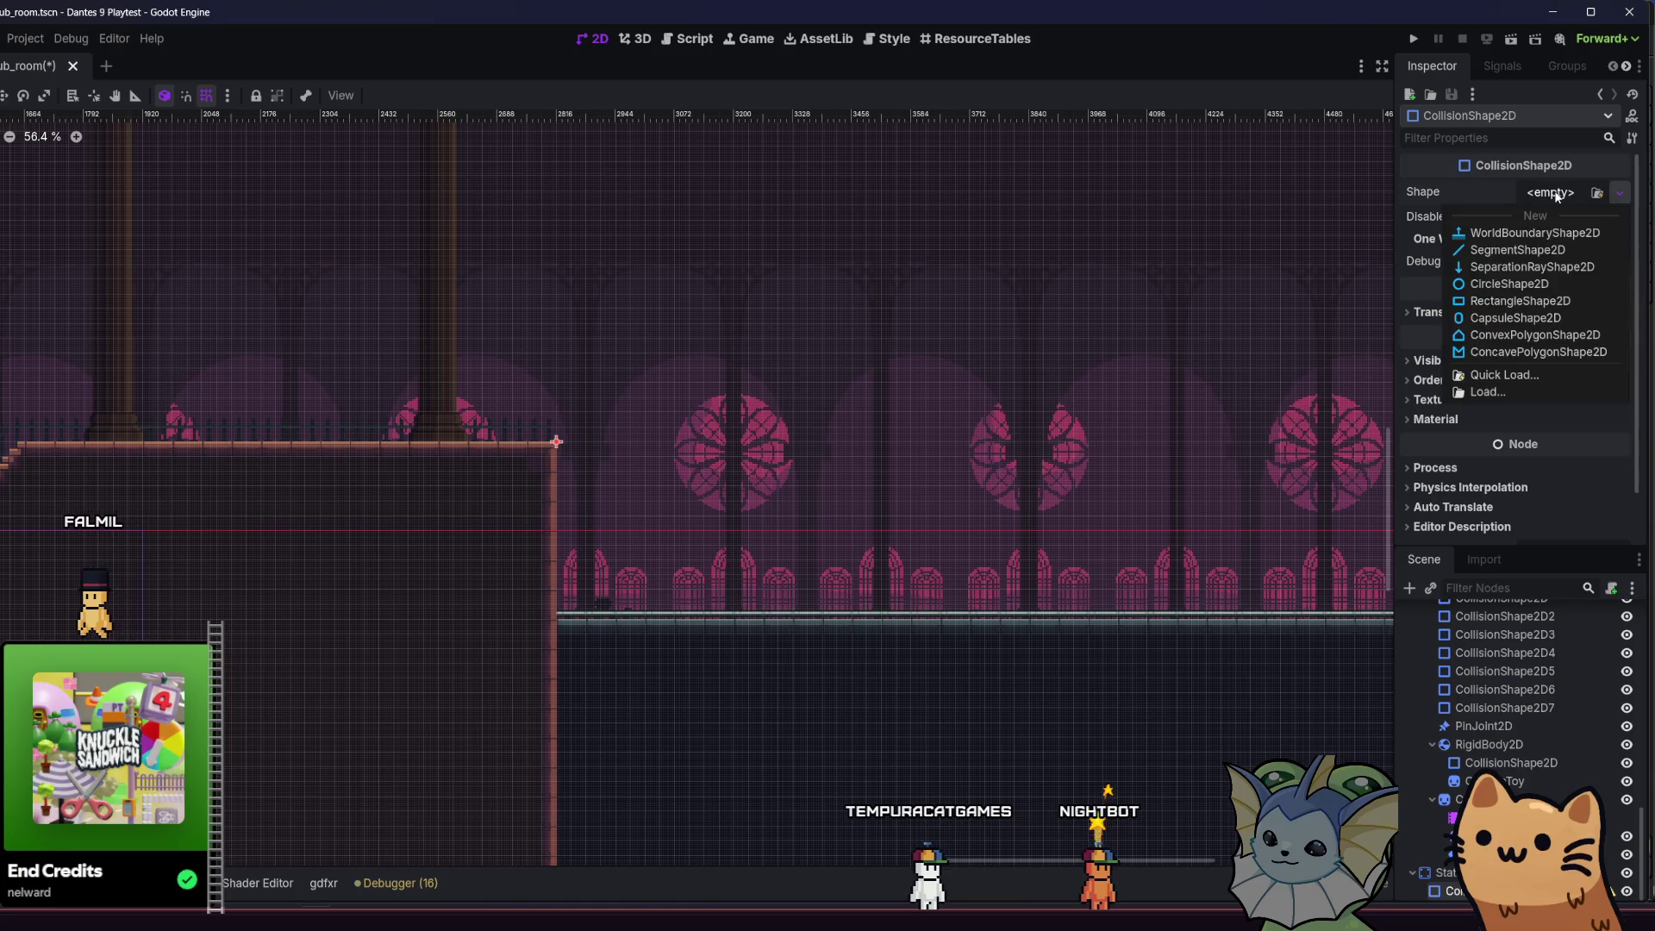
pyautogui.click(1526, 234)
pyautogui.scroll(2, 512, 386)
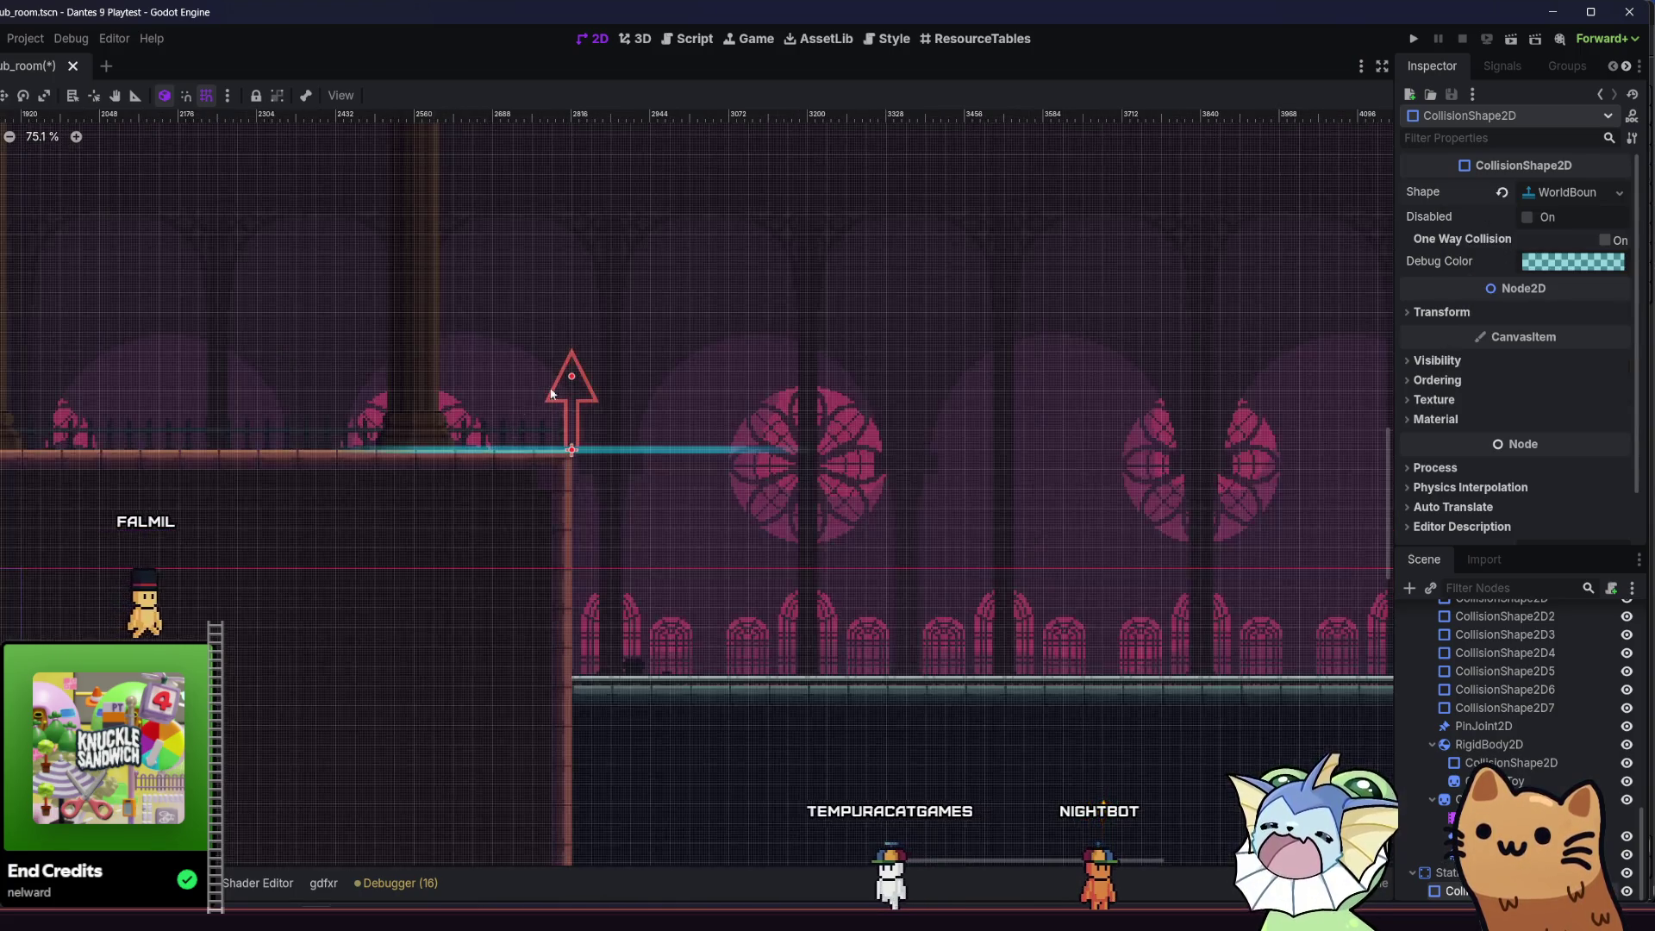
pyautogui.scroll(4, 551, 393)
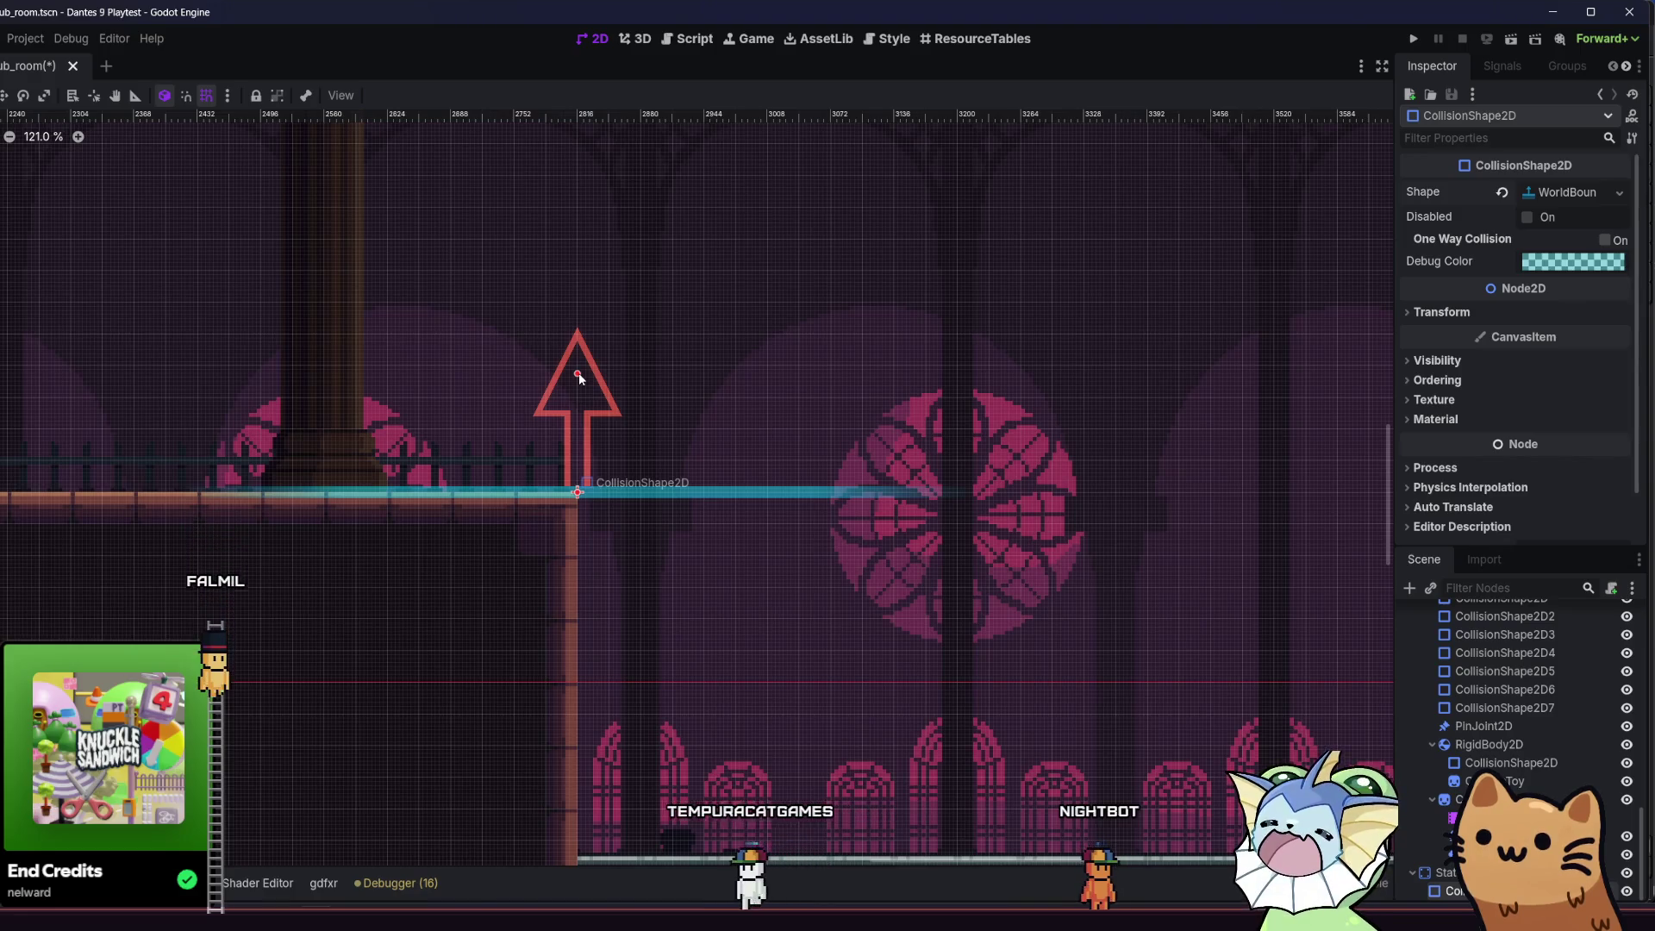
# - Set the world boundary normal to (1, 0) and save hub_room
pyautogui.click(1574, 192)
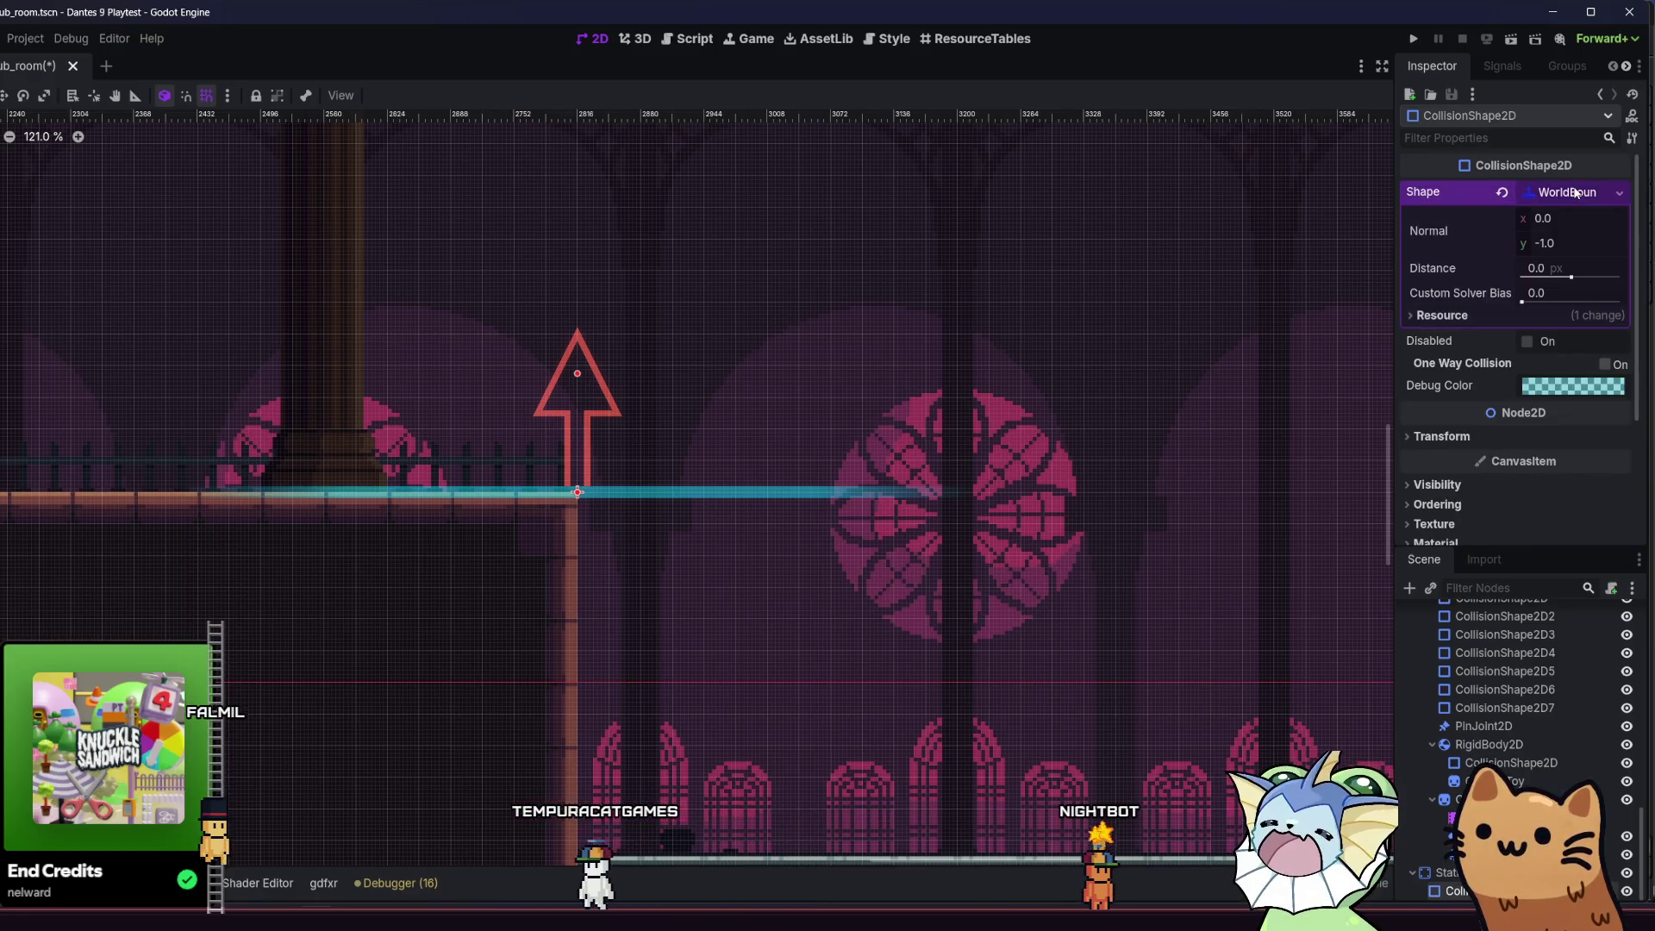
pyautogui.click(1562, 217)
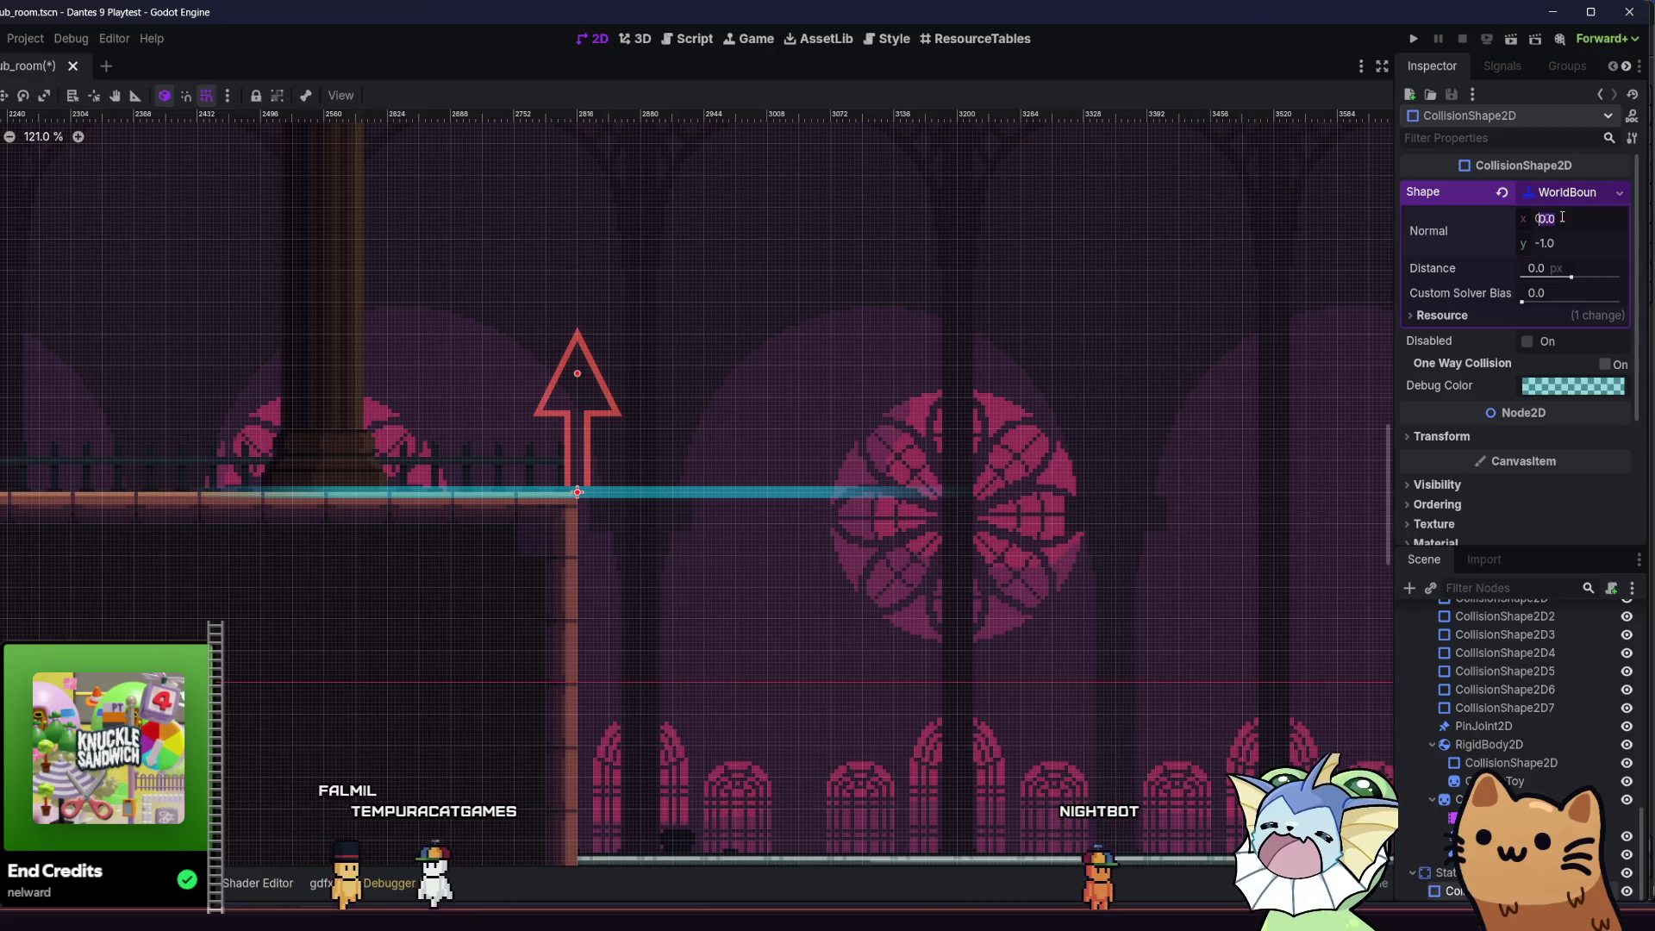
pyautogui.write('1')
pyautogui.press('Return')
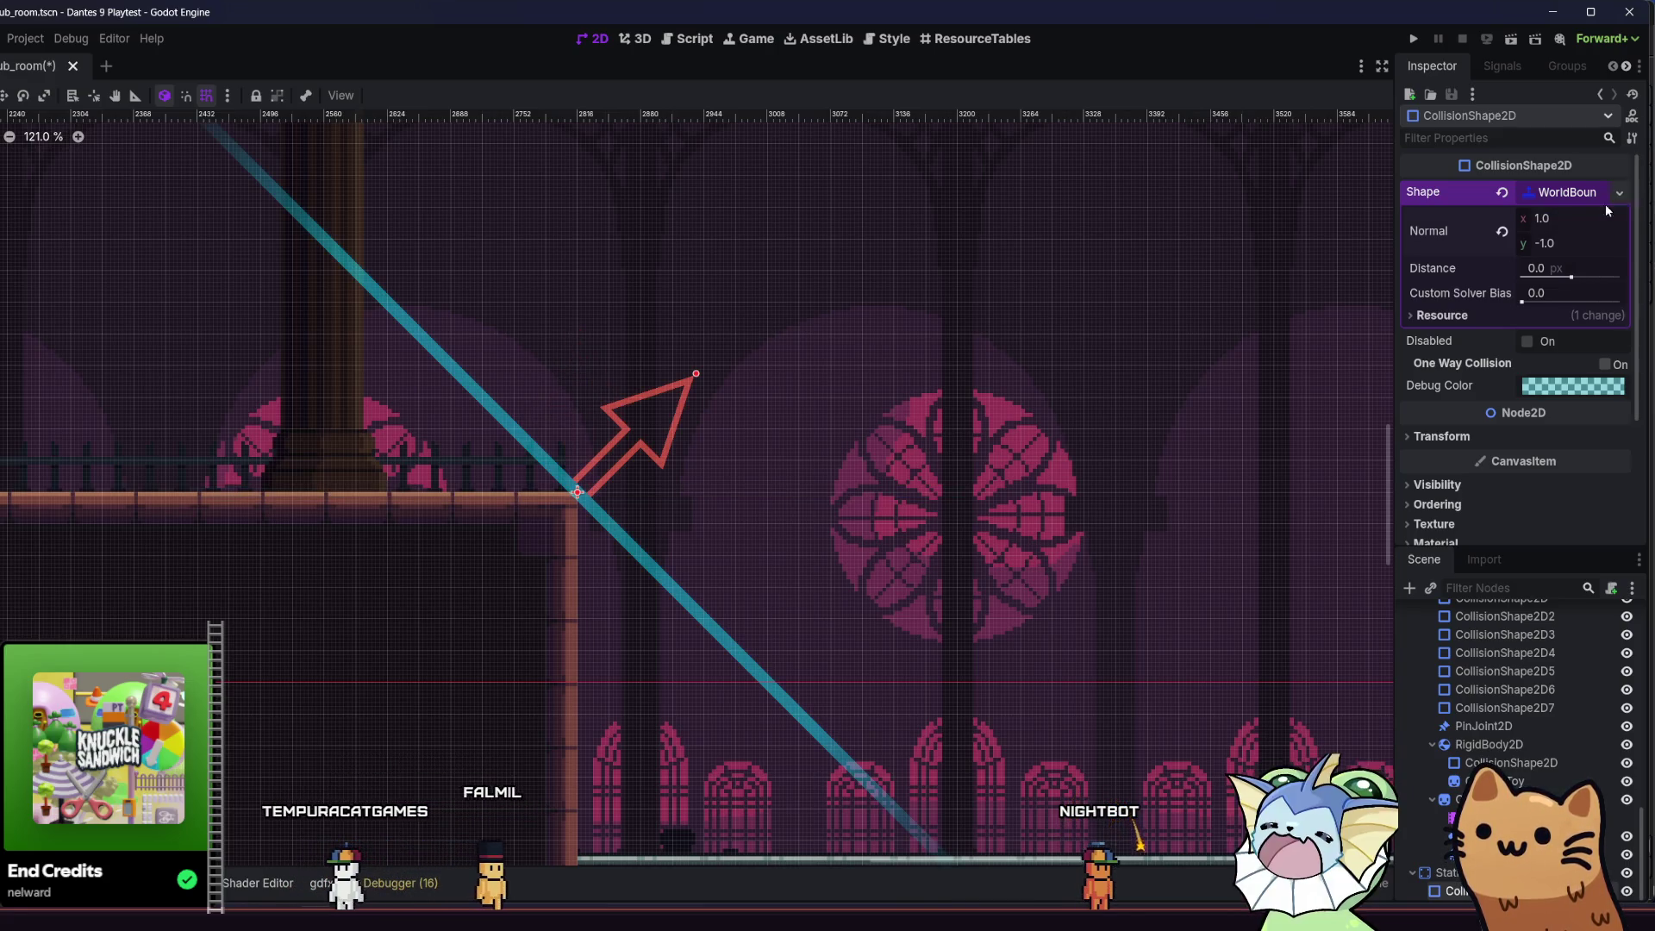
pyautogui.write('0')
pyautogui.press('Return')
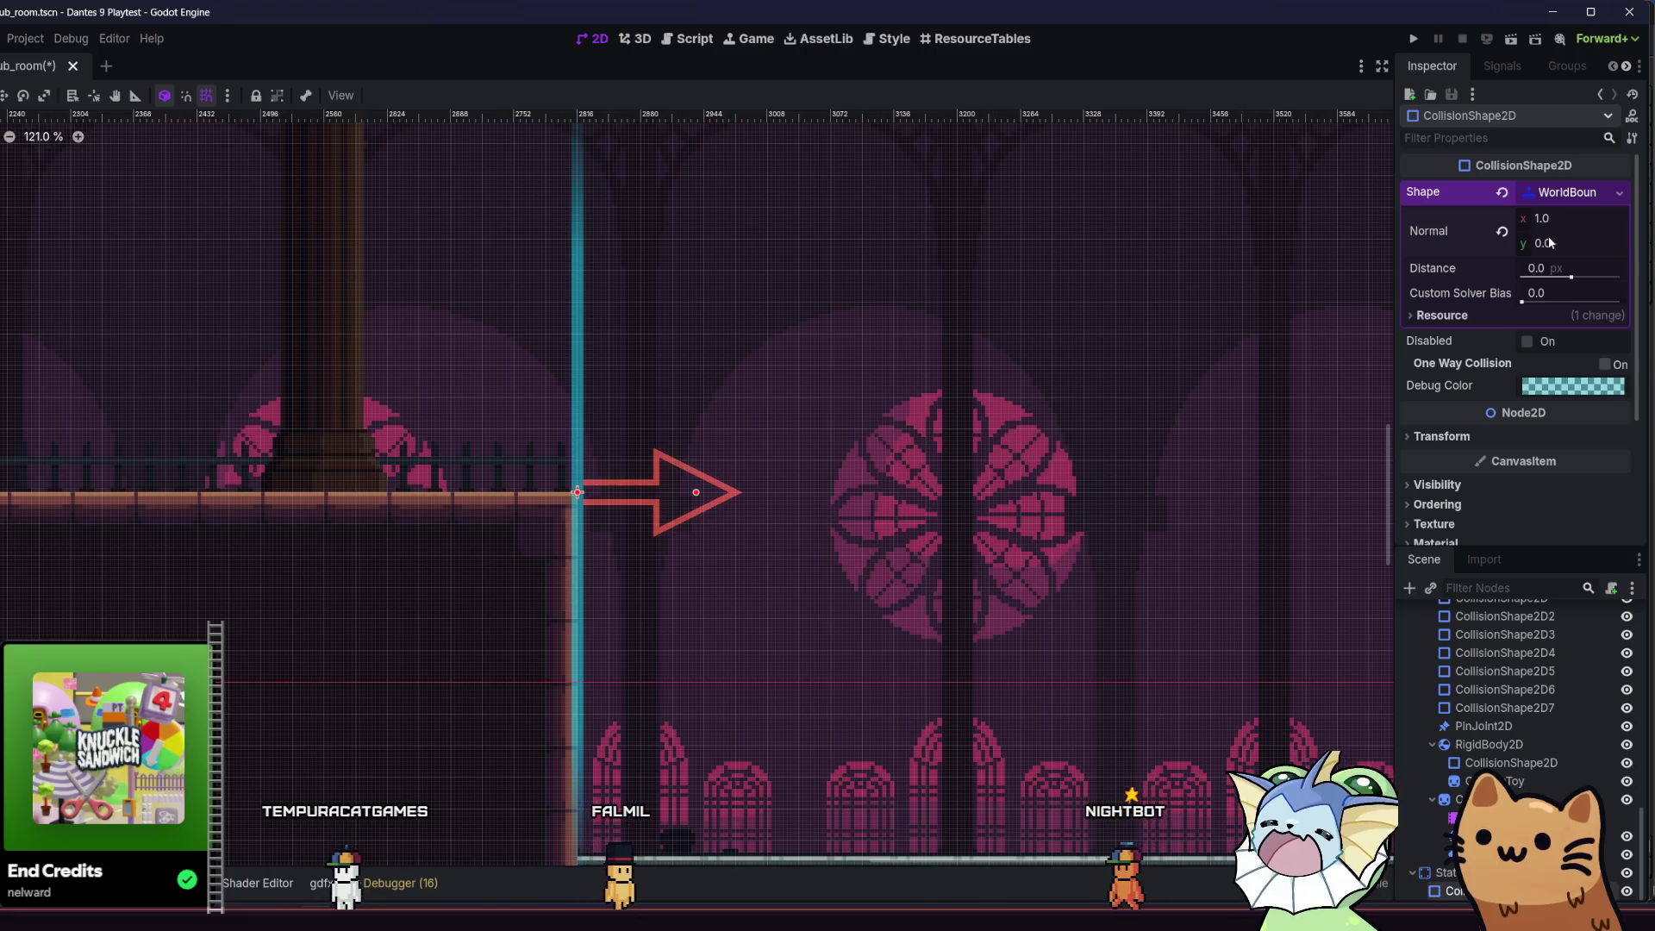
pyautogui.hotkey('ctrl', 's')
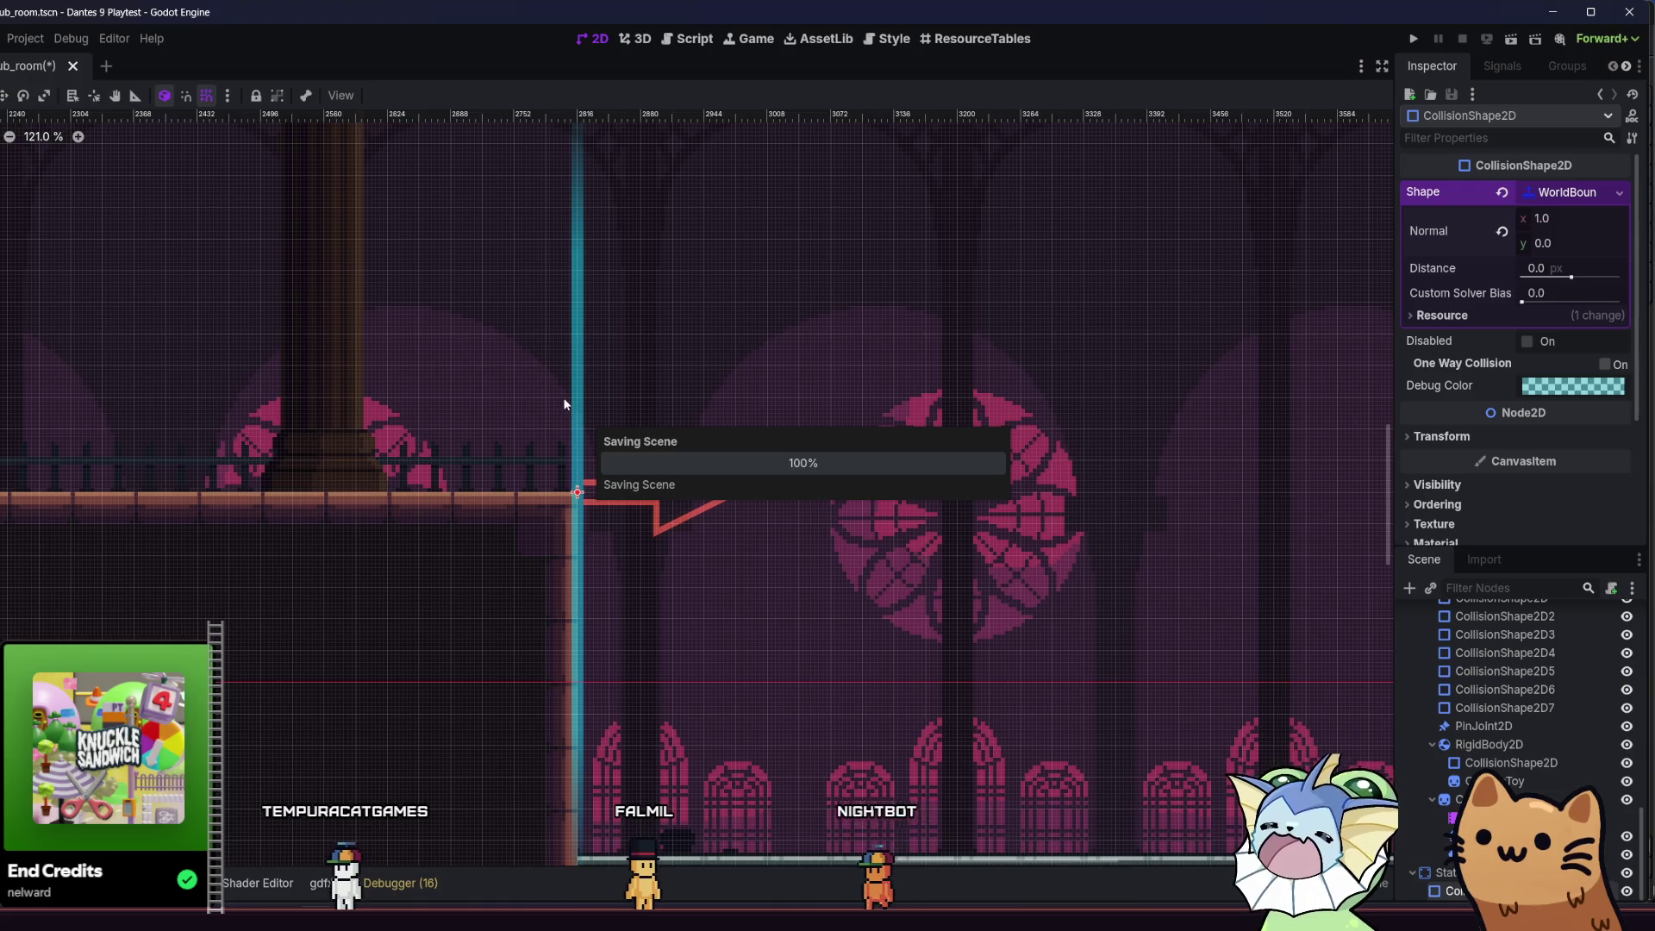
# - Copy the wall's static body to the left platform's edge and save
pyautogui.scroll(-5, 560, 402)
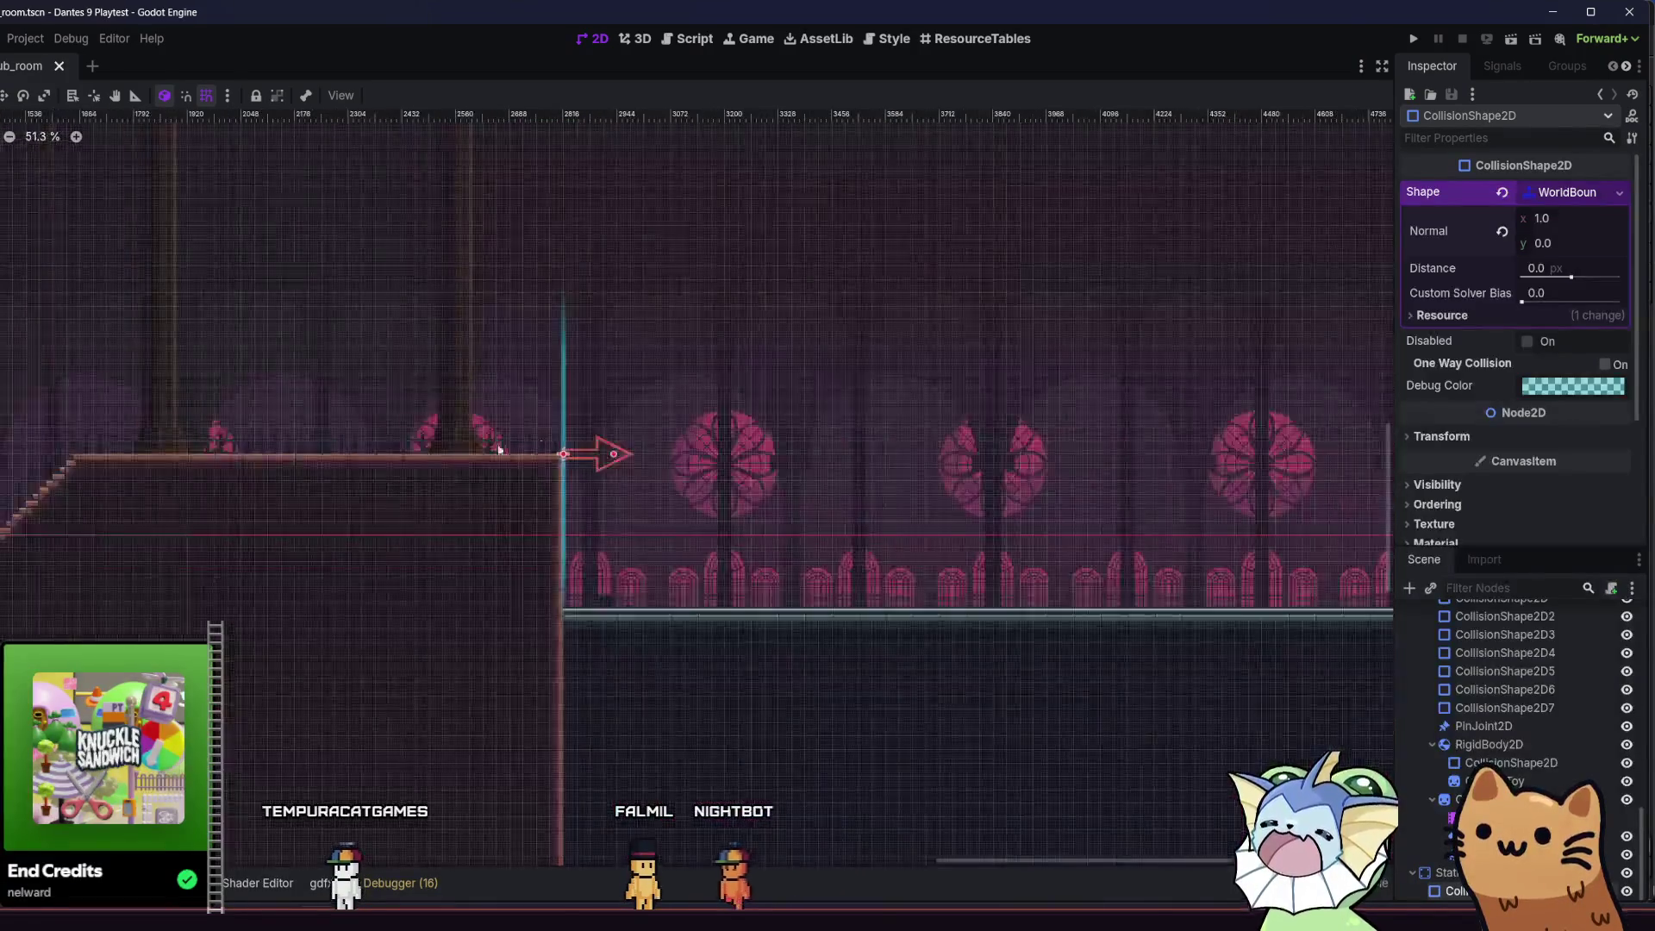
pyautogui.moveTo(561, 401); pyautogui.dragTo(914, 471)
pyautogui.scroll(-5, 914, 471)
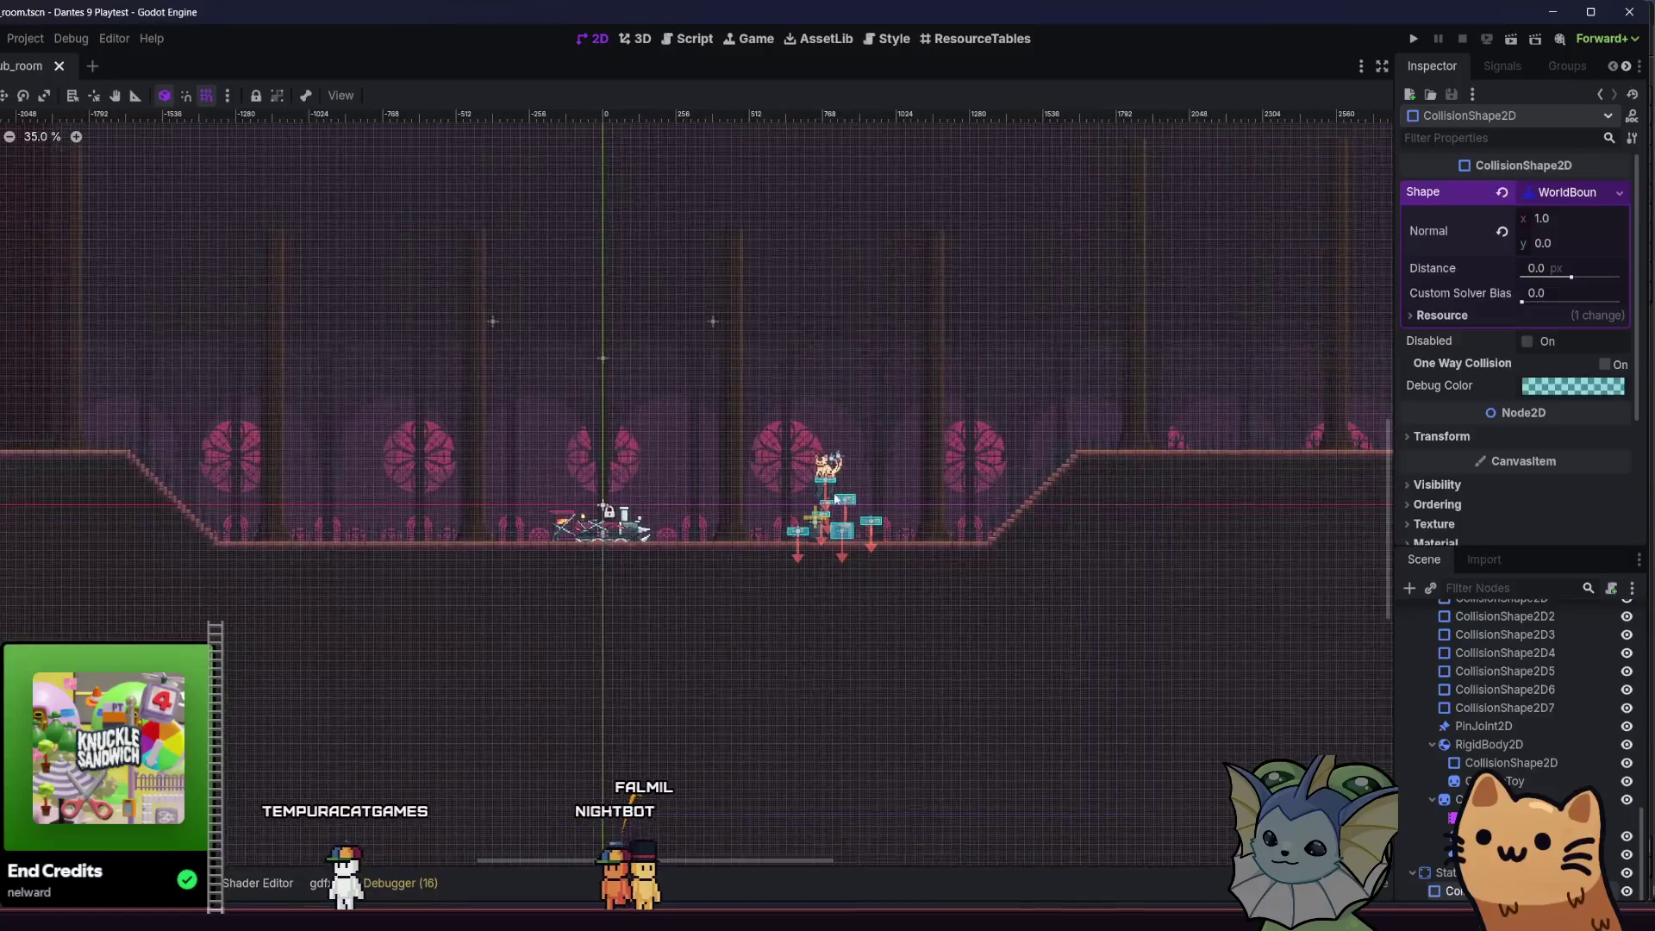
pyautogui.click(1155, 633)
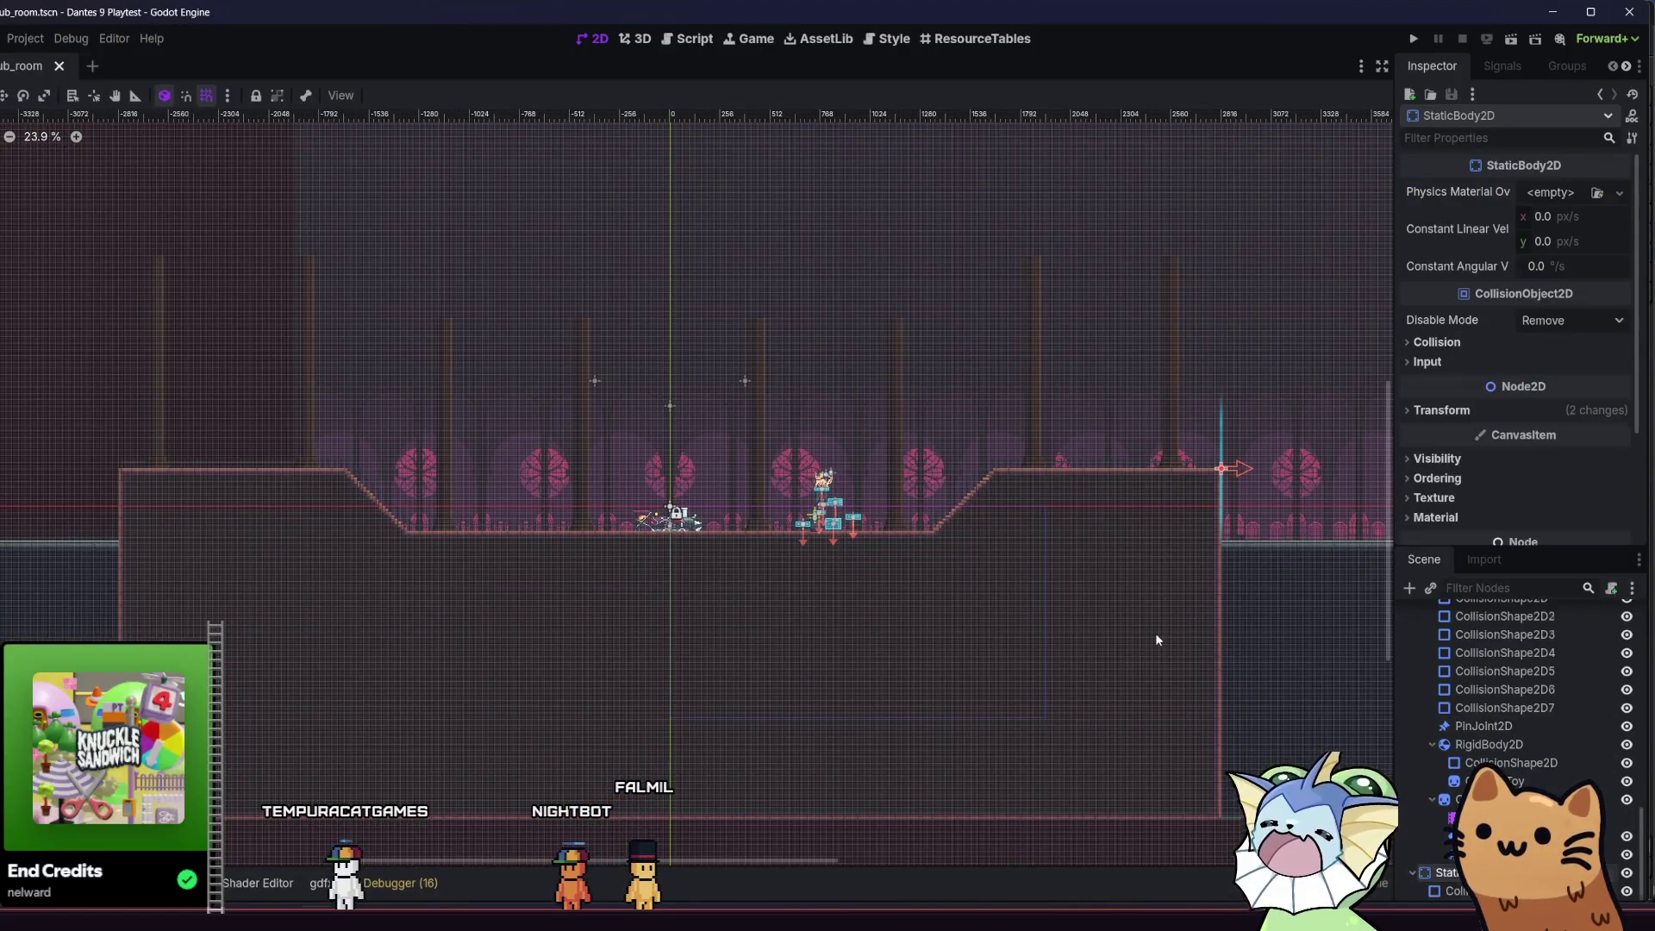
pyautogui.click(1090, 520)
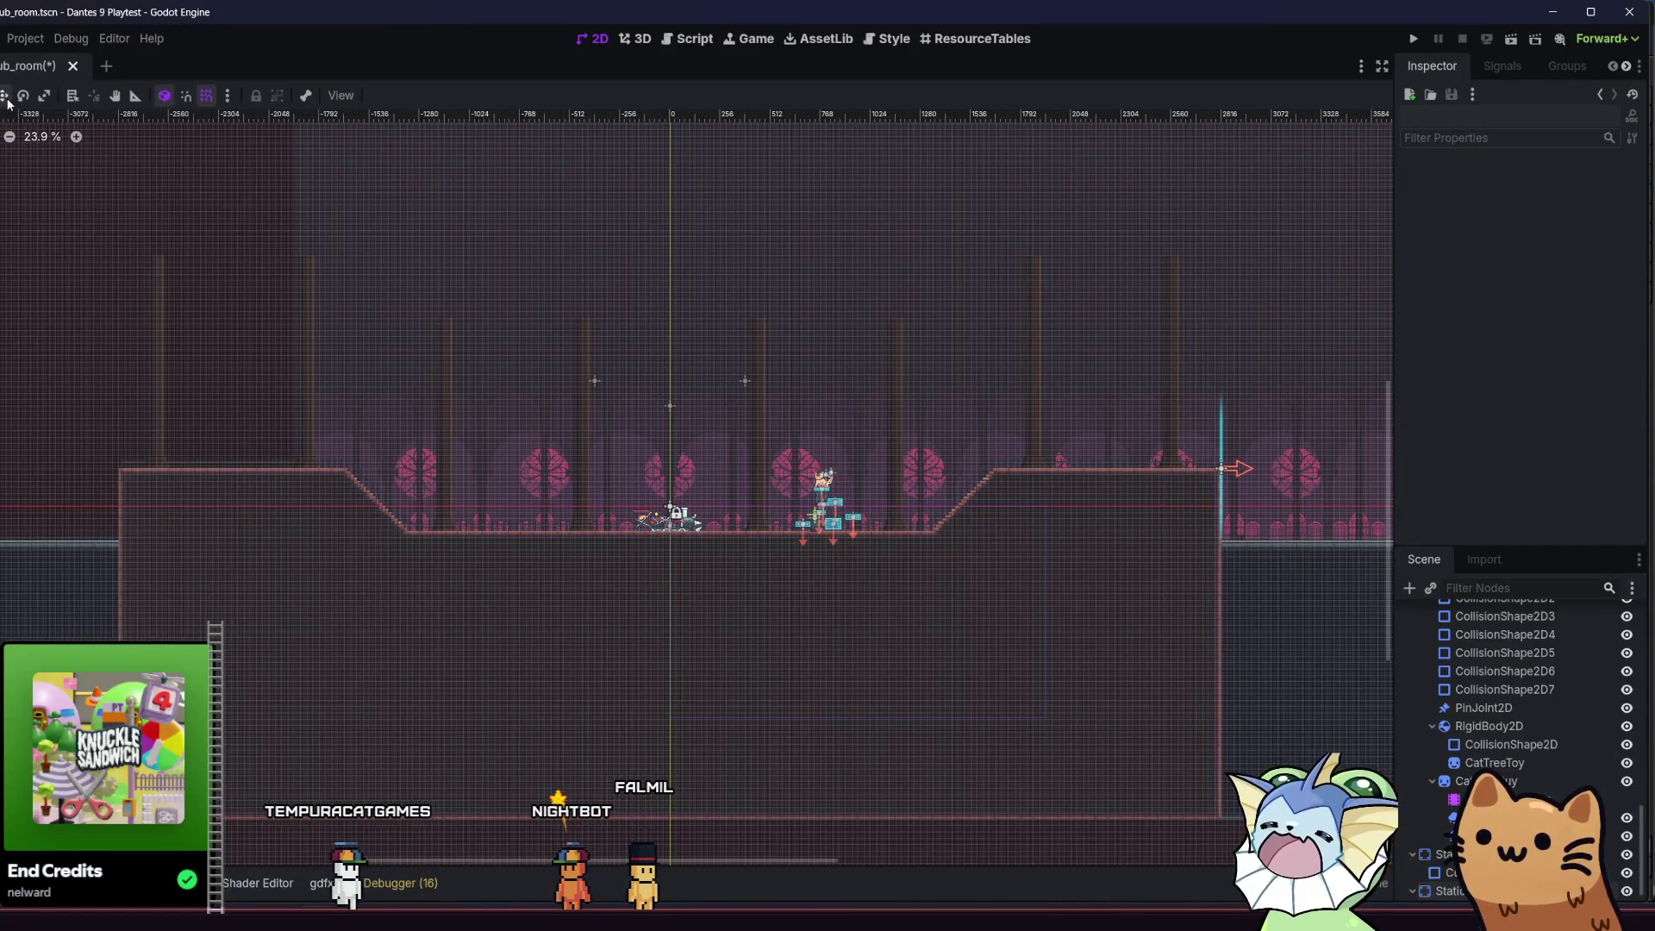
pyautogui.moveTo(1154, 528); pyautogui.dragTo(610, 587)
pyautogui.moveTo(1146, 546)
pyautogui.mouseDown()
pyautogui.moveTo(322, 591)
pyautogui.moveTo(52, 528)
pyautogui.moveTo(92, 517)
pyautogui.mouseUp()
pyautogui.scroll(2, 93, 517)
pyautogui.scroll(5, 93, 517)
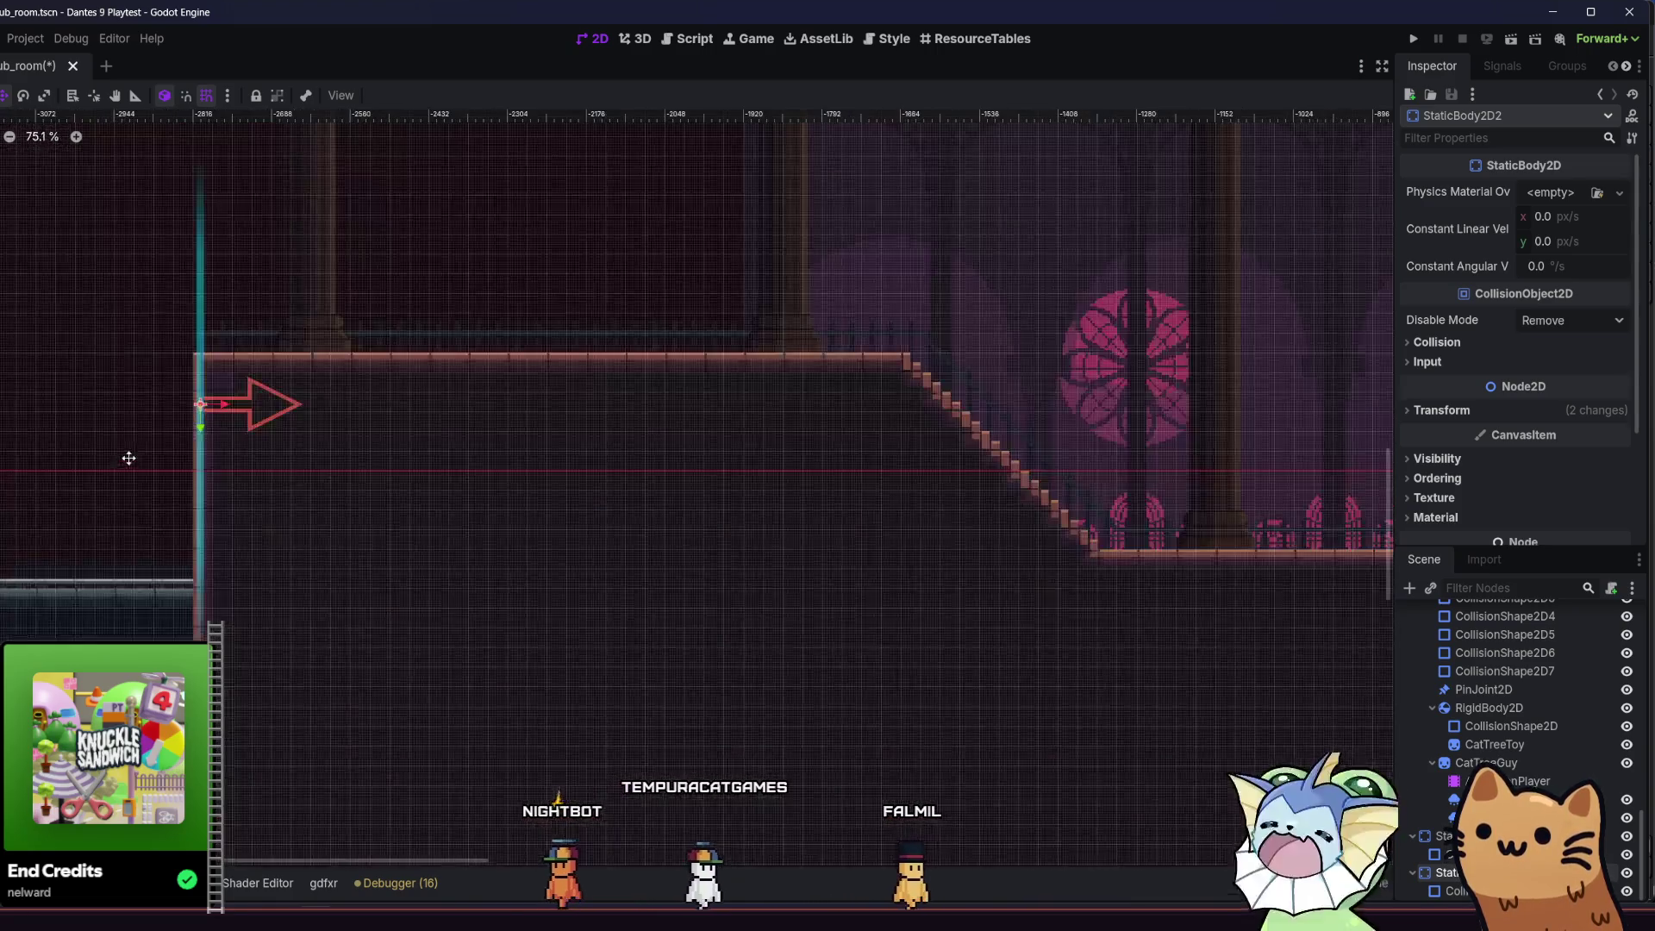
pyautogui.scroll(1, 379, 371)
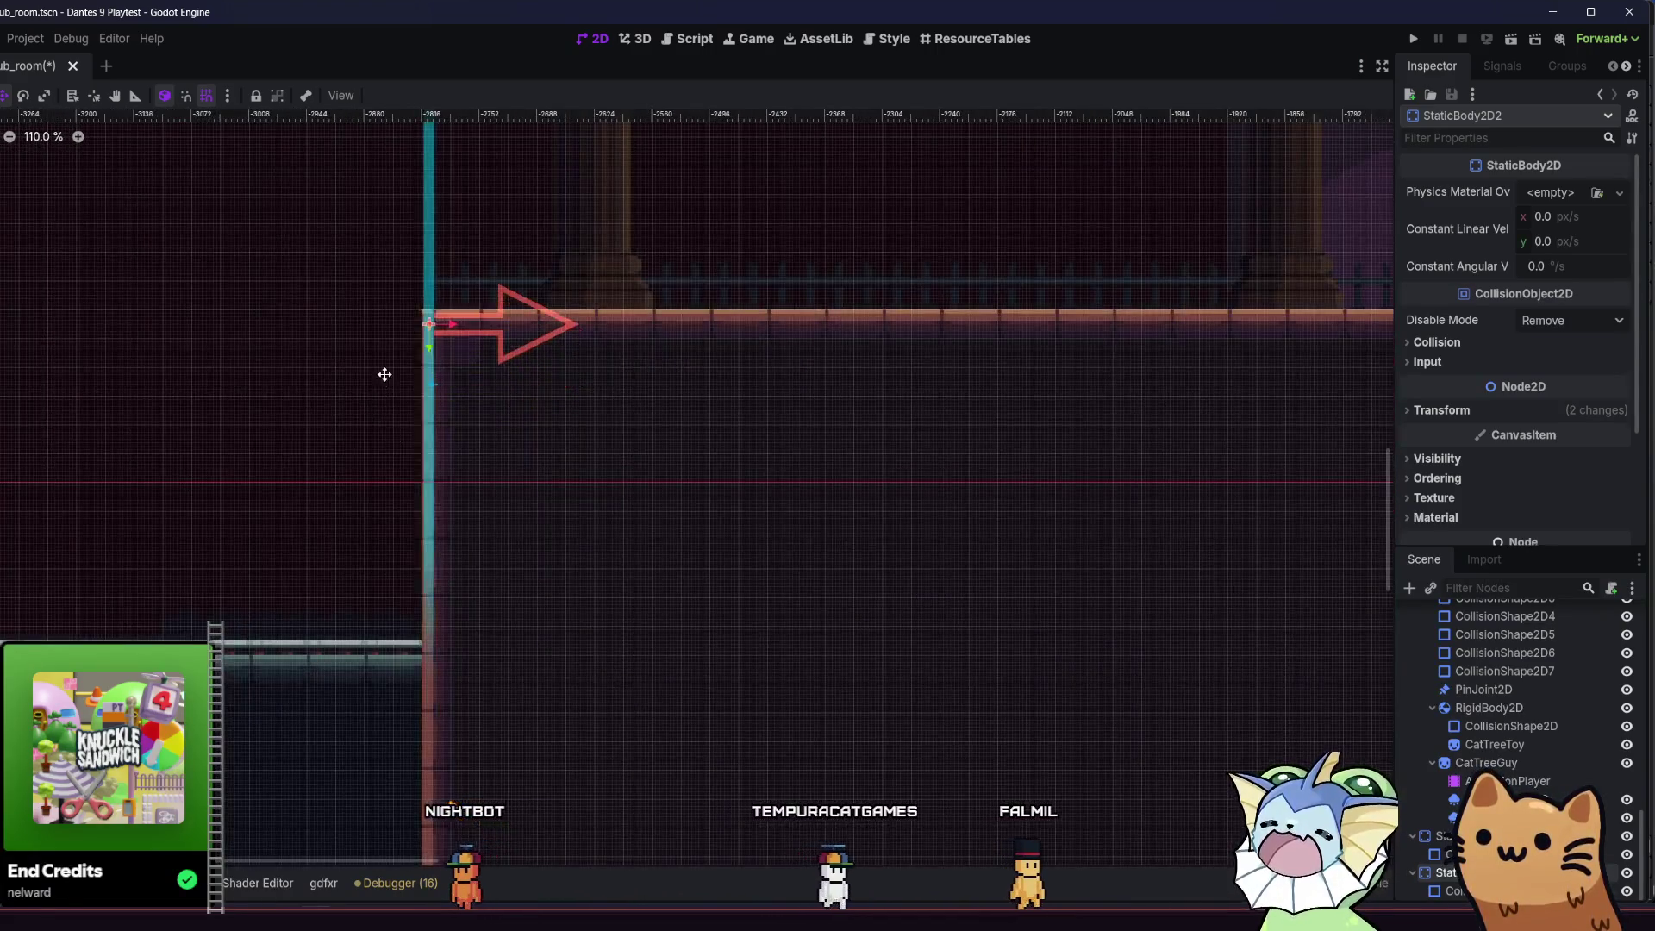
pyautogui.hotkey('ctrl', 's')
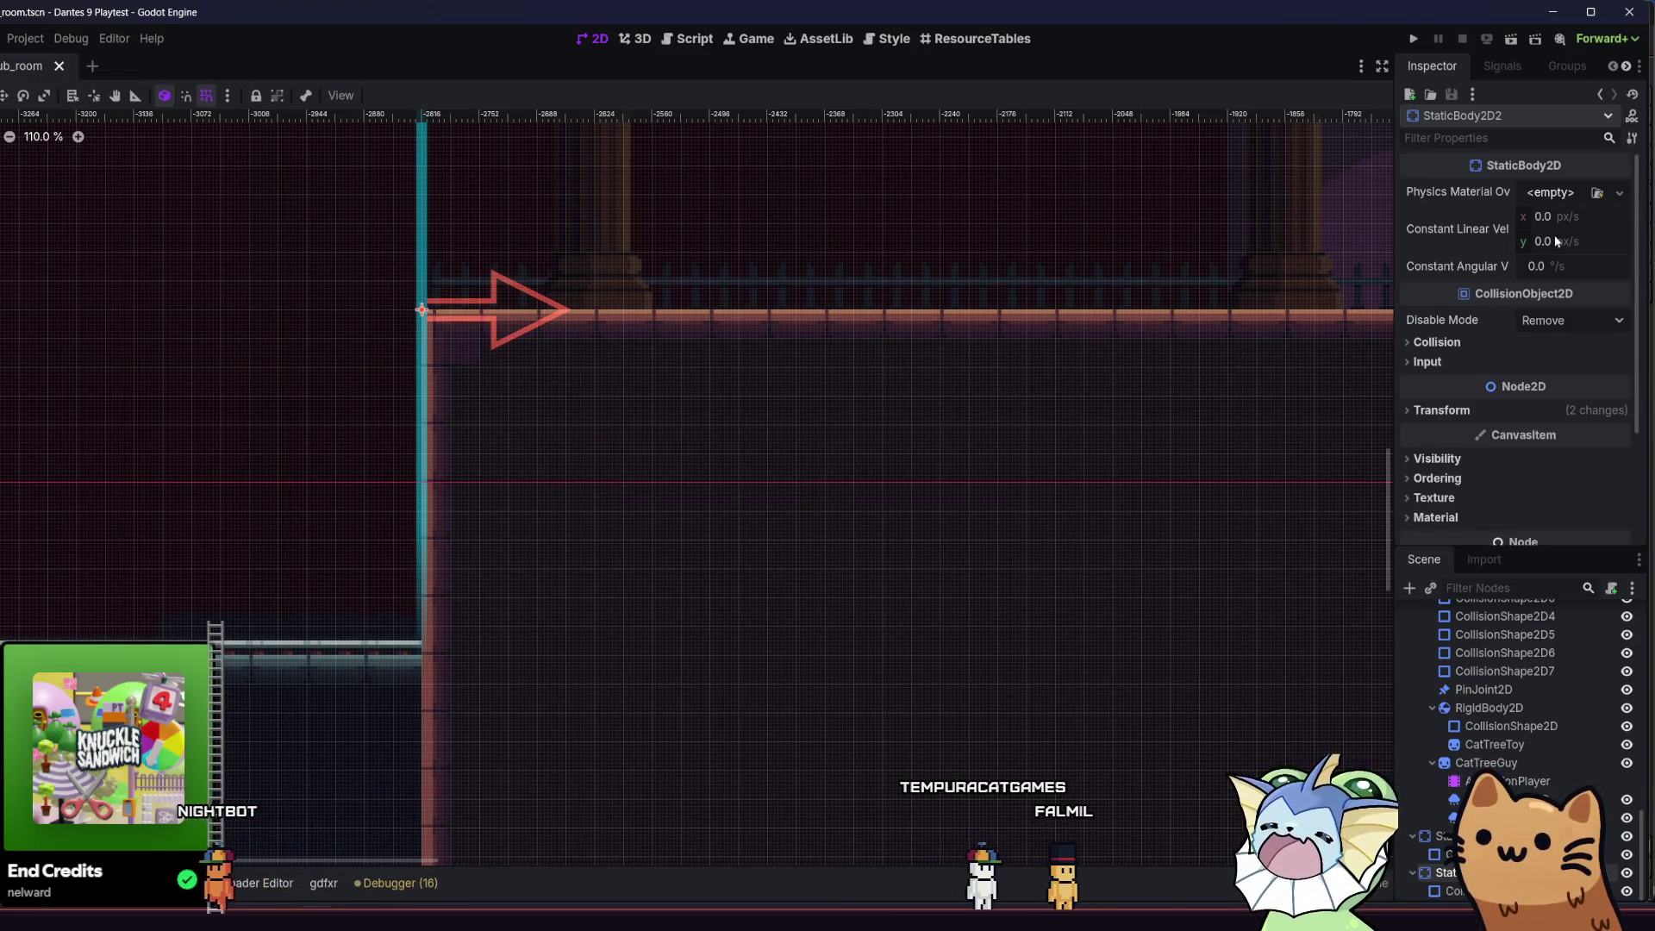
# - Give the left wall a boundary normal x of -1, keep the right wall at 1, and save
pyautogui.click(1457, 891)
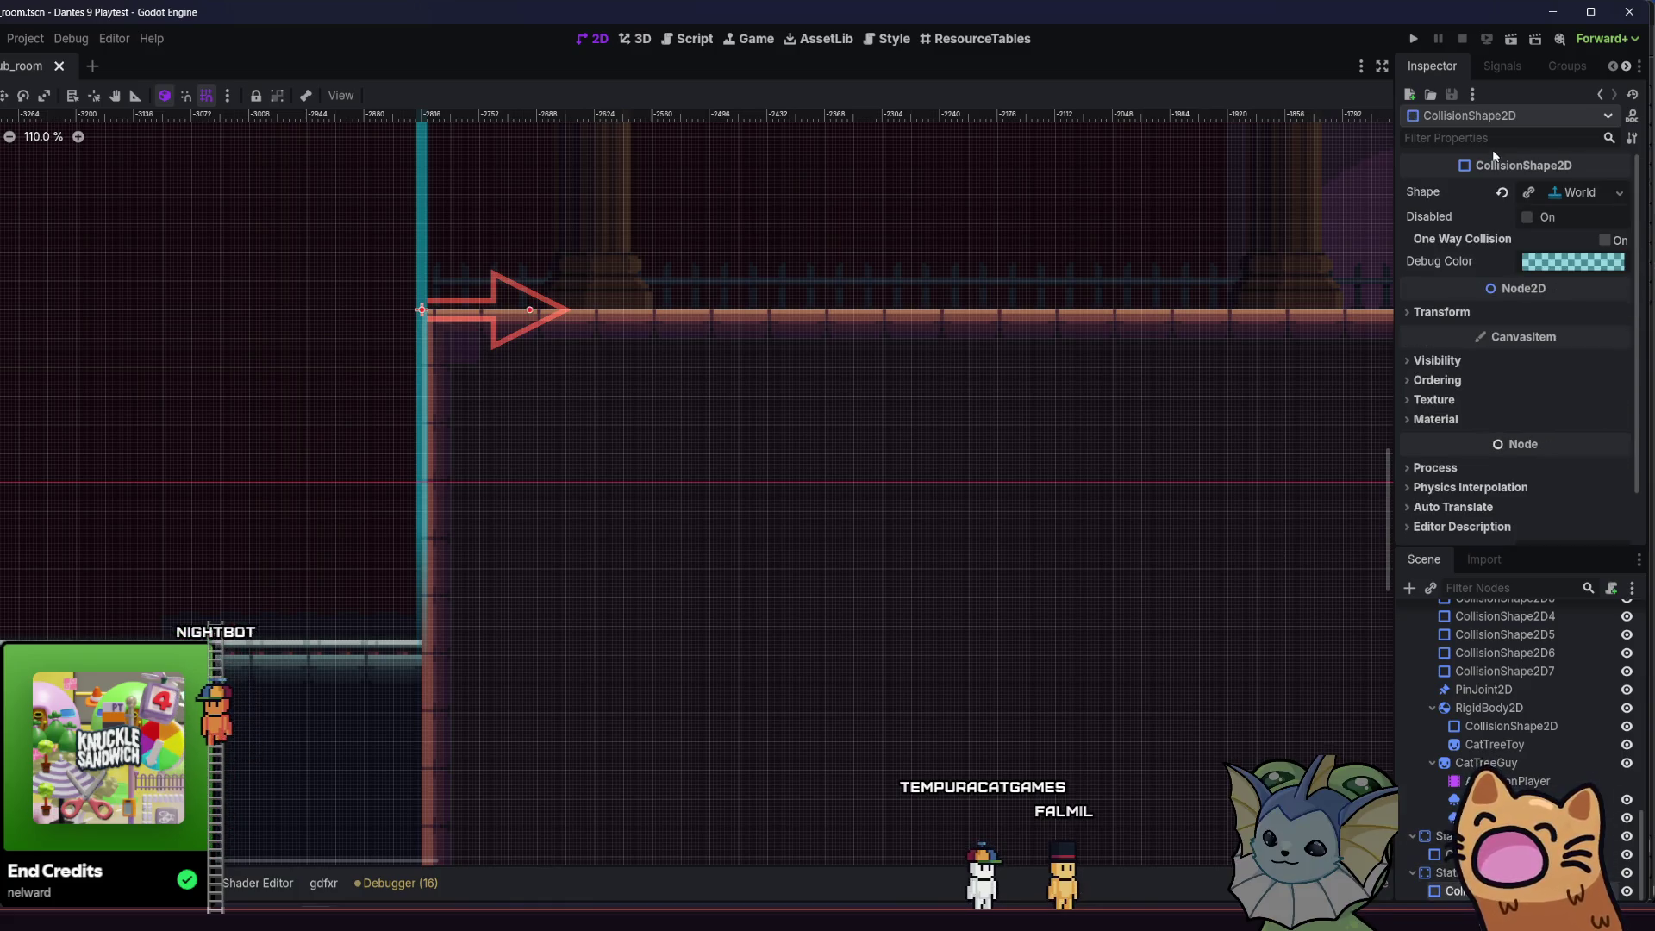
pyautogui.click(1562, 192)
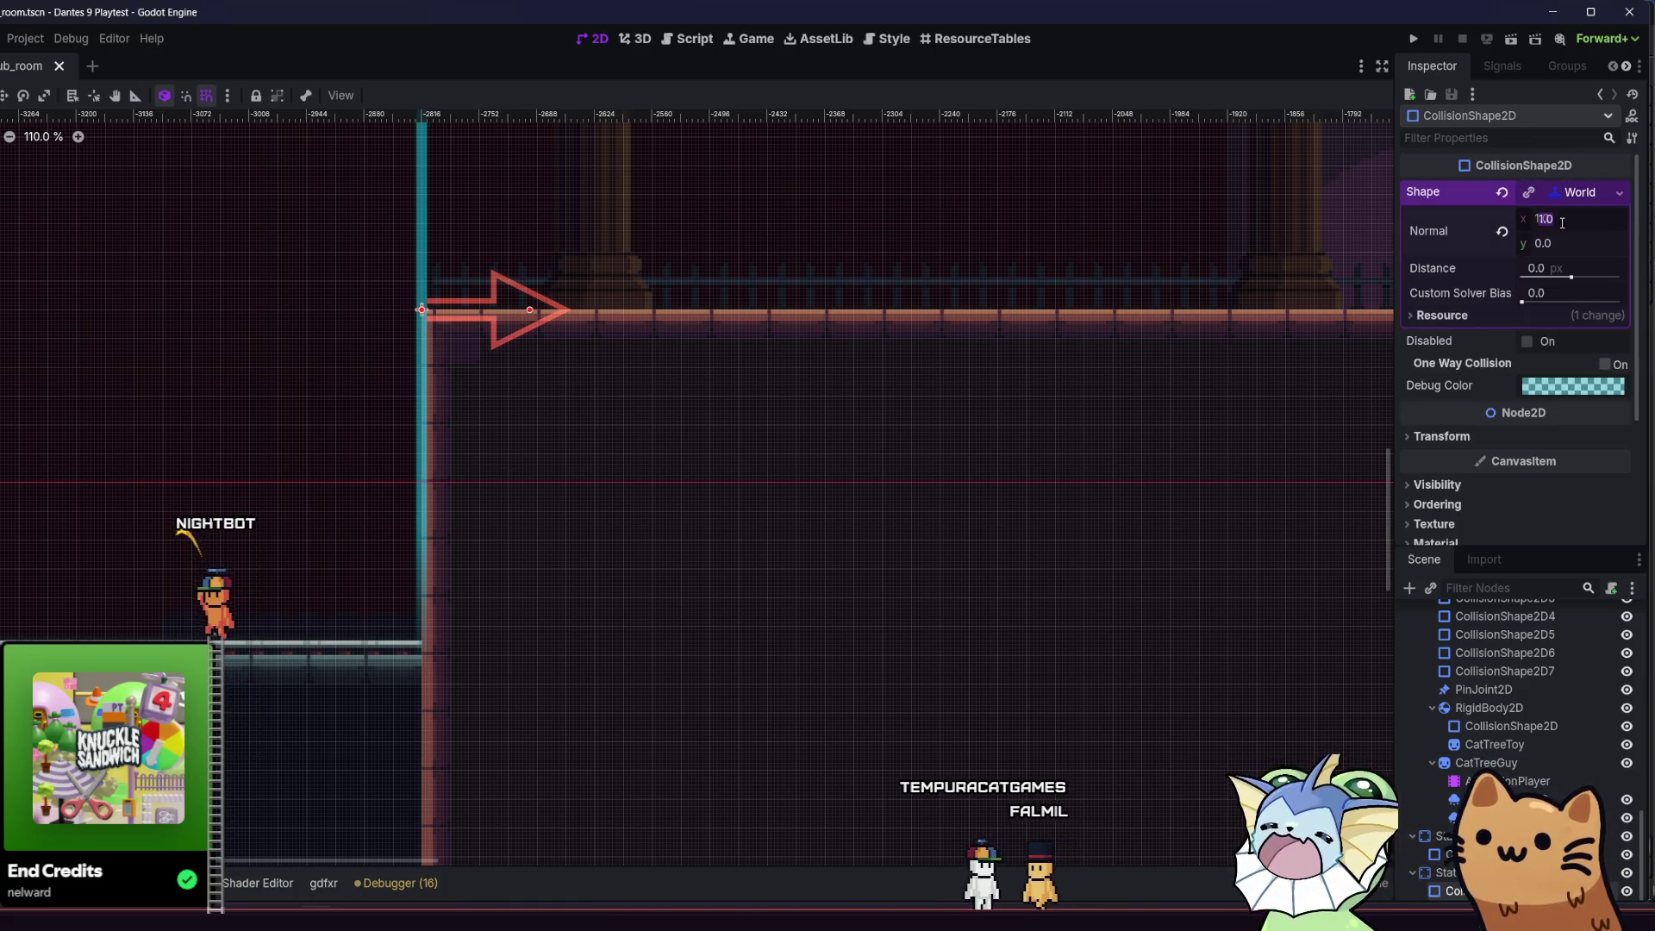
pyautogui.write('-')
pyautogui.press('Return')
pyautogui.hotkey('ctrl', 's')
pyautogui.scroll(-5, 986, 302)
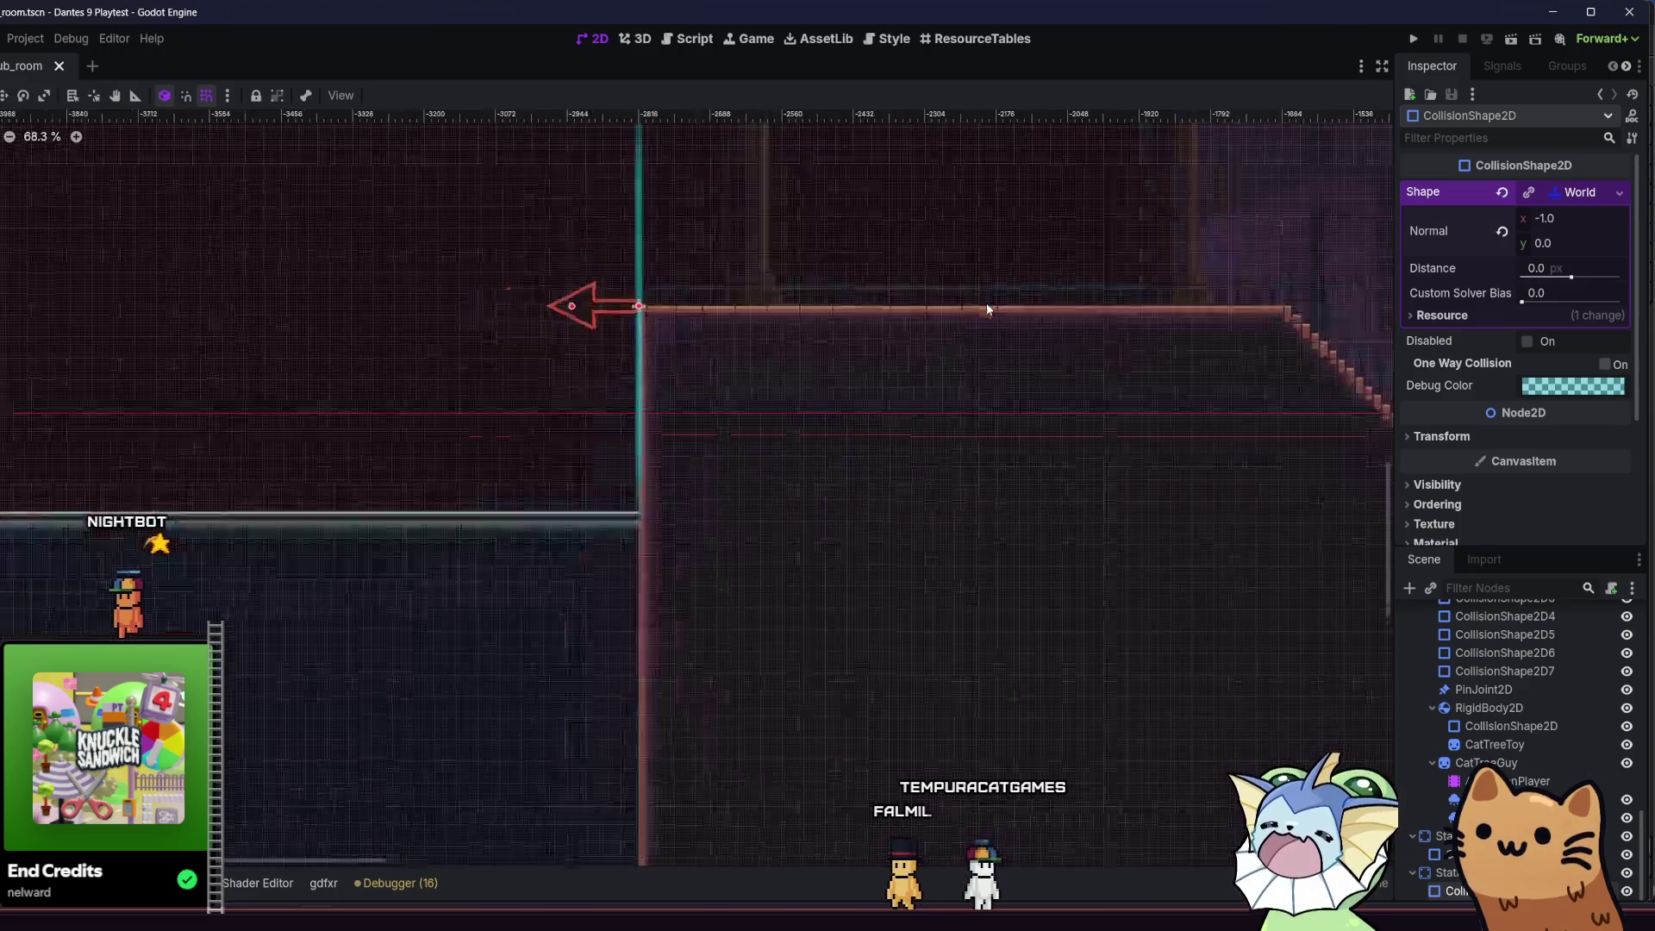
pyautogui.scroll(-3, 981, 336)
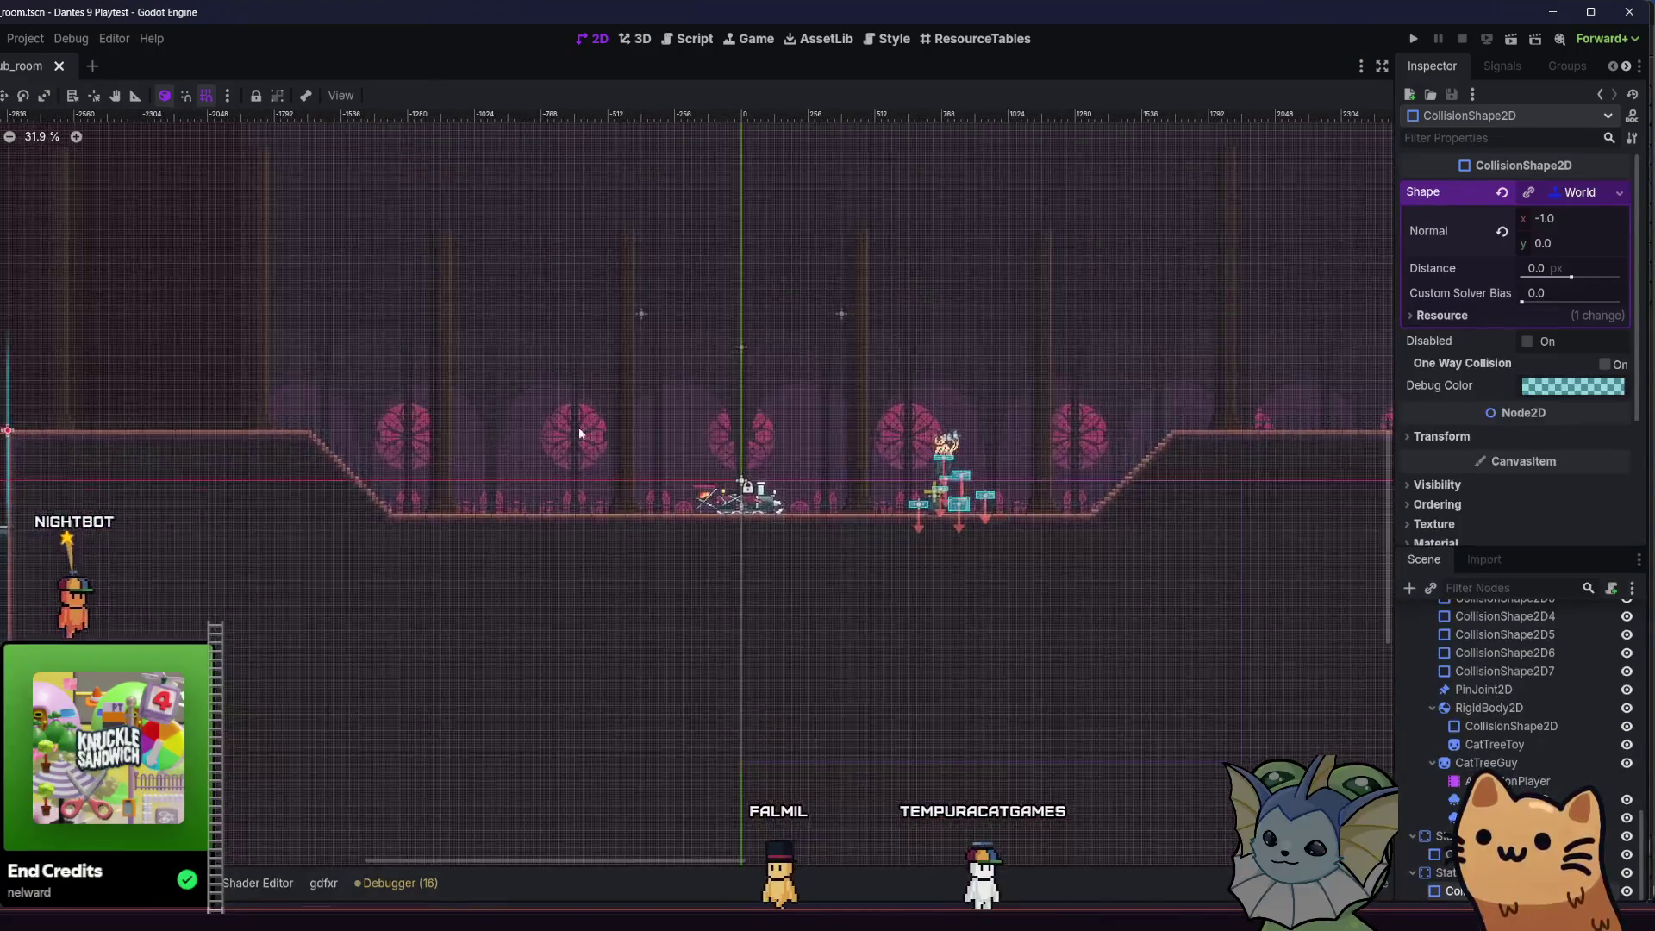
pyautogui.hotkey('ctrl', 'z')
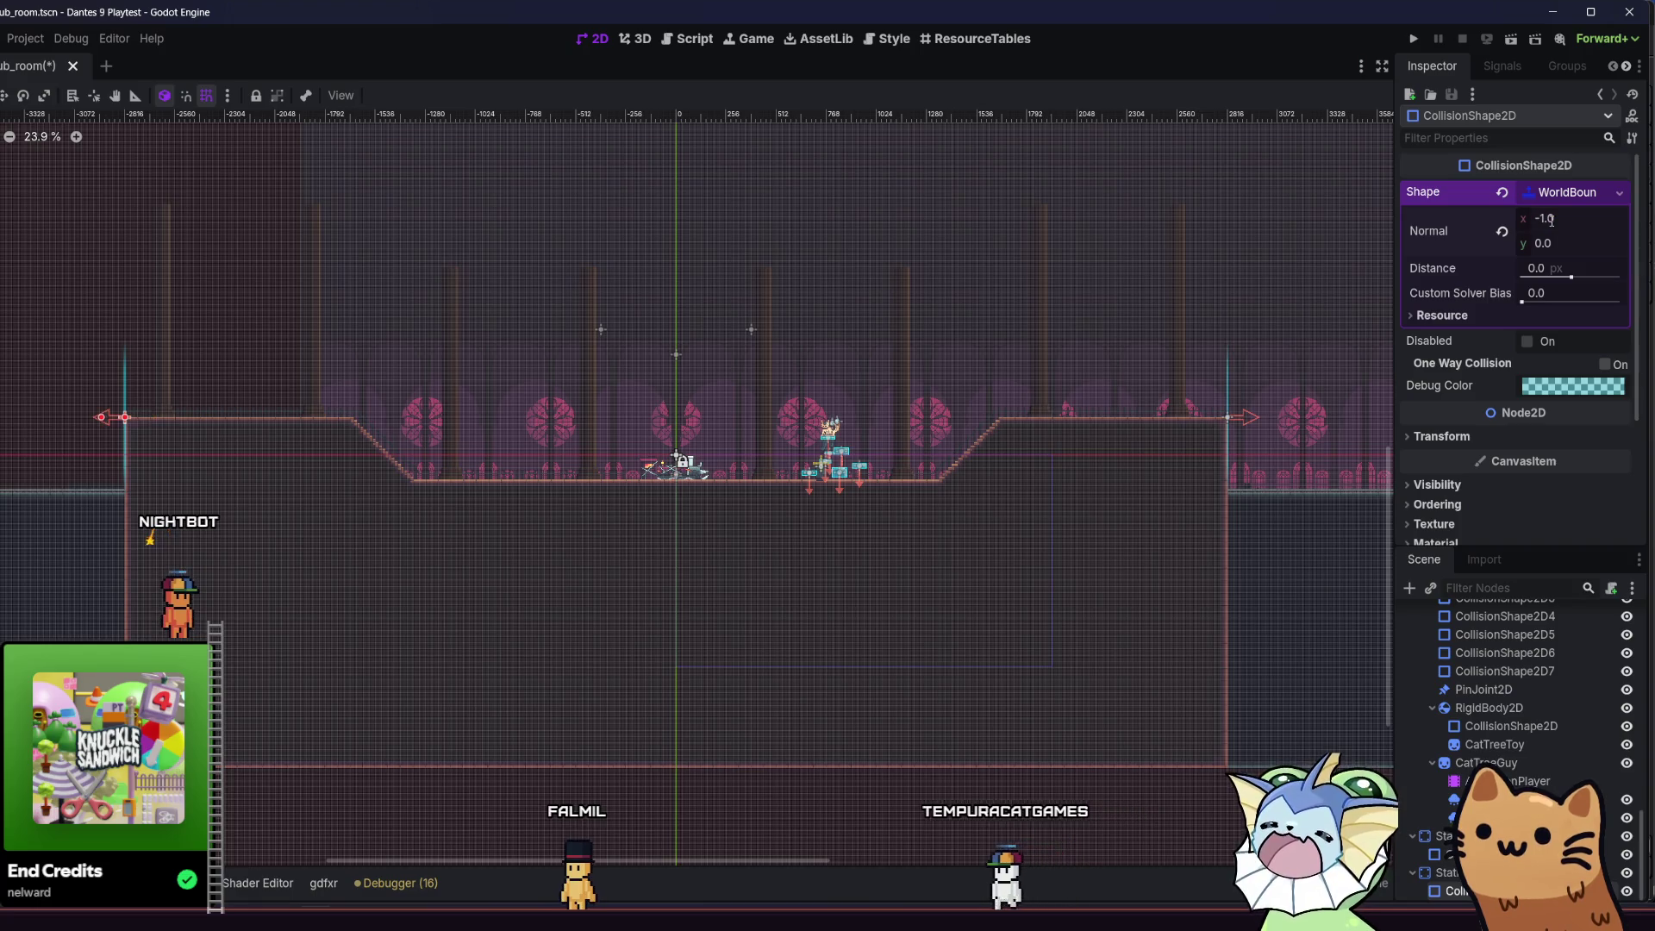
pyautogui.hotkey('ctrl', 's')
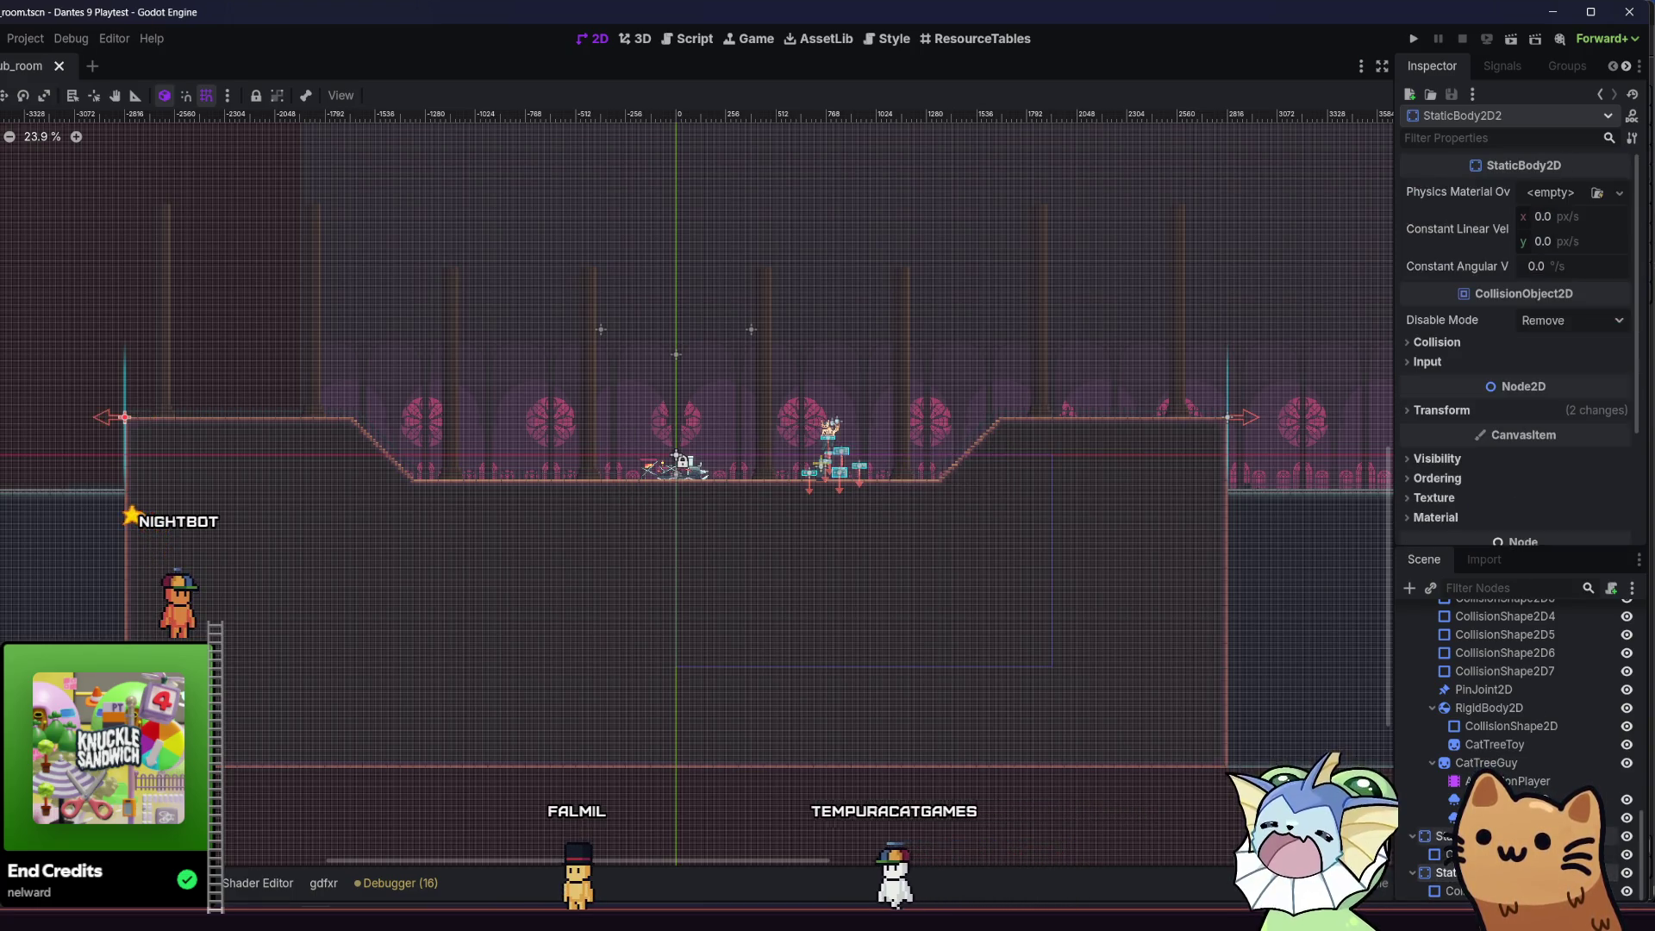
# - Move both wall bodies from collision layer 1 to layer 6 and save
pyautogui.click(1436, 343)
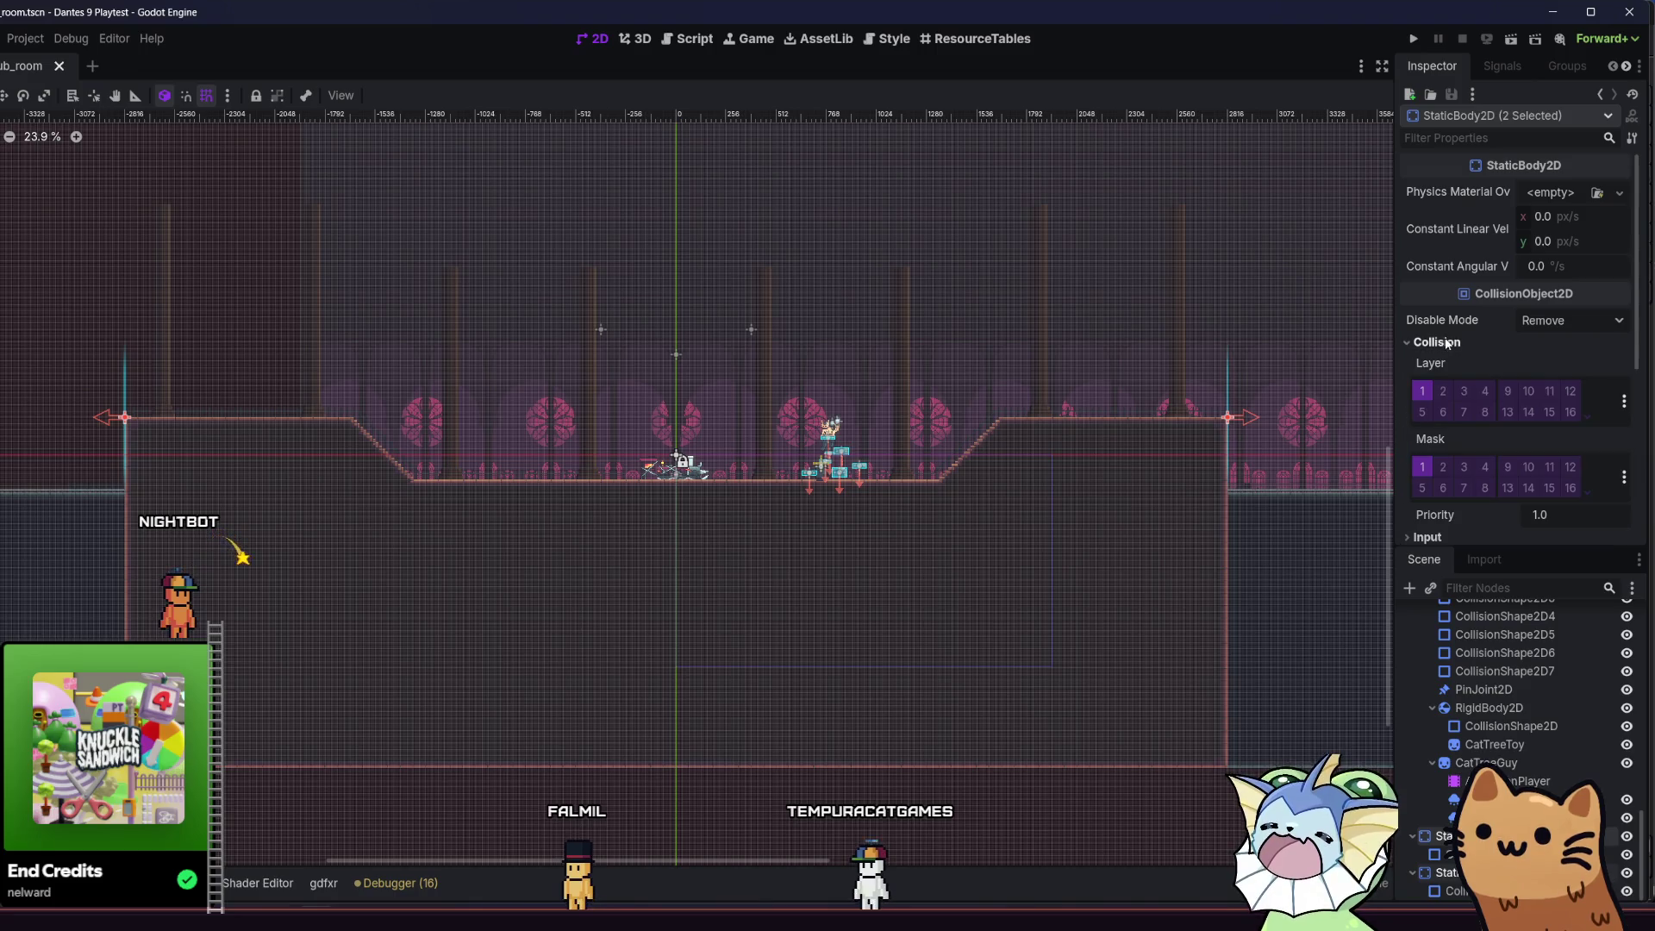
pyautogui.click(1427, 394)
pyautogui.click(1443, 412)
pyautogui.hotkey('ctrl', 's')
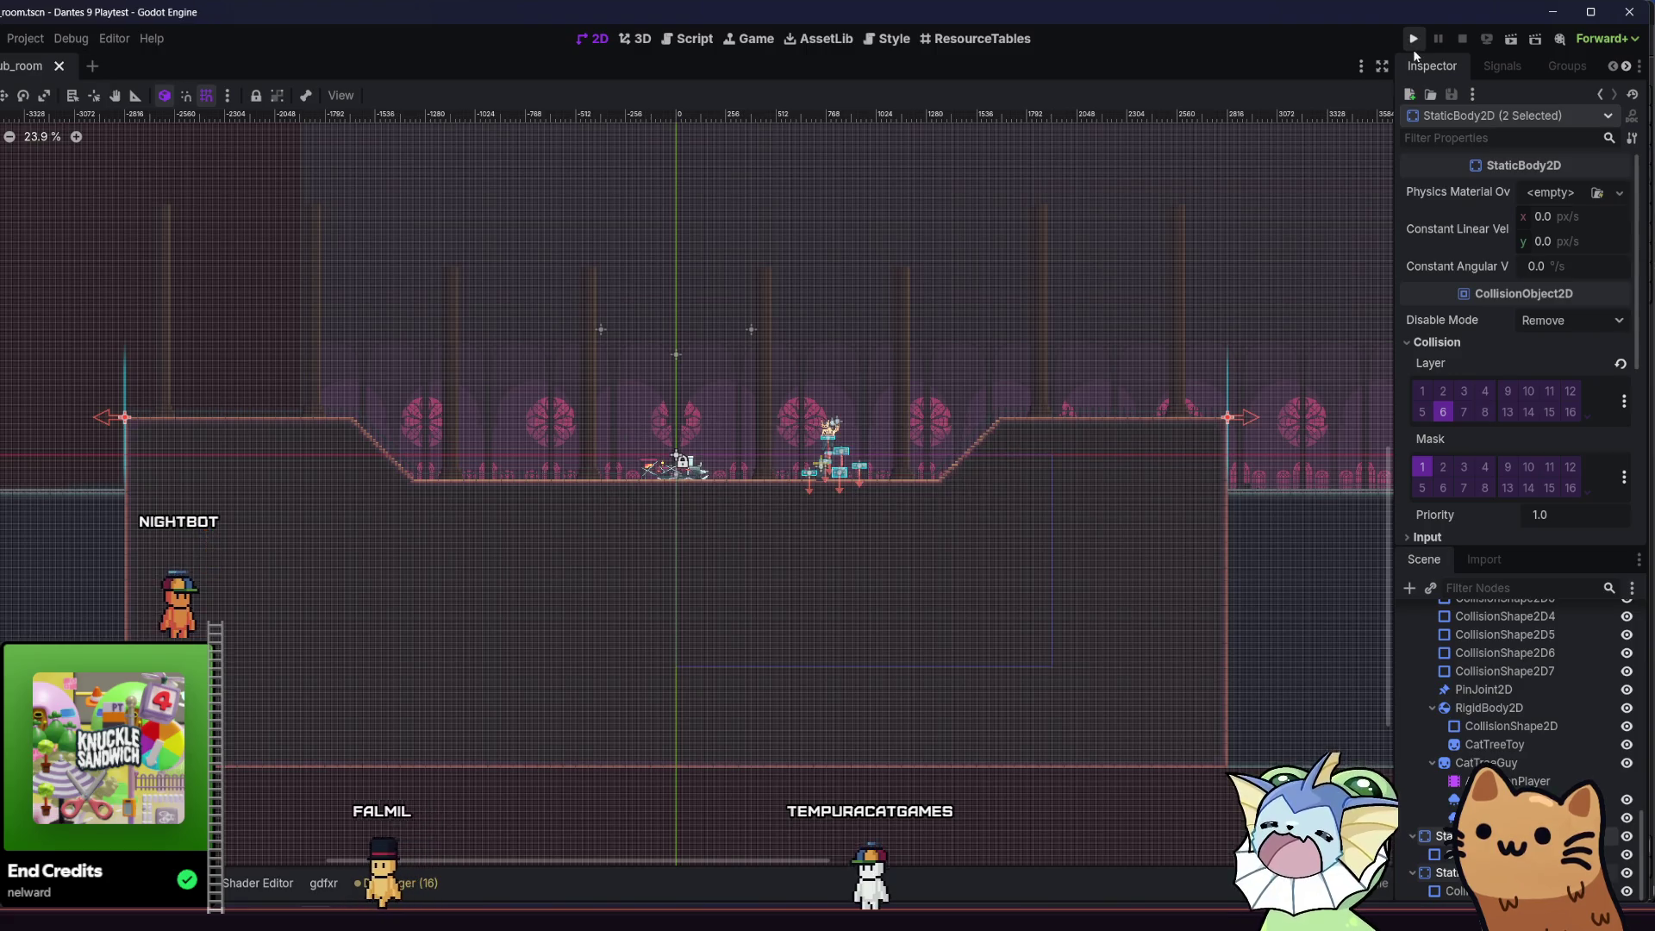
# - Playtest a new game in the hub hall level in a maximized window, then close it
pyautogui.click(1414, 40)
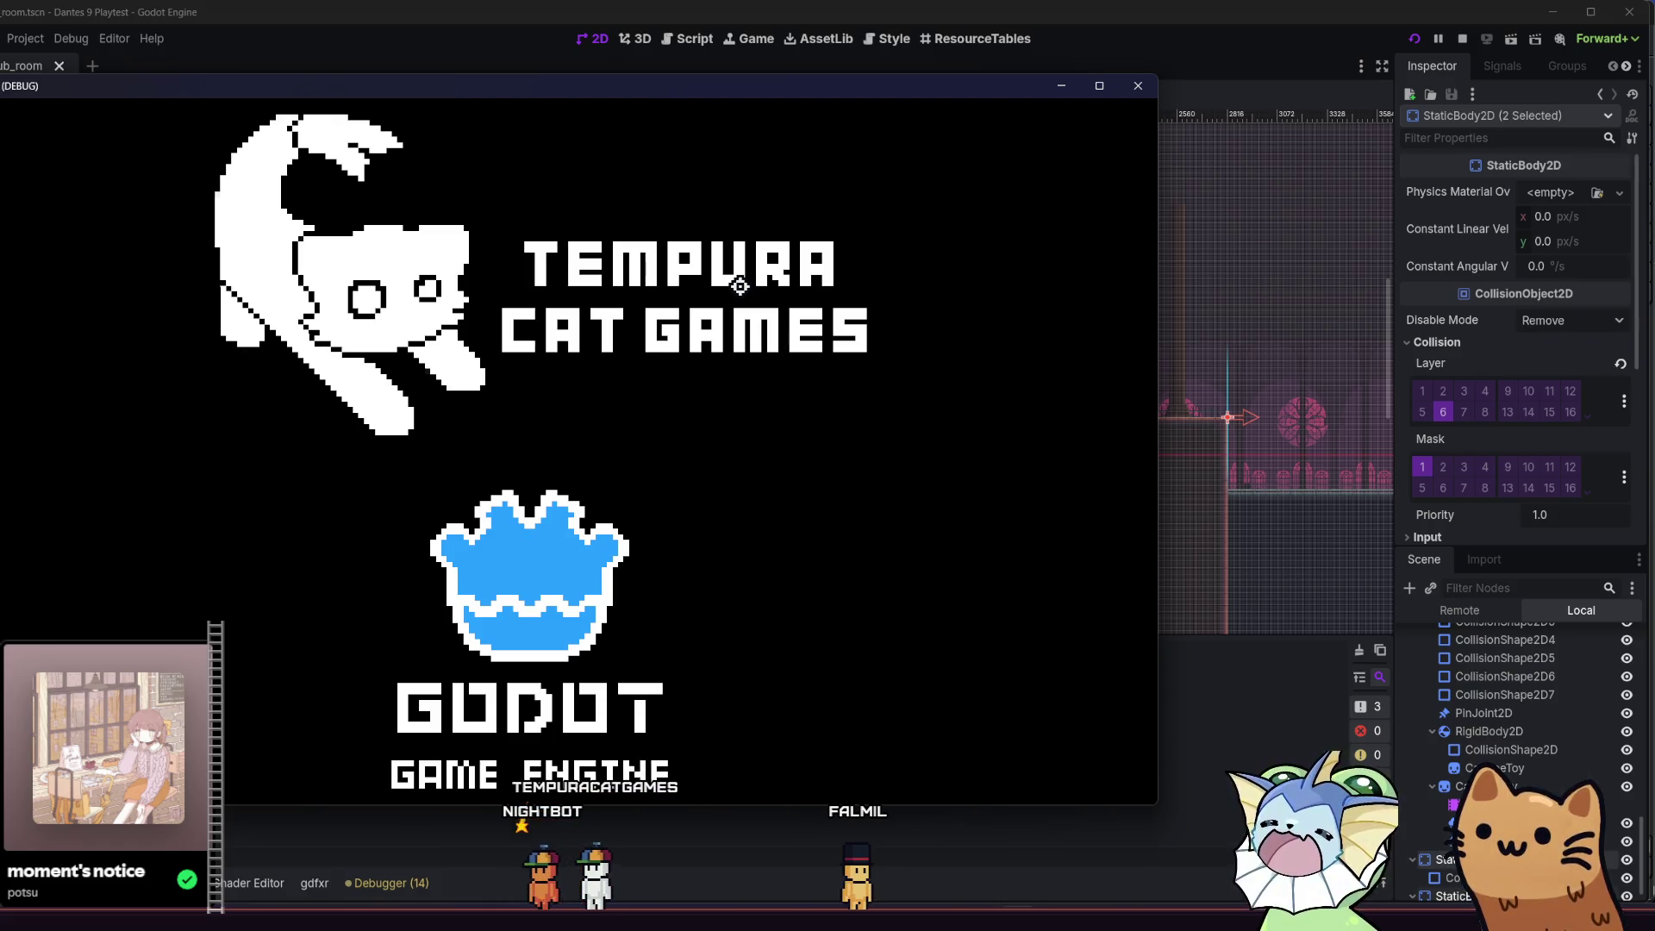
pyautogui.press('super+Up')
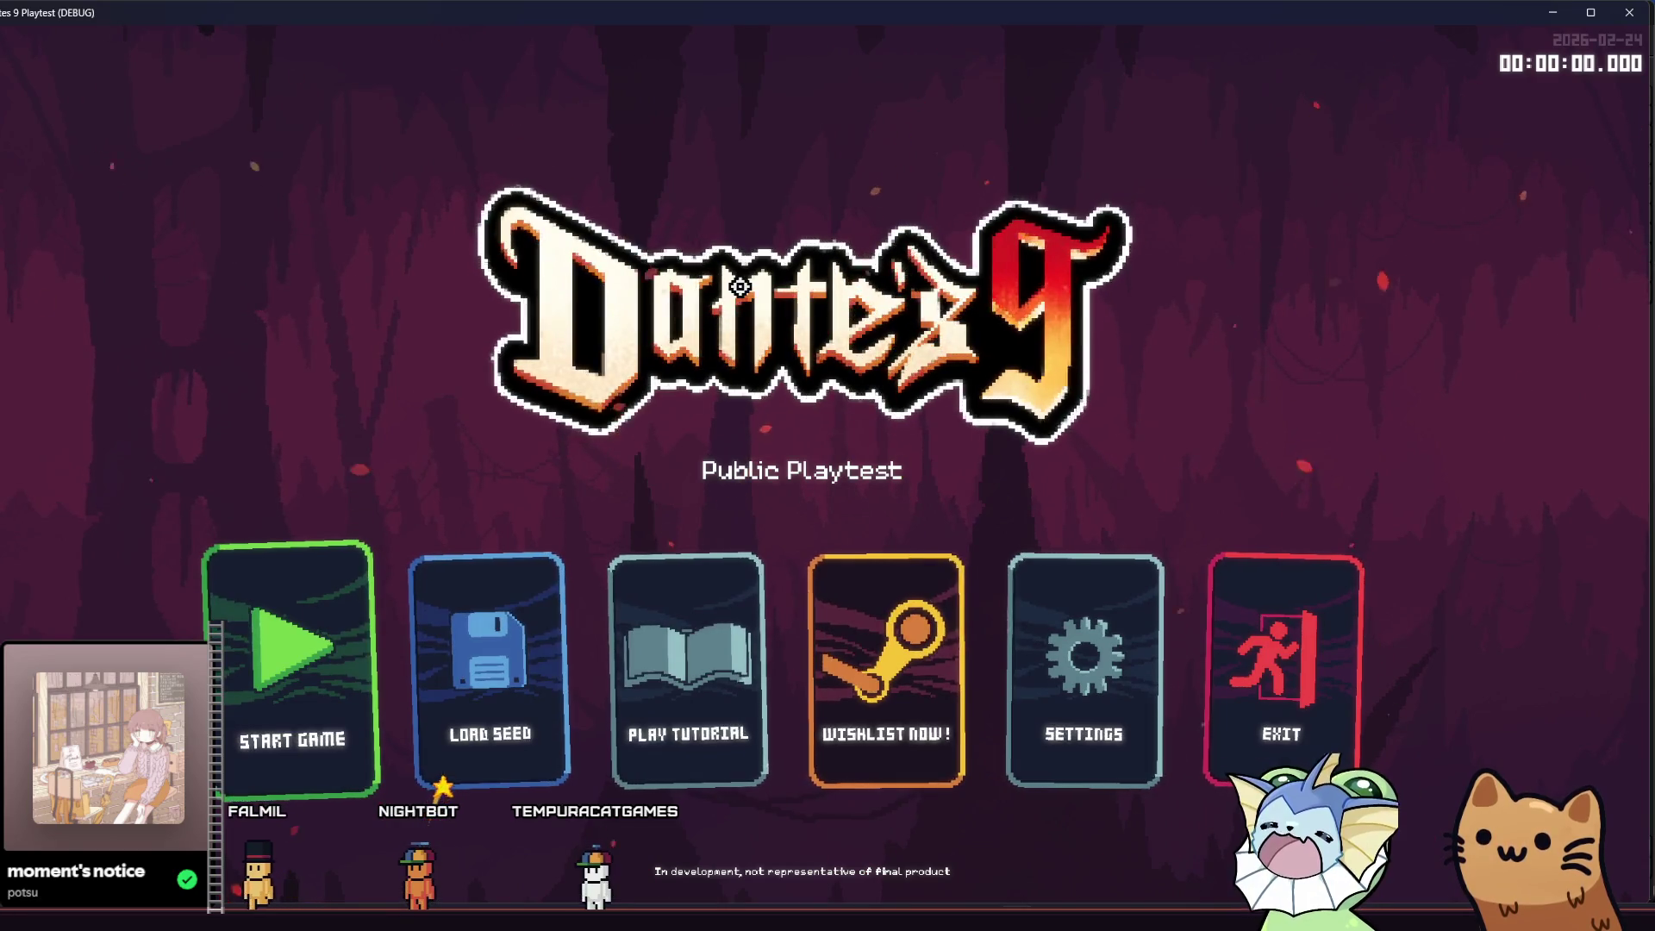
pyautogui.click(336, 648)
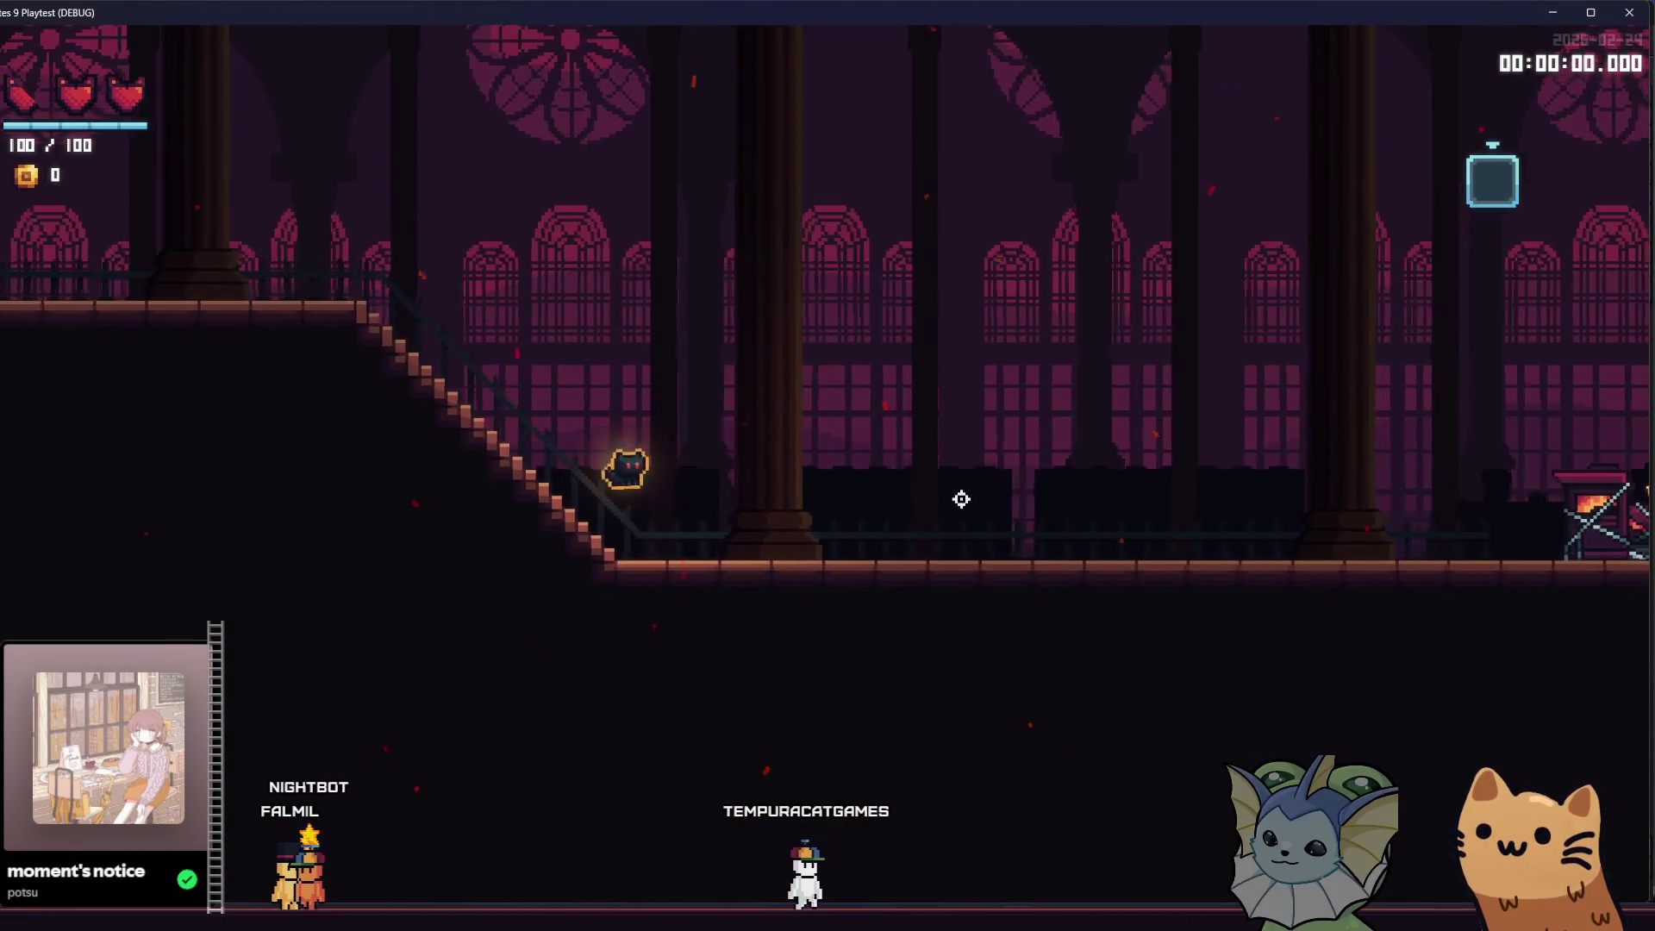
pyautogui.click(1626, 12)
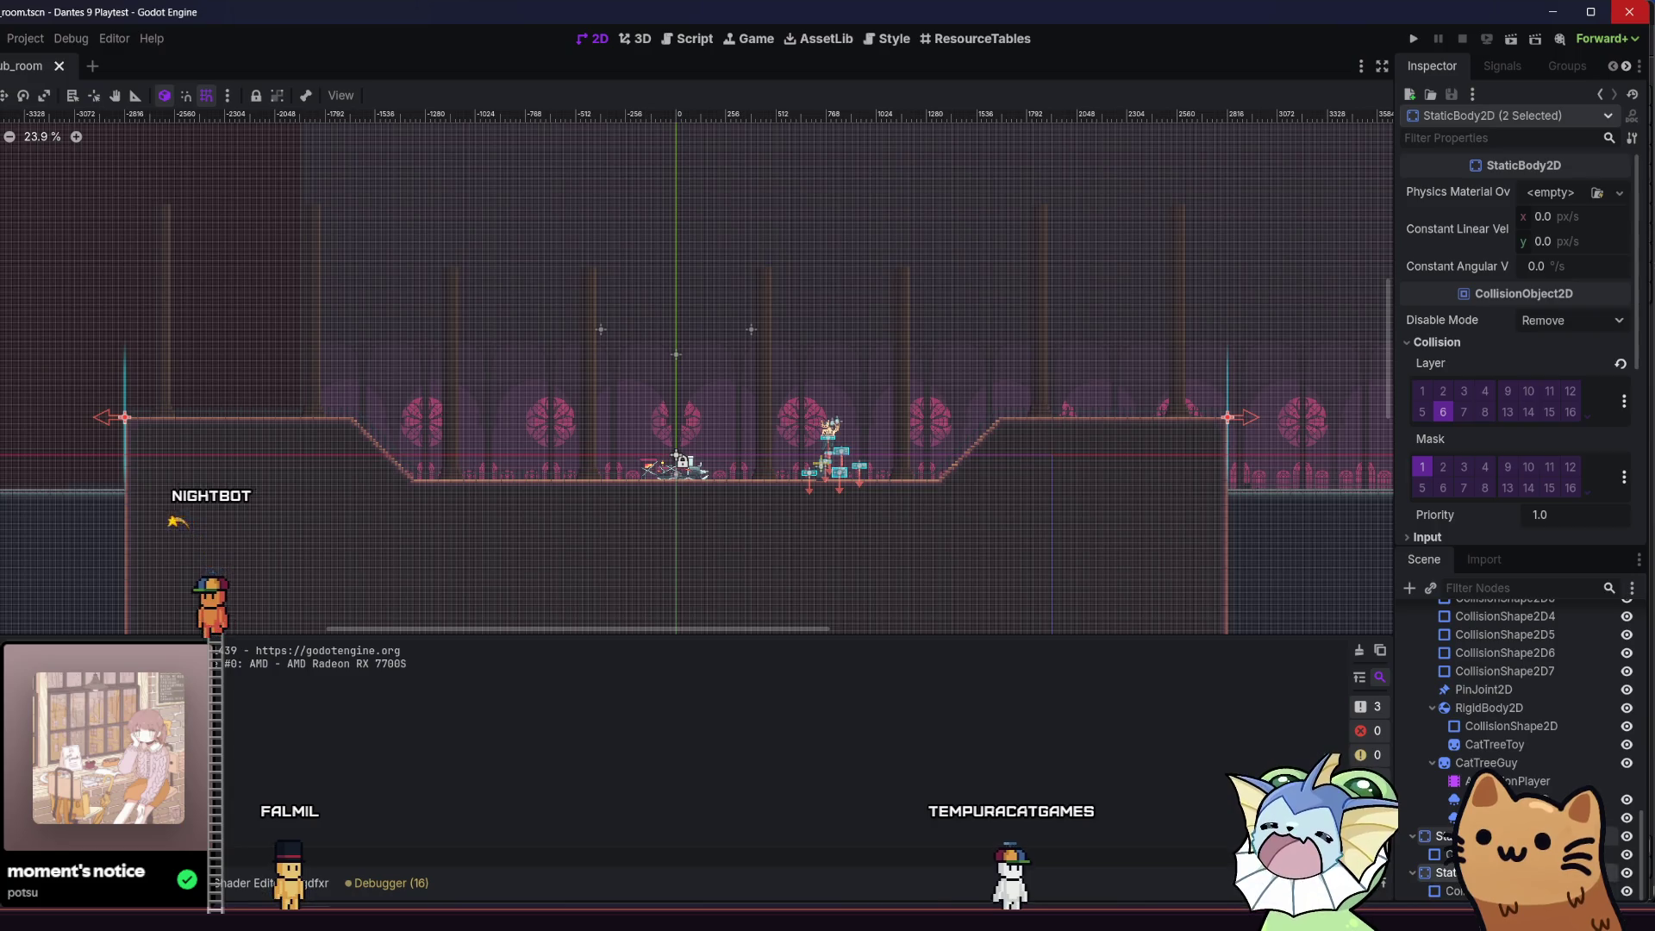
# - Flip both walls' WorldBoundary normals to point inward, then save and rerun the project
pyautogui.click(1456, 854)
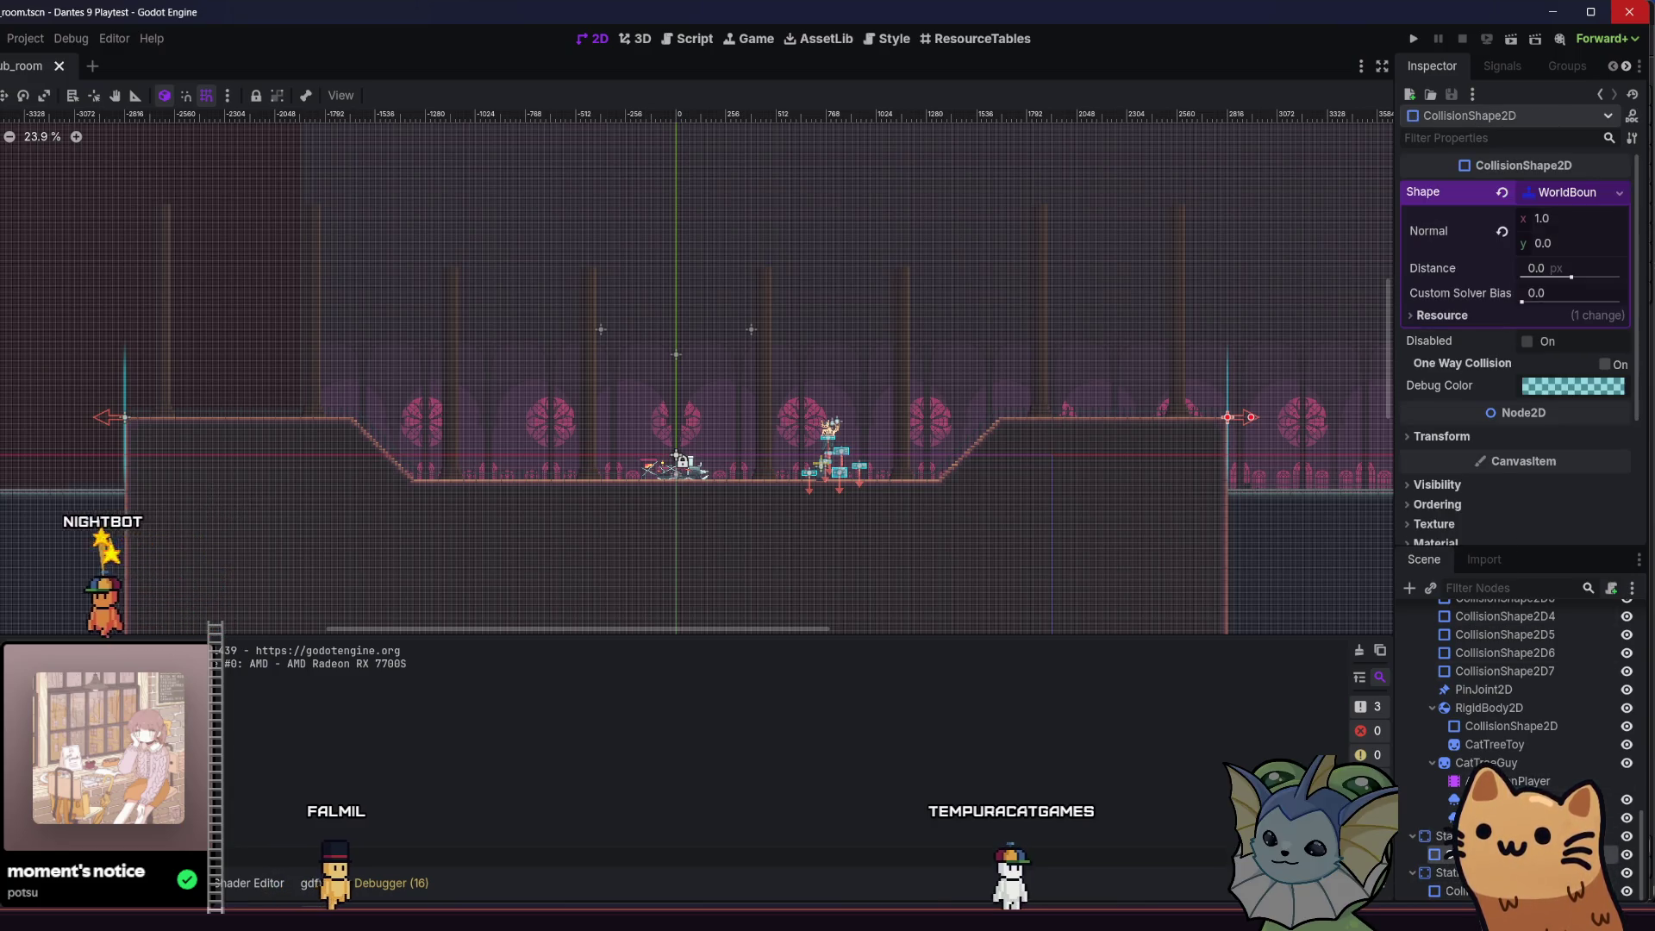
pyautogui.click(1443, 873)
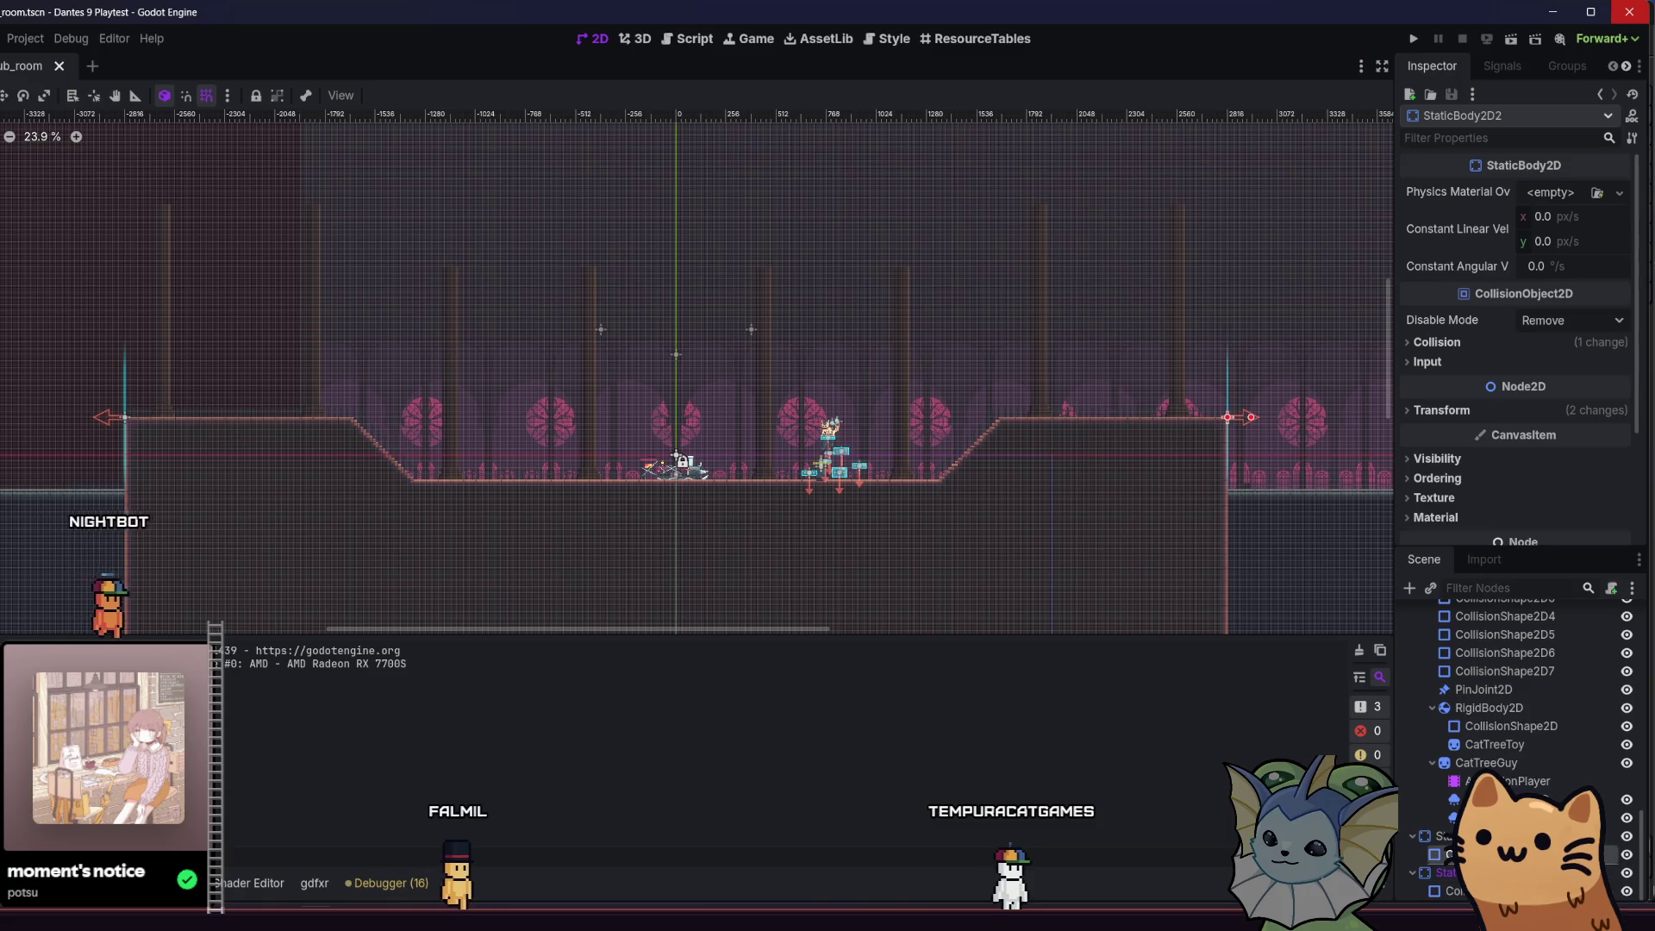
pyautogui.click(1456, 891)
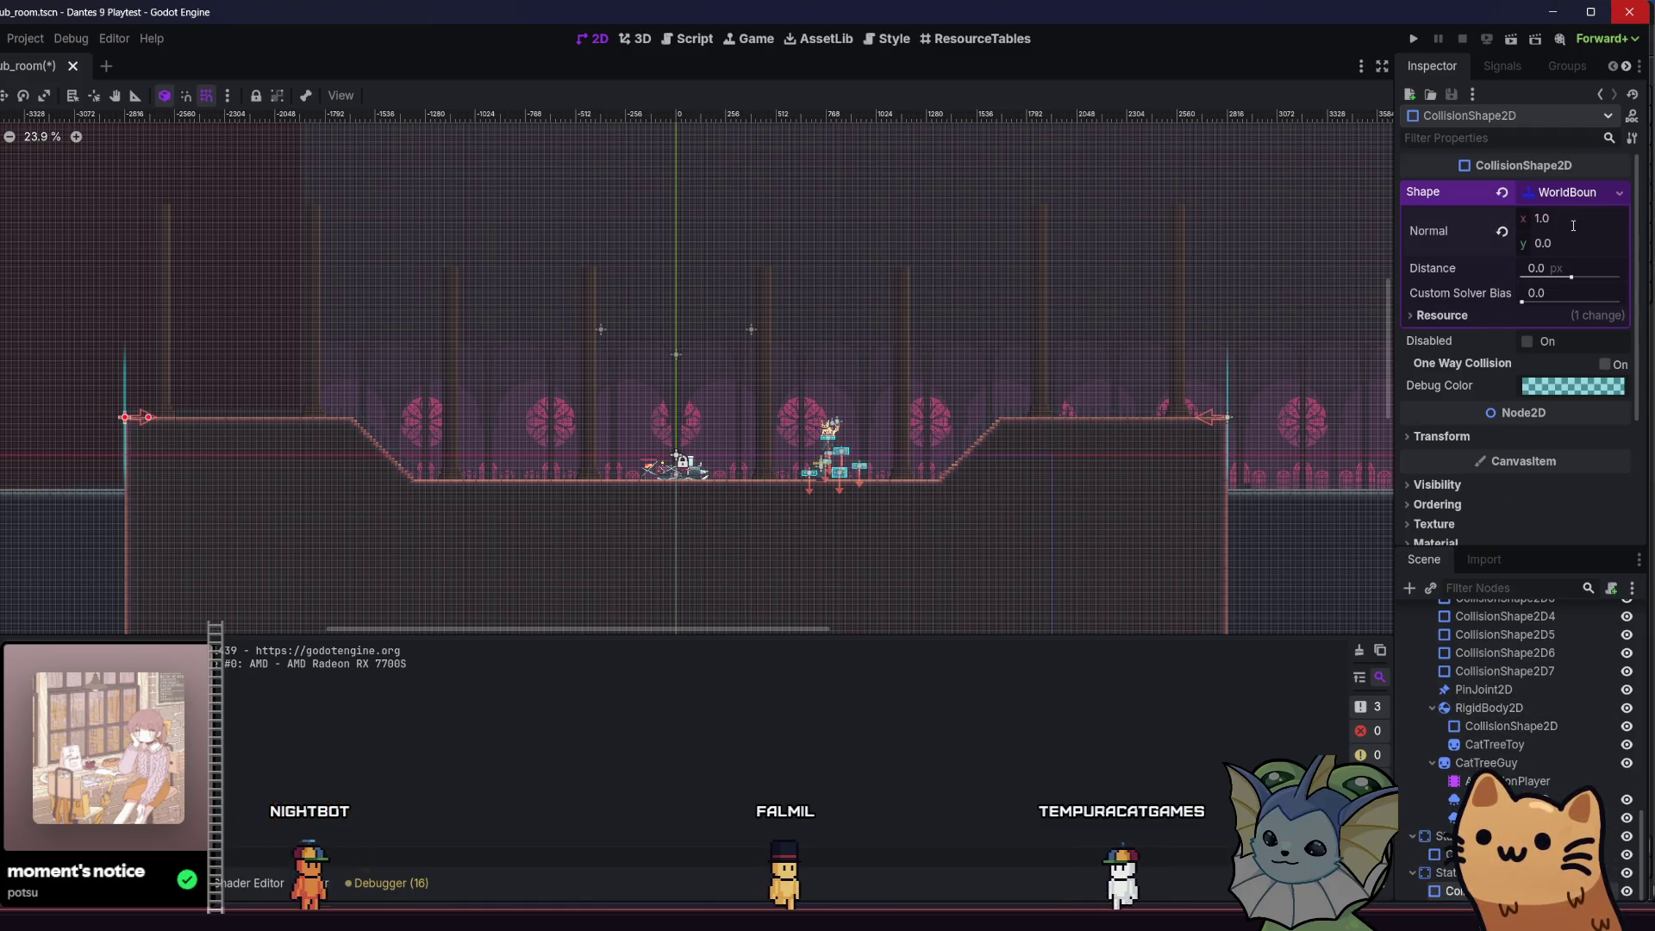
pyautogui.click(1412, 39)
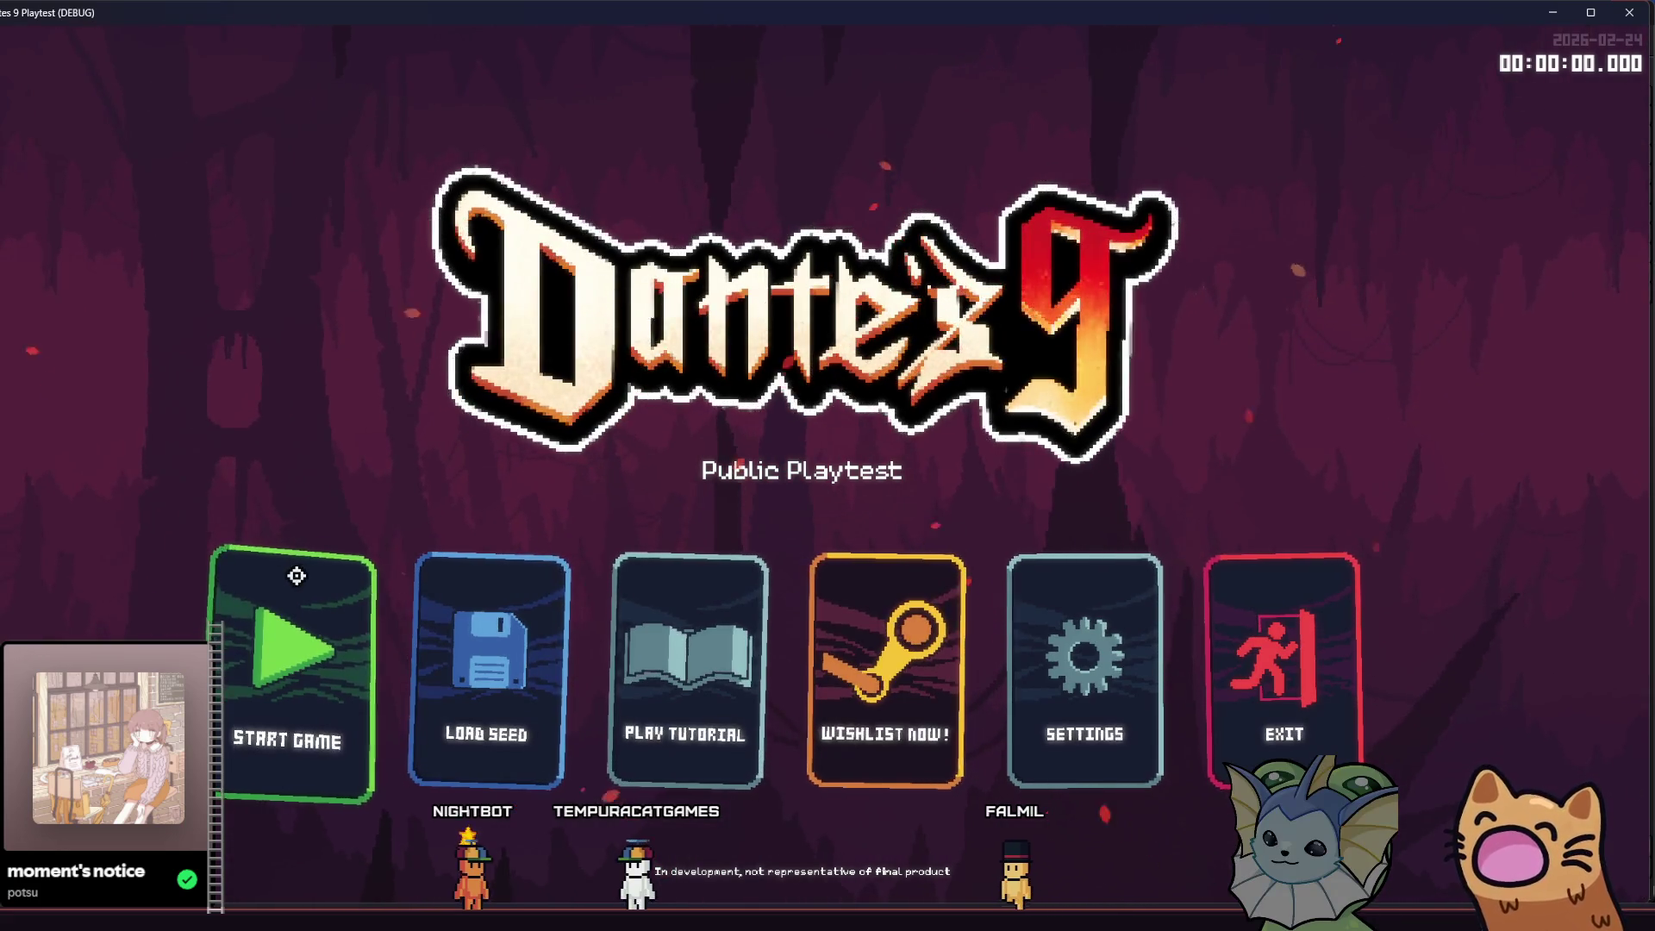
# - Start a new game and run the cat up the stairs, along the ledge, and jump off its edge
pyautogui.click(276, 647)
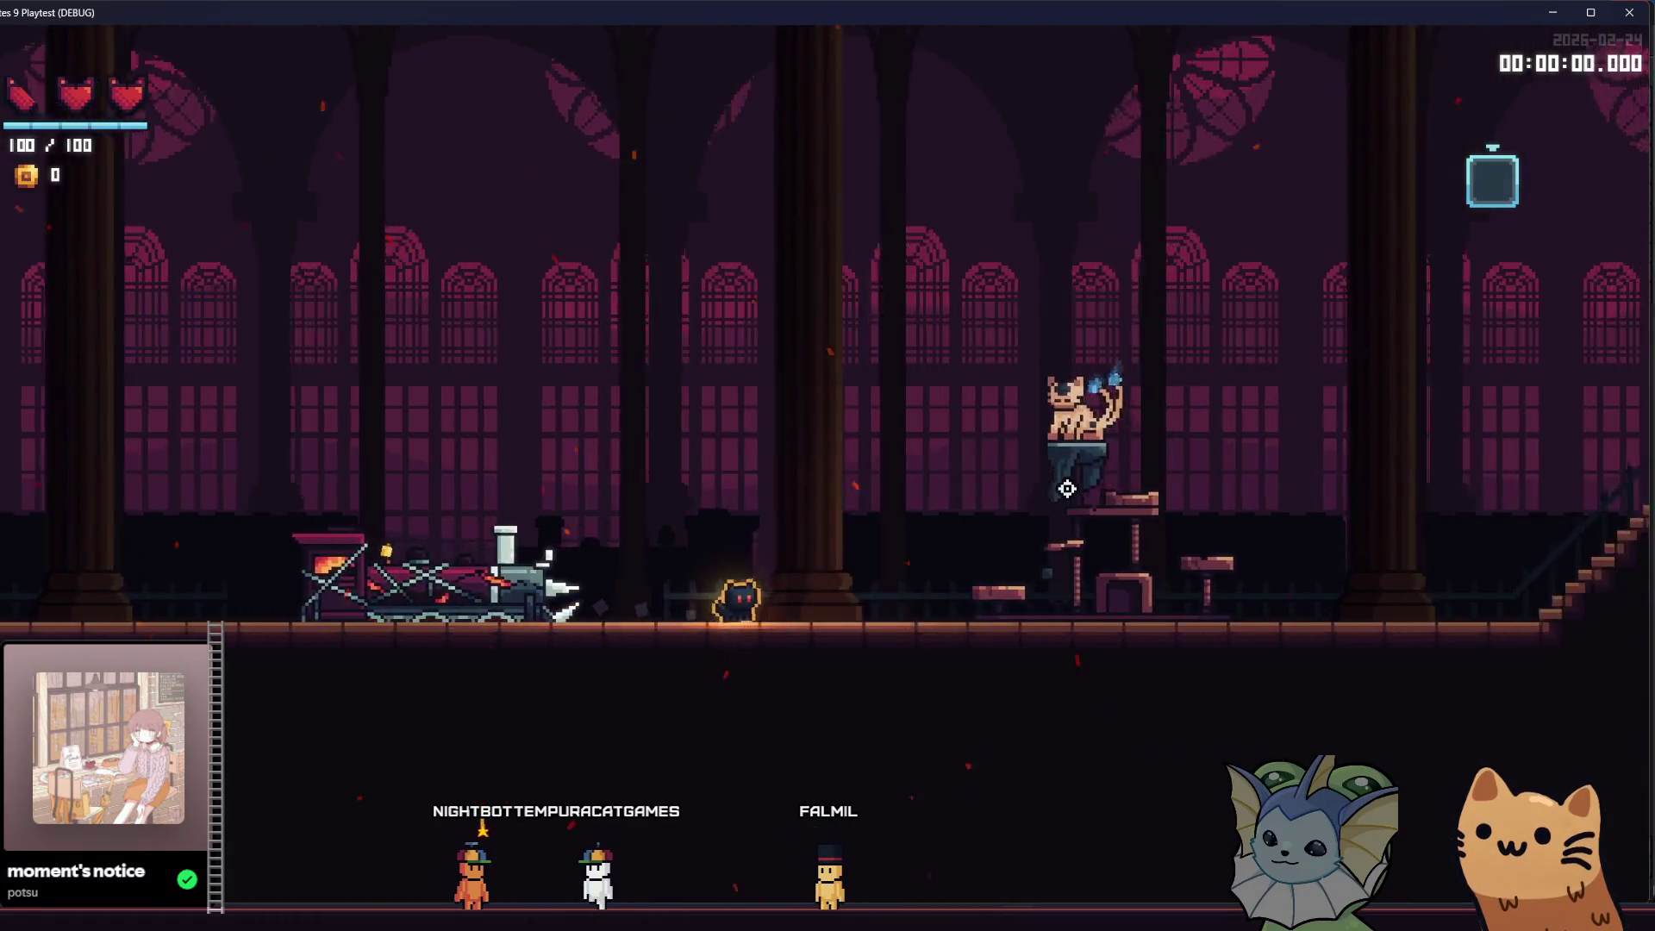
pyautogui.press('d')
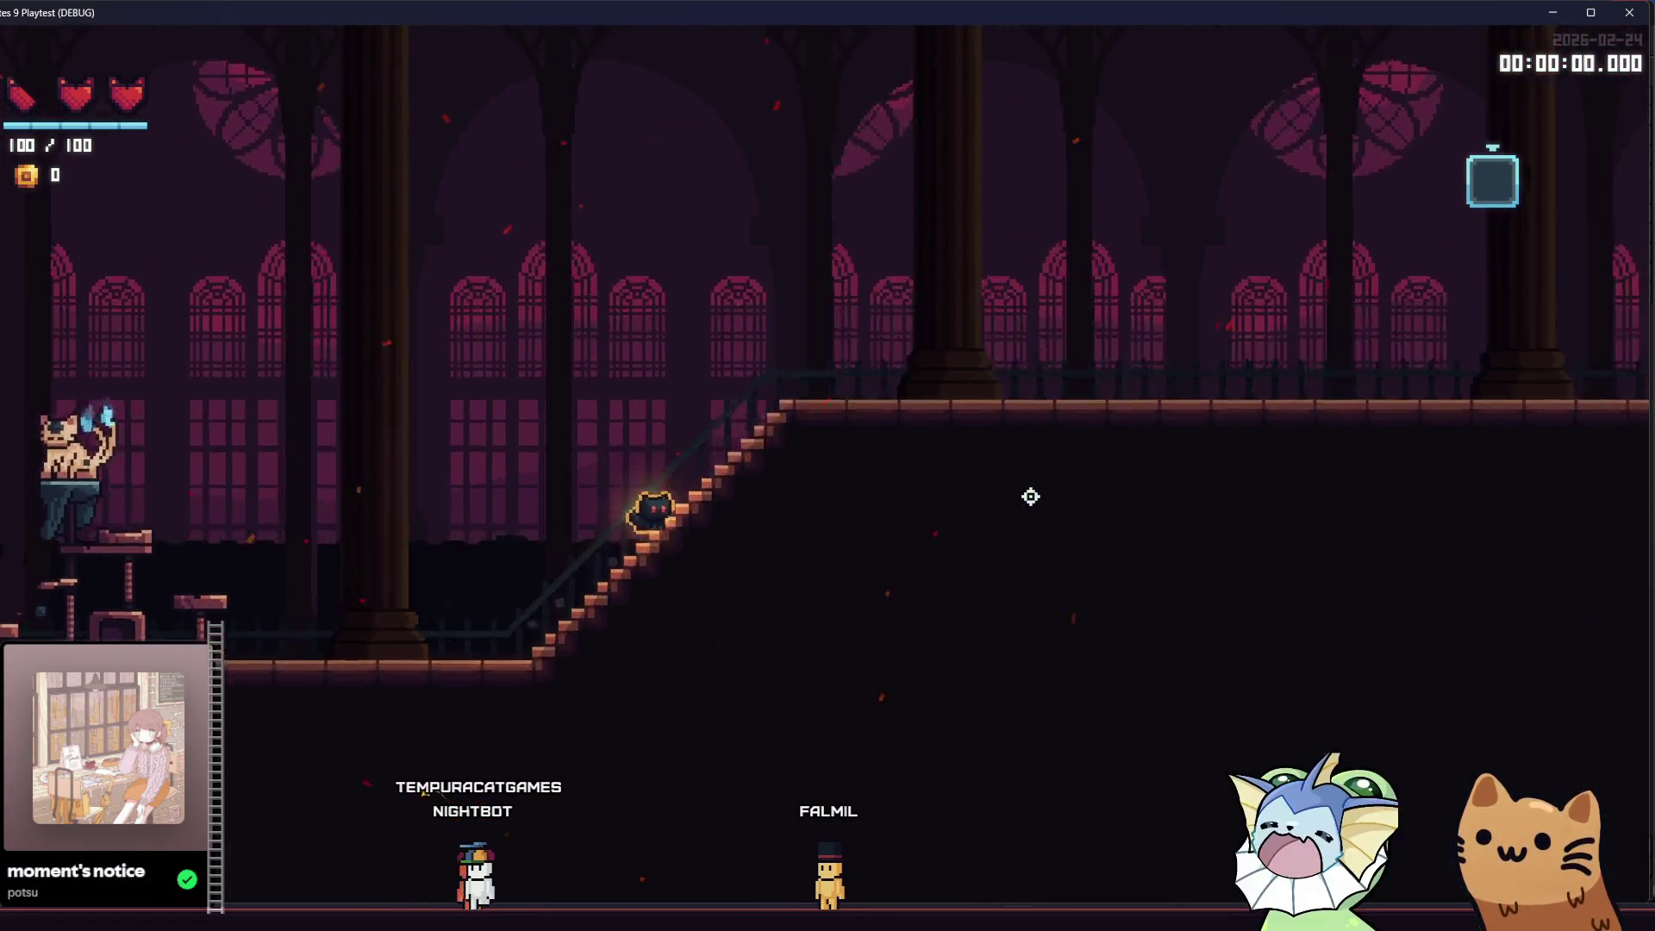
pyautogui.press('d')
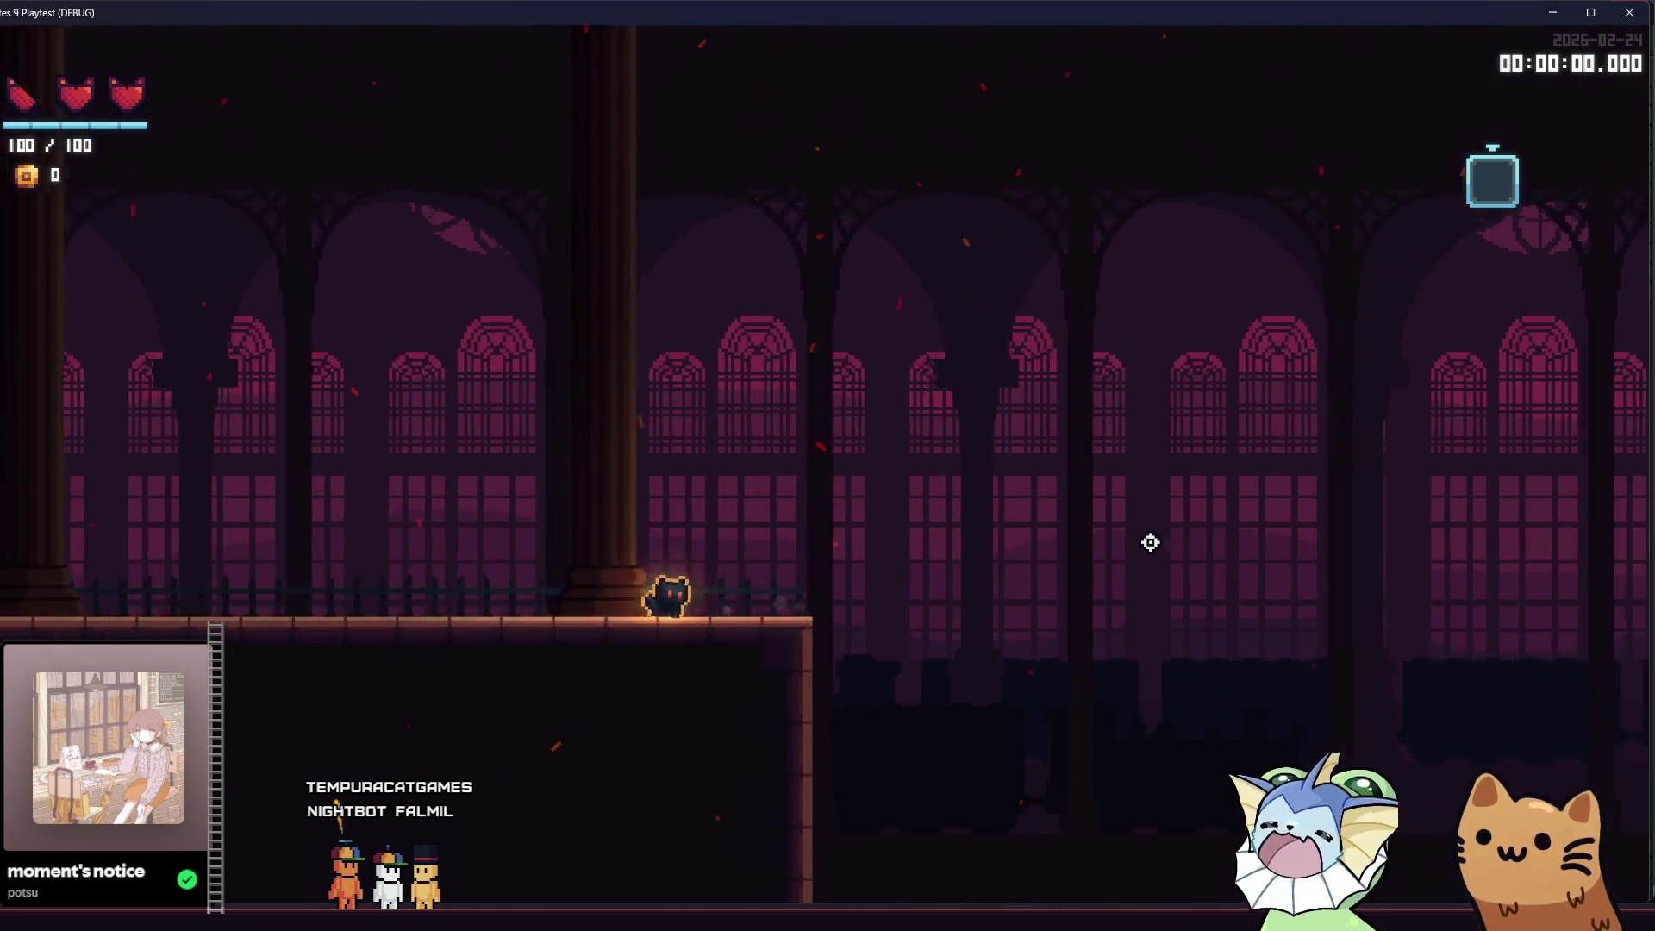
pyautogui.press('d')
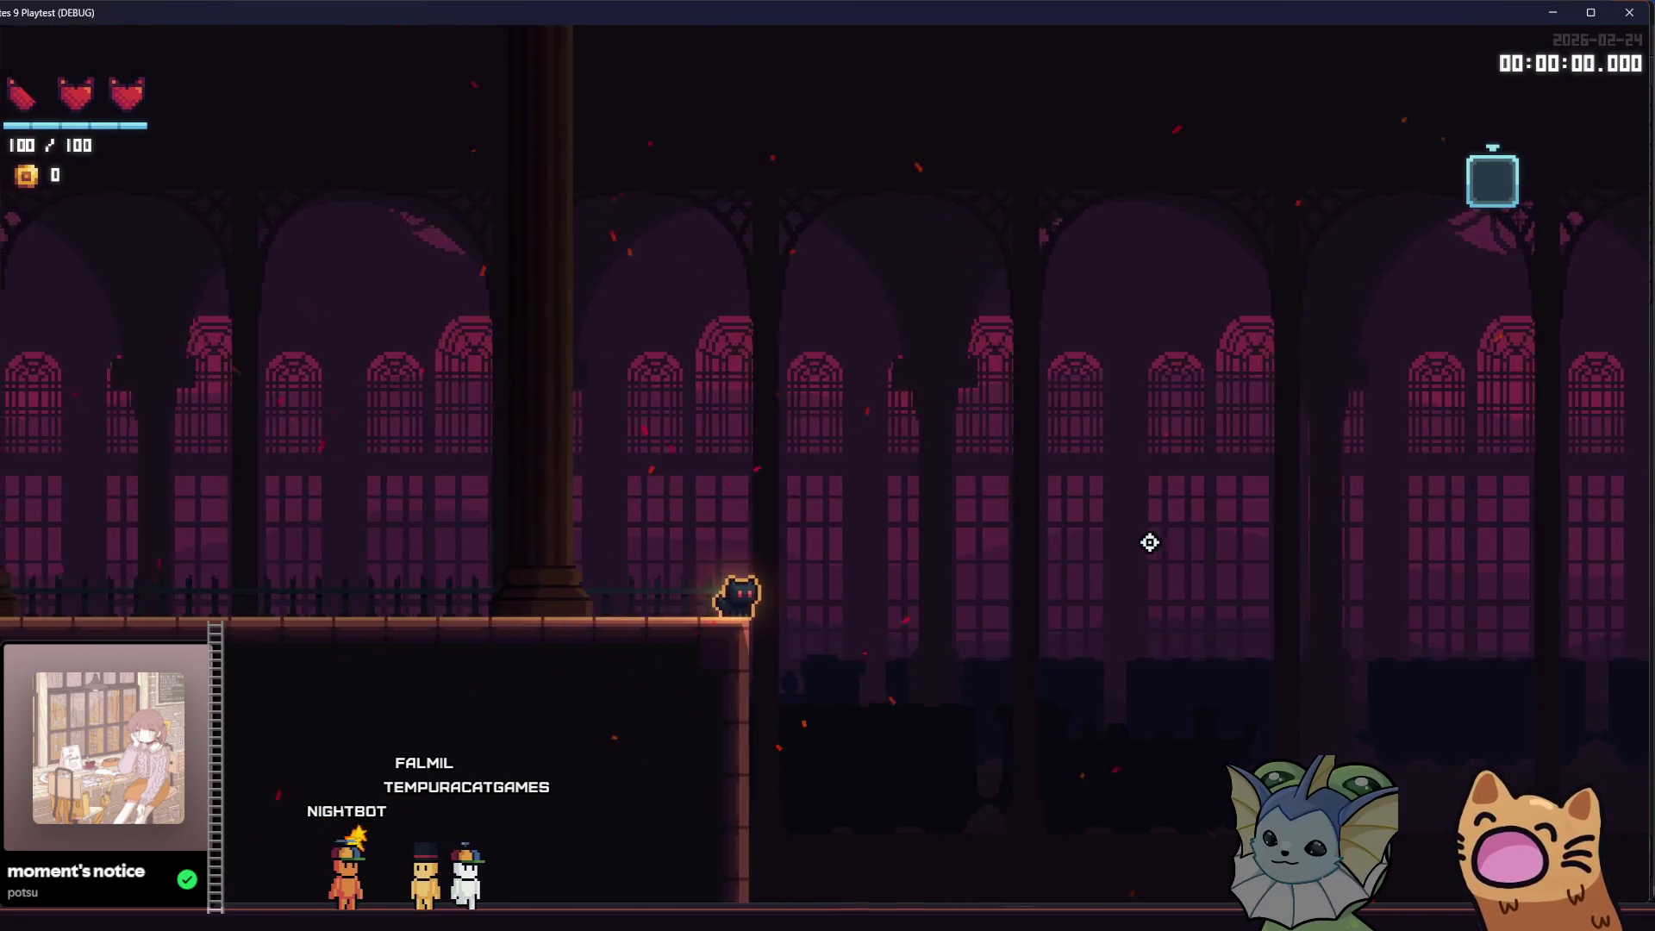
pyautogui.press('d')
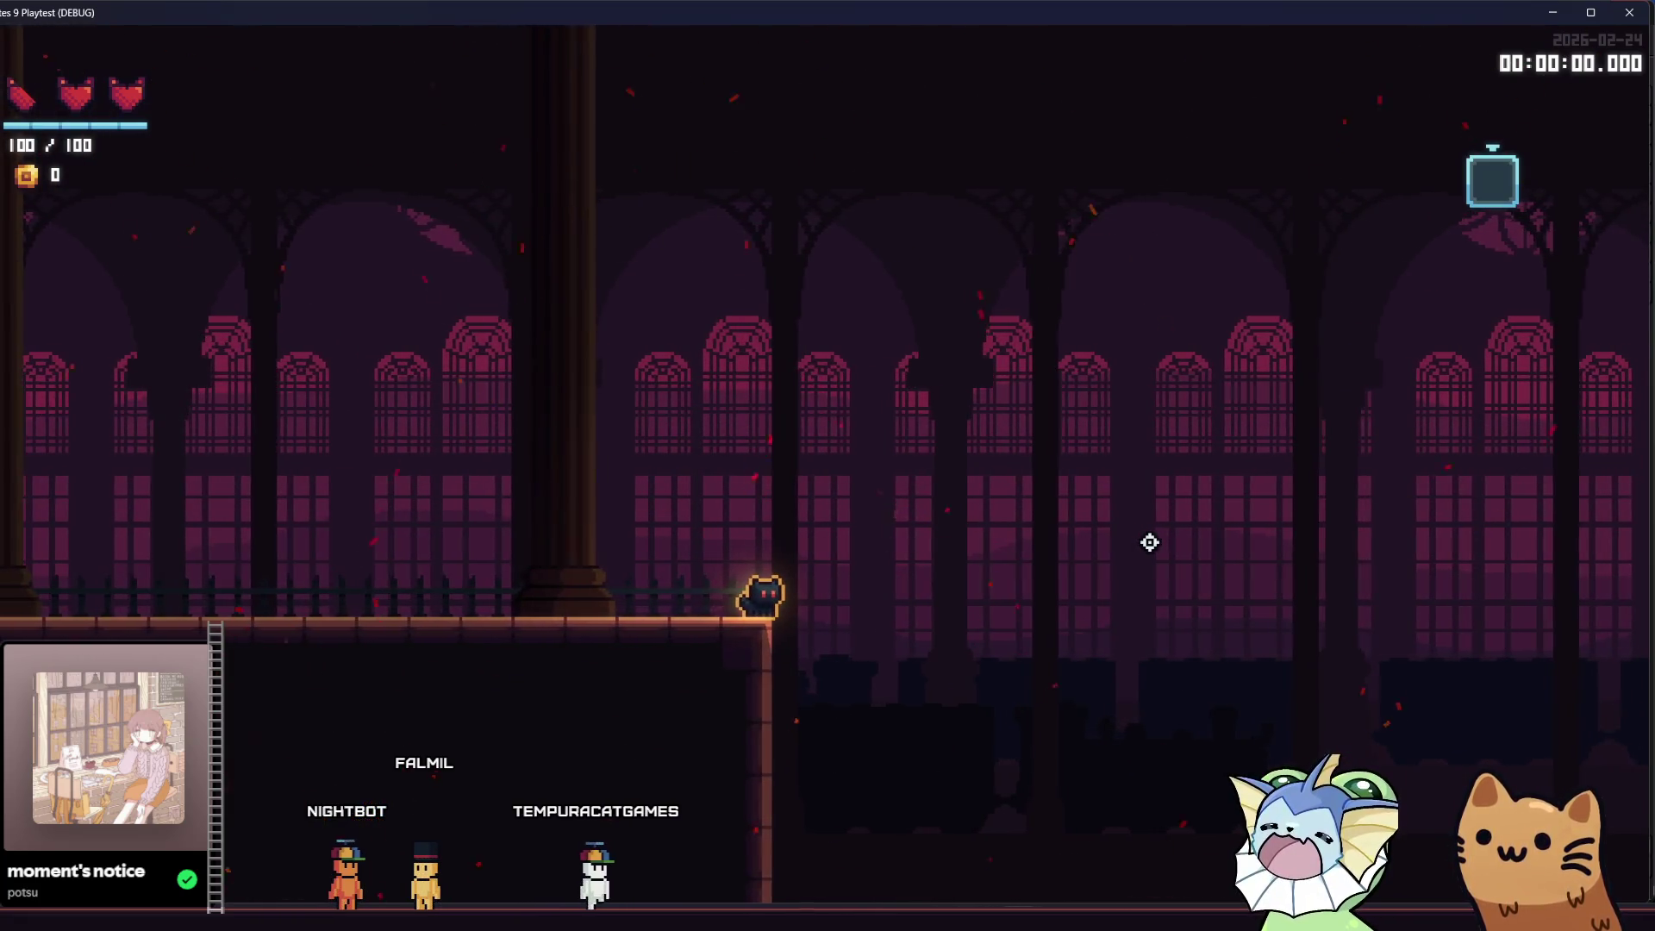
pyautogui.press('space')
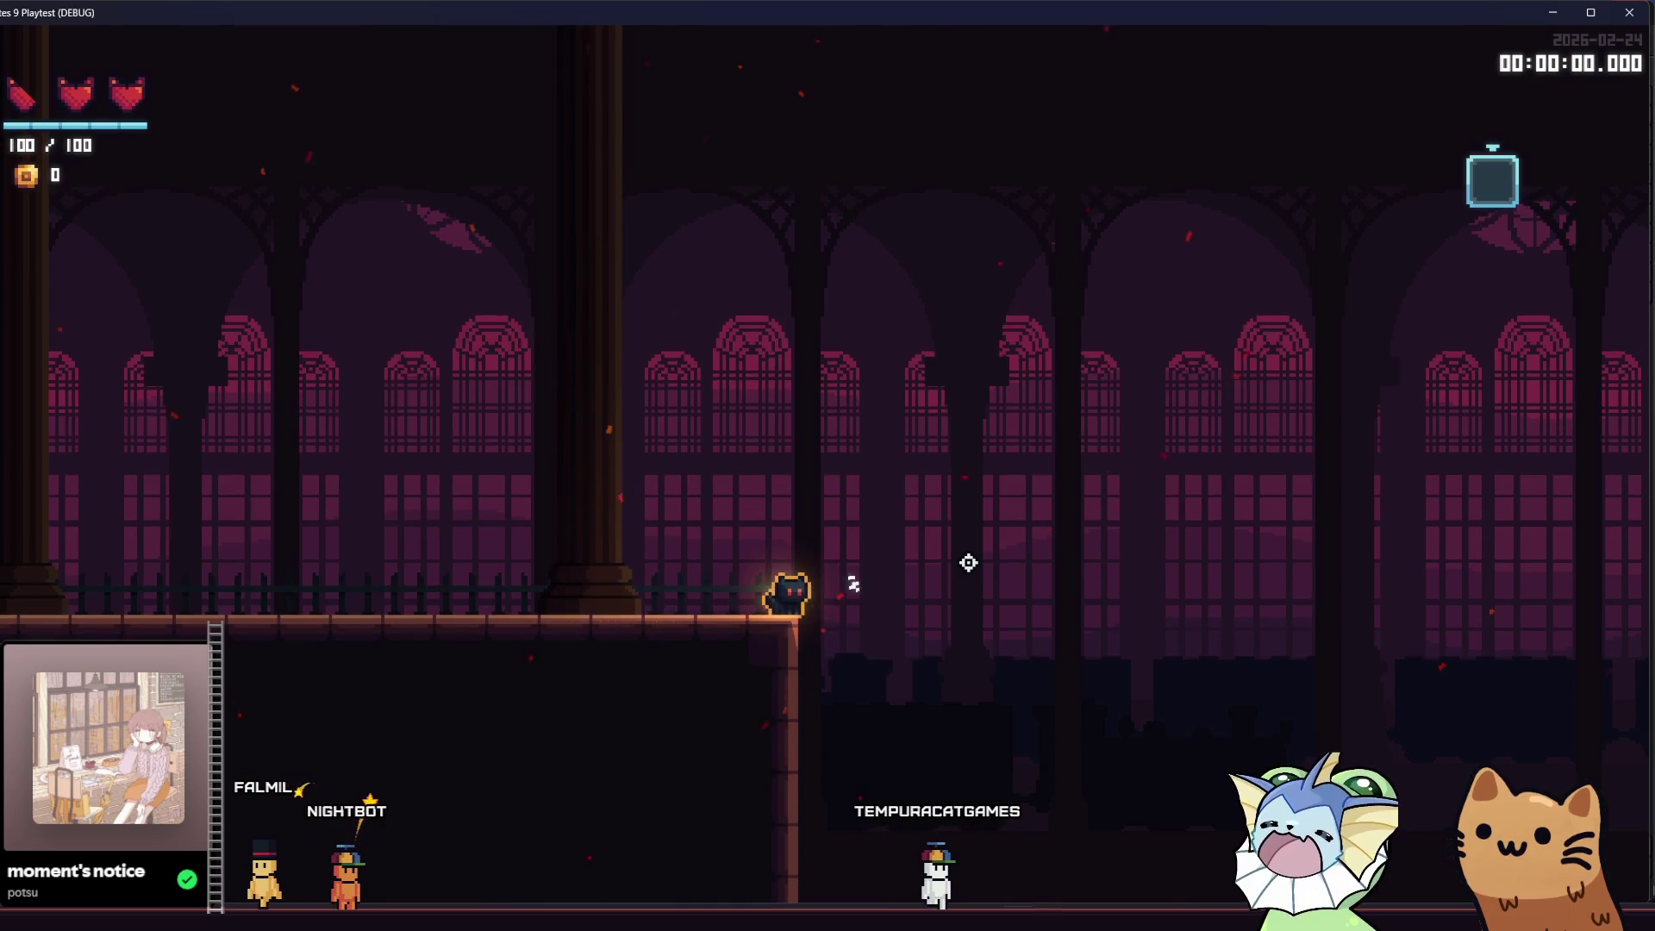
pyautogui.press('F1')
# - Add the AWP card from the debug menu's Cards list, check the Player page, then close the menu
pyautogui.click(151, 229)
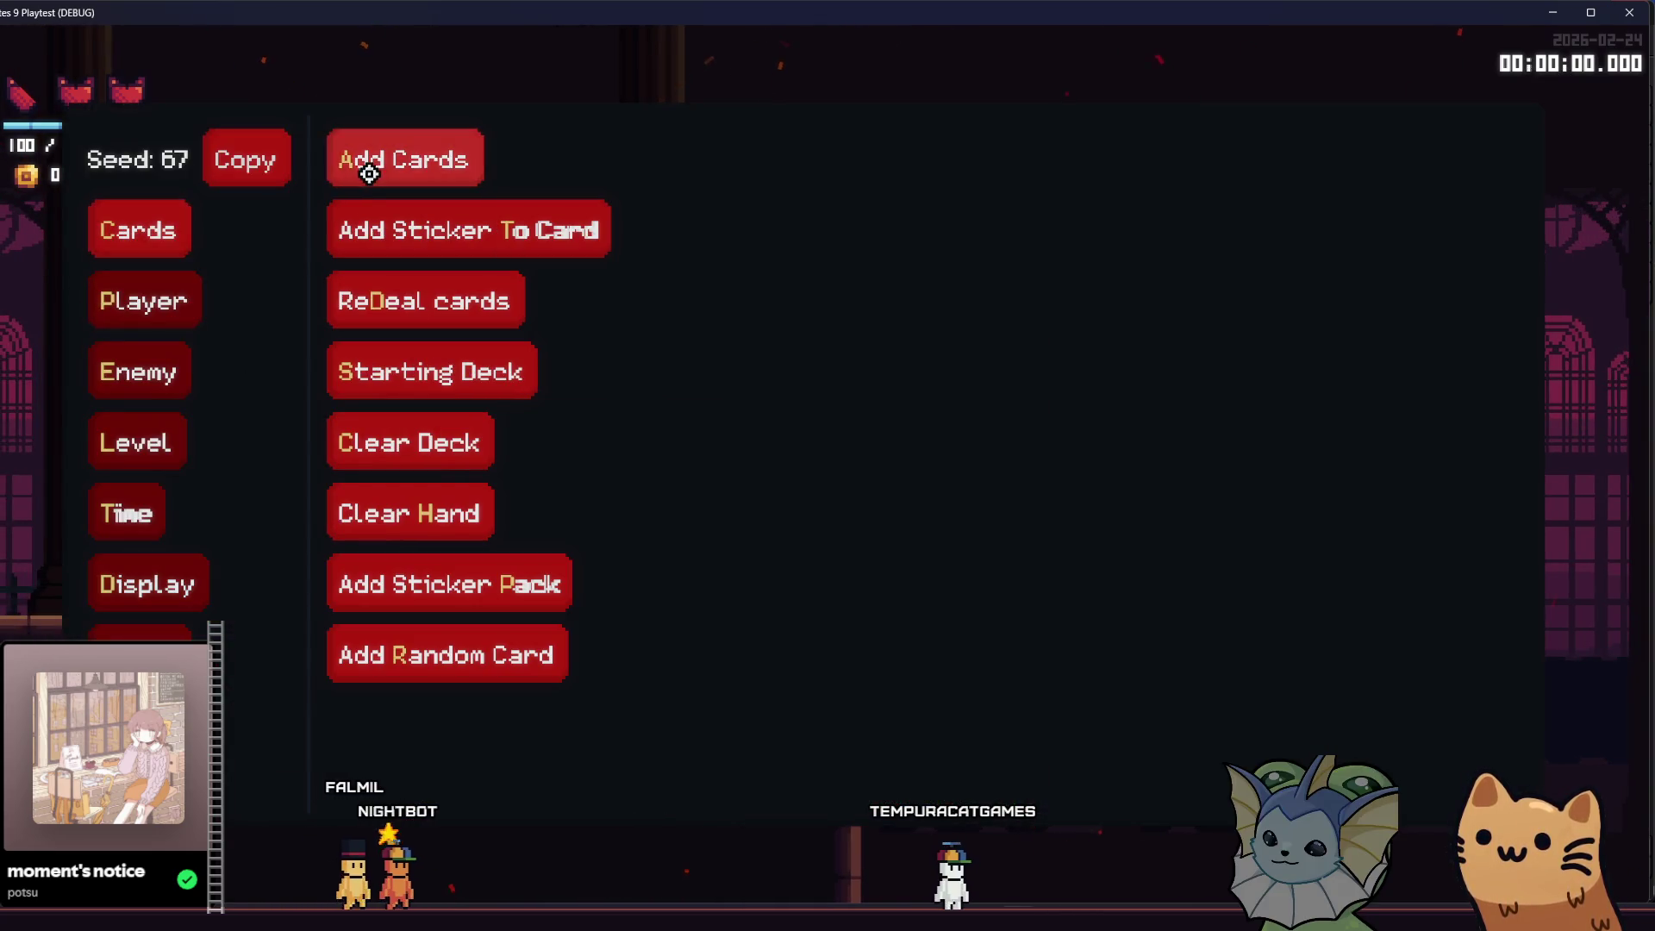
pyautogui.click(370, 159)
pyautogui.scroll(-1, 776, 356)
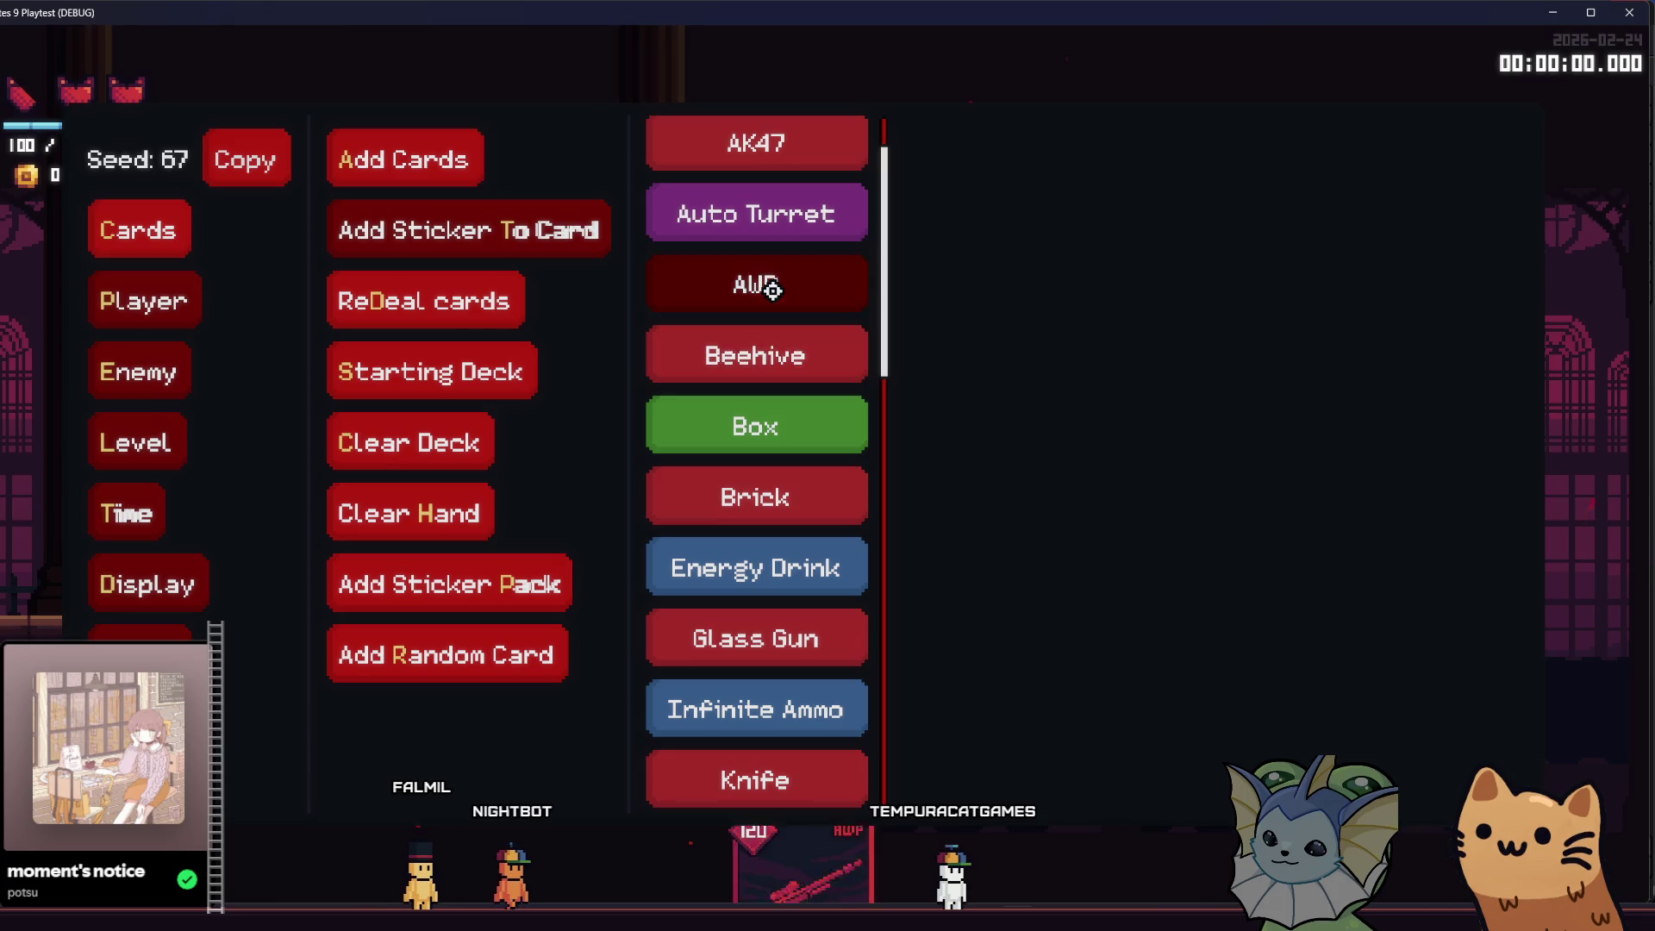
pyautogui.click(771, 289)
pyautogui.press('F1')
pyautogui.click(161, 295)
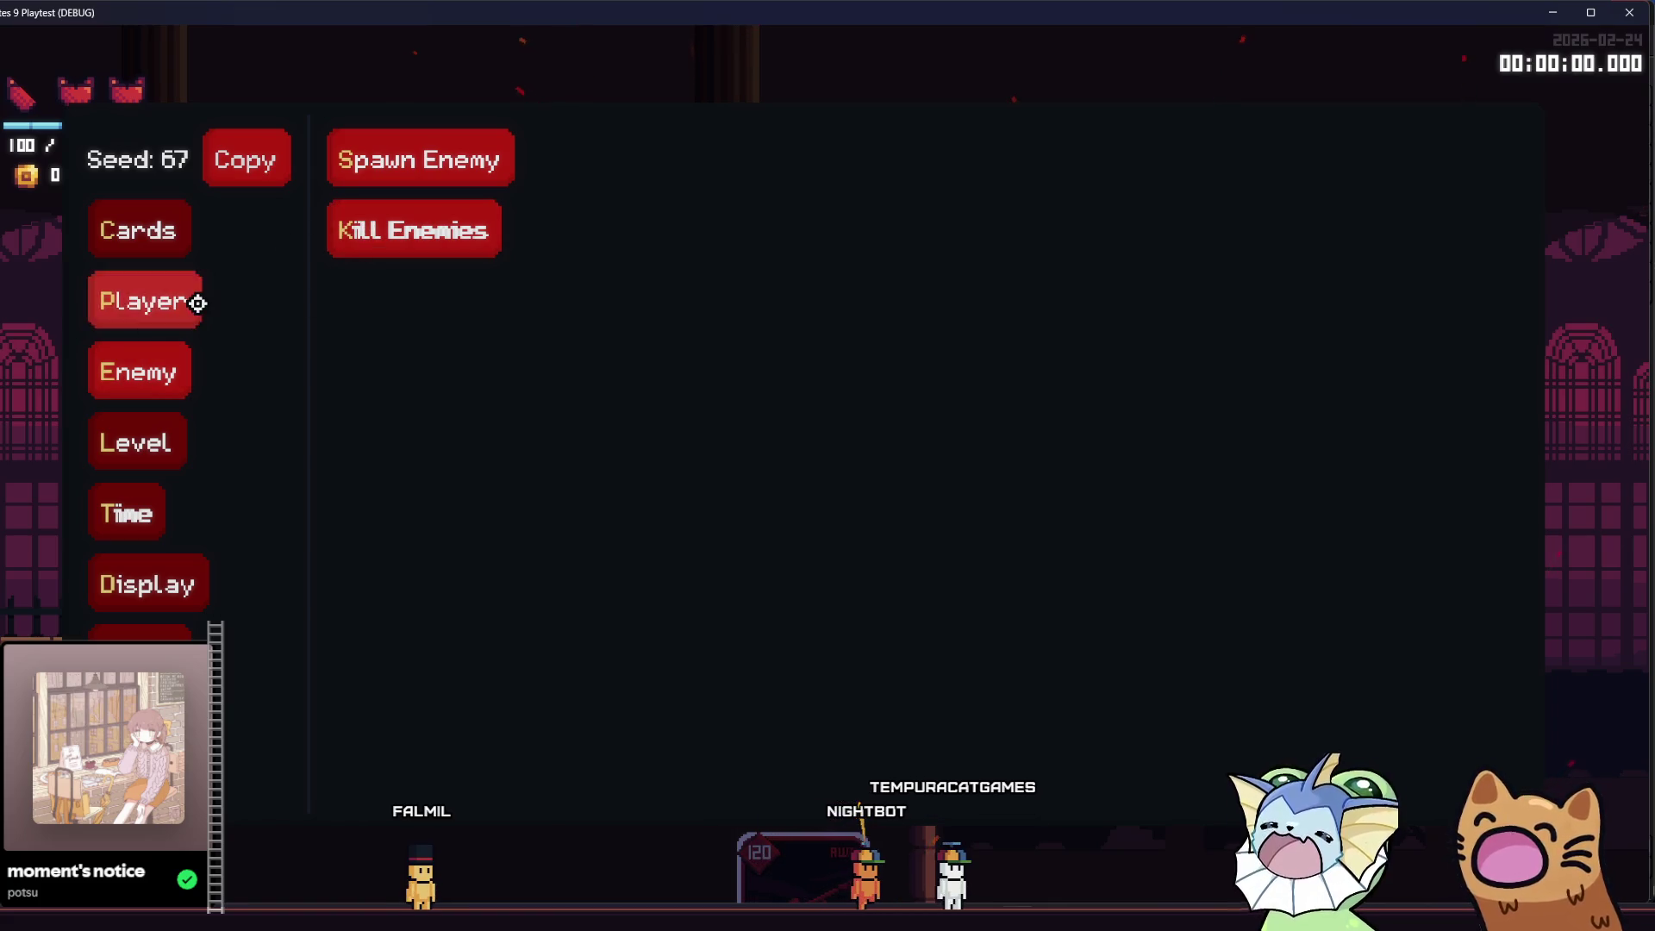
pyautogui.press('F1')
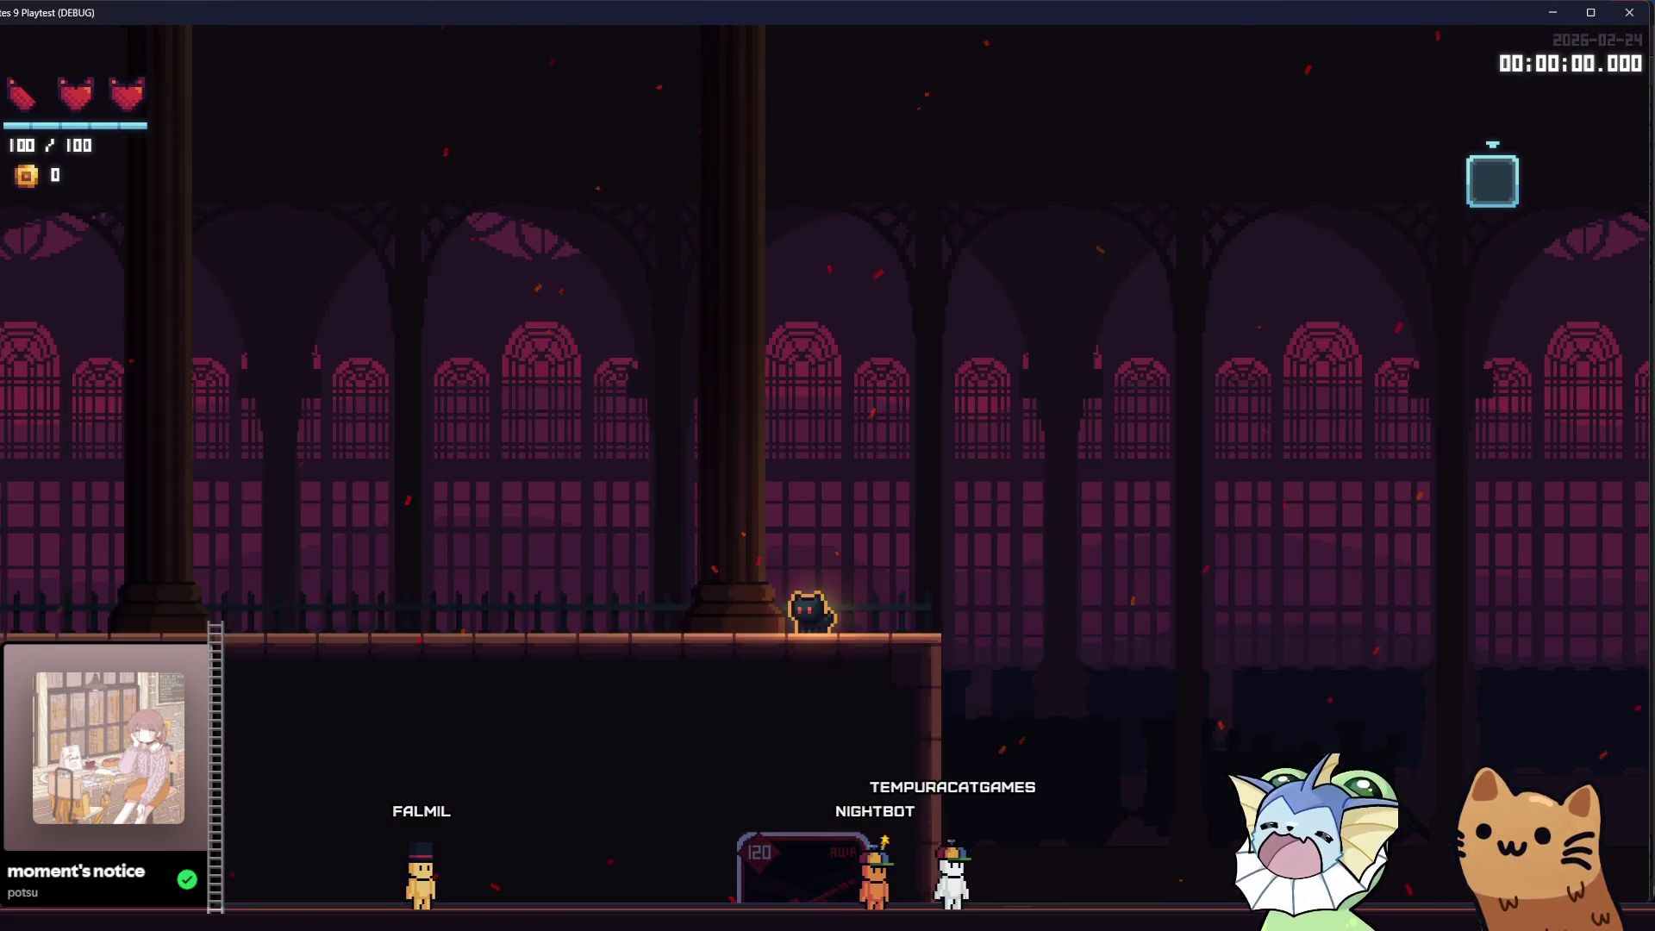
# - Fire the AWP about a dozen times in all directions to test recoil, then stop the playtest with F8
pyautogui.click(1055, 418)
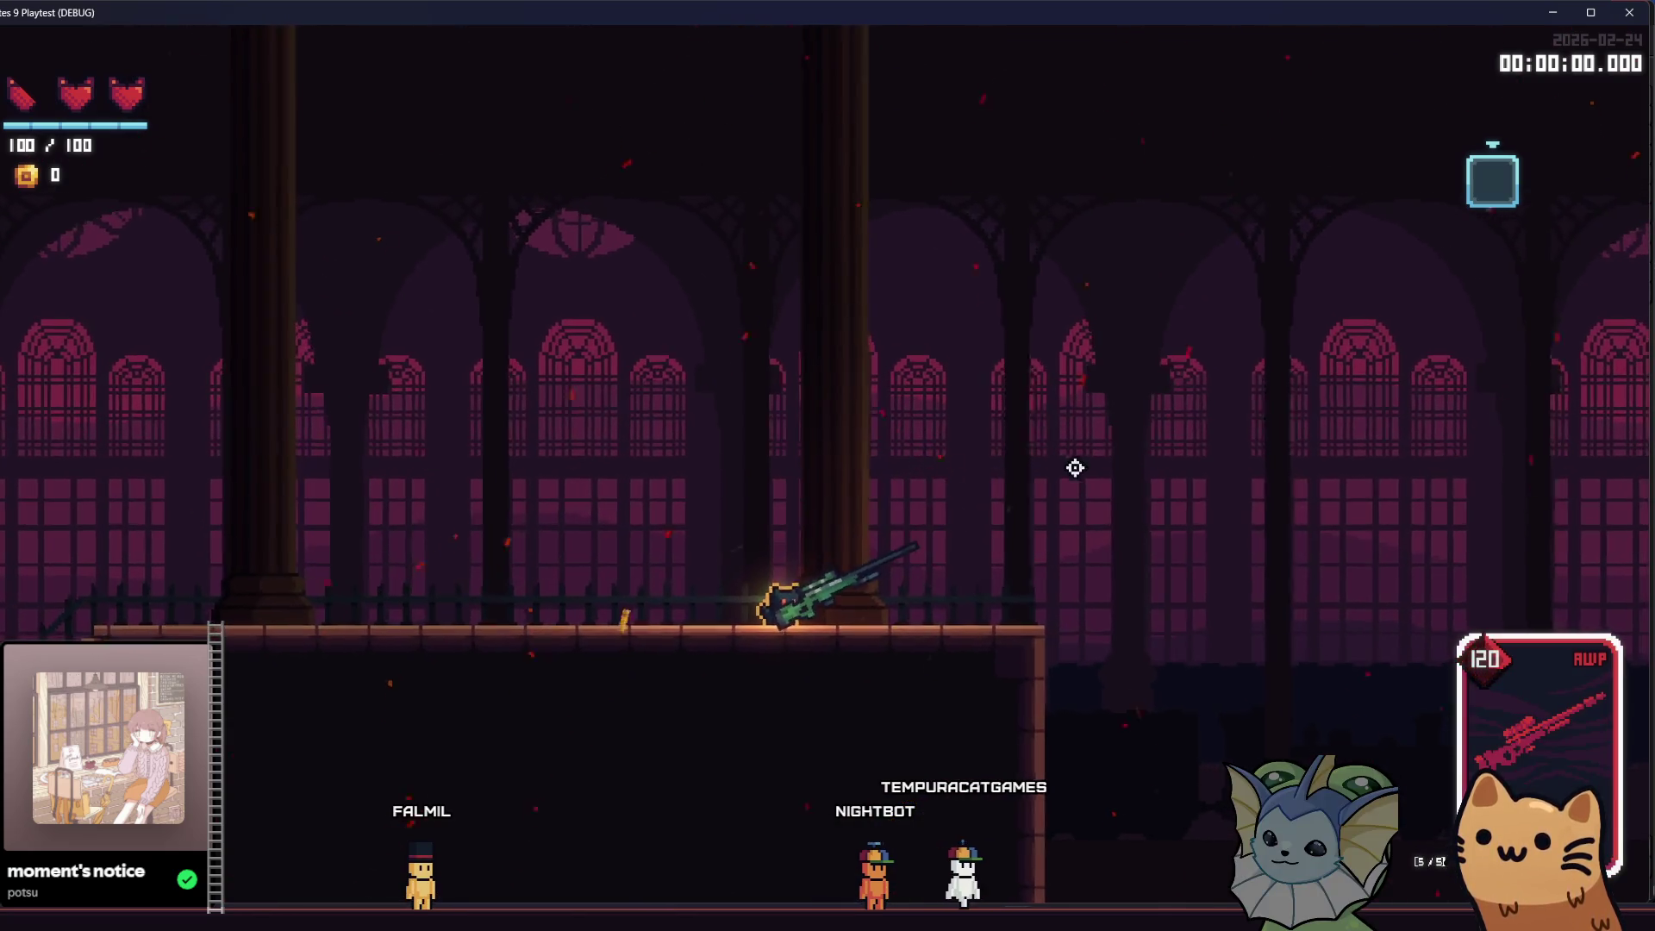
pyautogui.click(1184, 437)
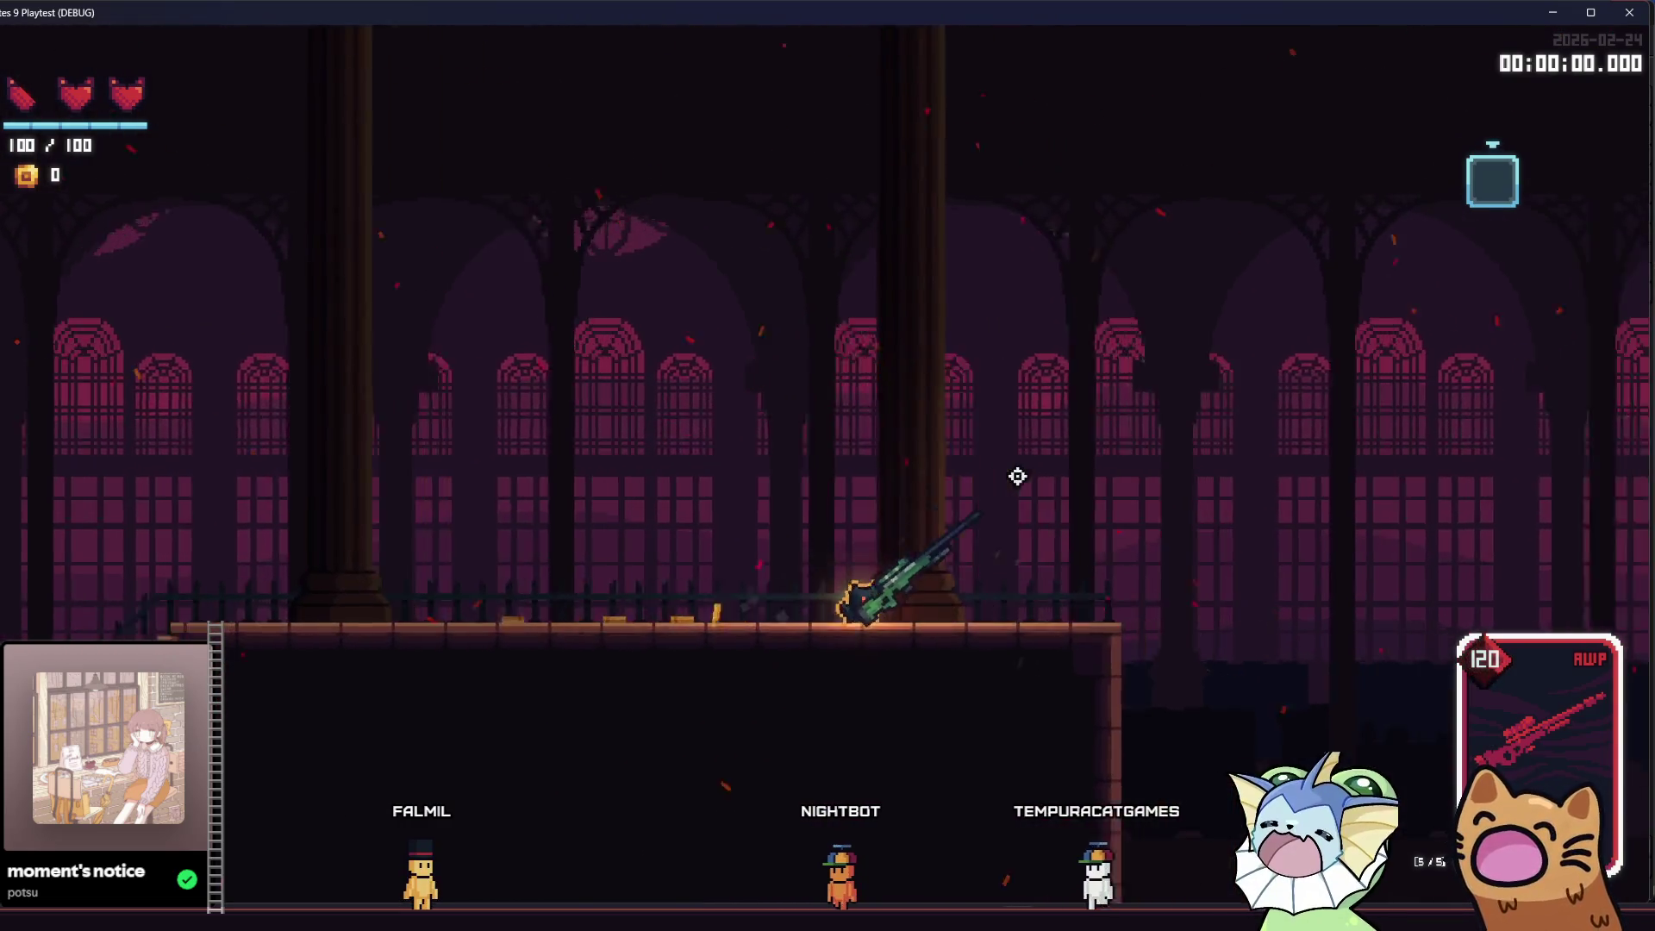
pyautogui.click(1069, 488)
pyautogui.click(1155, 362)
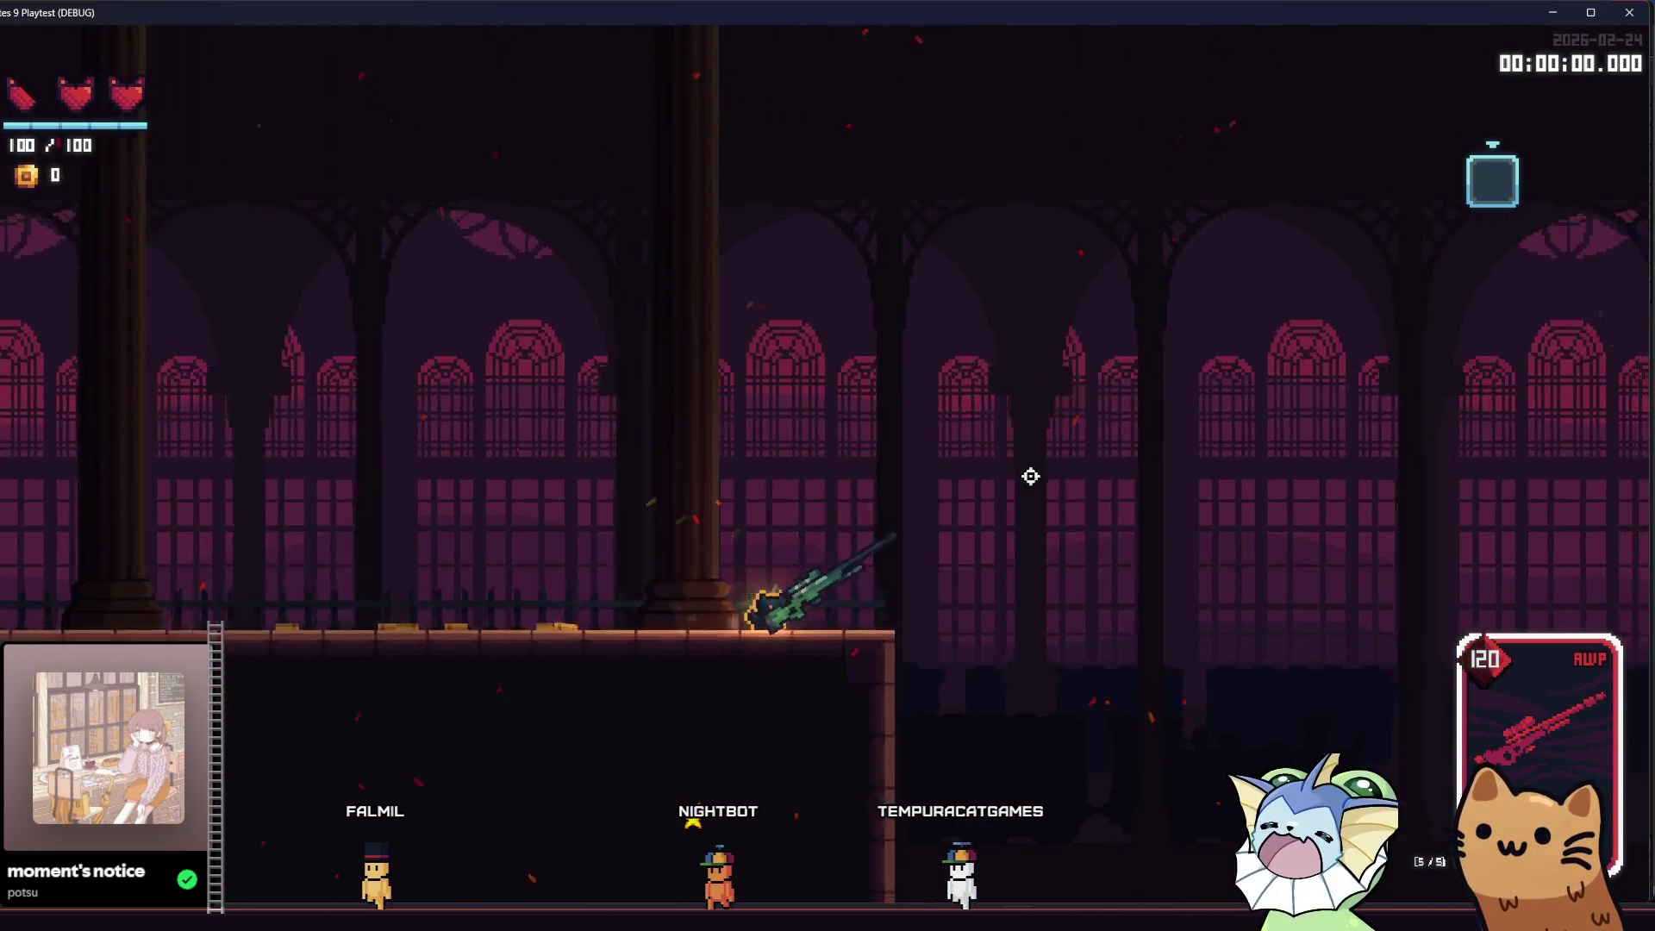
pyautogui.click(1068, 517)
pyautogui.click(1125, 574)
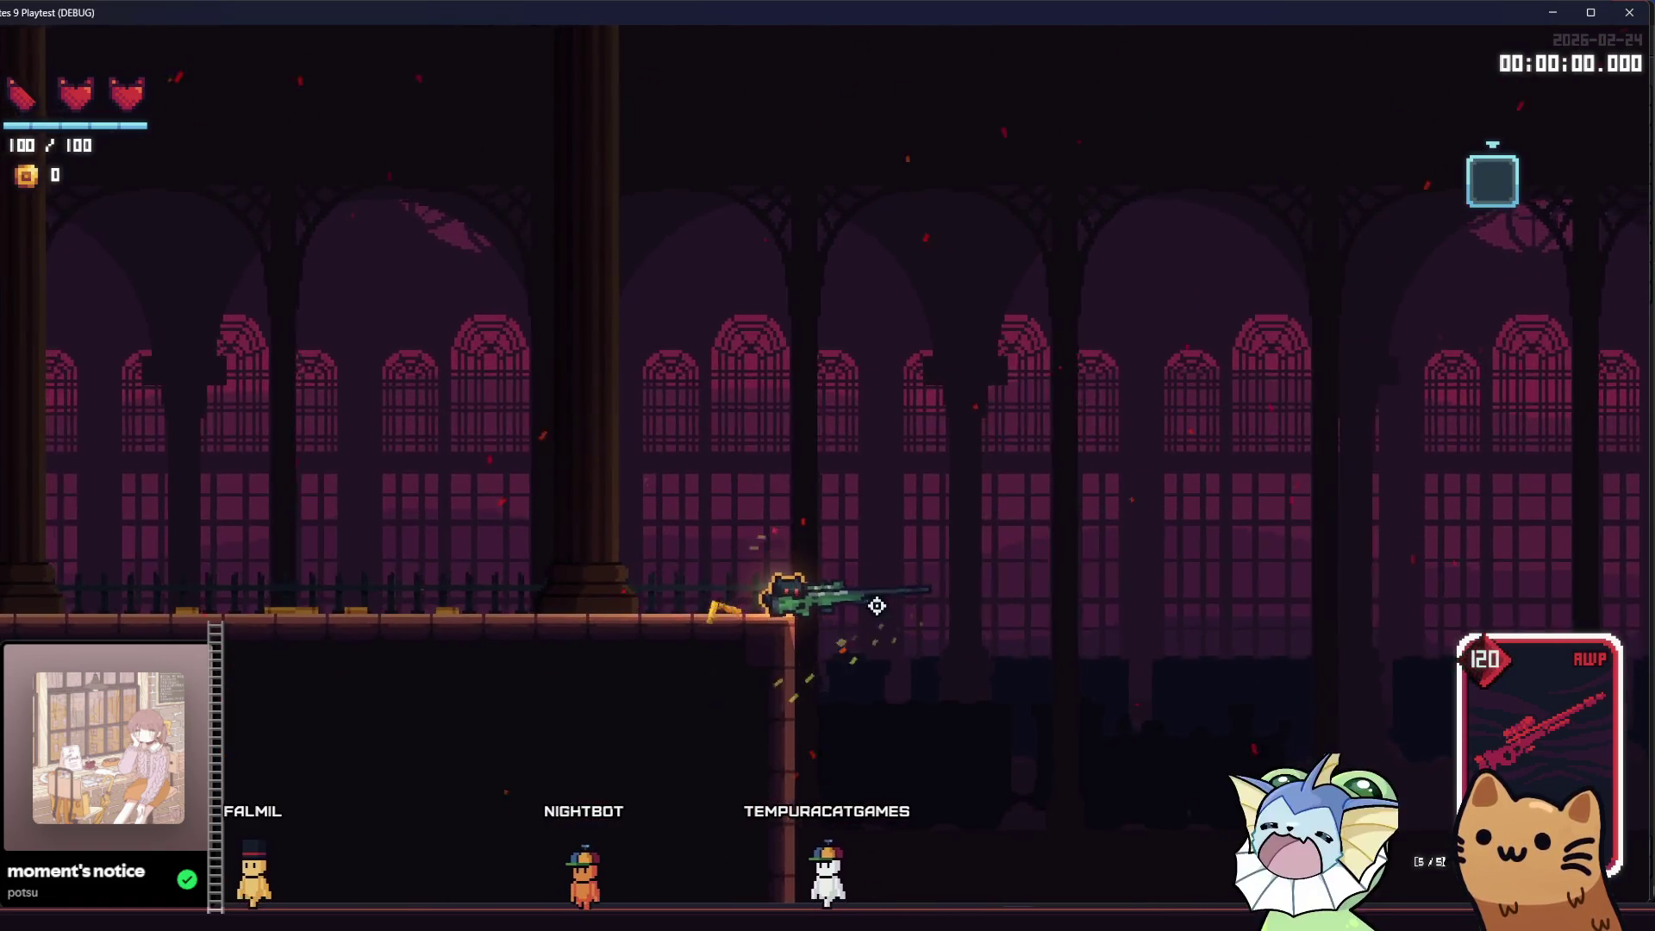
pyautogui.click(1130, 375)
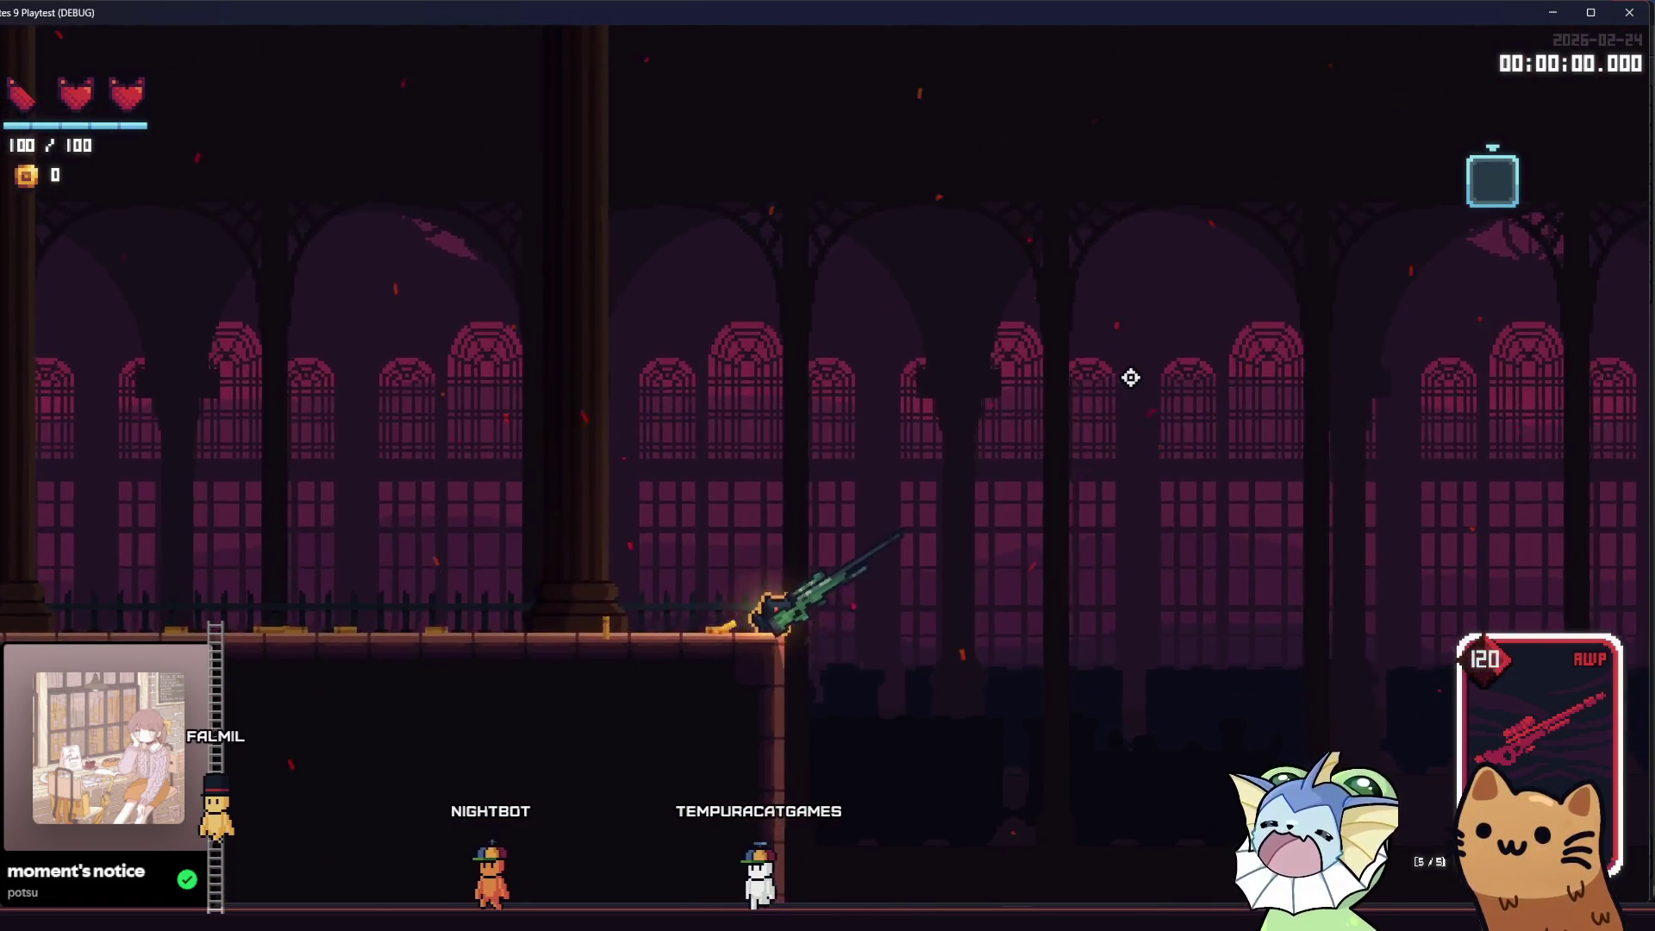
pyautogui.click(436, 469)
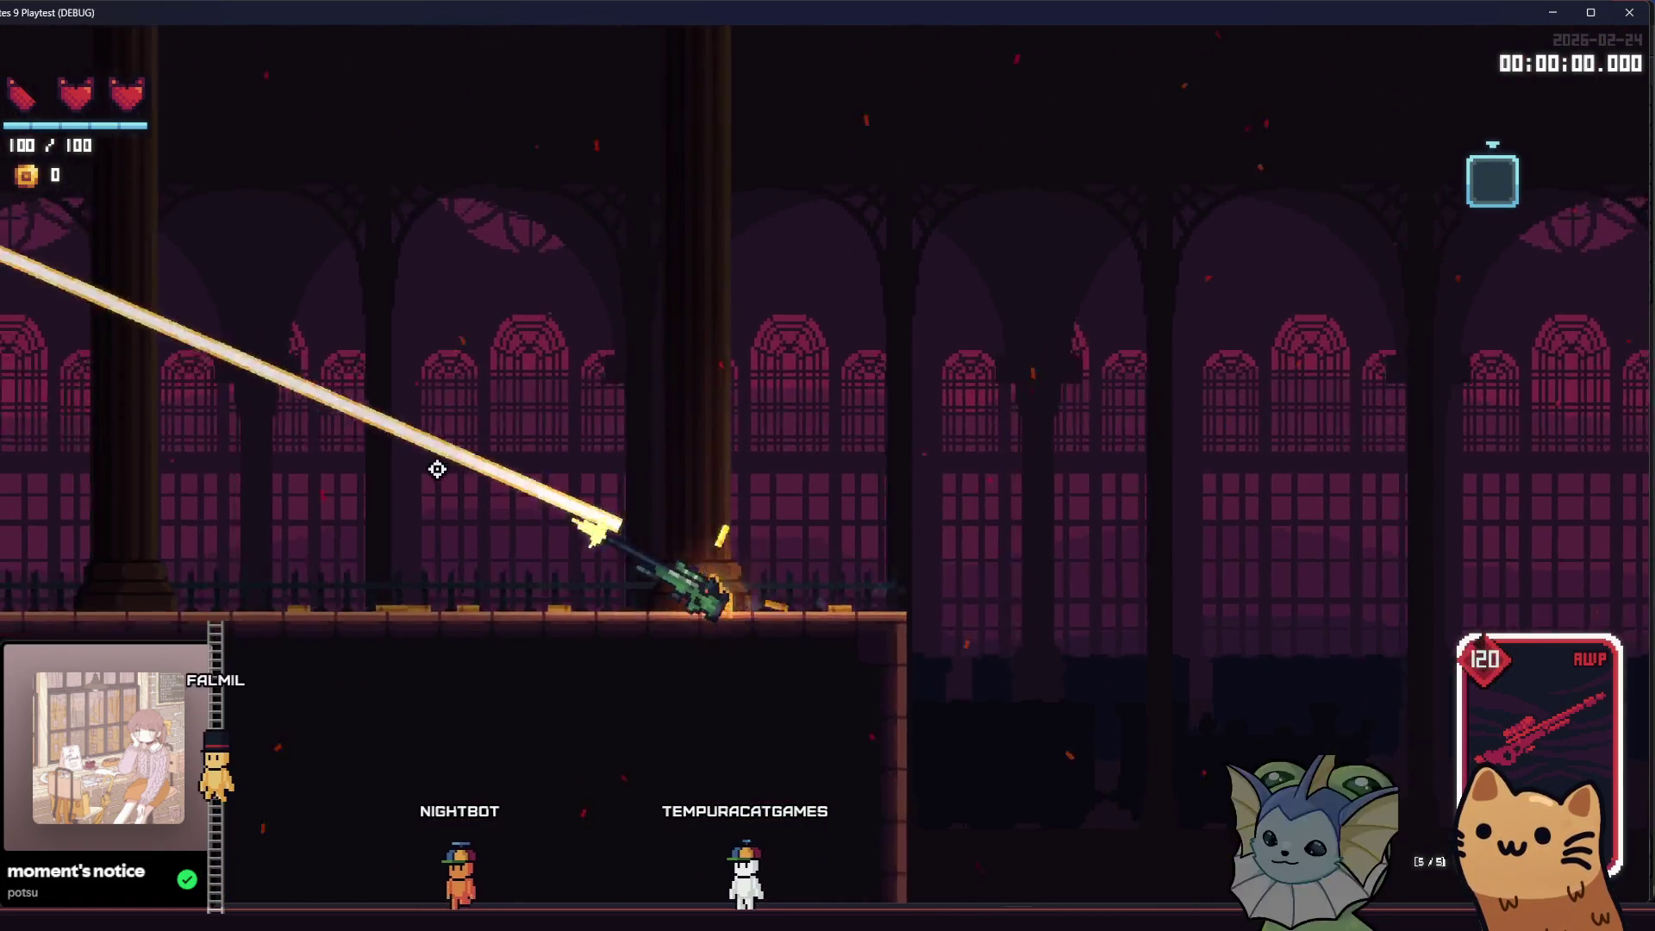
pyautogui.click(443, 565)
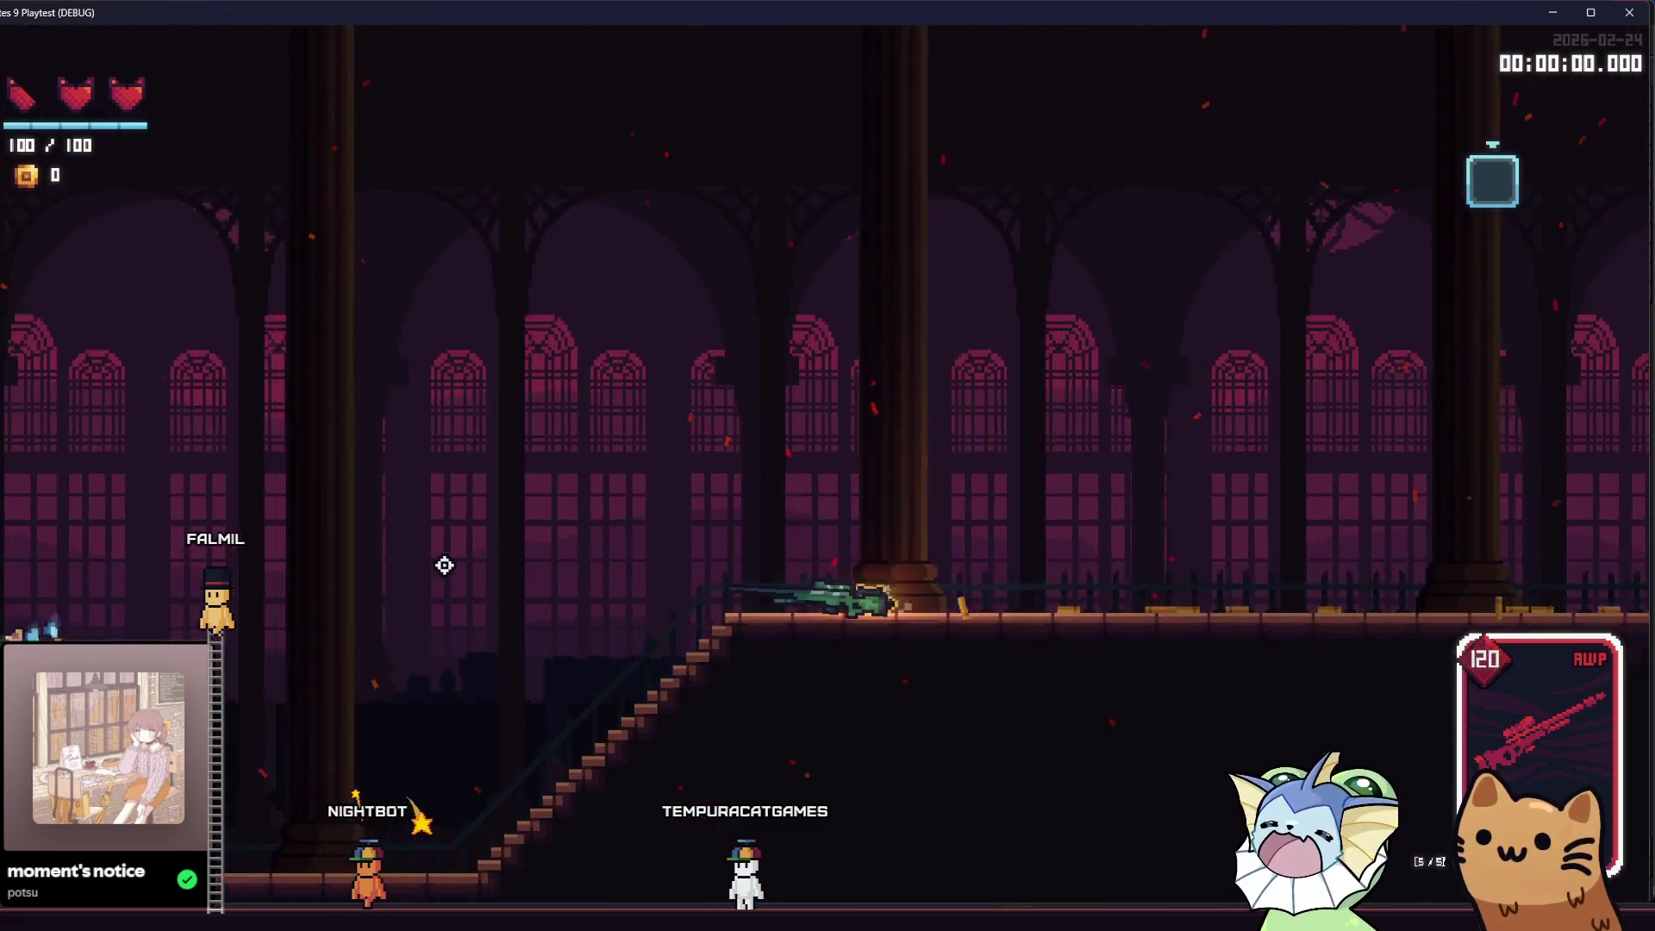
pyautogui.click(251, 694)
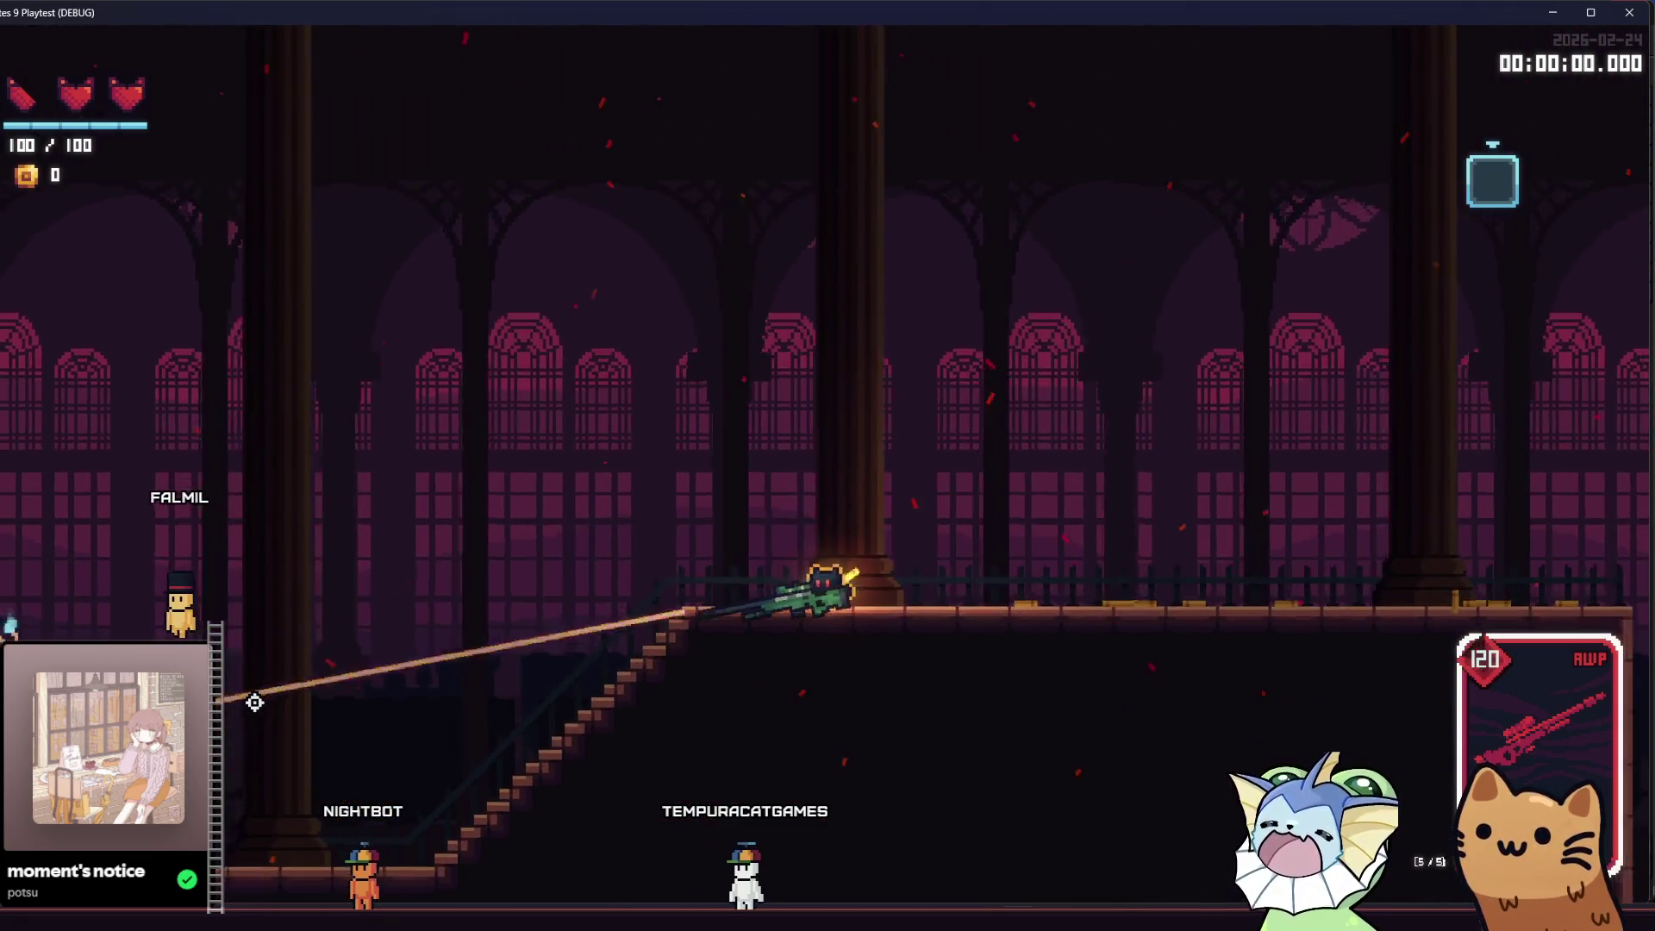
pyautogui.click(266, 687)
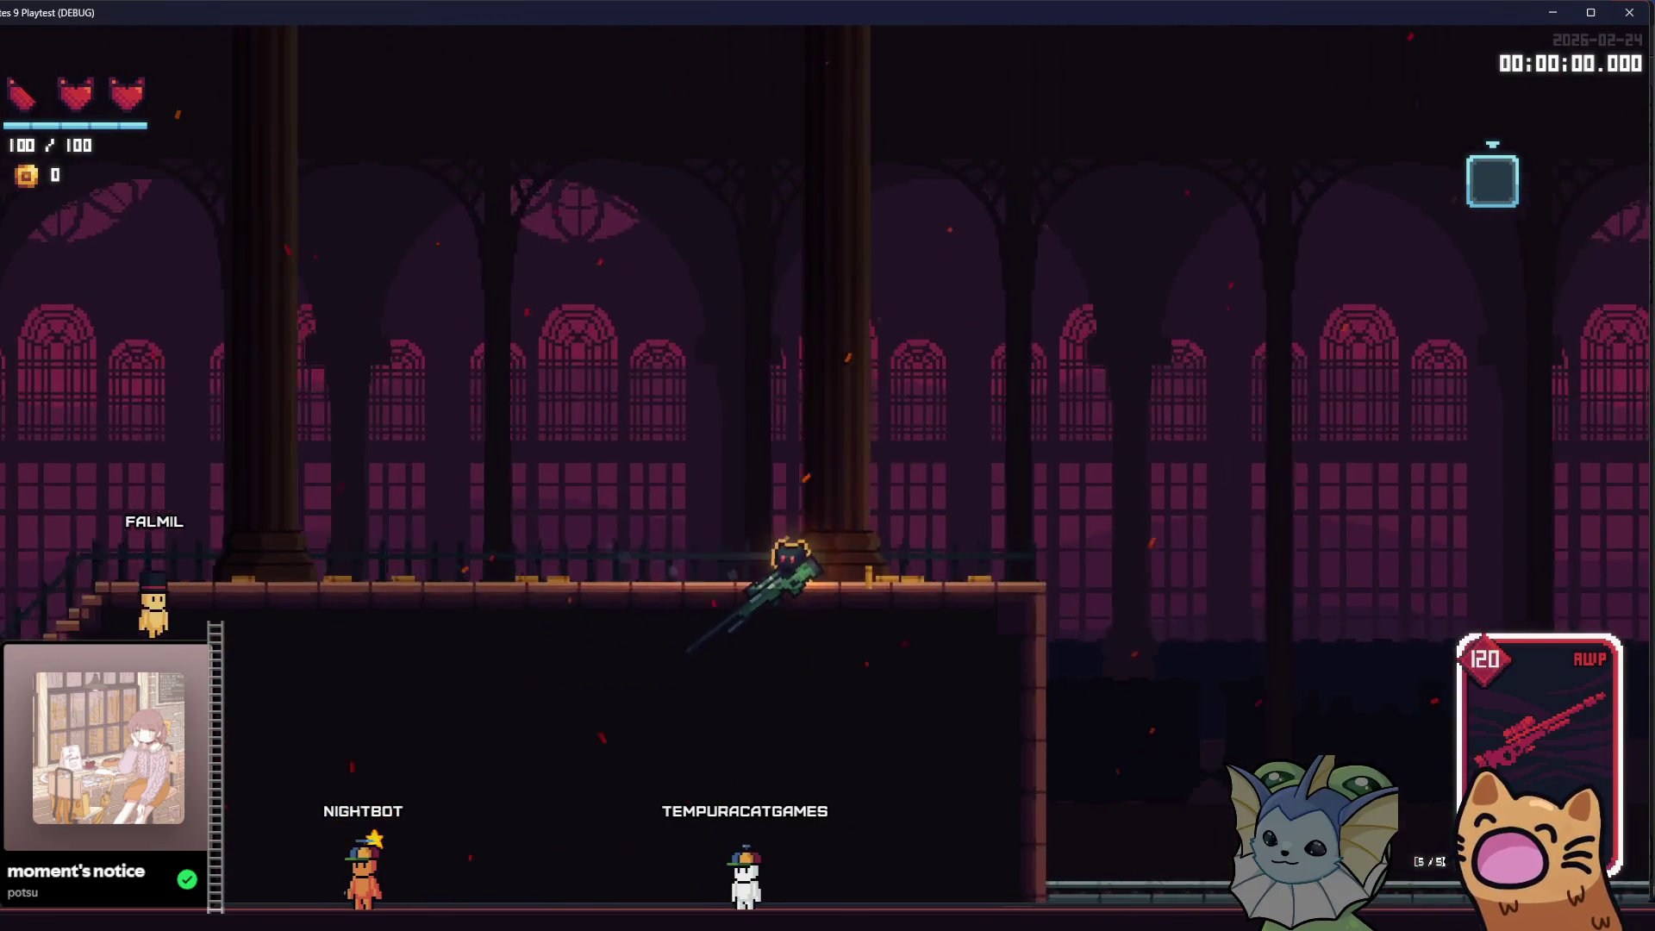
pyautogui.press('F8')
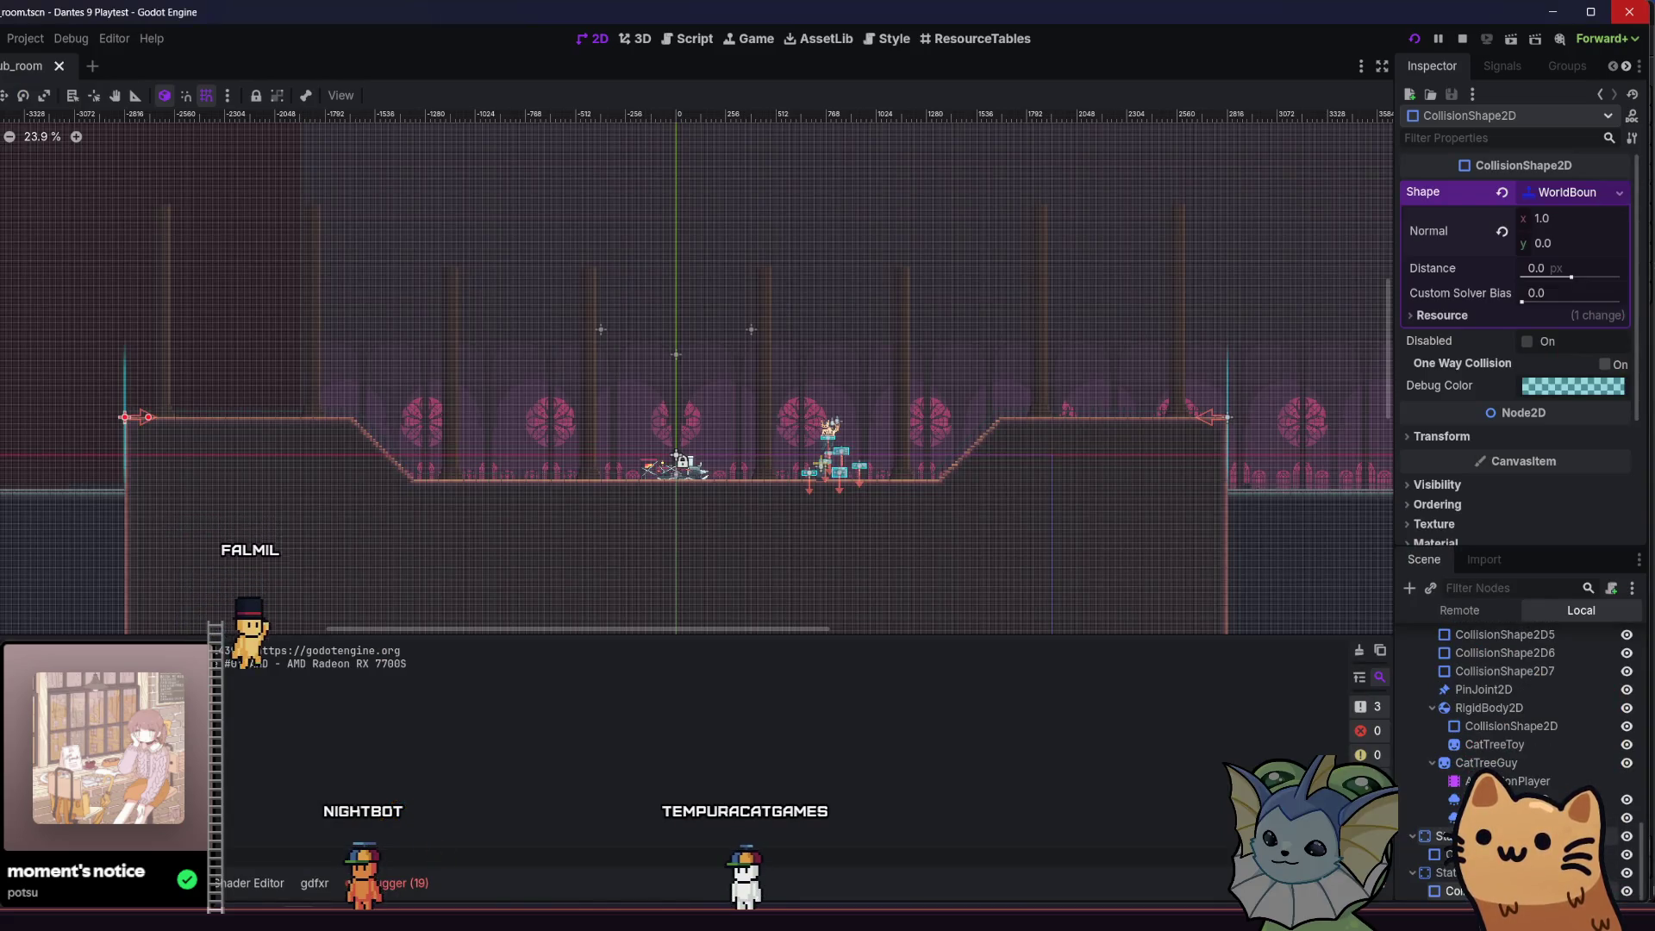
# - Take both boundary walls off collision layer 6 and start a playtest
pyautogui.keyDown('ctrl'); pyautogui.click(1444, 896); pyautogui.keyUp('ctrl')
pyautogui.click(1480, 345)
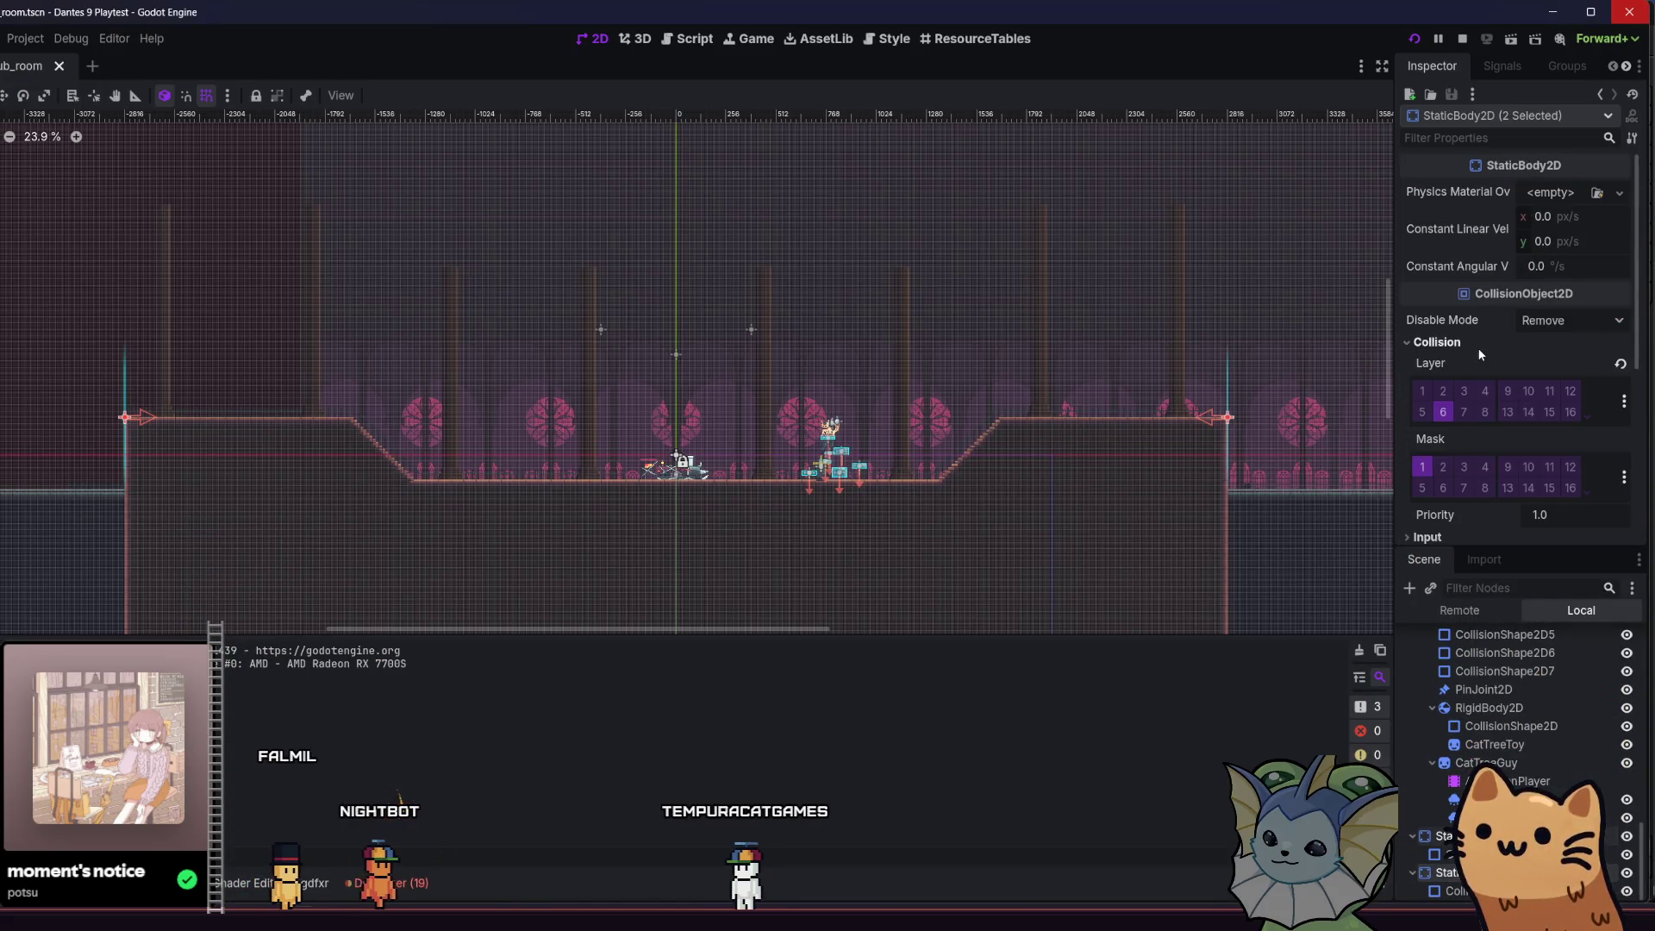
pyautogui.click(1440, 418)
pyautogui.press('F5')
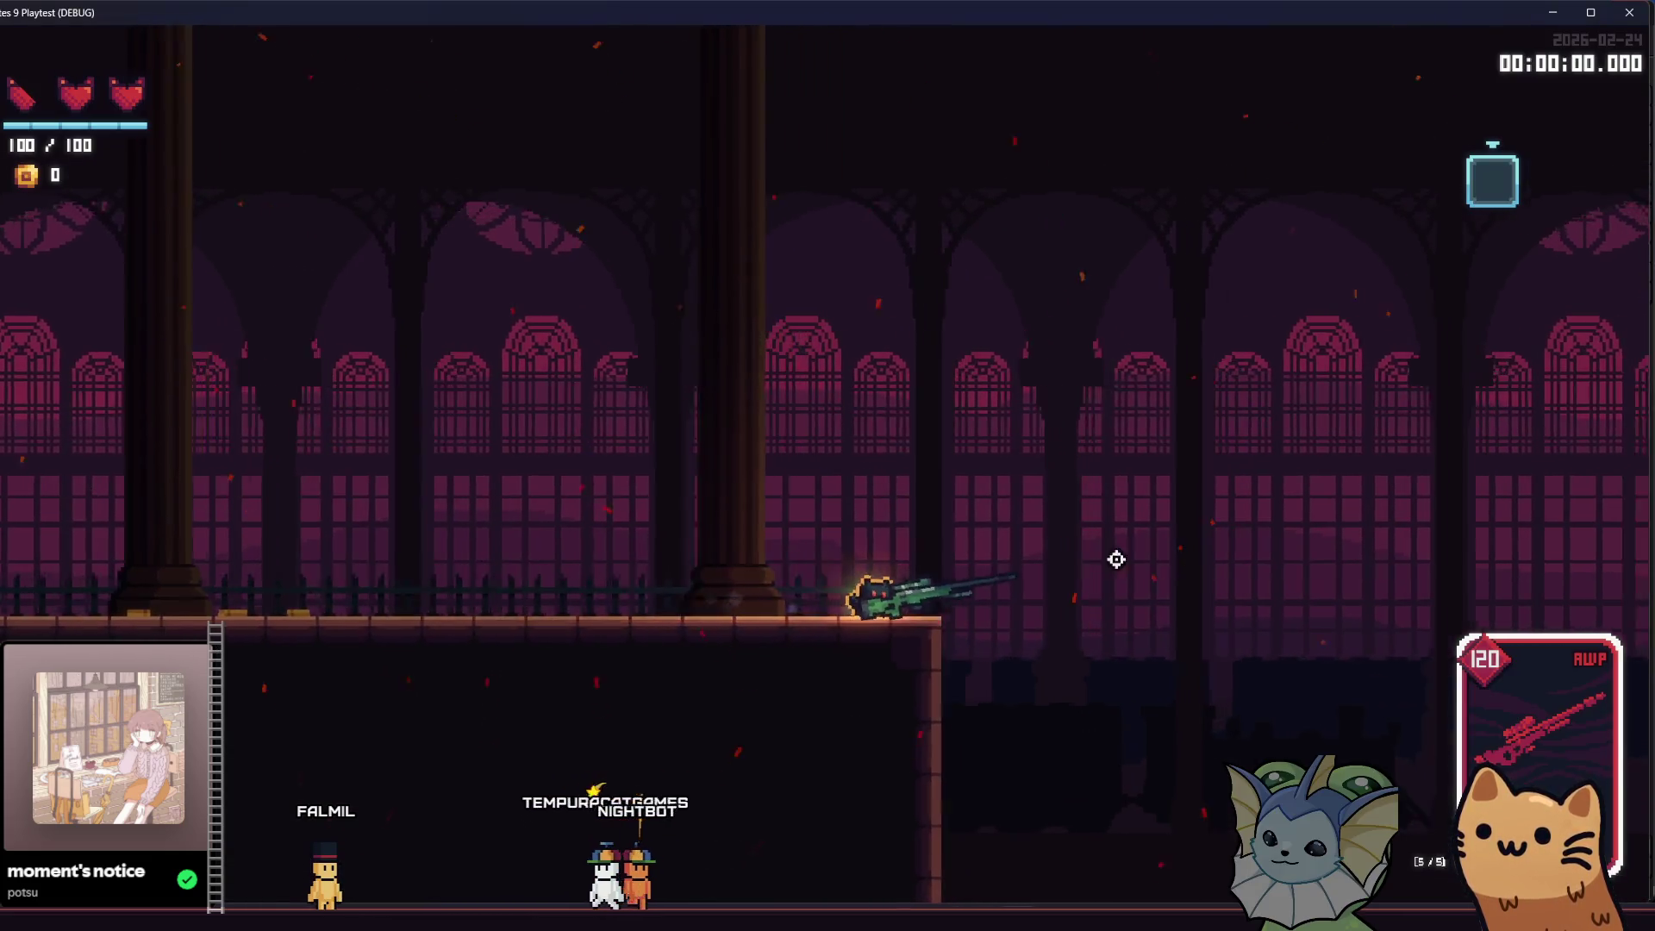
# - Walk and jump the cat off and back onto the upper ledge to test the walls
pyautogui.press('d')
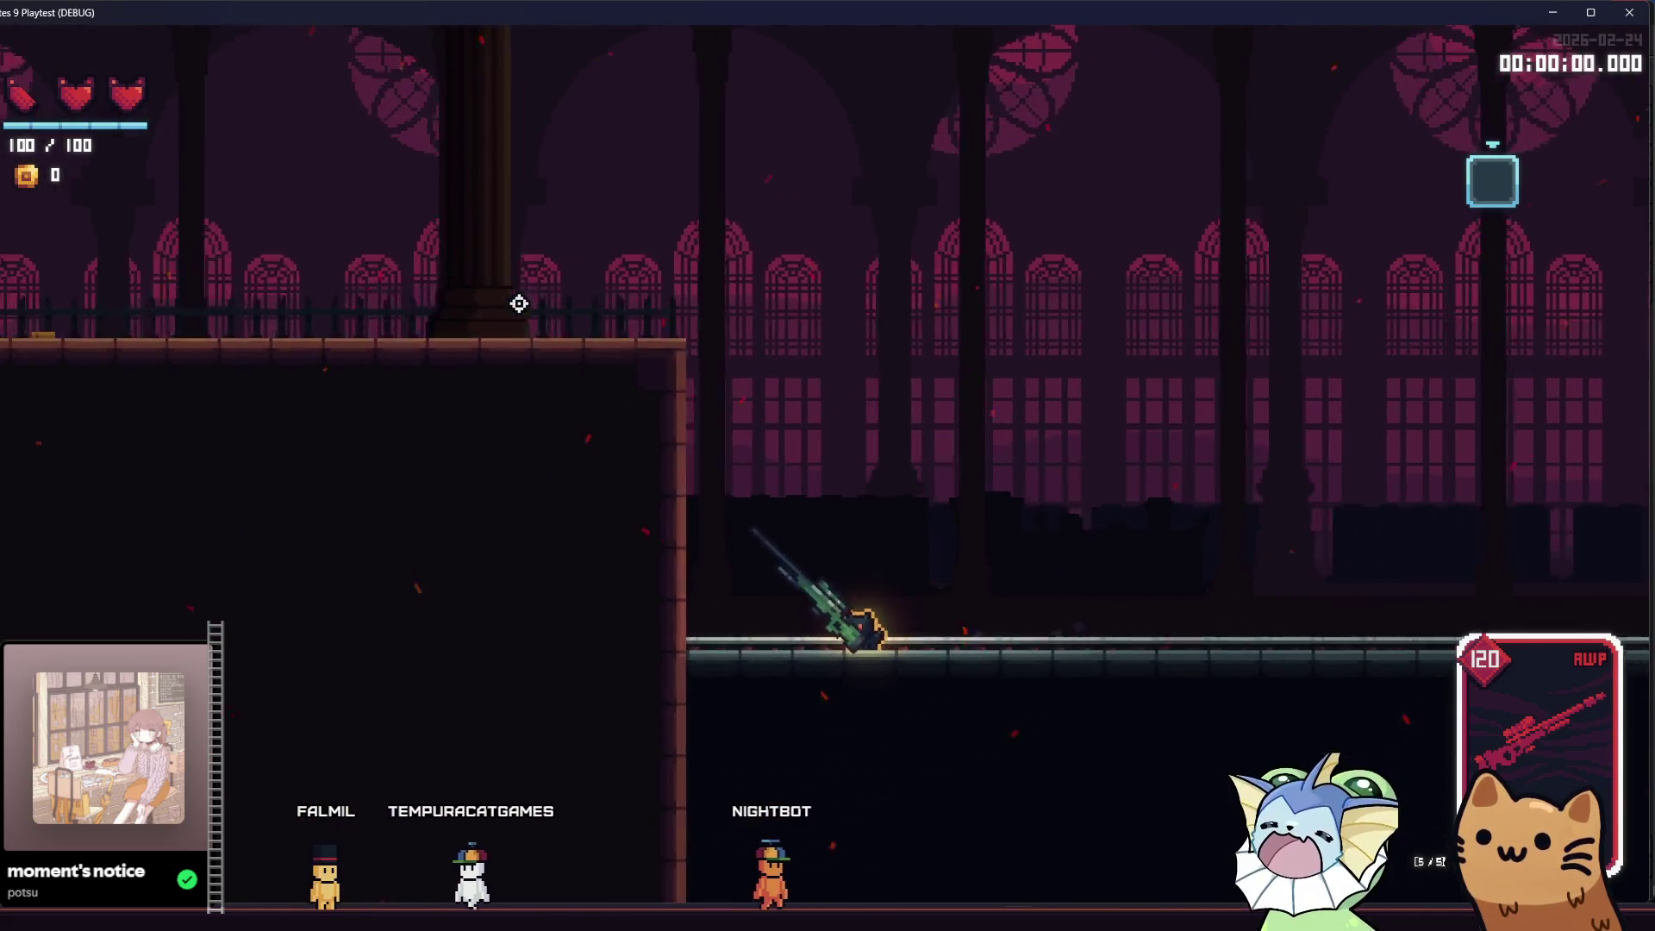
pyautogui.press('a')
pyautogui.press('space')
pyautogui.press('d')
pyautogui.press('a')
pyautogui.press('space')
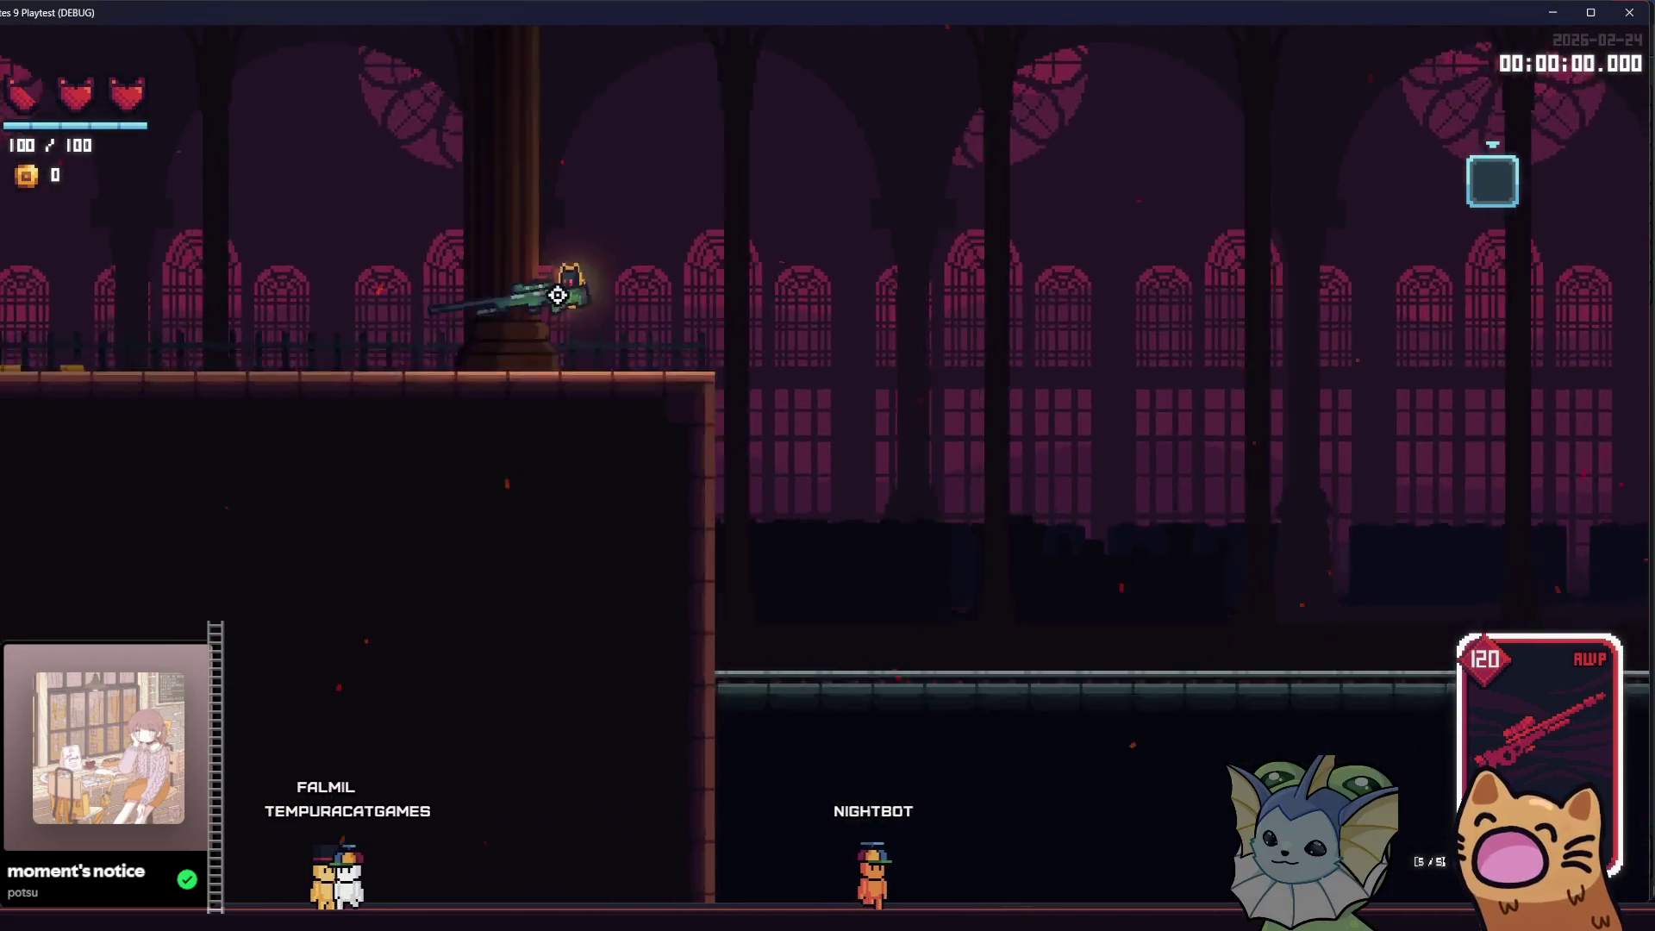
pyautogui.press('d')
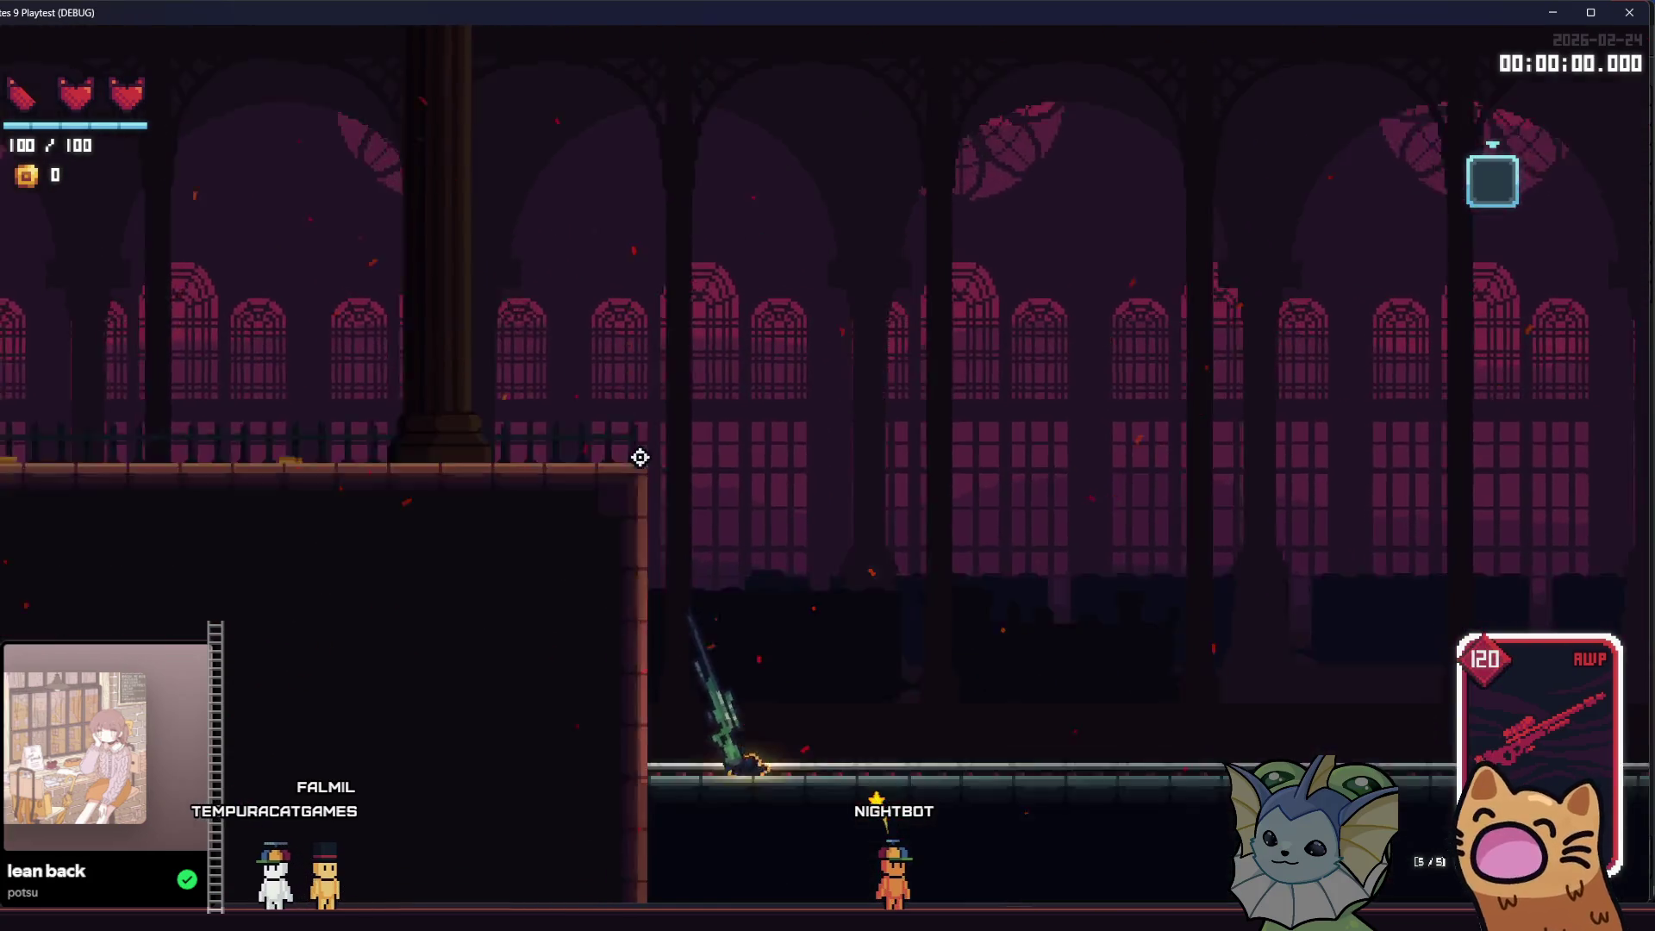
# - Stop the test, put both walls back on collision layer 6, and save
pyautogui.press('F8')
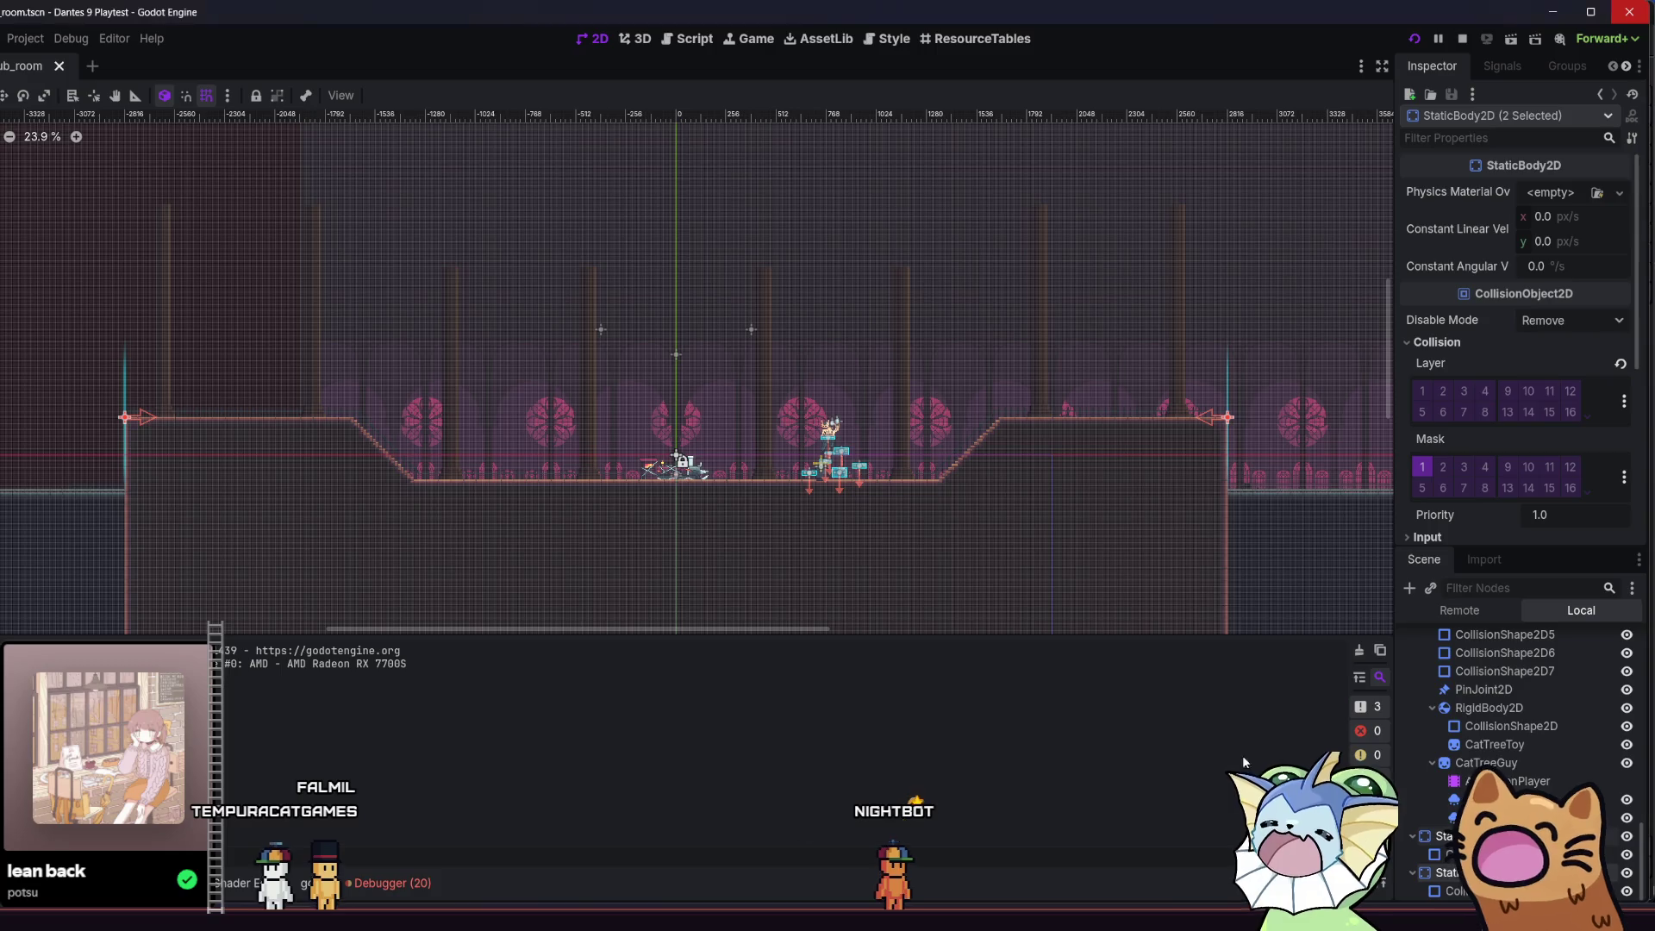
pyautogui.click(1445, 416)
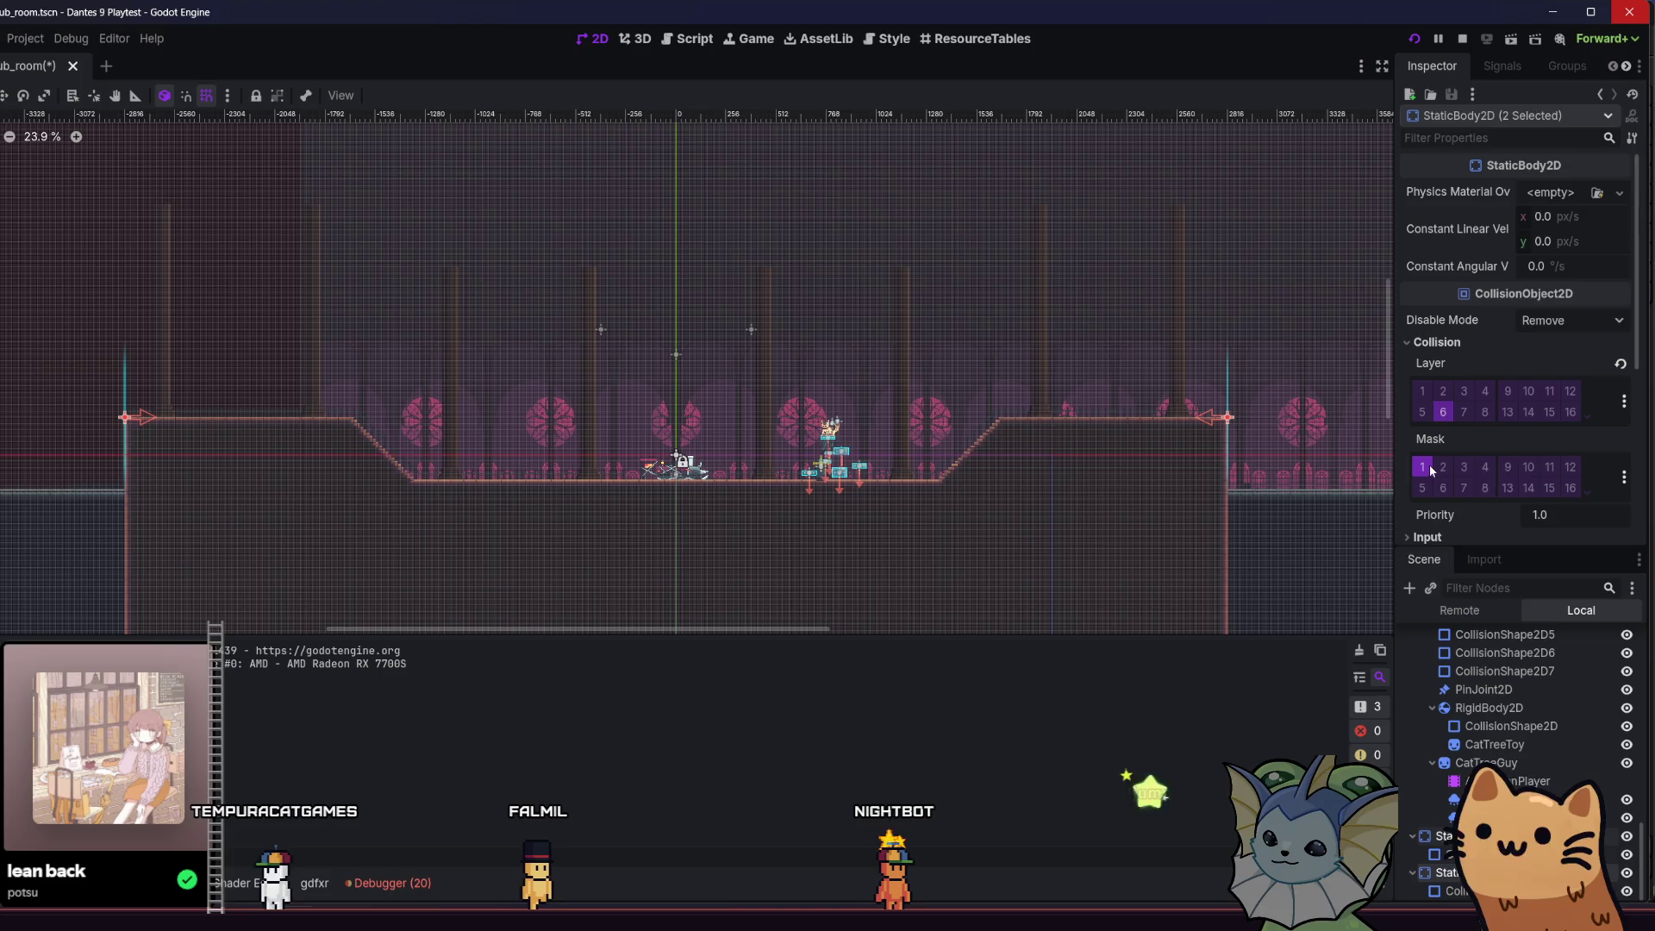
pyautogui.hotkey('ctrl', 's')
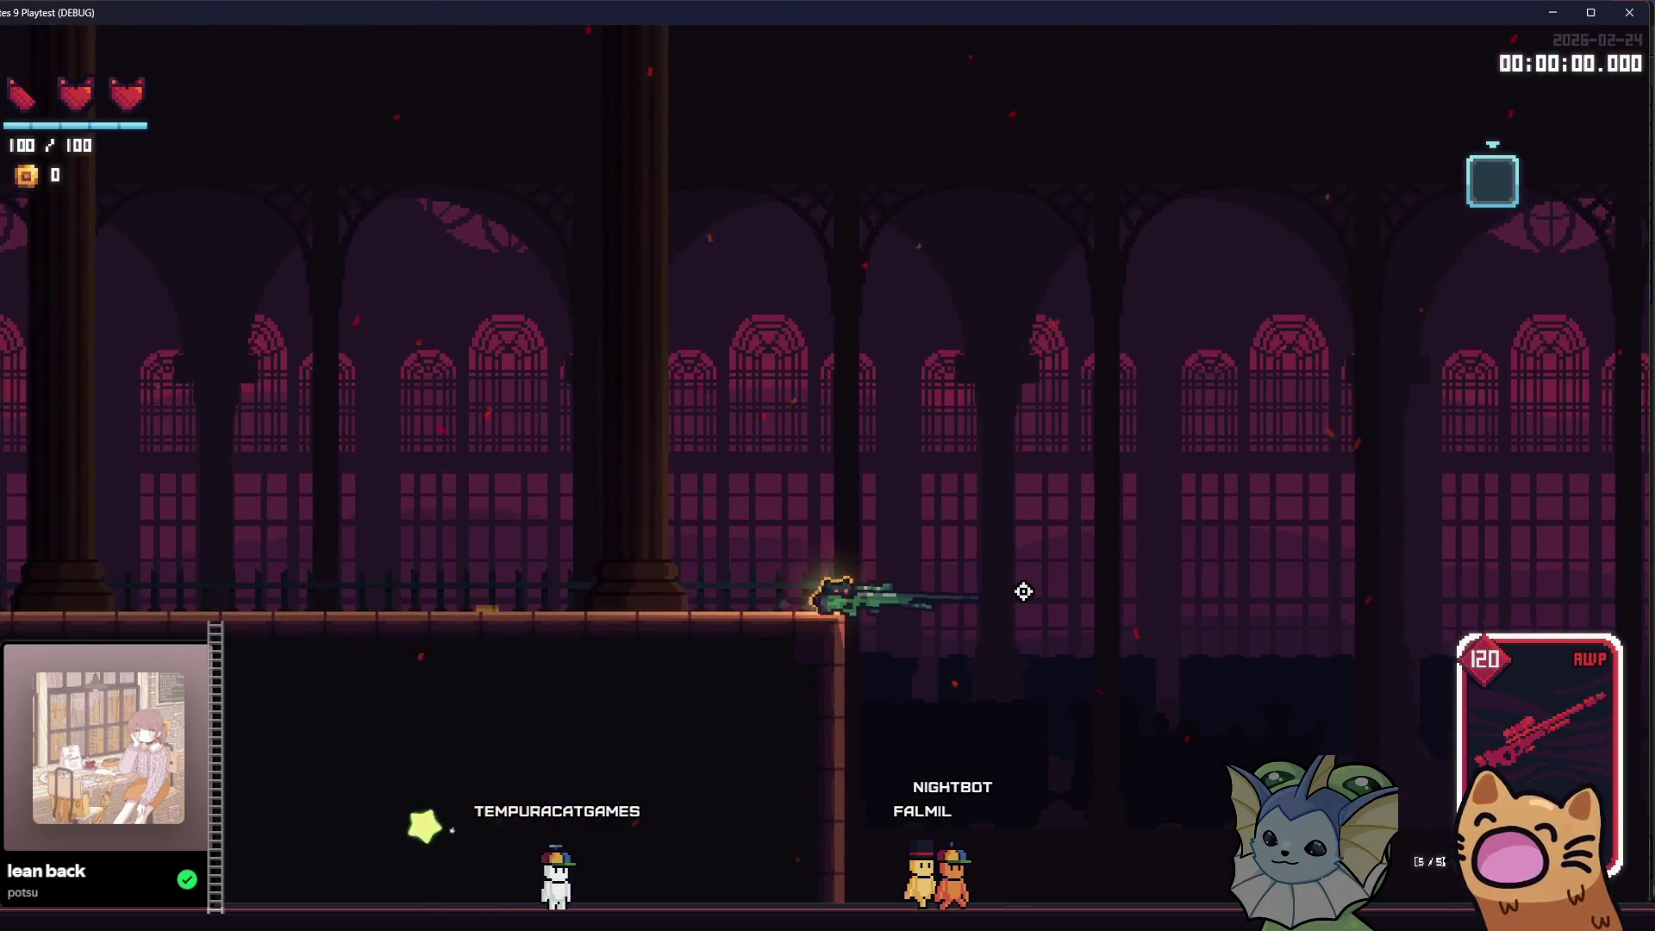
# - Fire eight AWP shots while sliding left down toward the train
pyautogui.click(1027, 561)
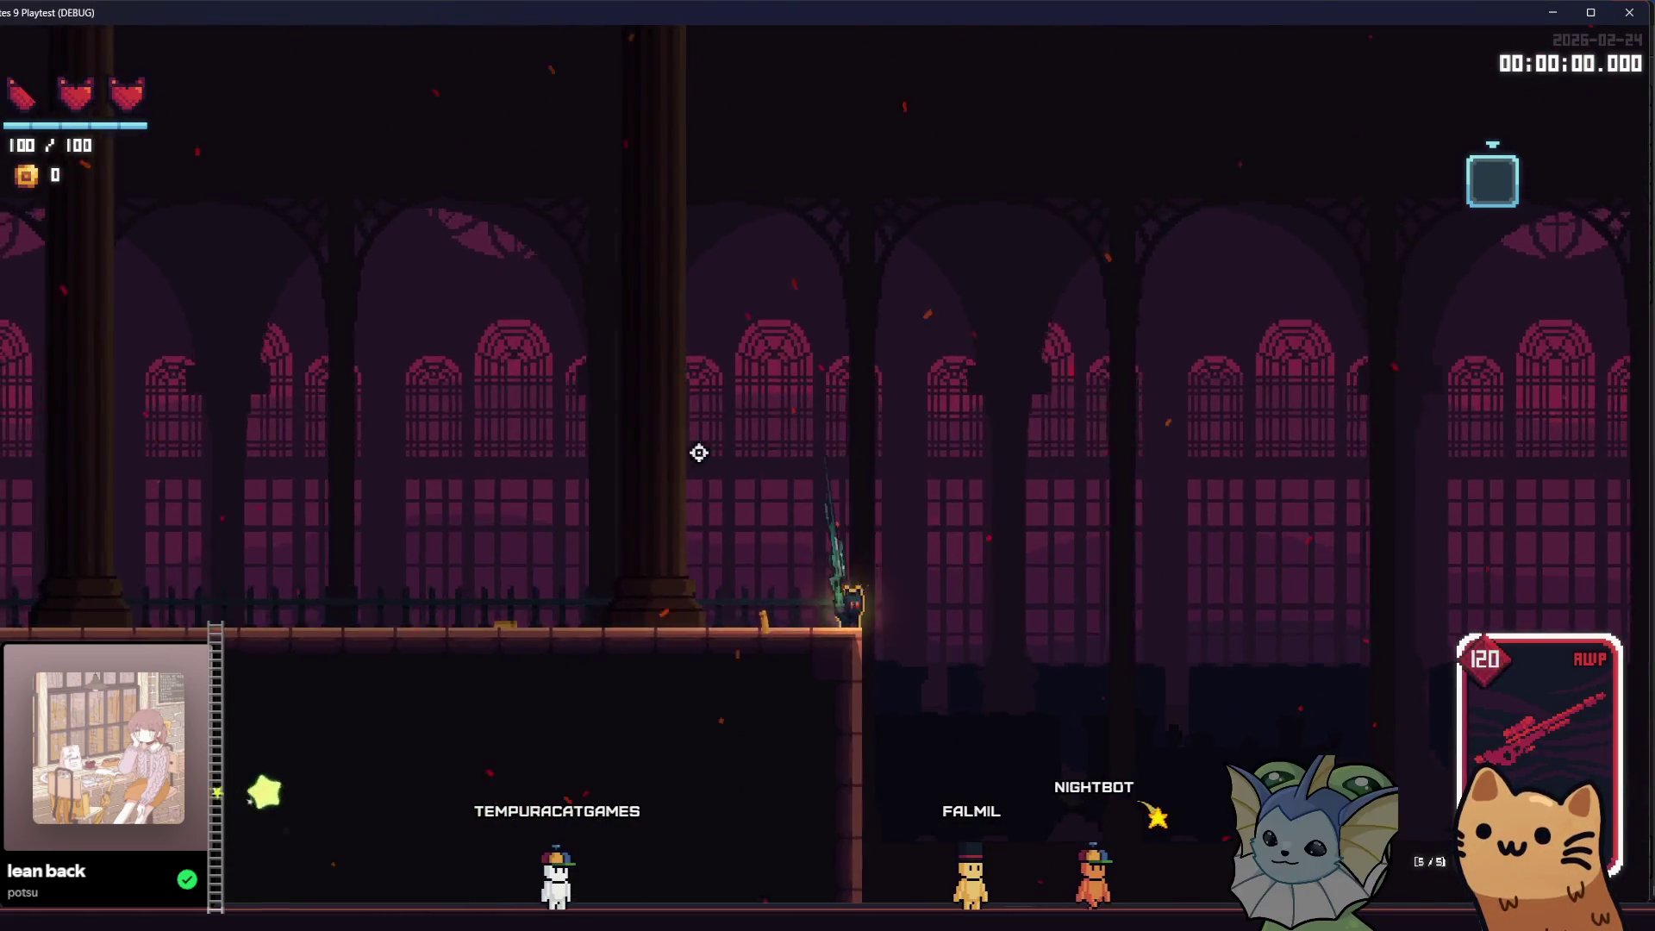
pyautogui.click(584, 479)
pyautogui.click(566, 528)
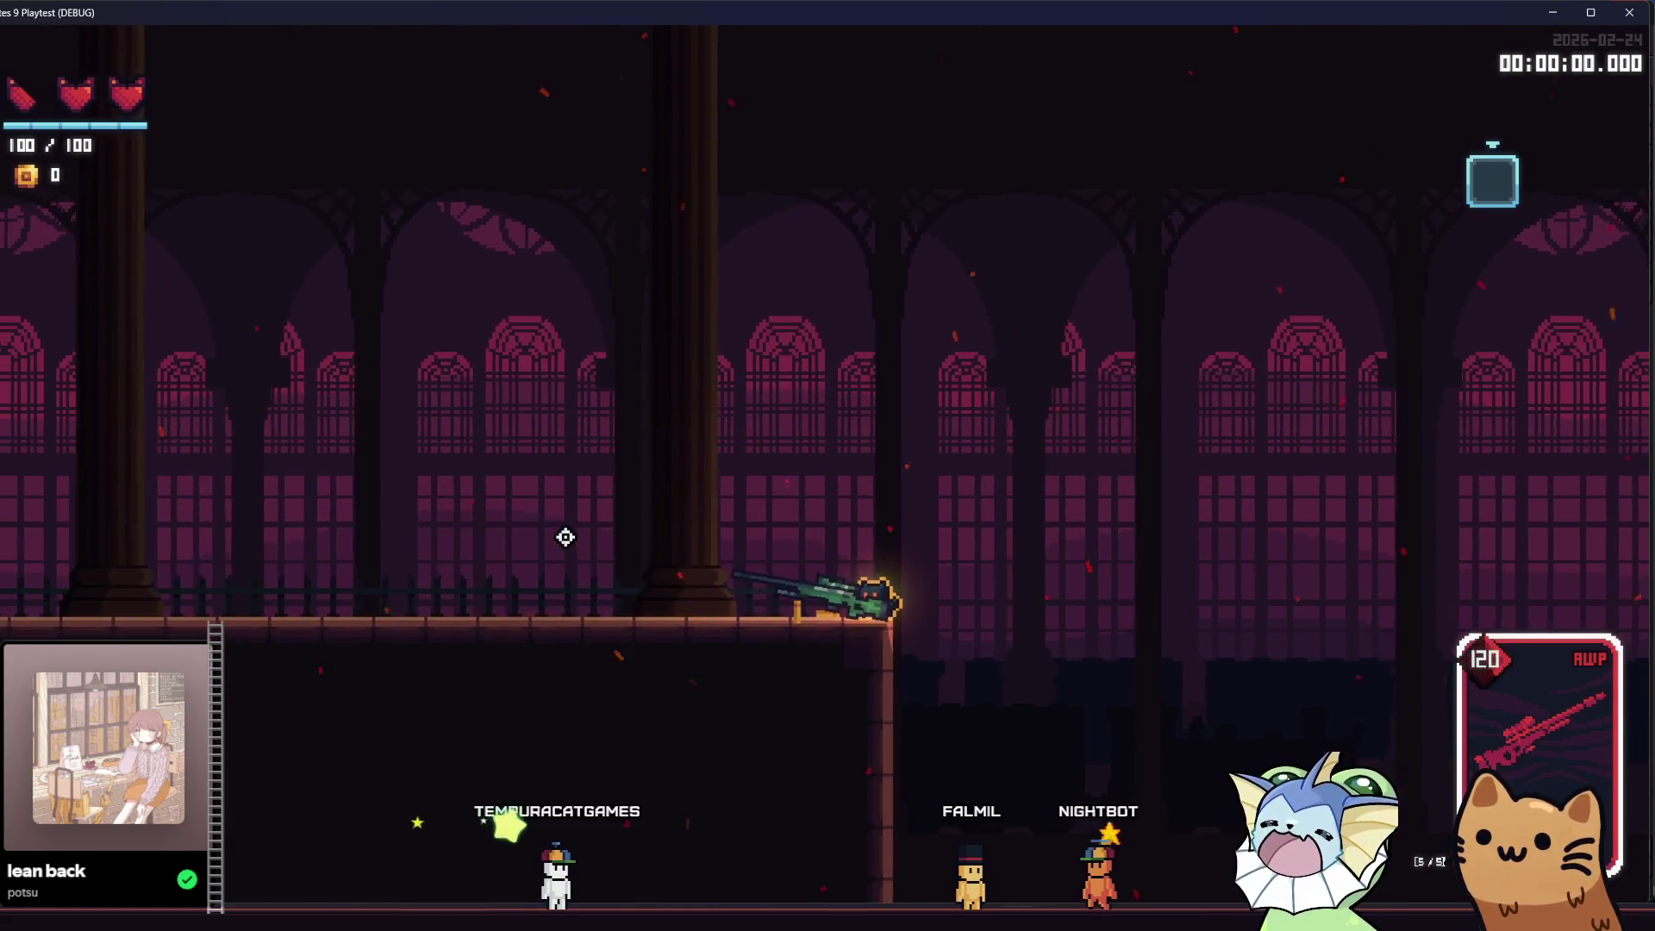
pyautogui.click(562, 537)
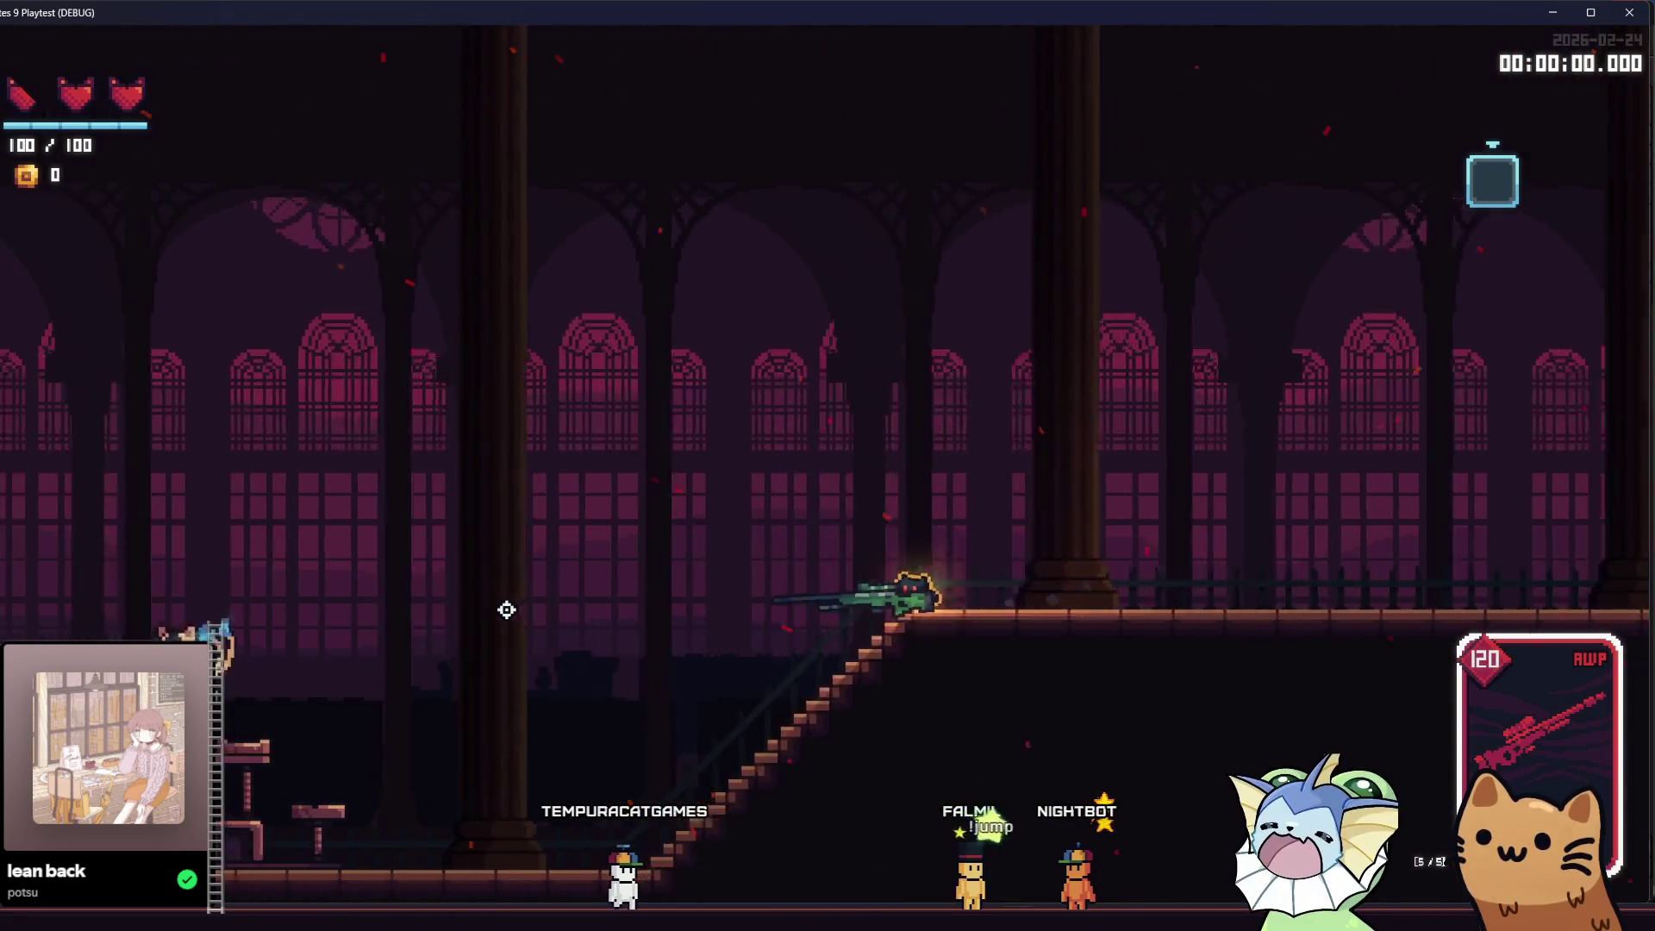
pyautogui.click(532, 635)
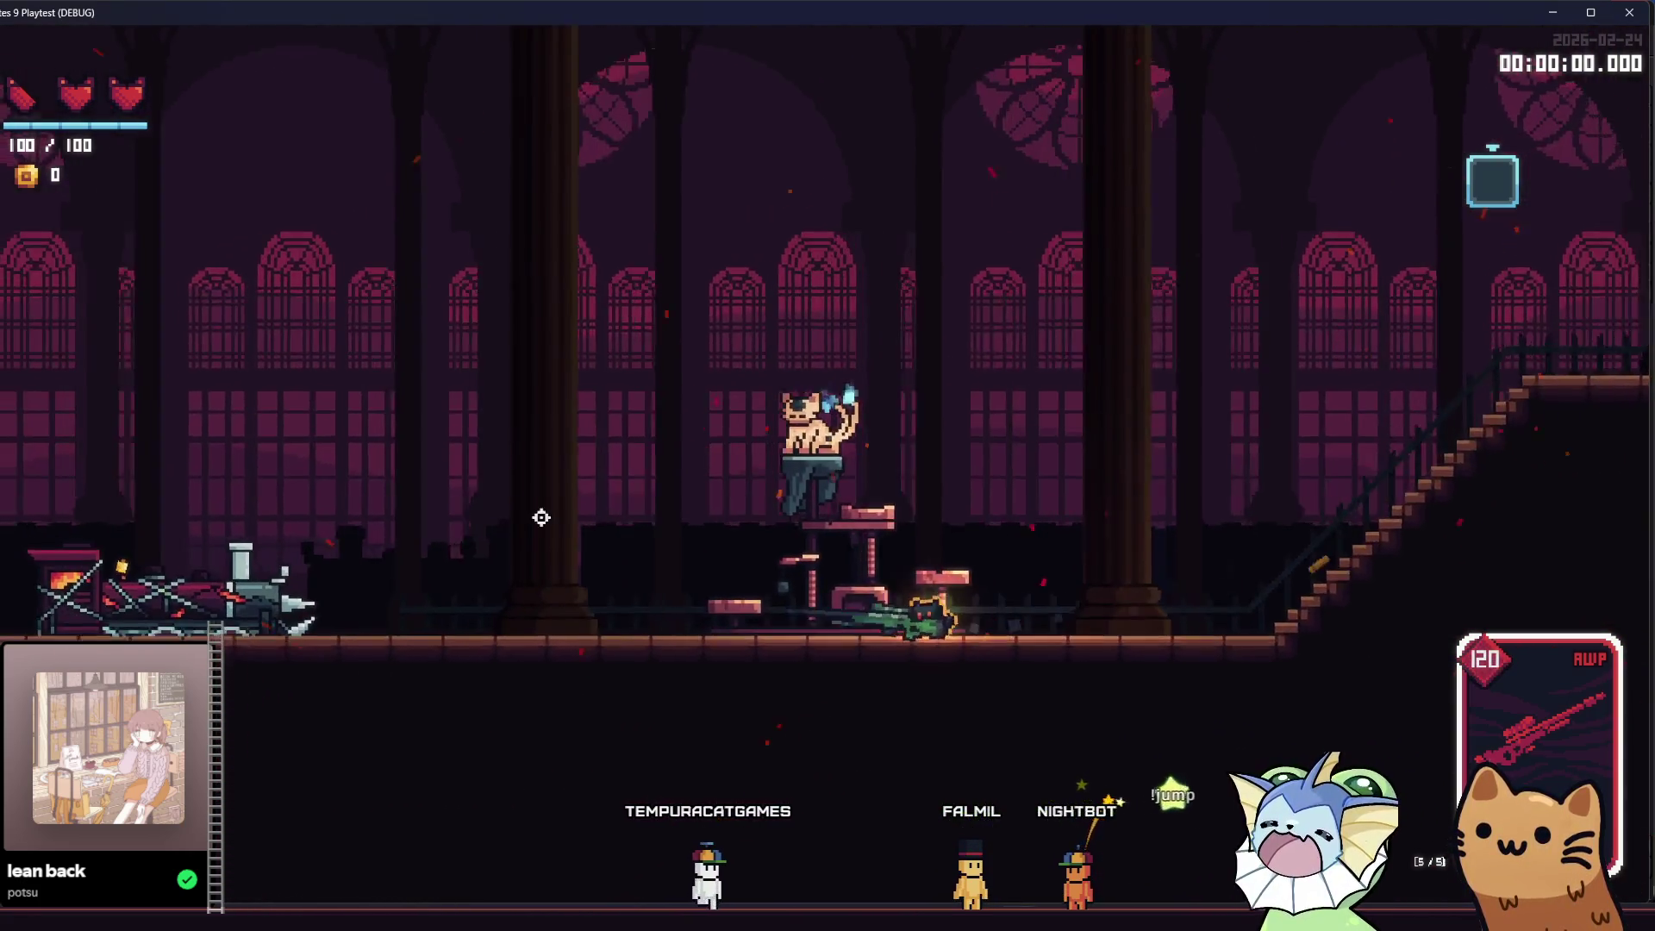
pyautogui.click(617, 358)
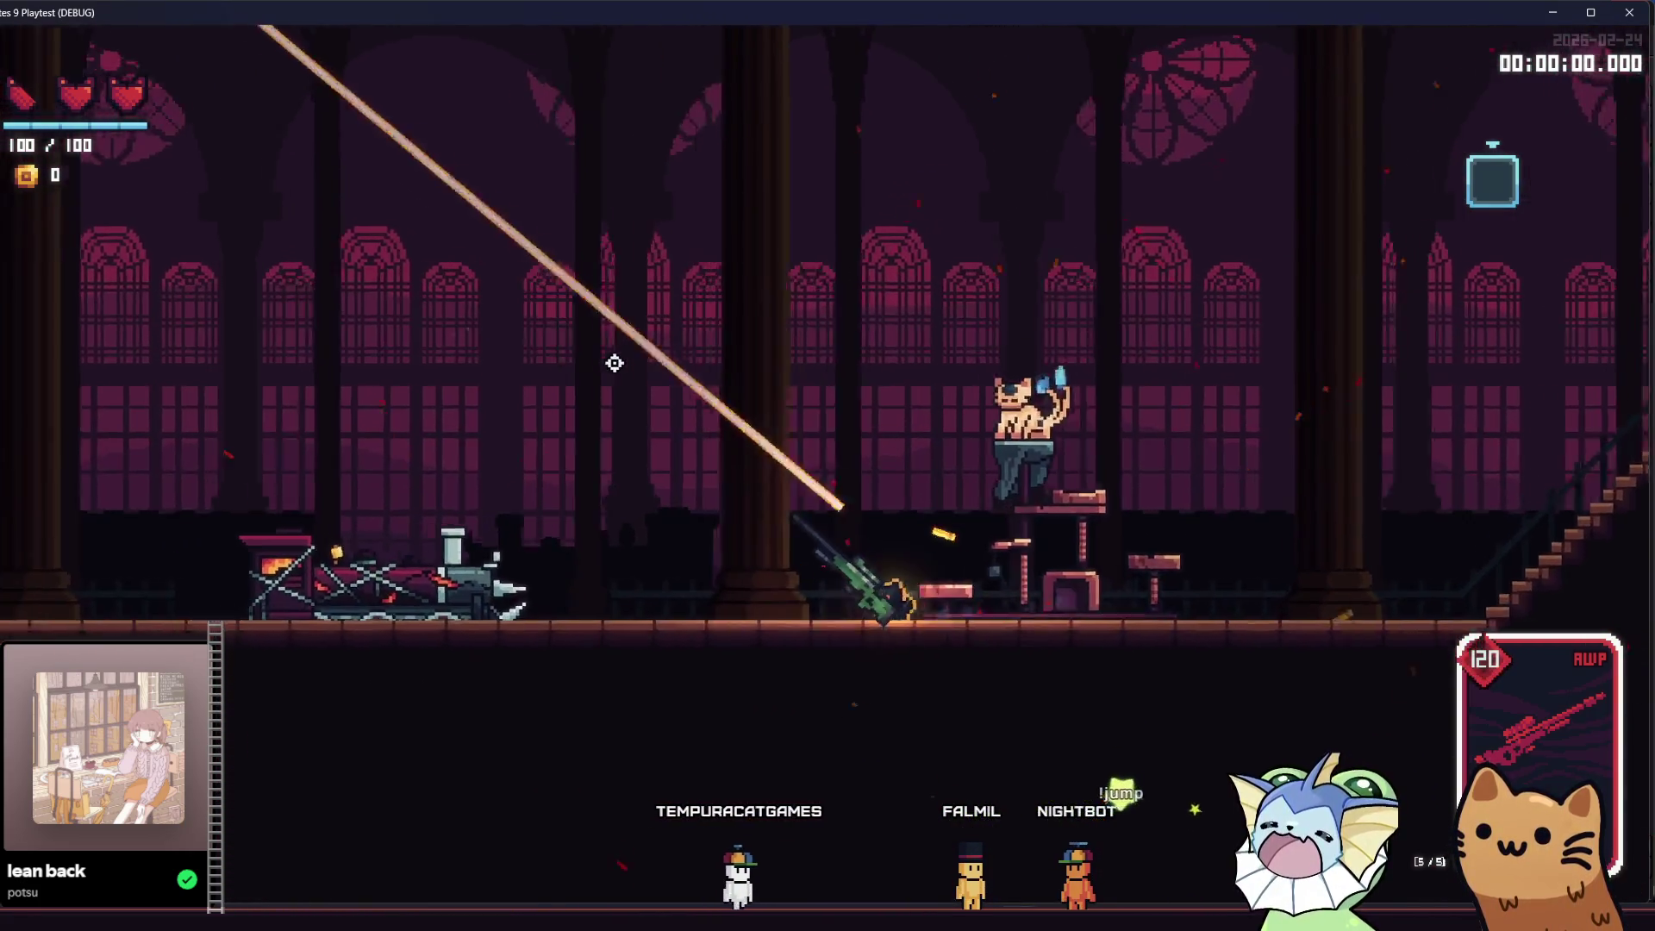
pyautogui.click(1195, 317)
pyautogui.click(1186, 354)
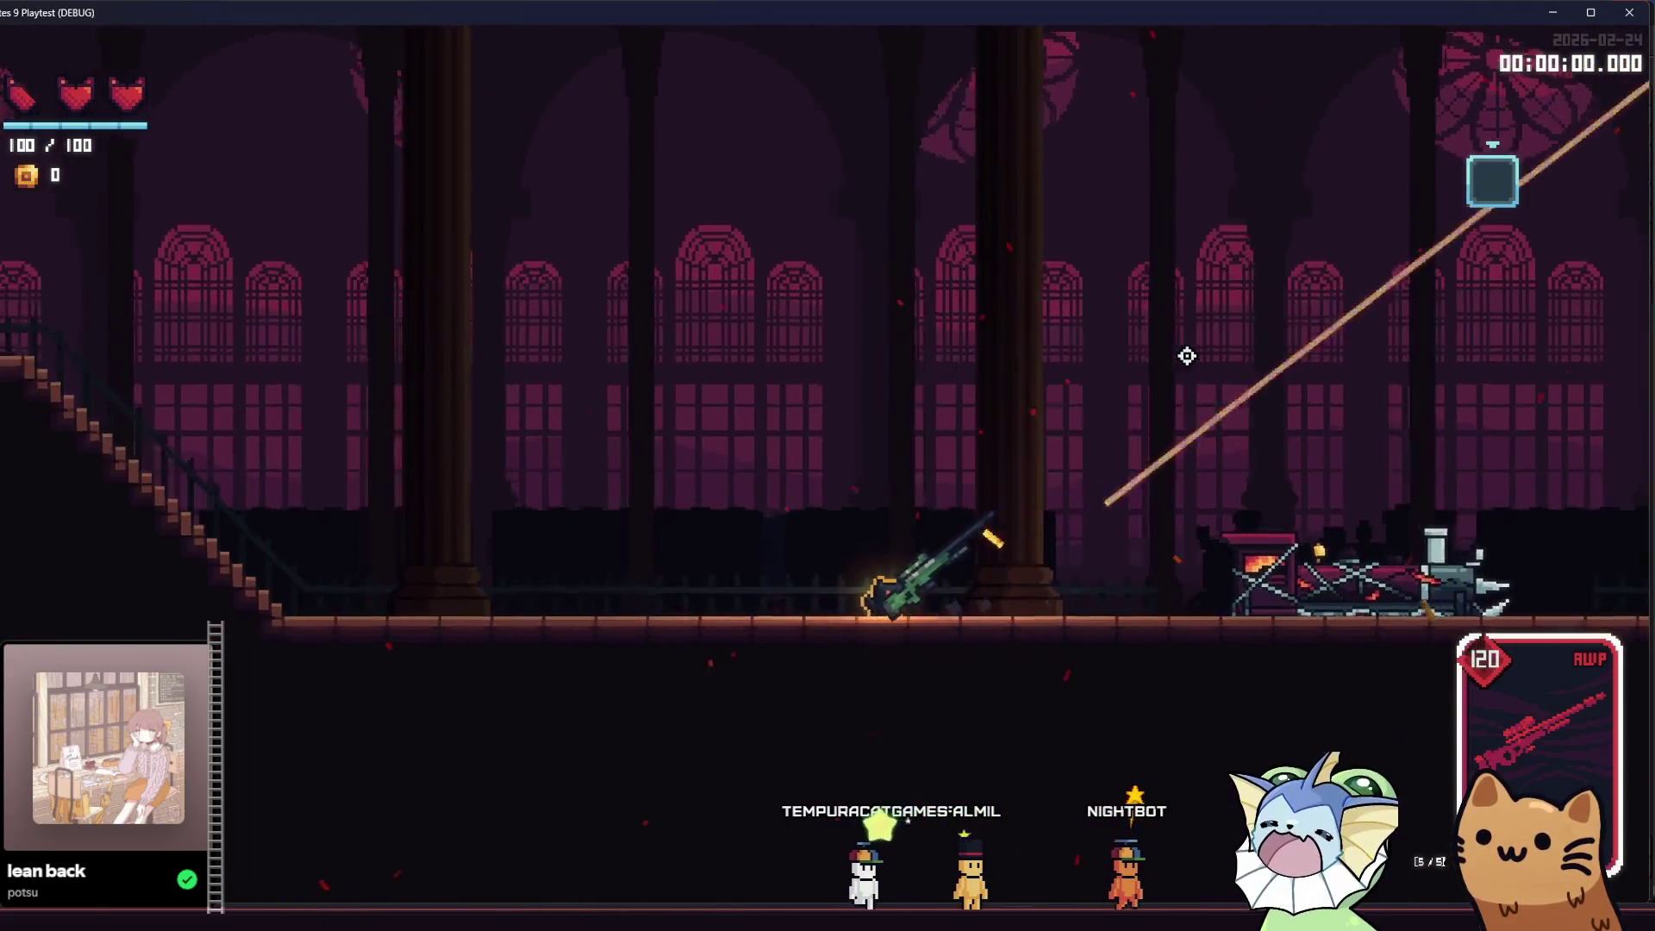
# - Equip the AK47 via the debug menu and walk the cat through the hall up the stairs
pyautogui.press('F1')
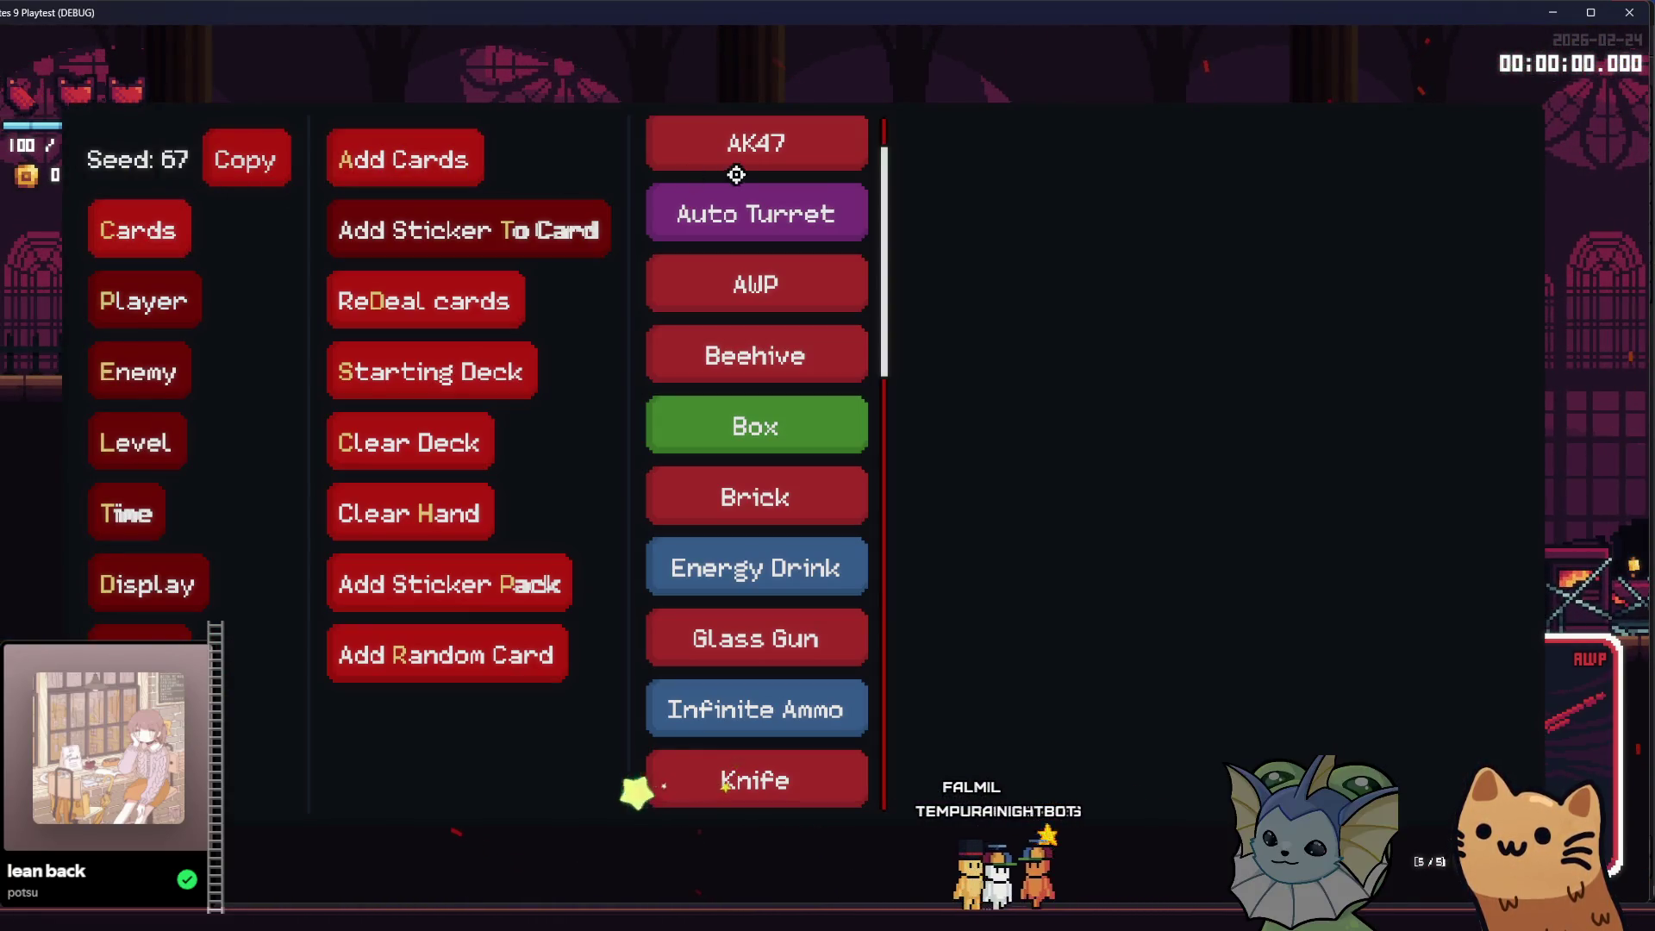
pyautogui.press('F1')
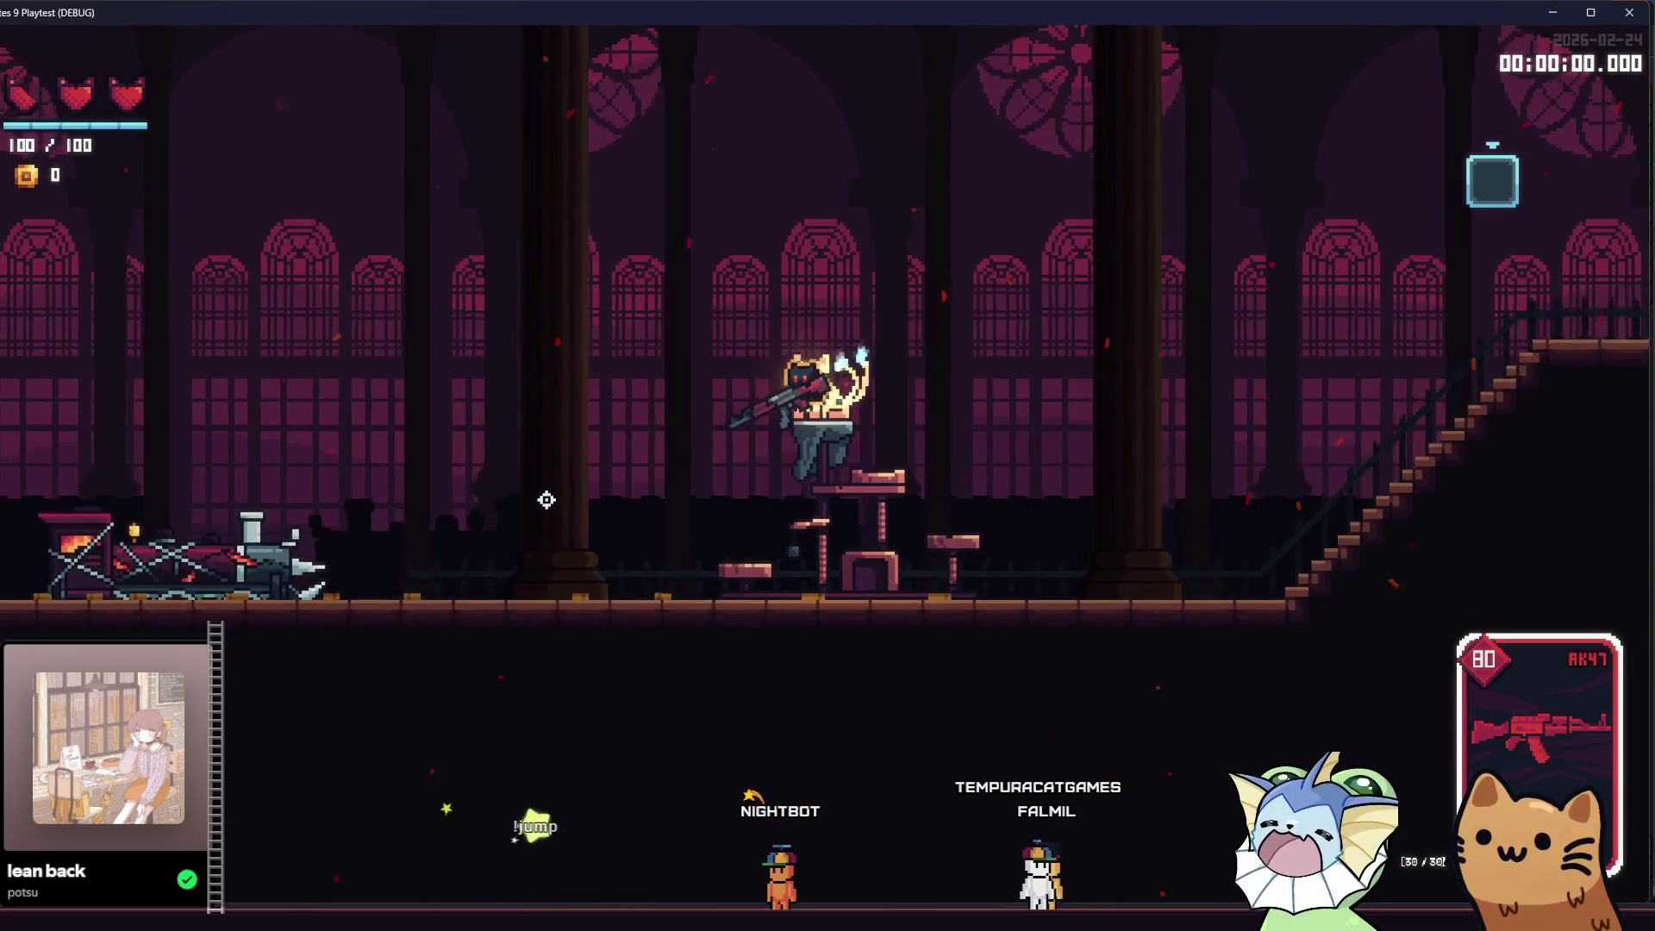
pyautogui.press('q')
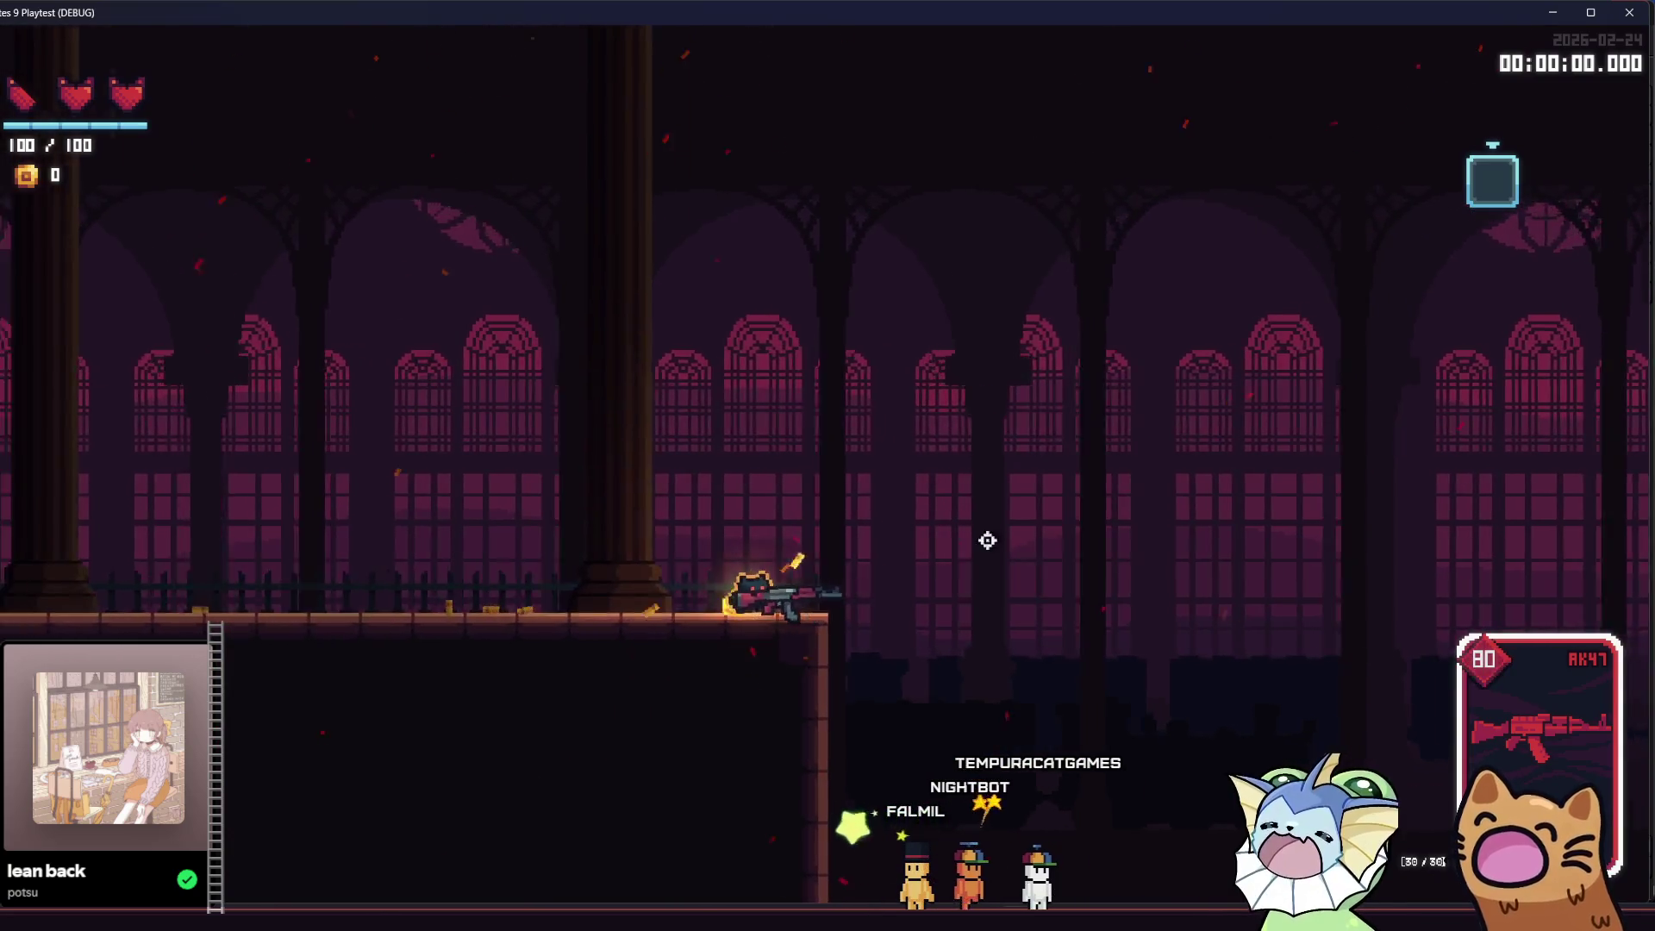
pyautogui.press('a')
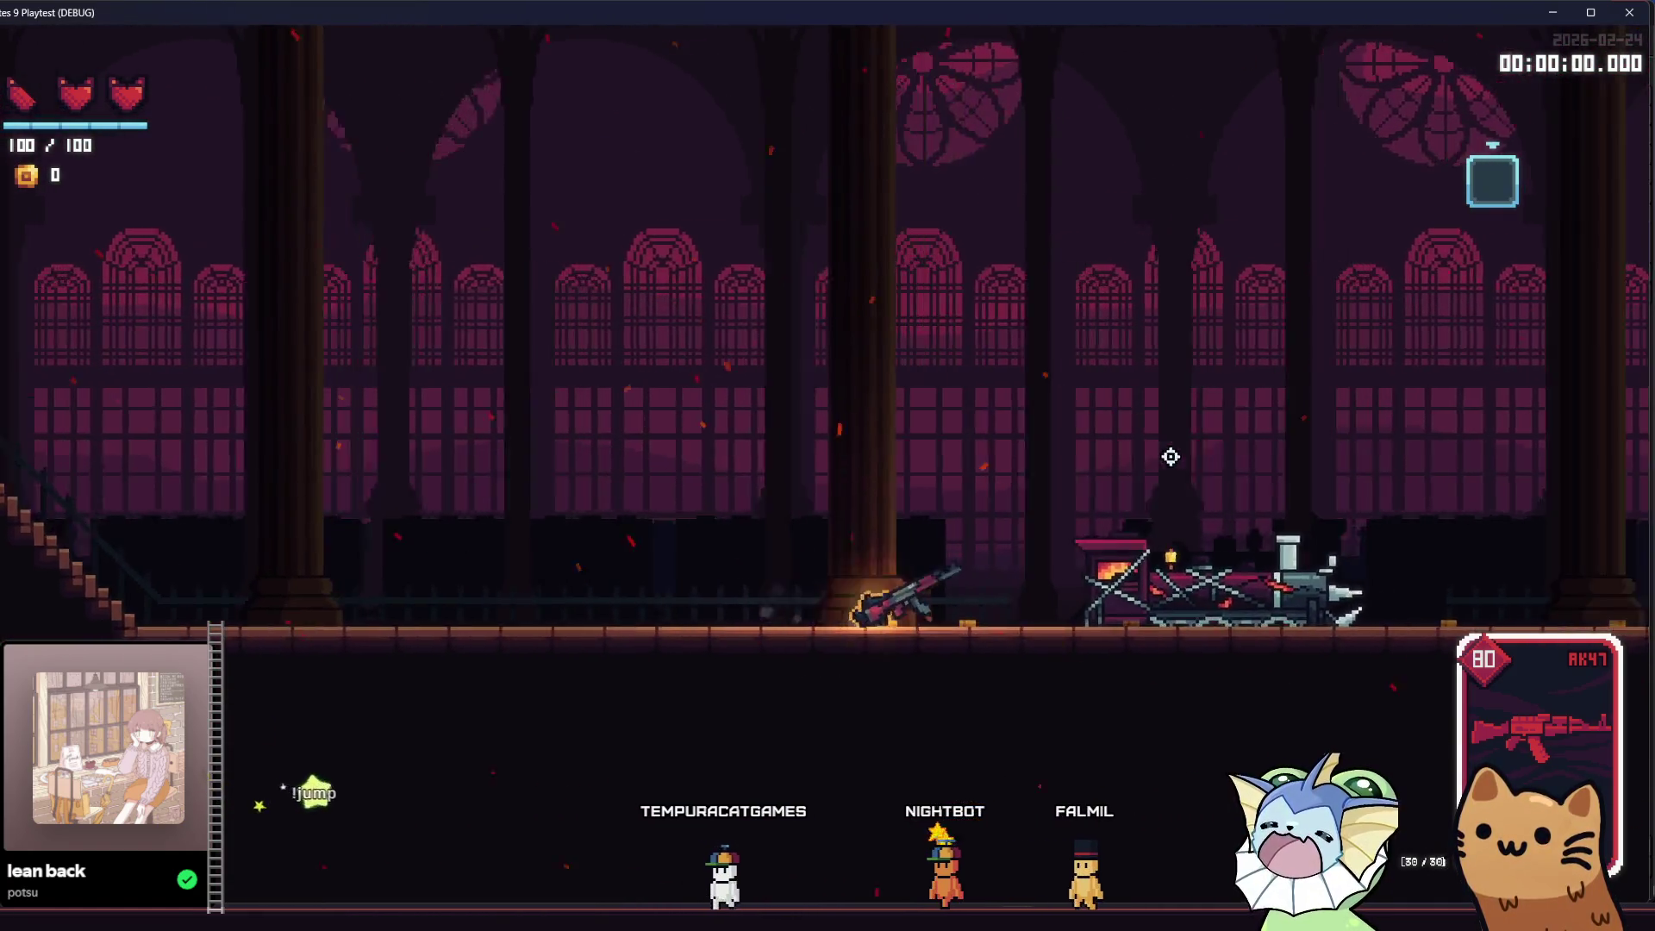
pyautogui.press('d')
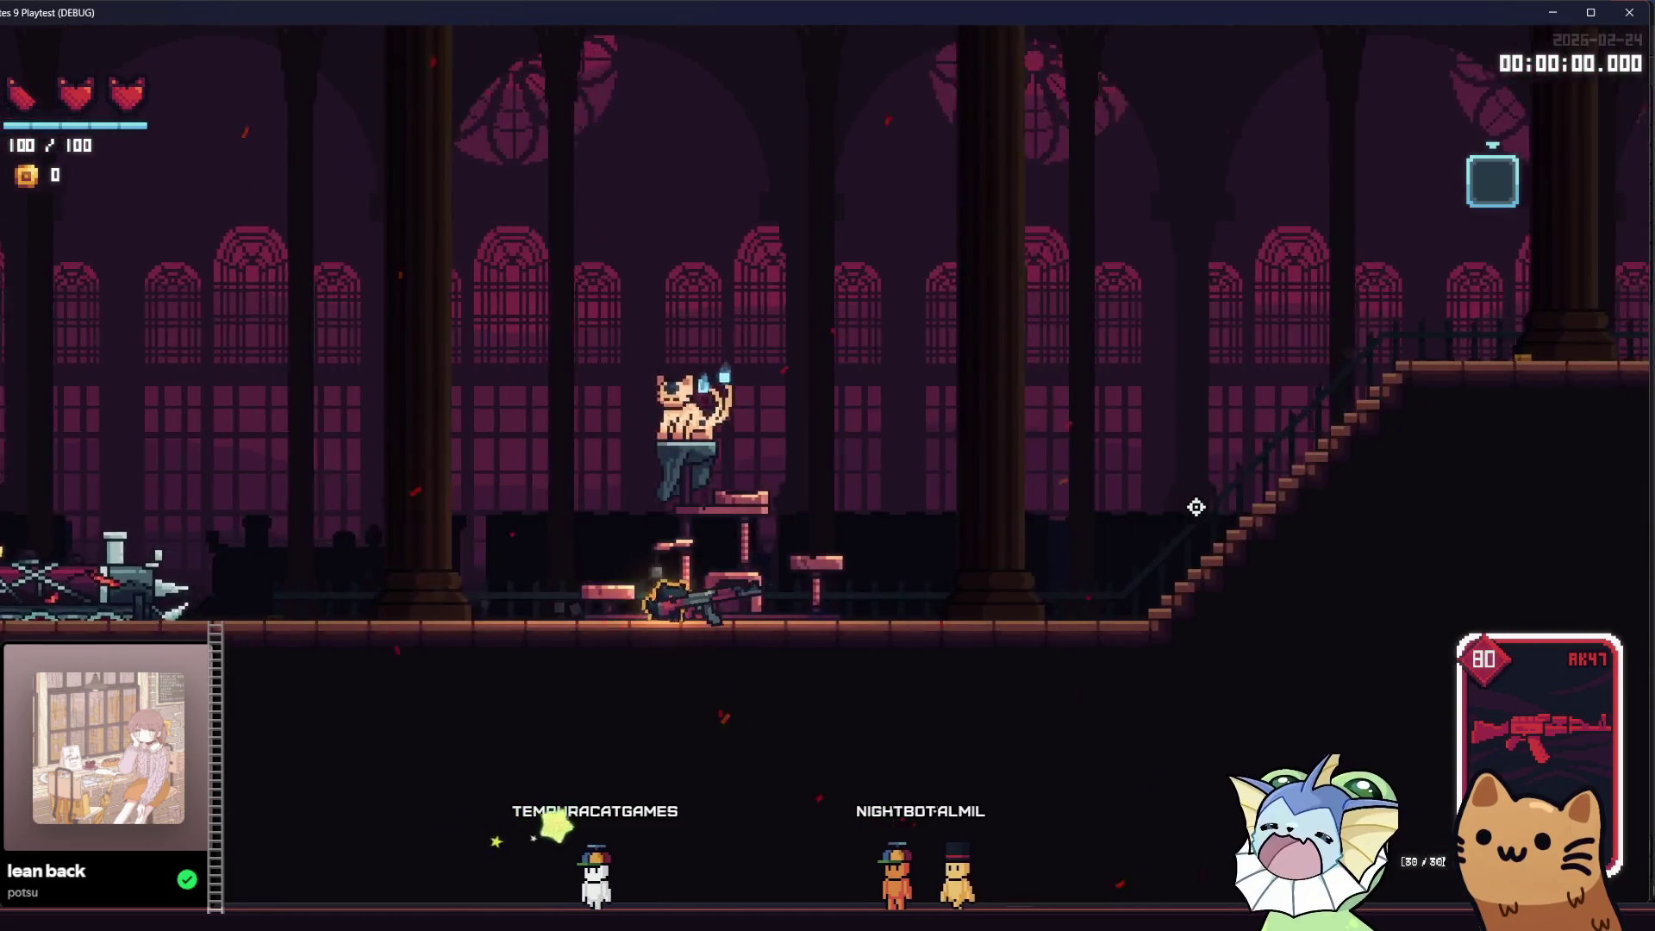
pyautogui.press('d')
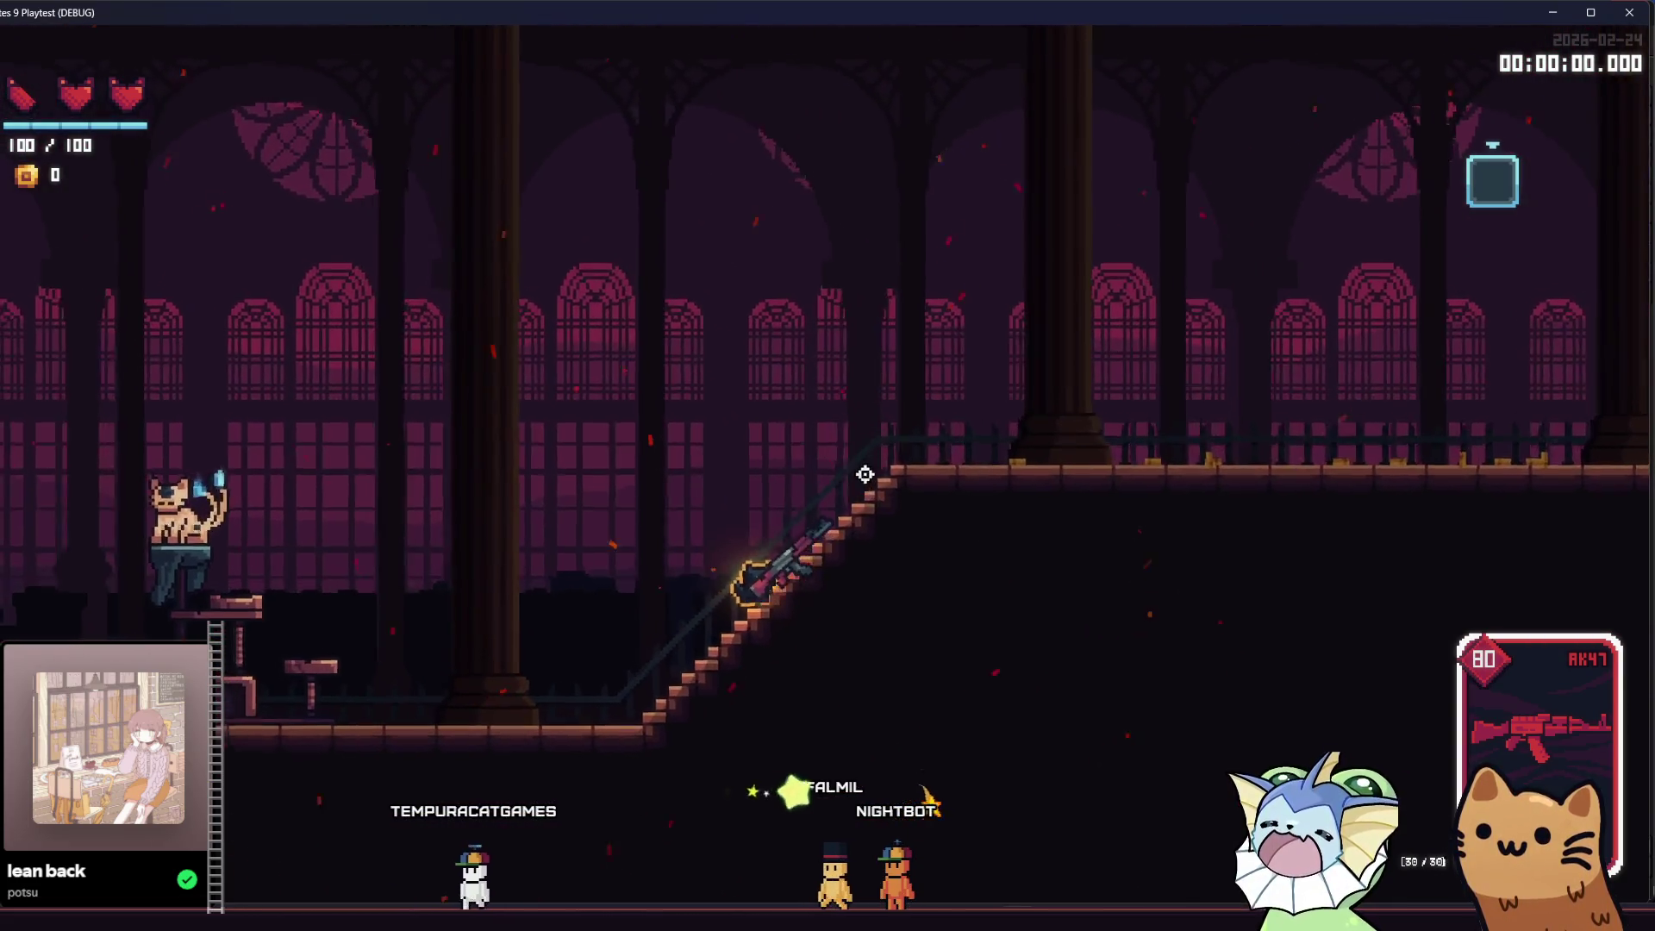
pyautogui.press('d')
pyautogui.press('d')
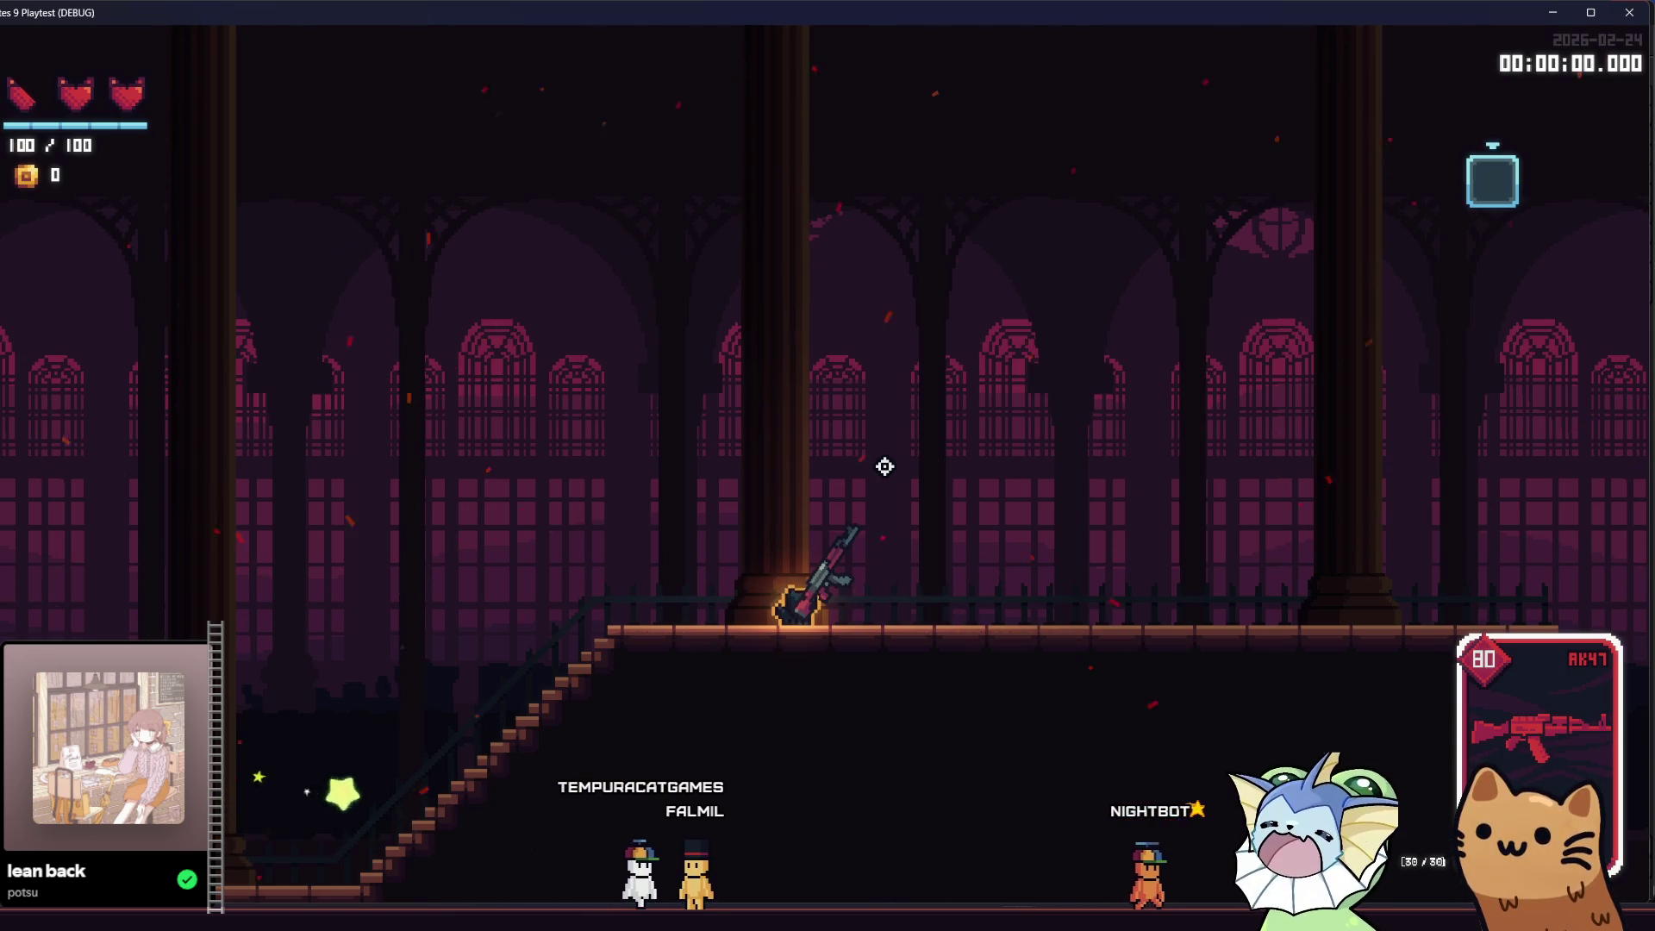
# - Fire the AK47 right and left while walking down to the train and back along the platform
pyautogui.click(884, 466)
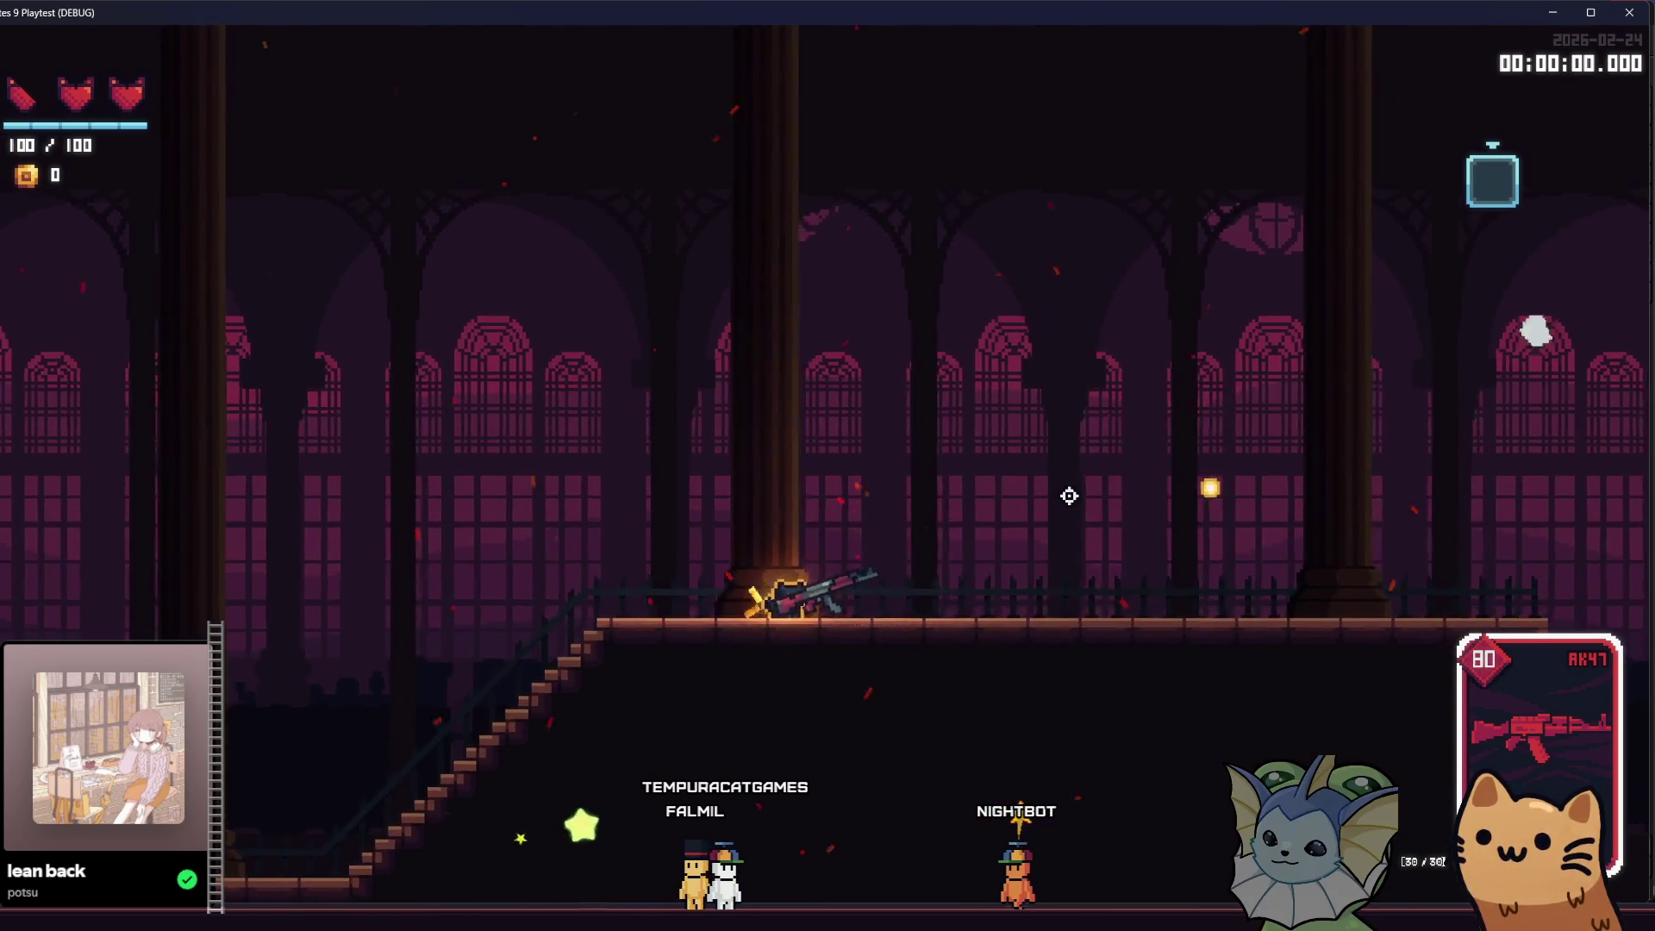
pyautogui.press('a')
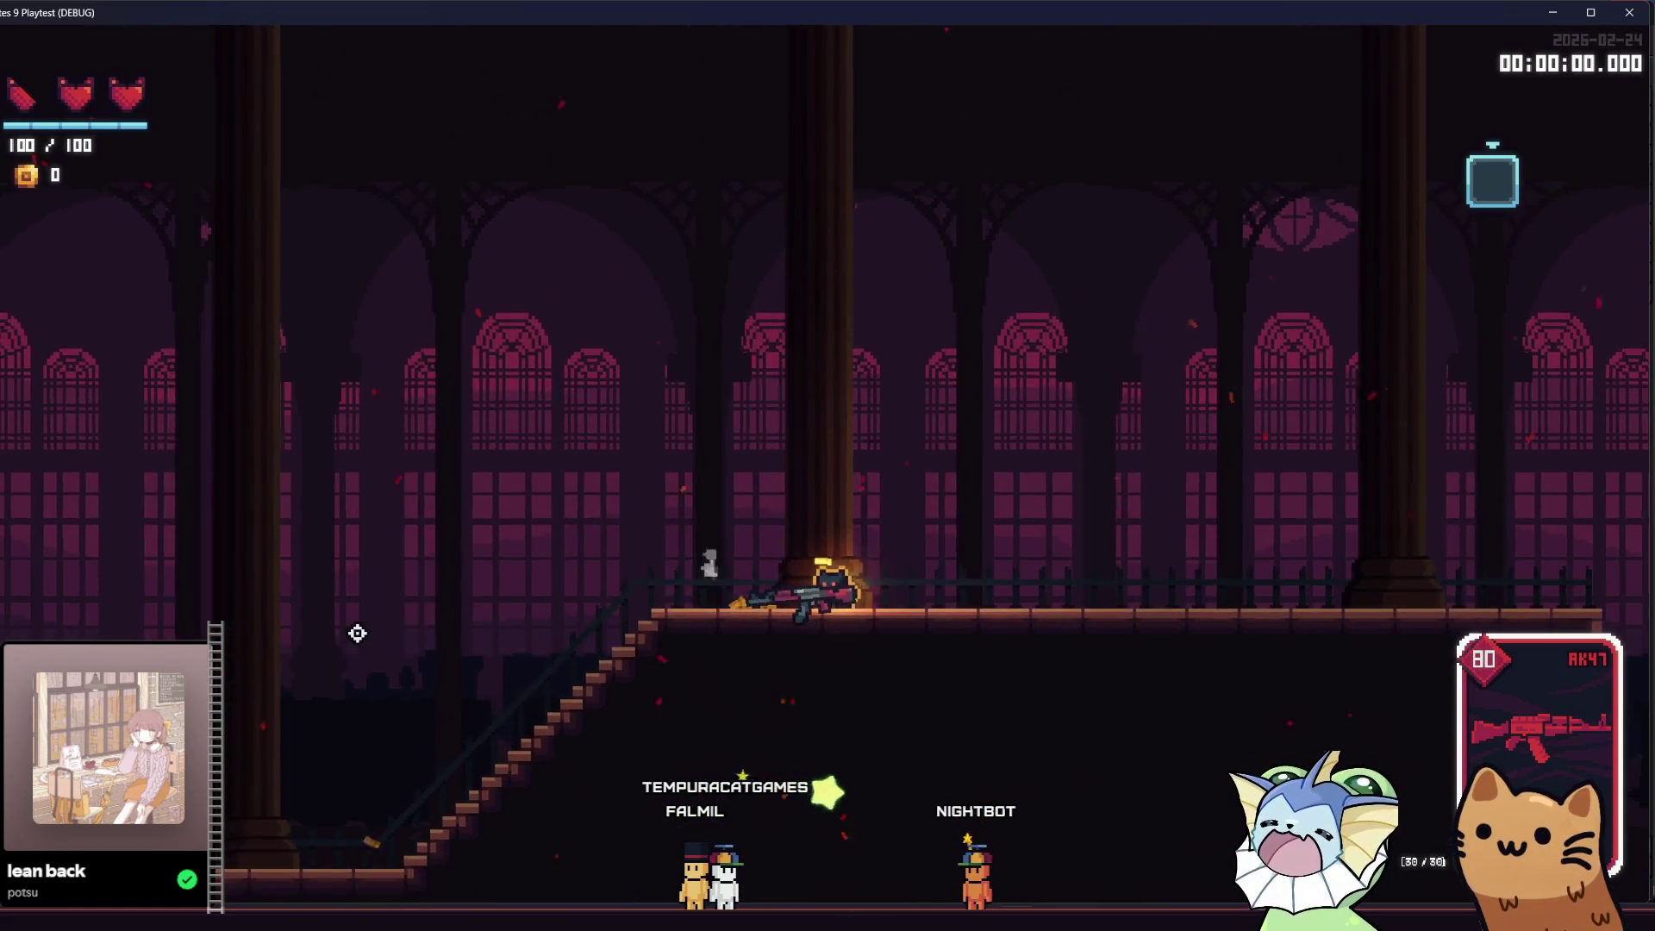
pyautogui.click(466, 595)
pyautogui.press('a')
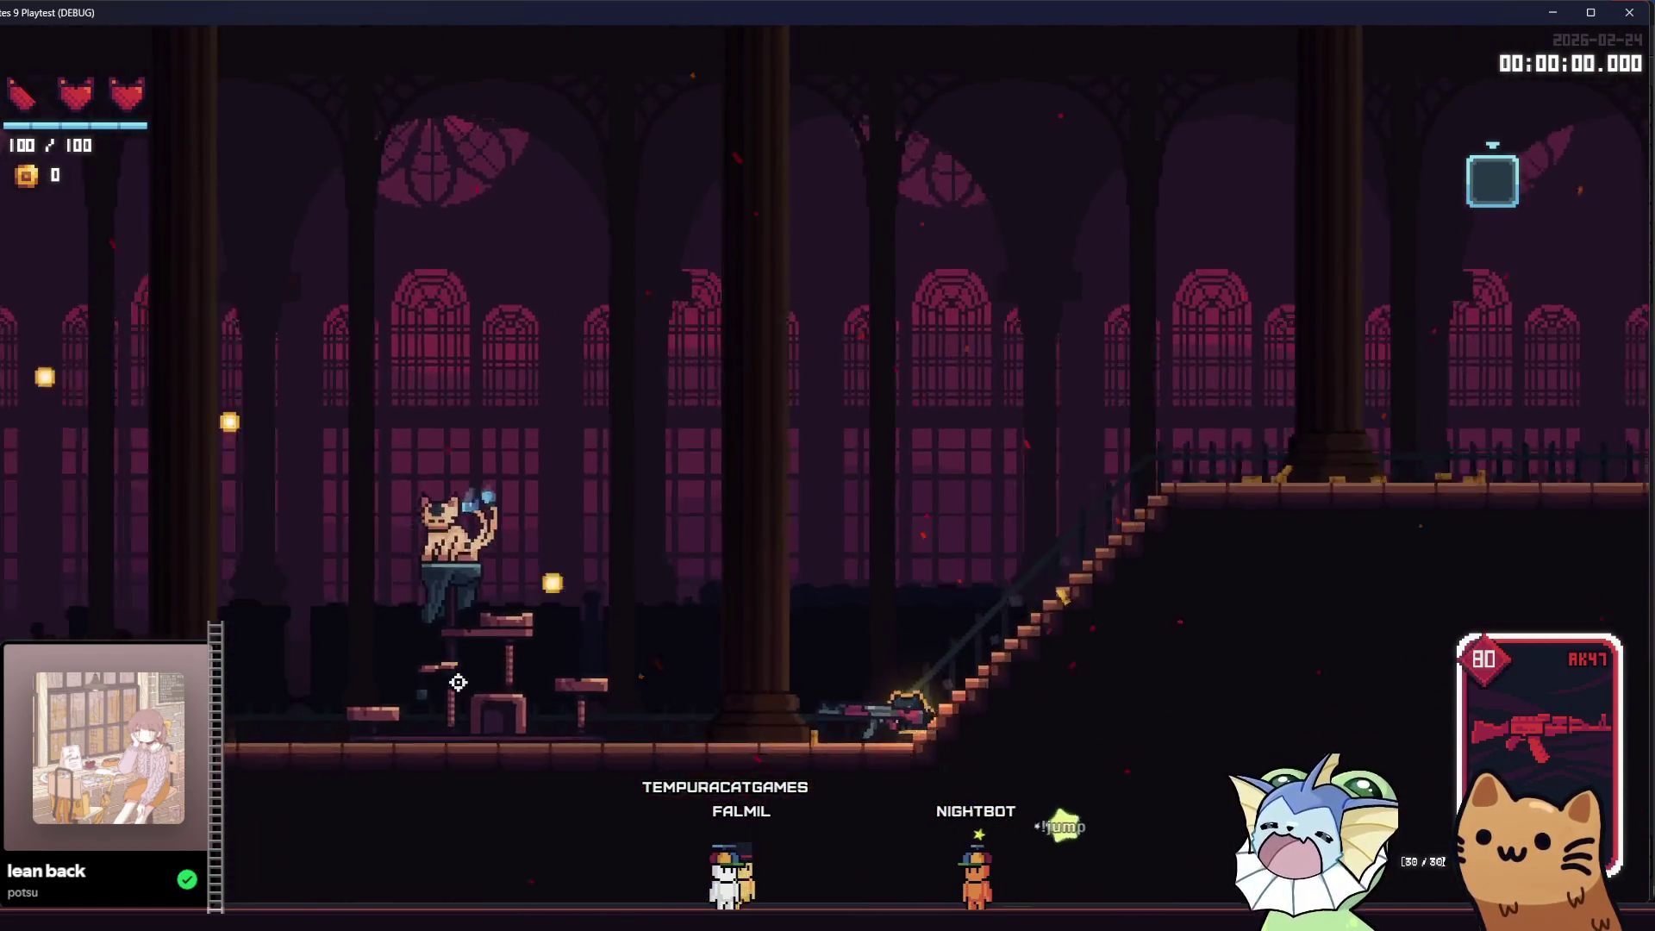
pyautogui.press('a')
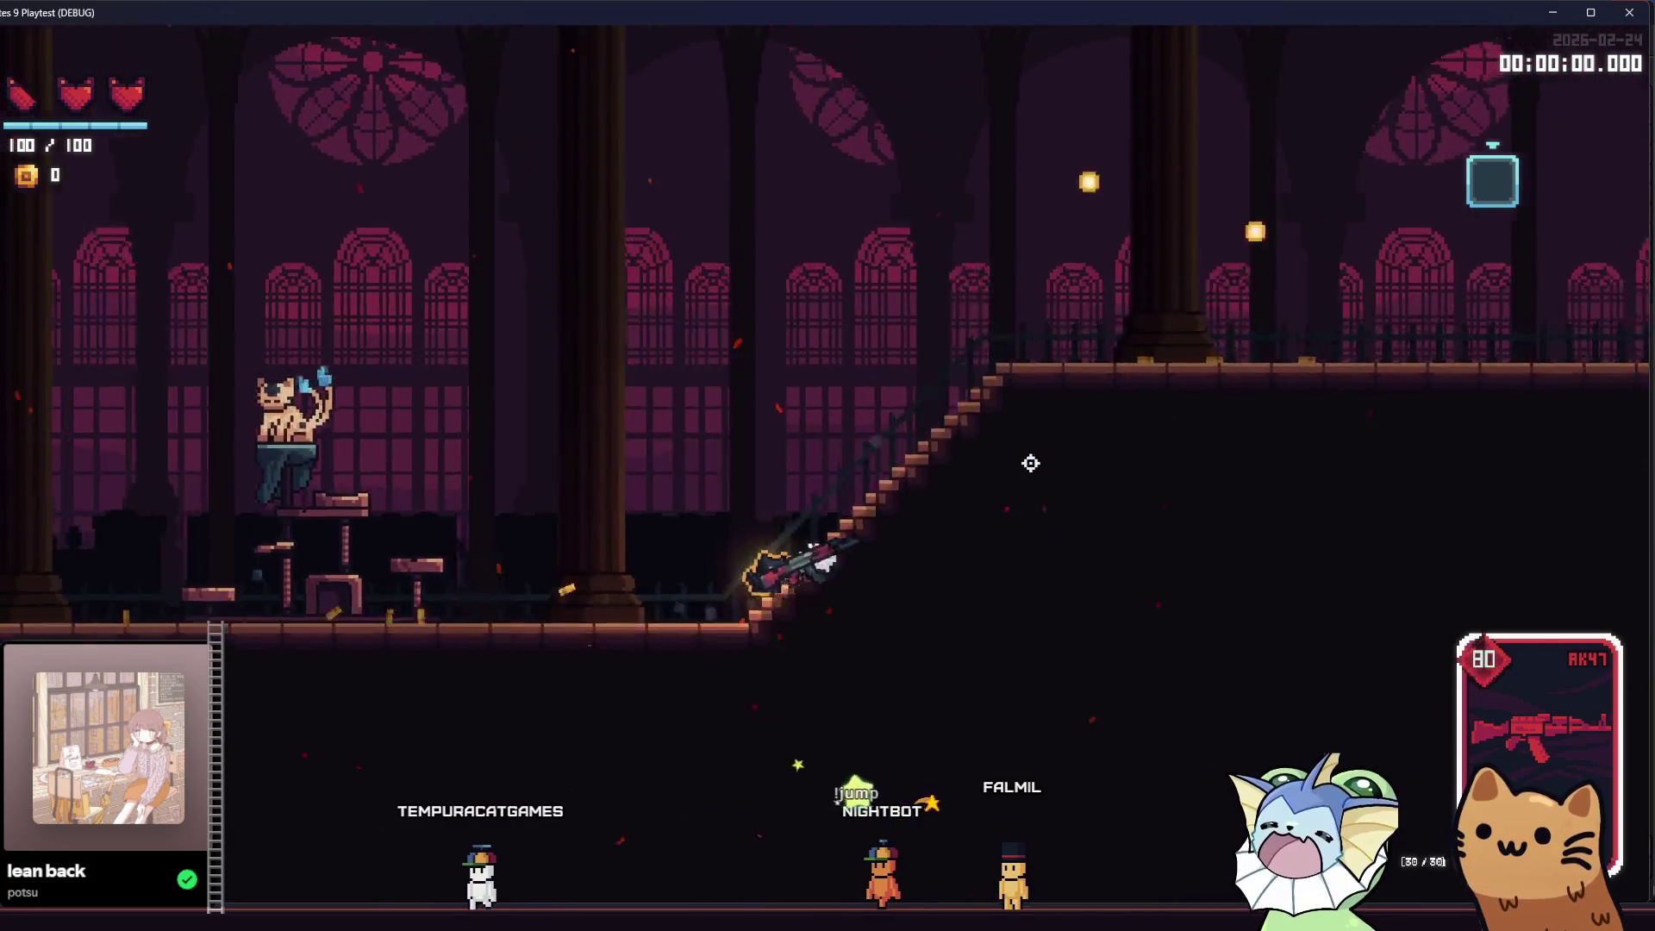
pyautogui.press('d')
pyautogui.moveTo(1025, 461)
pyautogui.mouseDown()
pyautogui.moveTo(1042, 446)
pyautogui.moveTo(1130, 458)
pyautogui.moveTo(1121, 504)
pyautogui.moveTo(1141, 551)
pyautogui.mouseUp()
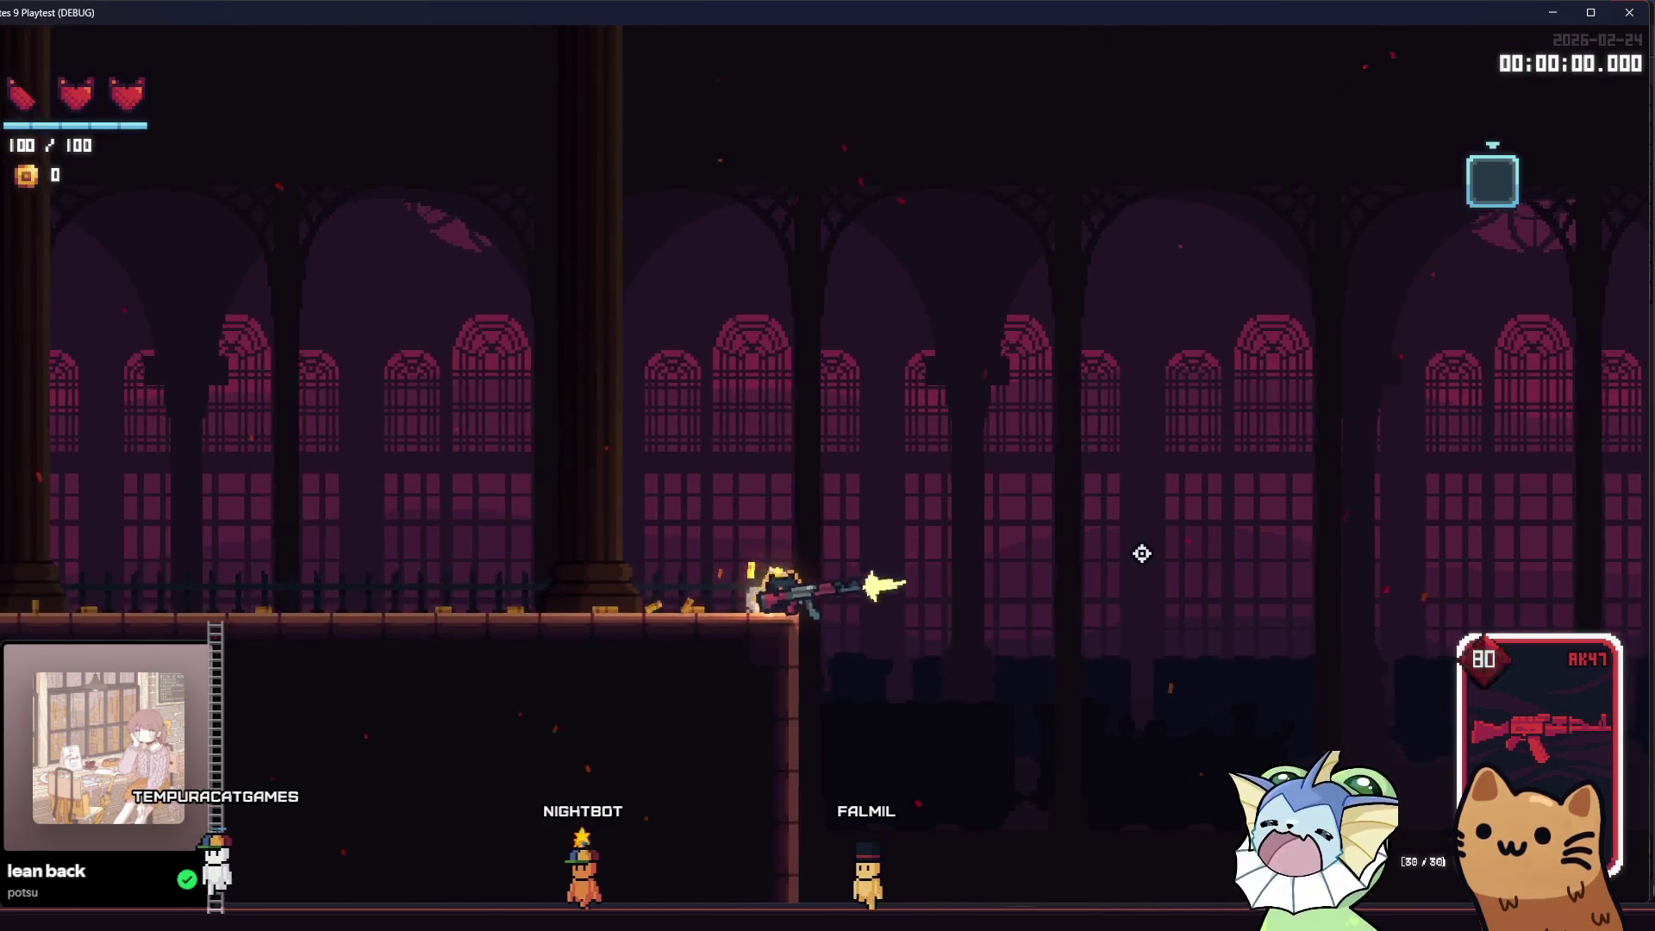
pyautogui.press('F1')
pyautogui.press('F1')
pyautogui.press('Escape')
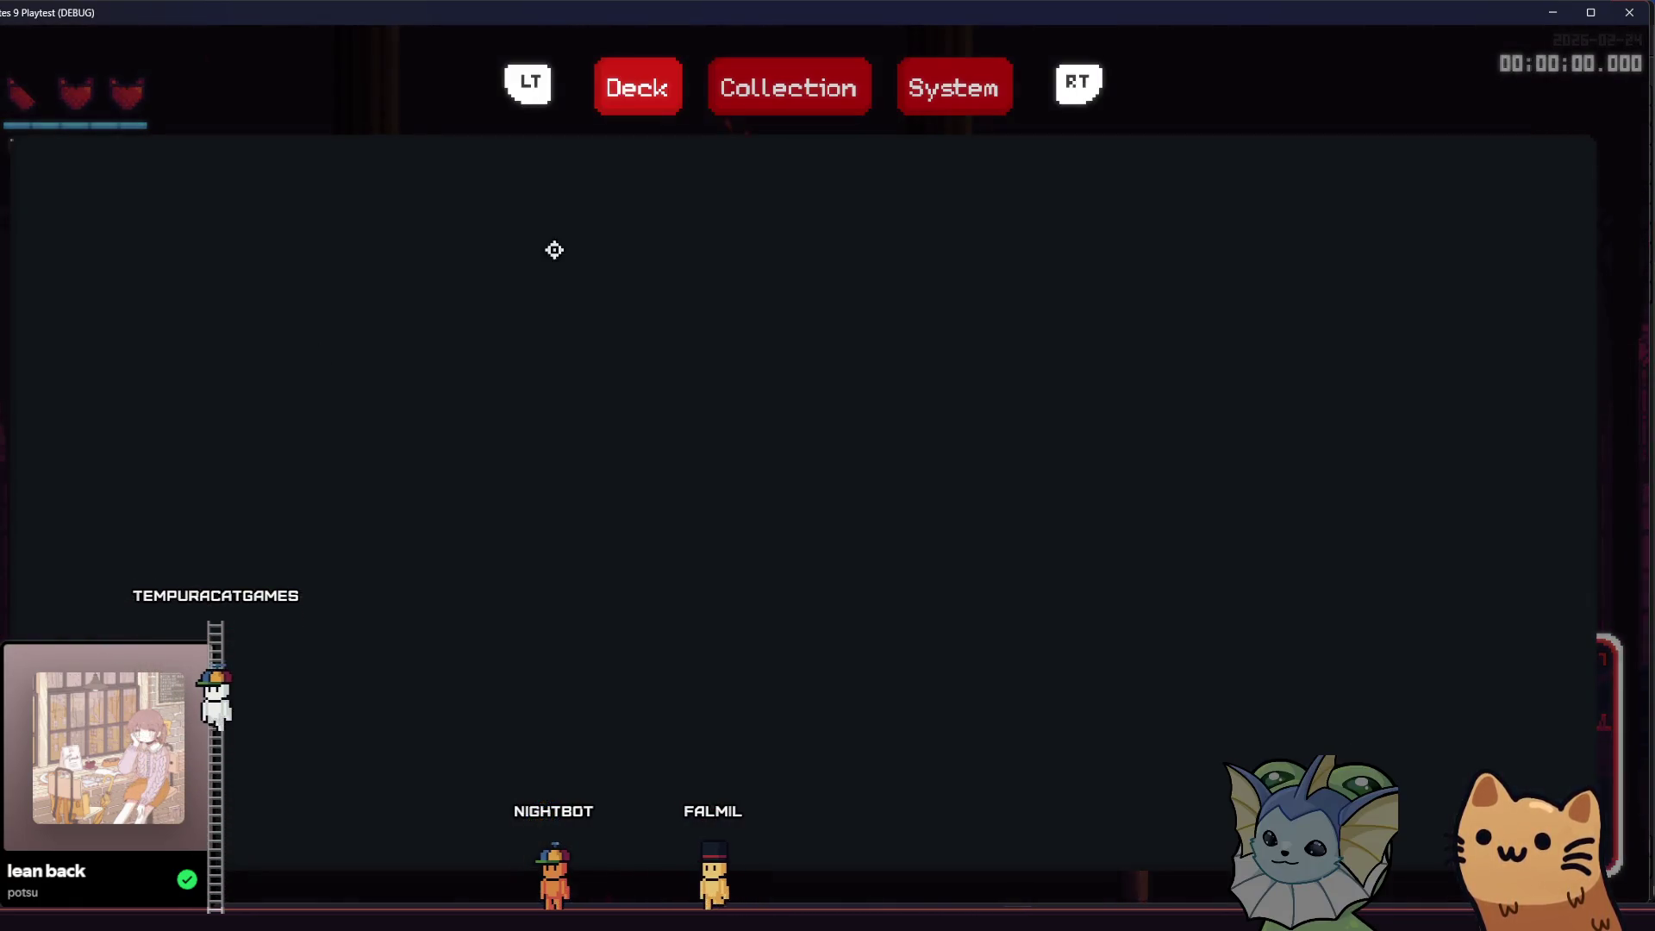
# - Leave the pause menu's Deck page and resume play, firing the gun
pyautogui.click(655, 89)
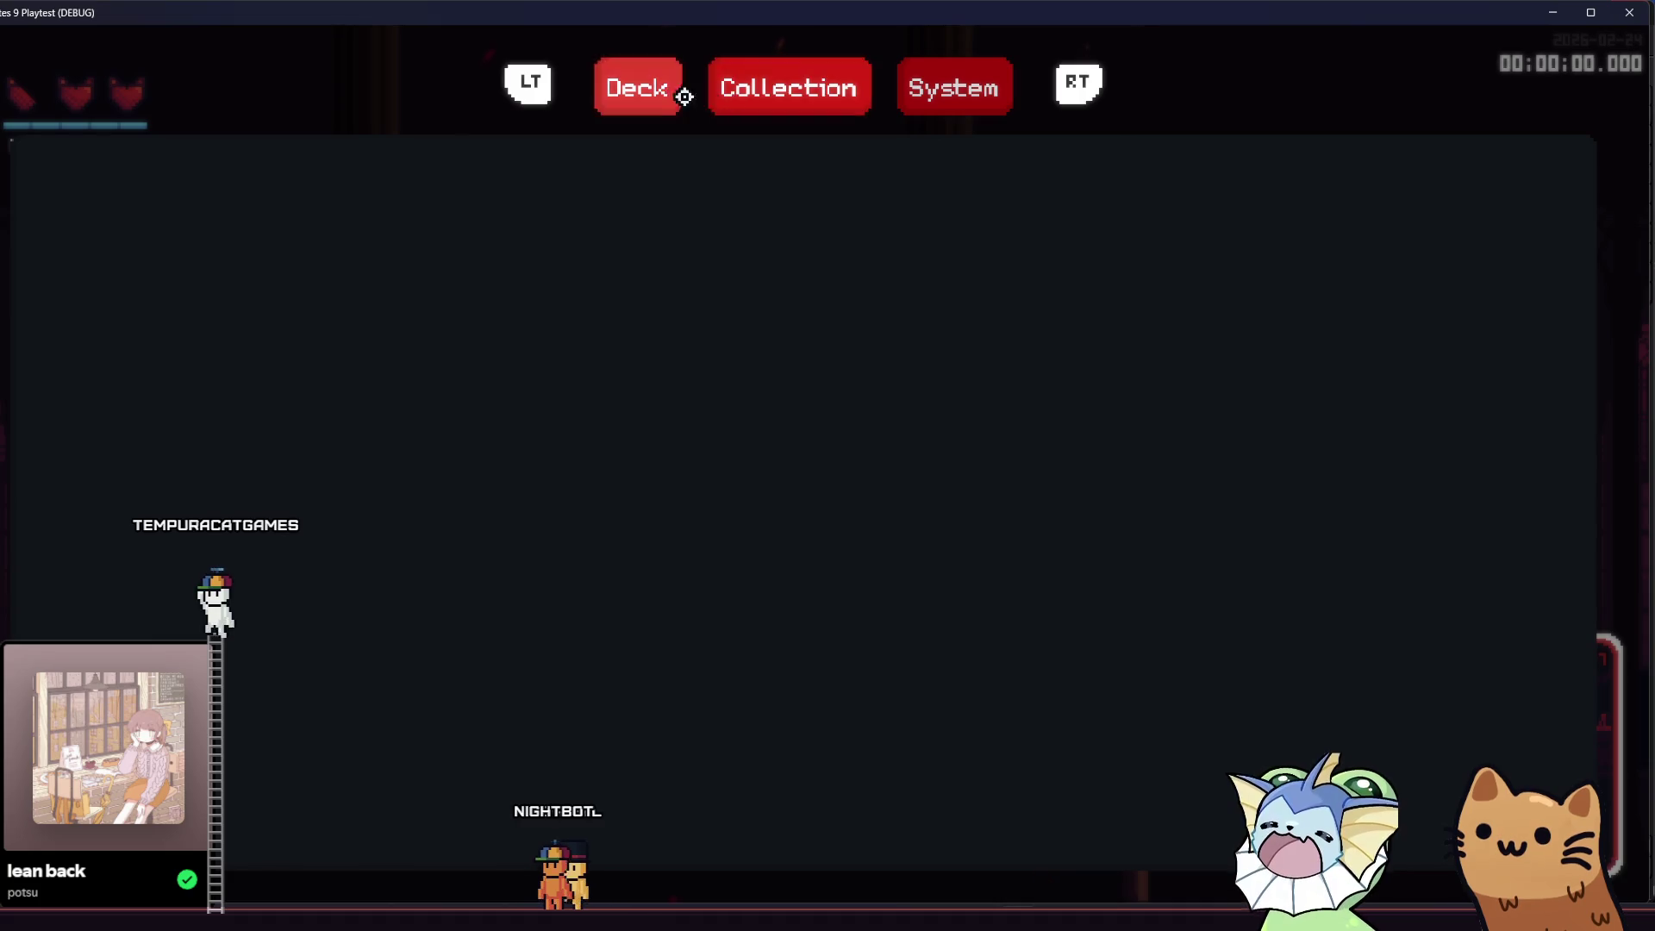
pyautogui.press('Escape')
pyautogui.moveTo(665, 89)
pyautogui.mouseDown()
pyautogui.moveTo(798, 300)
pyautogui.moveTo(658, 399)
pyautogui.moveTo(563, 554)
pyautogui.mouseUp()
# - Spawn forge.tscn via the debug spawner's 'forg' search onto the upper floor and open it
pyautogui.press('F1')
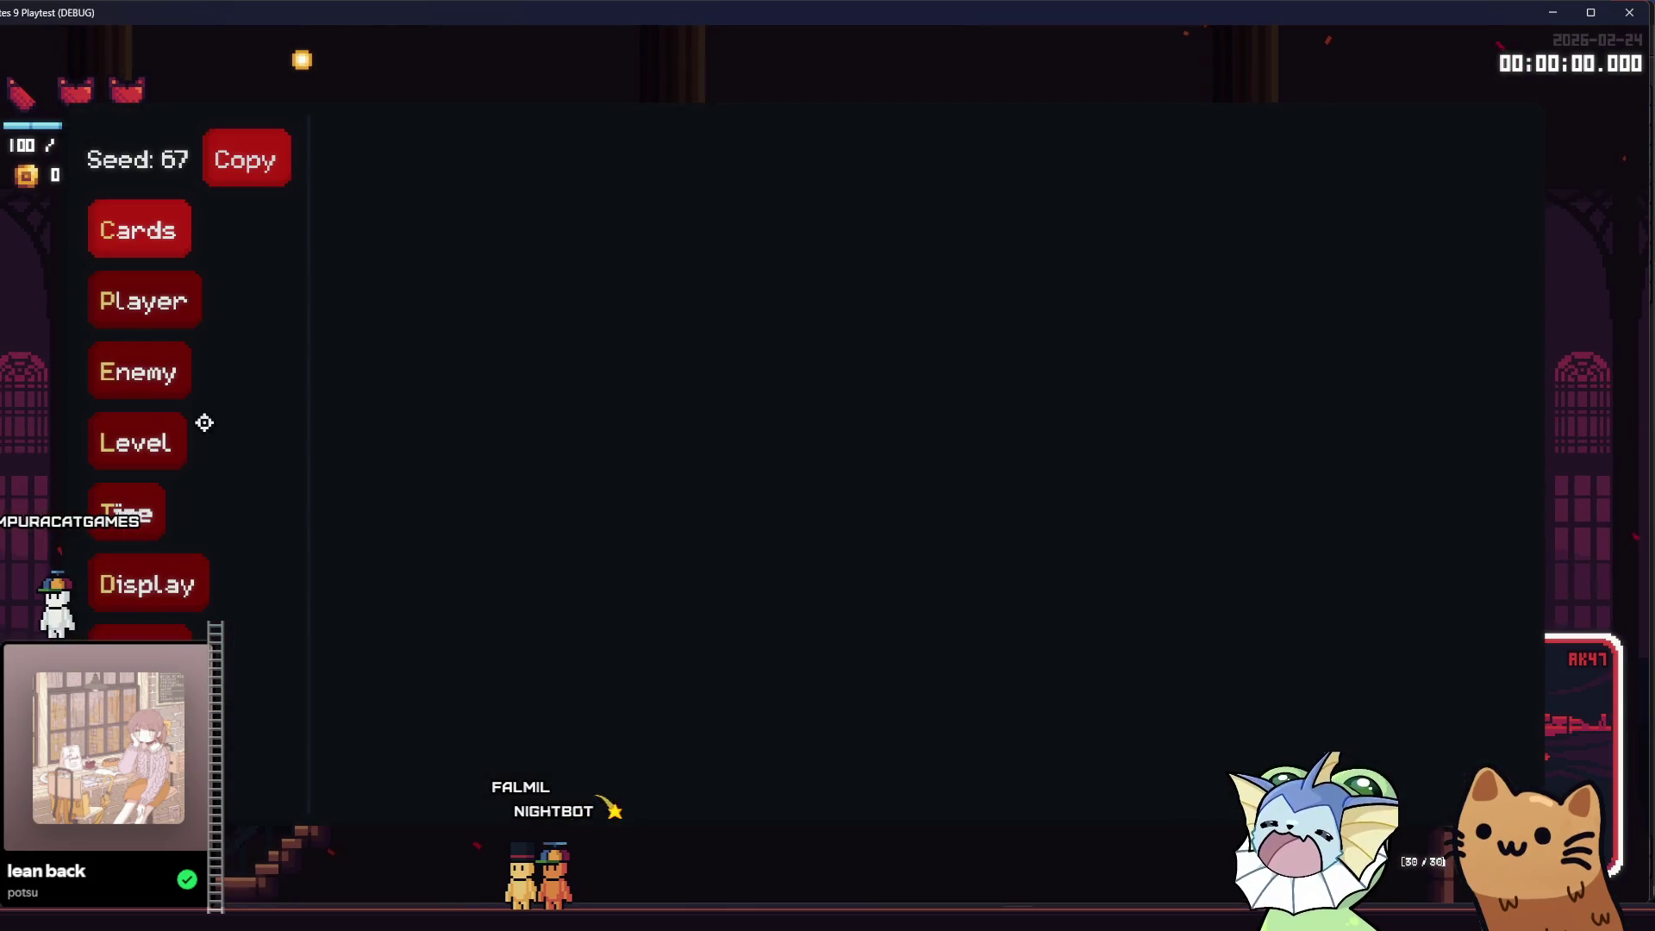
pyautogui.click(116, 636)
pyautogui.write('forg')
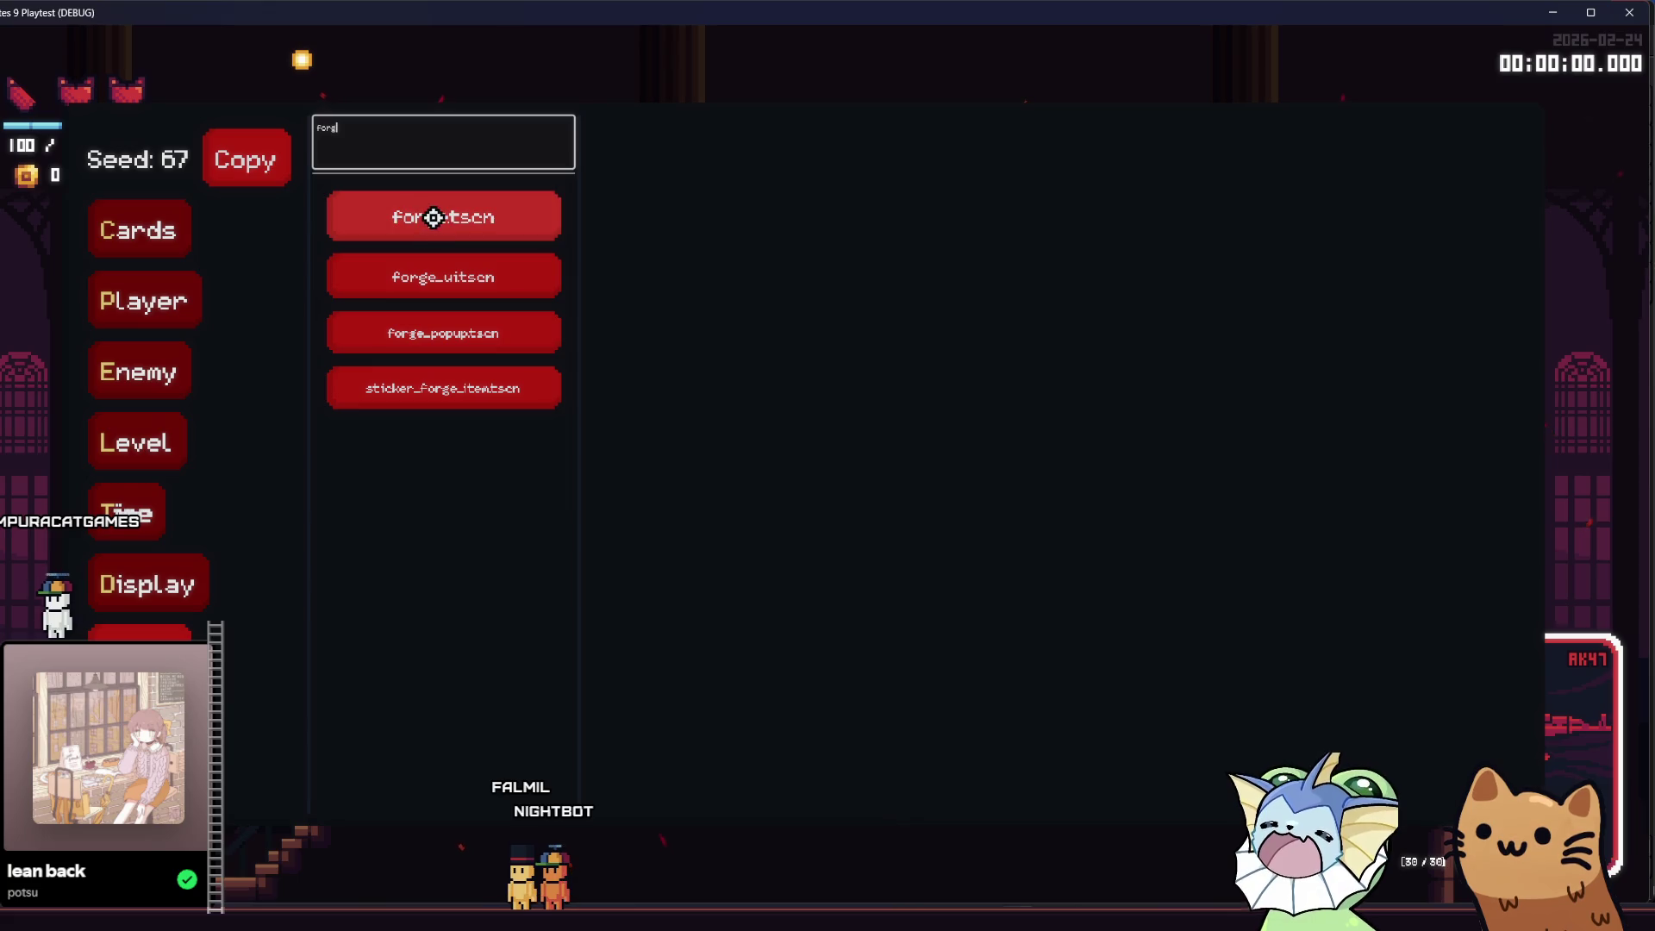
pyautogui.click(433, 217)
pyautogui.click(1017, 621)
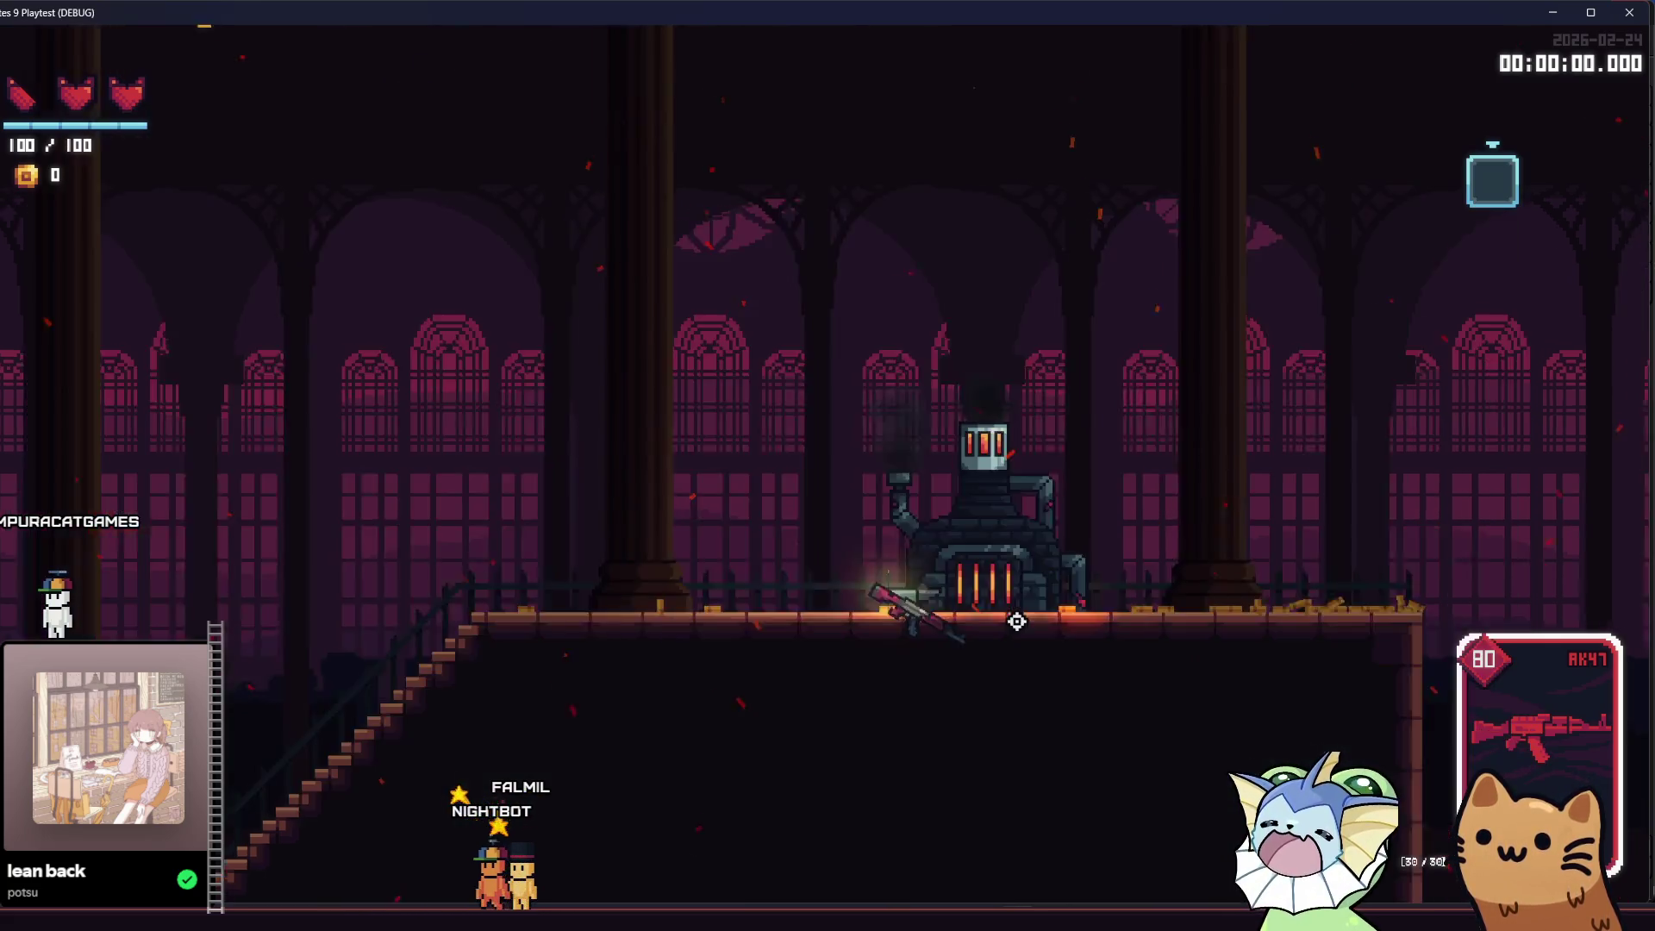
pyautogui.click(1042, 577)
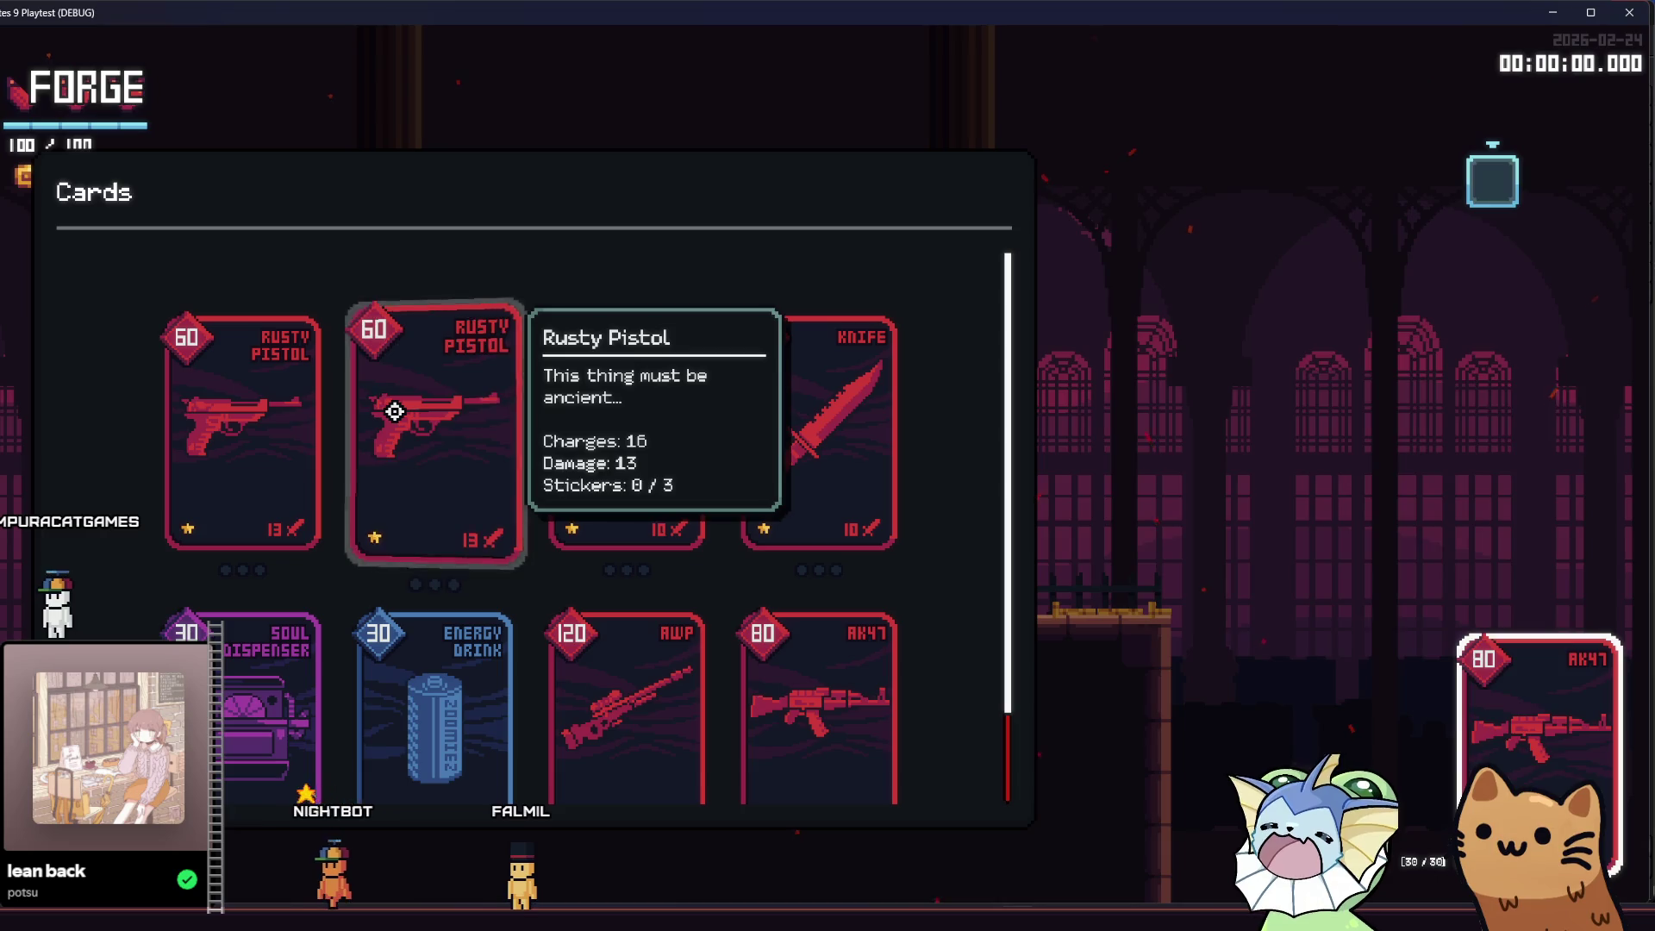
# - Open a sticker pack and place the pushpin sticker on the second Rusty Pistol card
pyautogui.click(394, 412)
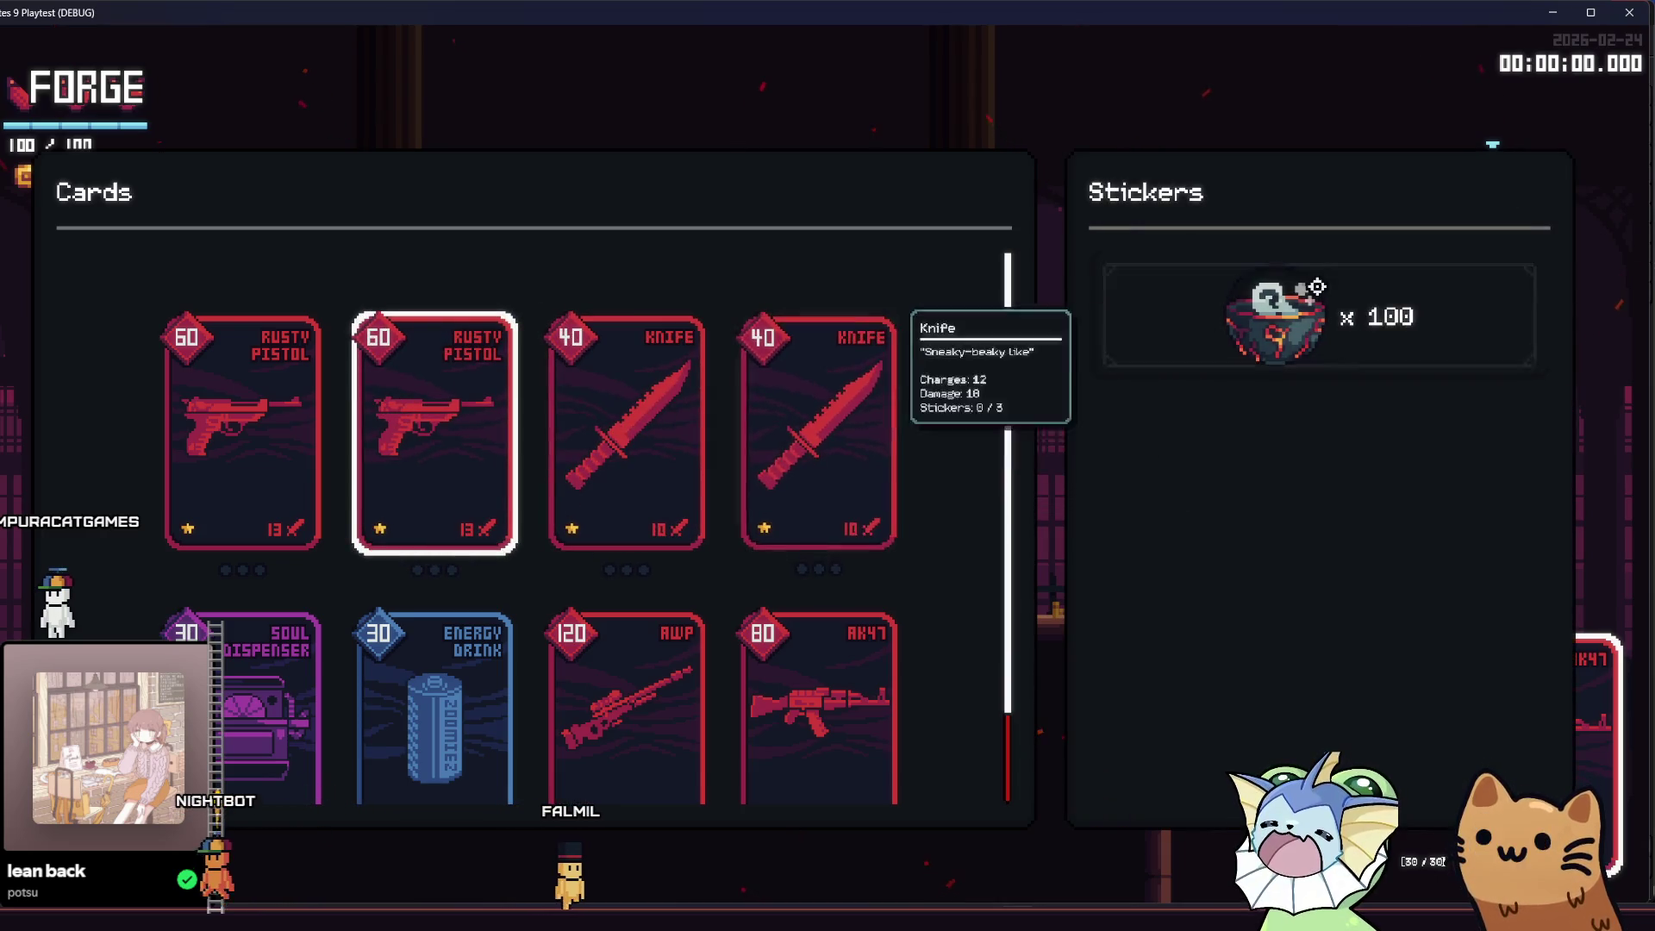
pyautogui.moveTo(1317, 286)
pyautogui.mouseDown()
pyautogui.moveTo(828, 358)
pyautogui.moveTo(923, 396)
pyautogui.moveTo(828, 407)
pyautogui.mouseUp()
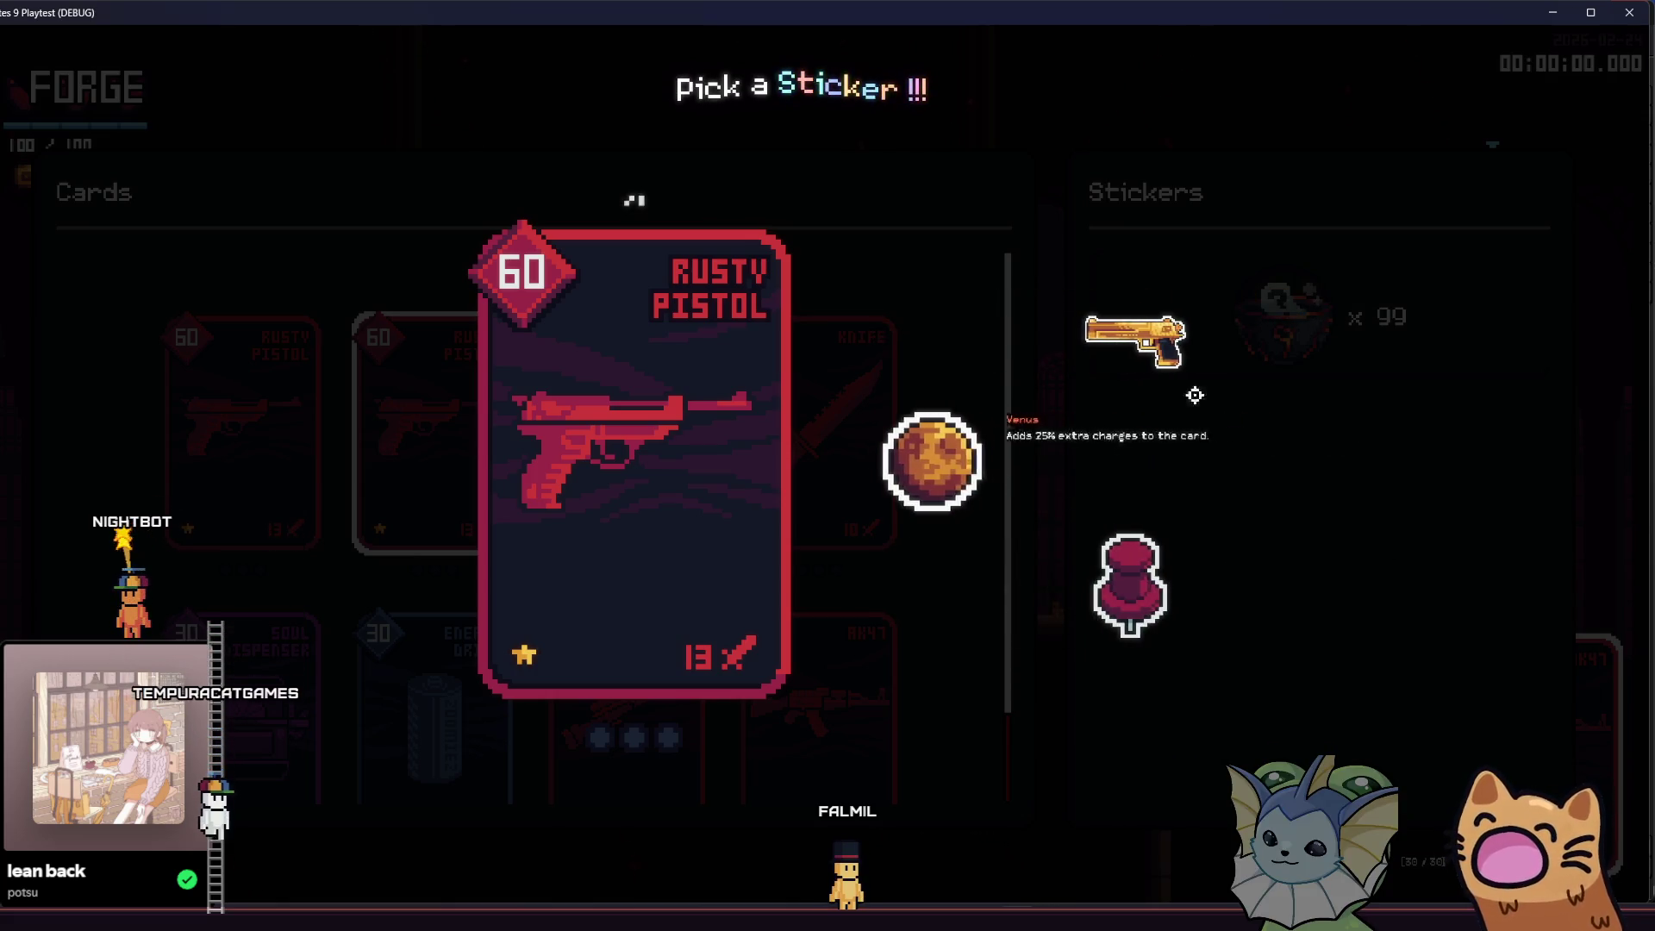
pyautogui.click(1196, 609)
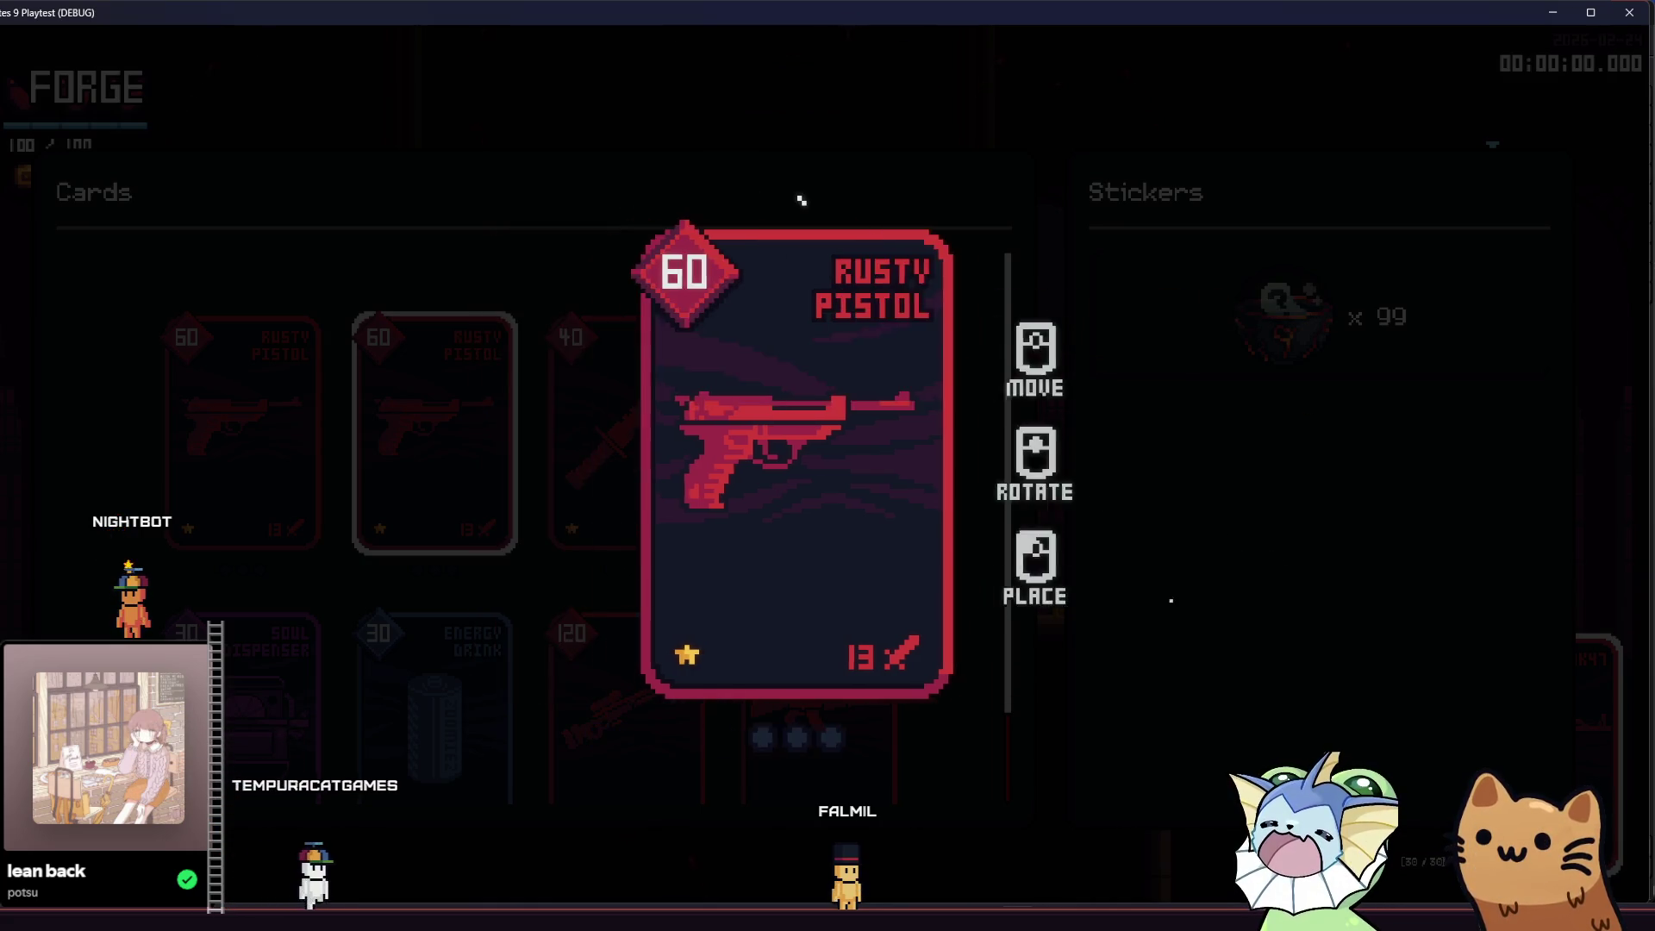
pyautogui.click(881, 456)
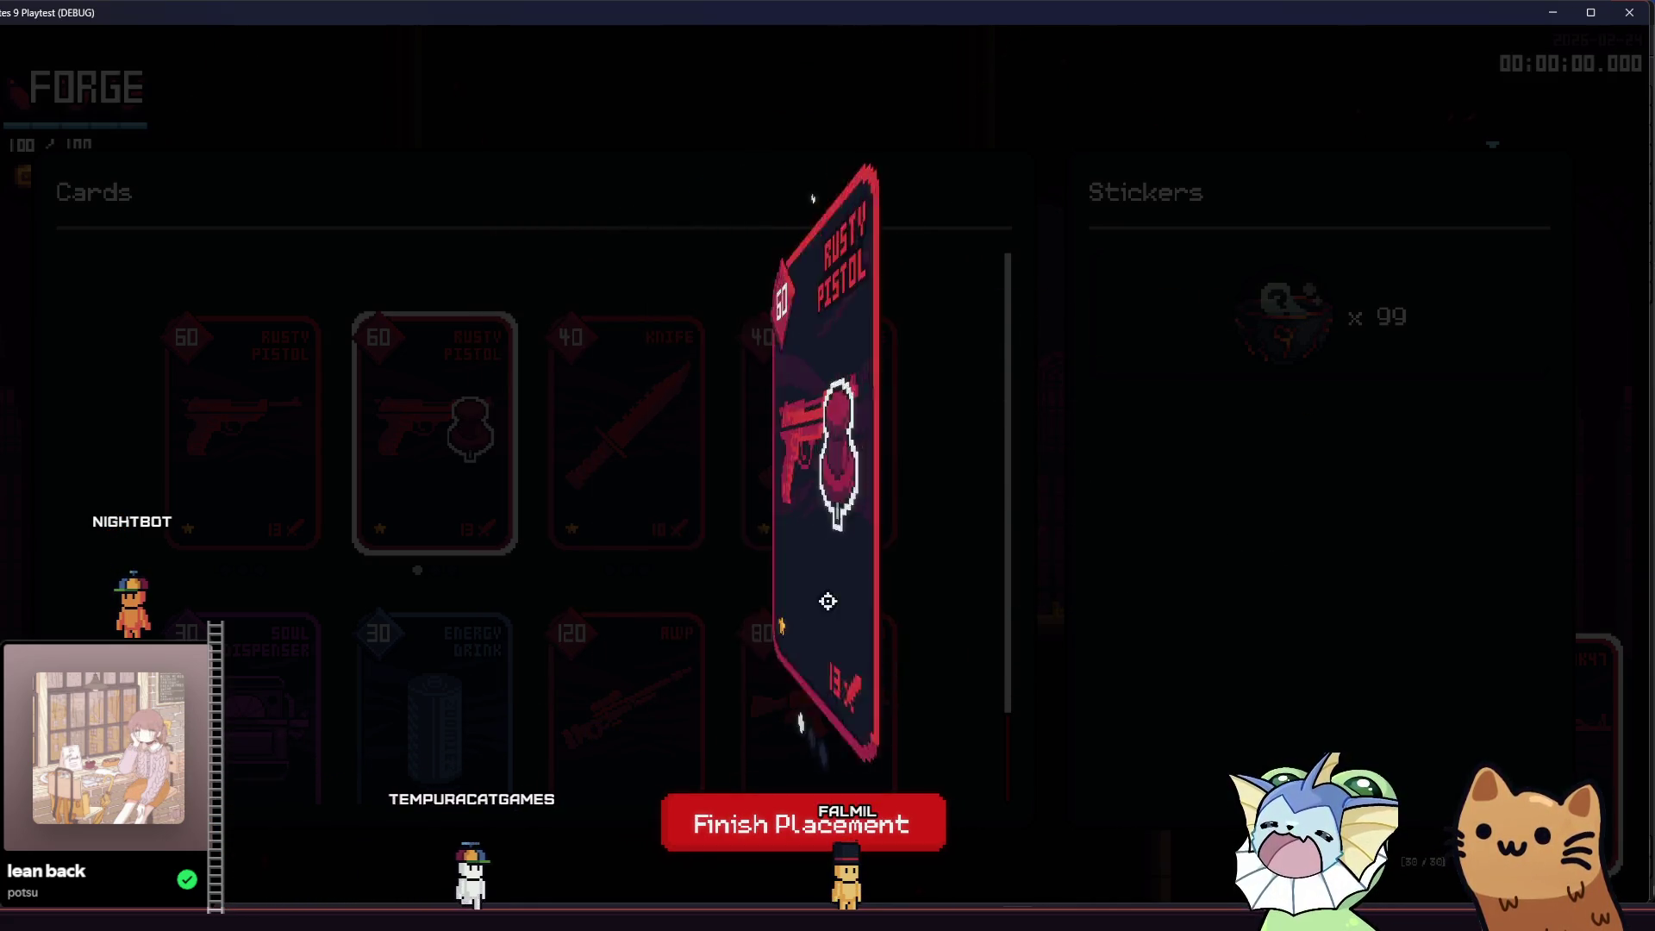
pyautogui.click(769, 829)
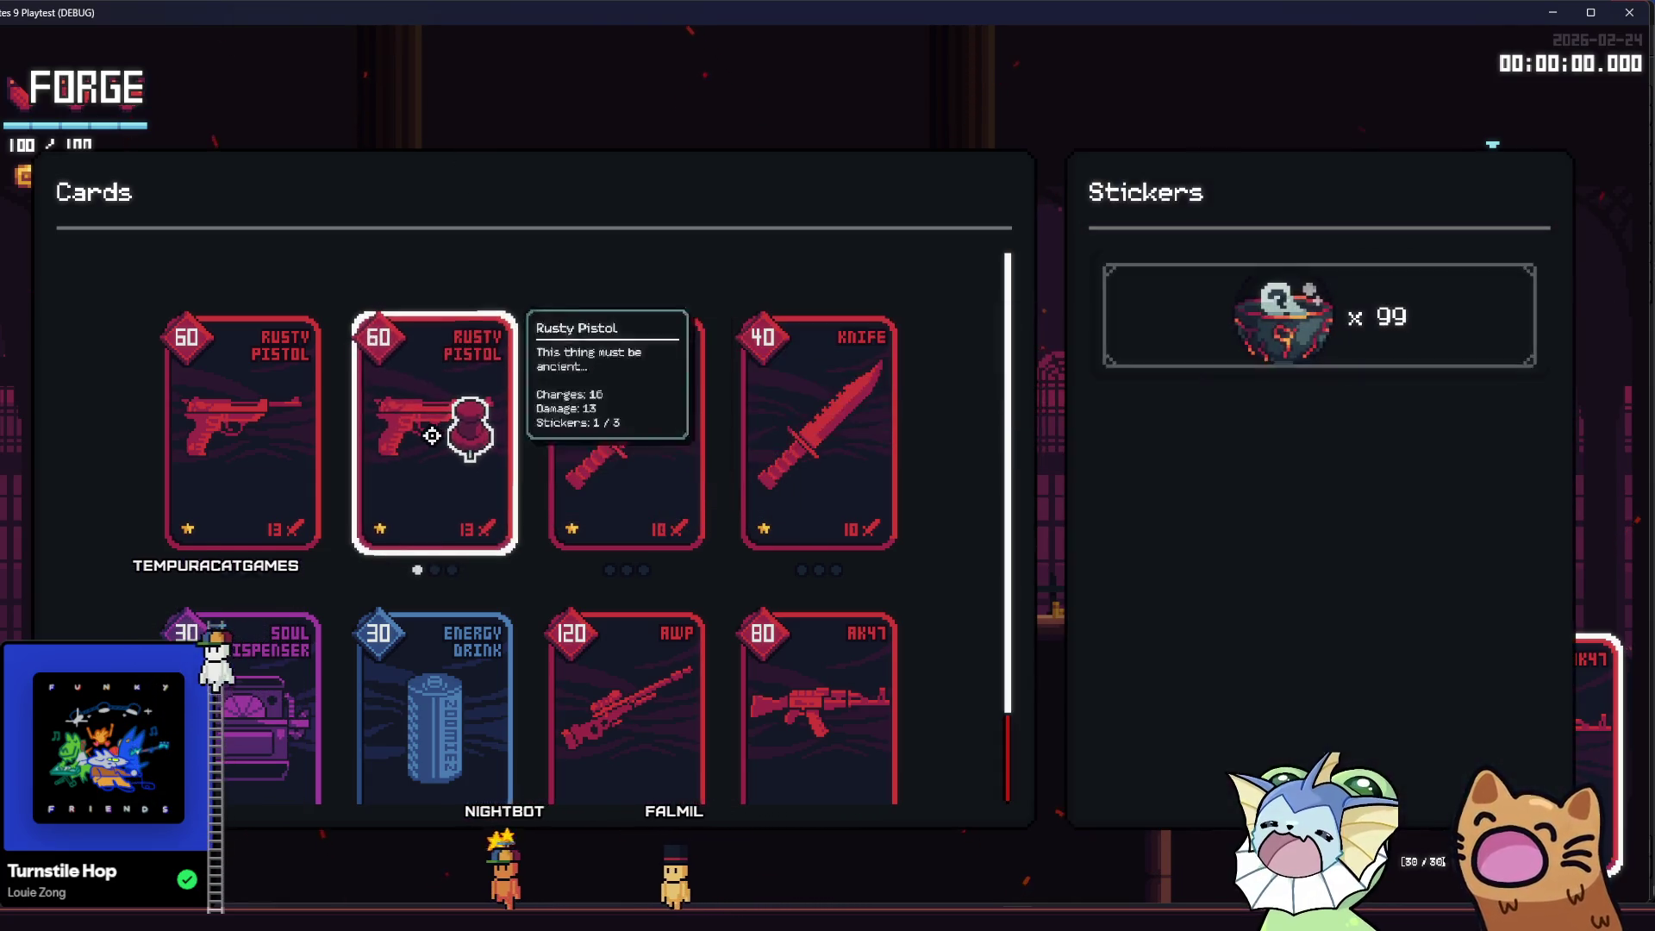
# - Open another sticker pack and fix the beehive sticker onto the same card
pyautogui.moveTo(431, 385)
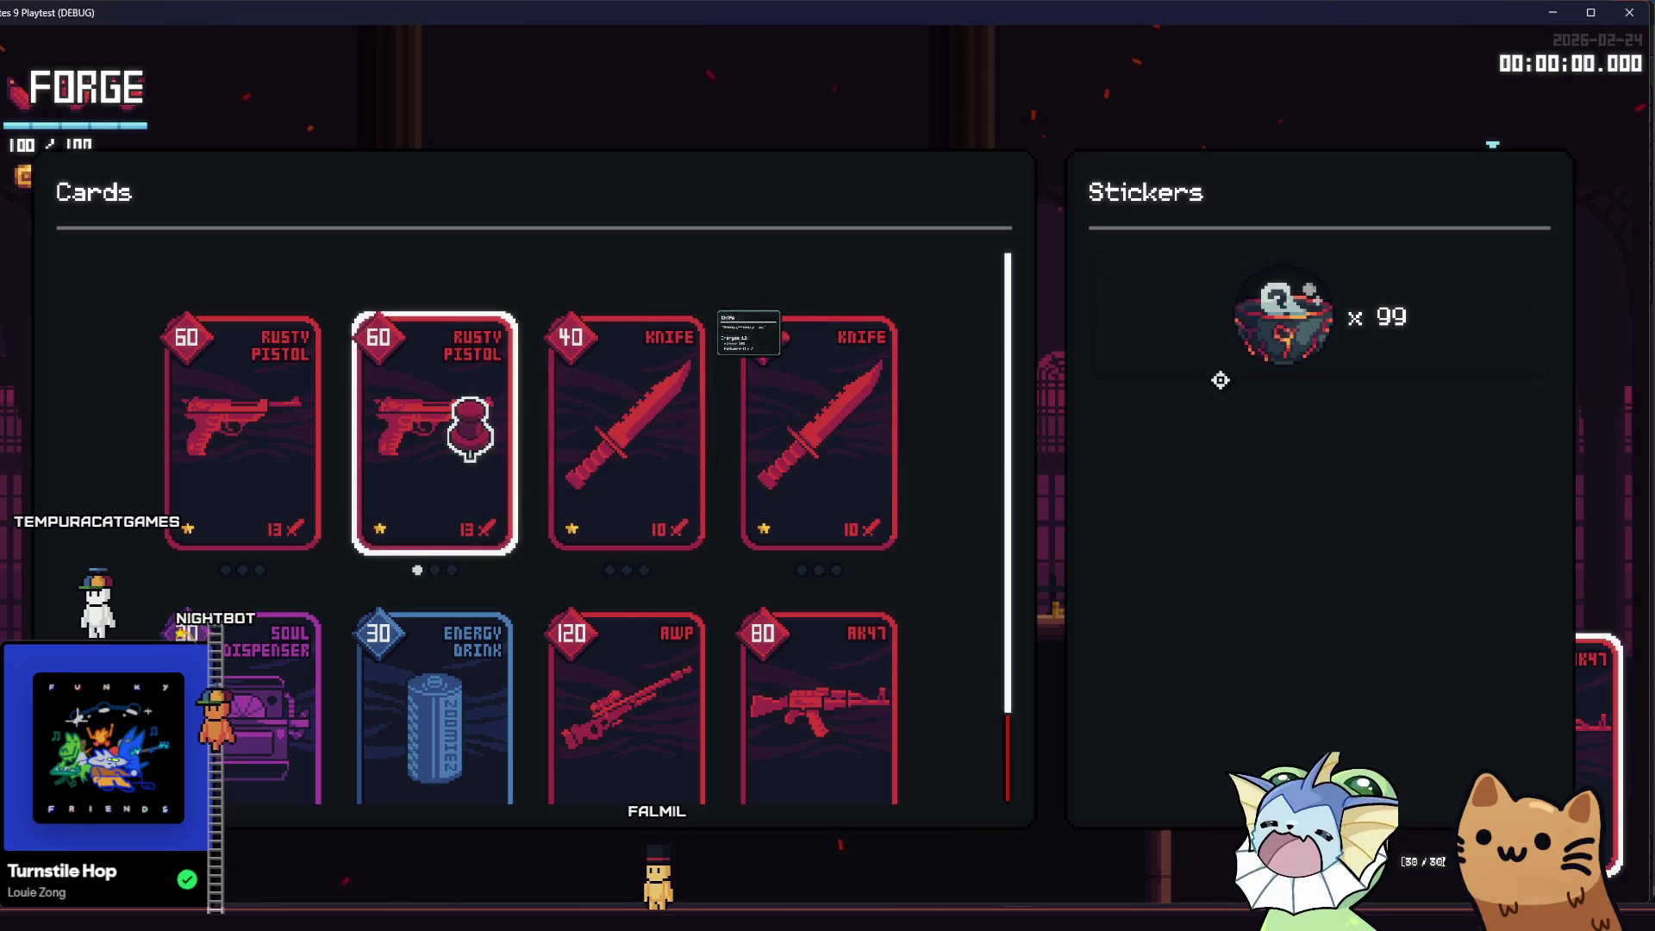
pyautogui.click(1256, 326)
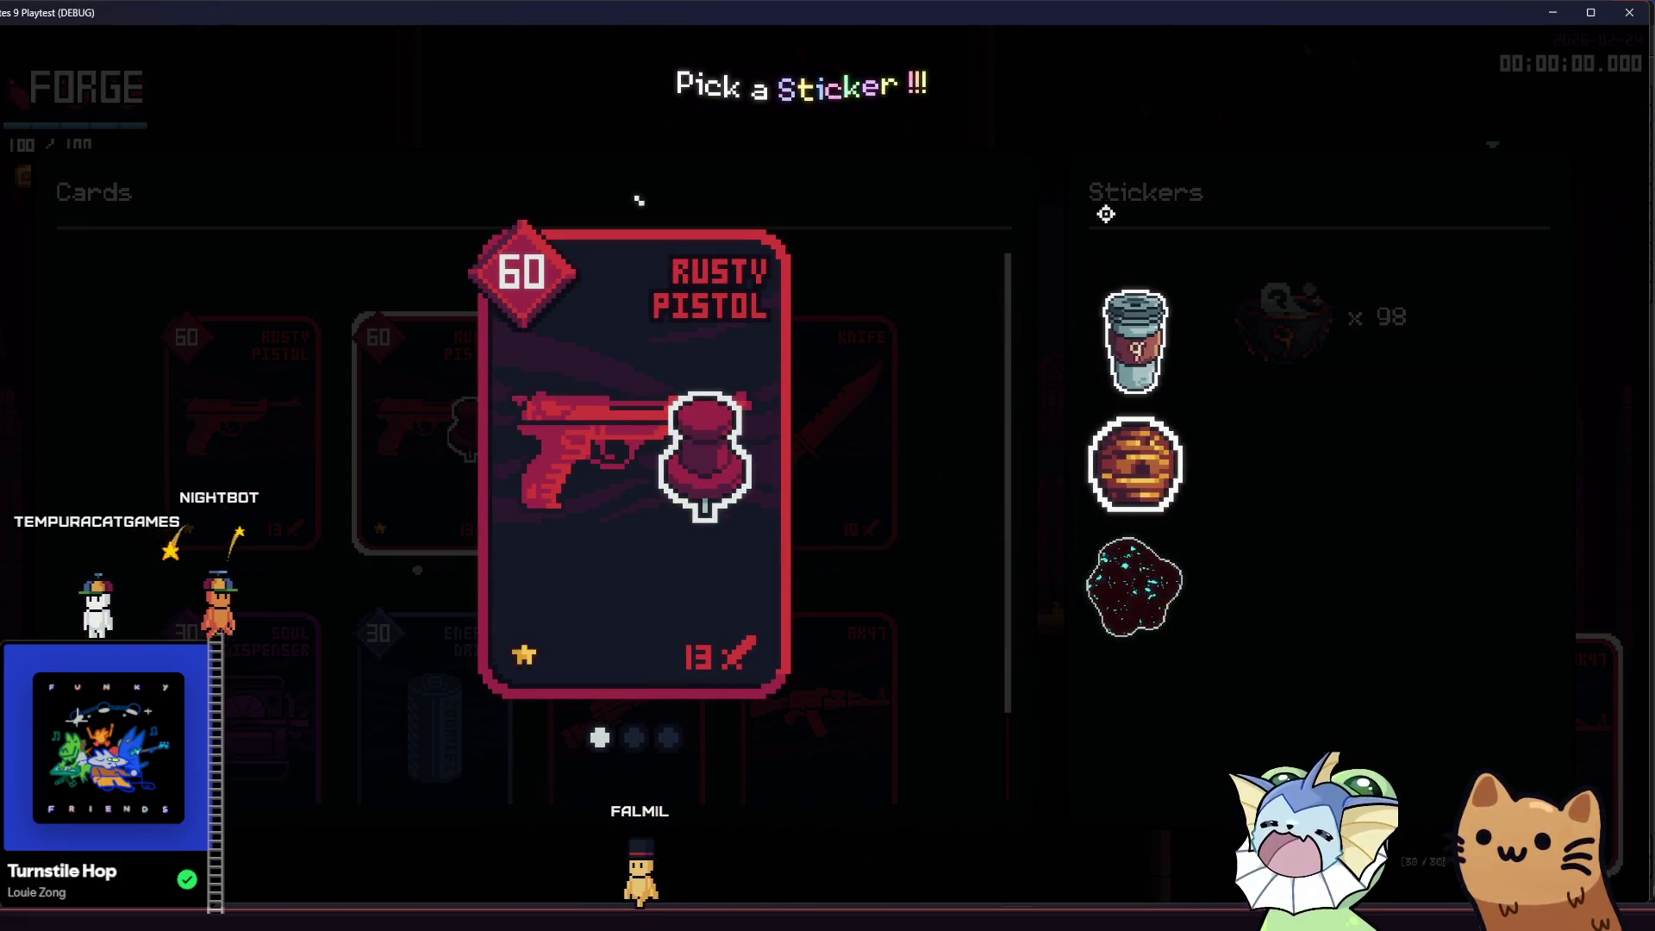
pyautogui.click(1135, 465)
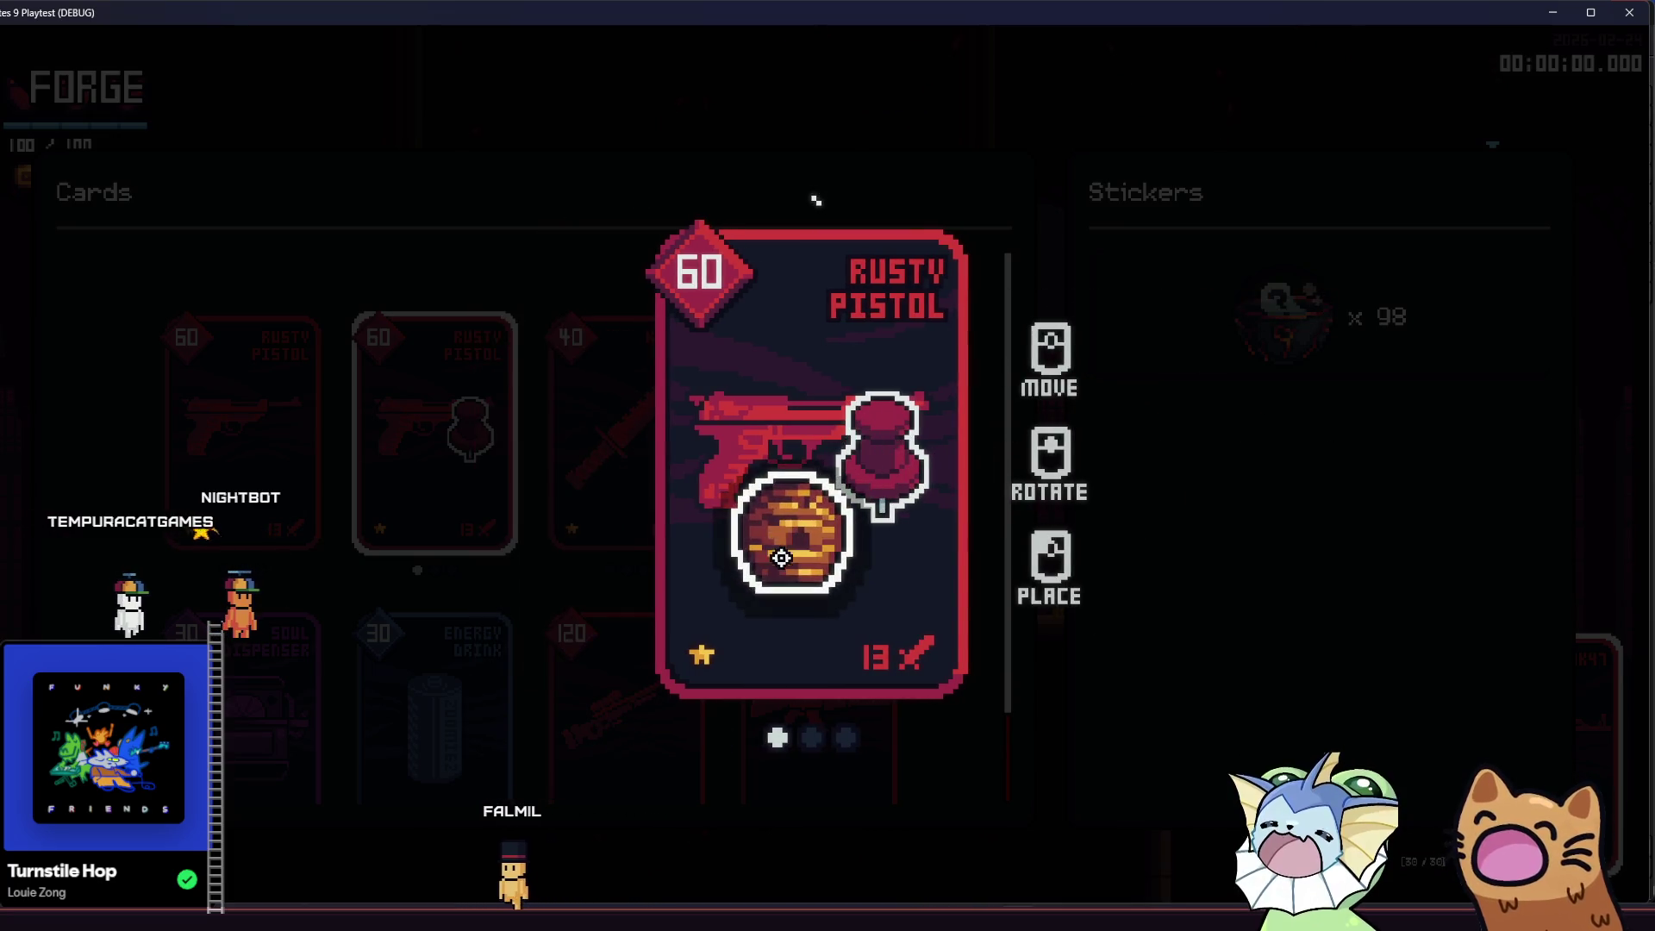
pyautogui.click(780, 558)
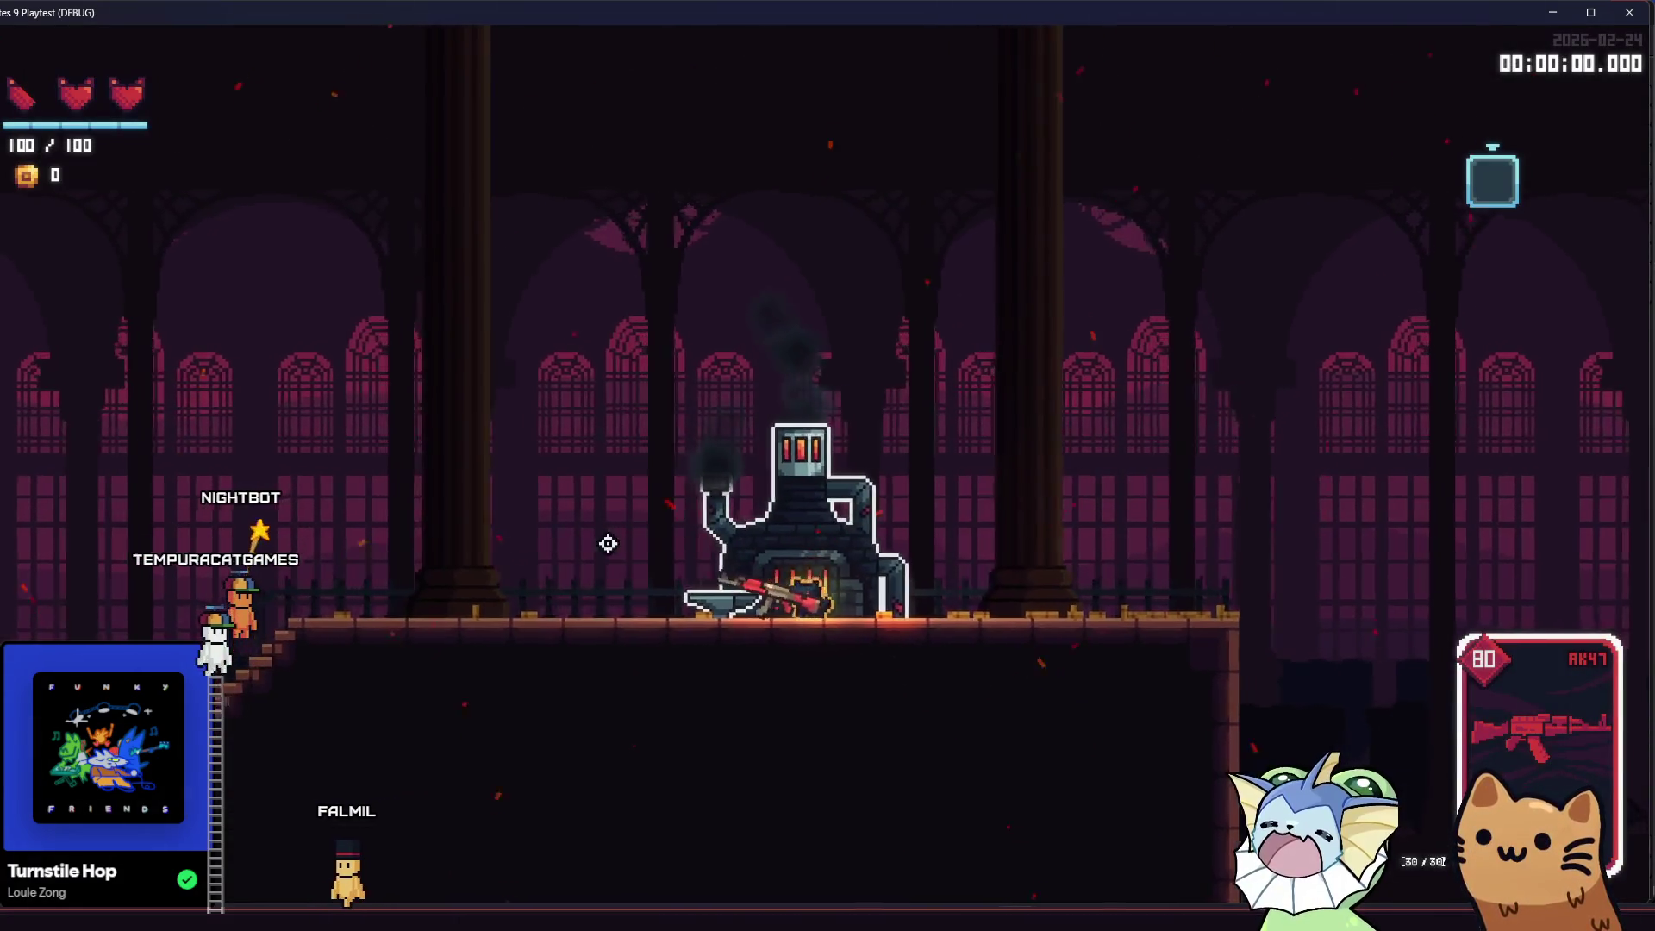
# - Walk the character back and forth toward the stairs and along the upper floor, then close the playtest
pyautogui.press('a')
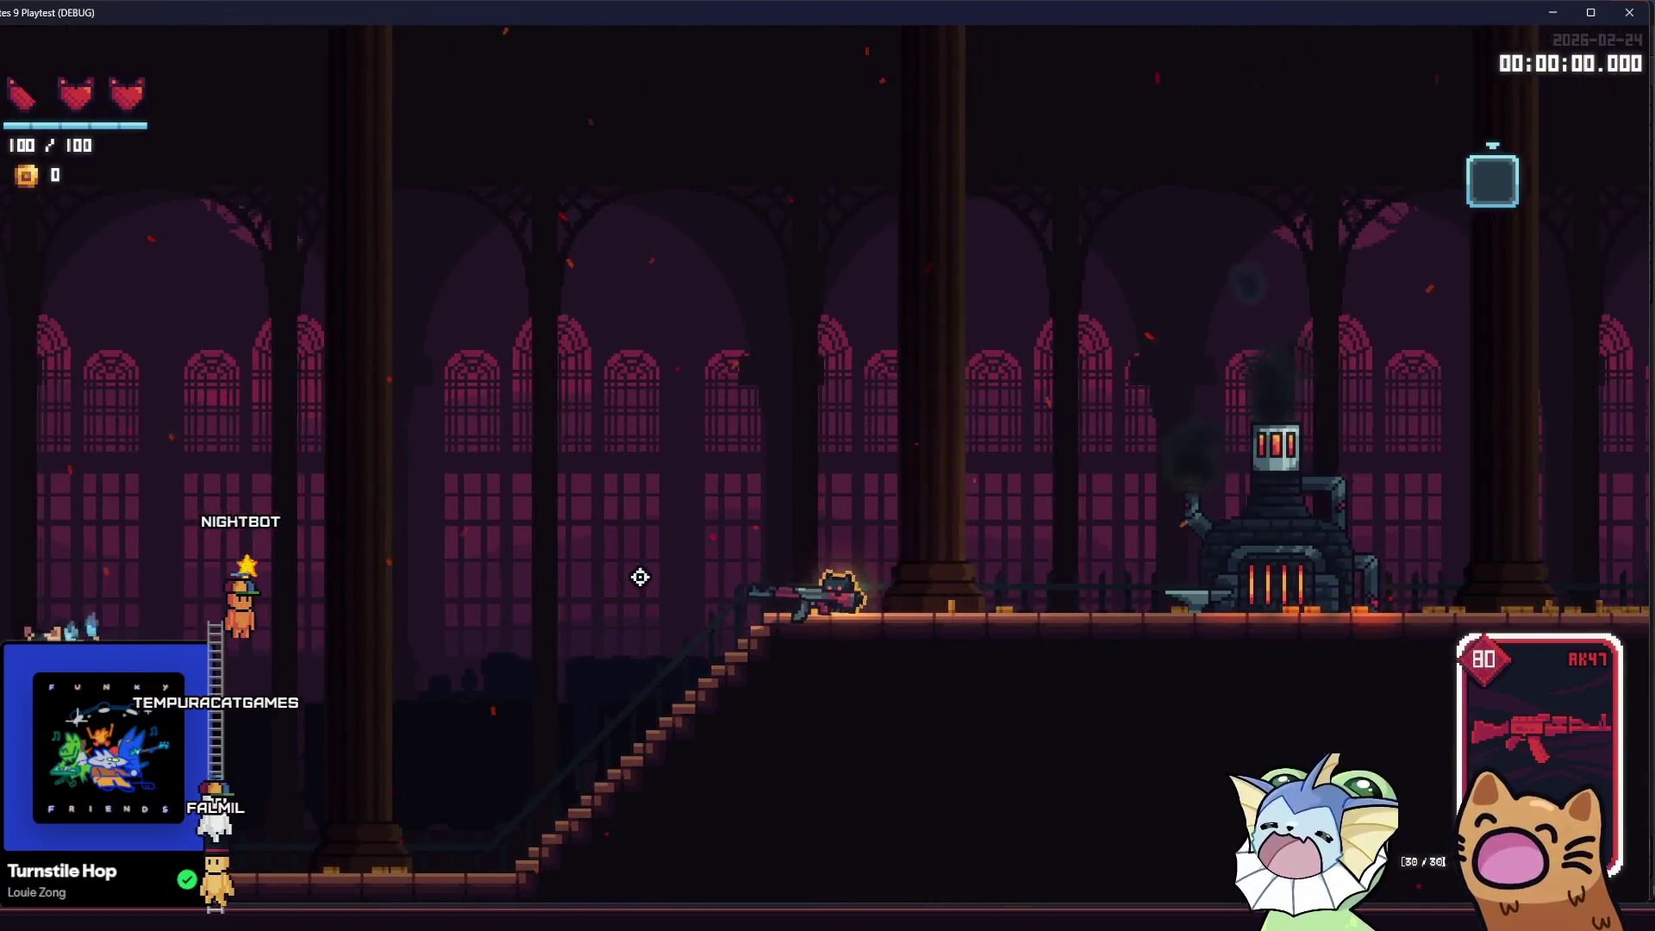
pyautogui.press('d')
pyautogui.press('a')
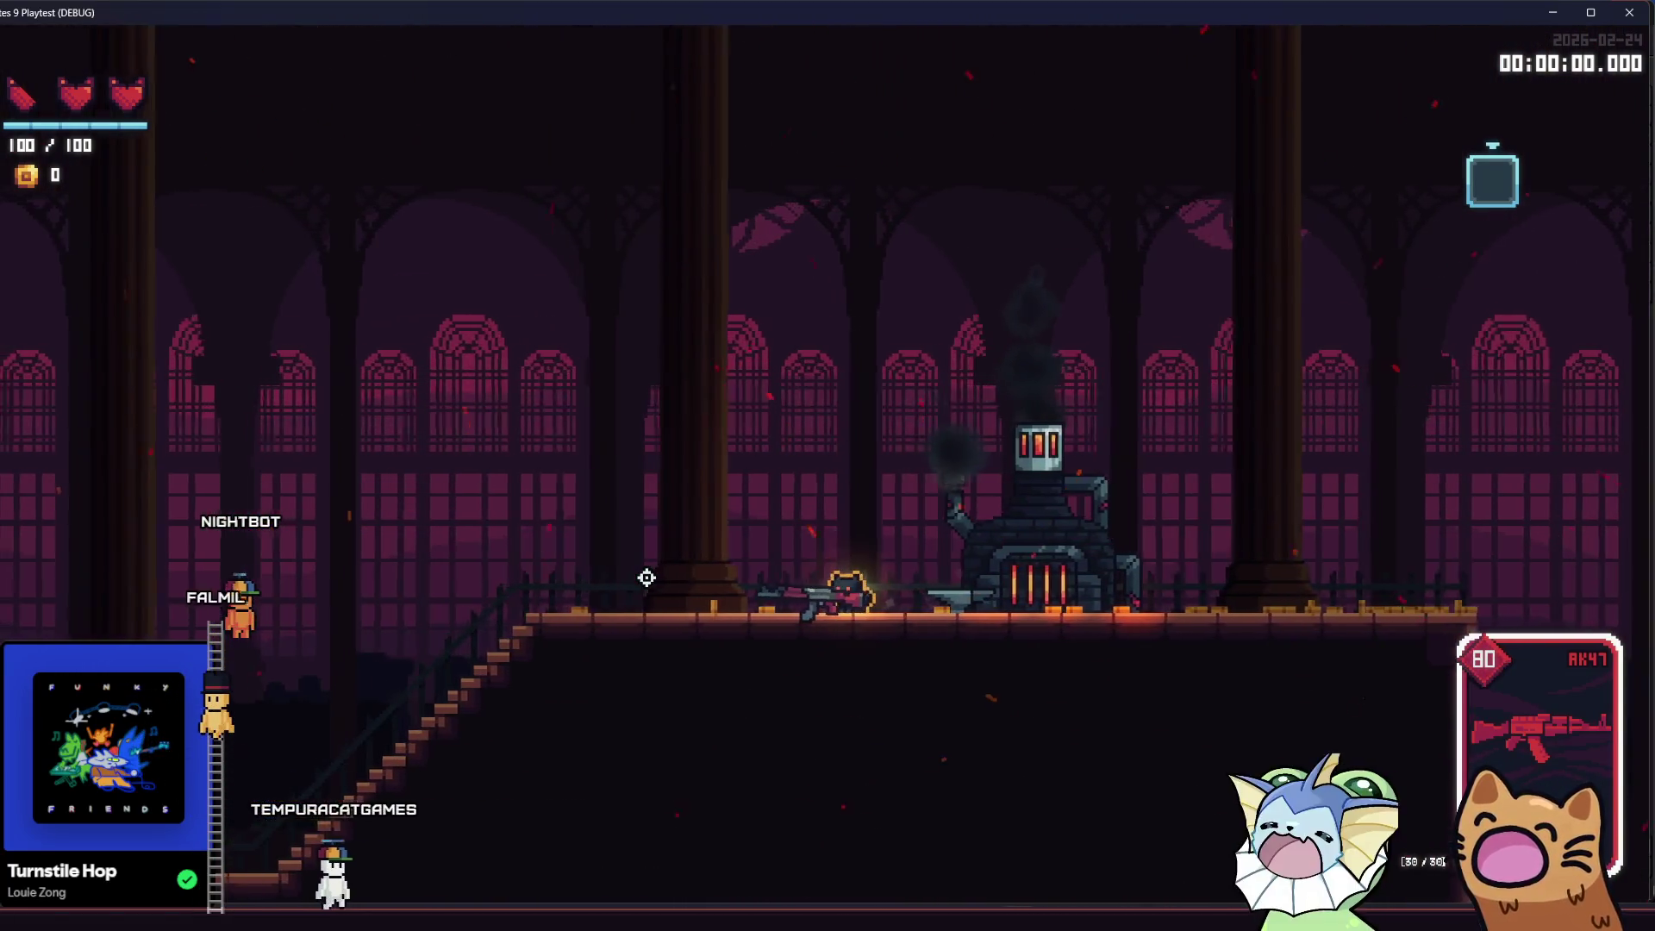
pyautogui.press('a')
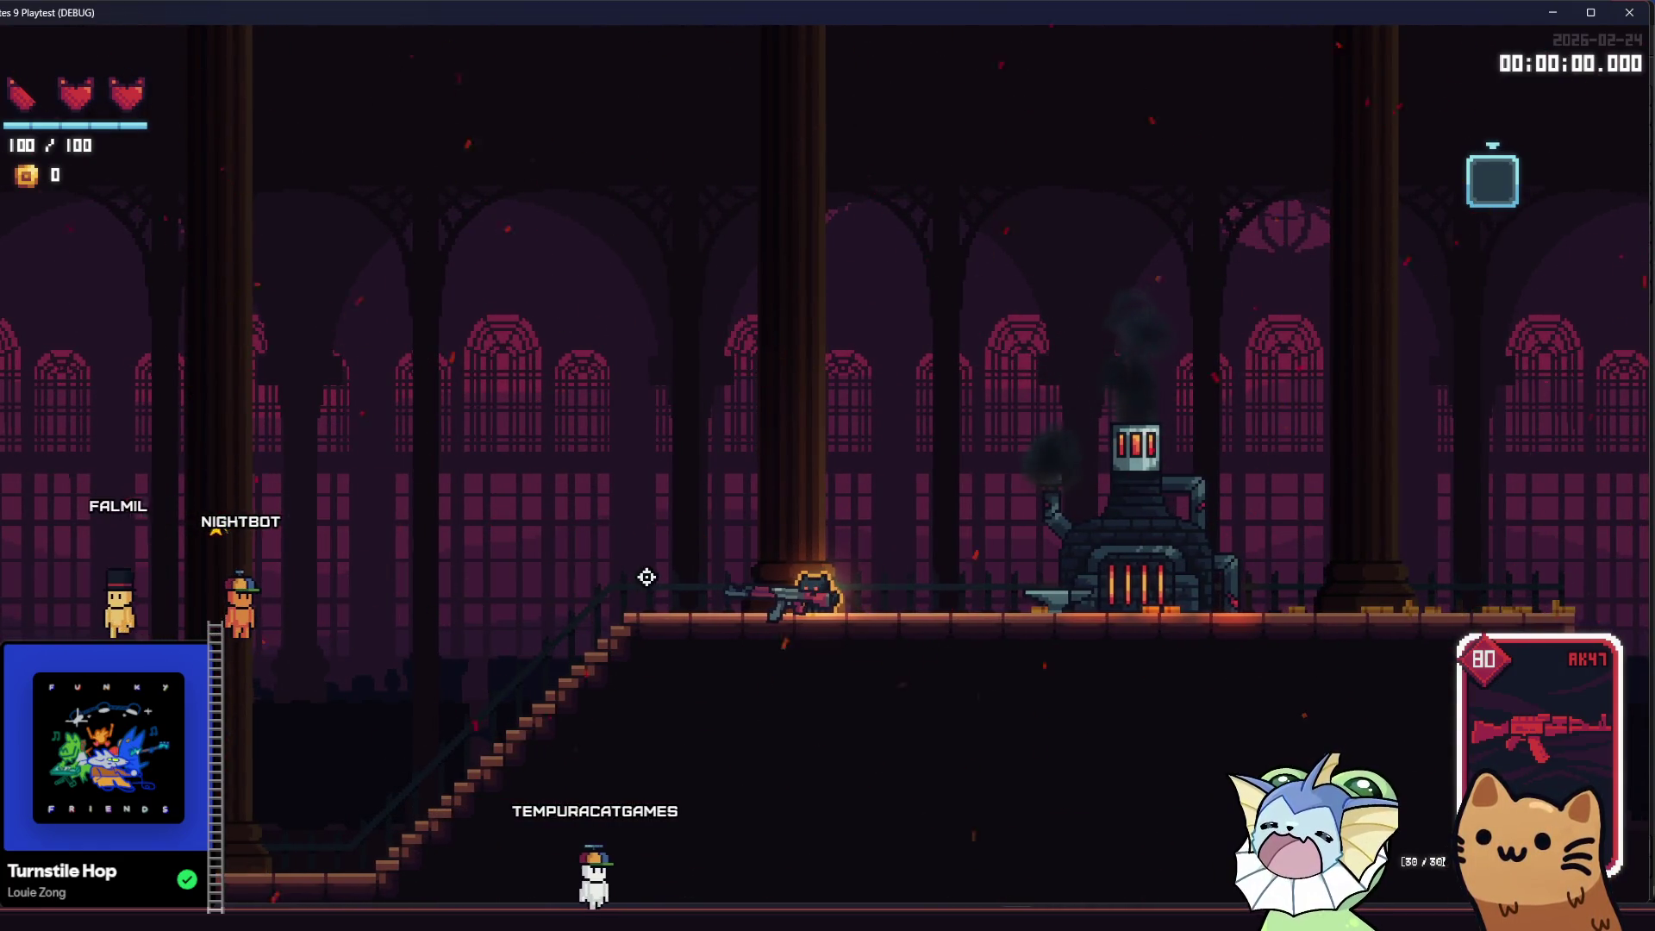
pyautogui.press('a')
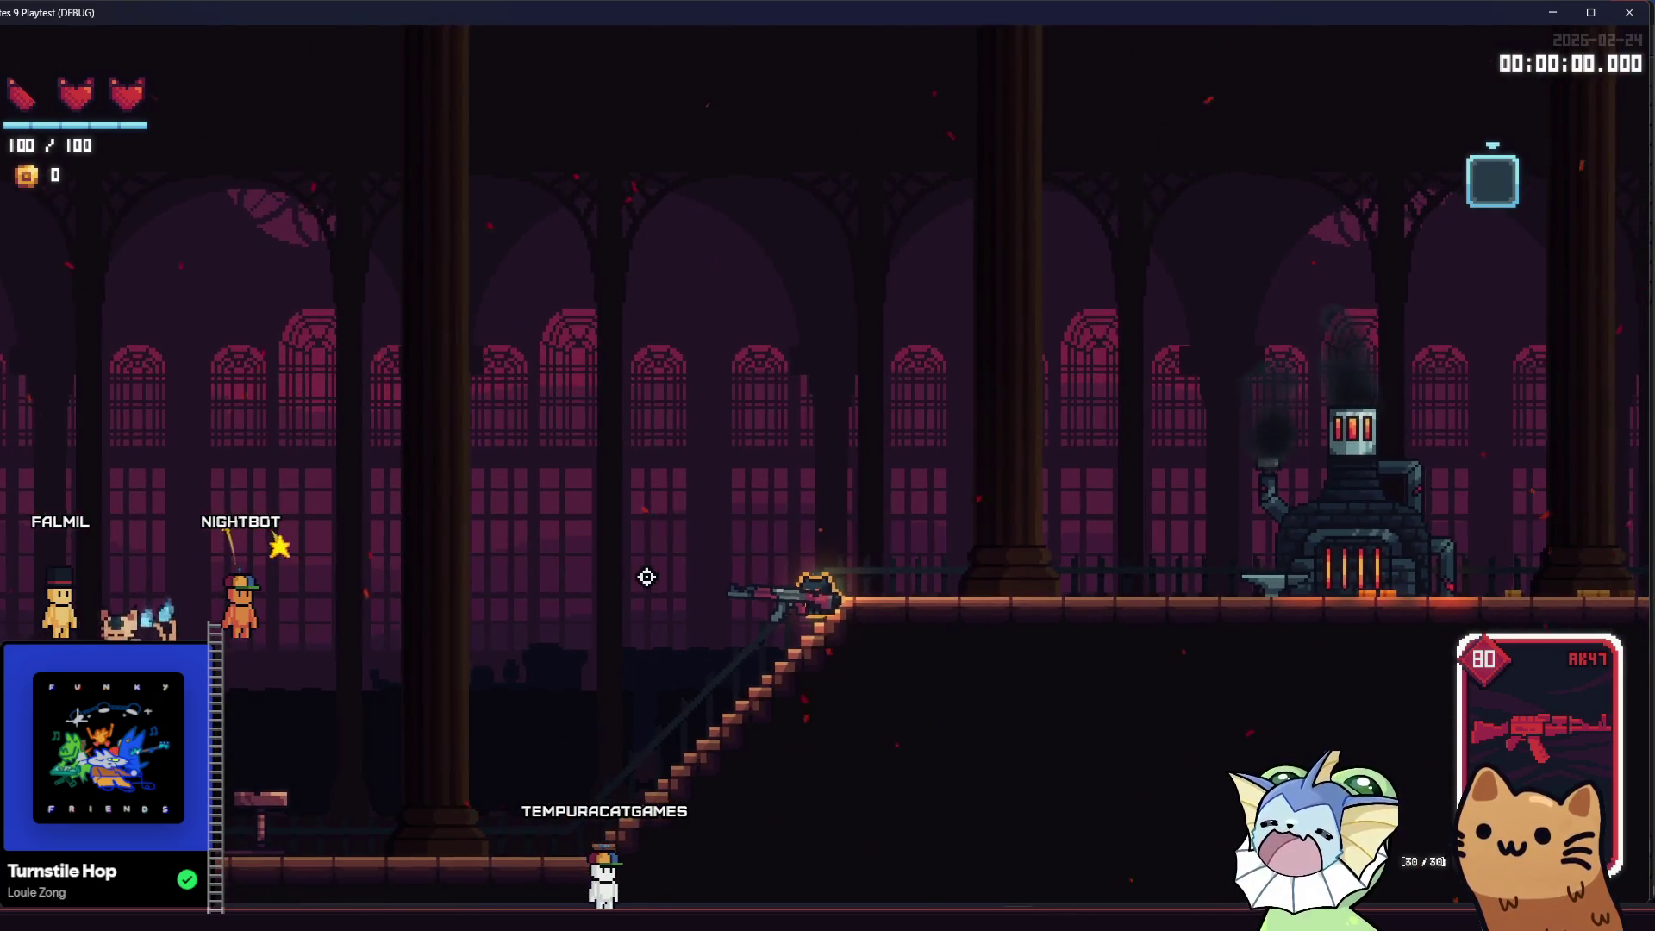
pyautogui.press('d')
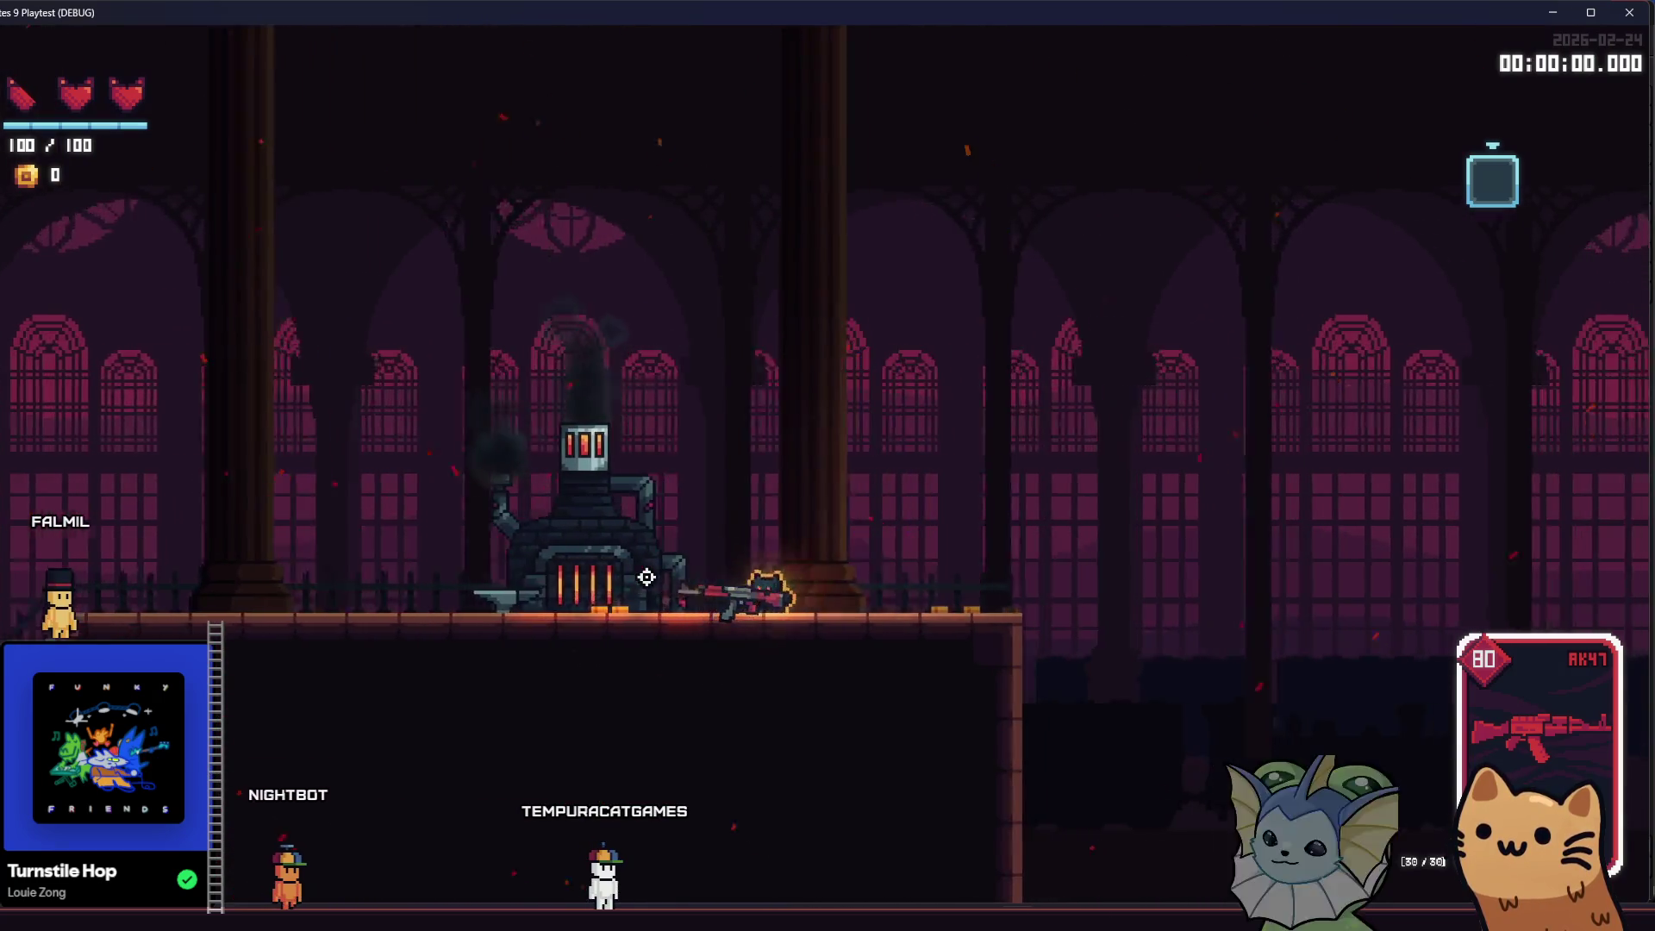
pyautogui.press('a')
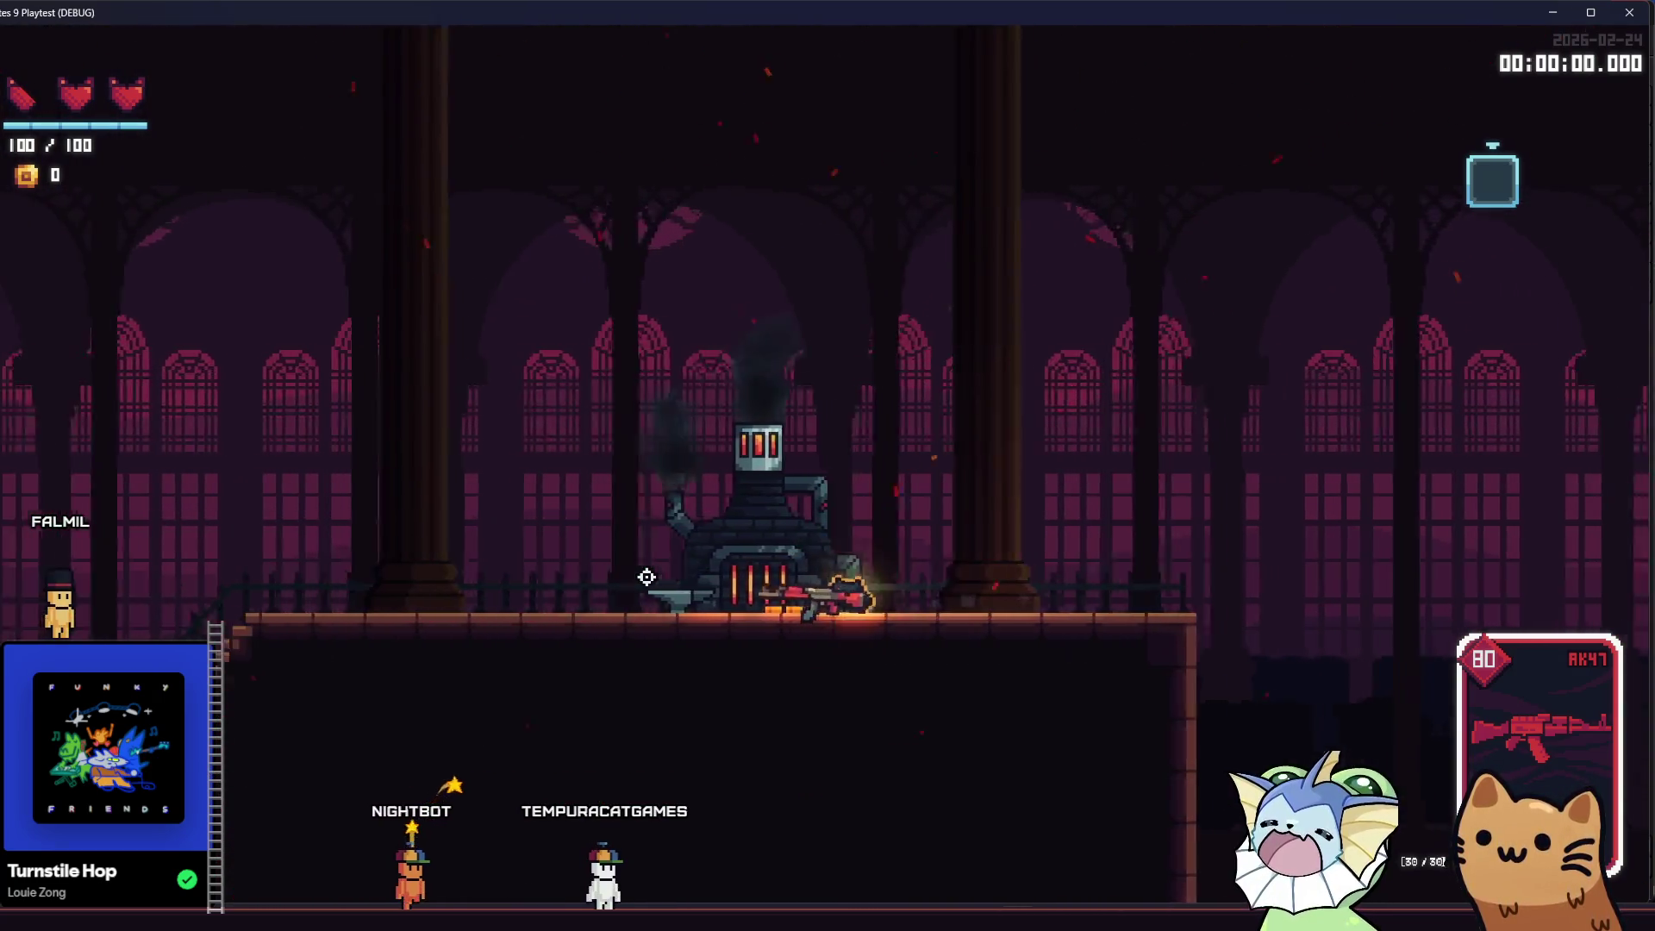
pyautogui.press('a')
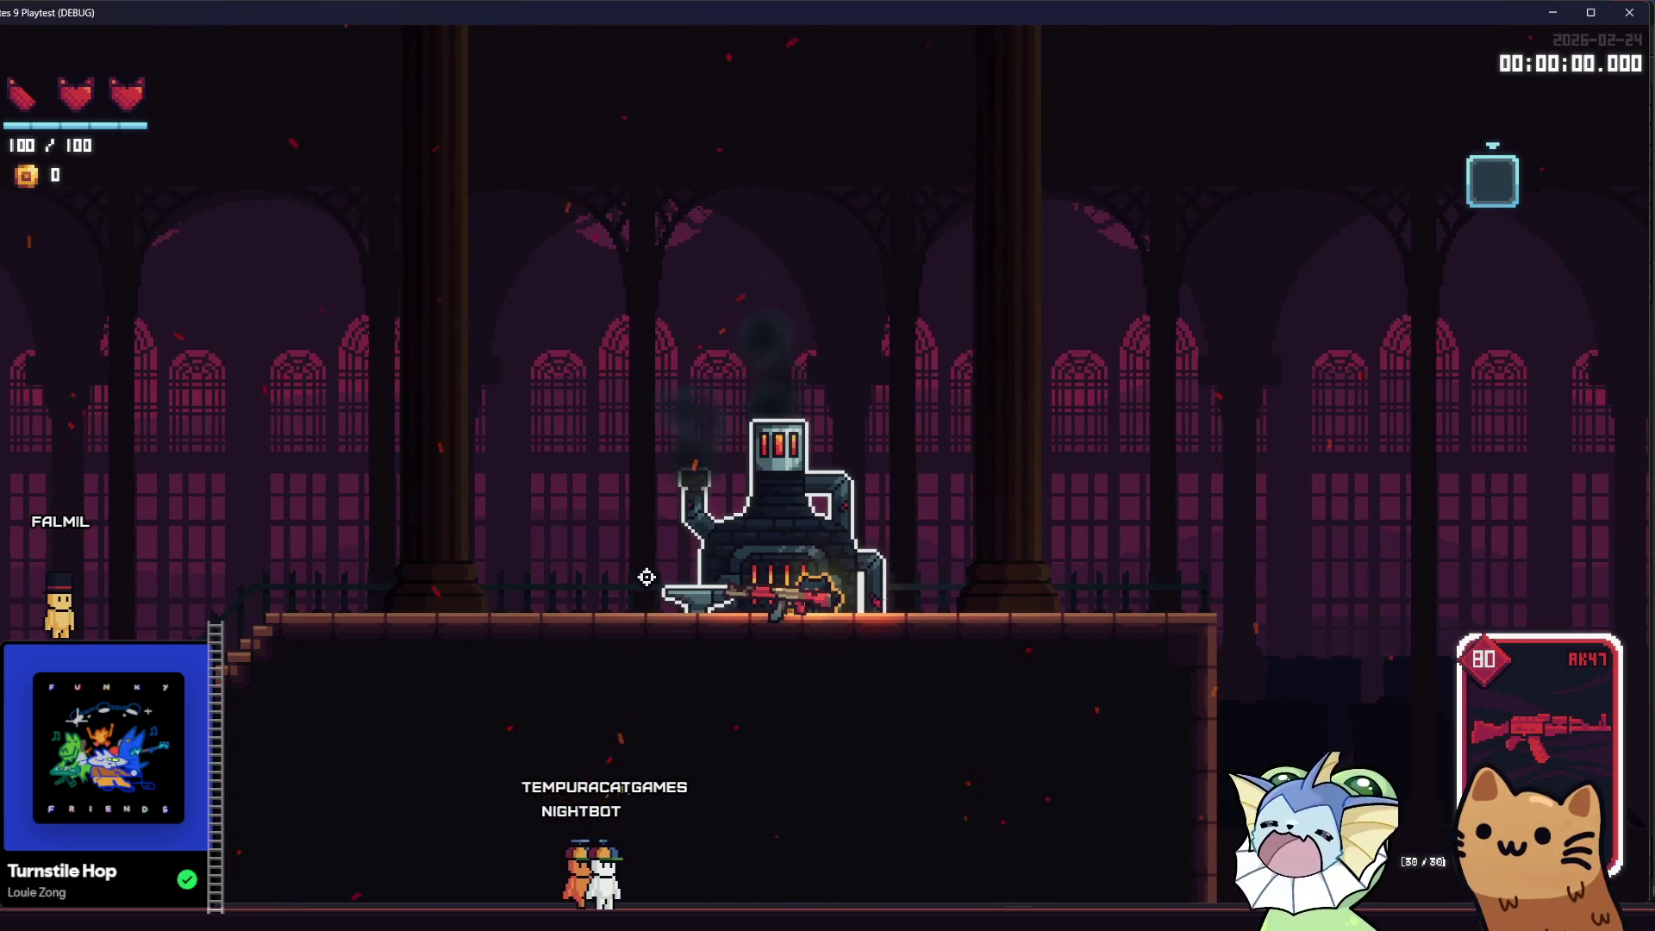
pyautogui.click(1629, 12)
pyautogui.moveTo(517, 918)
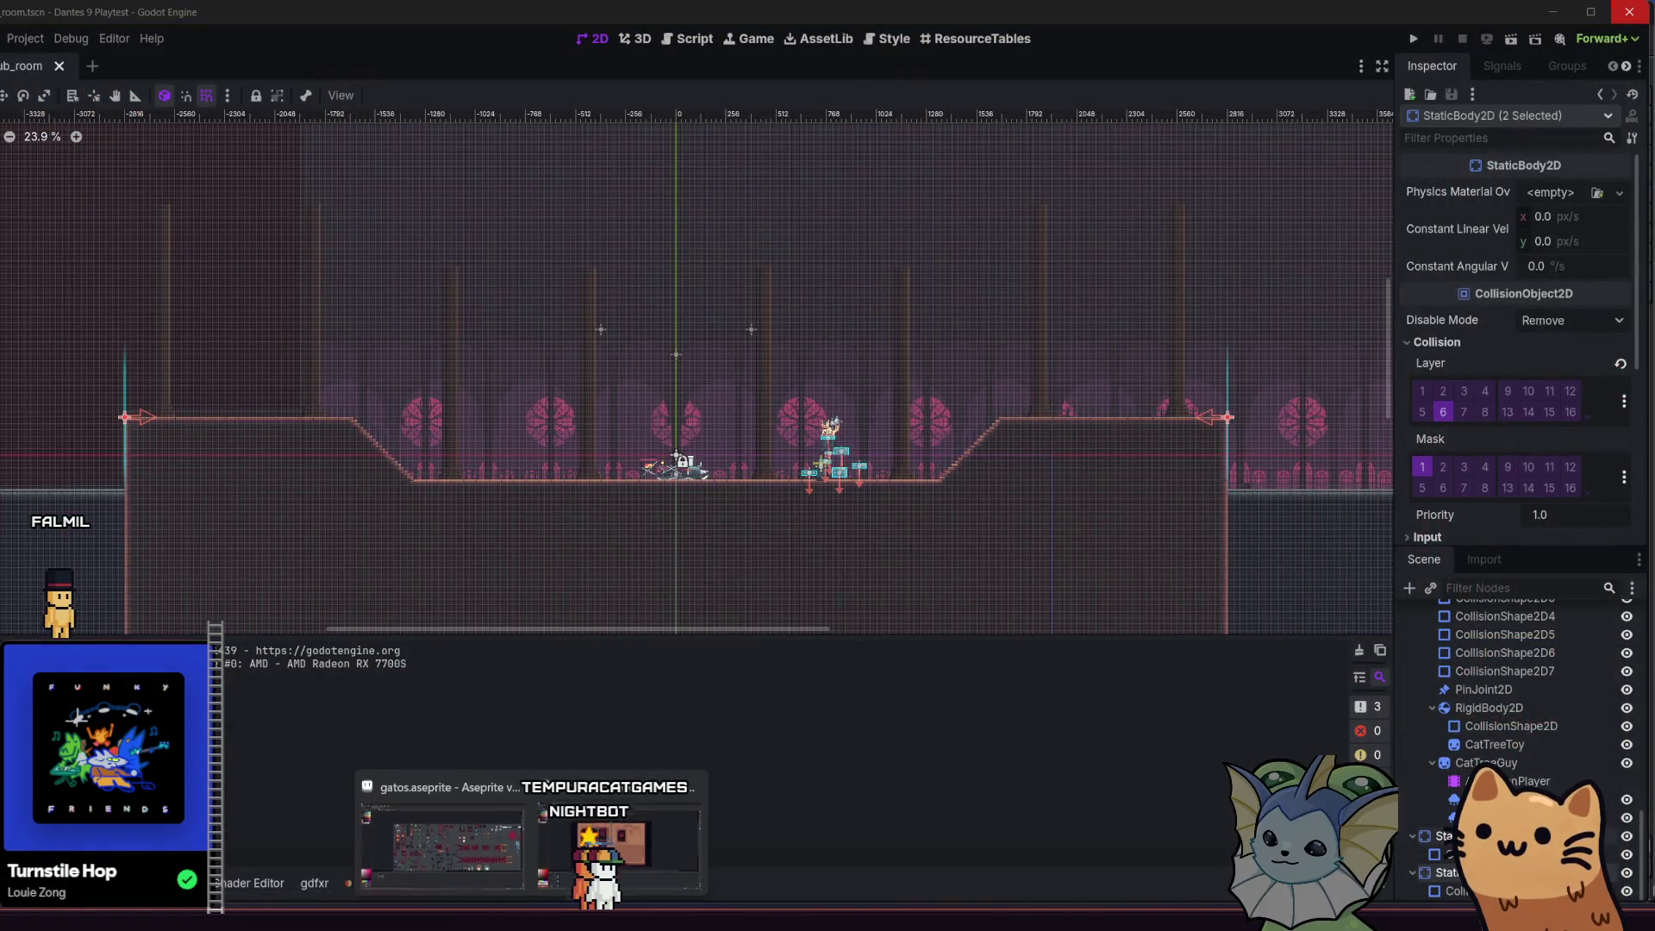
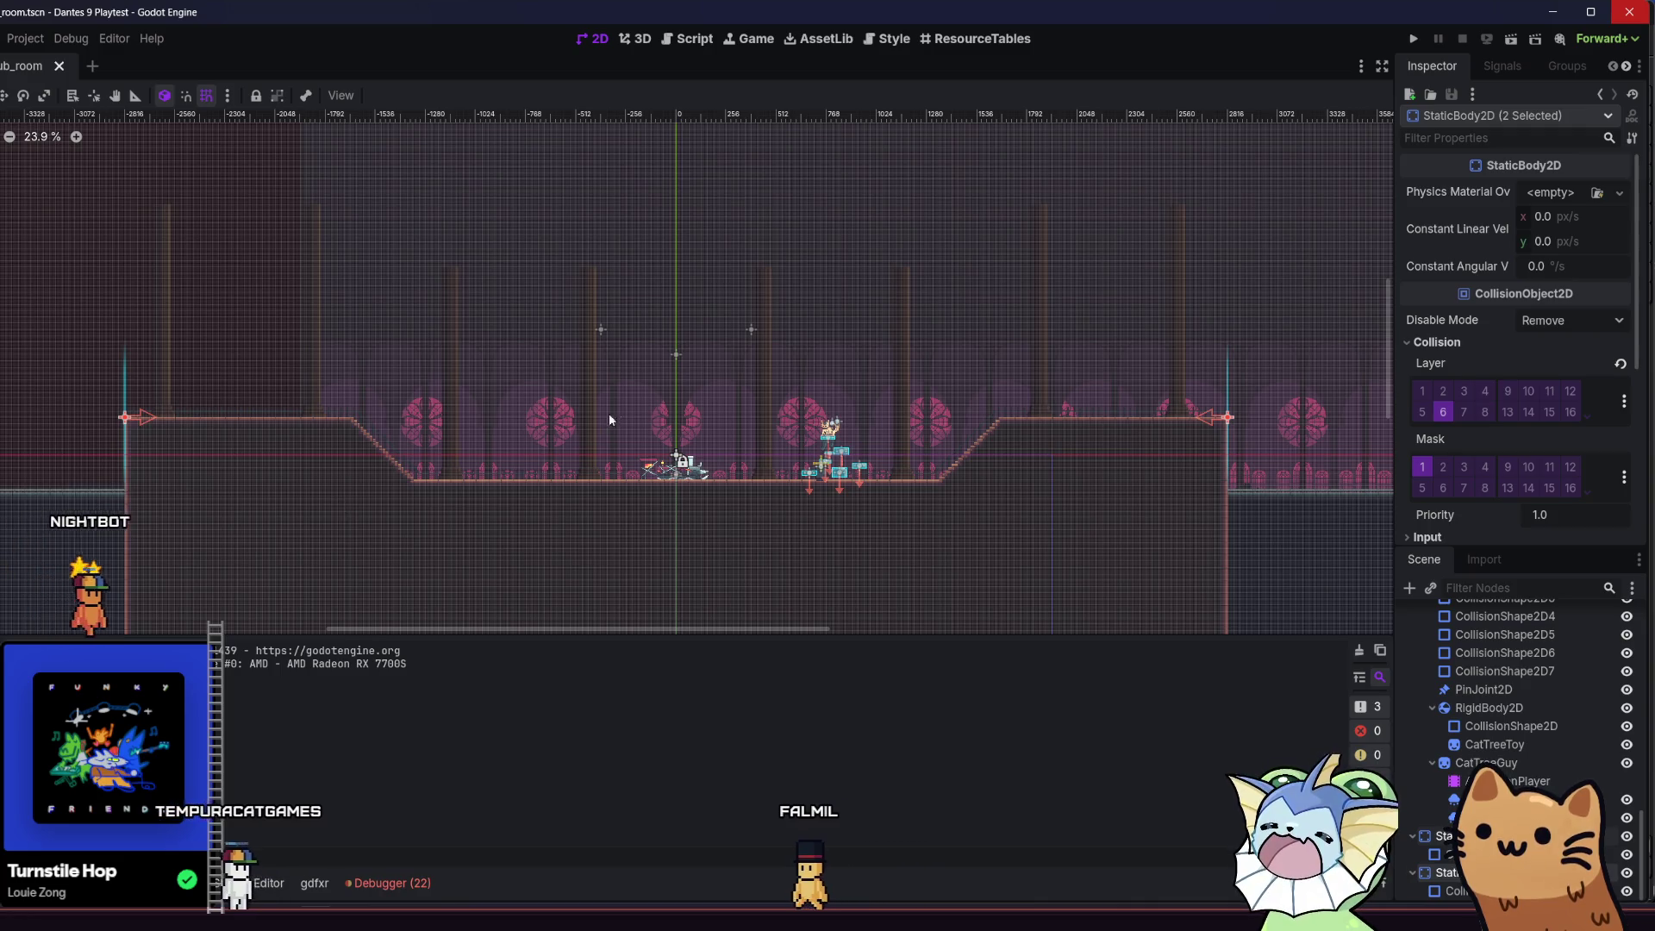
# - Pan the Godot hub room view slightly, then bring up Aseprite's Home page of recent files
pyautogui.moveTo(555, 397); pyautogui.dragTo(523, 383)
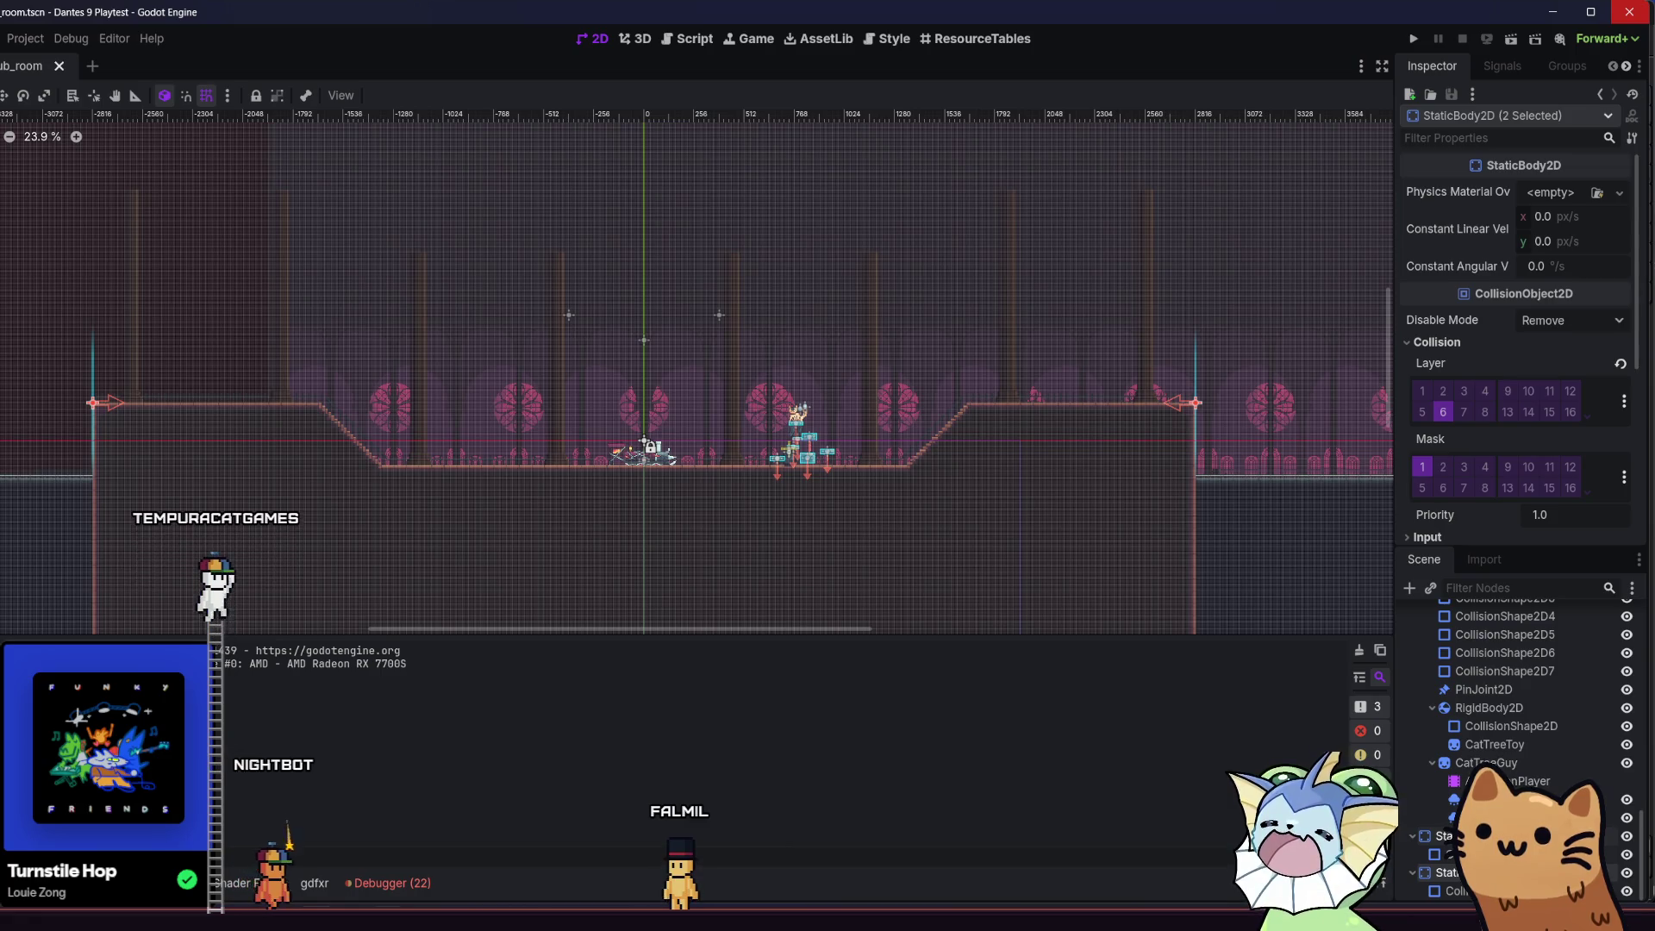
pyautogui.click(611, 840)
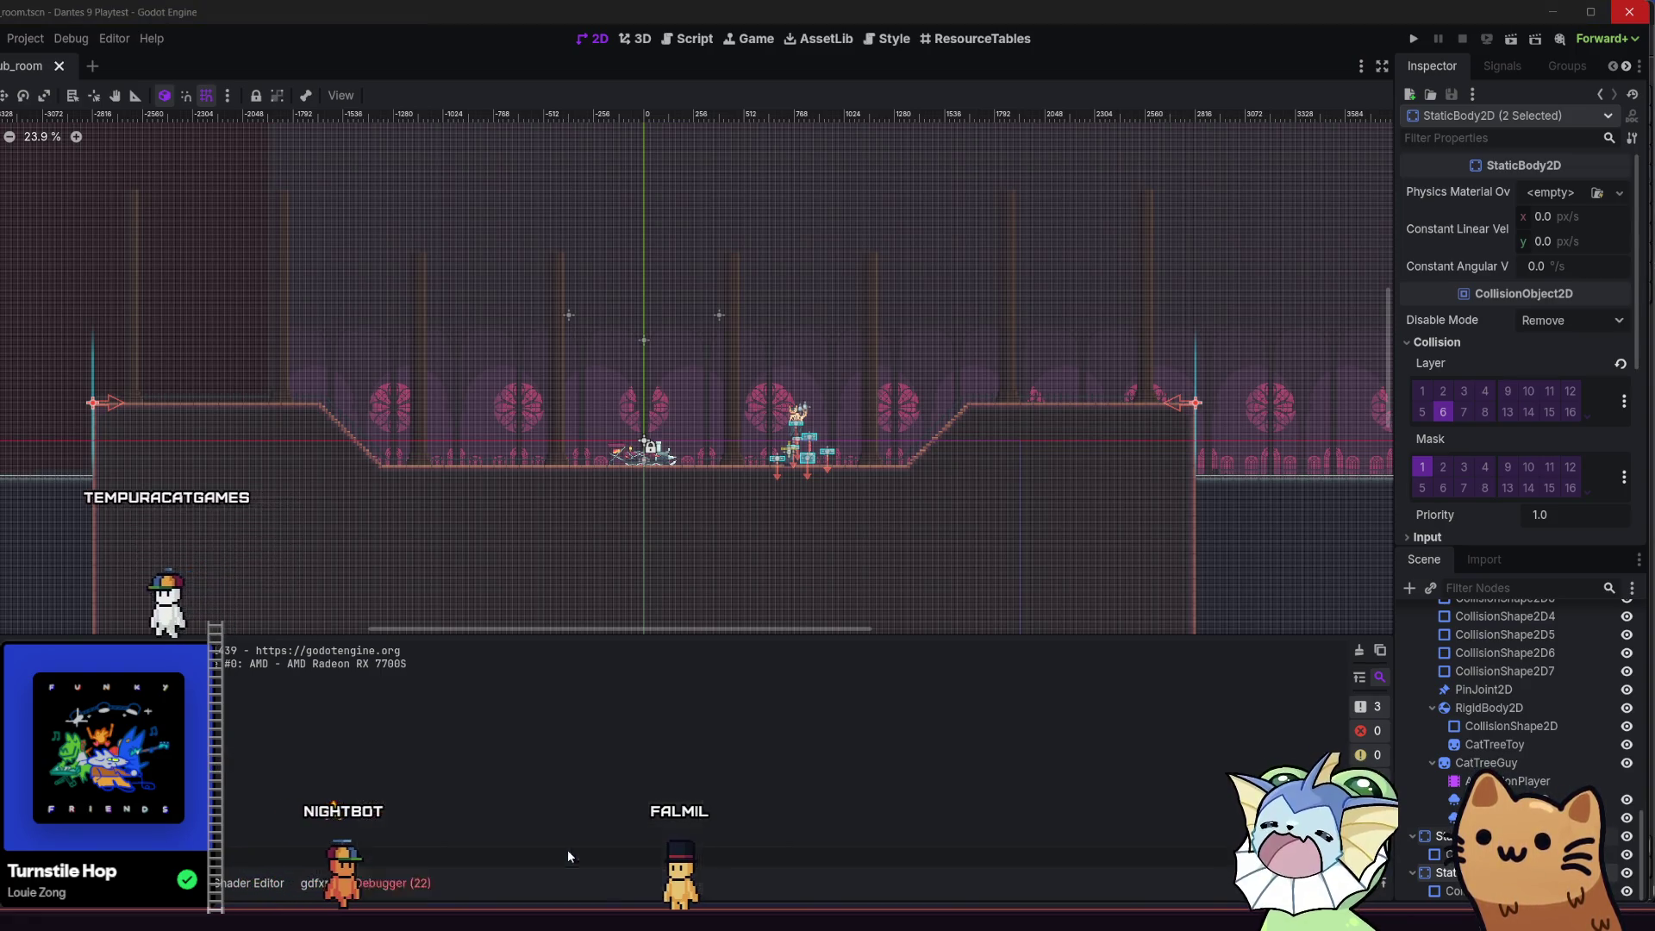
pyautogui.click(26, 46)
pyautogui.scroll(3, 172, 207)
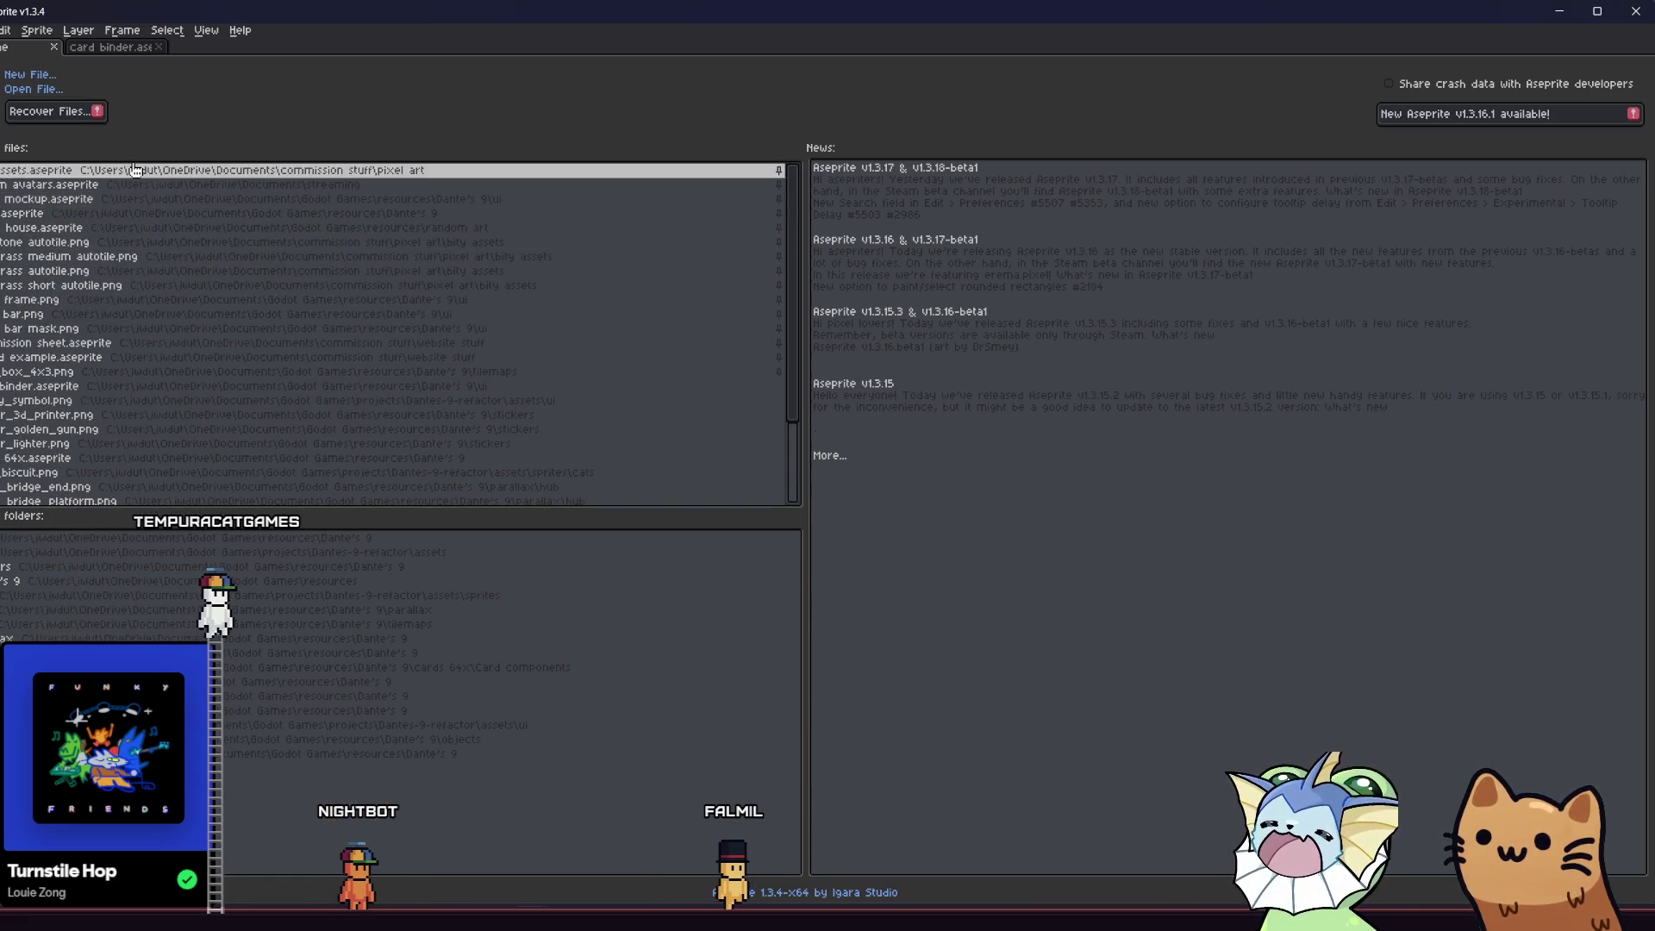
# - Open tilemaps.aseprite from the Dante's 9 folder and step back to frame 25
pyautogui.scroll(-3, 104, 319)
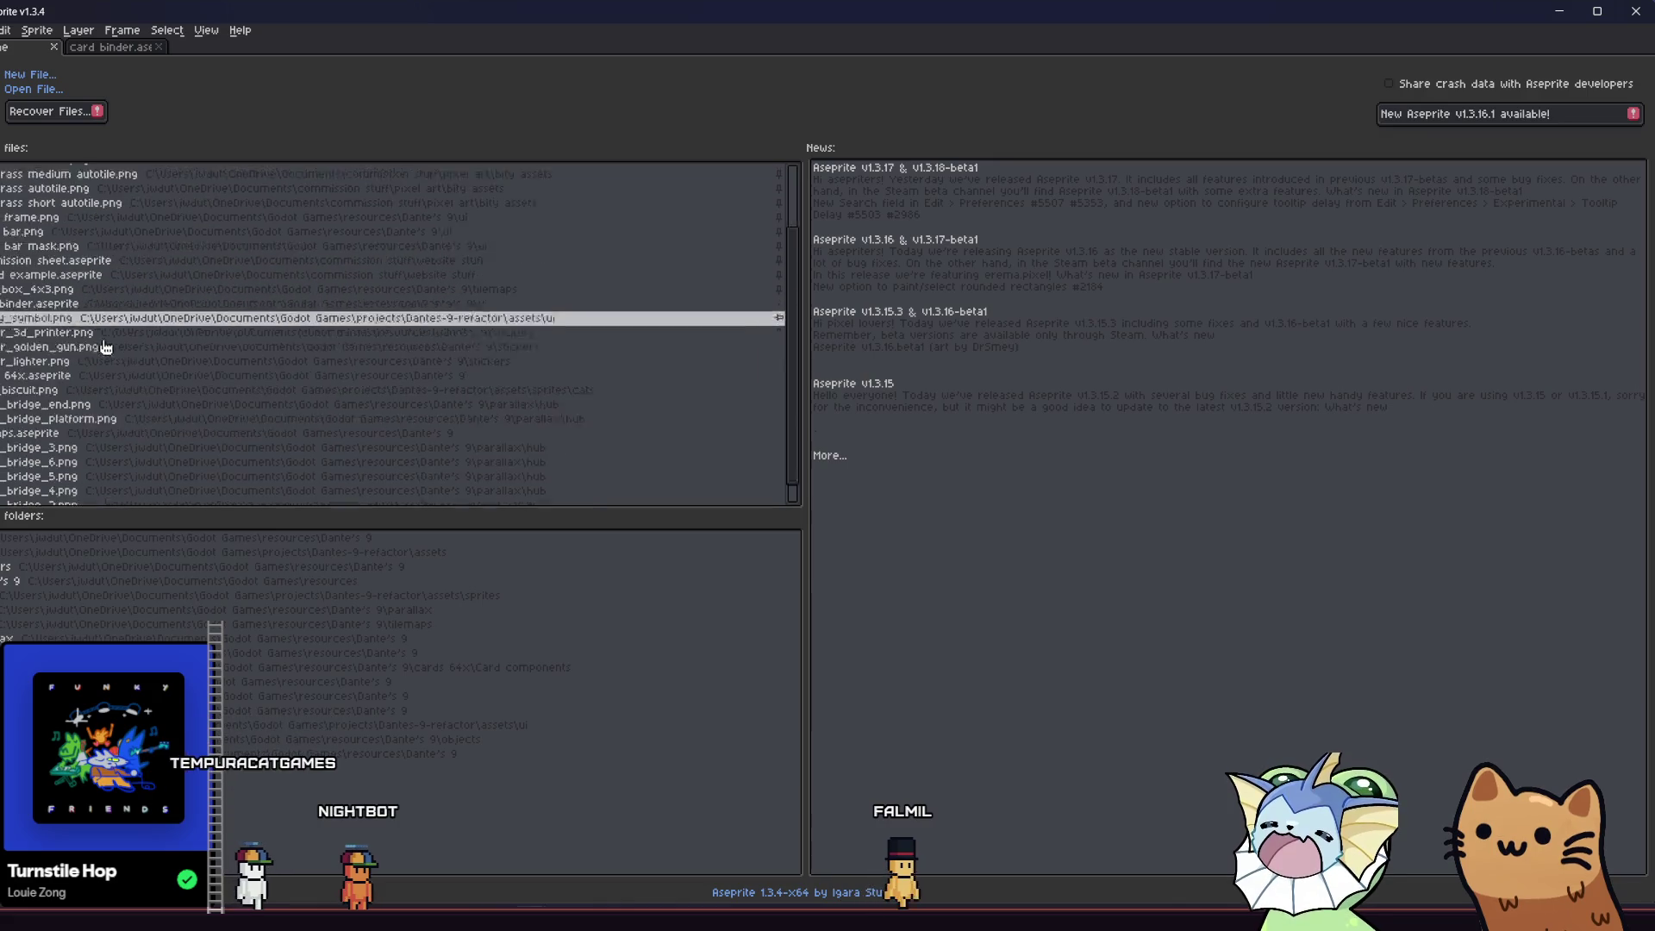
pyautogui.click(4, 30)
pyautogui.click(332, 214)
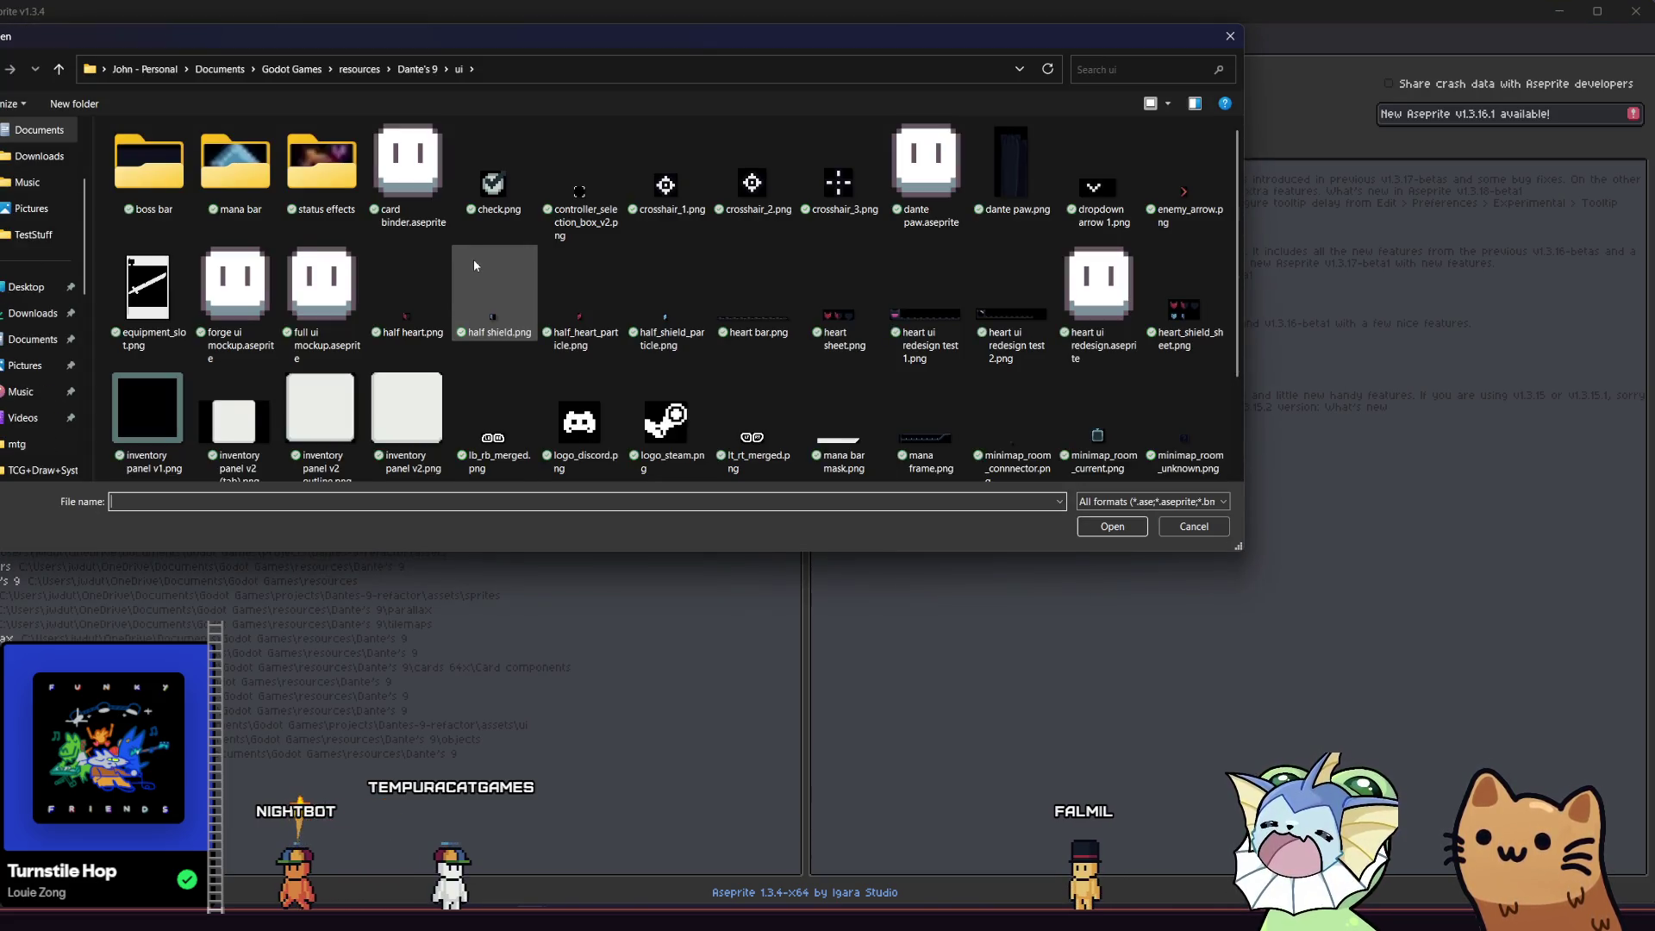
pyautogui.click(417, 69)
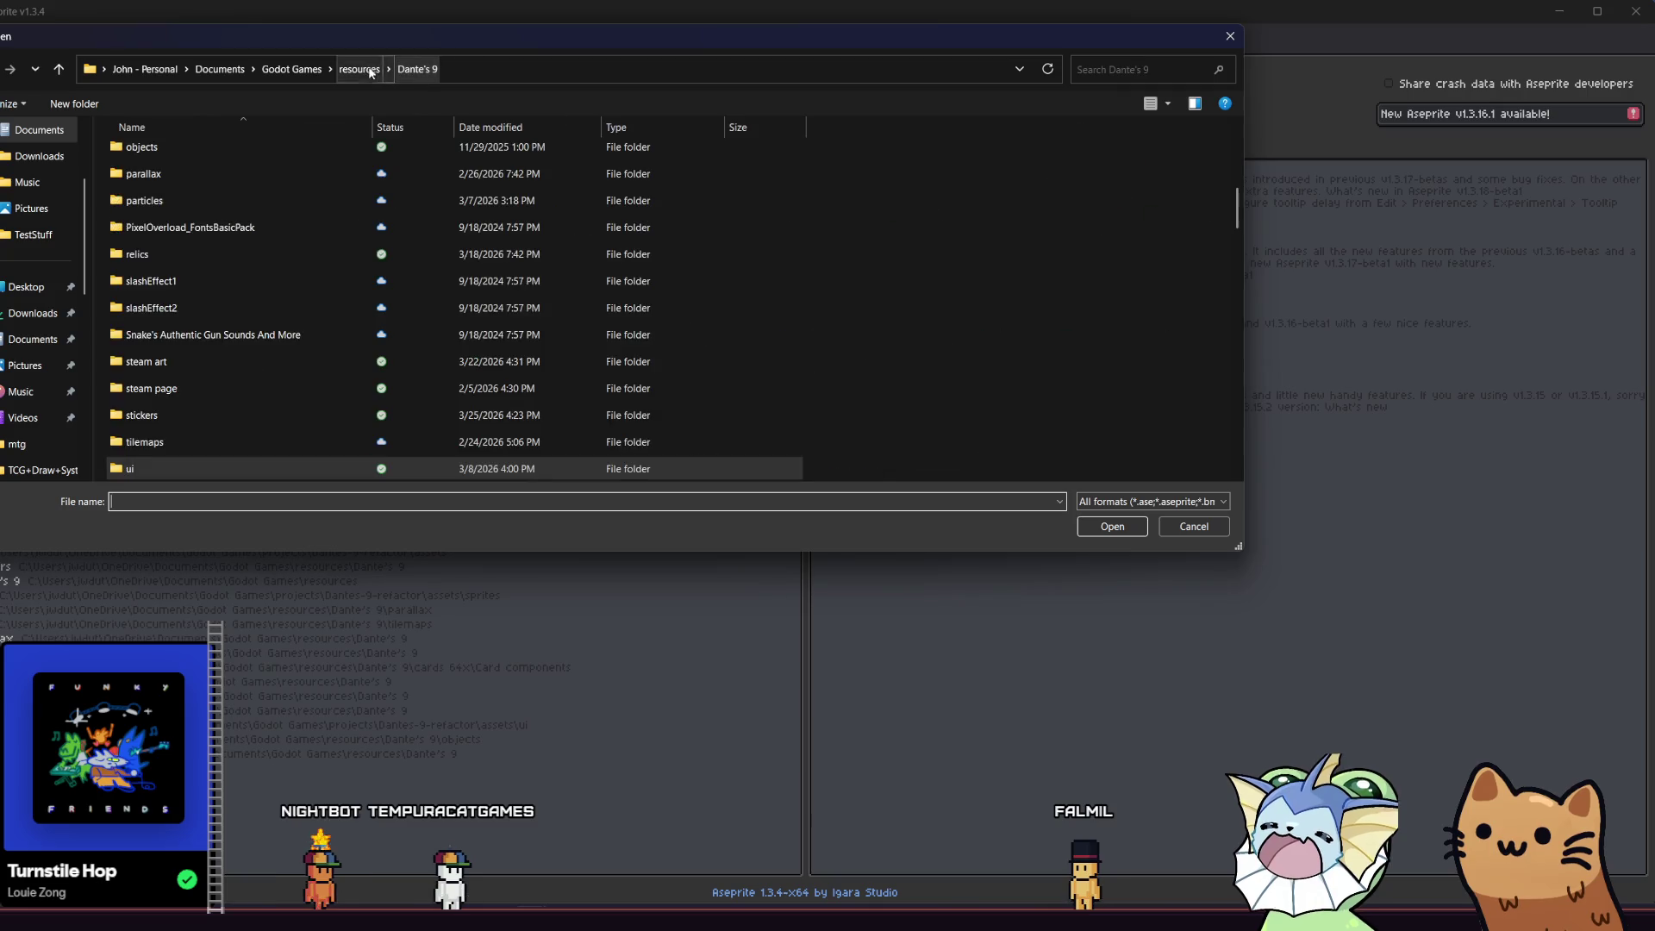
pyautogui.scroll(-10, 411, 257)
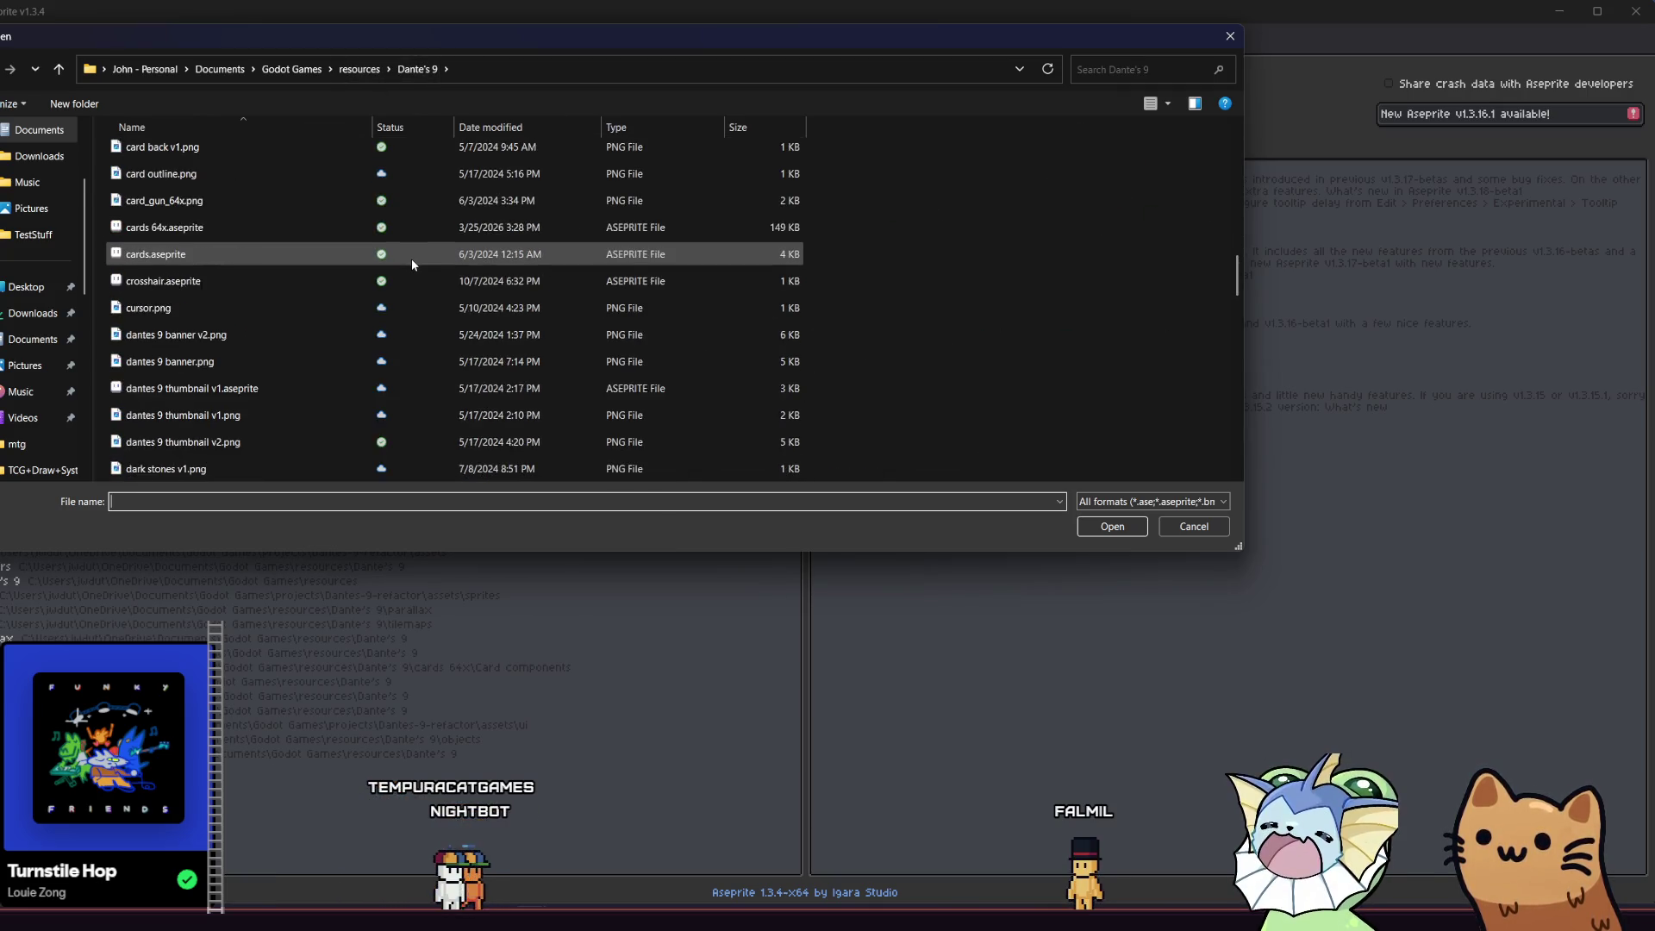
pyautogui.scroll(-15, 411, 260)
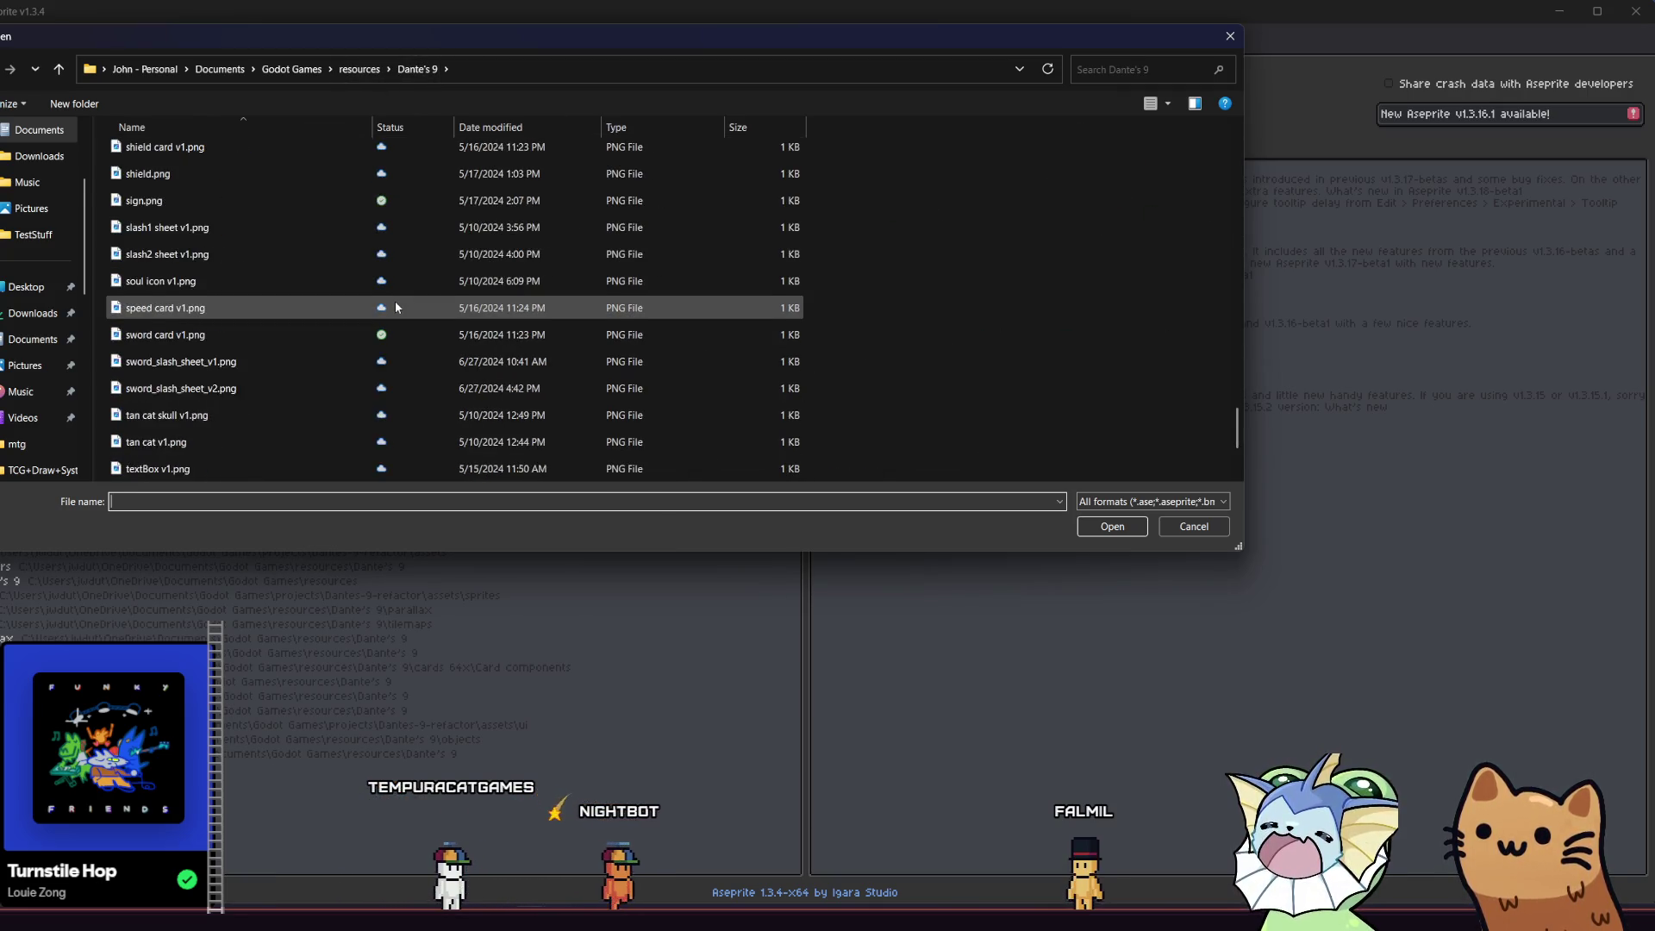
pyautogui.doubleClick(273, 390)
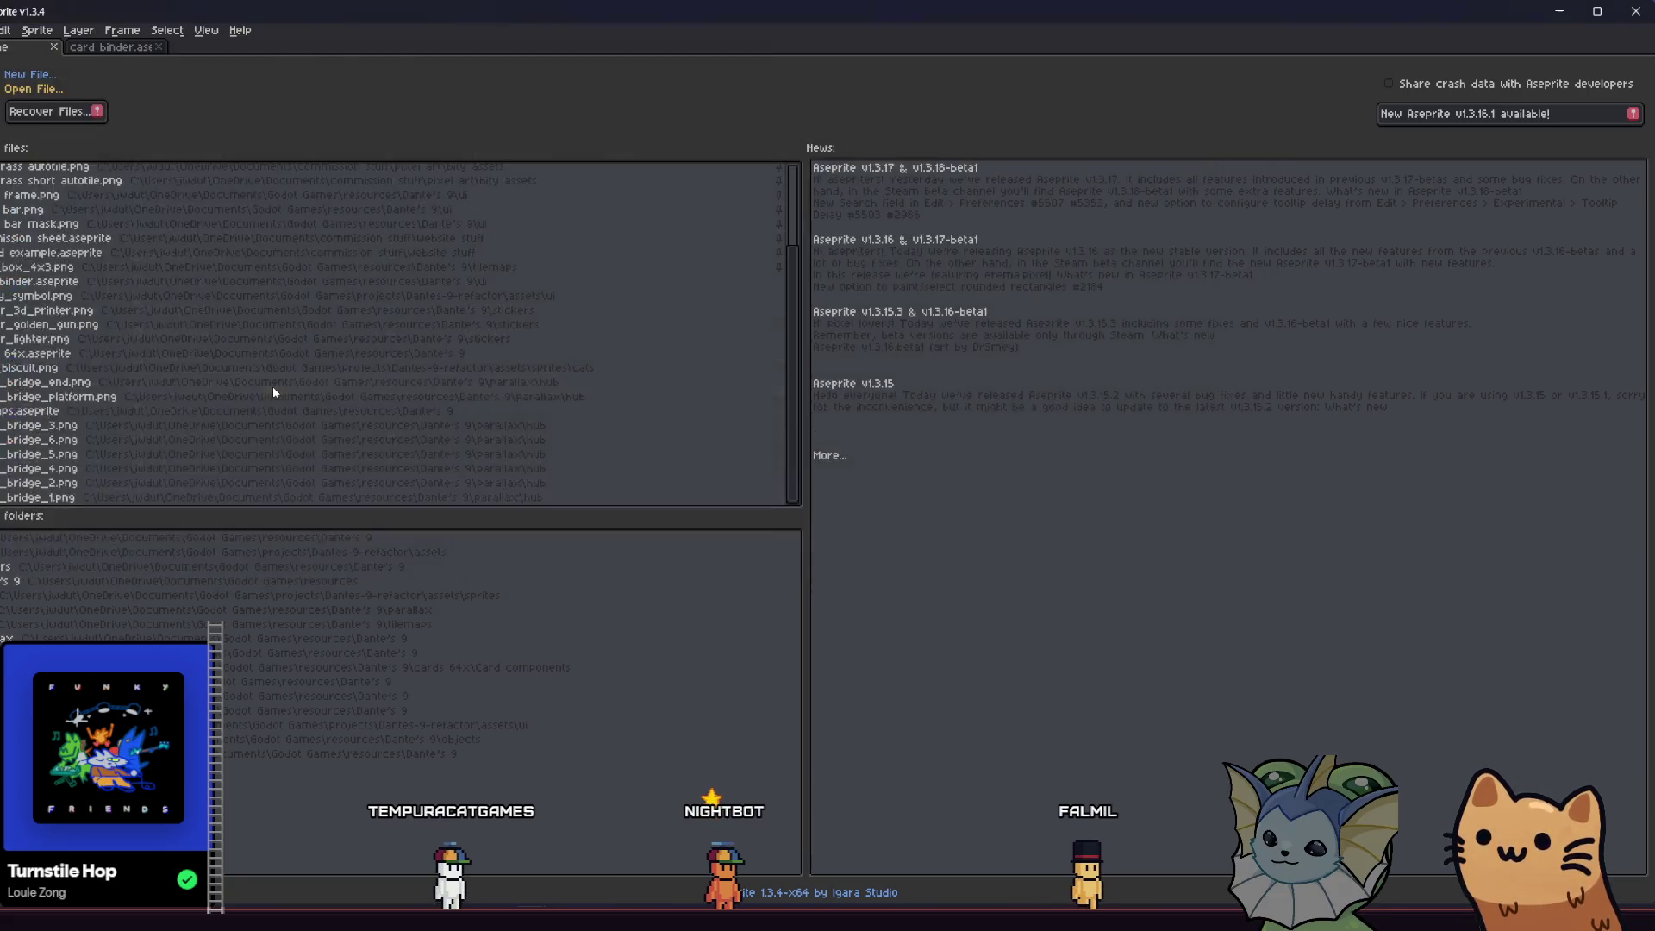
pyautogui.press('Left')
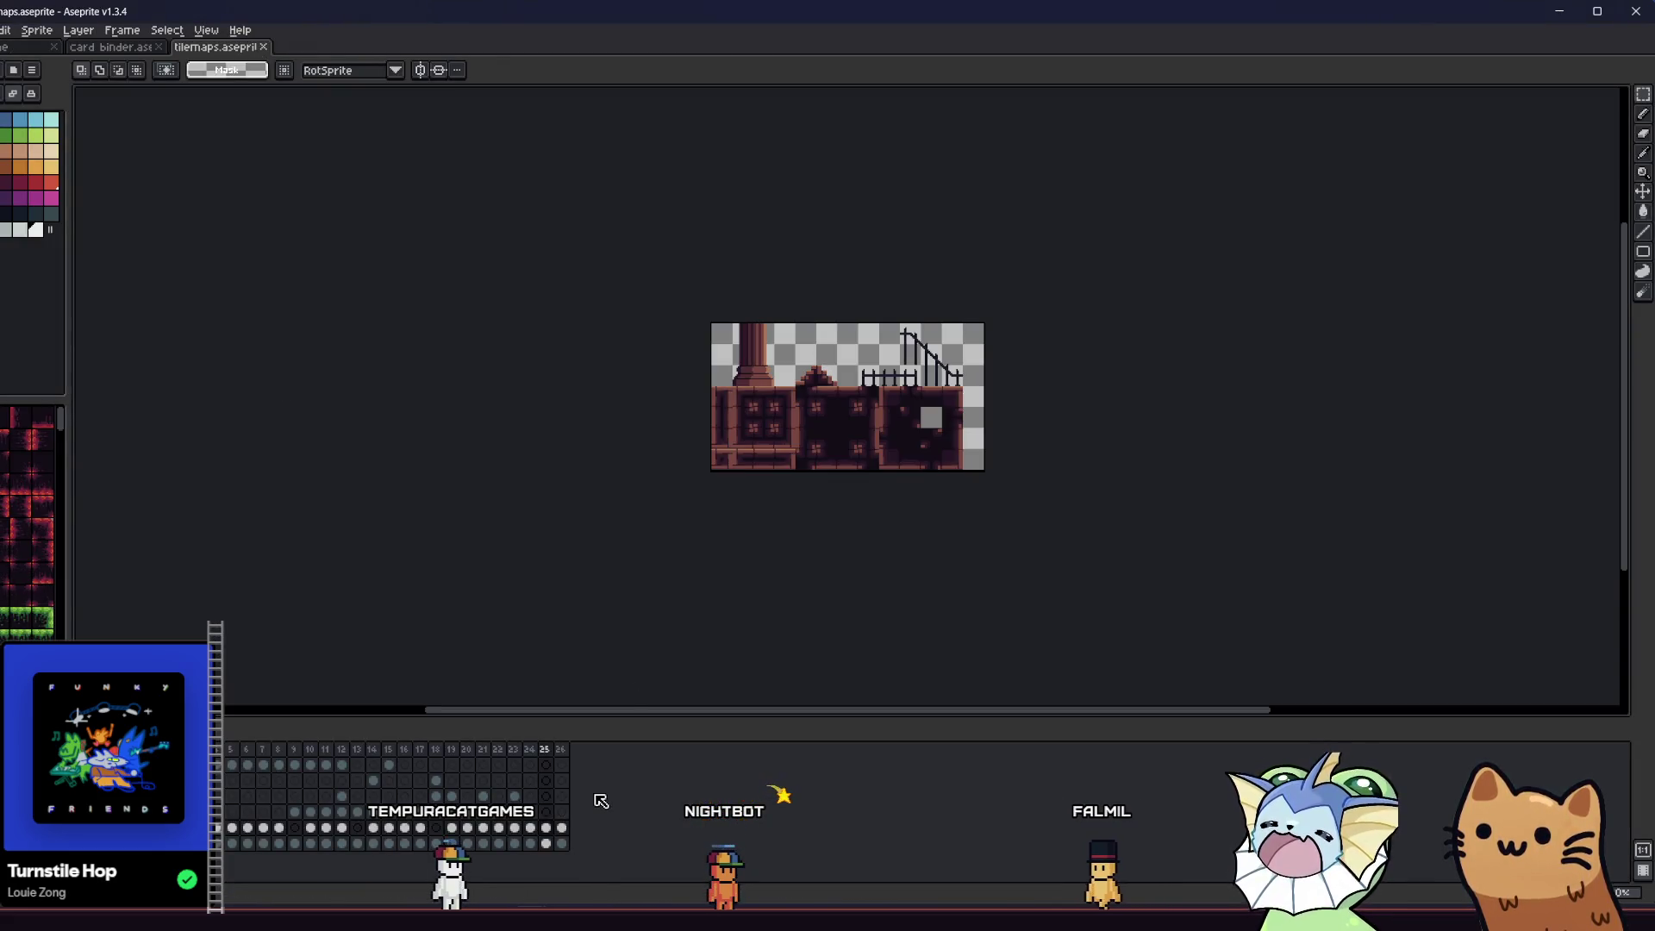
# - Select the fence section, move it up-left into empty space and commit it
pyautogui.scroll(4, 750, 351)
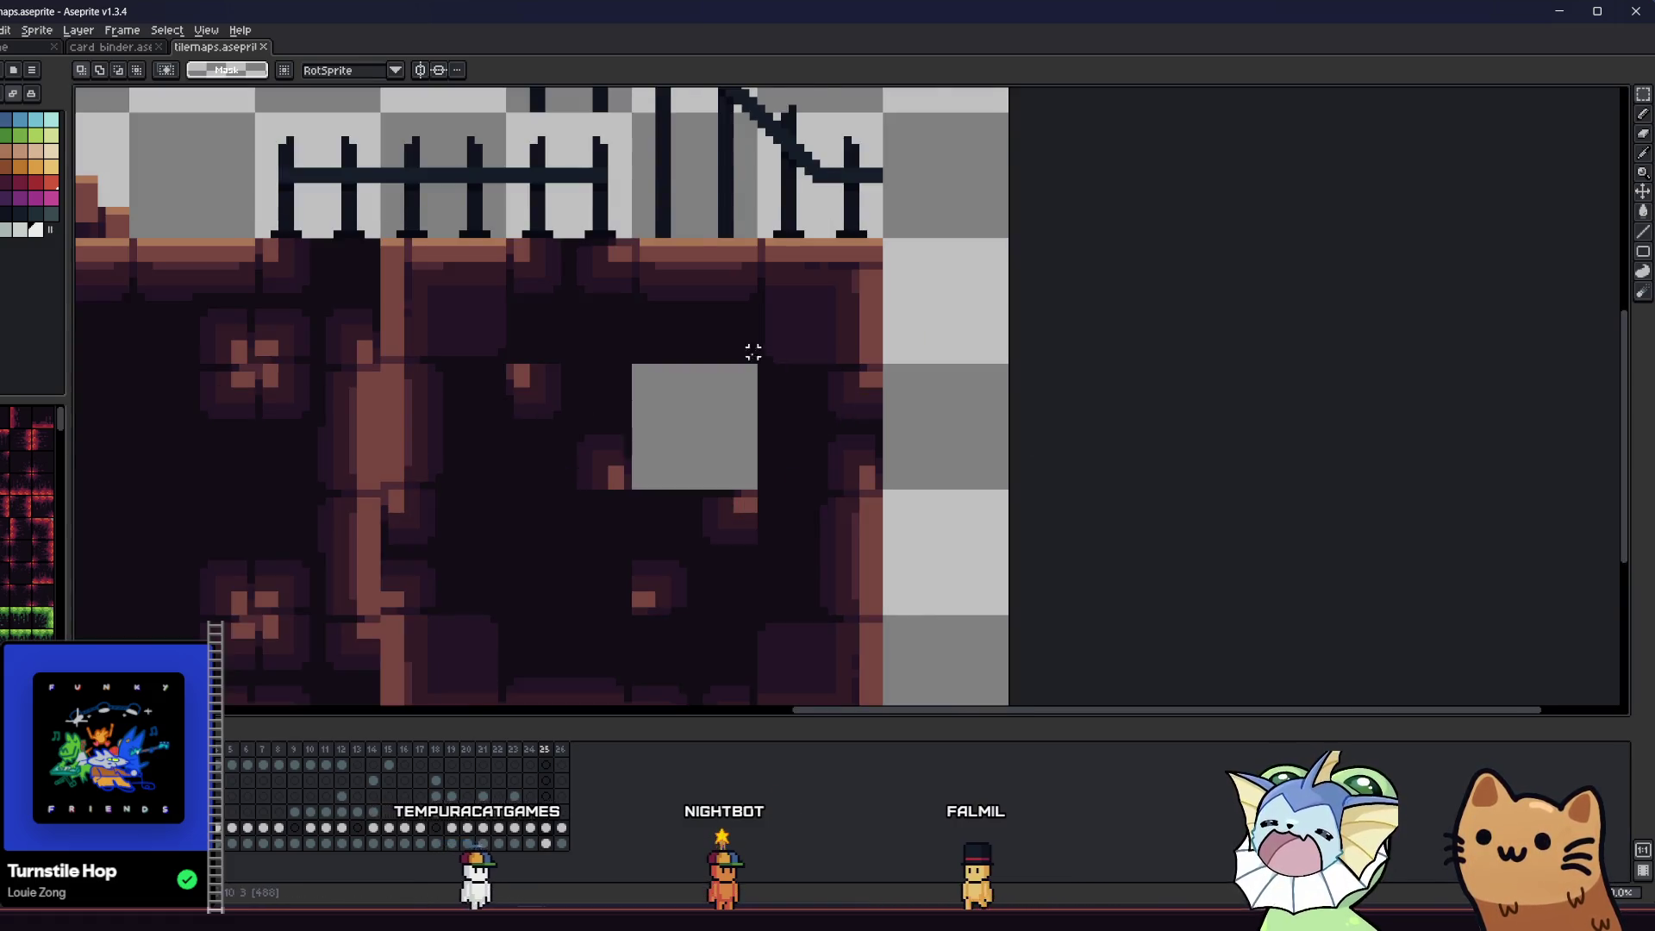
pyautogui.moveTo(437, 274)
pyautogui.mouseDown()
pyautogui.moveTo(833, 401)
pyautogui.moveTo(681, 371)
pyautogui.mouseUp()
pyautogui.scroll(3, 681, 371)
pyautogui.moveTo(750, 485)
pyautogui.mouseDown()
pyautogui.moveTo(528, 349)
pyautogui.moveTo(519, 369)
pyautogui.moveTo(629, 385)
pyautogui.mouseUp()
pyautogui.press('Return')
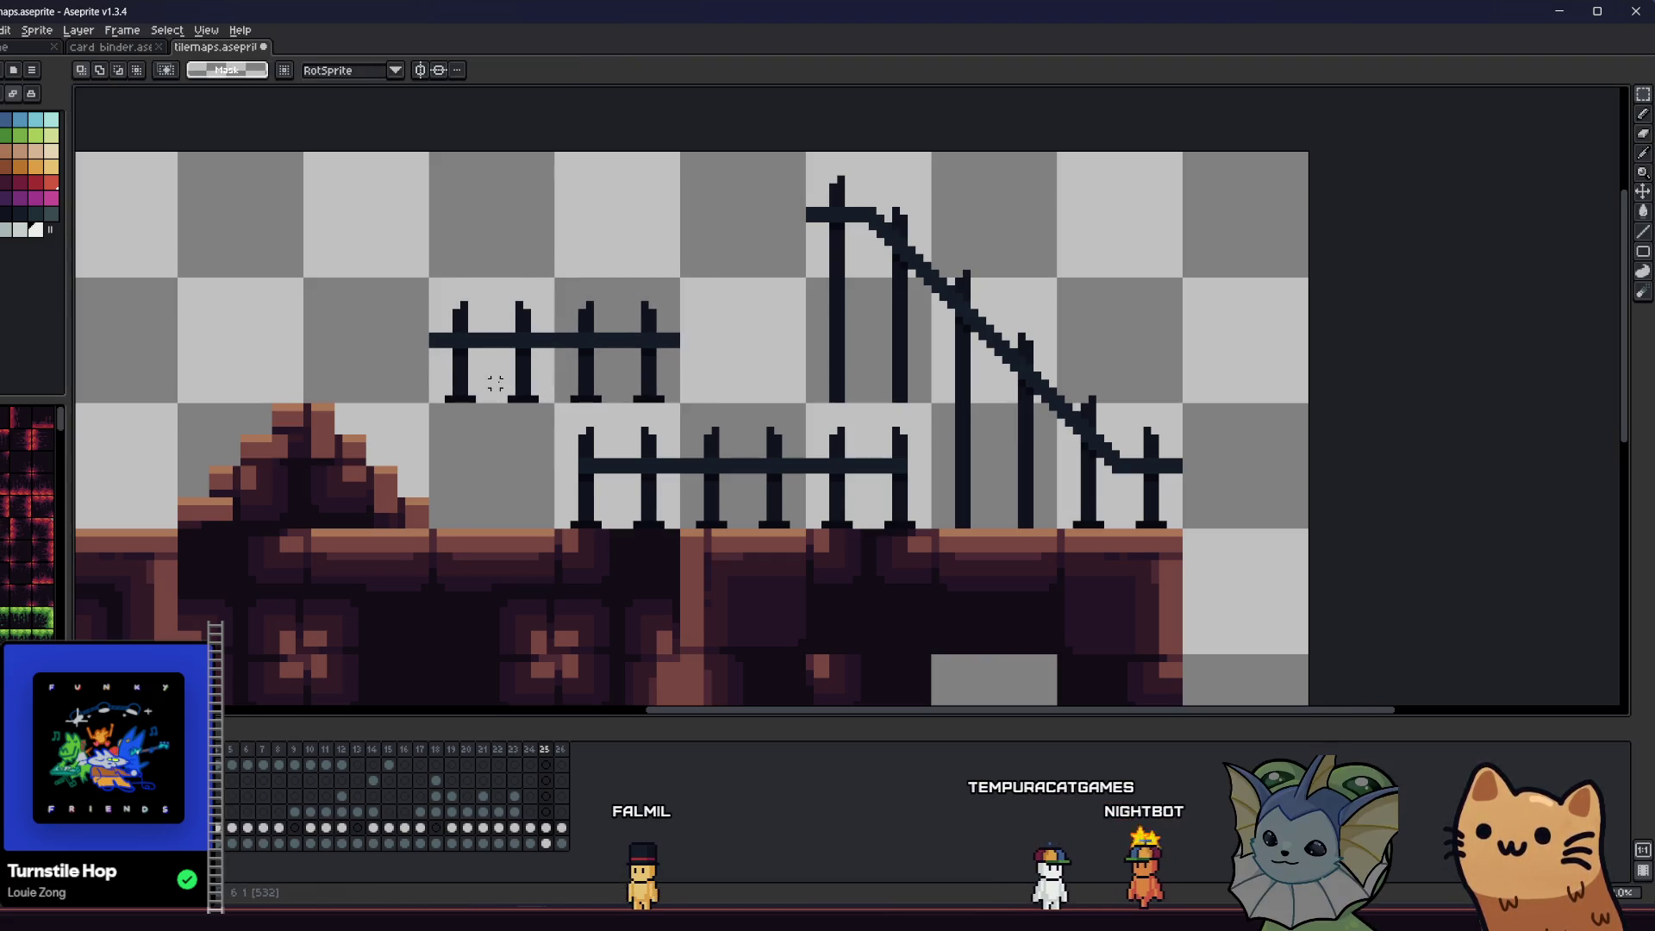
# - Fill the teal post column at the fence's right end with a lighter teal
pyautogui.scroll(4, 750, 444)
pyautogui.press('i')
pyautogui.scroll(-1, 686, 417)
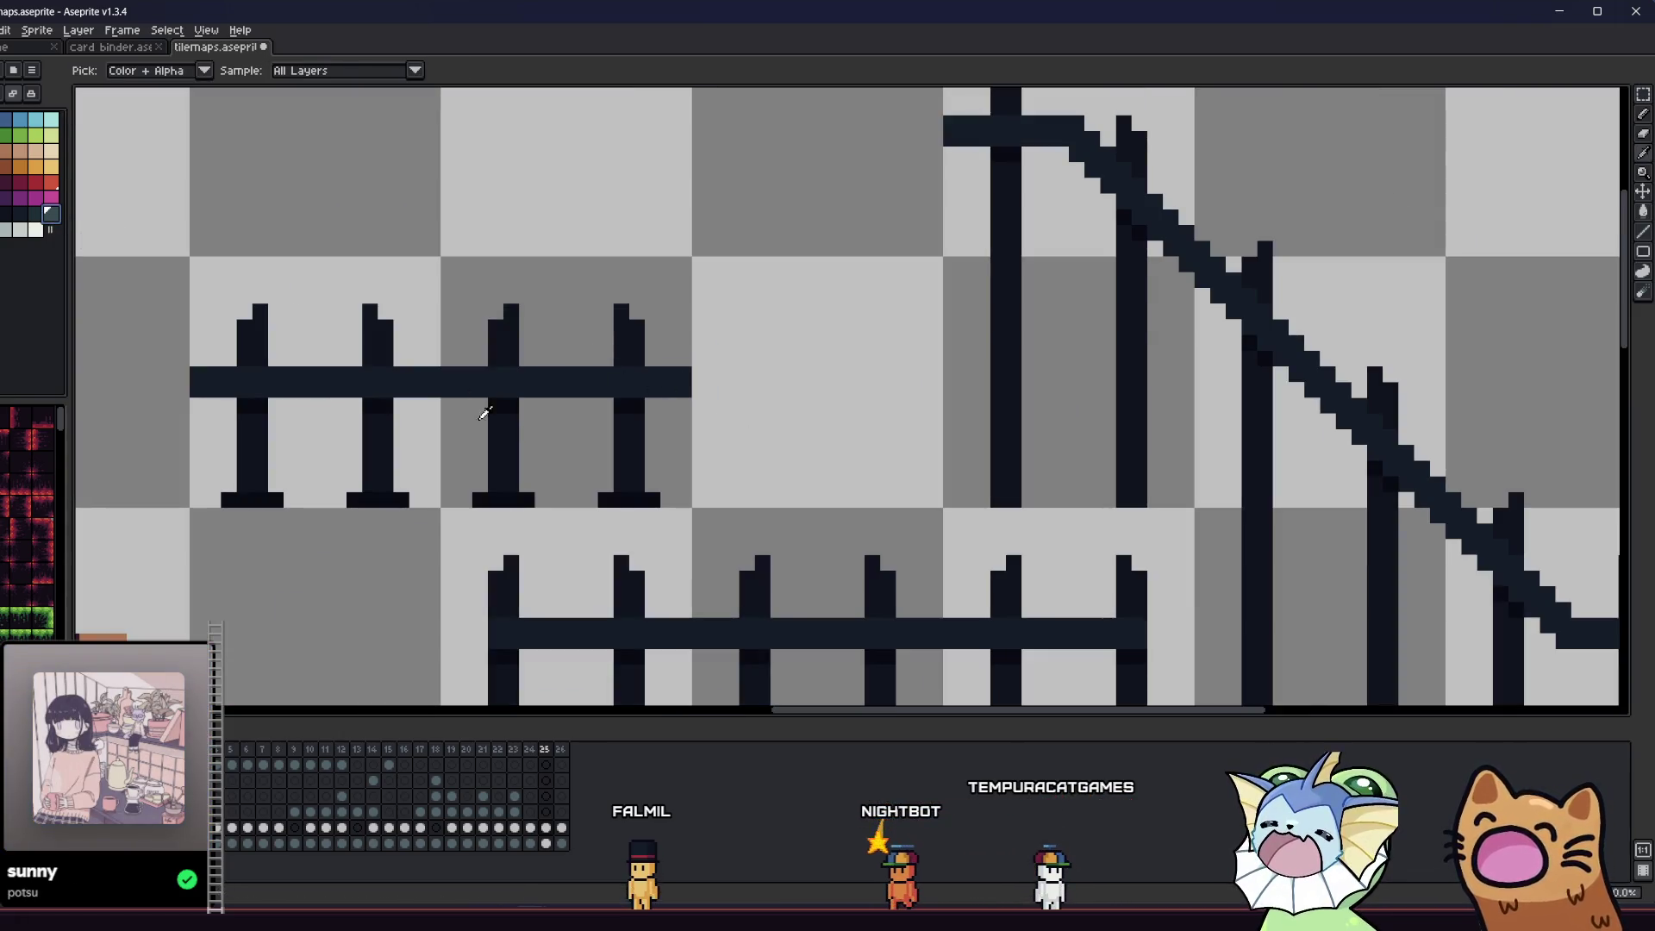
pyautogui.press('b')
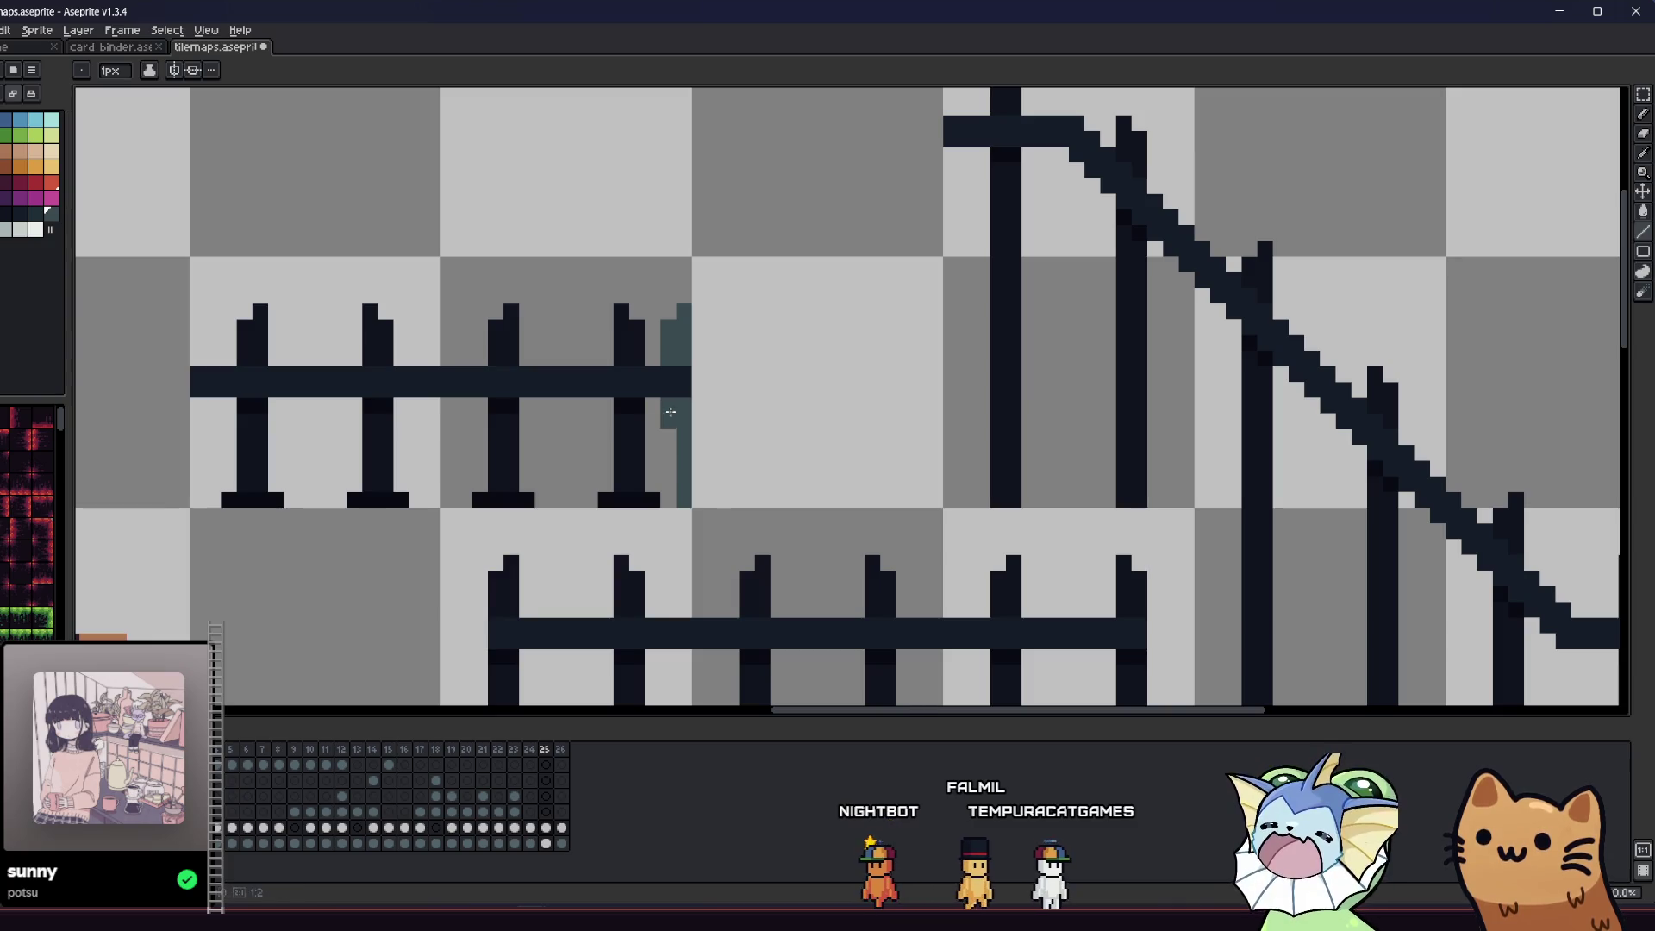
pyautogui.hscroll(-5, 674, 498)
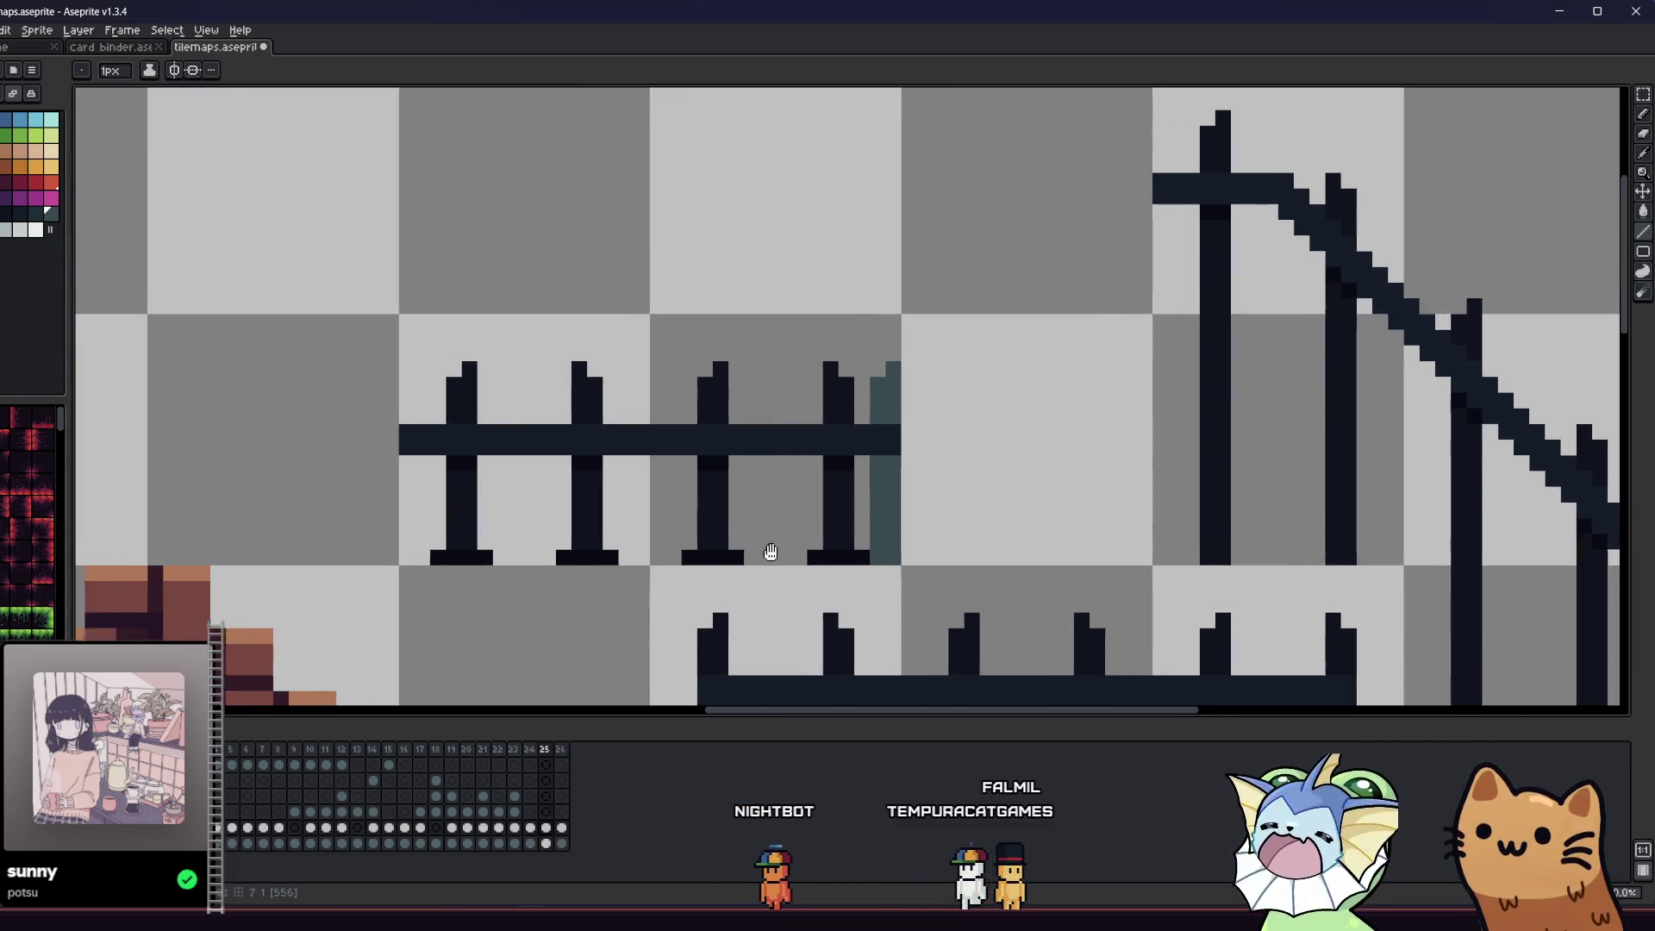
pyautogui.hscroll(2, 767, 486)
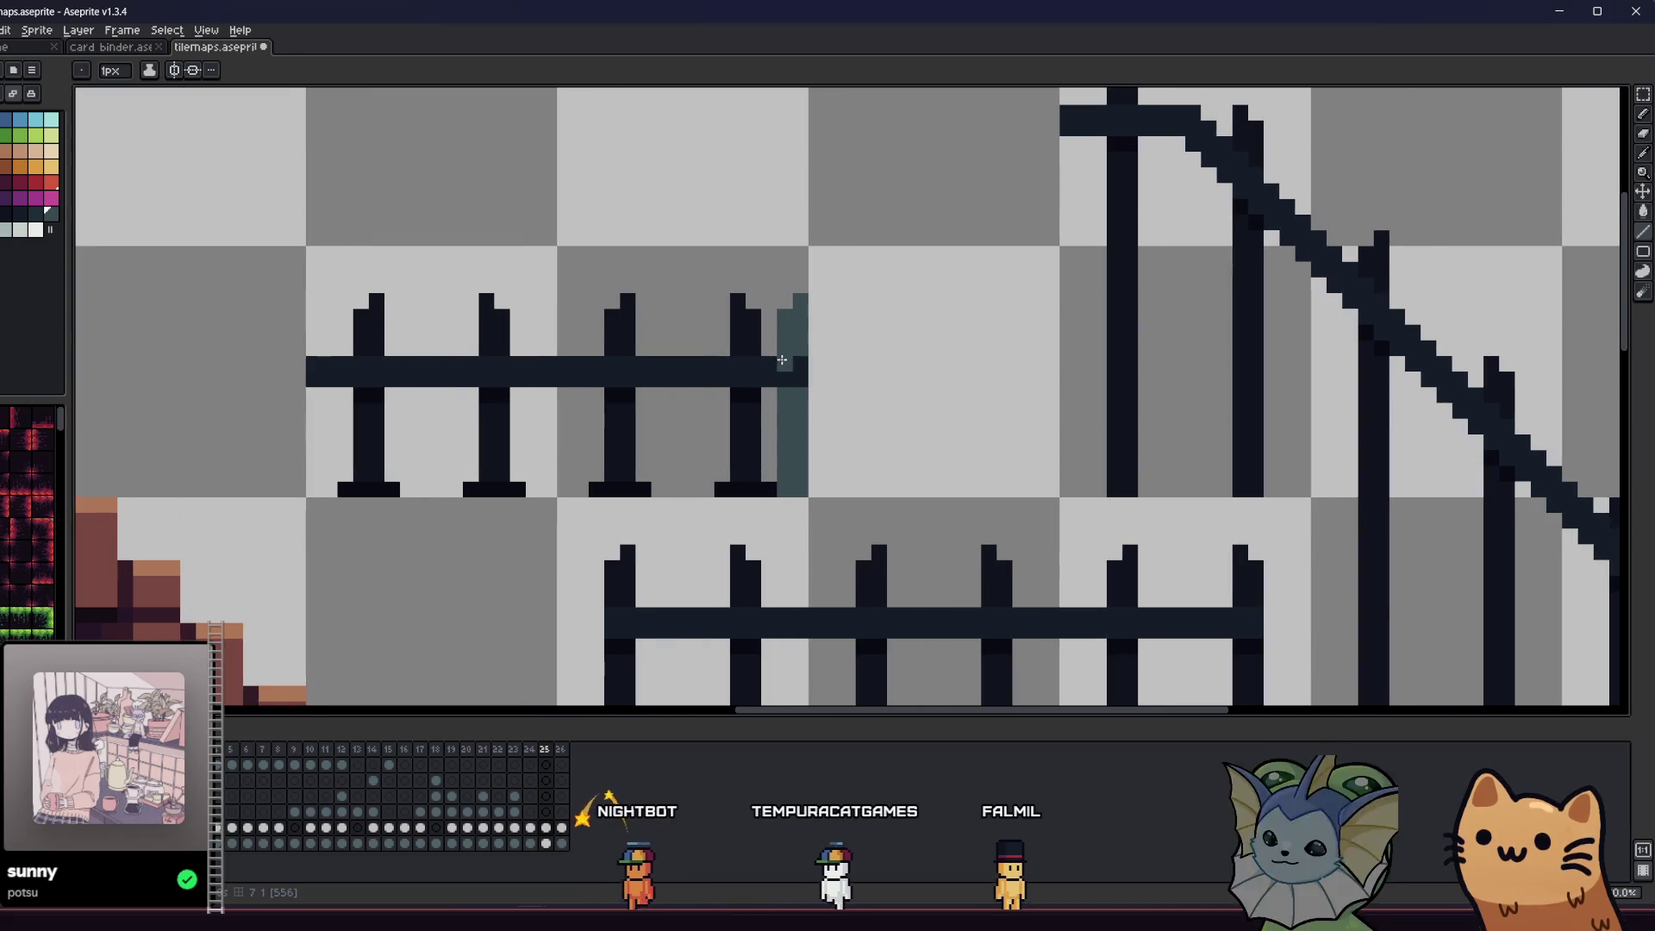
pyautogui.scroll(1, 776, 362)
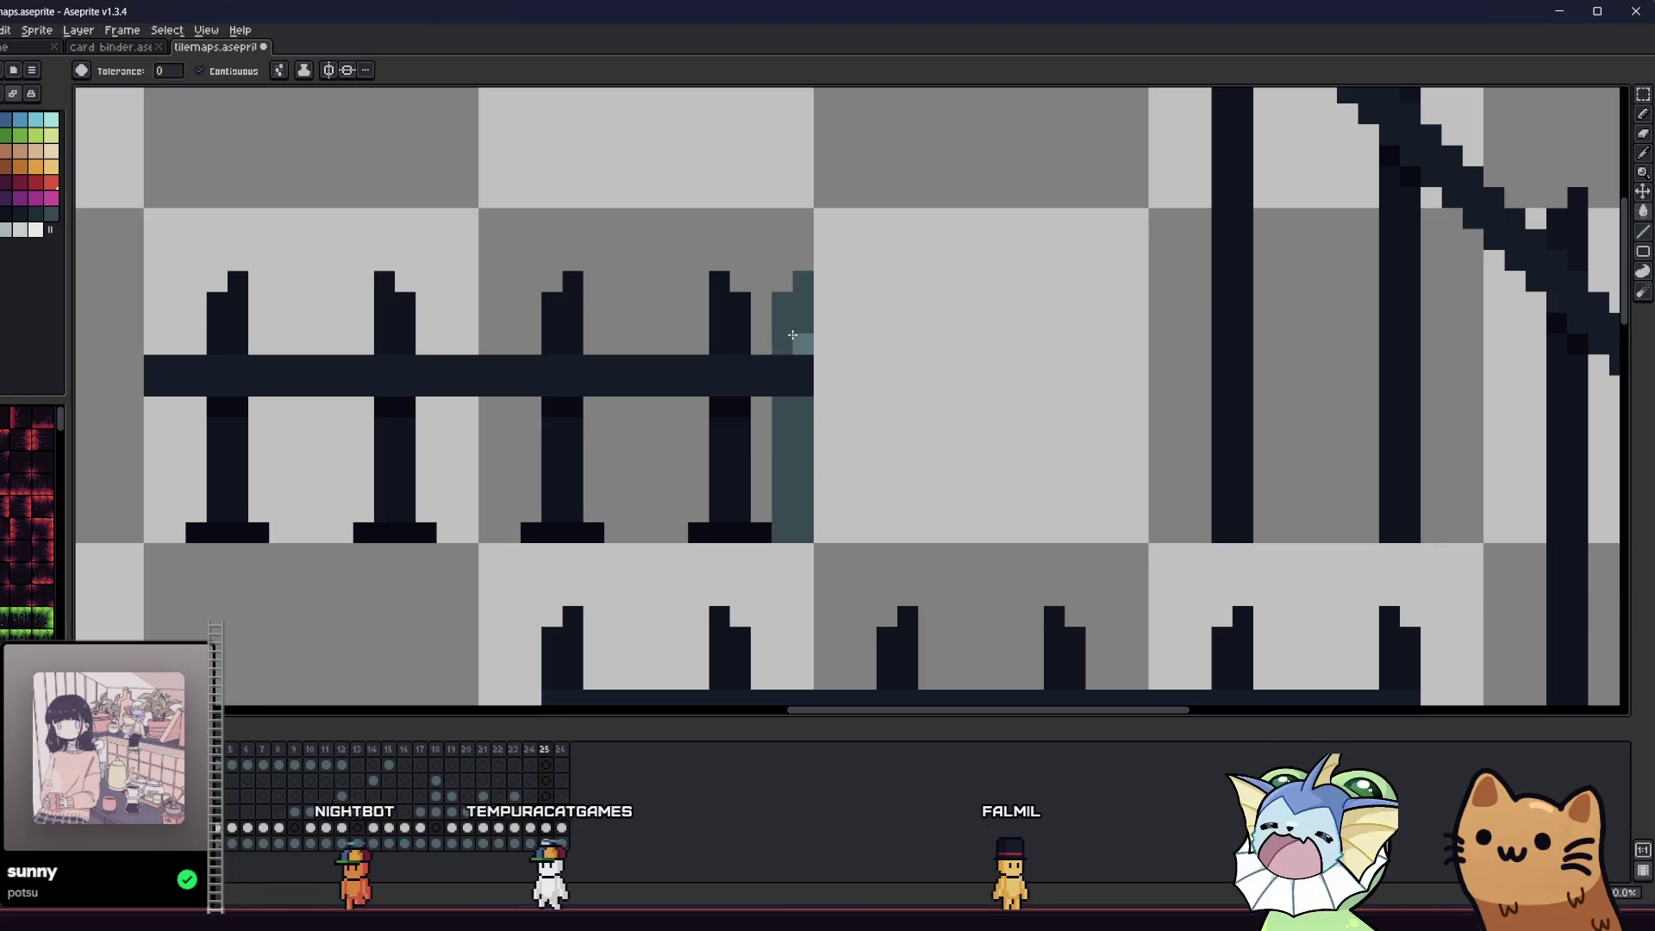
pyautogui.press('g')
pyautogui.click(785, 341)
pyautogui.click(780, 441)
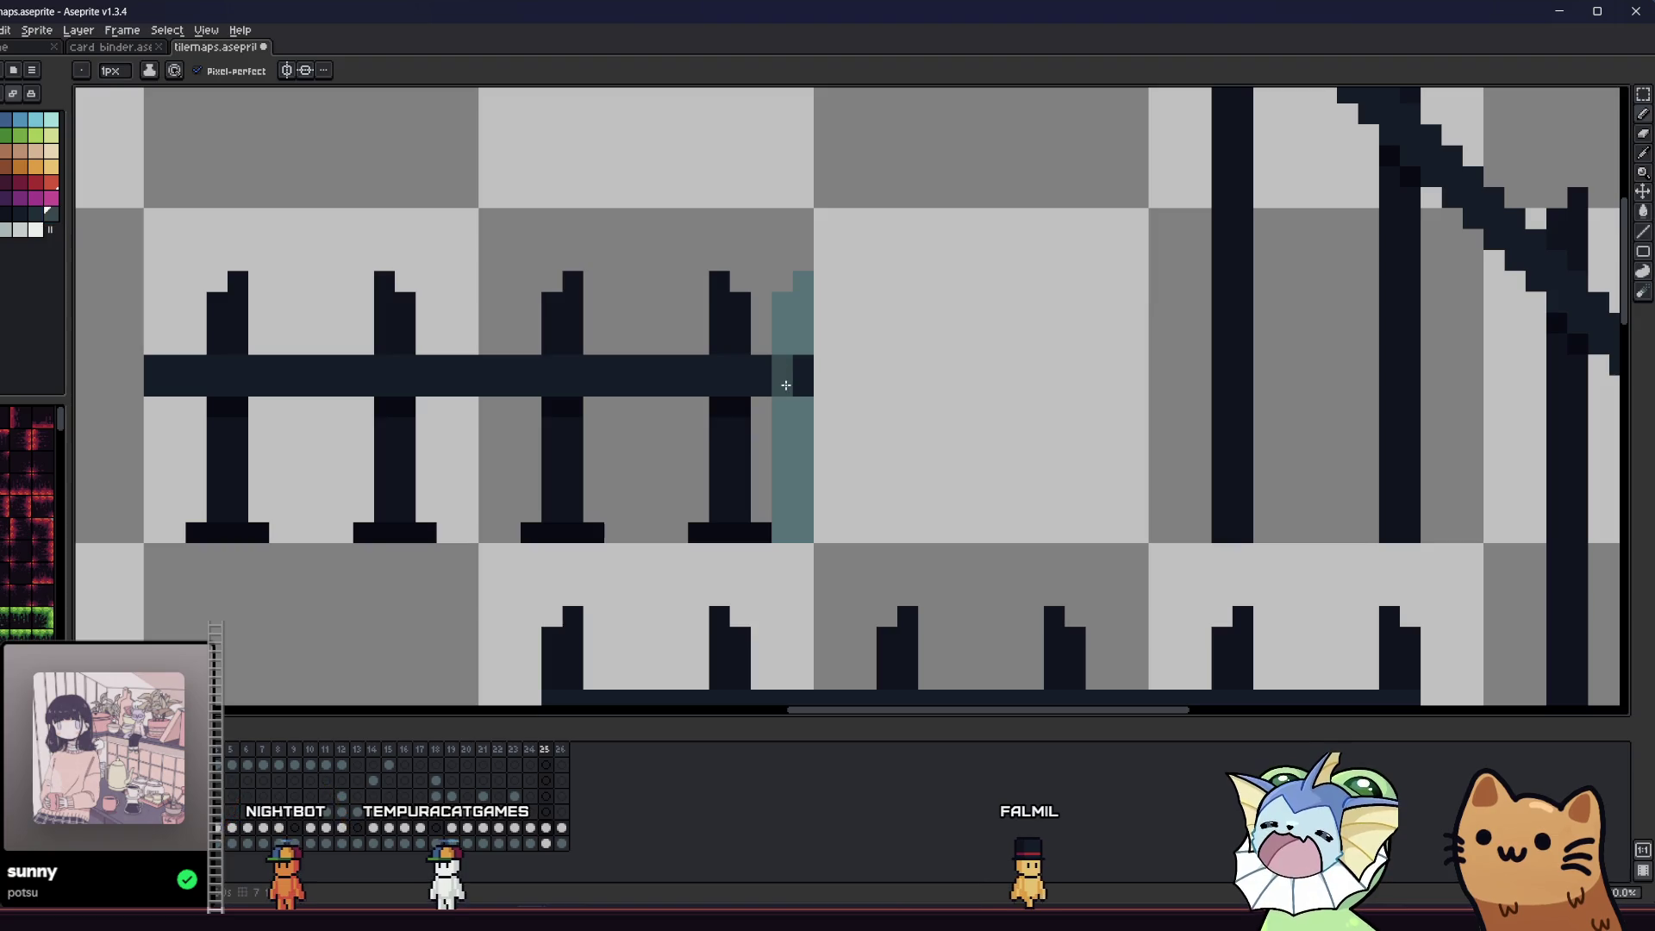
# - Shade the post by darkening the bar cell and lower column, then lighten the bar cell and add a dark pixel beneath
pyautogui.scroll(-5, 802, 362)
pyautogui.scroll(5, 351, 343)
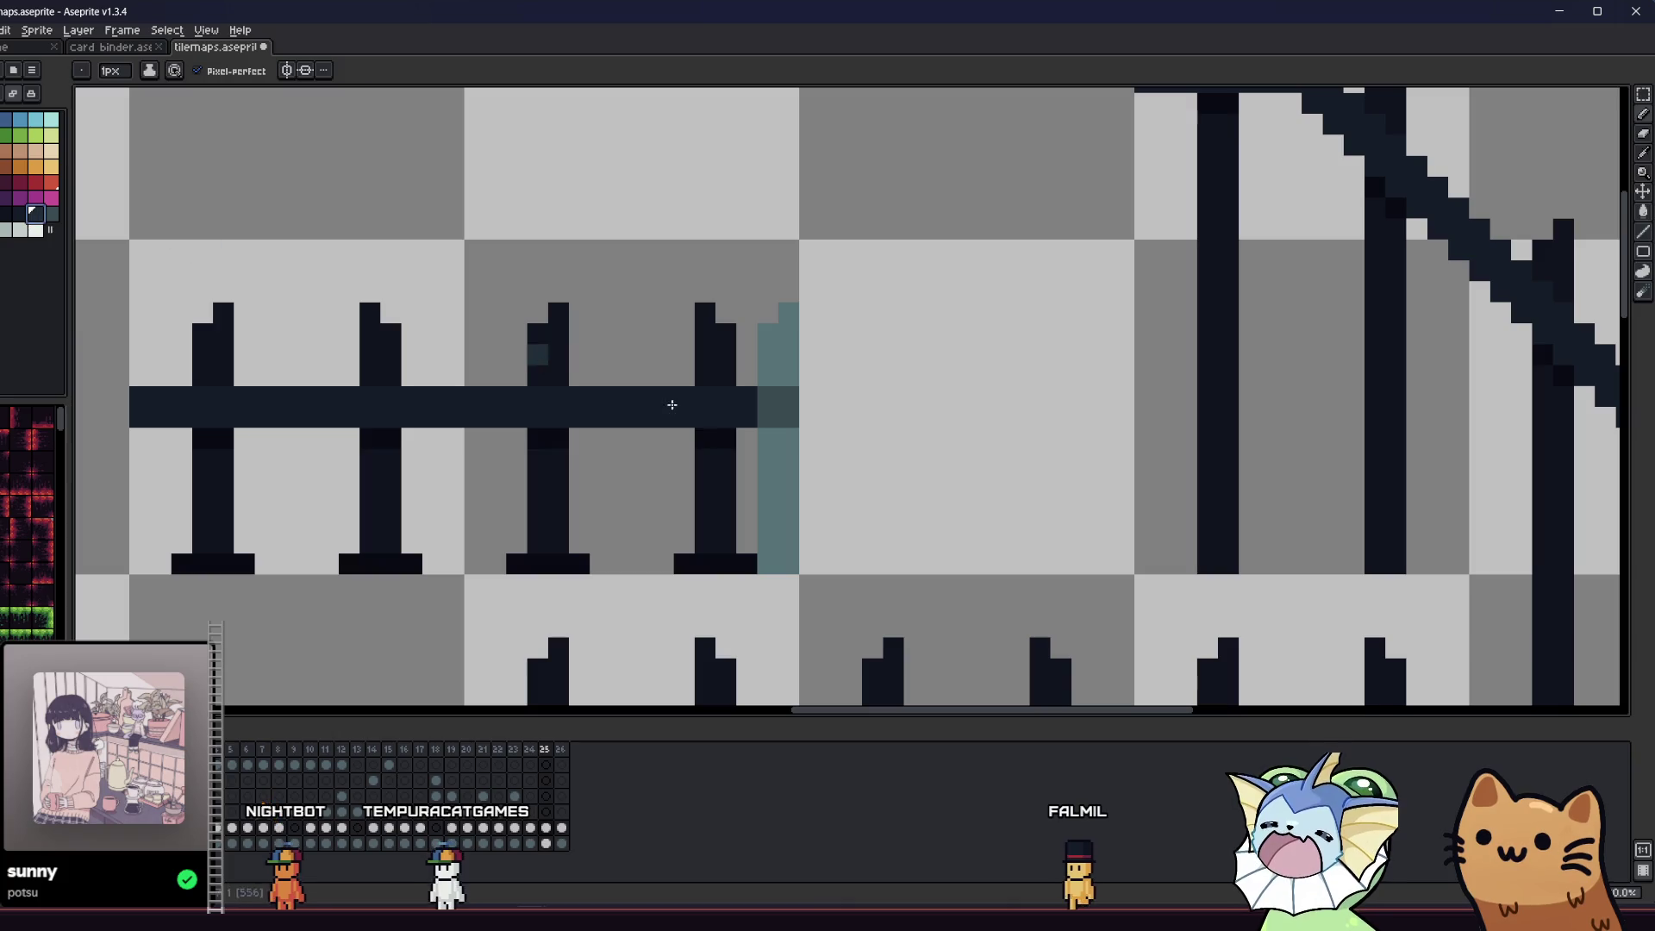
pyautogui.press('g')
pyautogui.click(784, 418)
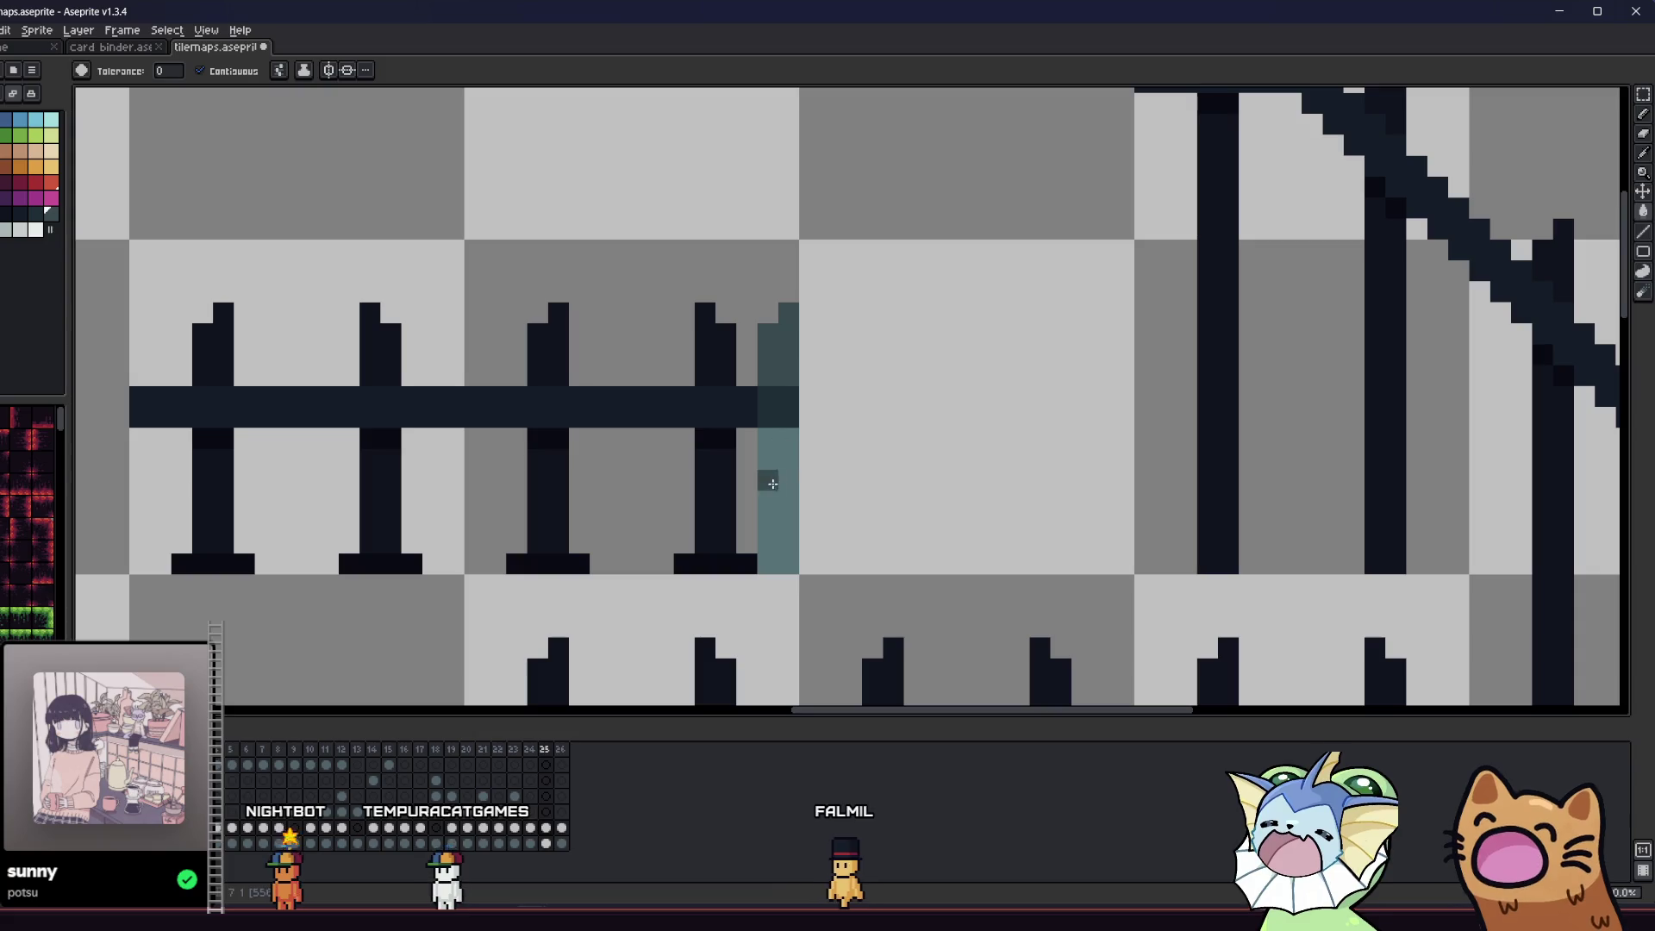
pyautogui.click(761, 478)
pyautogui.moveTo(648, 467); pyautogui.dragTo(678, 500)
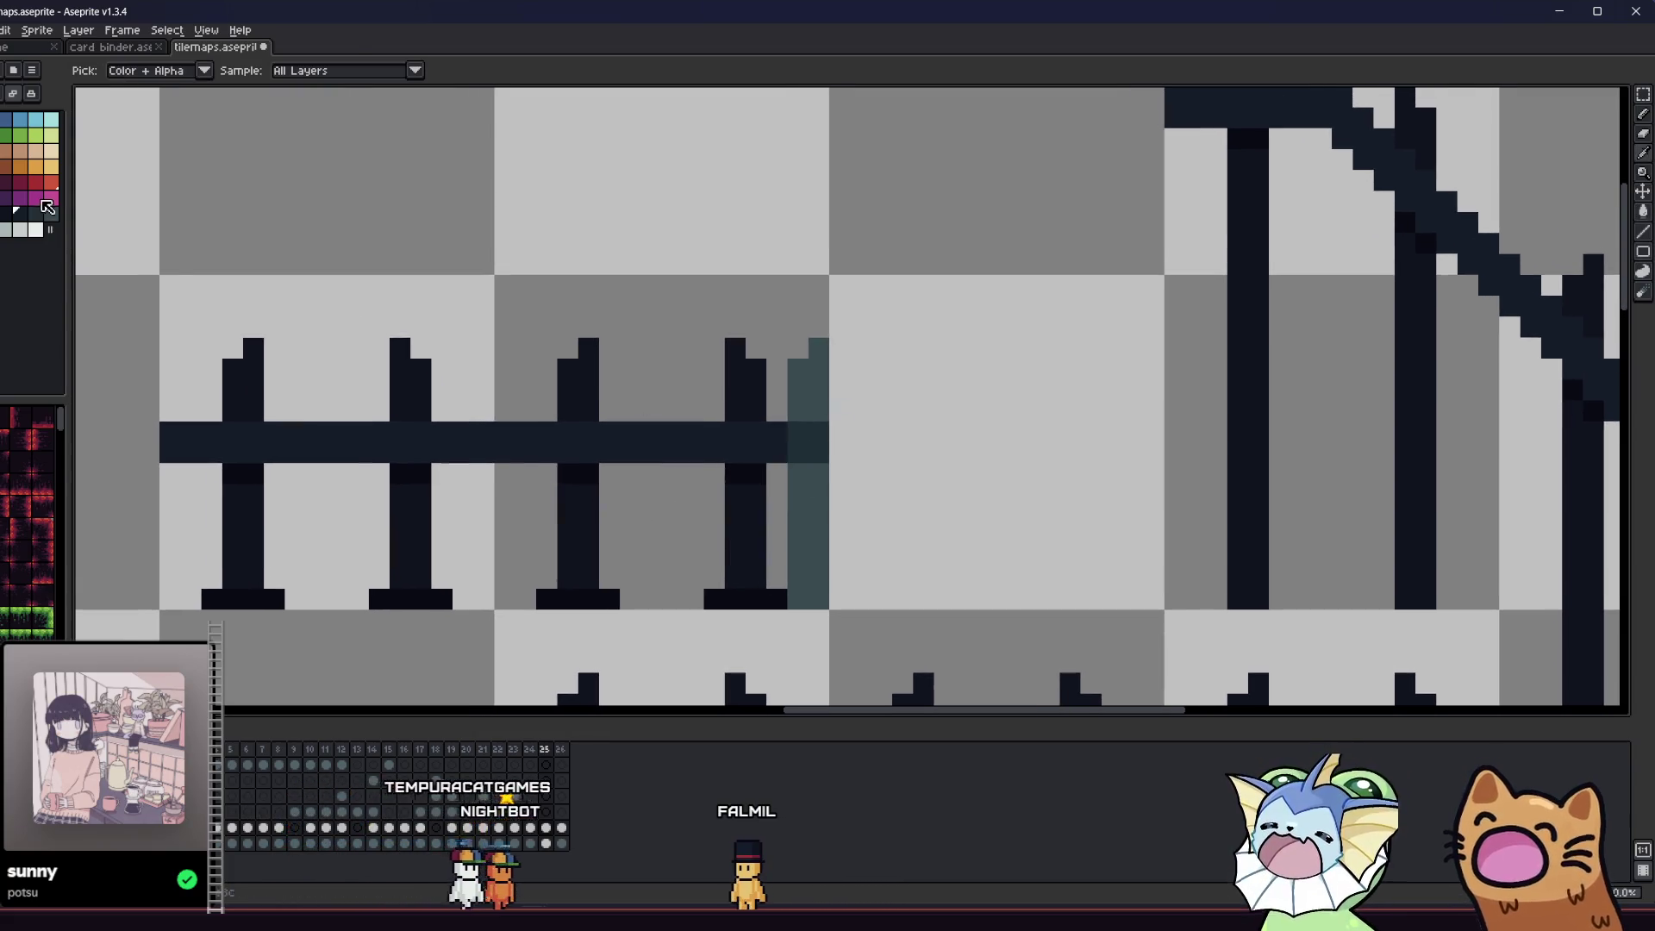
pyautogui.click(785, 431)
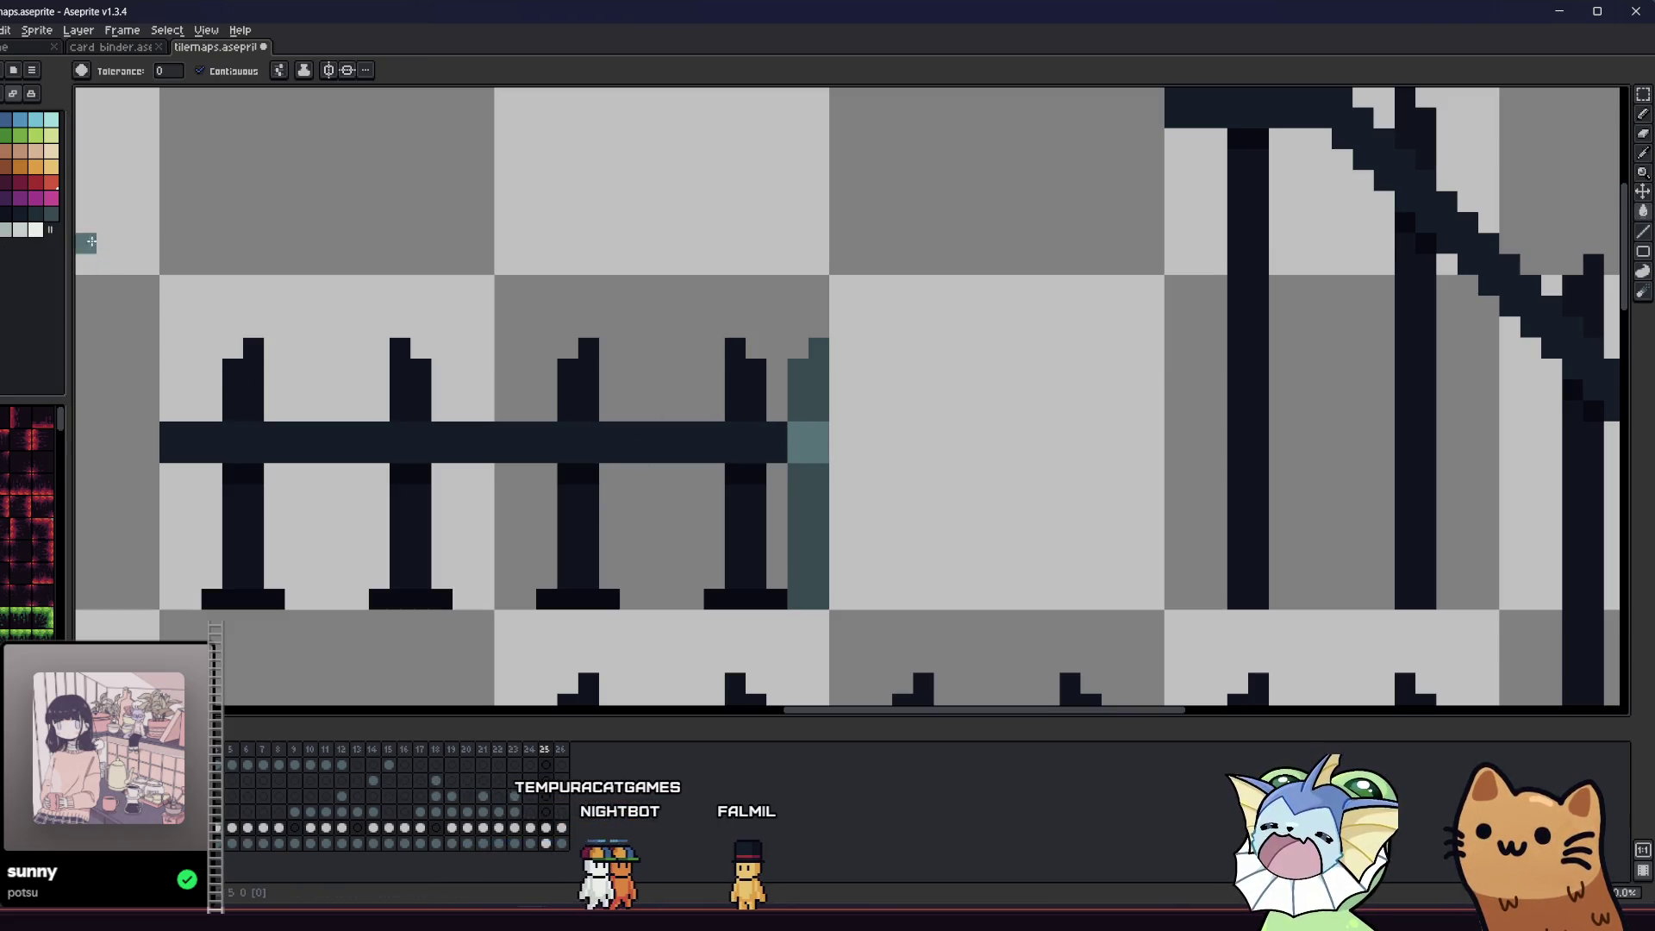
pyautogui.click(42, 213)
pyautogui.press('b')
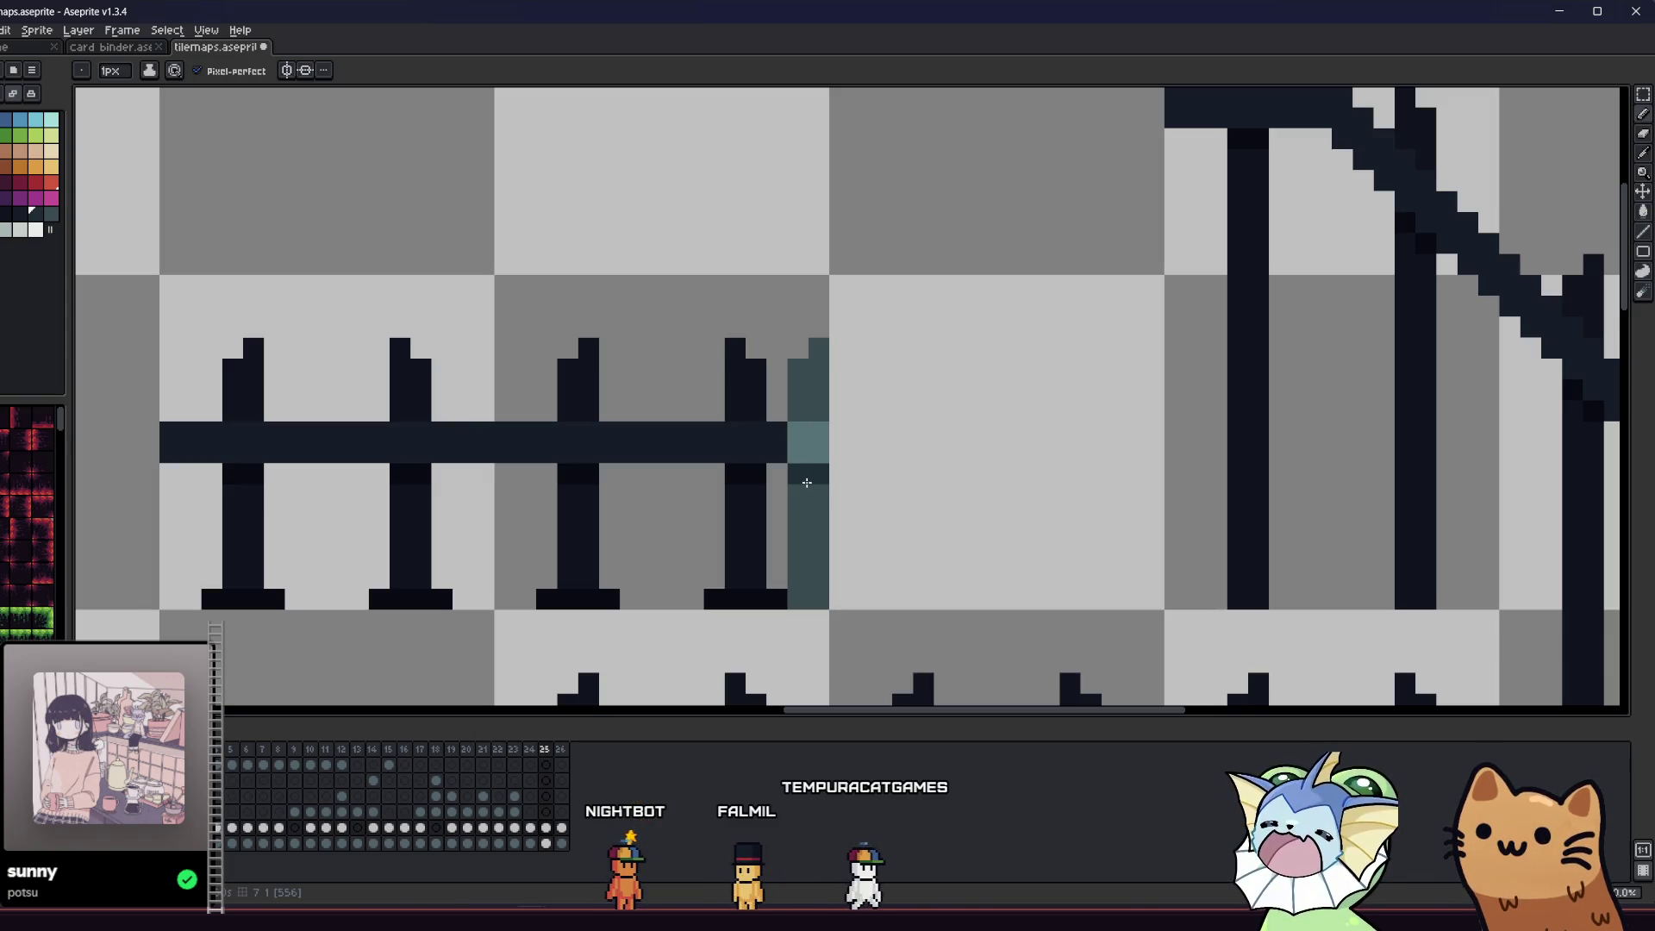
pyautogui.click(817, 474)
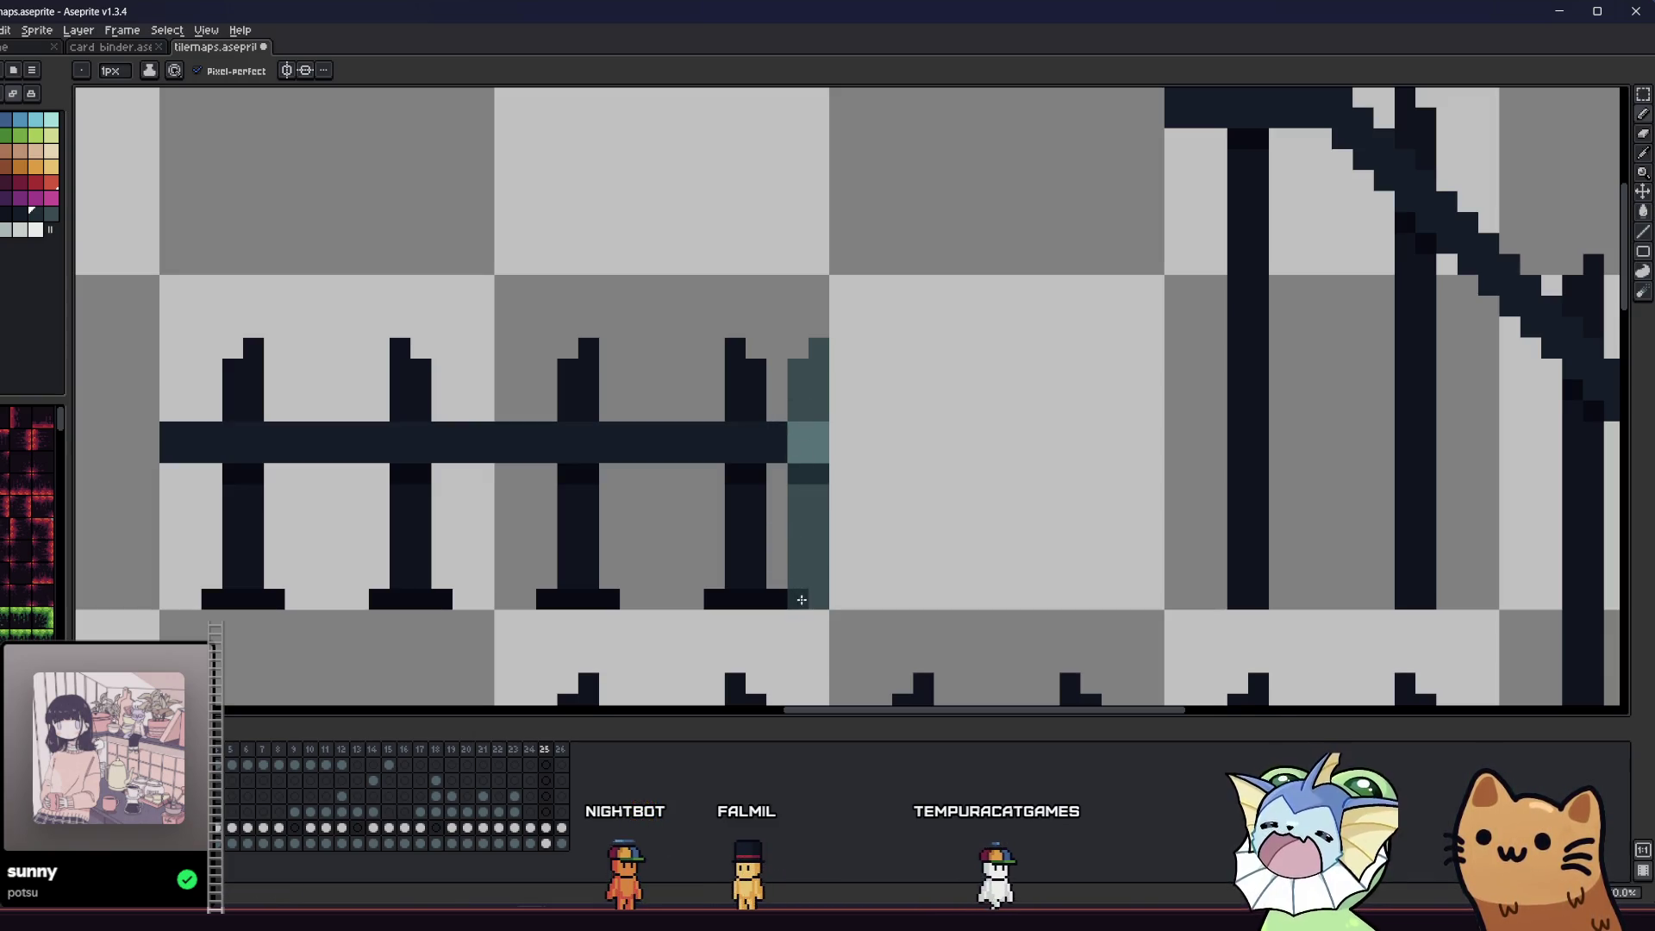
pyautogui.scroll(-4, 802, 599)
# - Save the tilemap file
pyautogui.press('v')
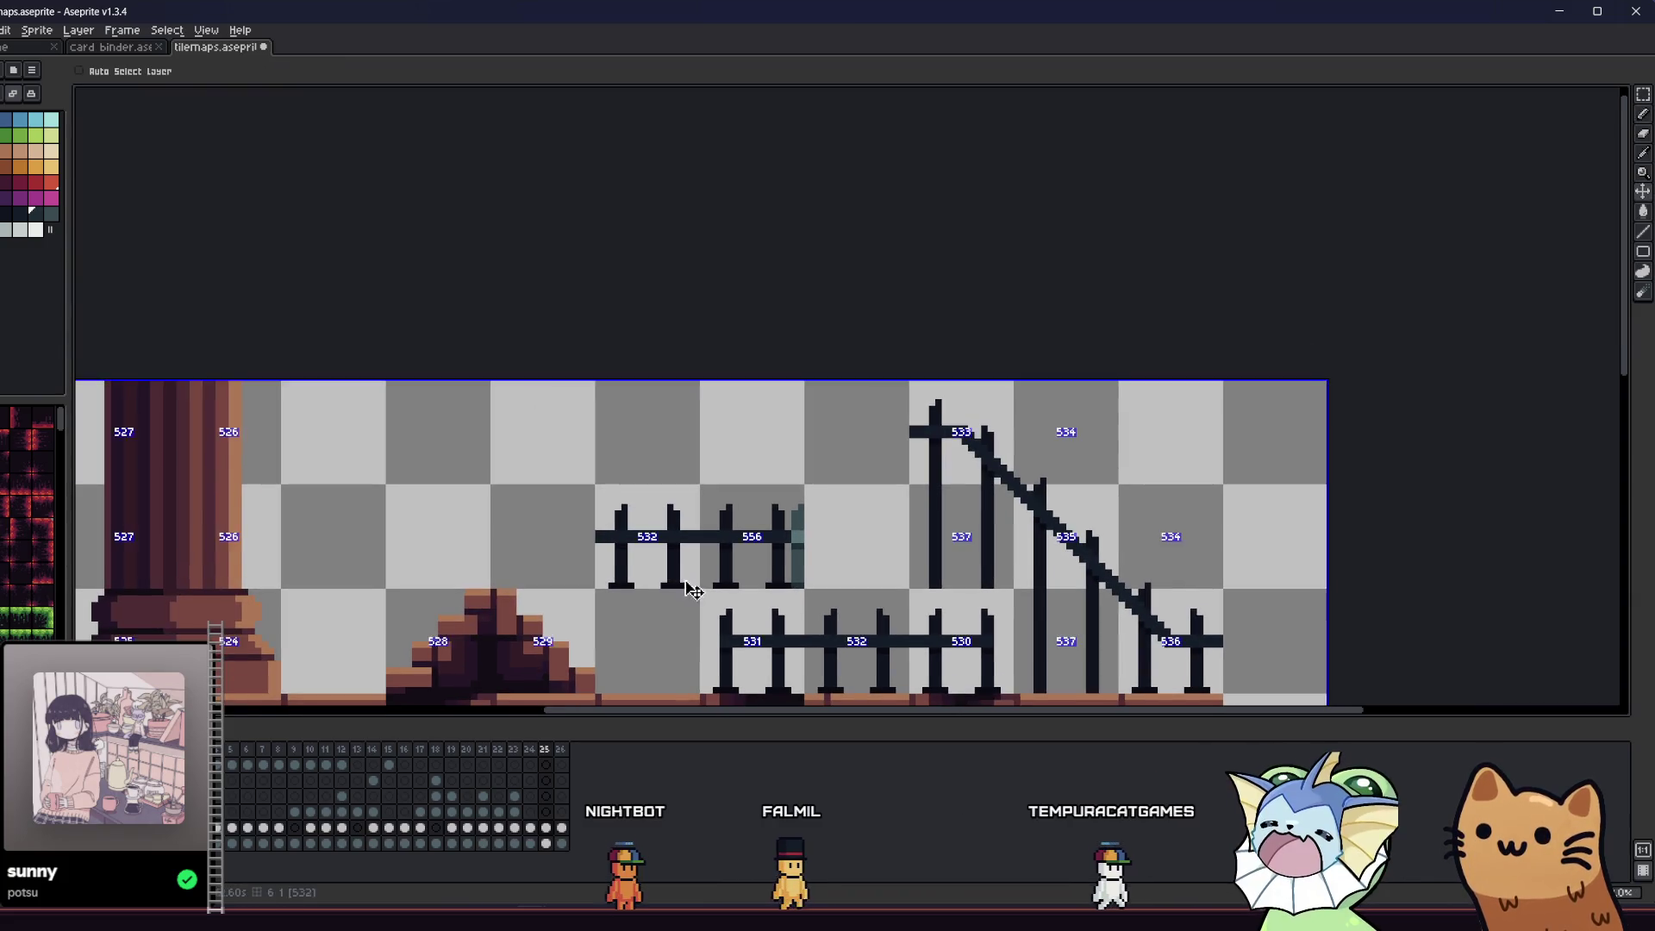
pyautogui.scroll(4, 792, 586)
pyautogui.scroll(-3, 761, 585)
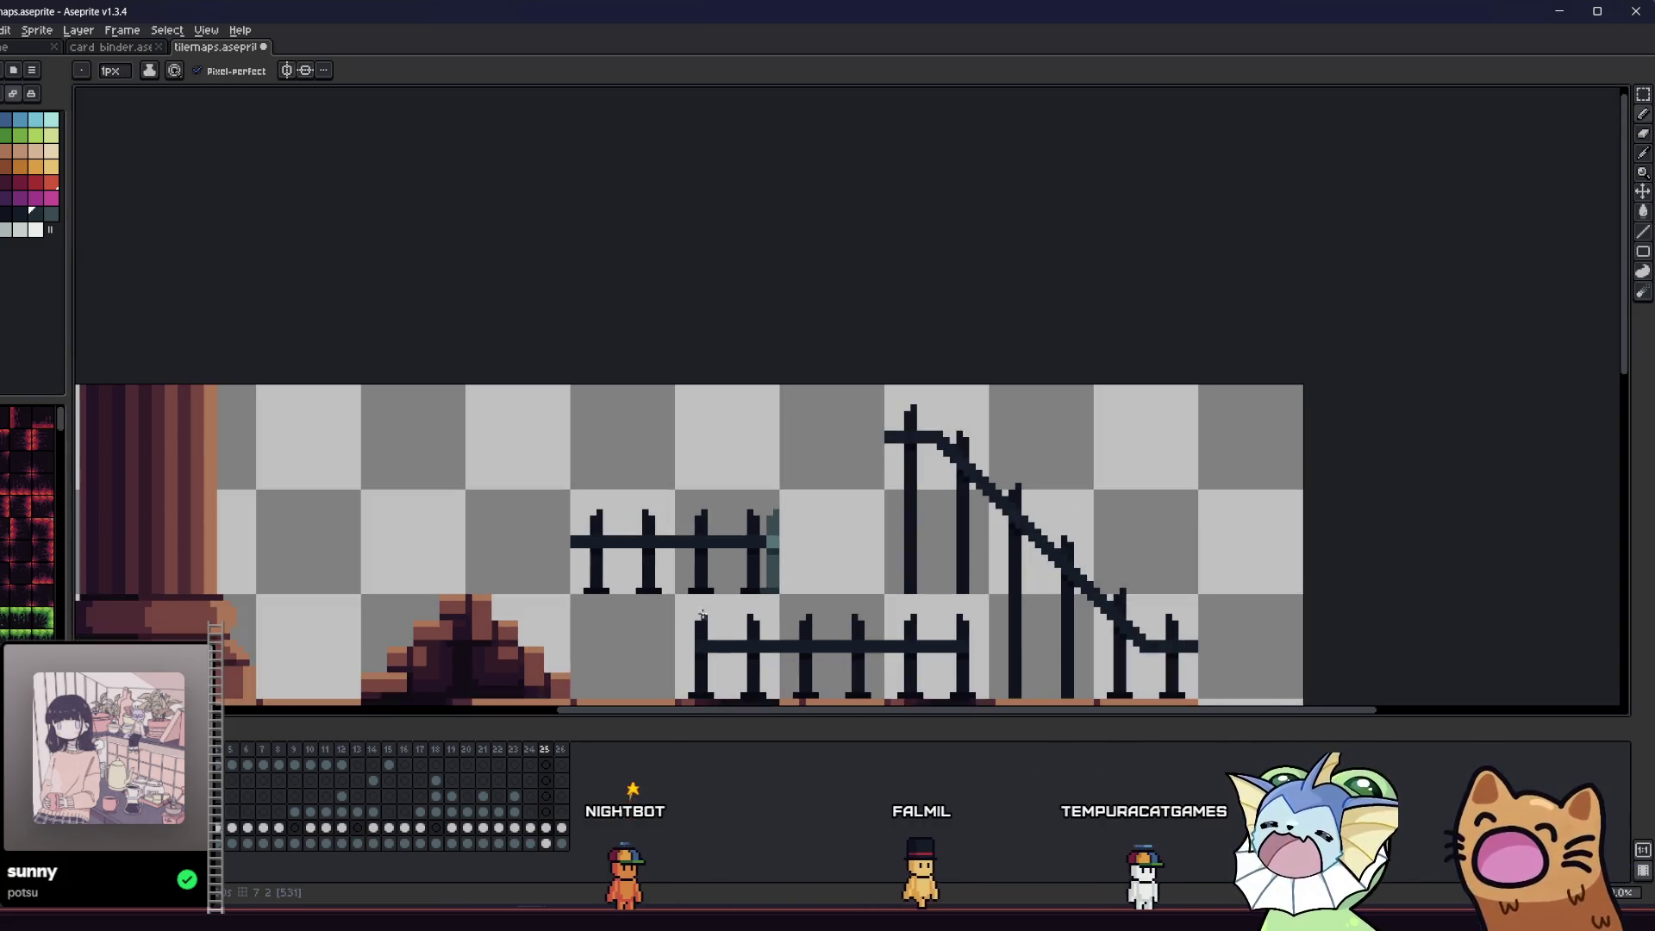
pyautogui.scroll(-1, 646, 572)
pyautogui.hotkey('ctrl', 's')
pyautogui.scroll(1, 671, 504)
# - Select the teal fence column and drop it back in place
pyautogui.press('m')
pyautogui.scroll(3, 741, 483)
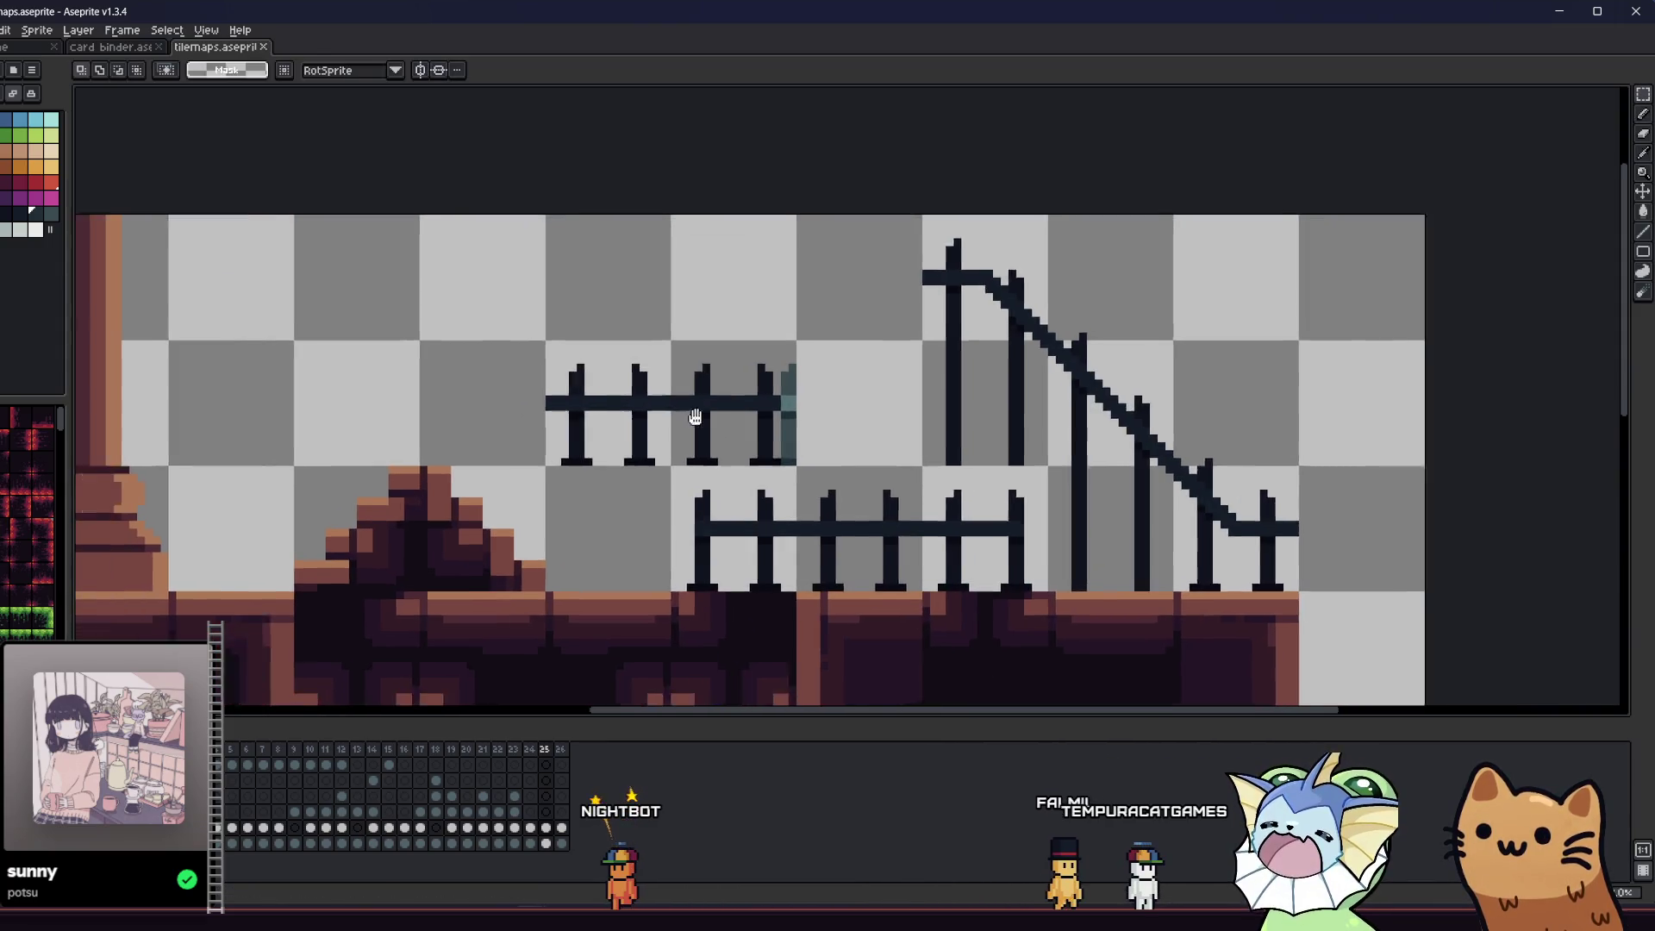
pyautogui.moveTo(929, 277)
pyautogui.mouseDown()
pyautogui.moveTo(903, 461)
pyautogui.moveTo(865, 559)
pyautogui.moveTo(462, 506)
pyautogui.moveTo(258, 523)
pyautogui.mouseUp()
pyautogui.click(270, 601)
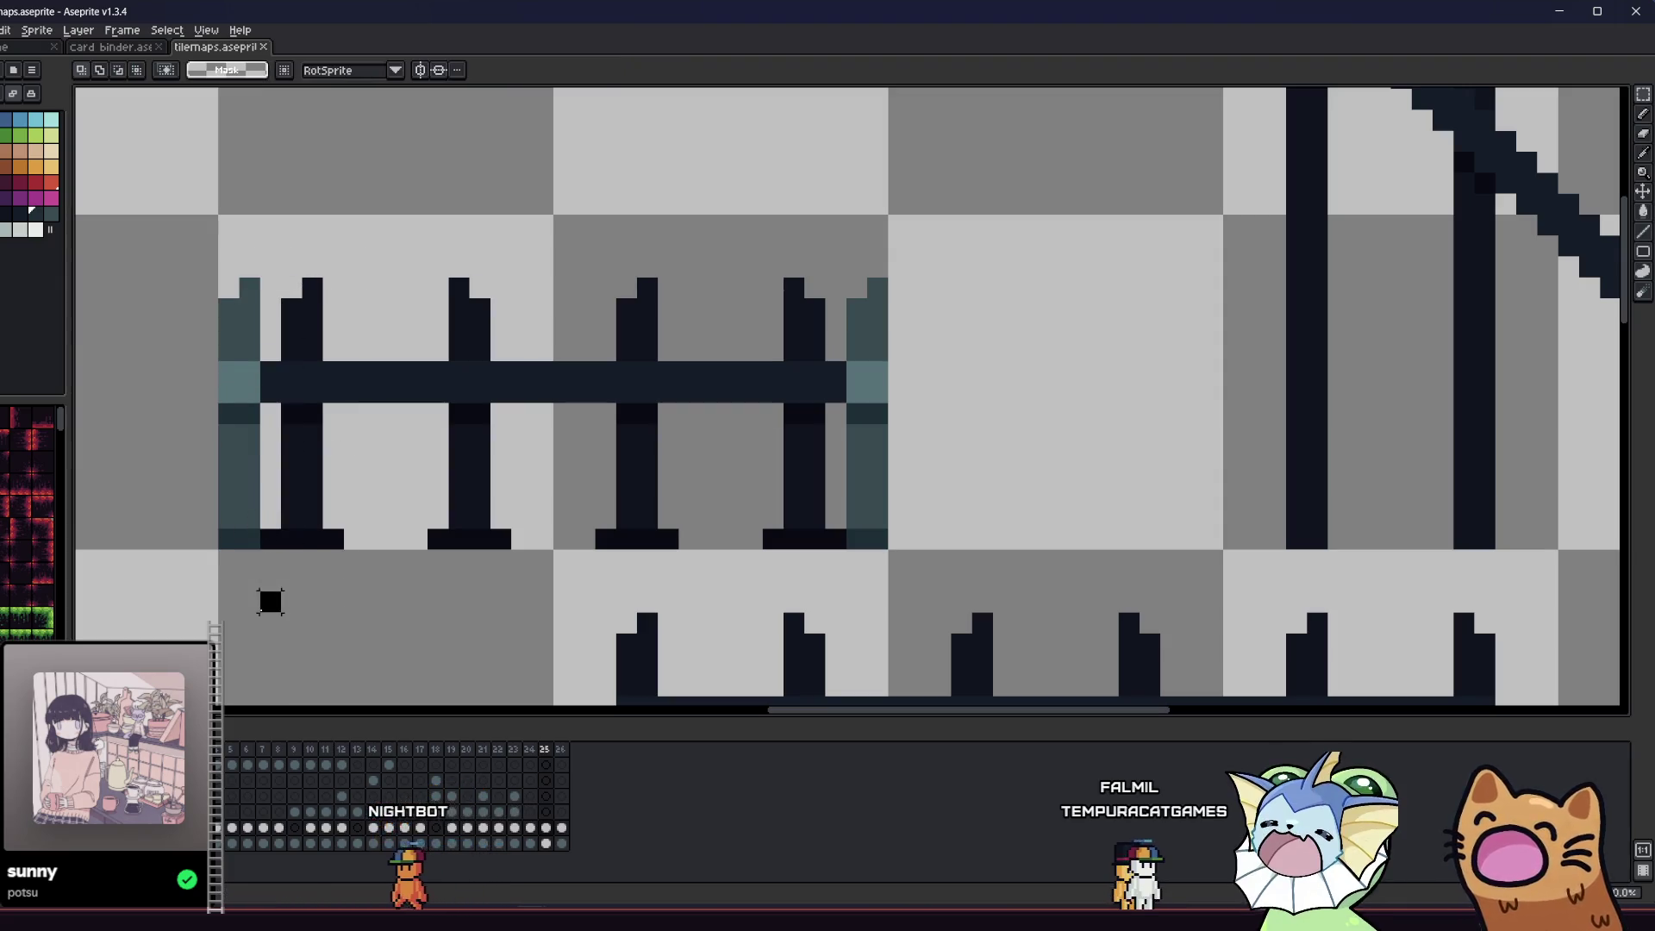
pyautogui.press('b')
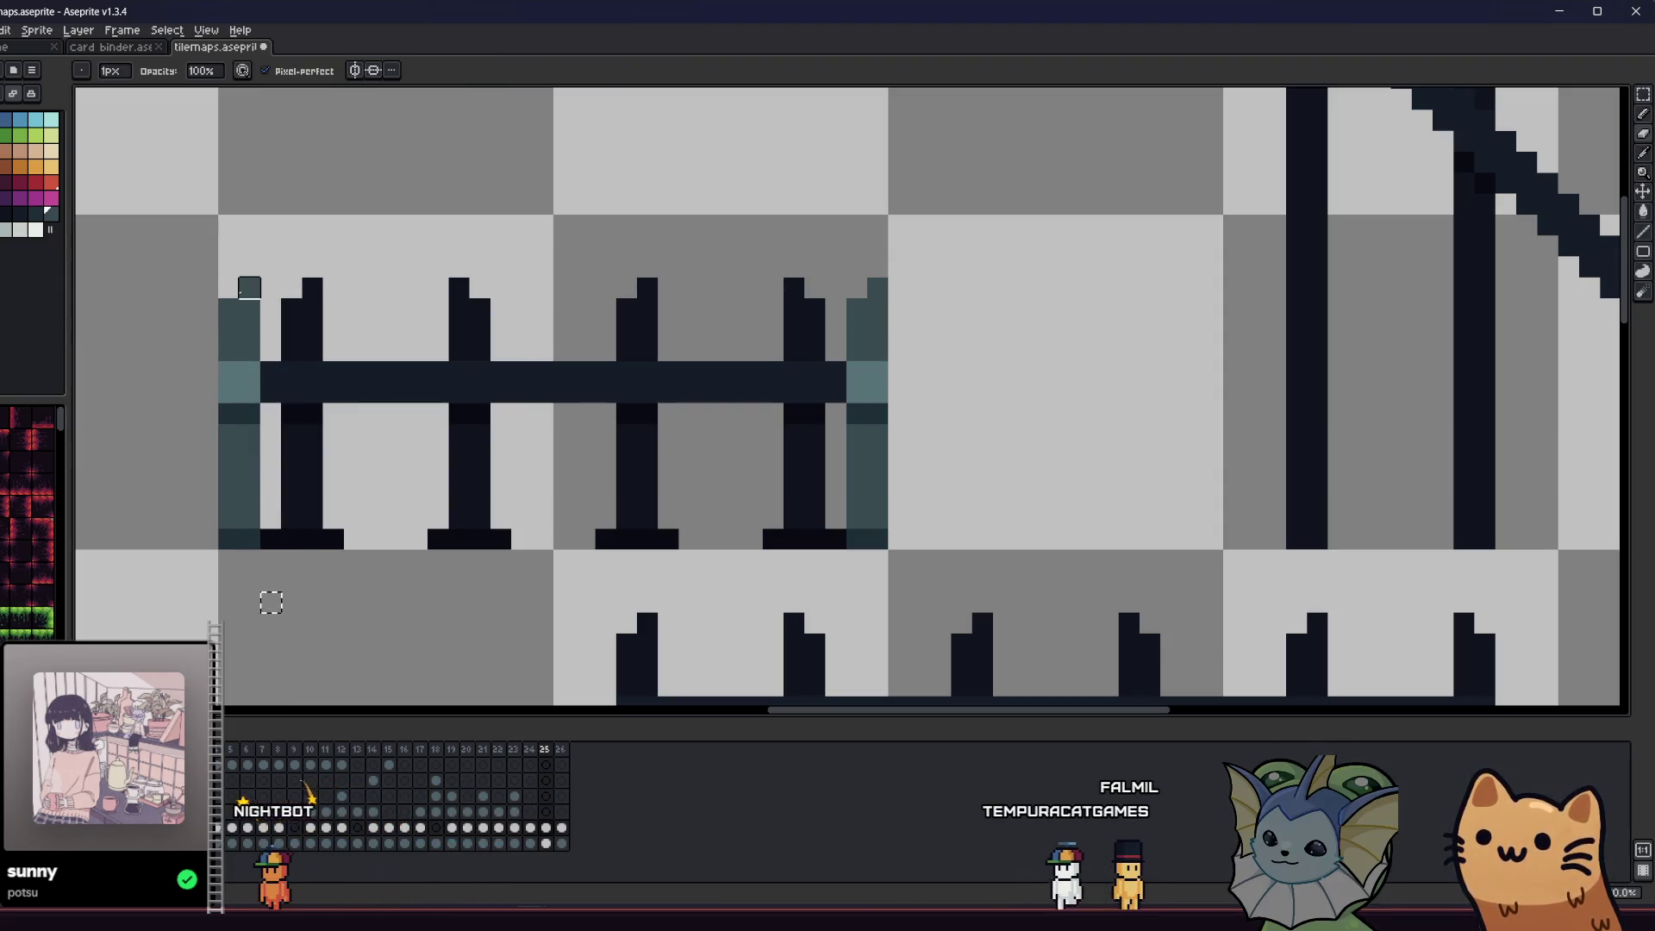
pyautogui.press('e')
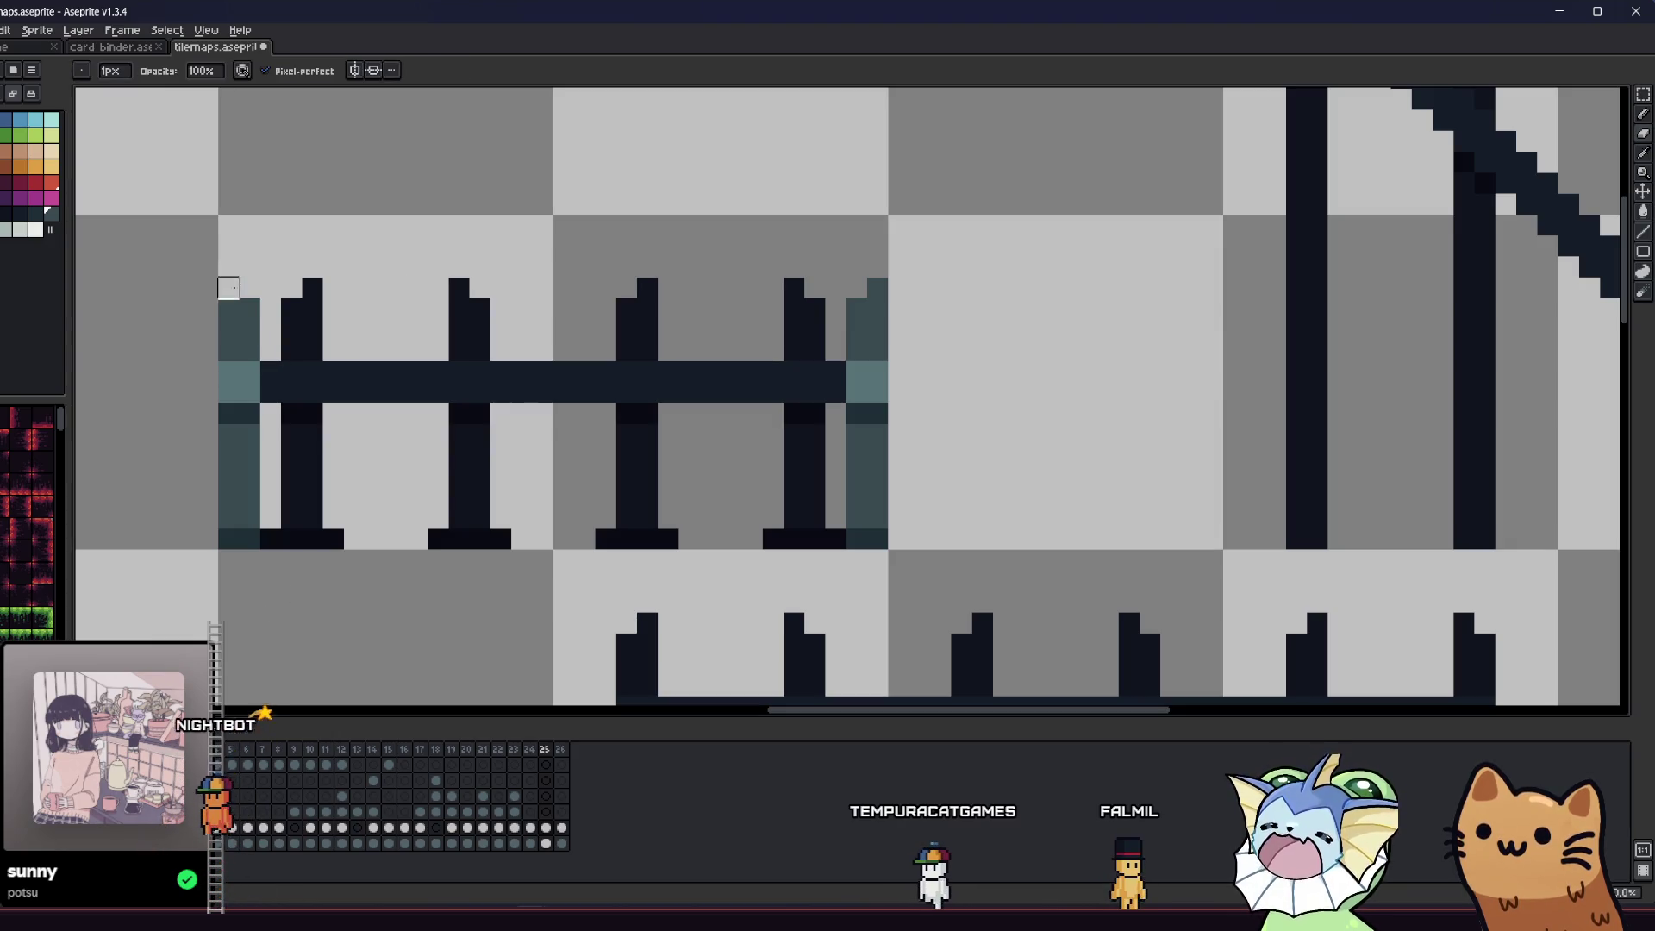
pyautogui.scroll(-3, 212, 322)
# - Erase a stray piece of the short fence
pyautogui.press('m')
pyautogui.scroll(1, 429, 383)
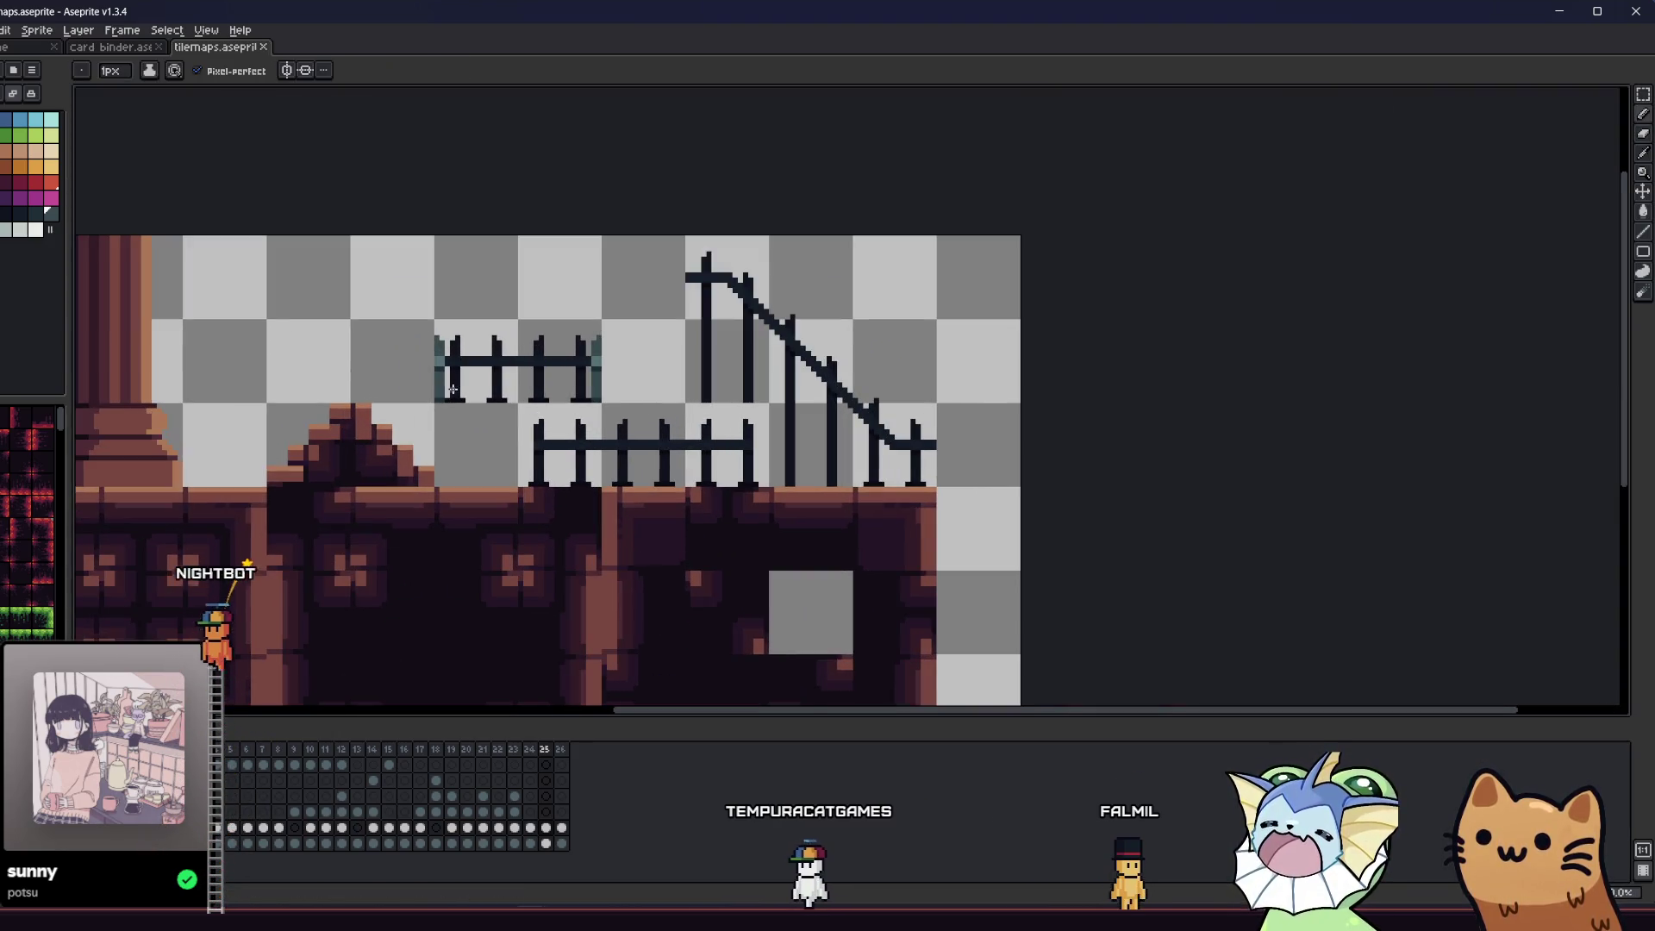
pyautogui.moveTo(429, 382); pyautogui.dragTo(505, 489)
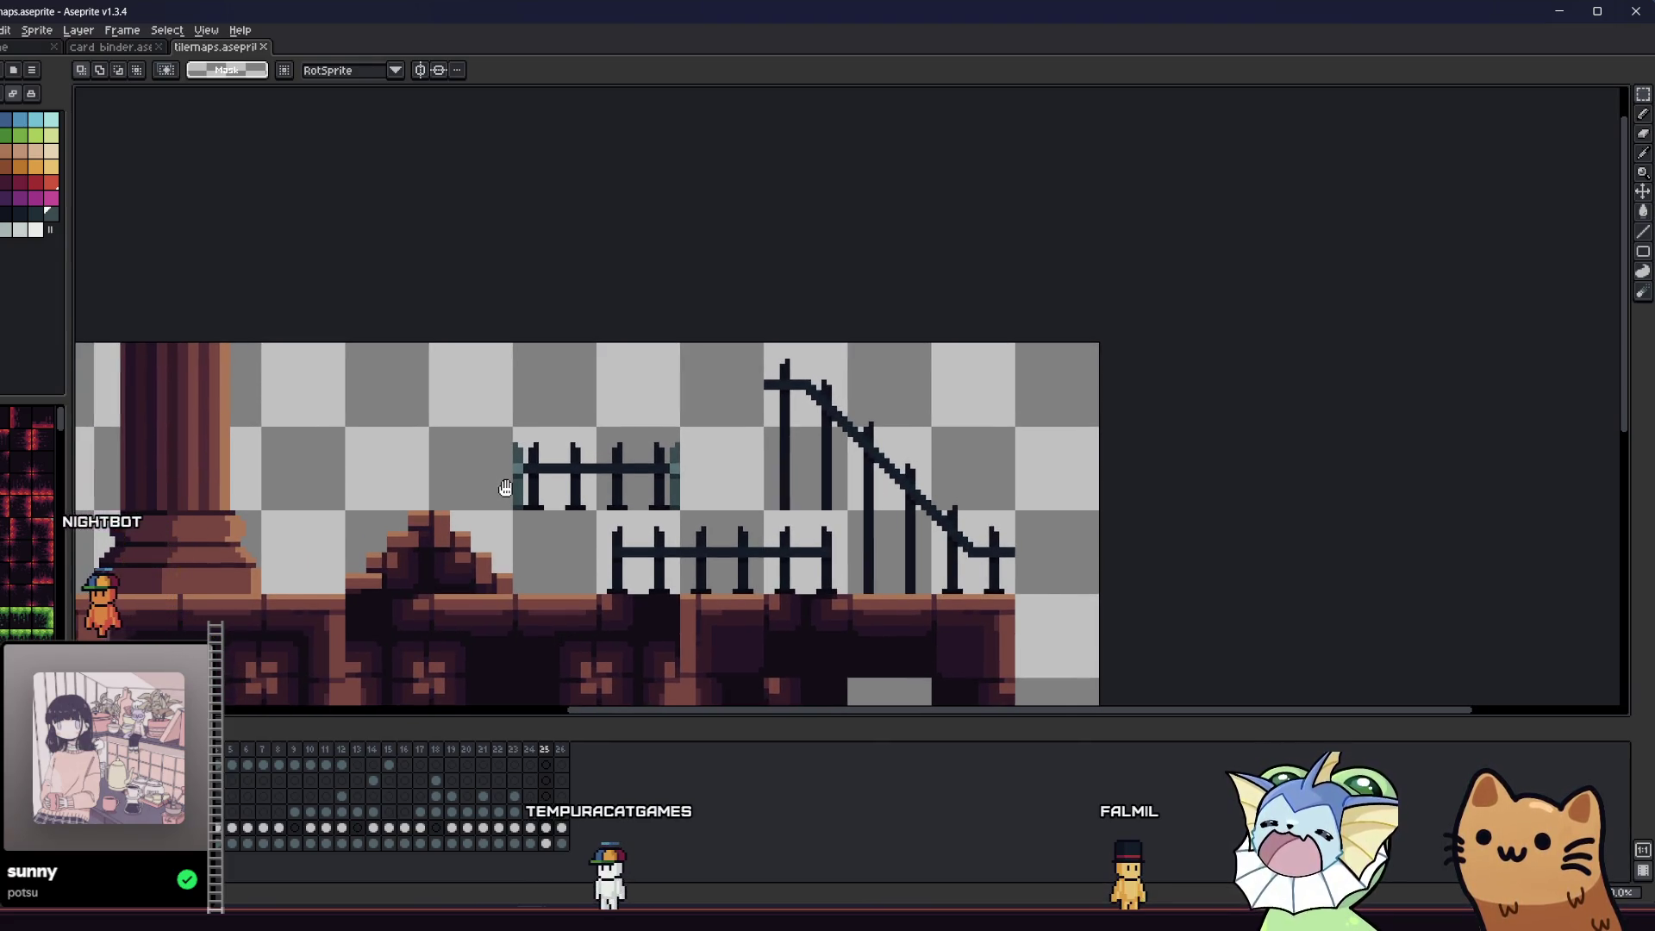
pyautogui.scroll(3, 642, 448)
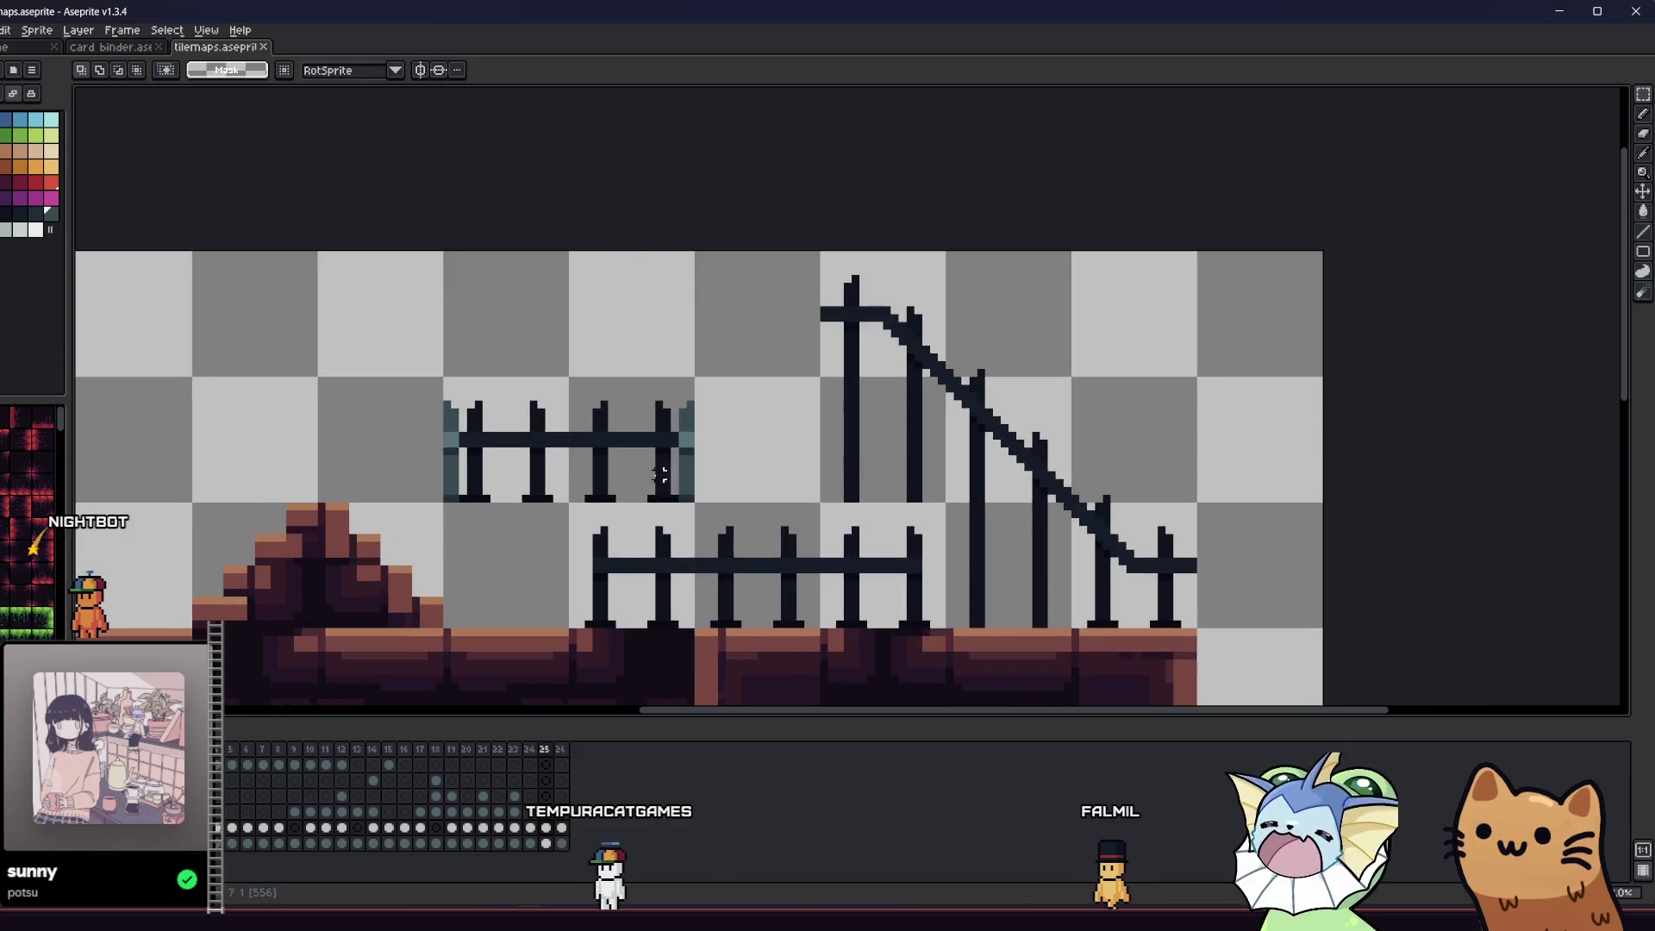
pyautogui.moveTo(630, 393)
pyautogui.mouseDown()
pyautogui.moveTo(721, 591)
pyautogui.moveTo(734, 684)
pyautogui.mouseUp()
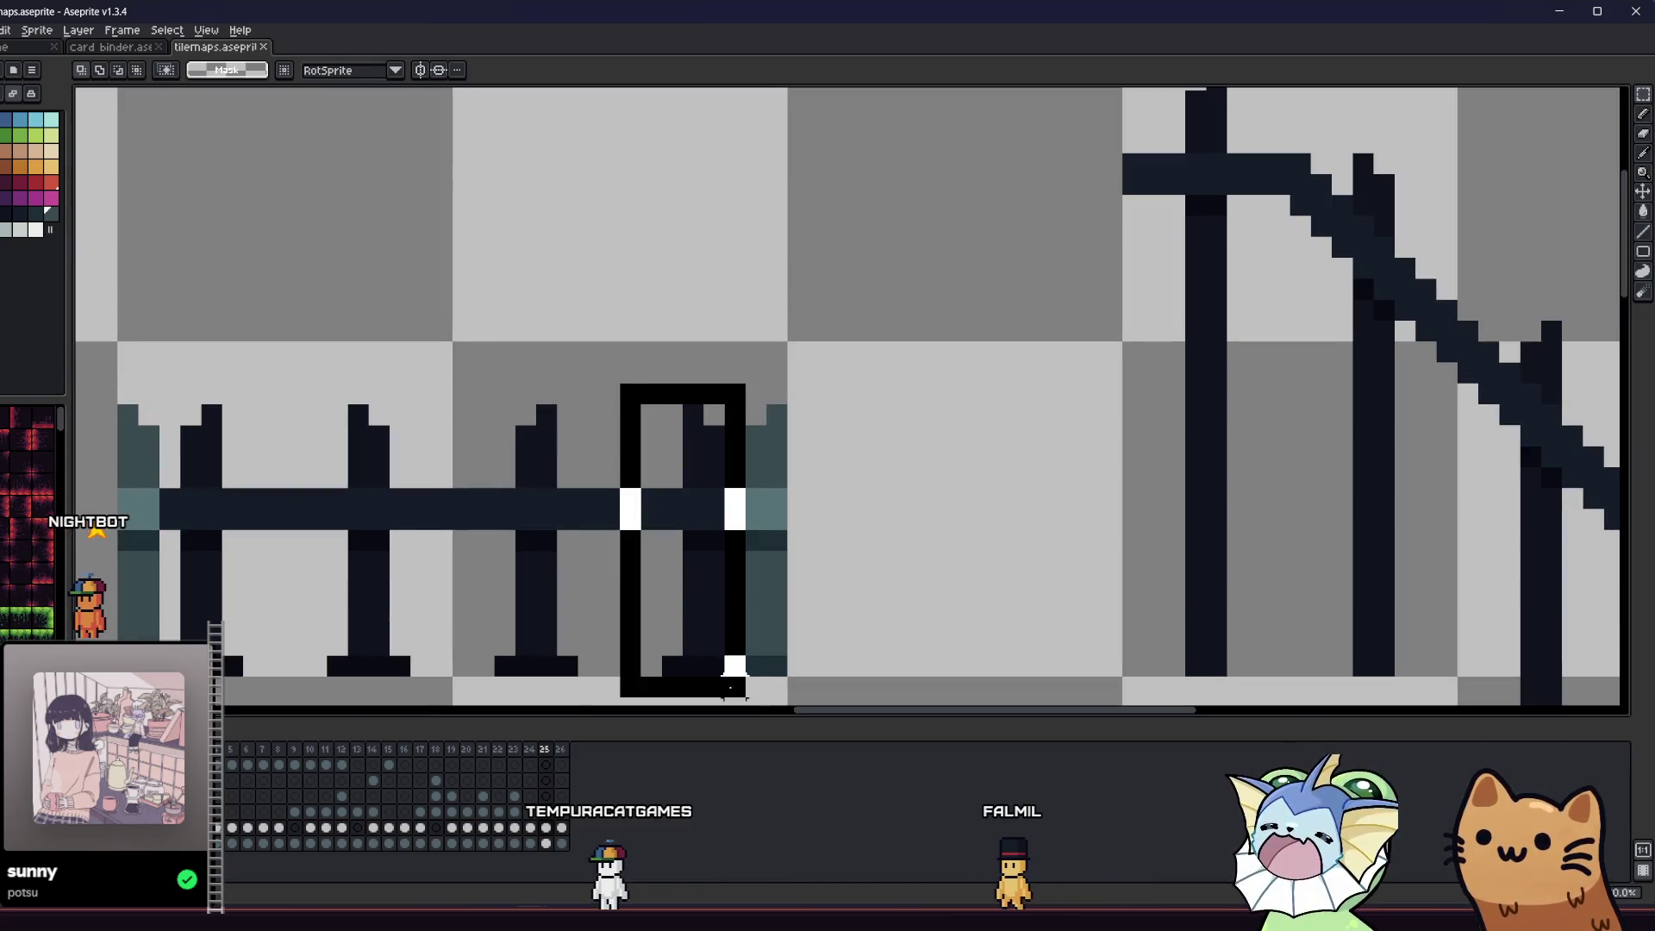
pyautogui.press('Delete')
# - Fill the notch in the dark bar with its navy colour
pyautogui.scroll(1, 742, 560)
pyautogui.press('i')
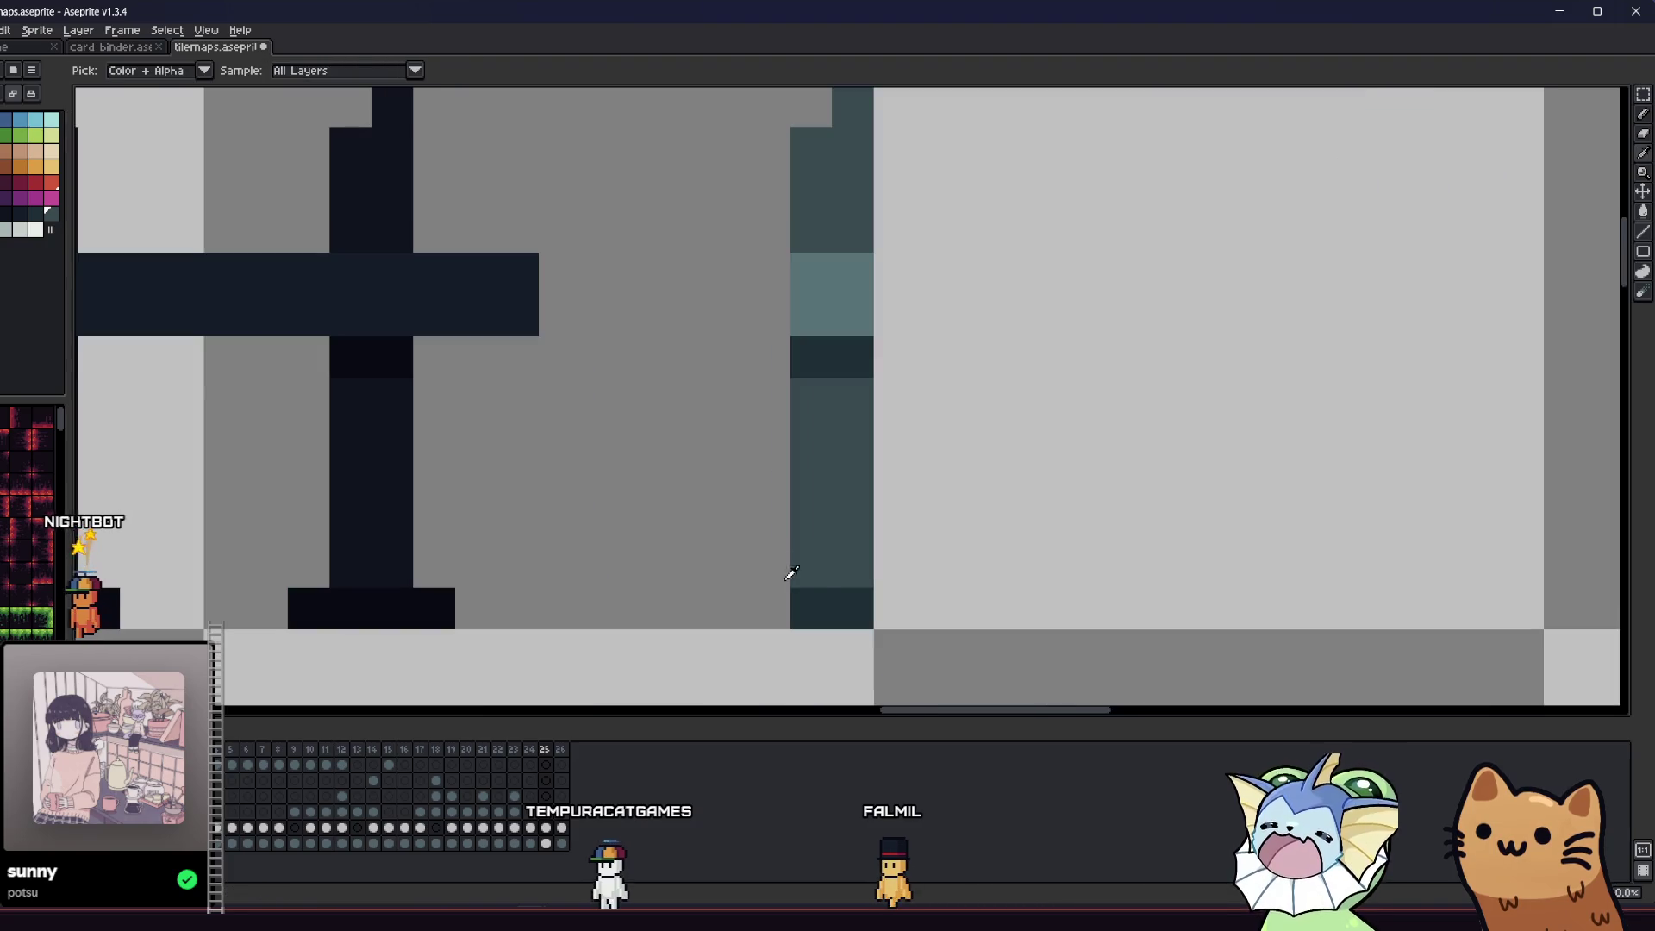
pyautogui.scroll(-1, 776, 586)
pyautogui.keyDown('alt'); pyautogui.click(634, 448); pyautogui.keyUp('alt')
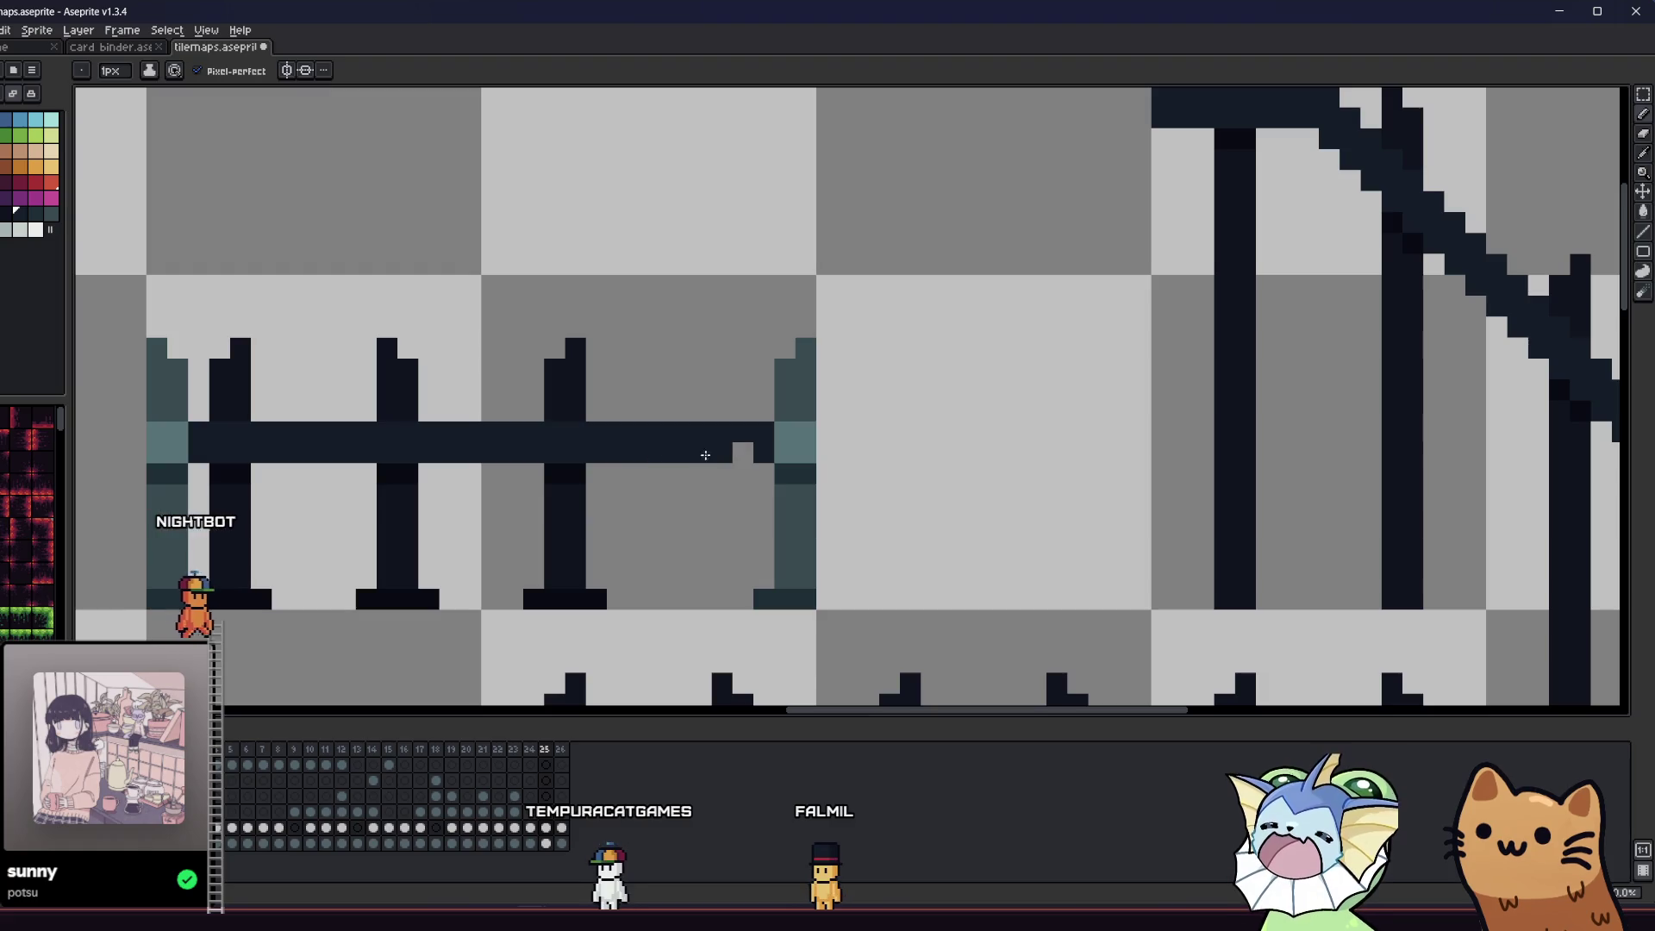
pyautogui.click(743, 452)
pyautogui.scroll(-1, 743, 452)
pyautogui.hscroll(-2, 446, 428)
# - Rebuild the left post: erase it, redraw its teal foot pixel and extend the bar to it
pyautogui.press('i')
pyautogui.press('m')
pyautogui.moveTo(491, 351)
pyautogui.mouseDown()
pyautogui.moveTo(443, 564)
pyautogui.moveTo(415, 562)
pyautogui.mouseUp()
pyautogui.press('Delete')
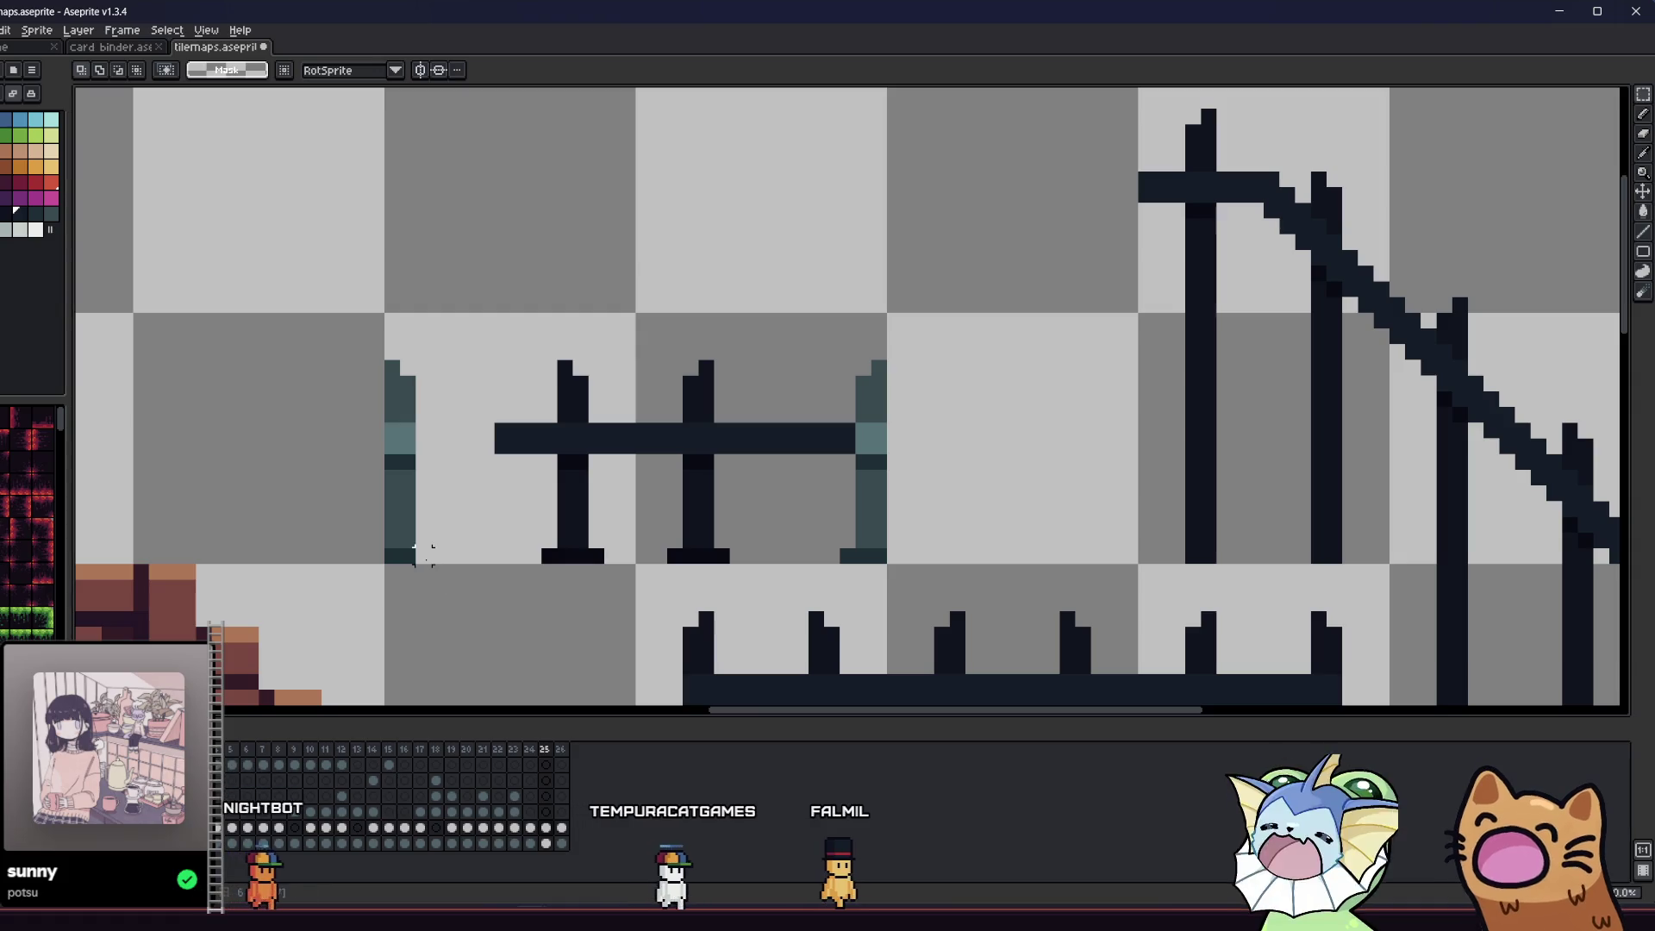
pyautogui.press('b')
pyautogui.keyDown('alt'); pyautogui.click(405, 556); pyautogui.keyUp('alt')
pyautogui.click(422, 556)
pyautogui.keyDown('alt'); pyautogui.click(502, 432); pyautogui.keyUp('alt')
pyautogui.moveTo(496, 430); pyautogui.dragTo(418, 431)
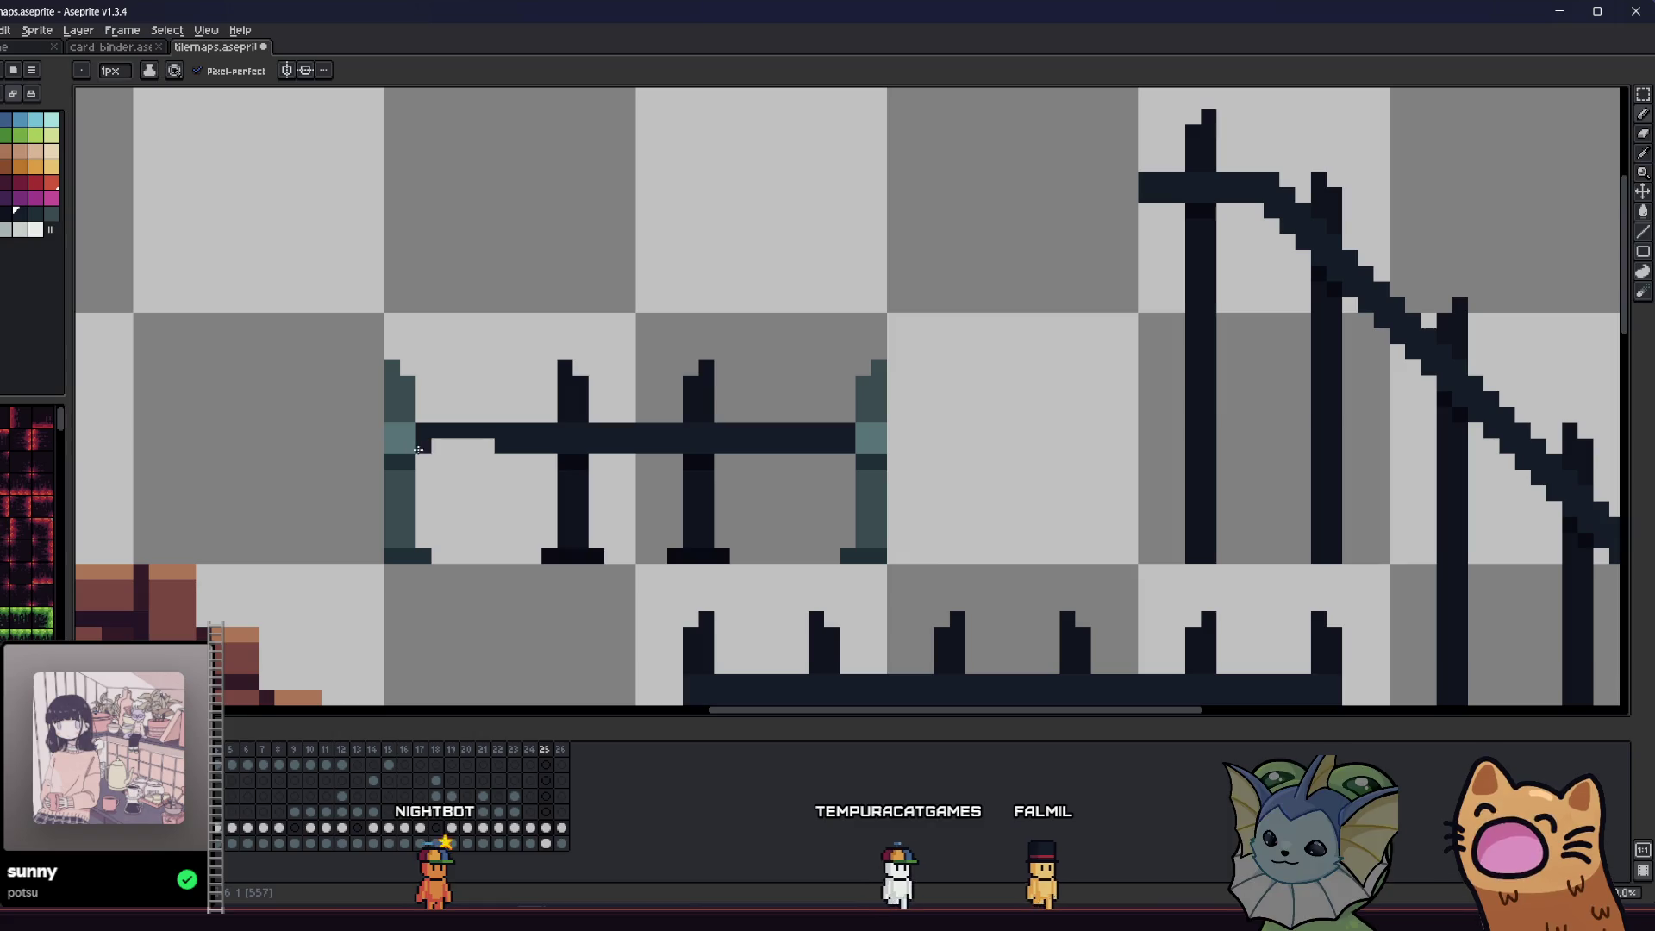
# - Move one fence post to the right within the fence
pyautogui.scroll(-3, 418, 449)
pyautogui.moveTo(483, 475); pyautogui.dragTo(632, 487)
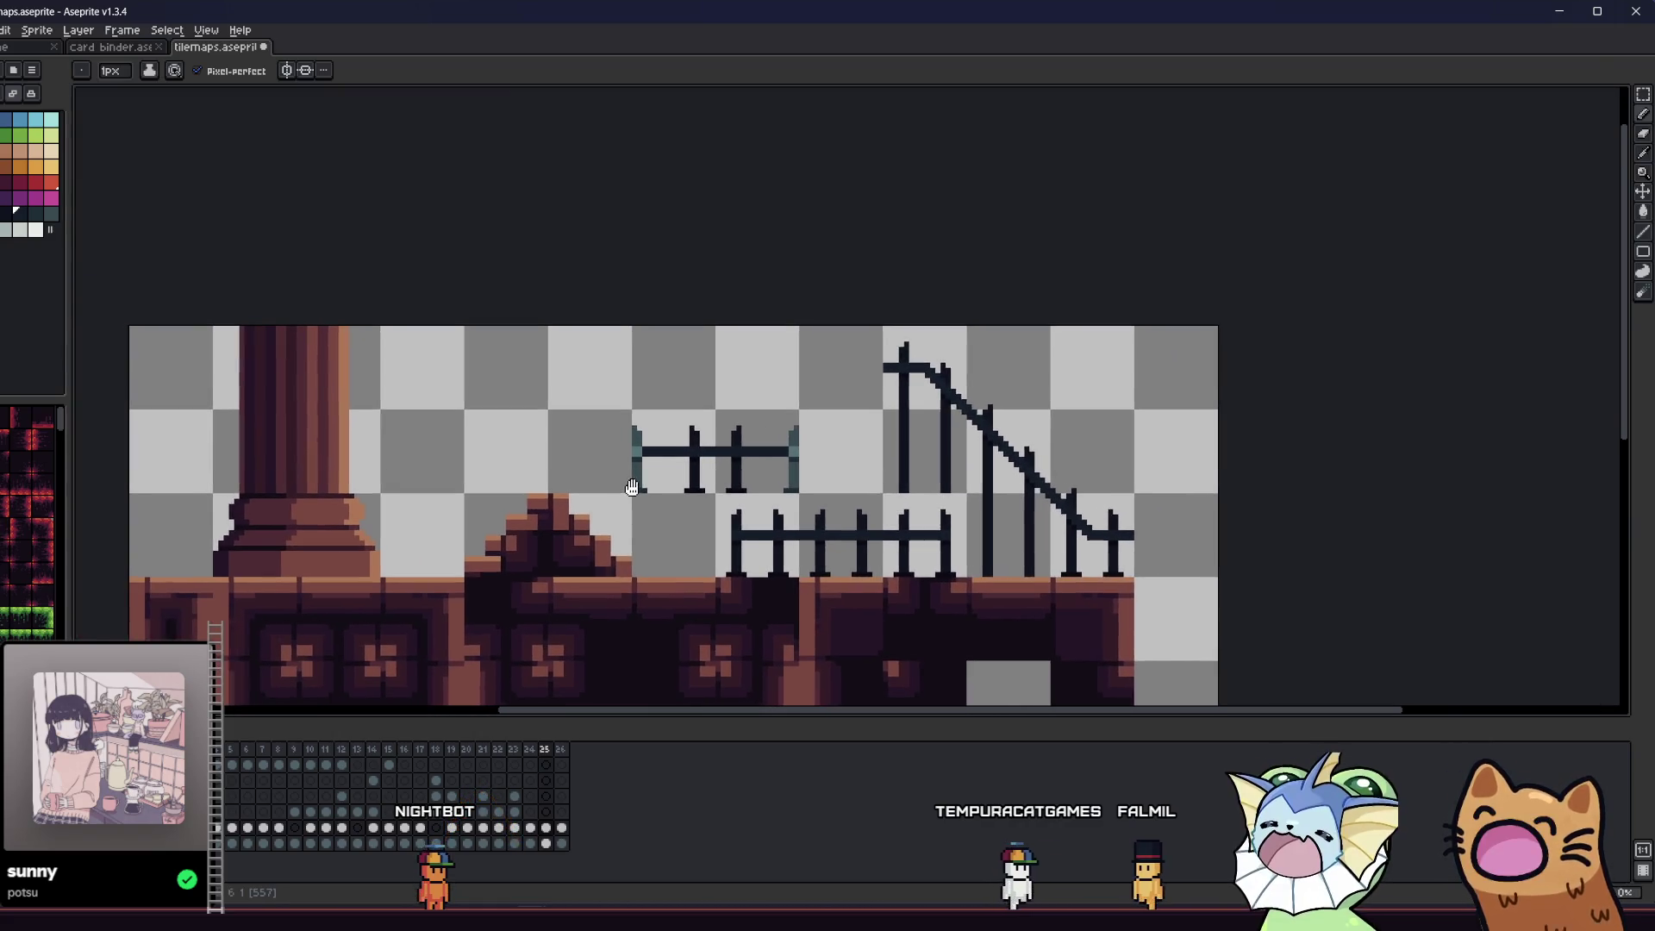
pyautogui.press('m')
pyautogui.scroll(3, 690, 450)
pyautogui.moveTo(629, 381); pyautogui.dragTo(696, 575)
pyautogui.click(685, 515)
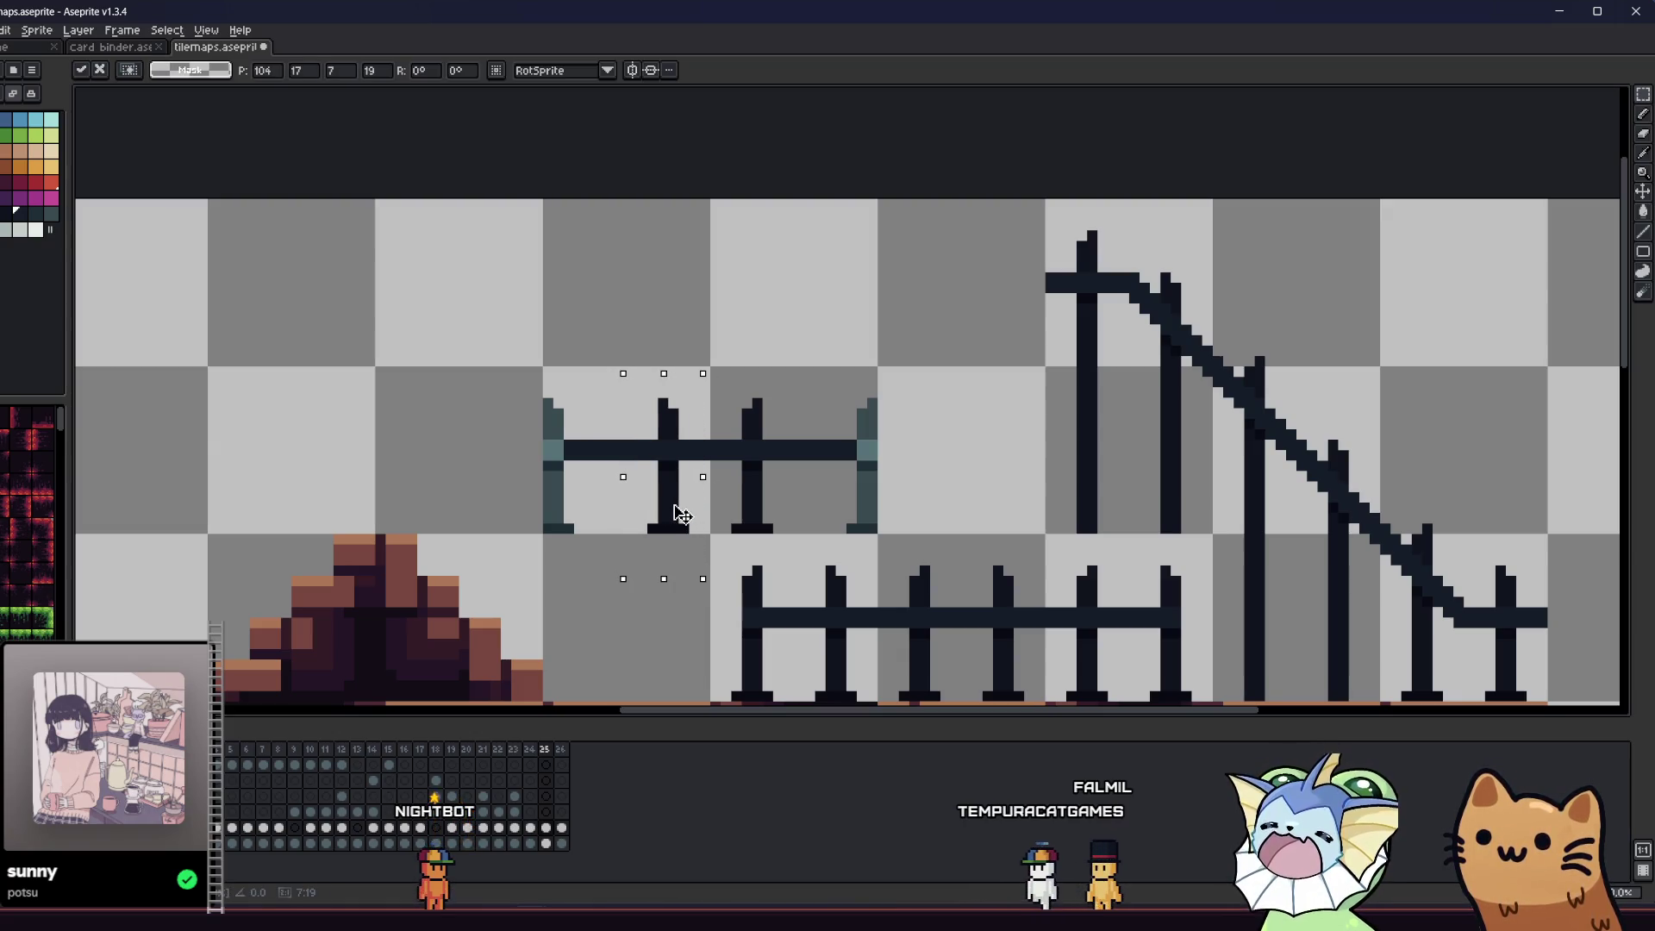
pyautogui.moveTo(666, 513); pyautogui.dragTo(620, 510)
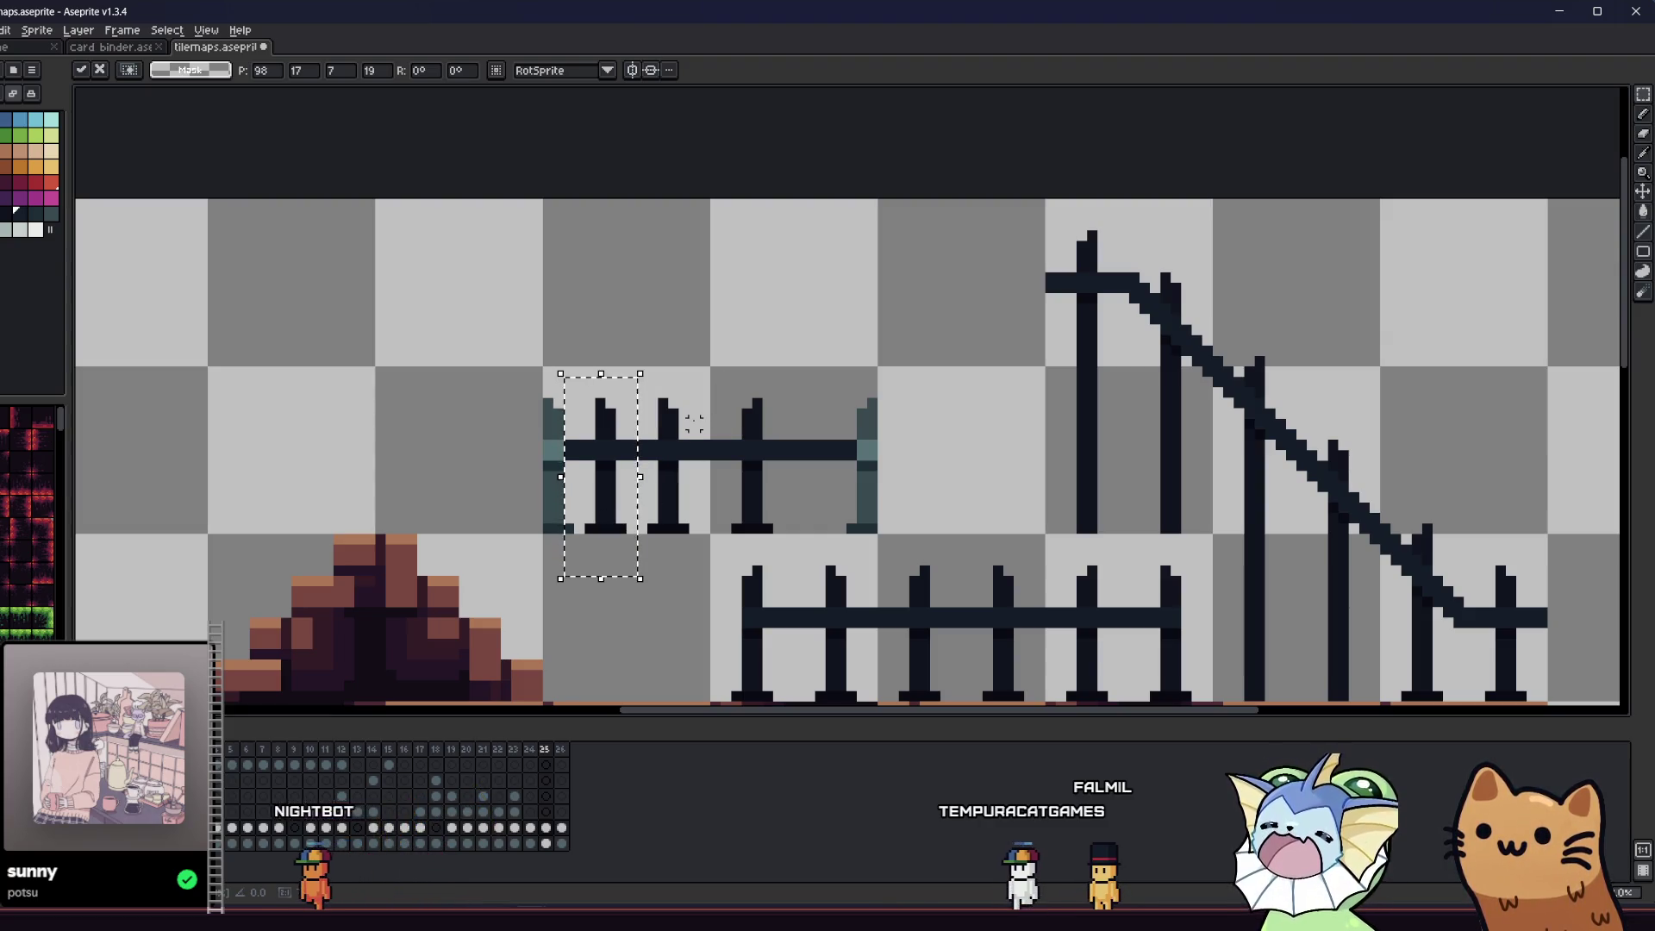
pyautogui.hotkey('ctrl', 'z')
pyautogui.moveTo(702, 431); pyautogui.dragTo(819, 477)
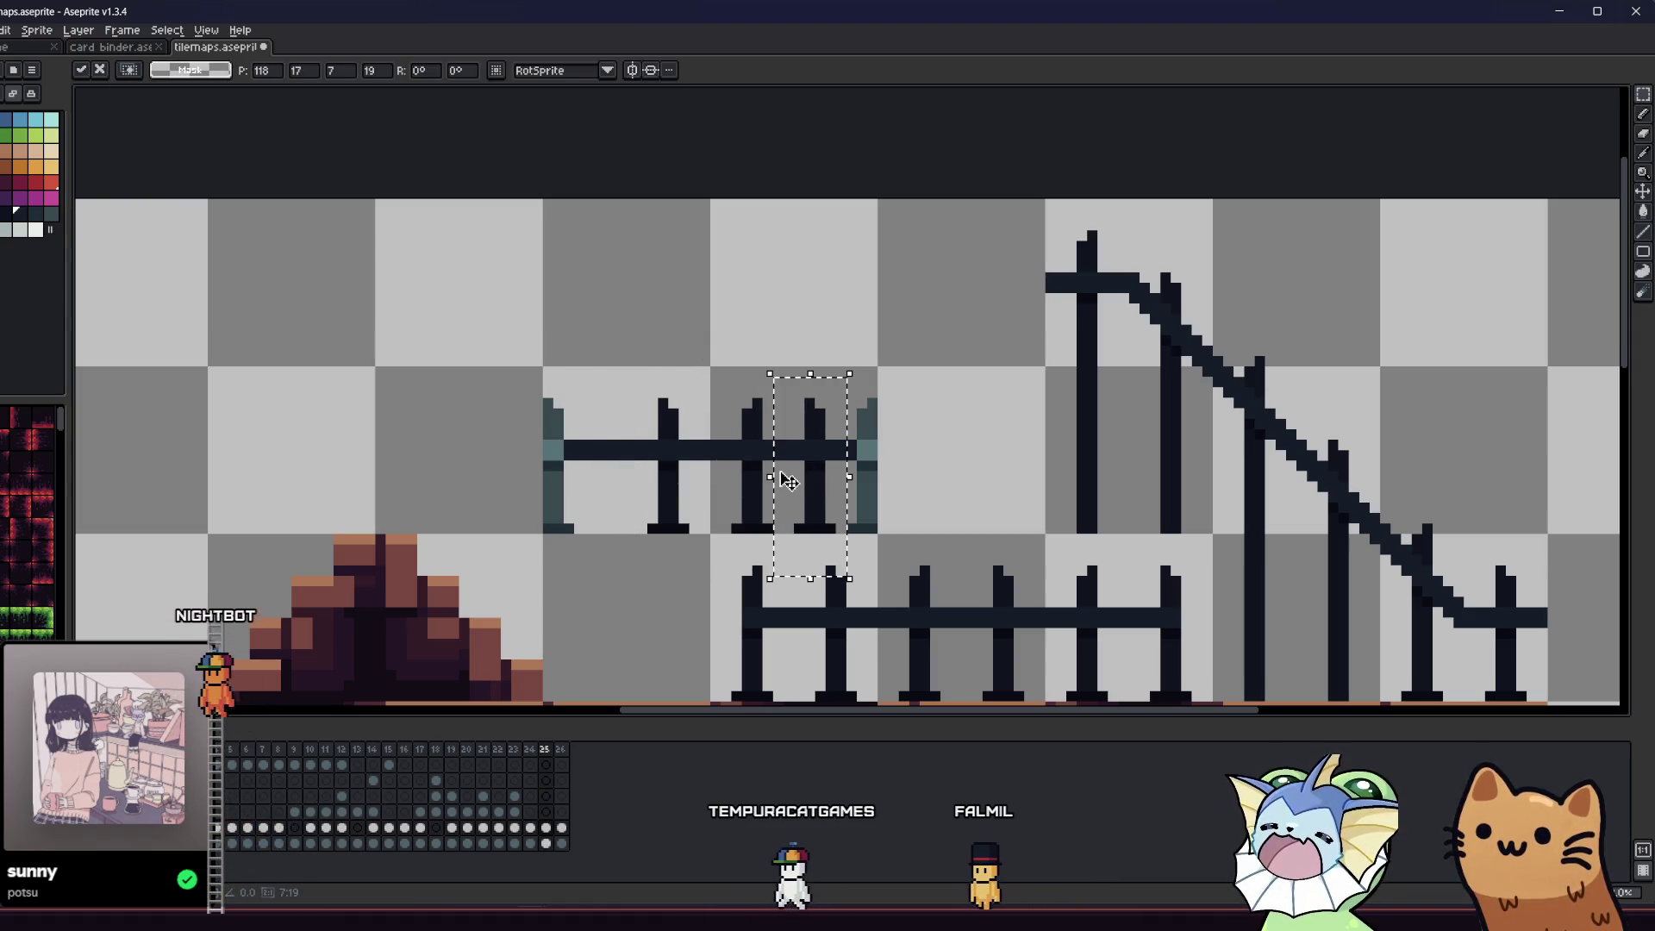
pyautogui.moveTo(707, 373)
pyautogui.mouseDown()
pyautogui.moveTo(778, 530)
pyautogui.moveTo(586, 514)
pyautogui.mouseUp()
pyautogui.click(592, 583)
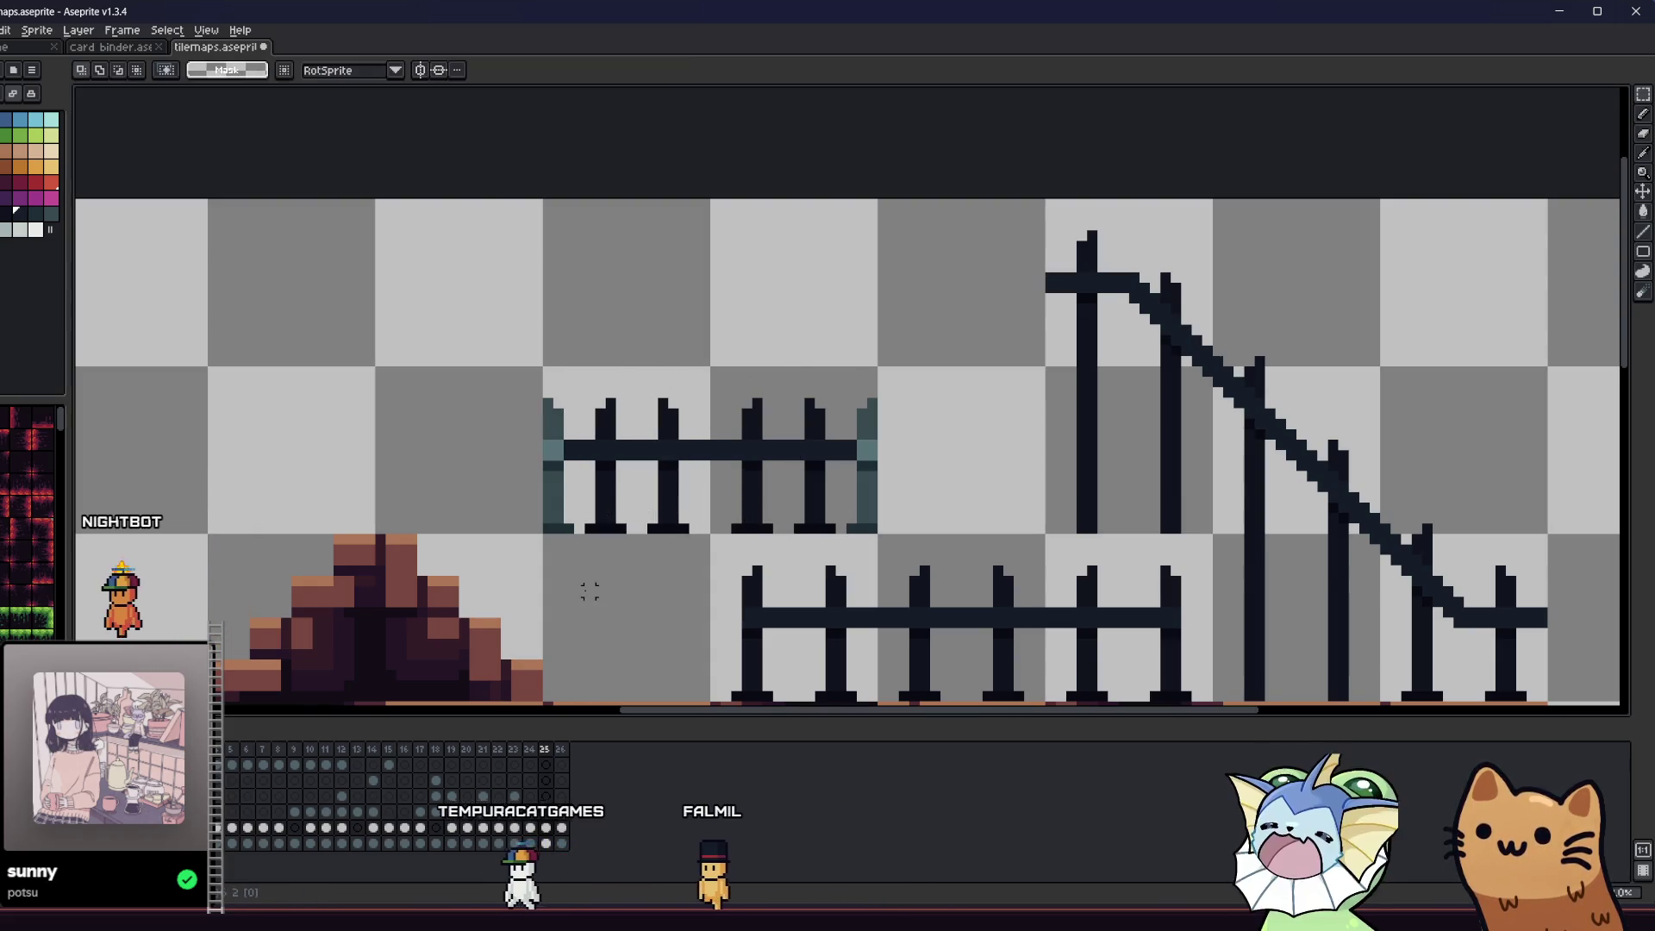
# - Shift the upper fence tile one tile right, then select the fence tiles for export
pyautogui.scroll(-2, 573, 572)
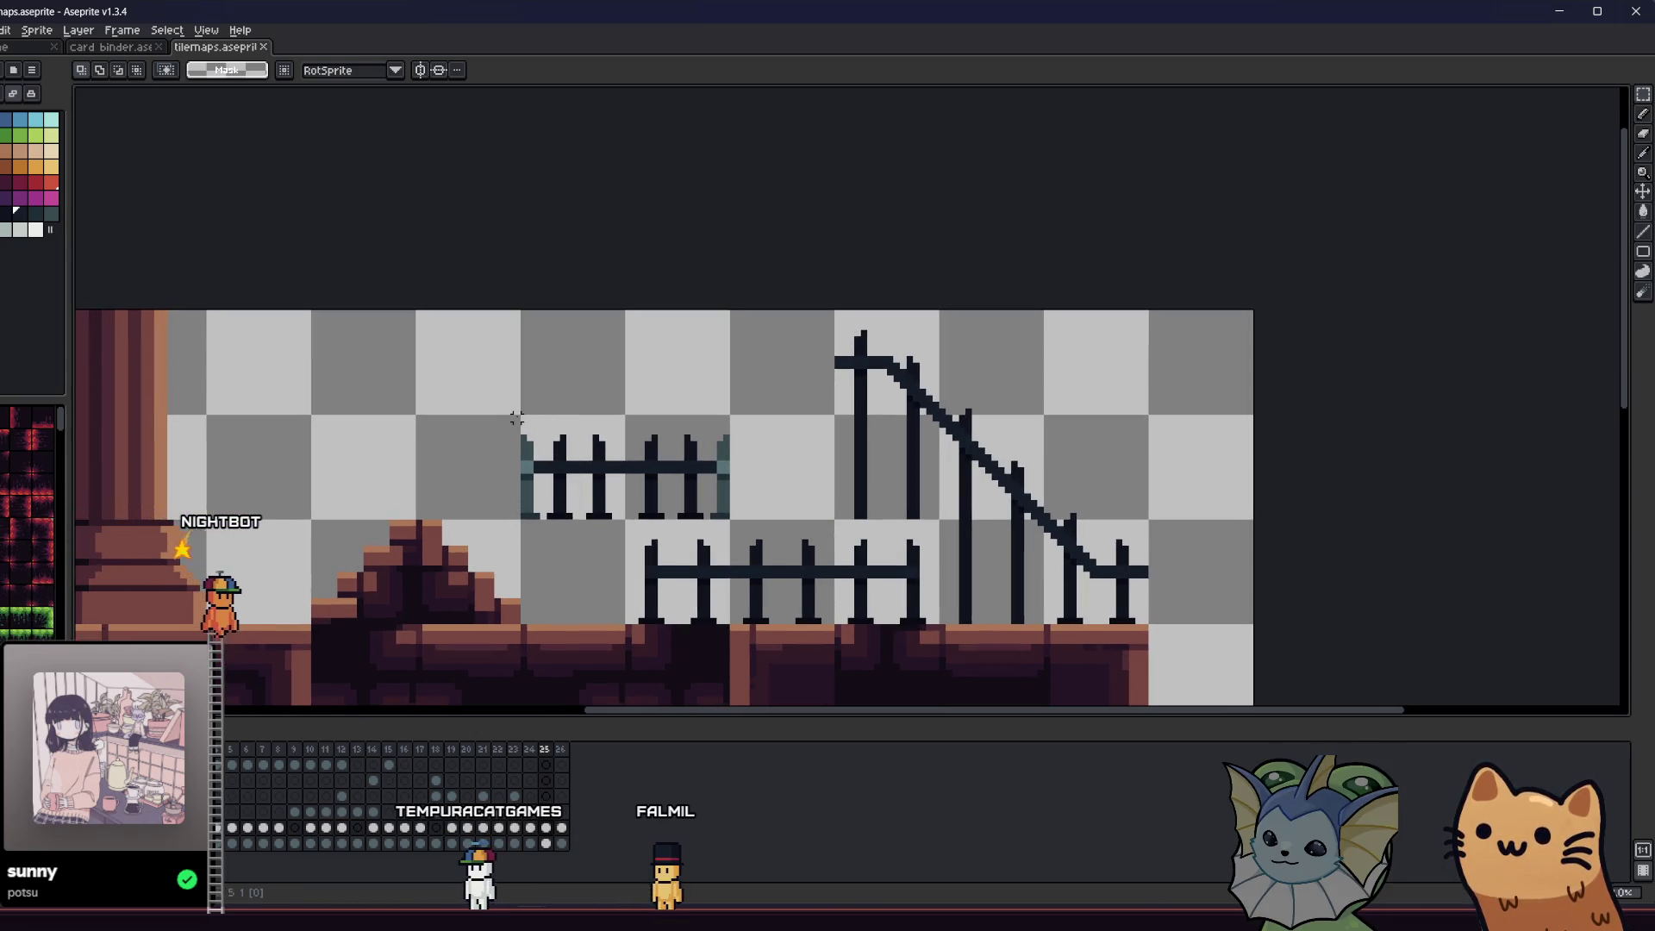
pyautogui.moveTo(523, 417)
pyautogui.mouseDown()
pyautogui.moveTo(758, 525)
pyautogui.moveTo(728, 517)
pyautogui.mouseUp()
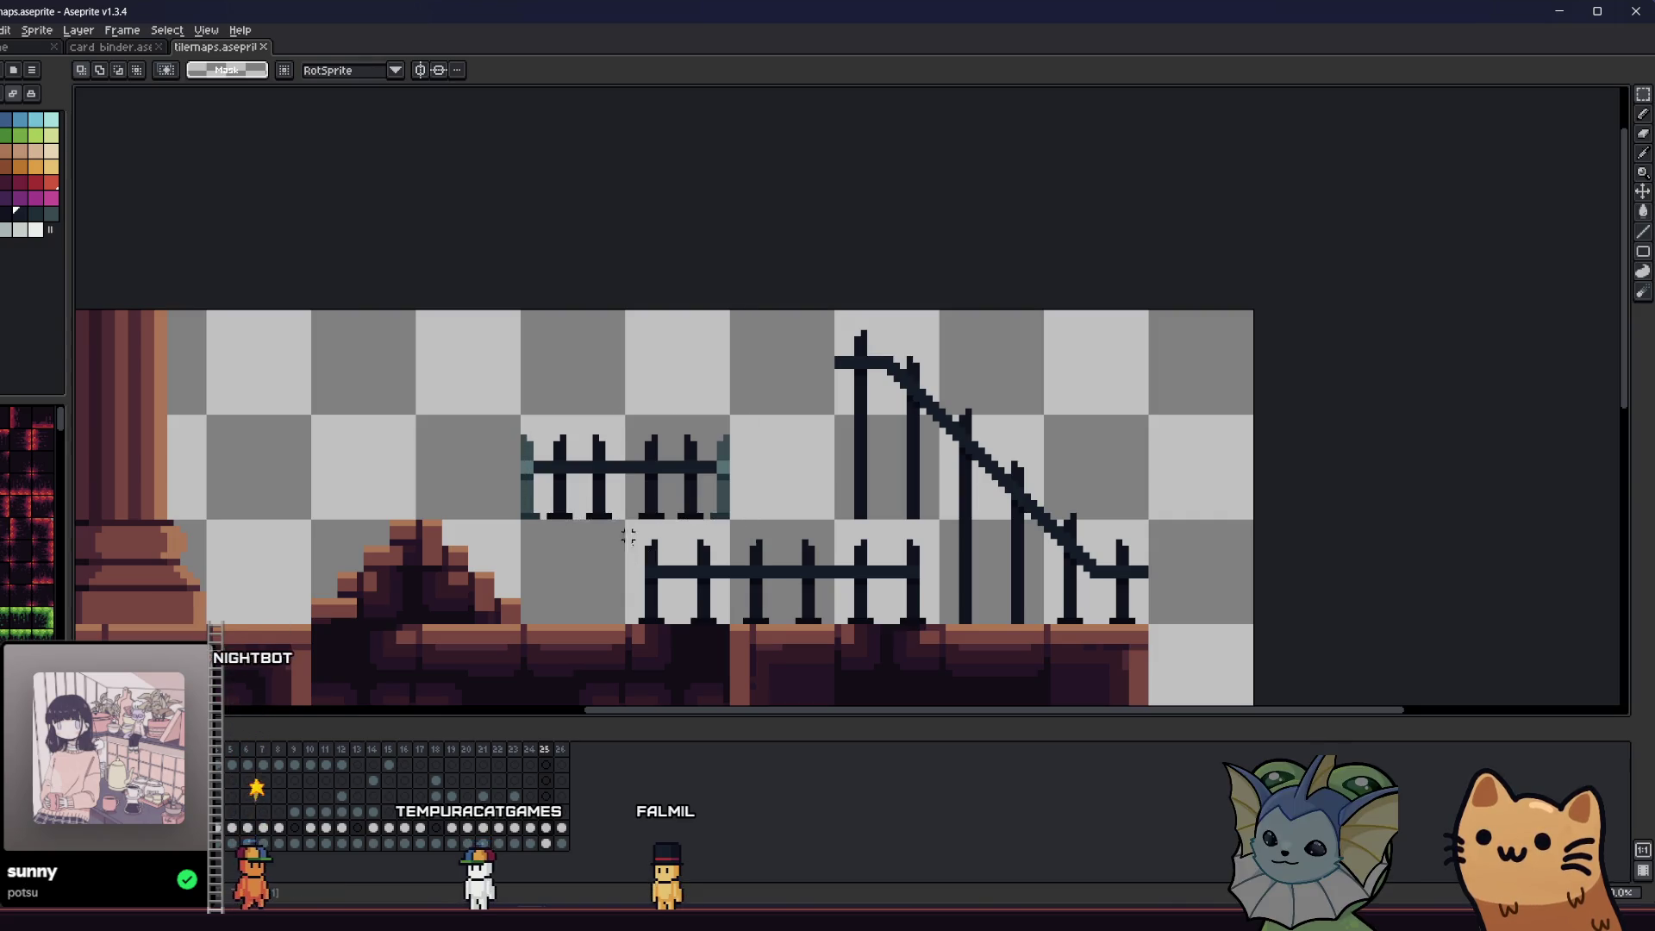
pyautogui.moveTo(548, 429)
pyautogui.mouseDown()
pyautogui.moveTo(753, 525)
pyautogui.moveTo(739, 518)
pyautogui.mouseUp()
pyautogui.moveTo(625, 502); pyautogui.dragTo(755, 481)
pyautogui.hotkey('ctrl', 'z')
pyautogui.click(588, 457)
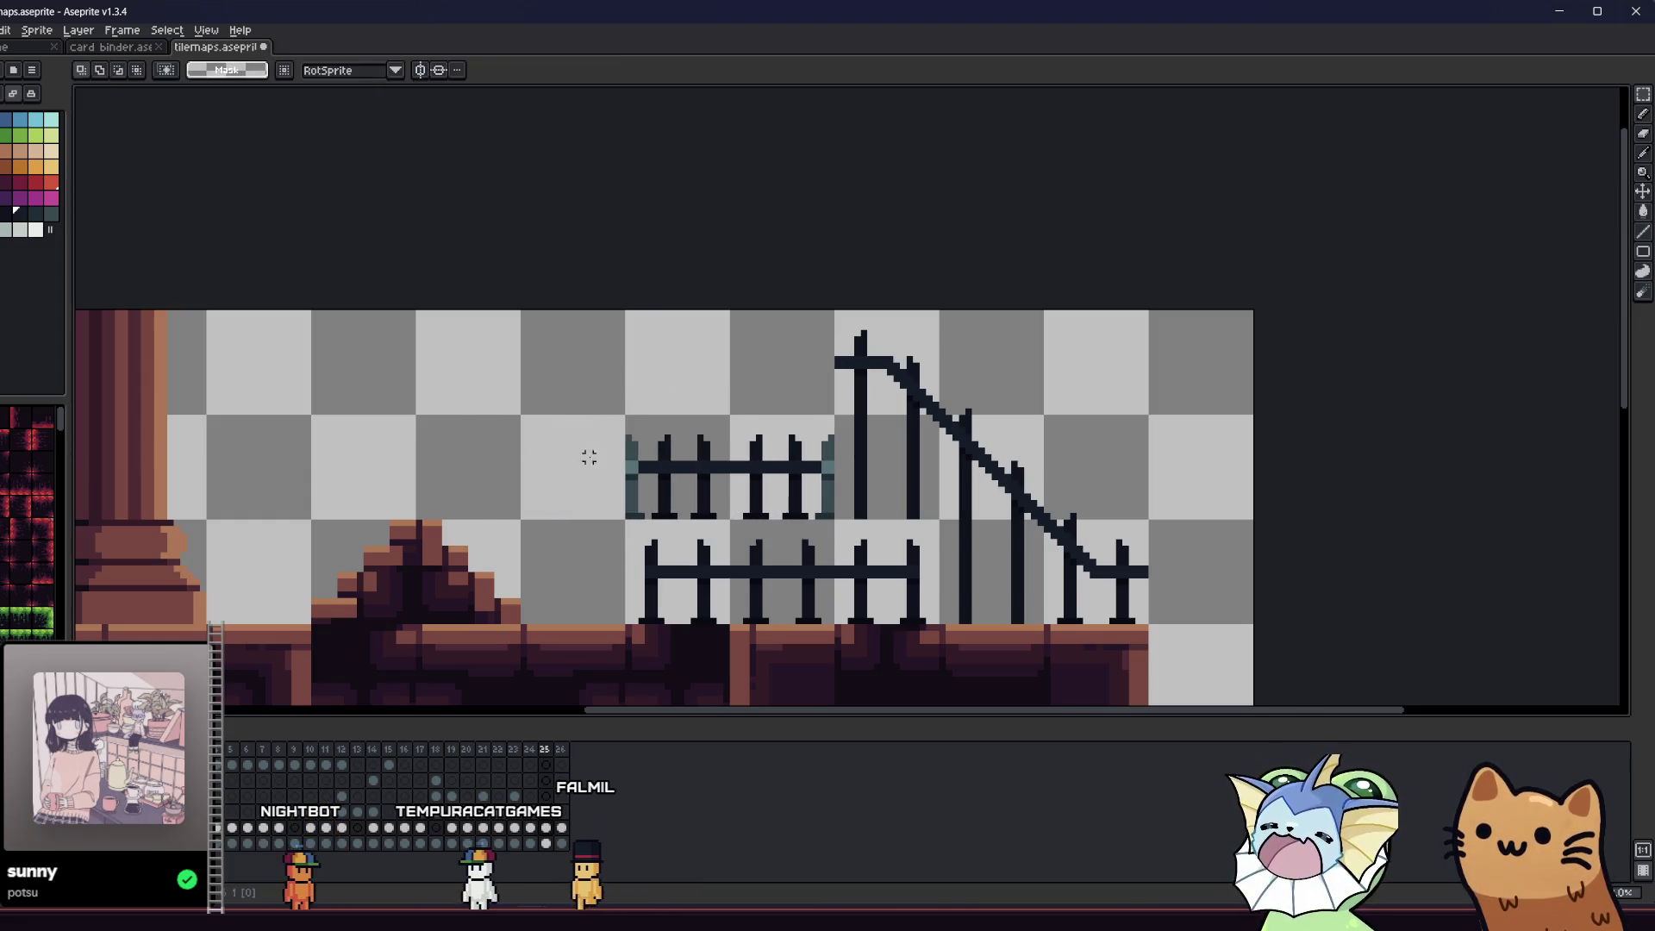
pyautogui.moveTo(680, 351)
pyautogui.mouseDown()
pyautogui.moveTo(1030, 603)
pyautogui.moveTo(1138, 614)
pyautogui.mouseUp()
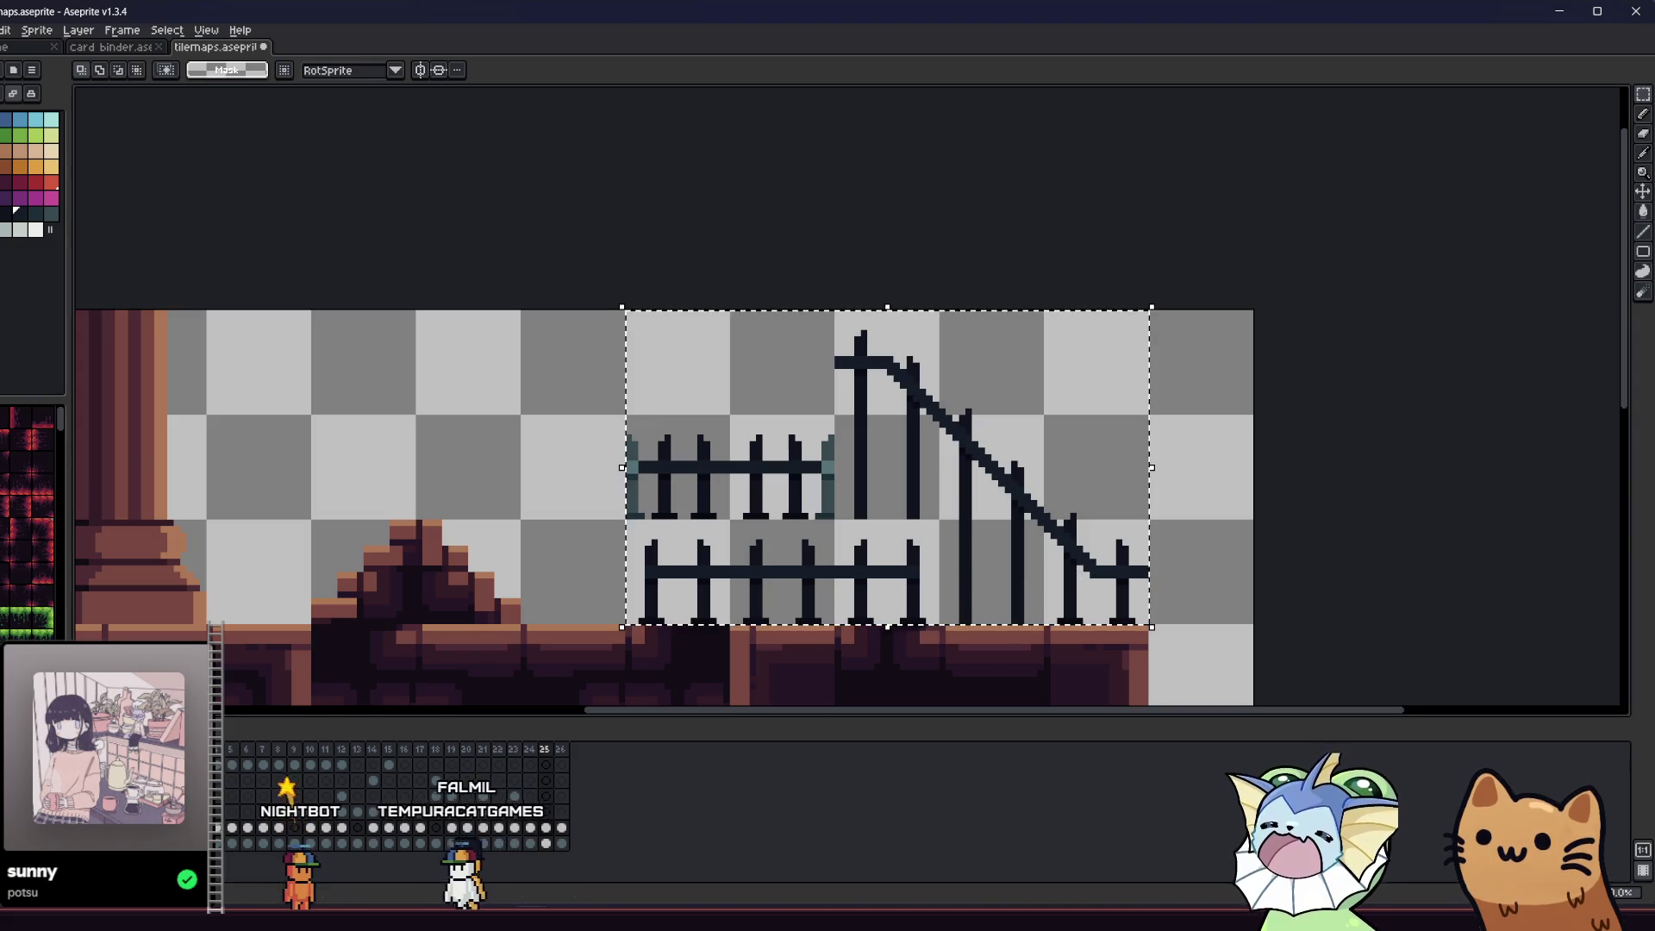
# - Start Export As and navigate to the Dante's 9/tilemaps/hub folder
pyautogui.hotkey('alt', 'f')
pyautogui.moveTo(95, 164)
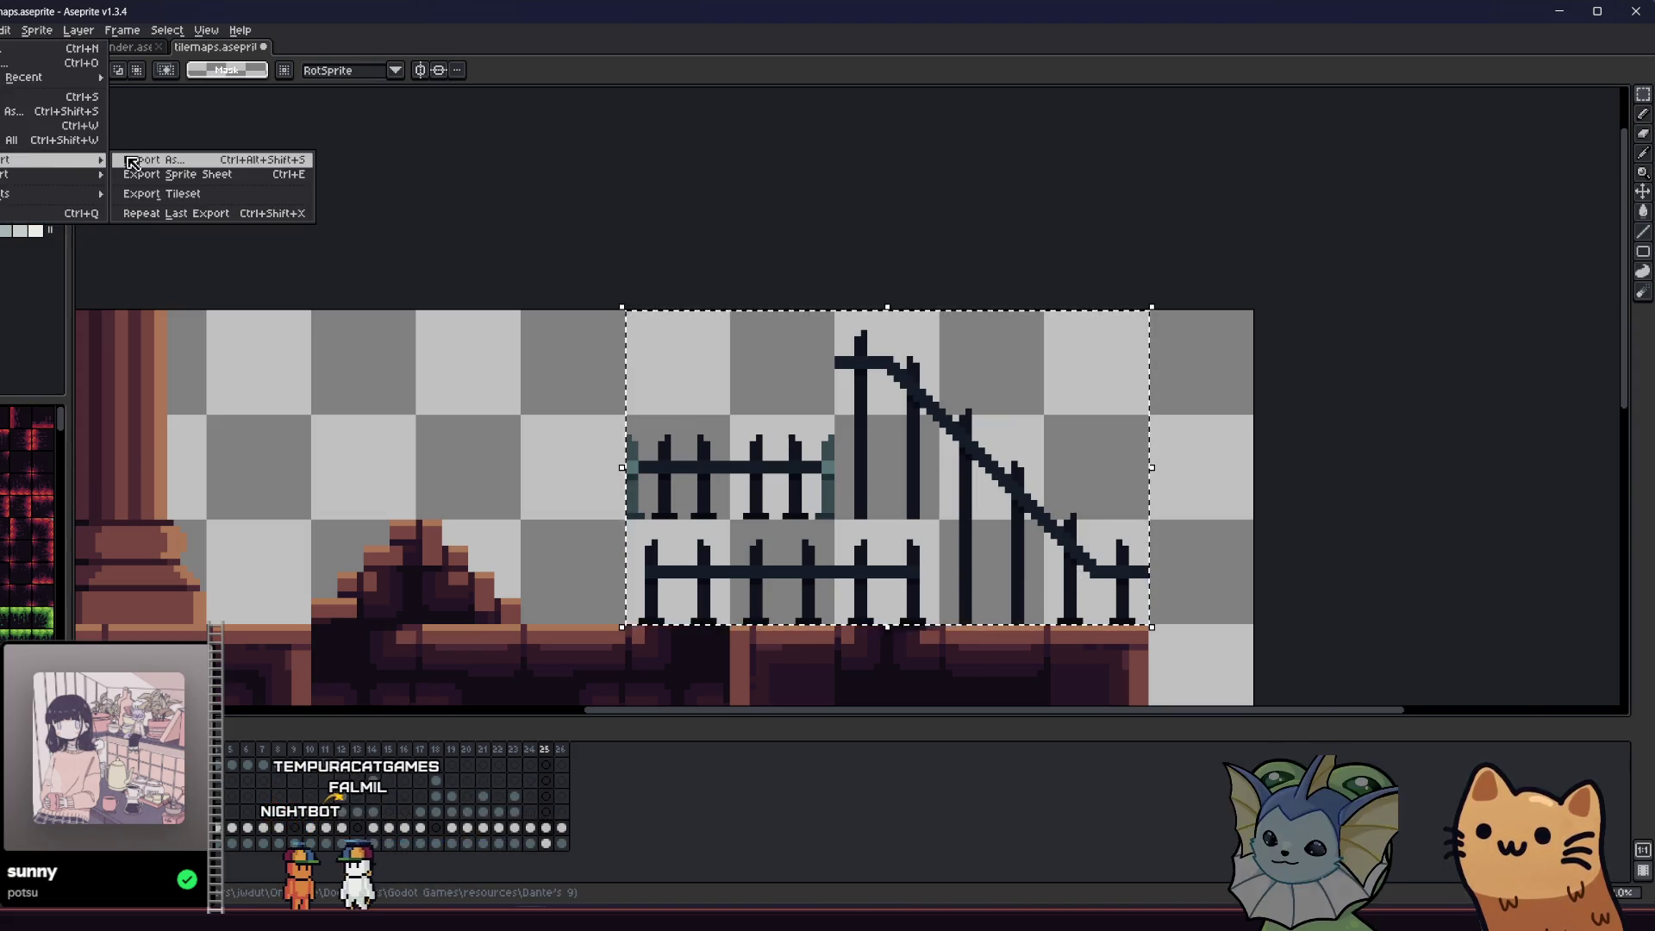
pyautogui.click(250, 226)
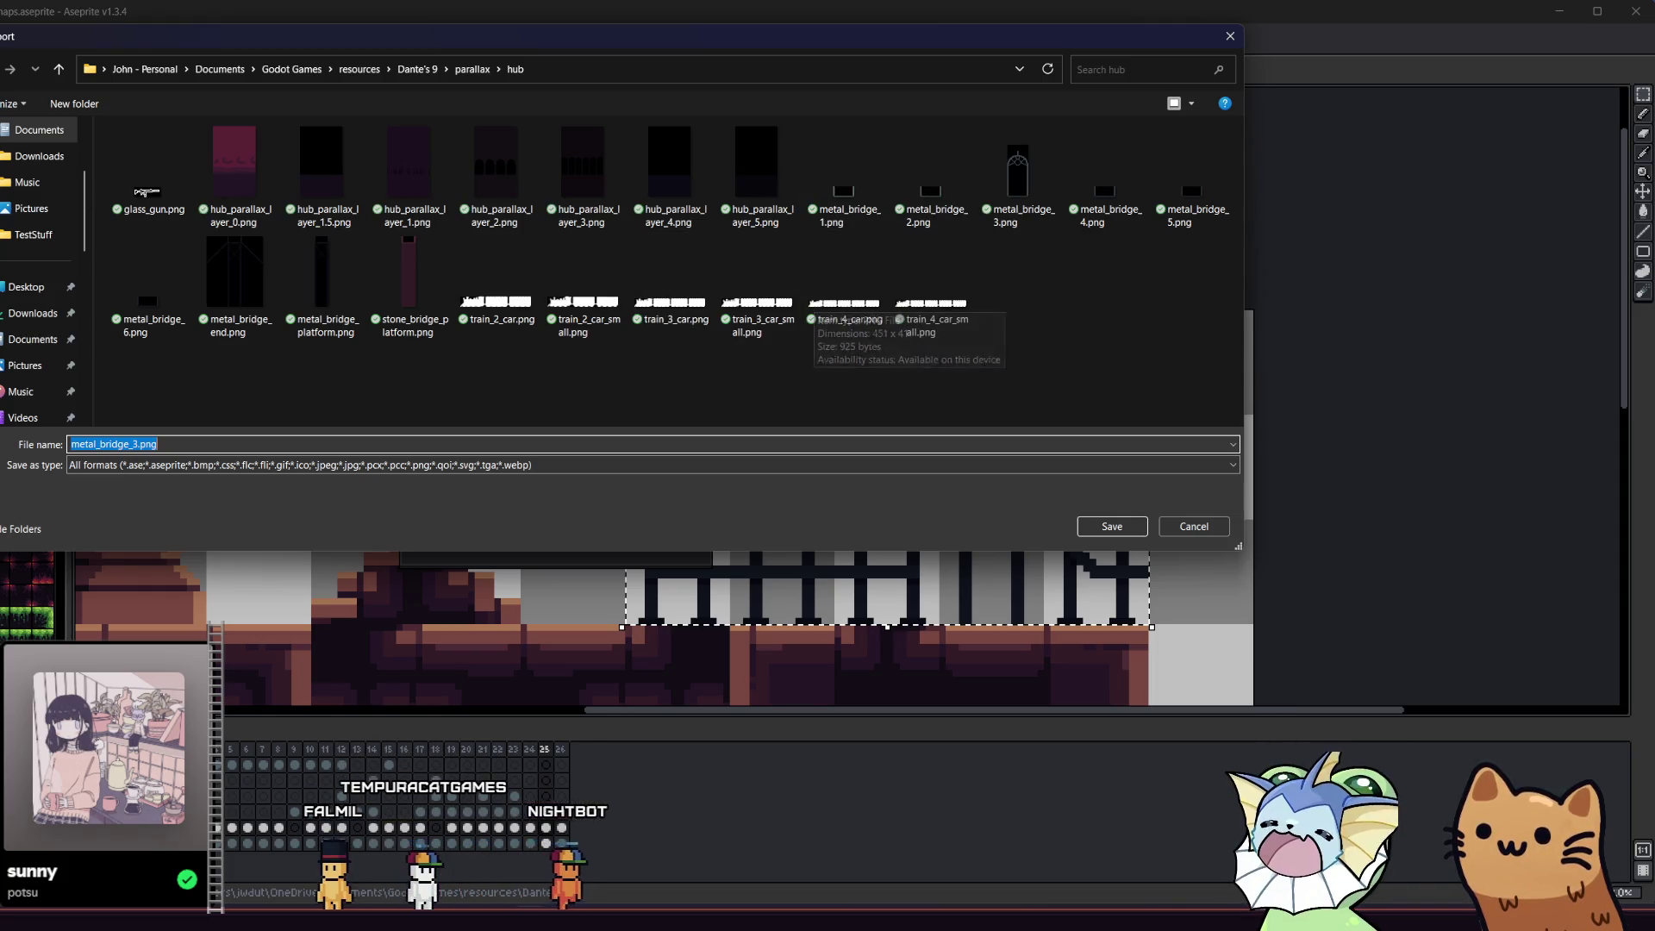
pyautogui.click(59, 73)
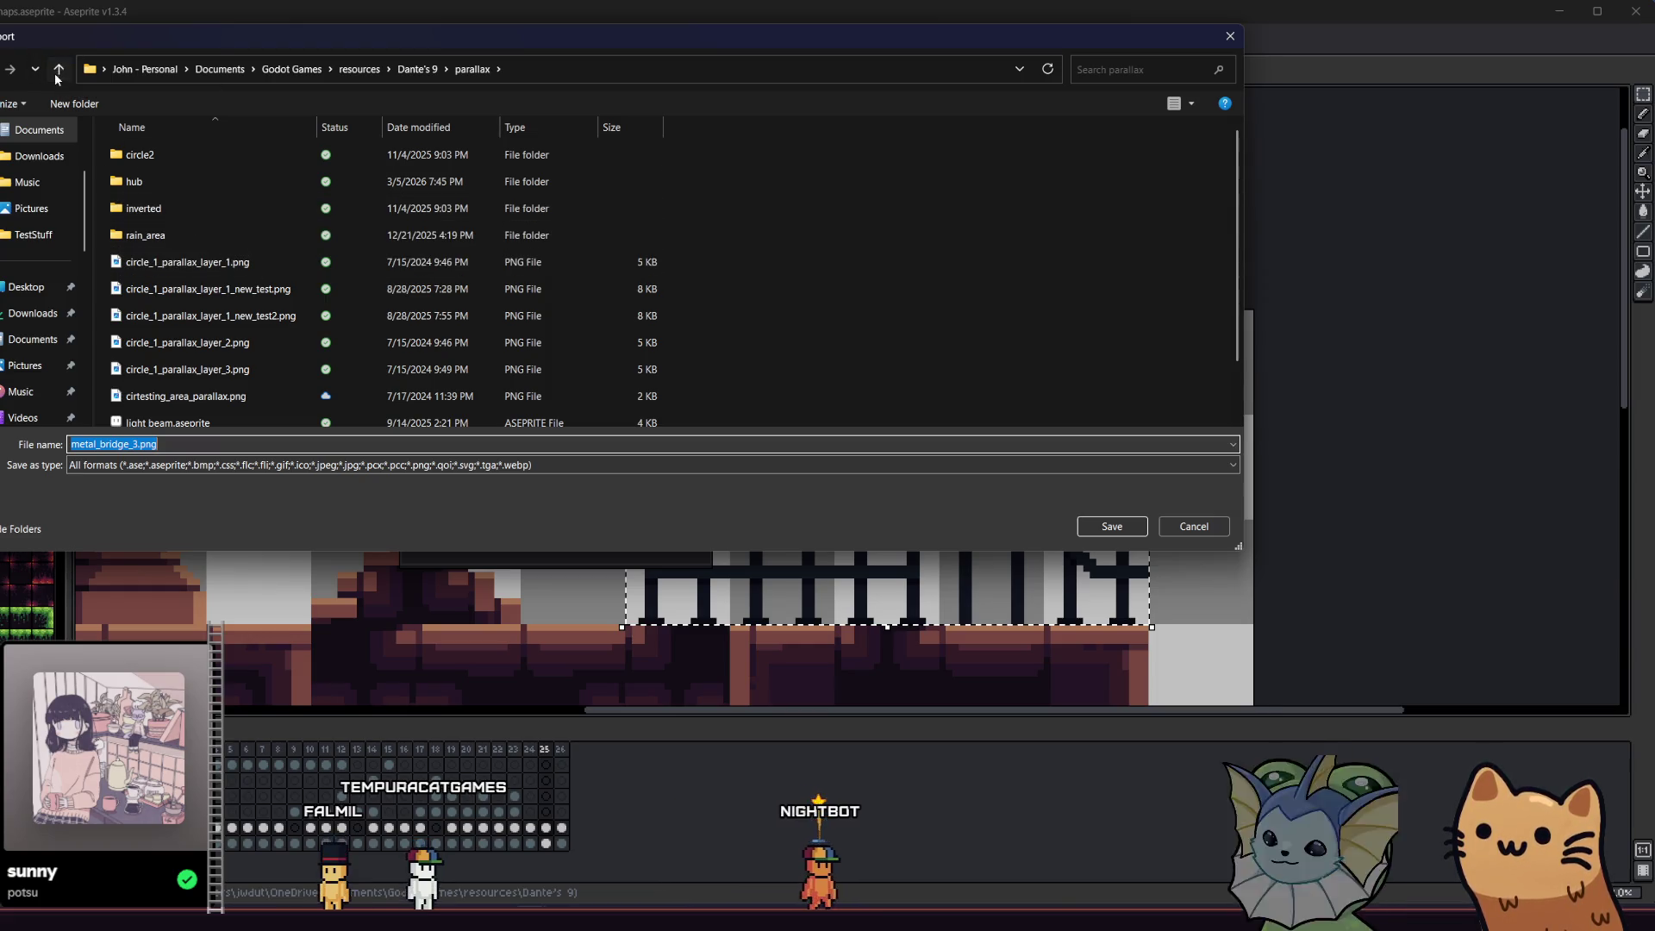
pyautogui.click(56, 76)
pyautogui.scroll(-3, 201, 327)
pyautogui.doubleClick(193, 307)
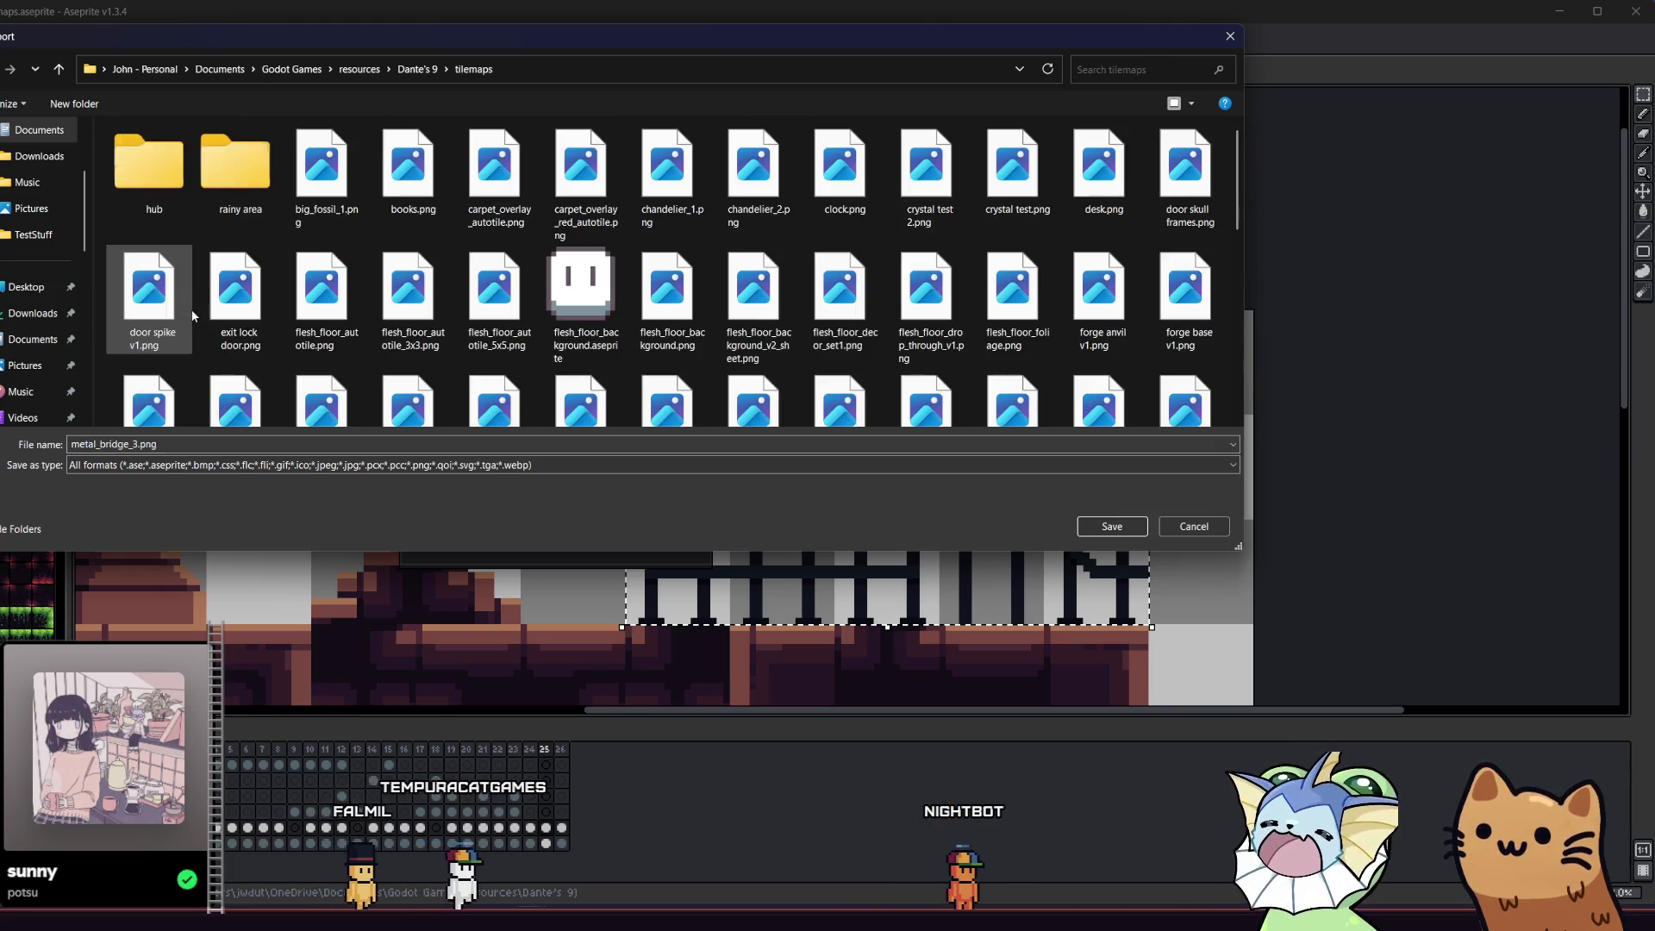
pyautogui.doubleClick(172, 186)
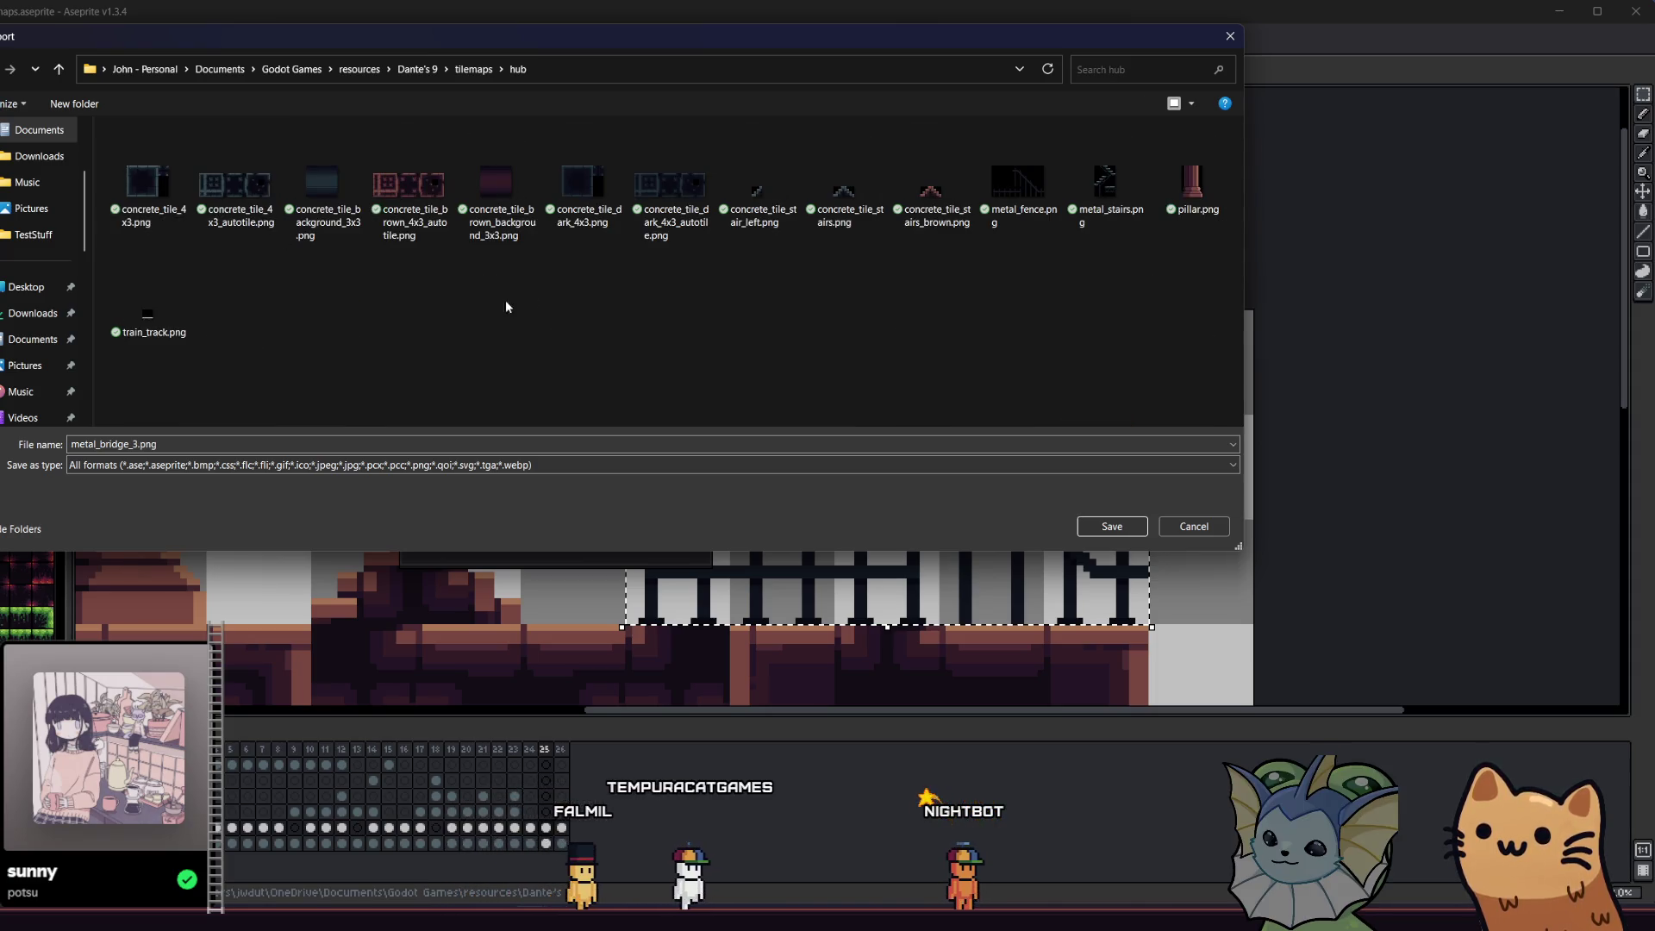
# - Save the export over metal_fence.png, confirming the replacement
pyautogui.click(1018, 186)
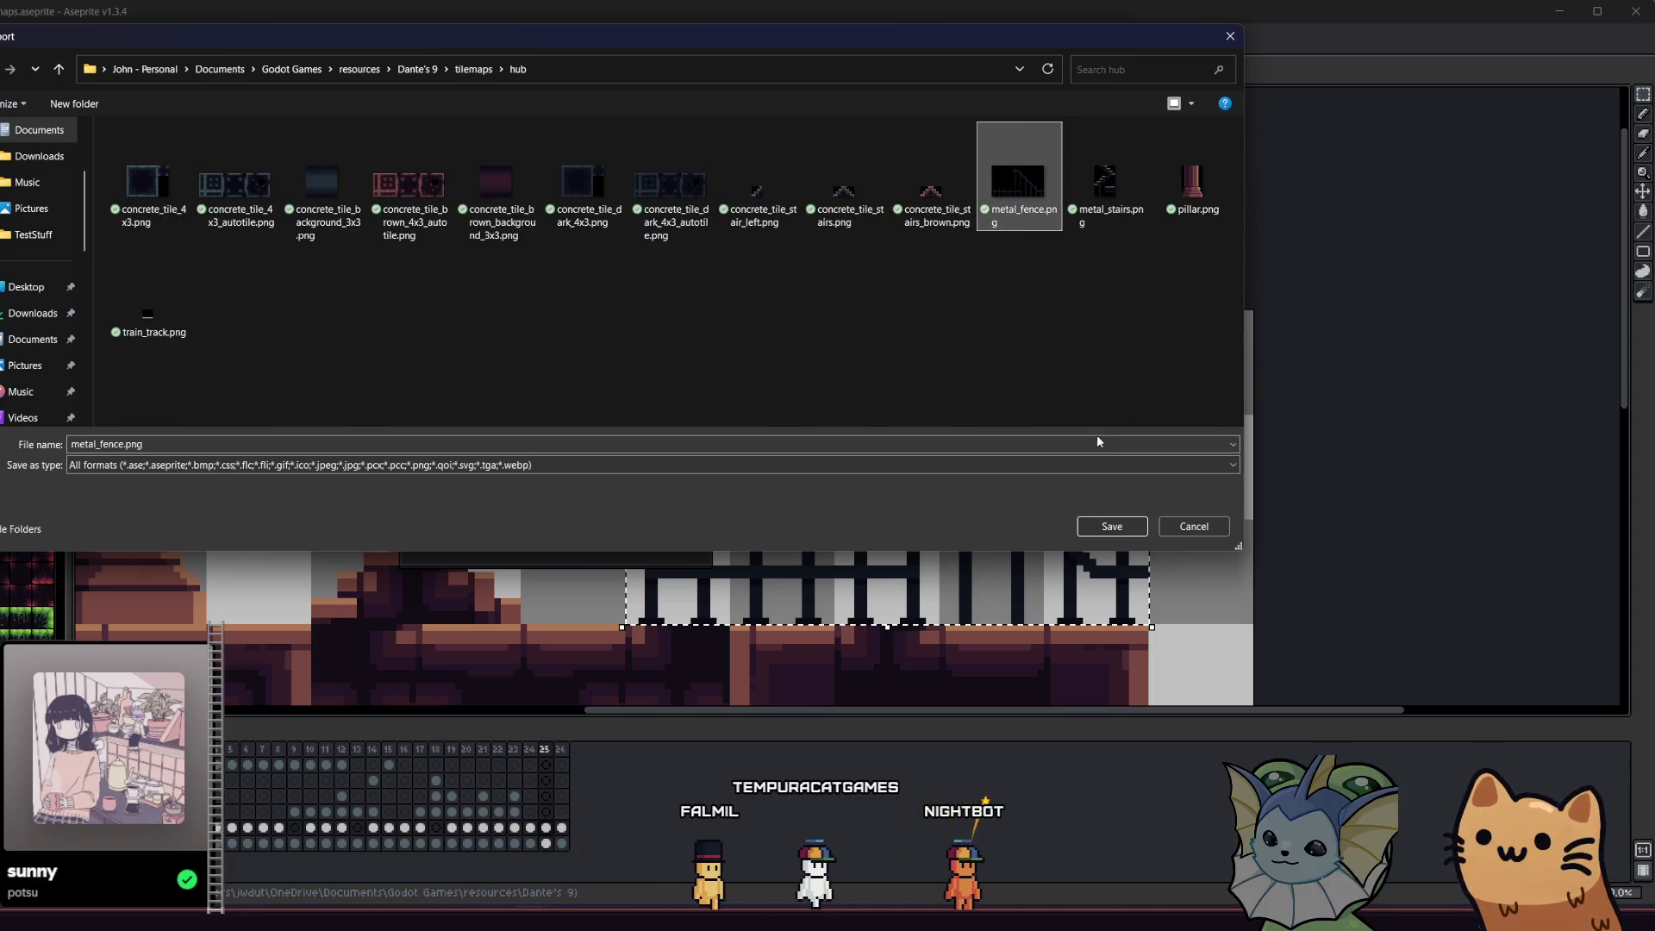
pyautogui.click(1107, 524)
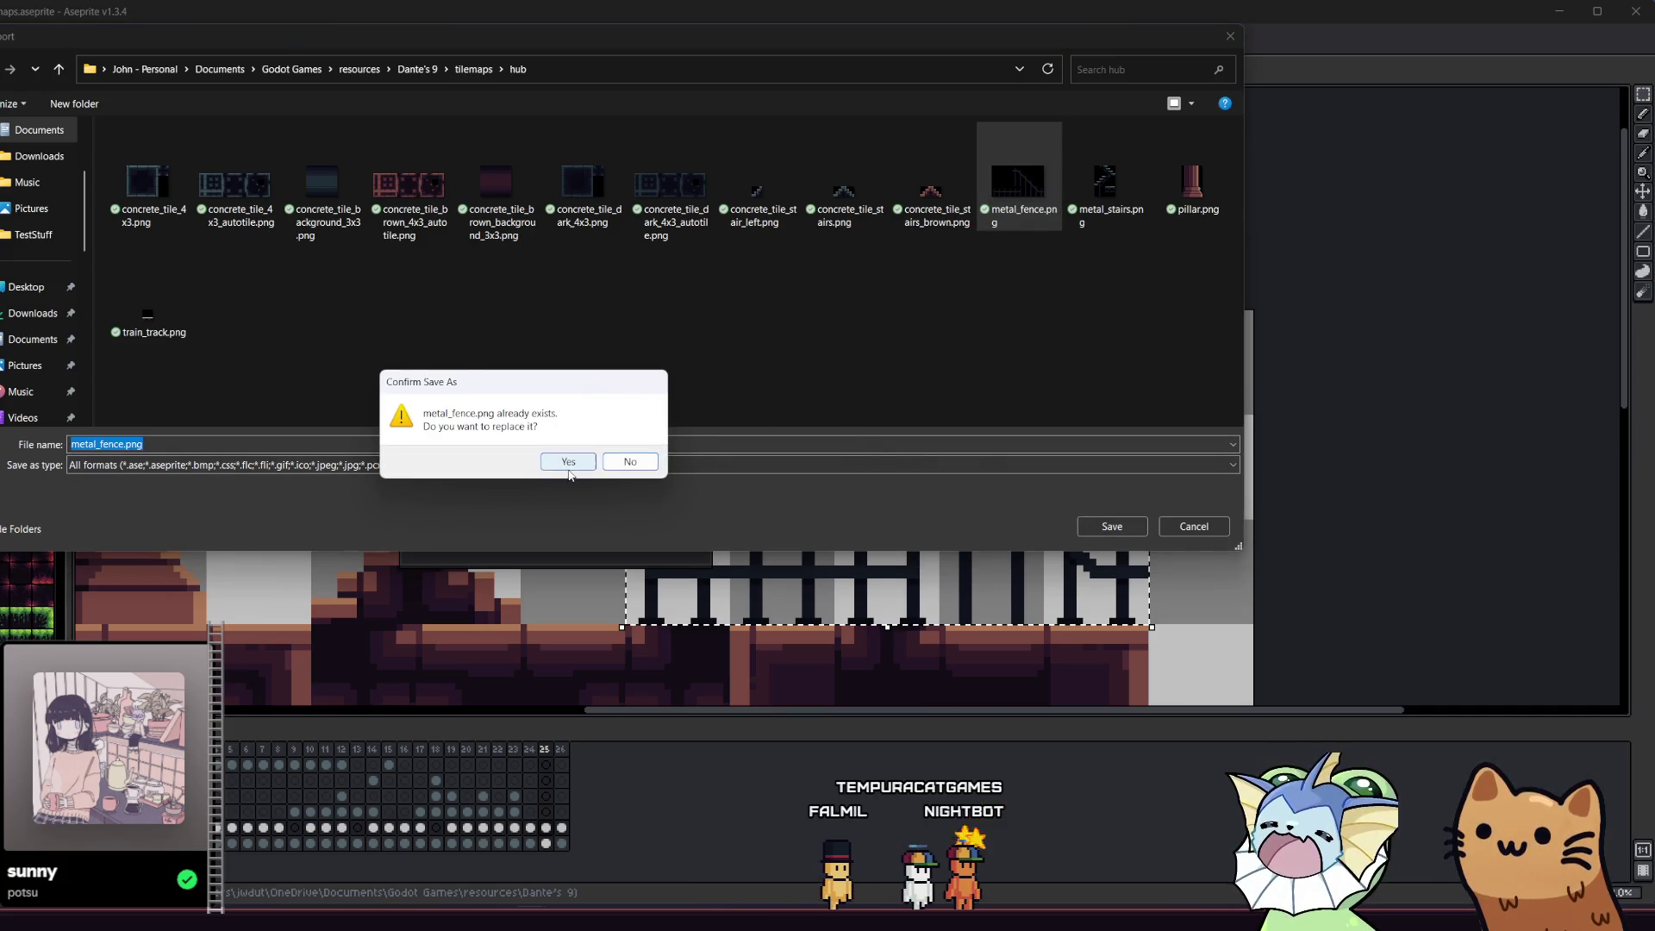
pyautogui.click(568, 466)
pyautogui.click(572, 506)
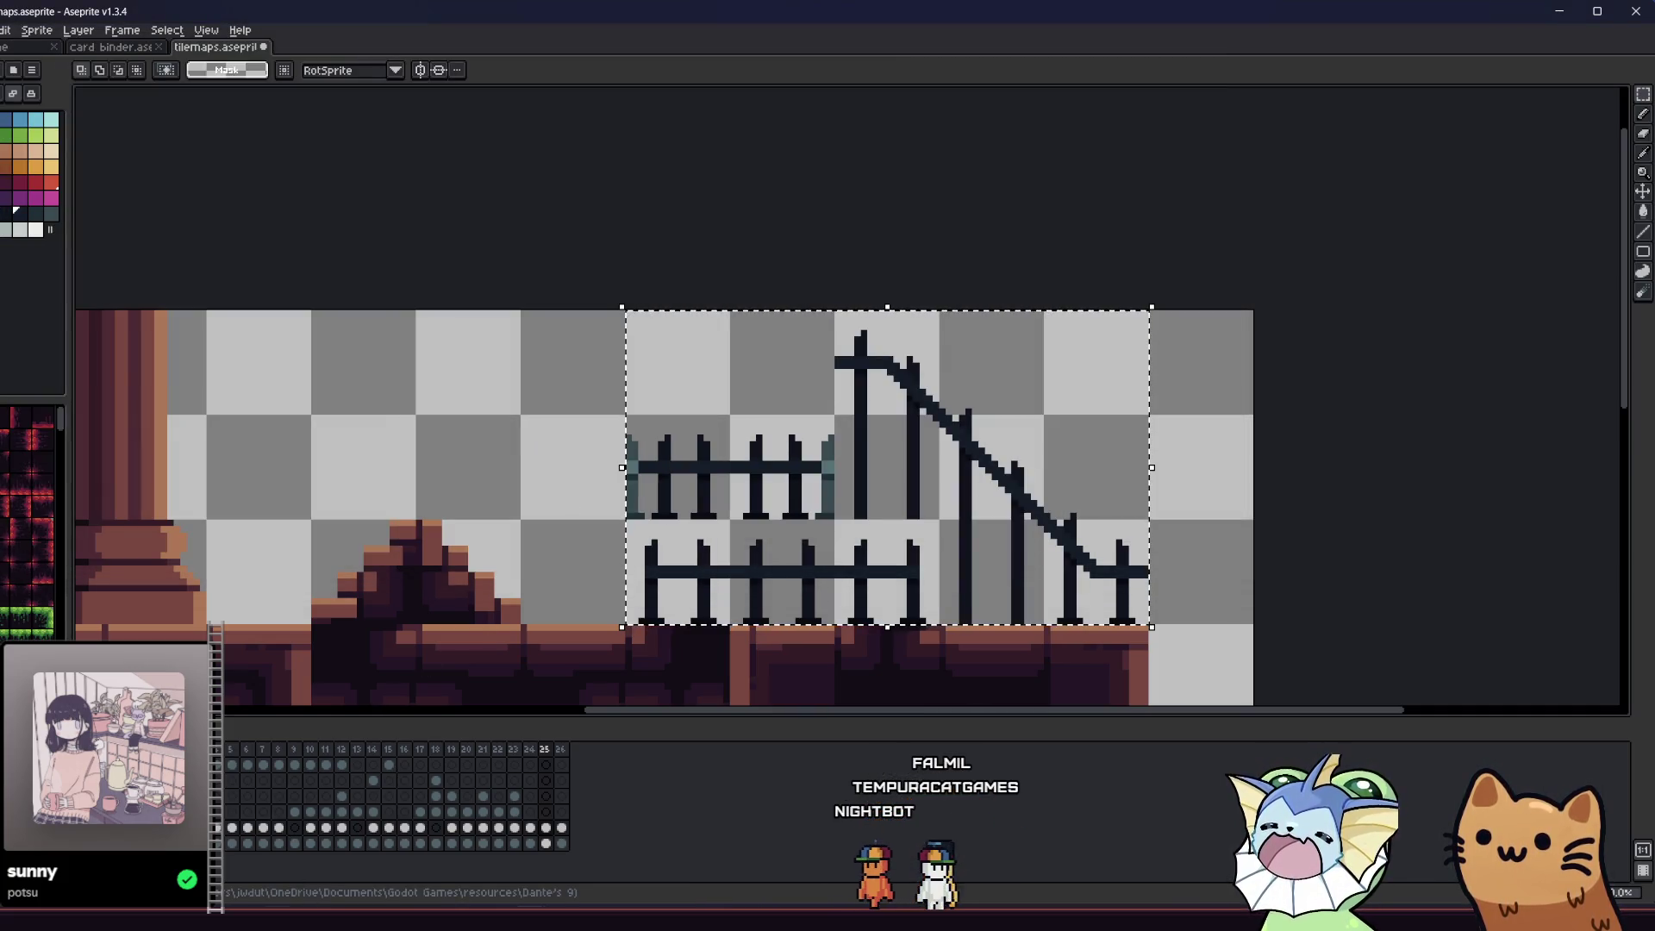
pyautogui.hotkey('alt', 'Tab')
# - Add the exported metal_fence.png from File Explorer into the project's hub_tiles folder
pyautogui.hotkey('alt', 'Tab')
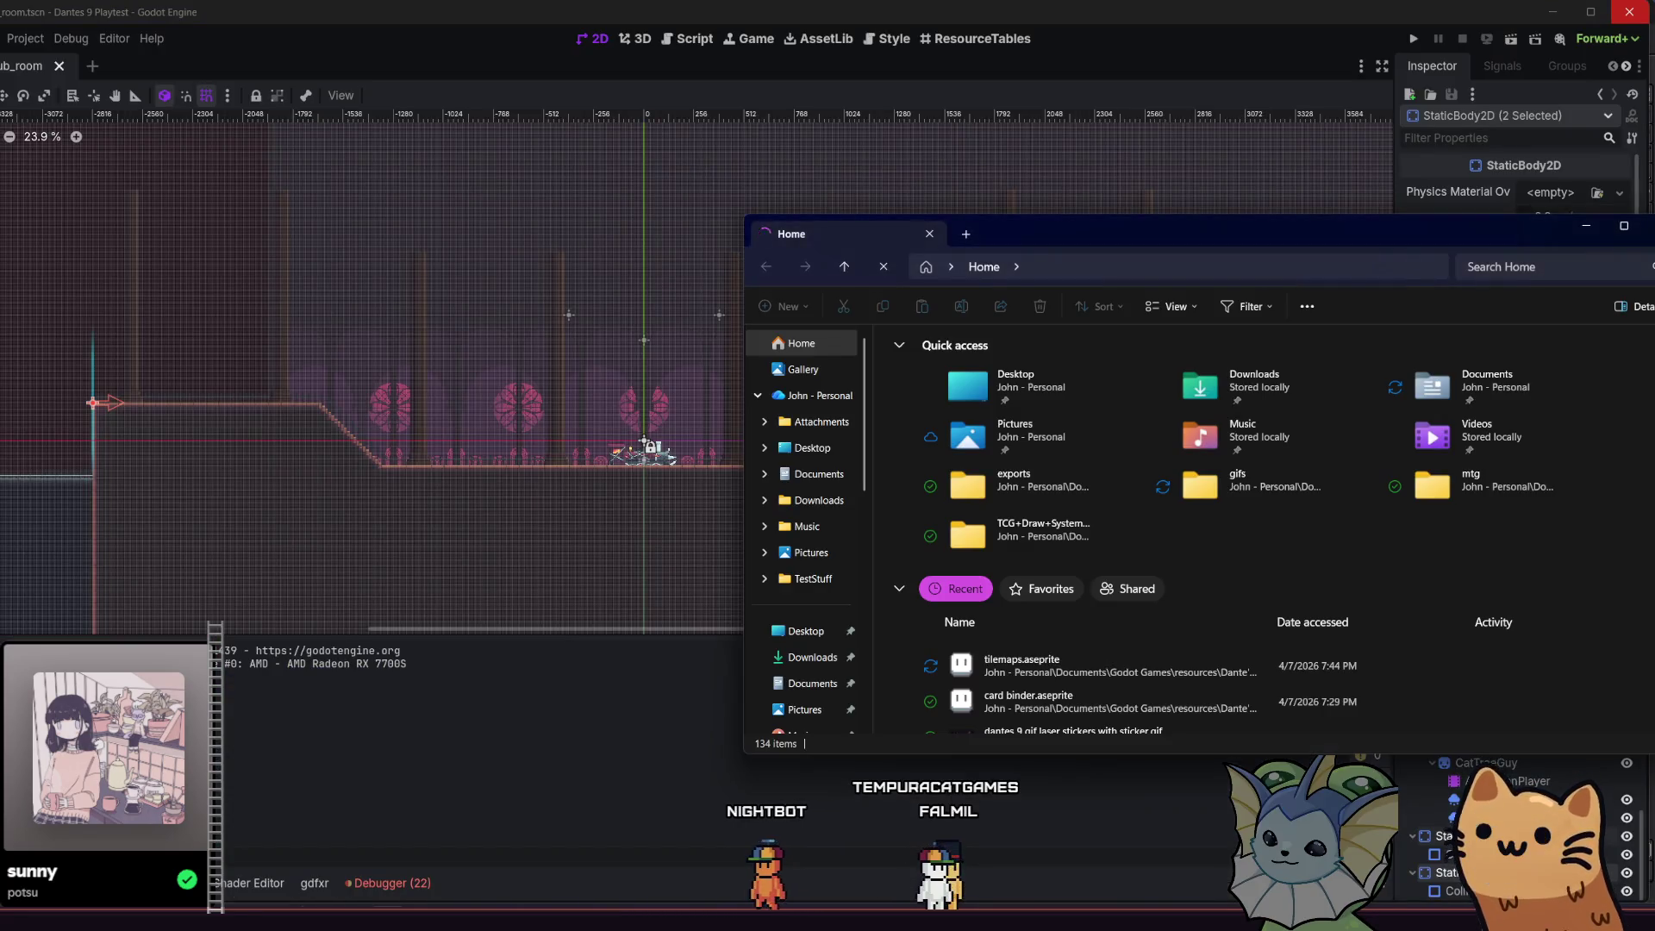
pyautogui.hotkey('alt', 'Tab')
pyautogui.hotkey('alt', 'f')
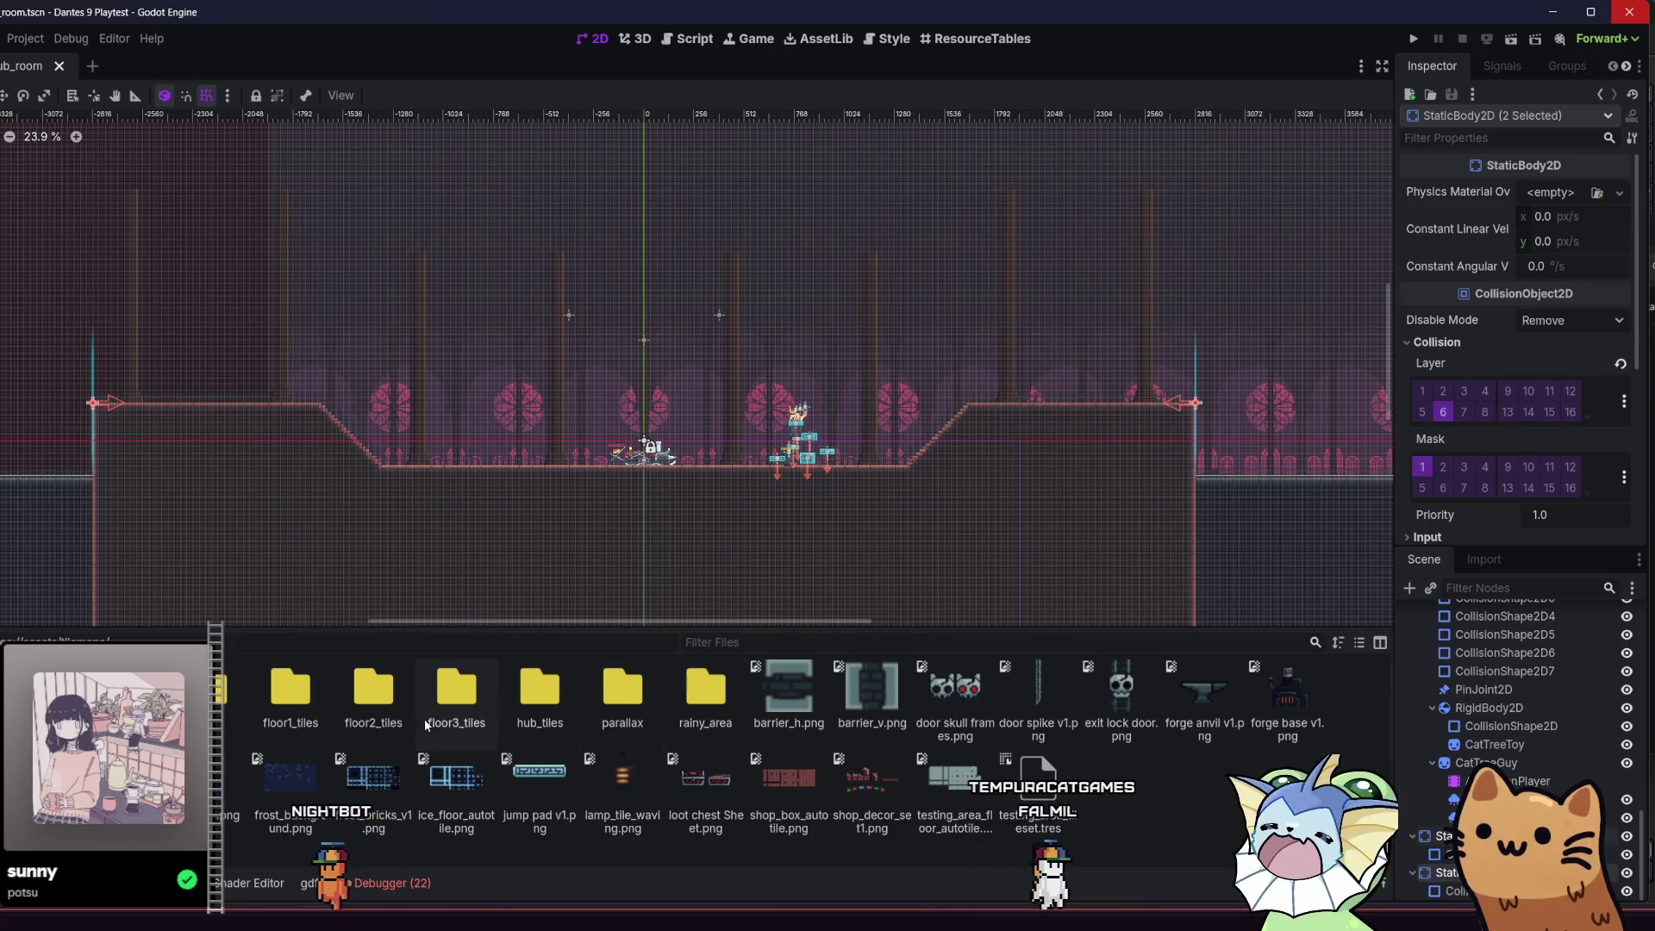
pyautogui.doubleClick(697, 708)
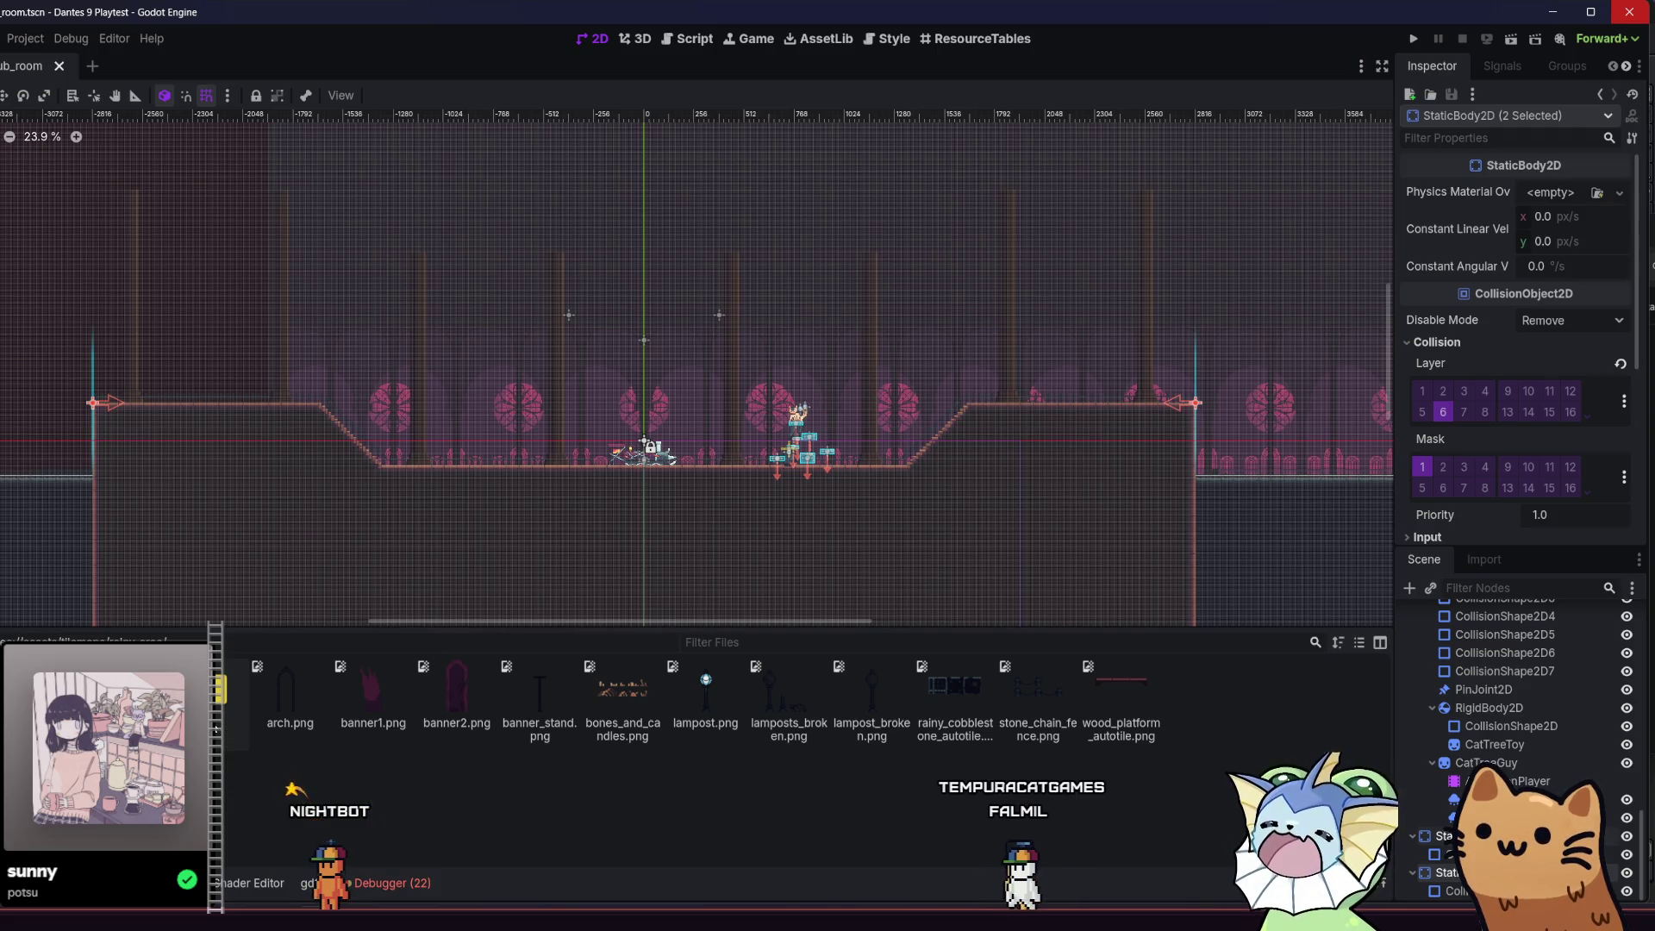
pyautogui.doubleClick(206, 694)
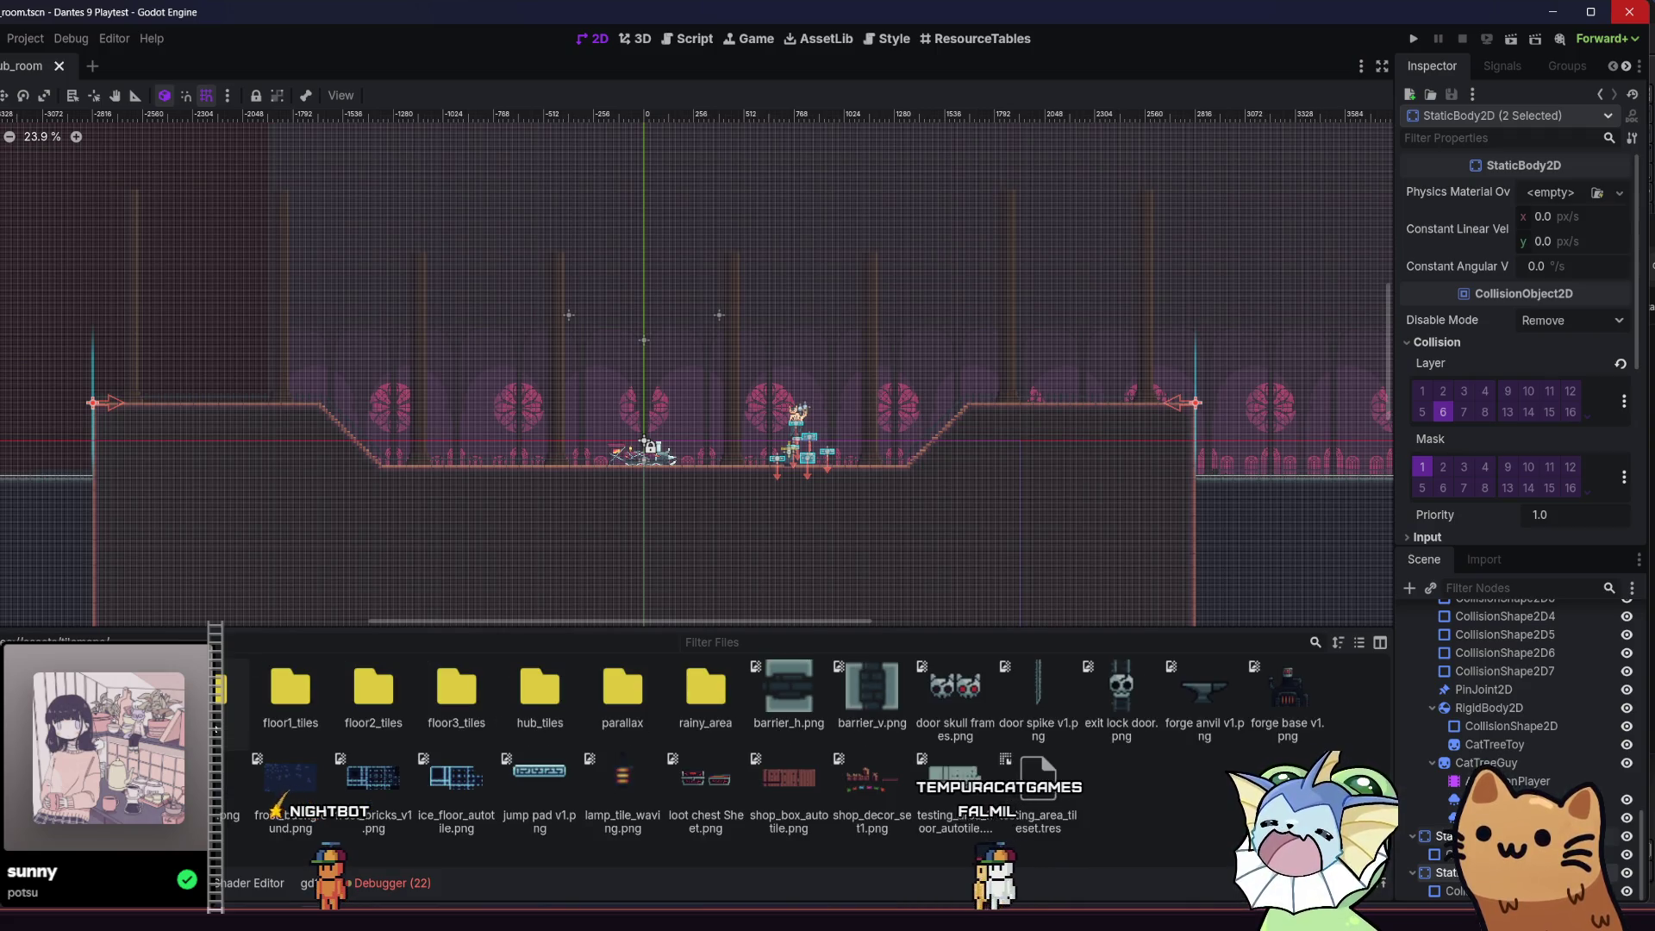
pyautogui.doubleClick(520, 703)
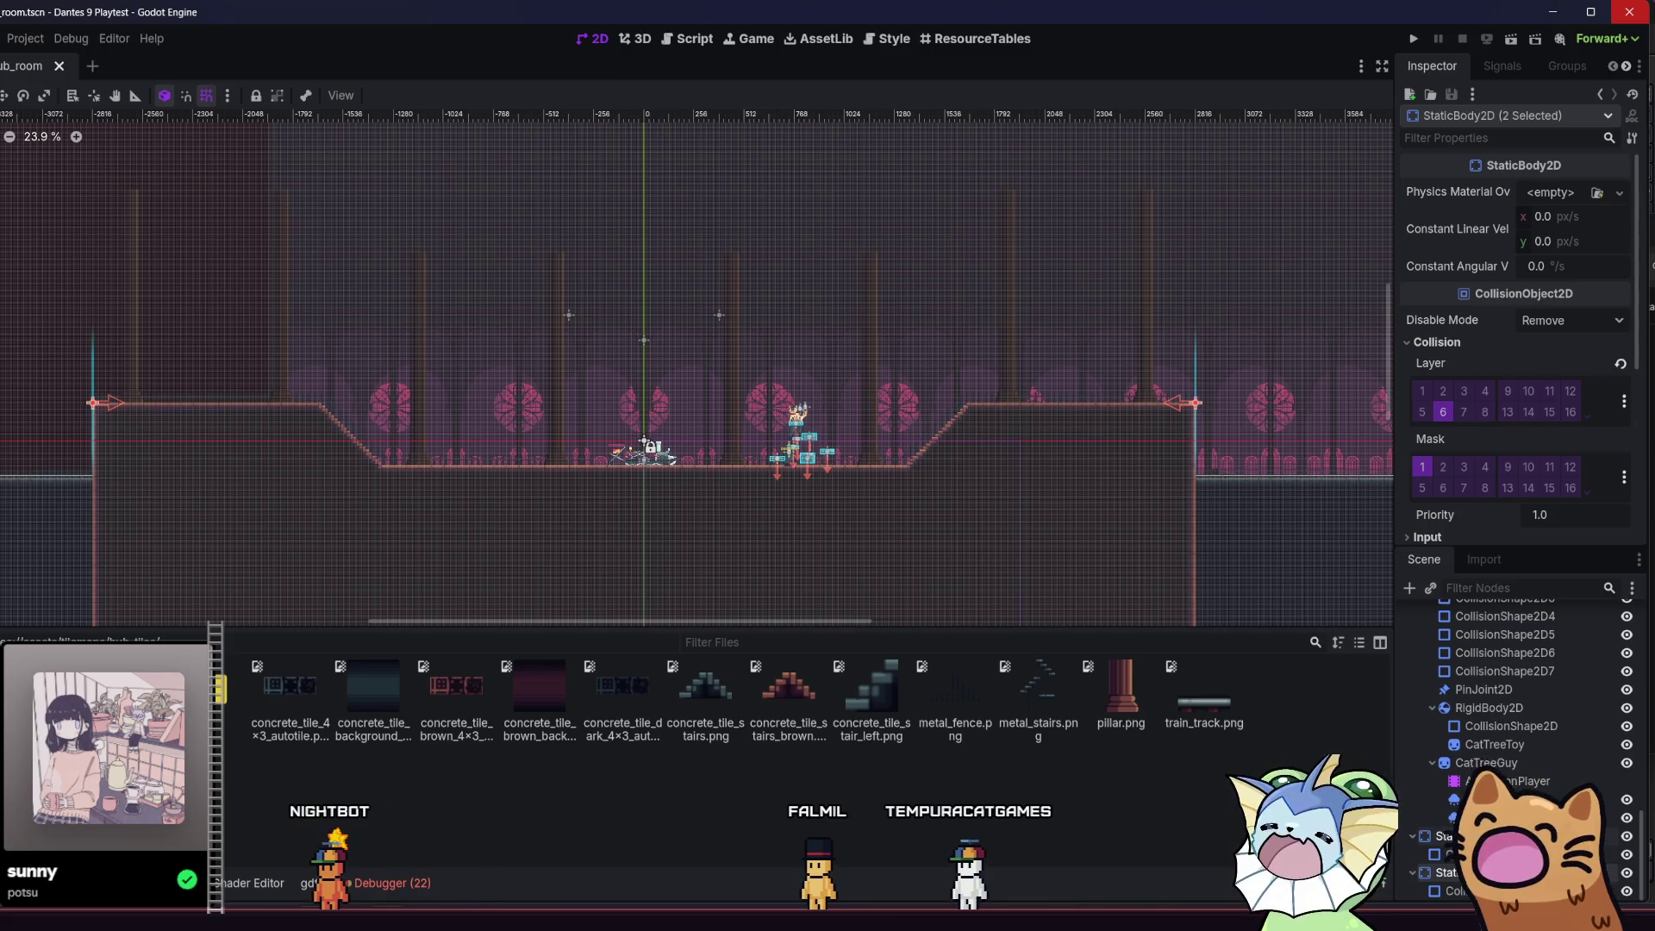
pyautogui.press('super+e')
pyautogui.click(1005, 667)
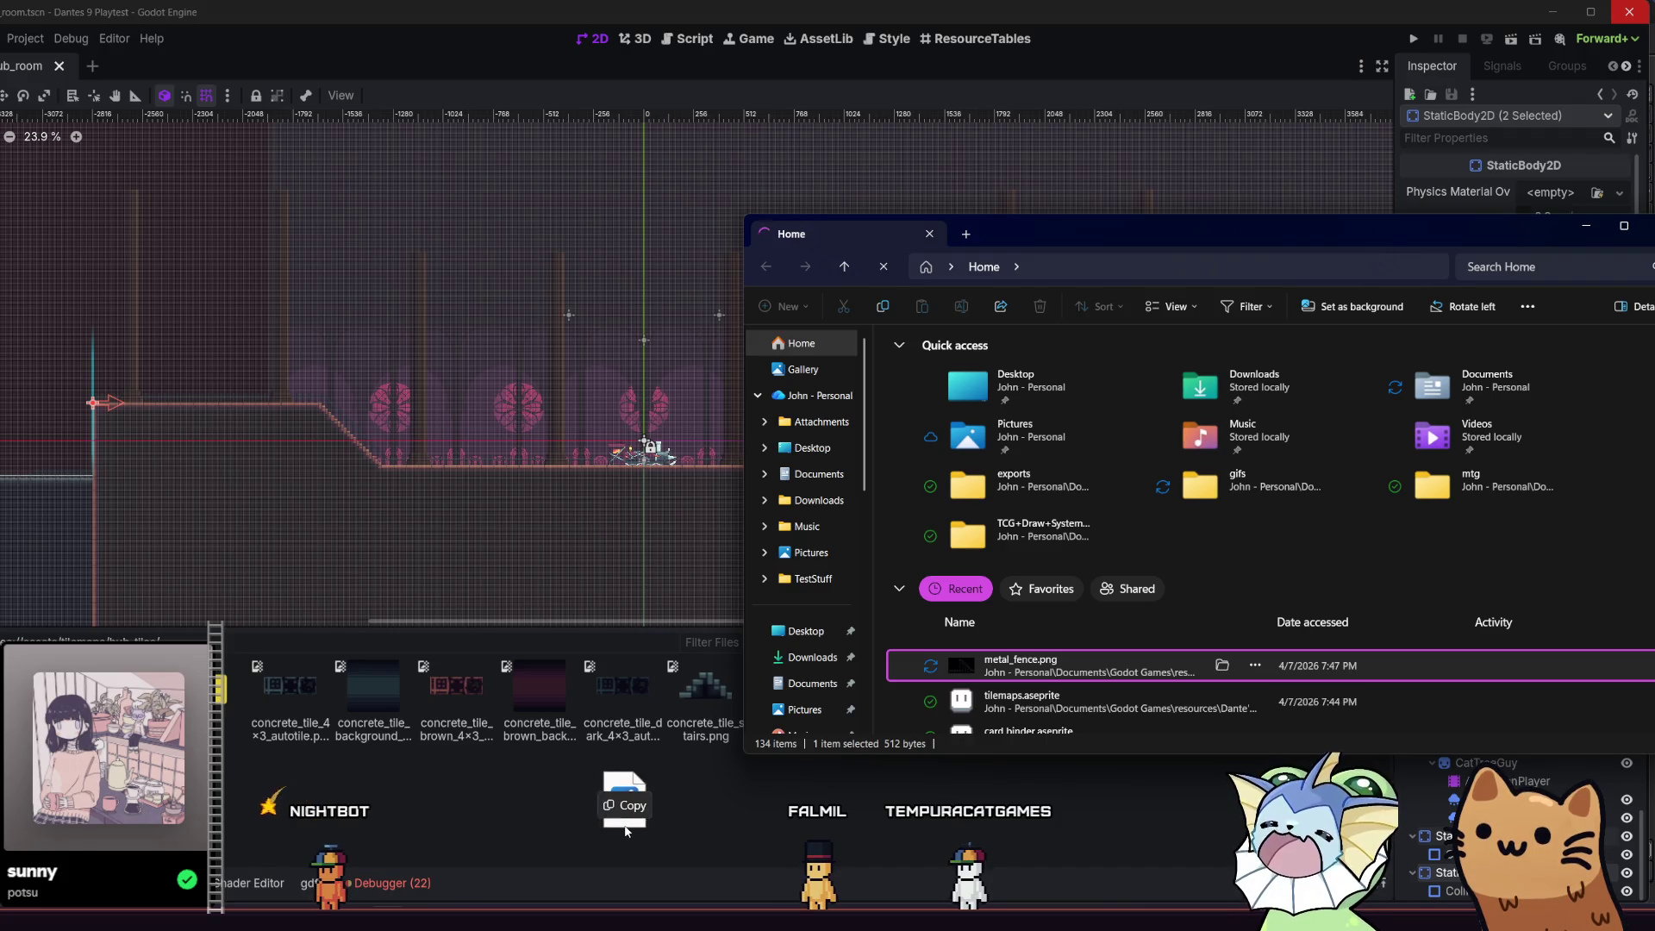
pyautogui.moveTo(627, 830); pyautogui.dragTo(629, 825)
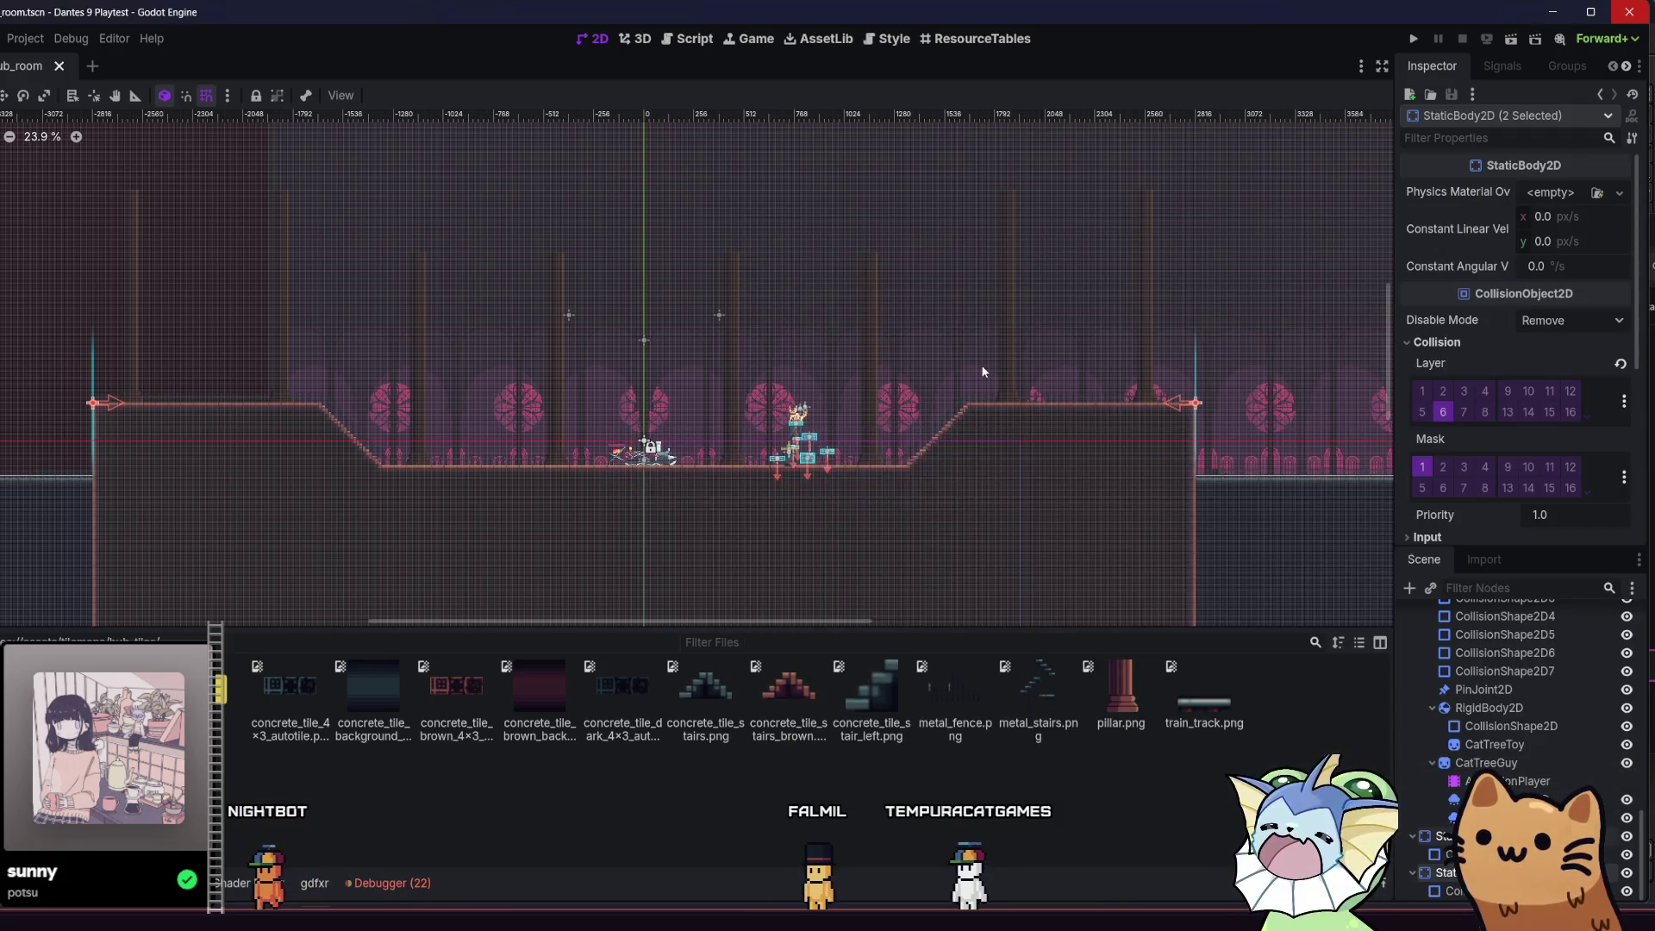
# - Select the StaticDecorBack tile layer in the Scene dock
pyautogui.scroll(3, 1031, 431)
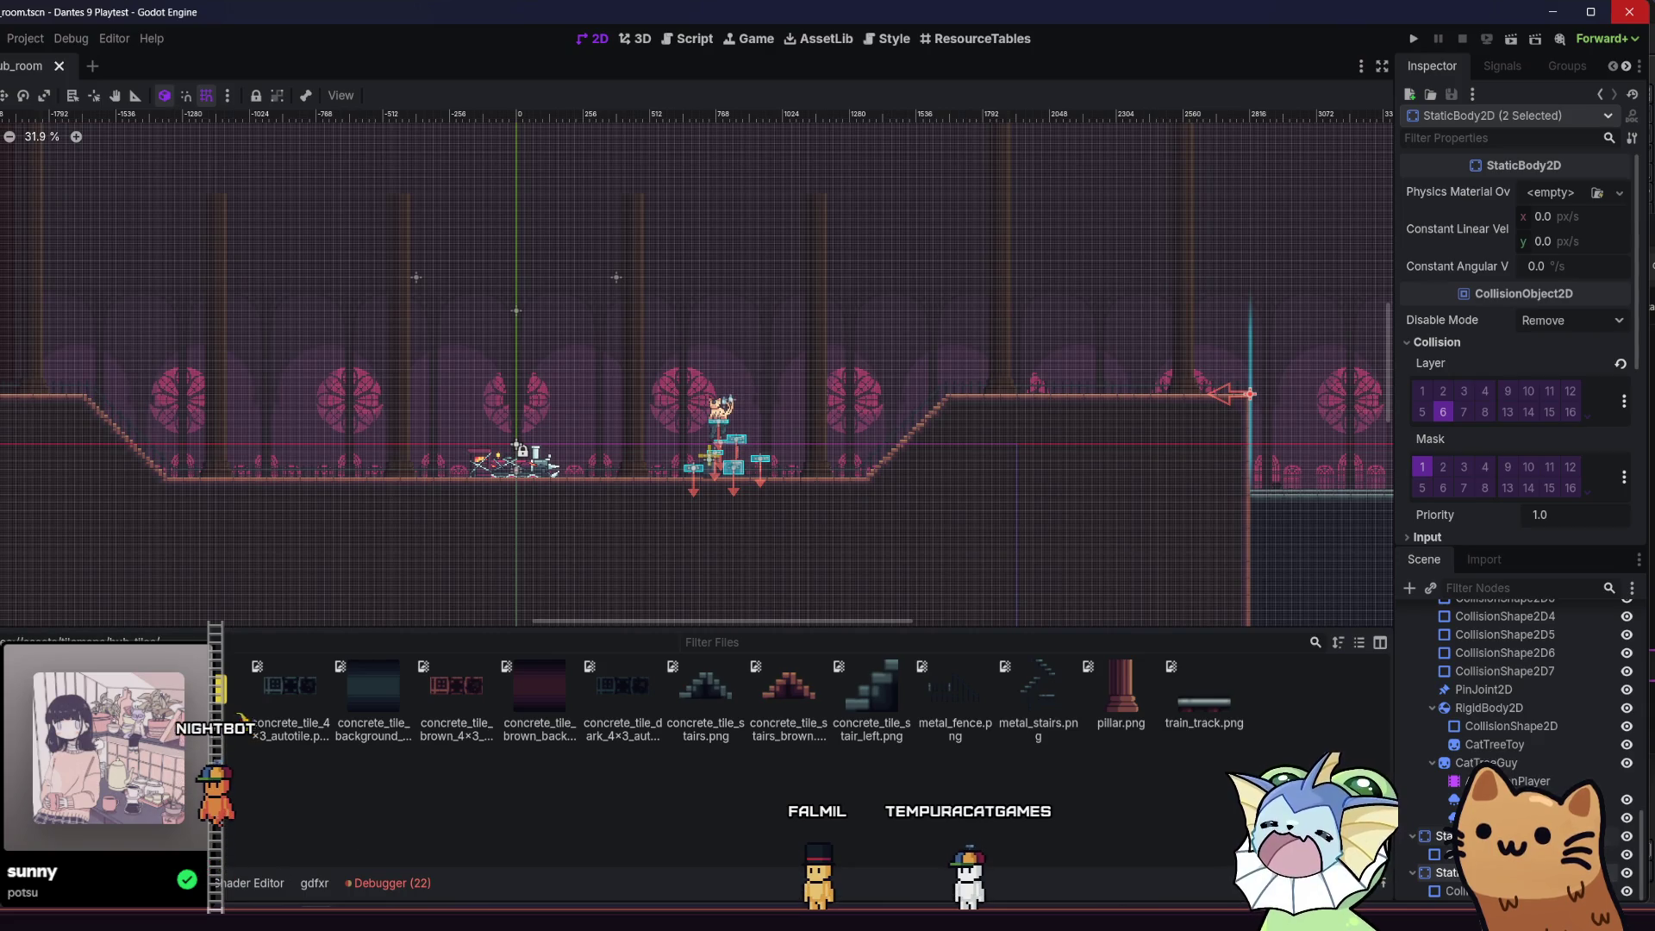
pyautogui.scroll(5, 1454, 726)
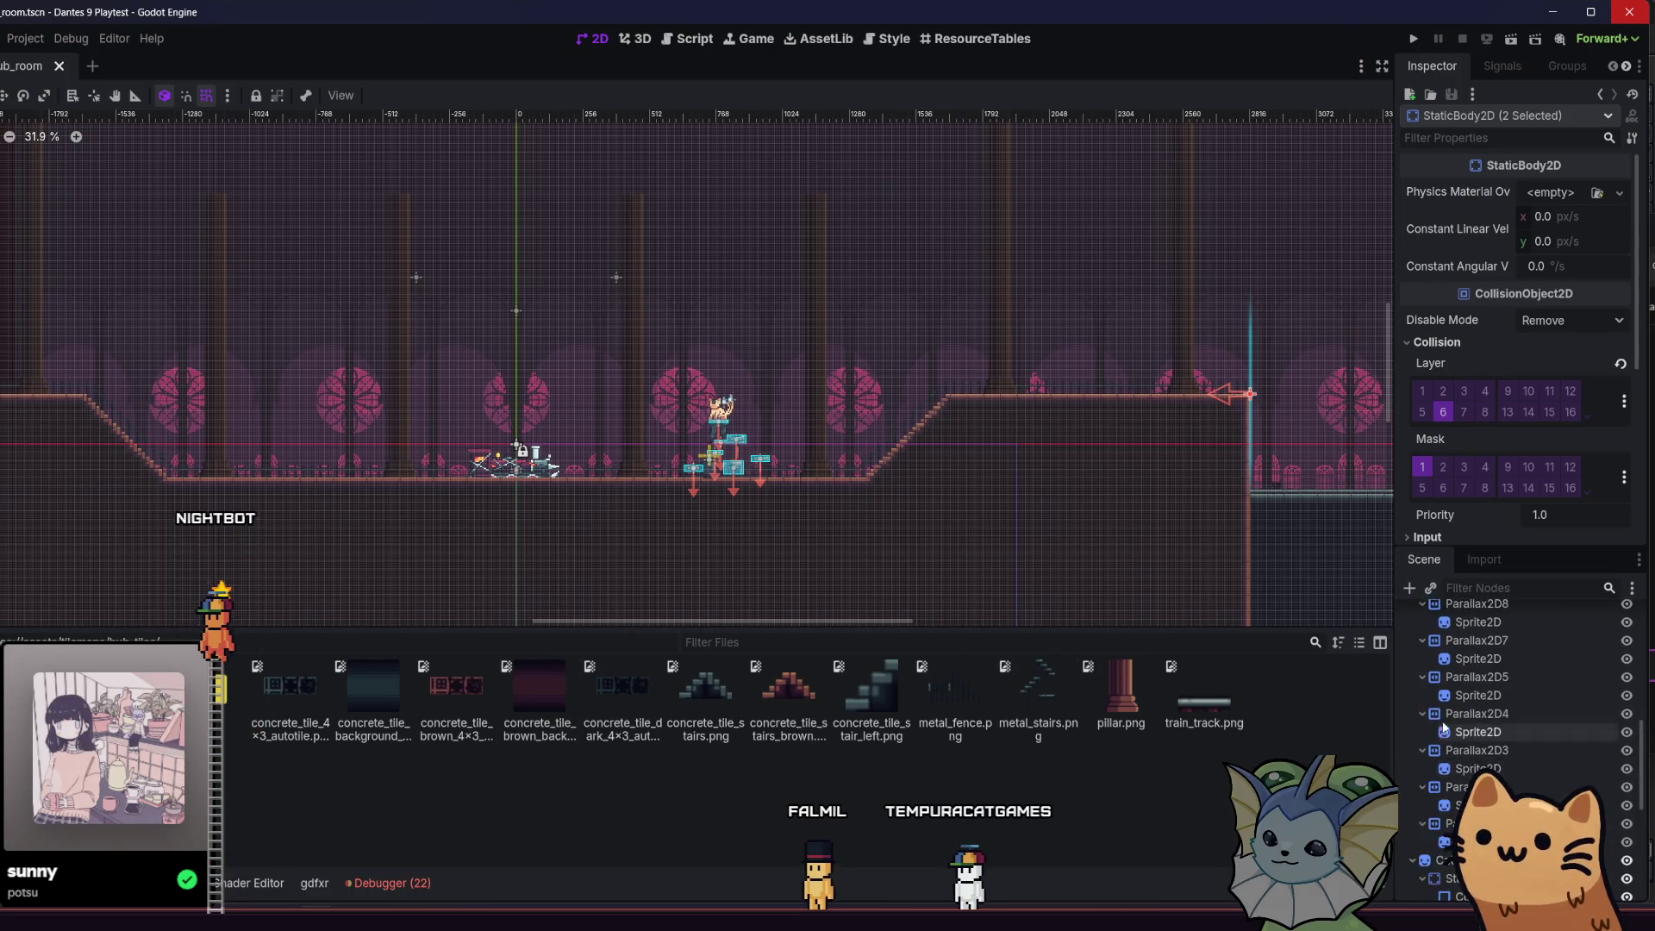
pyautogui.scroll(4, 1474, 696)
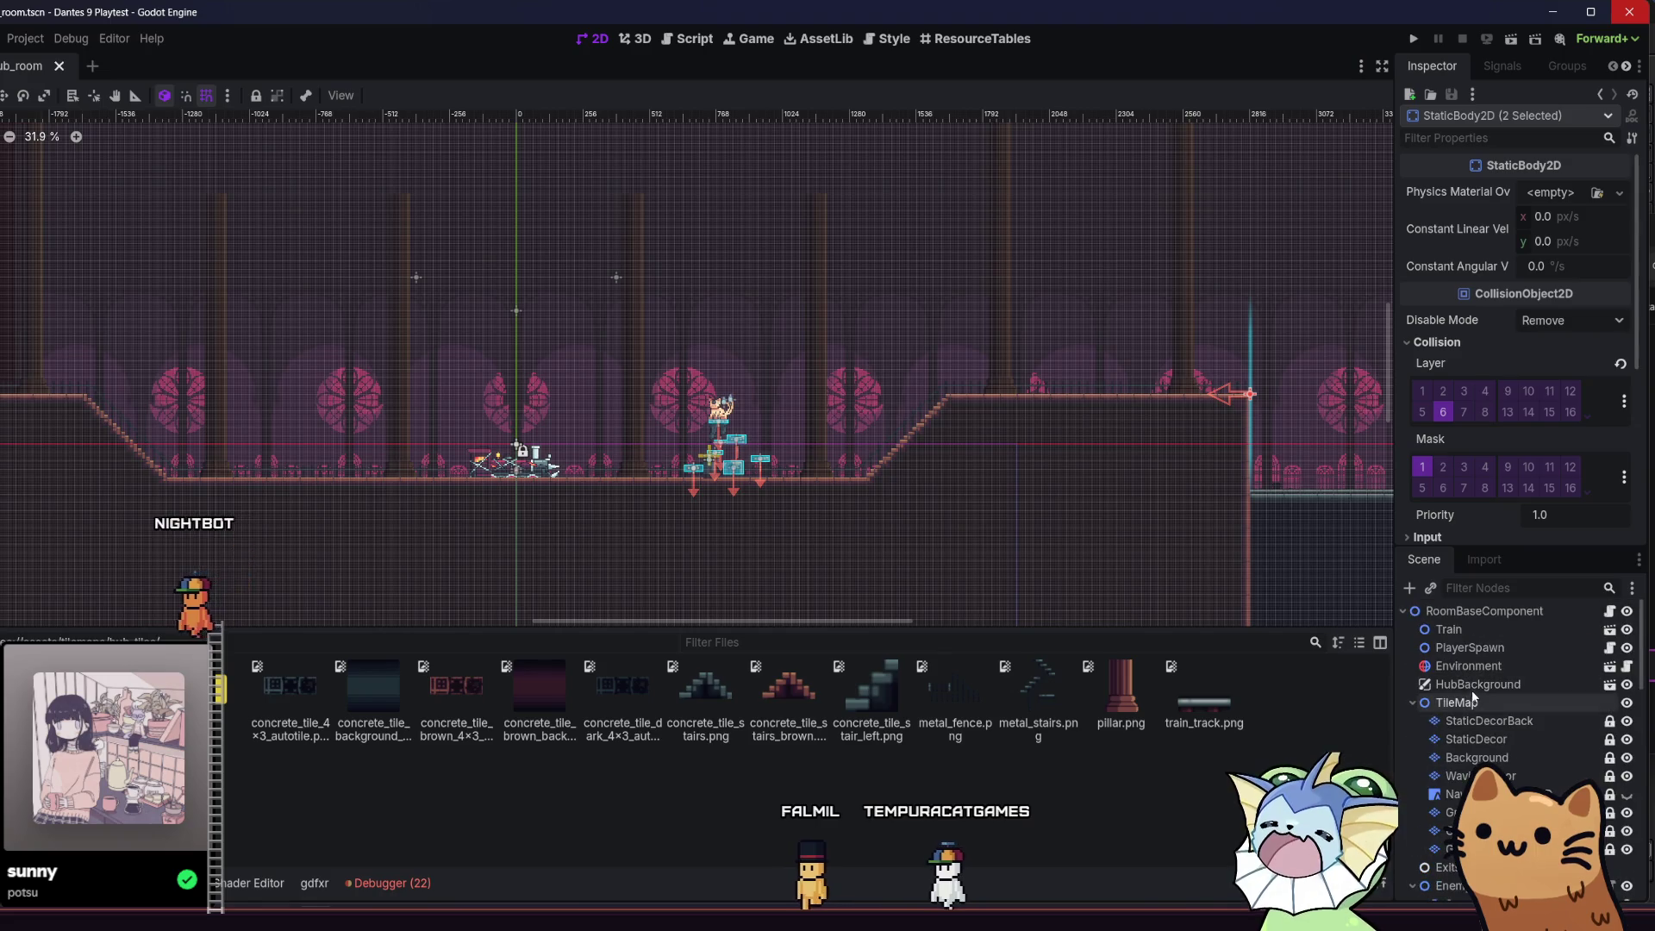
pyautogui.click(1477, 721)
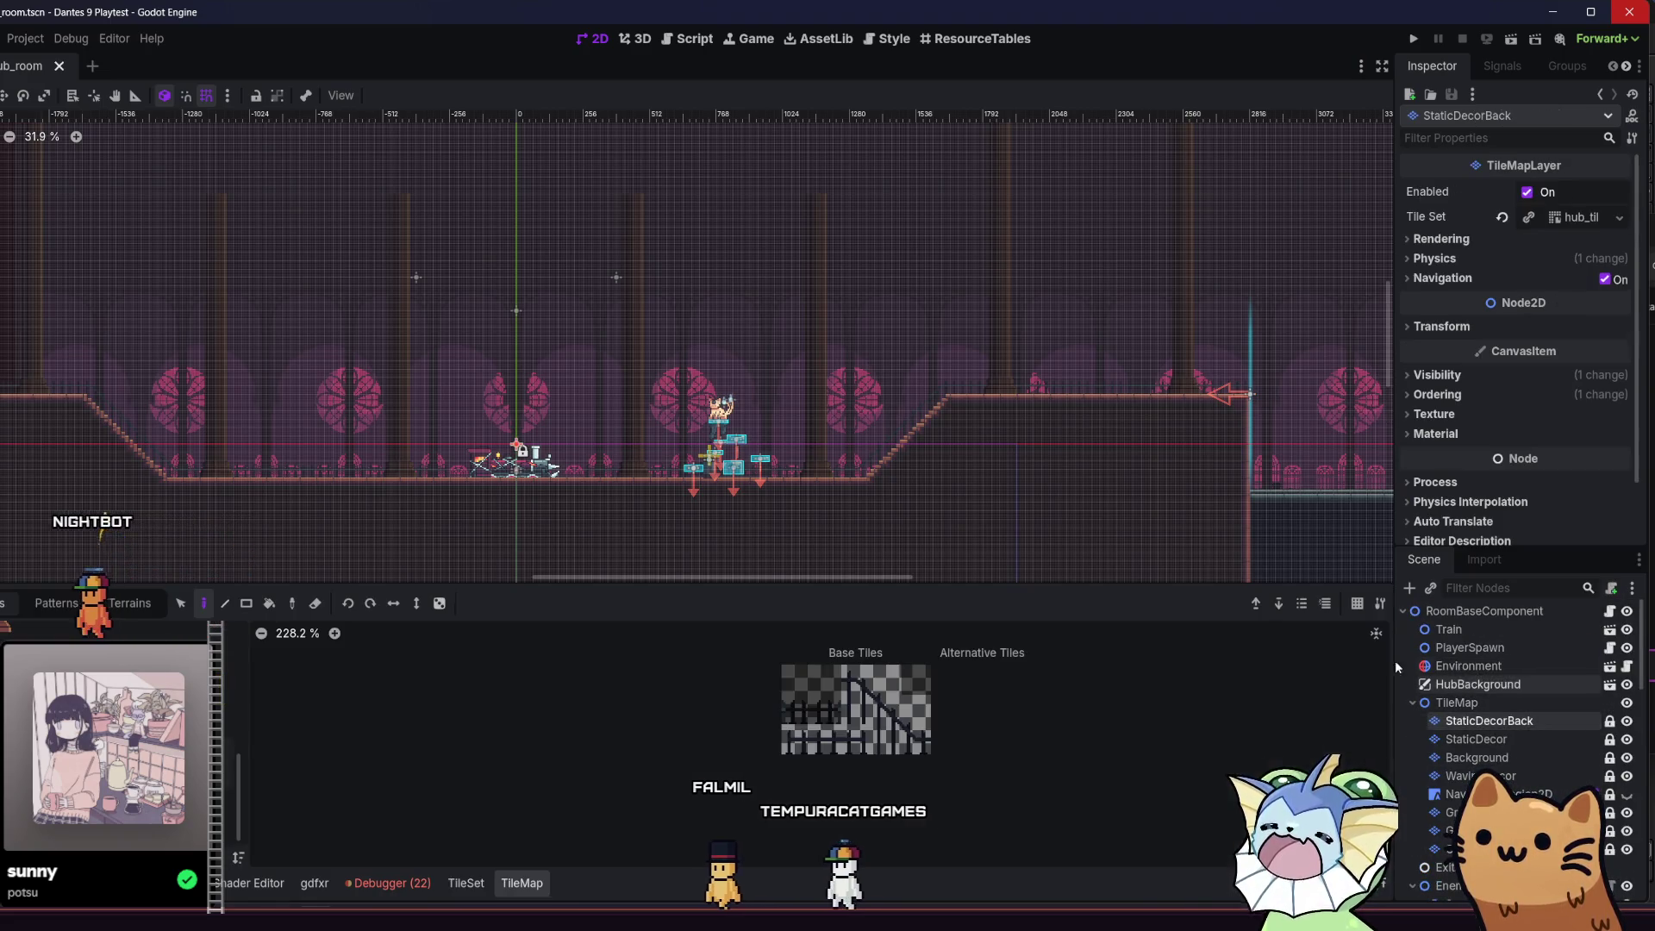
# - Check the tile set's atlas sources, then return to painting tiles on the layer
pyautogui.hscroll(5, 978, 432)
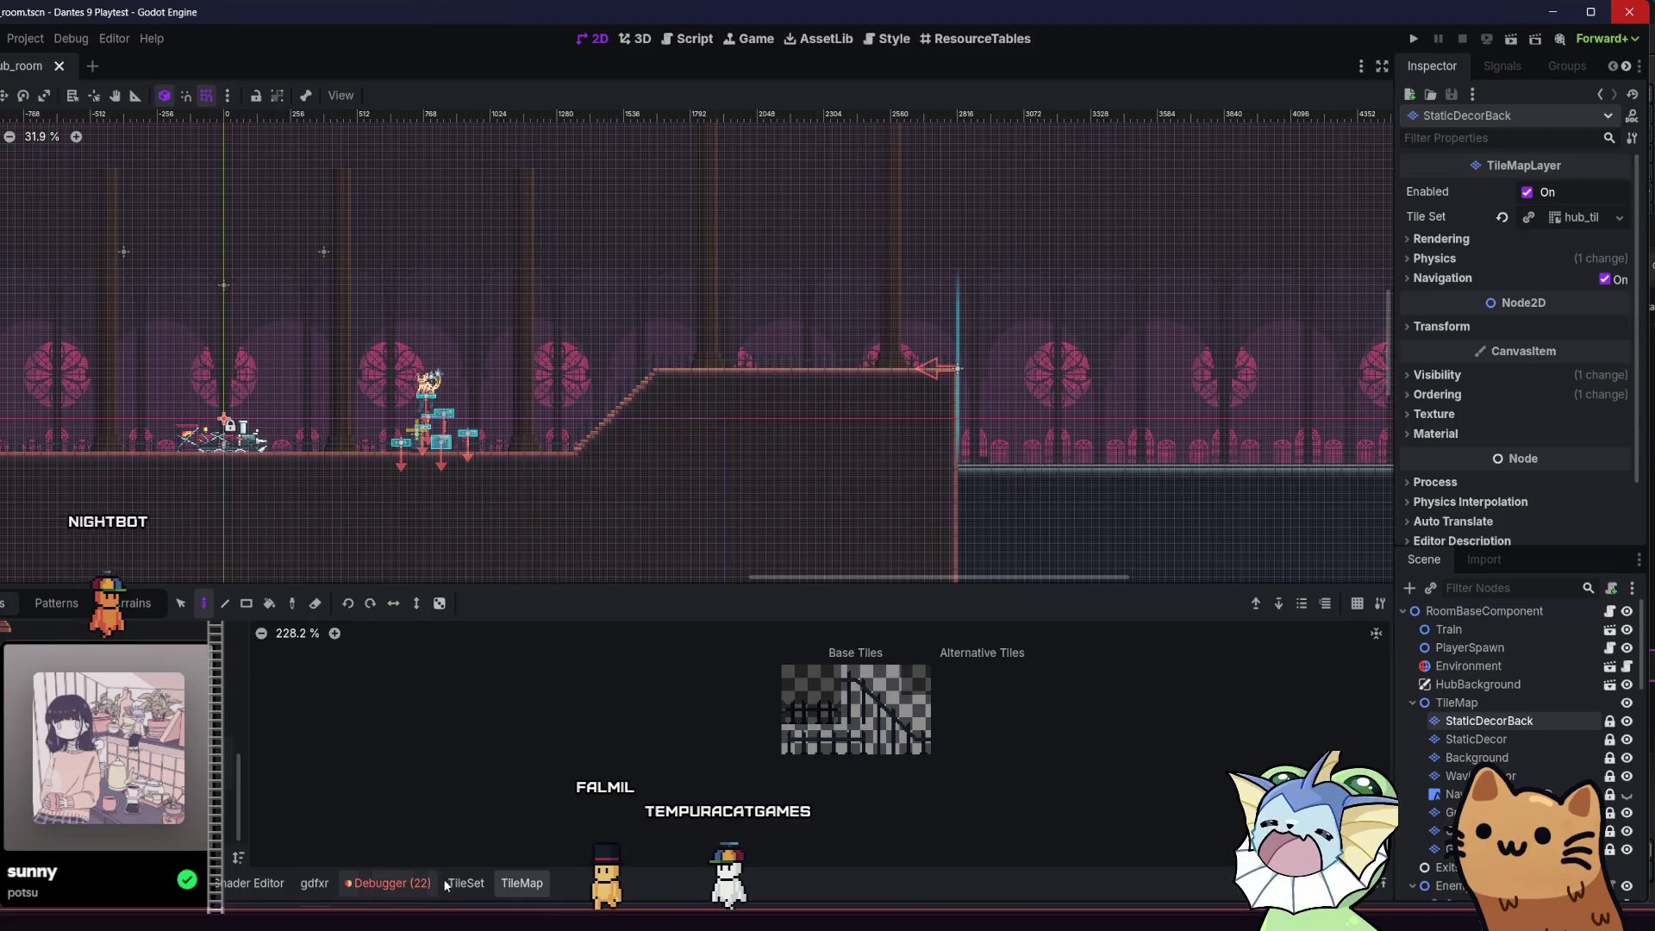
pyautogui.click(465, 883)
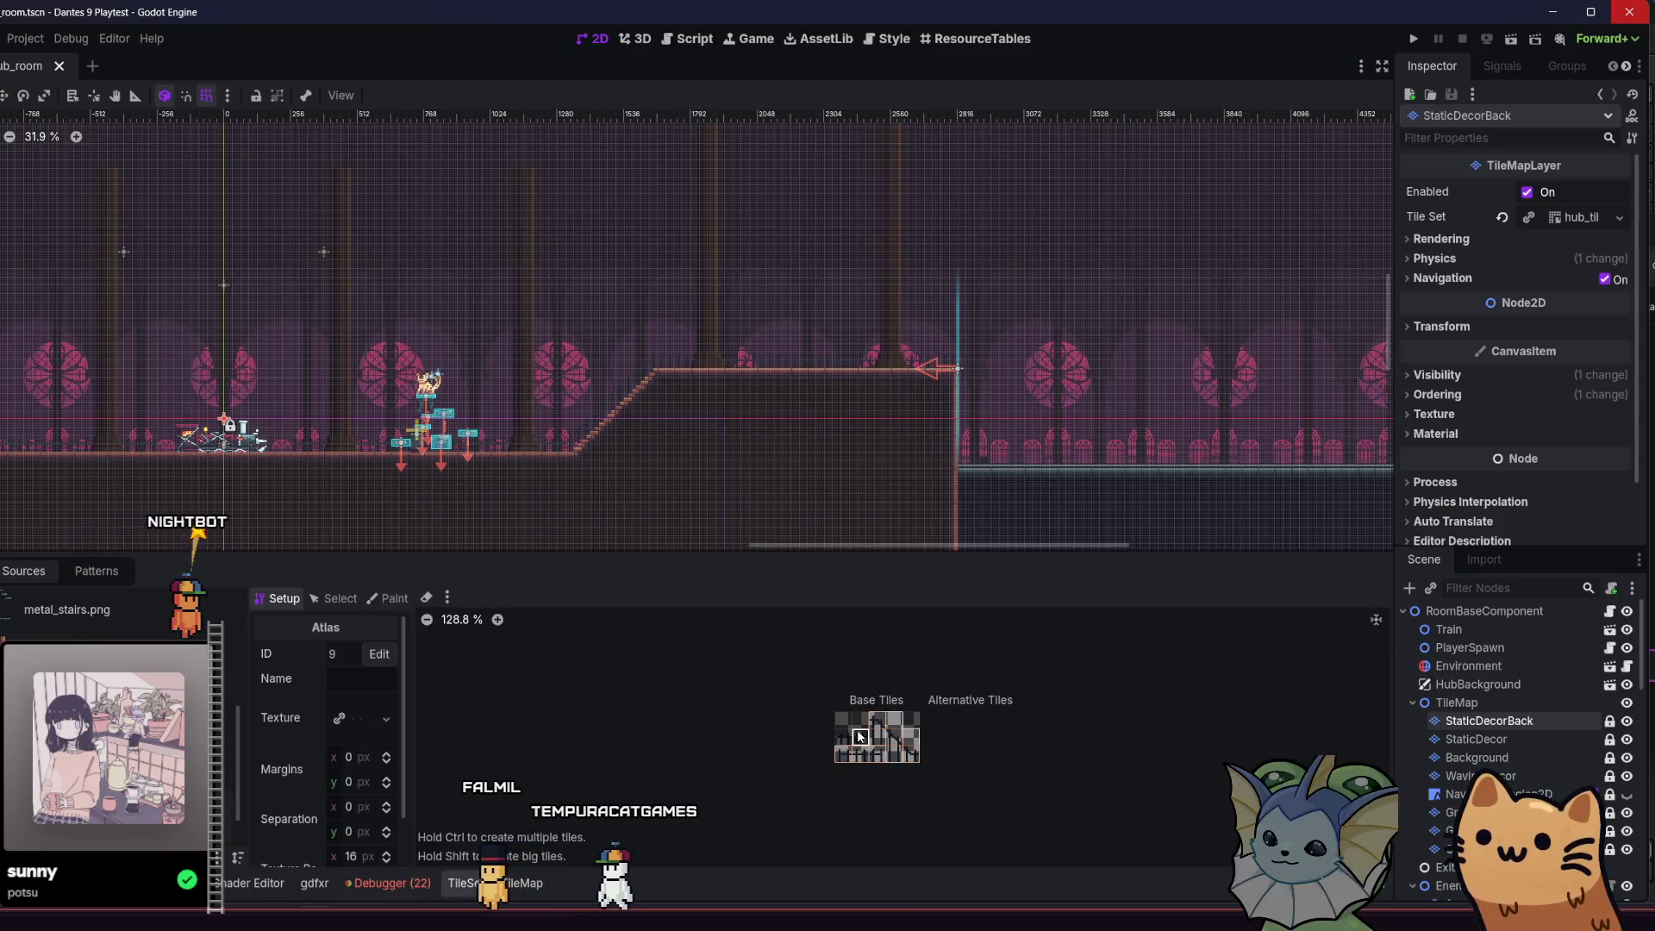
pyautogui.click(520, 883)
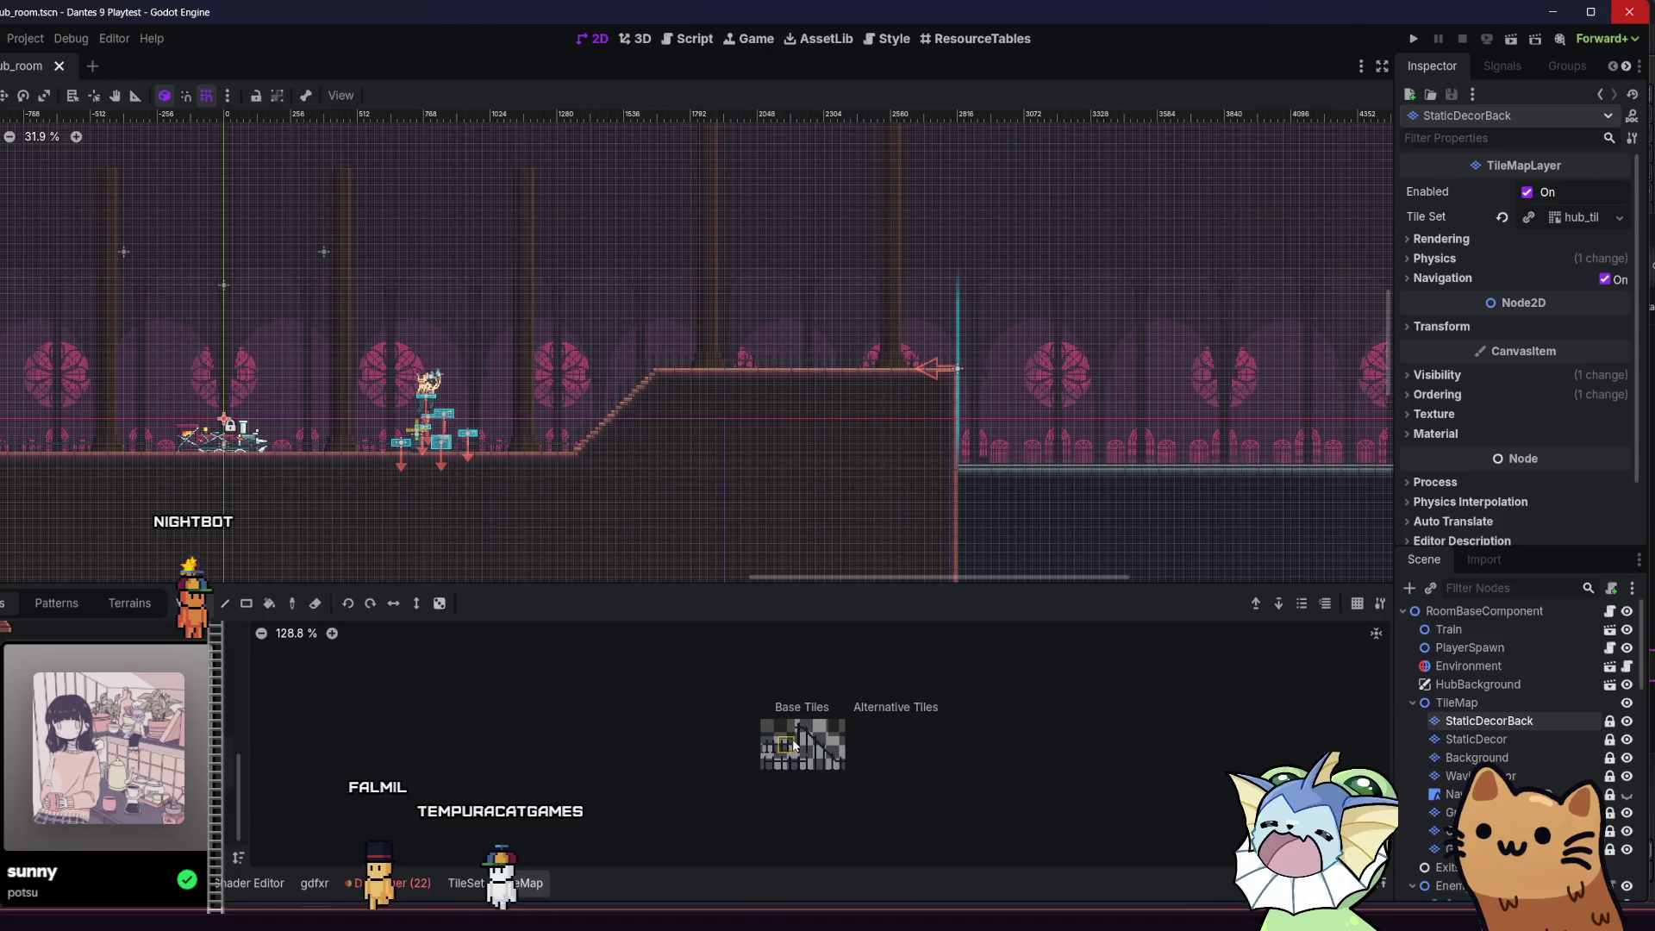
pyautogui.scroll(8, 850, 373)
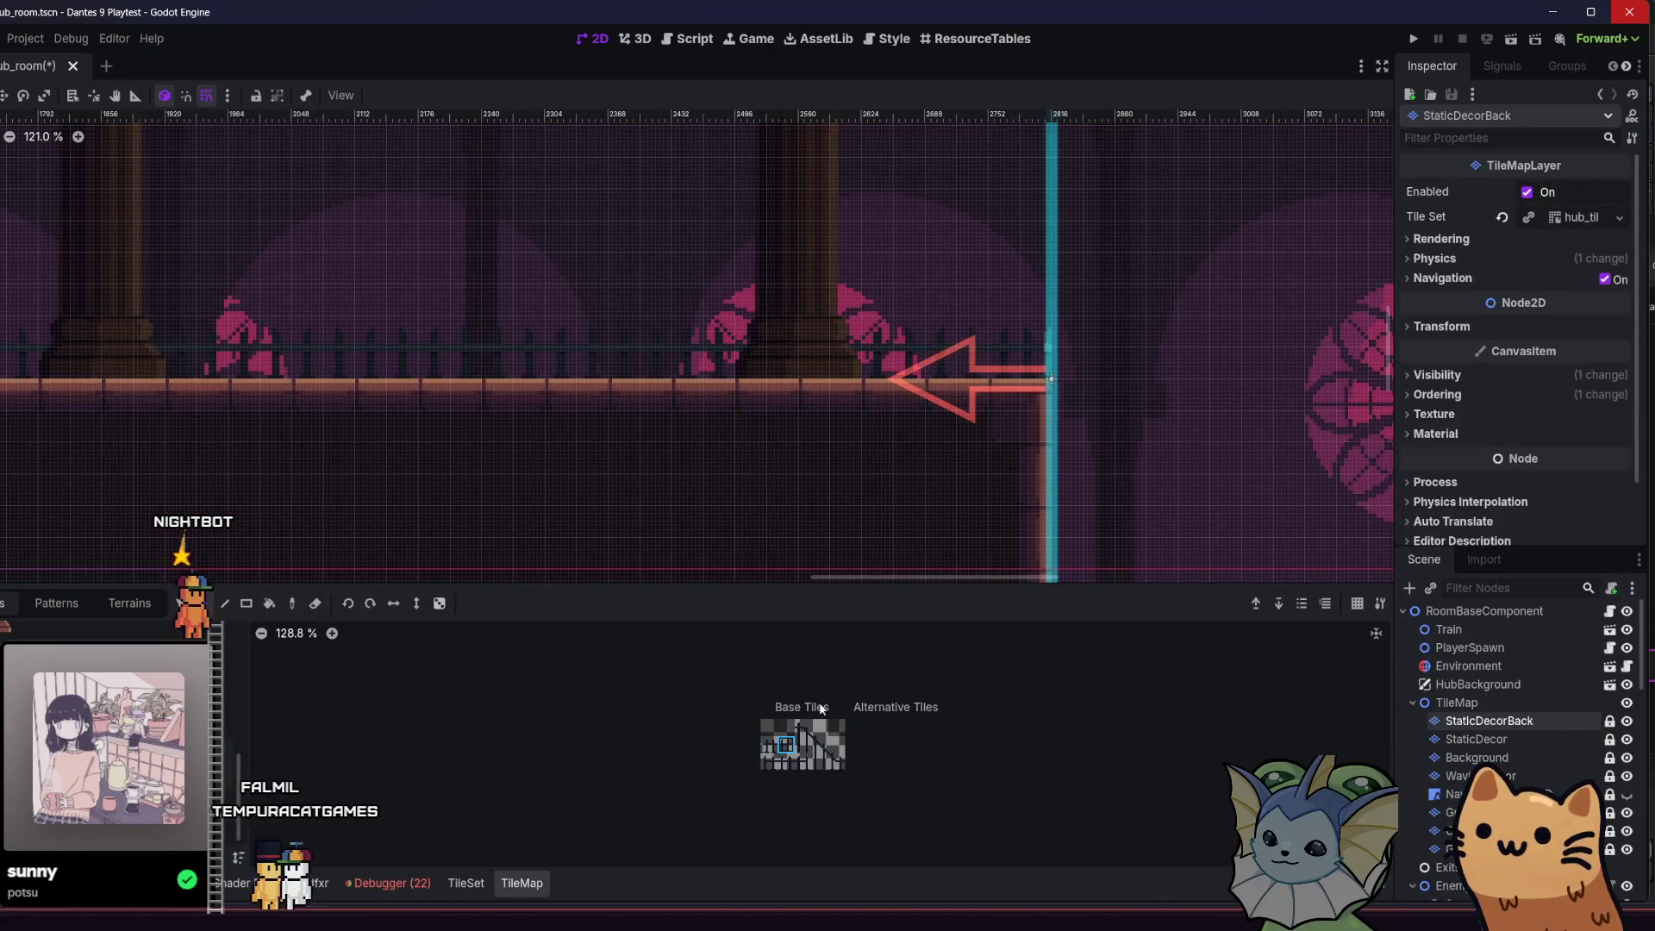
pyautogui.scroll(-7, 562, 396)
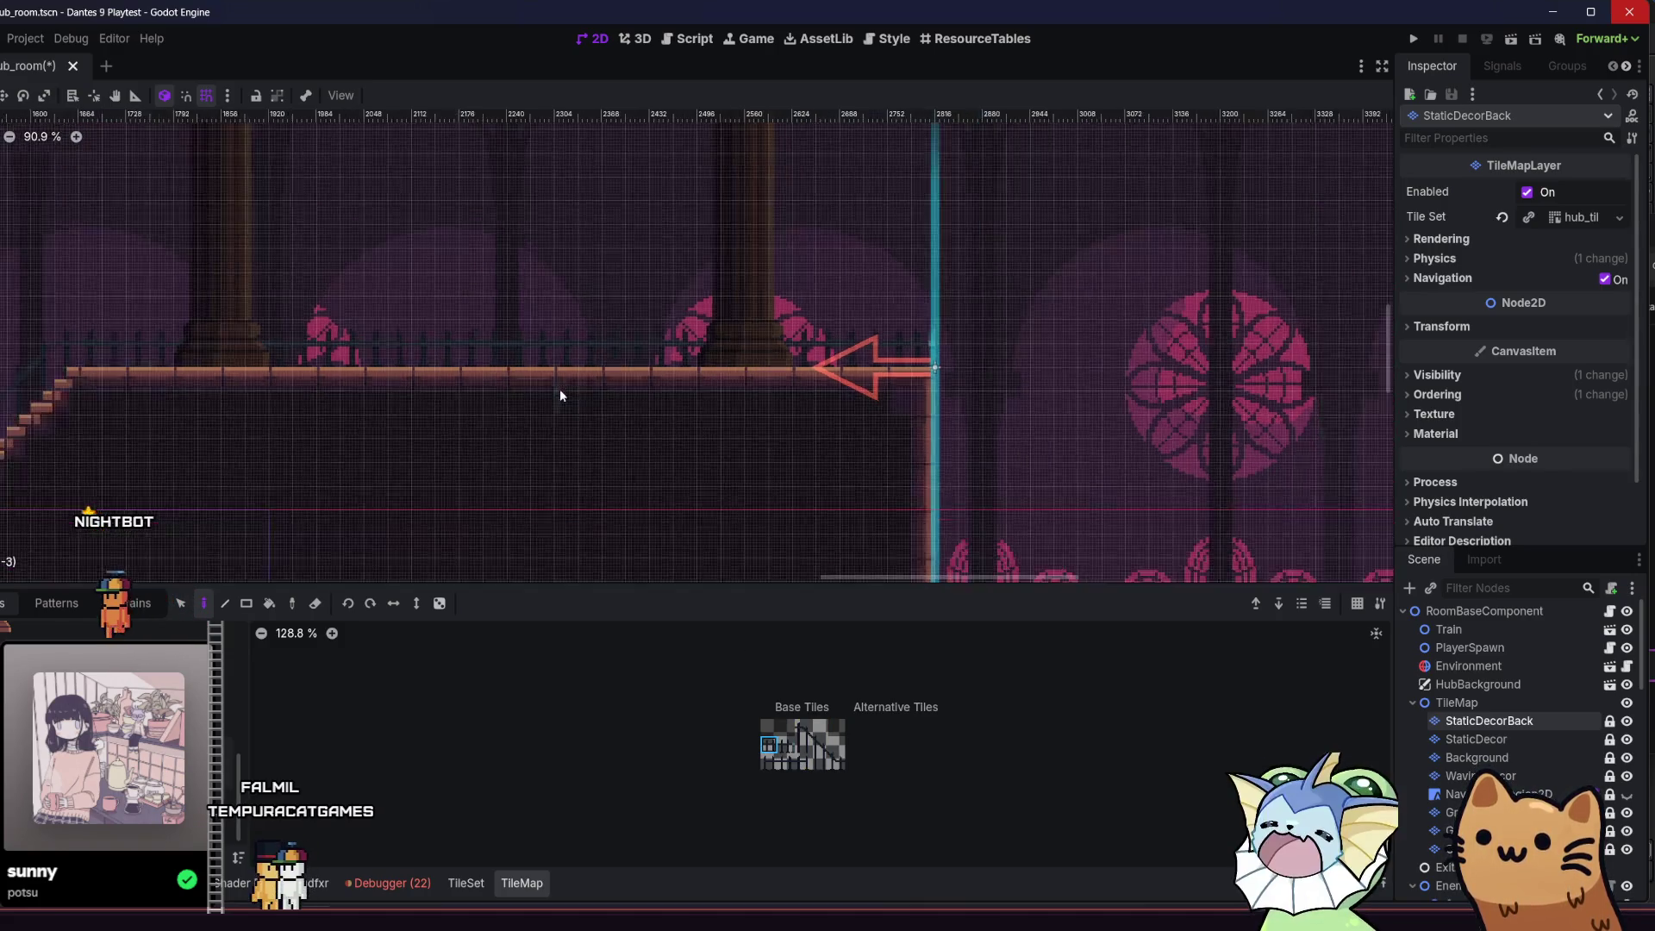
pyautogui.scroll(7, 295, 343)
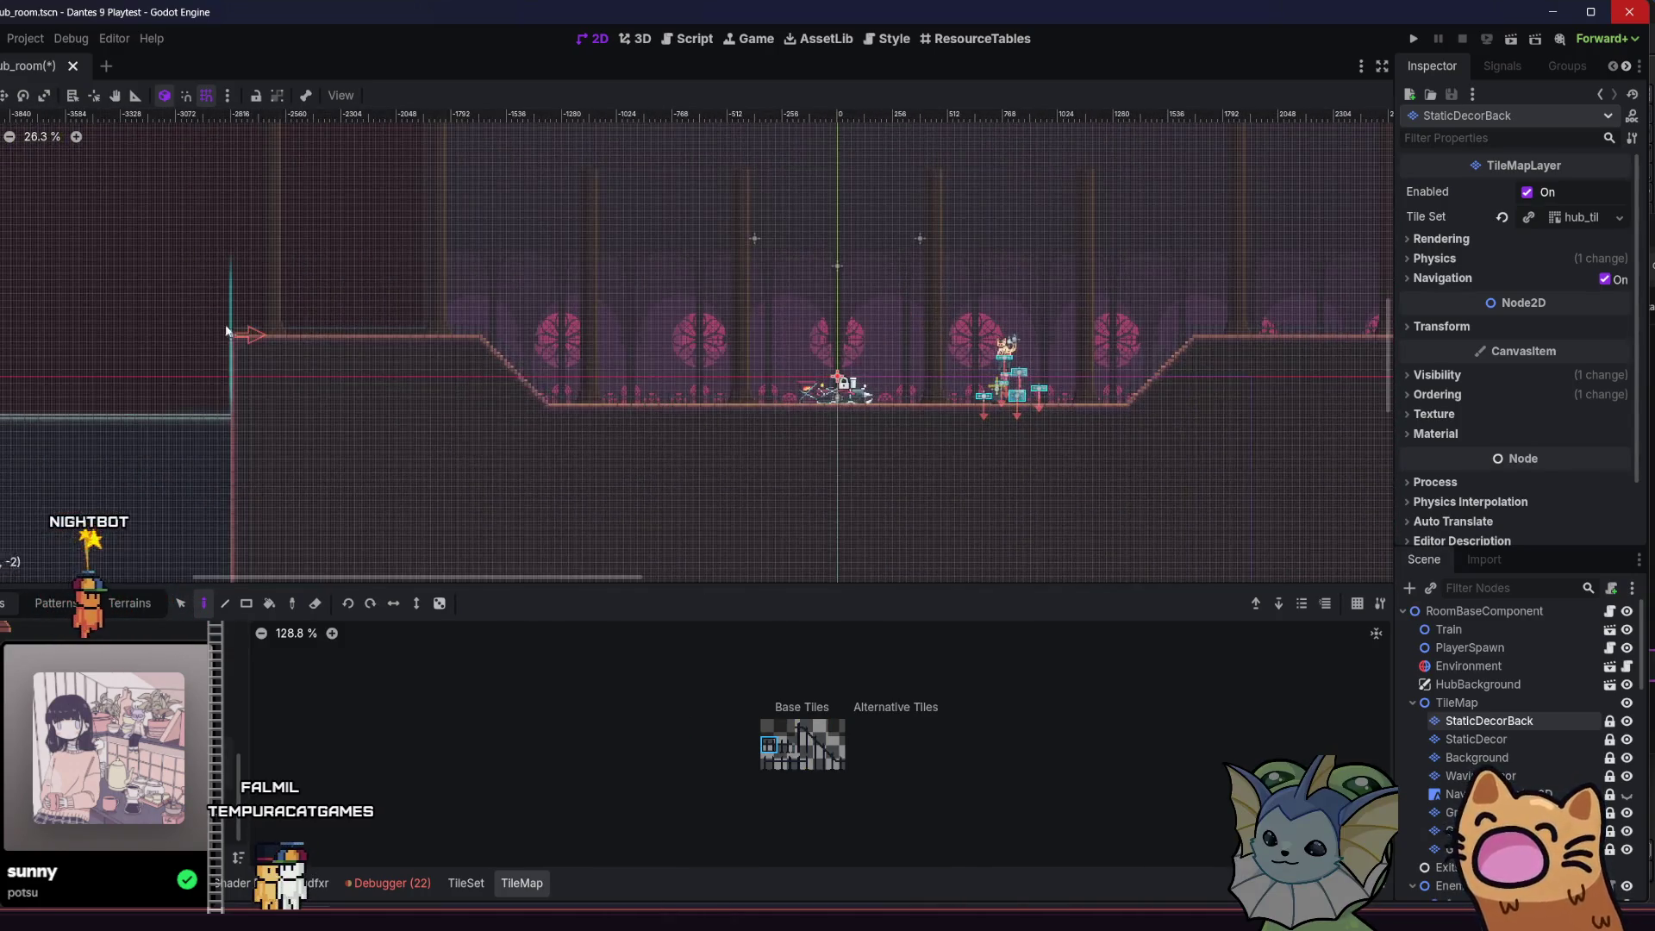
pyautogui.scroll(5, 284, 338)
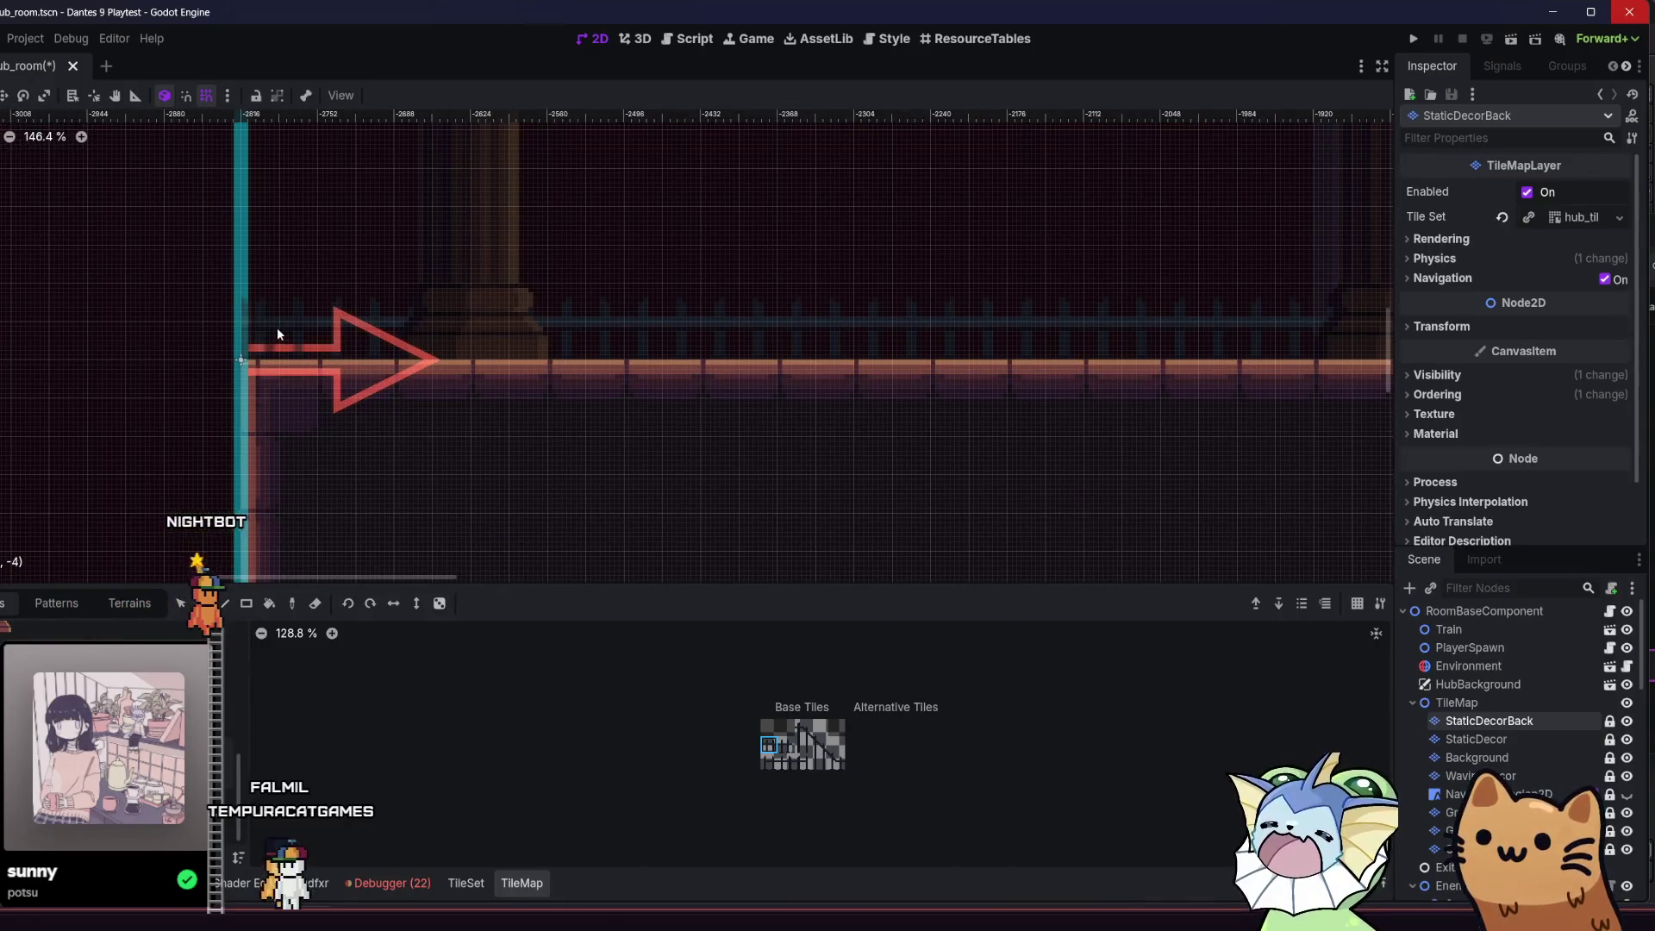
pyautogui.hscroll(-2, 148, 422)
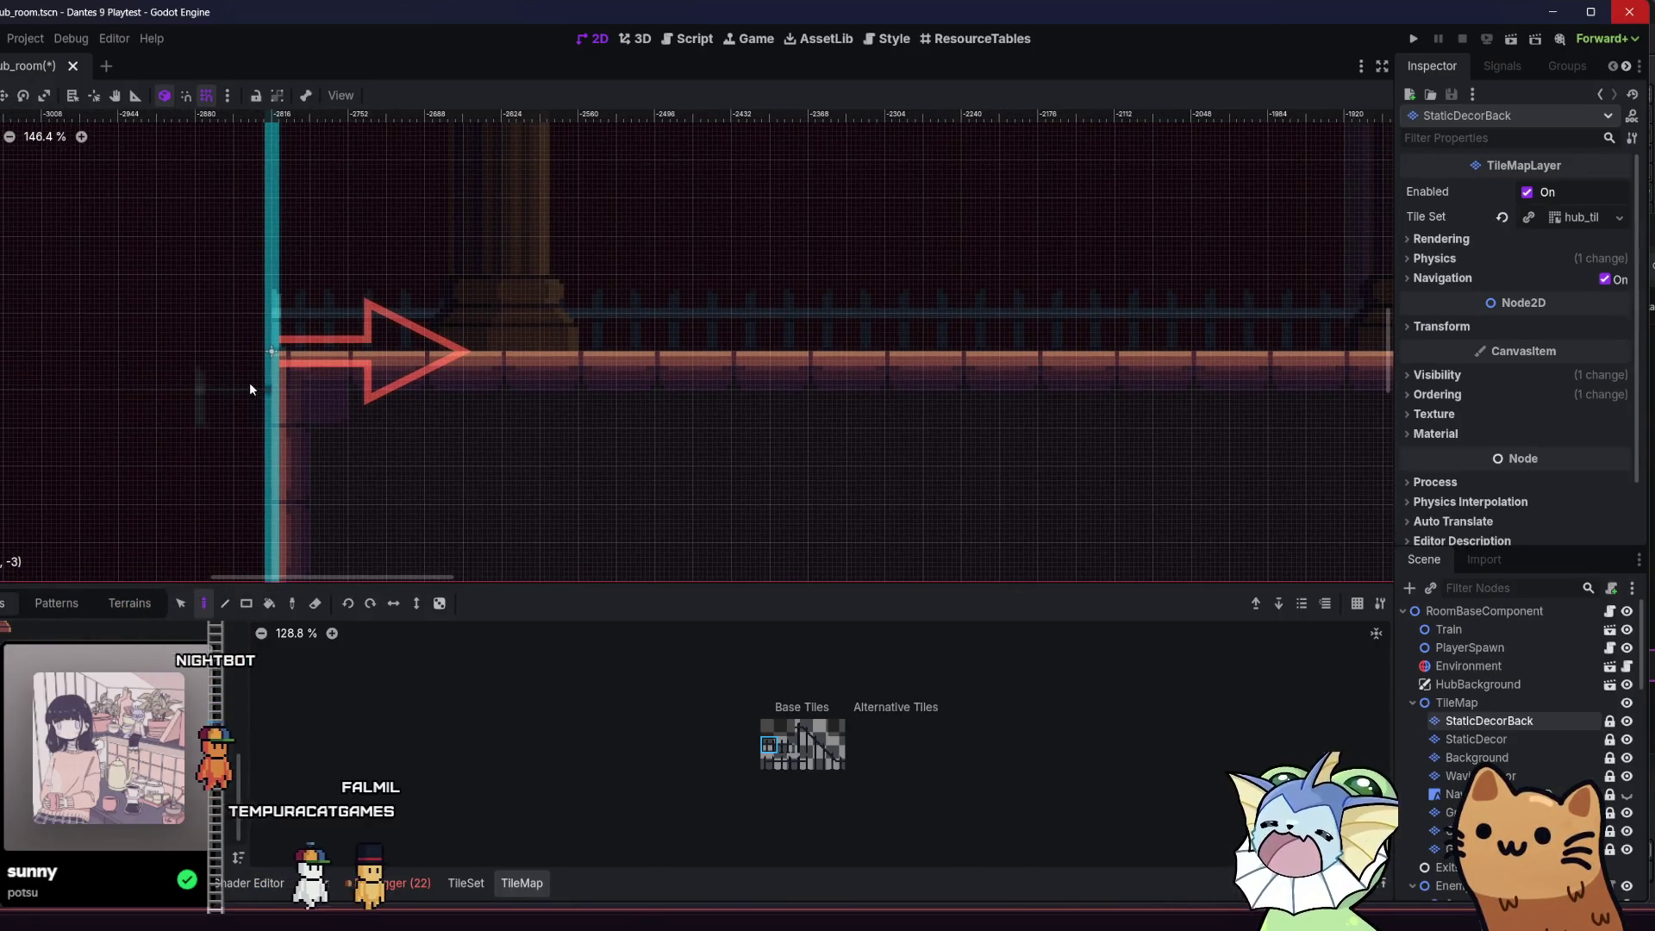
pyautogui.scroll(-10, 1517, 742)
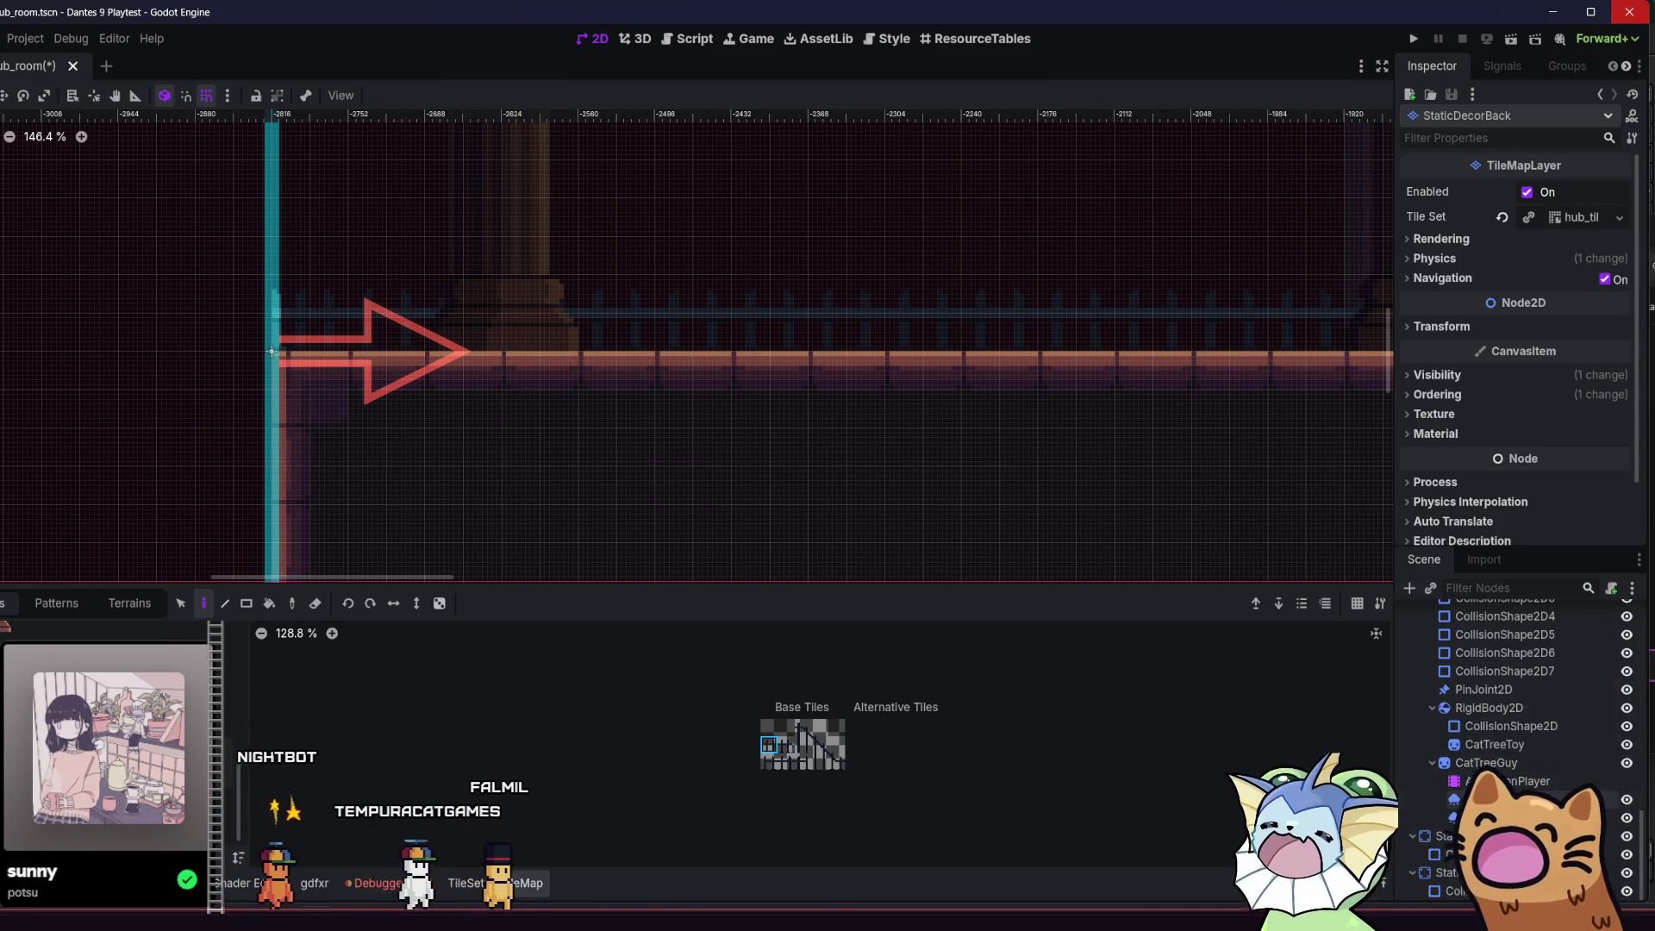
# - Drag StaticBody2D2, the left wall with its exit arrow, slightly right and save the scene
pyautogui.click(1444, 836)
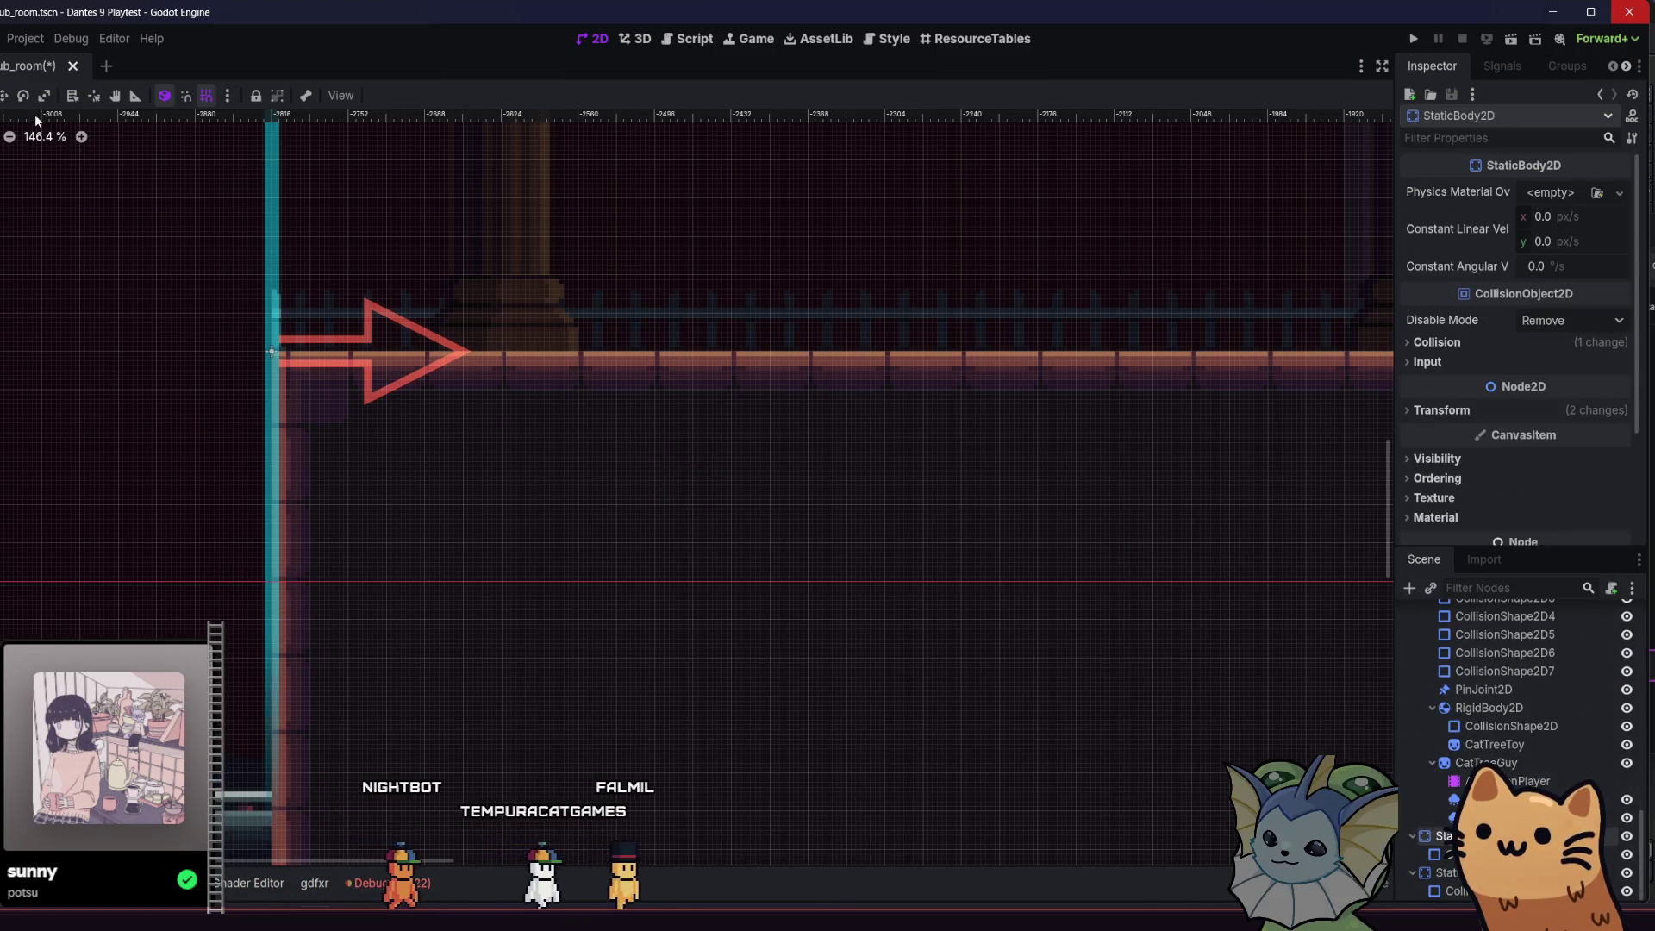
pyautogui.click(1457, 854)
pyautogui.click(1456, 872)
pyautogui.scroll(8, 231, 351)
pyautogui.moveTo(275, 365); pyautogui.dragTo(291, 368)
pyautogui.scroll(3, 324, 380)
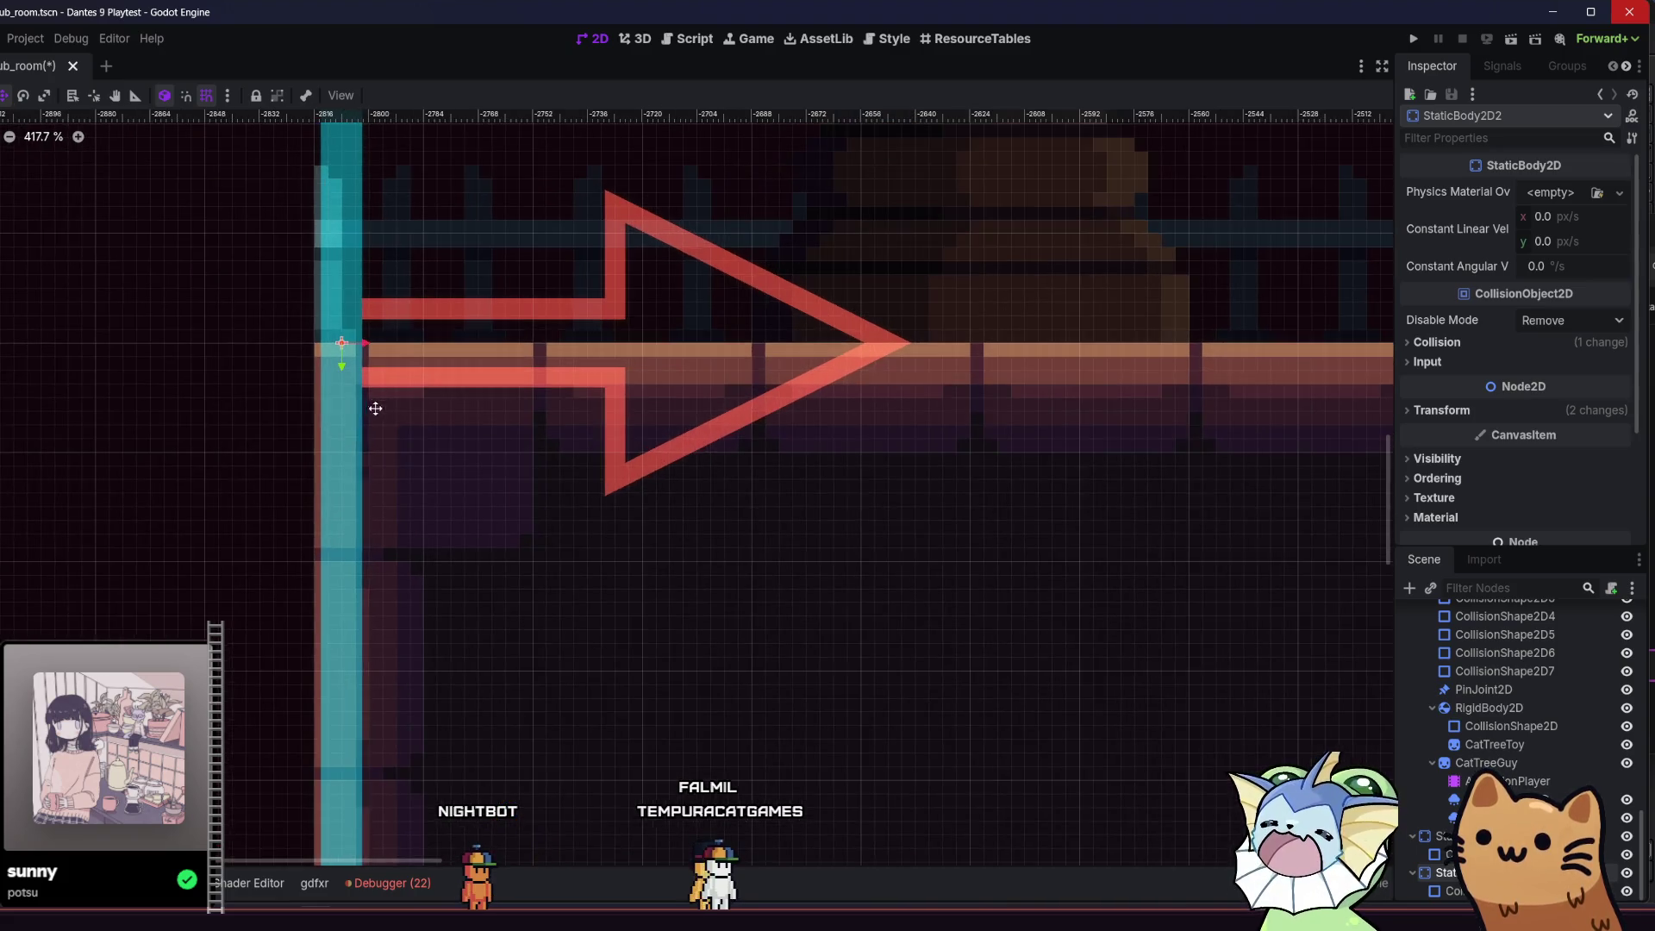
pyautogui.hotkey('ctrl', 's')
# - Save the hub room scene again and run the game to test the room
pyautogui.scroll(-20, 509, 493)
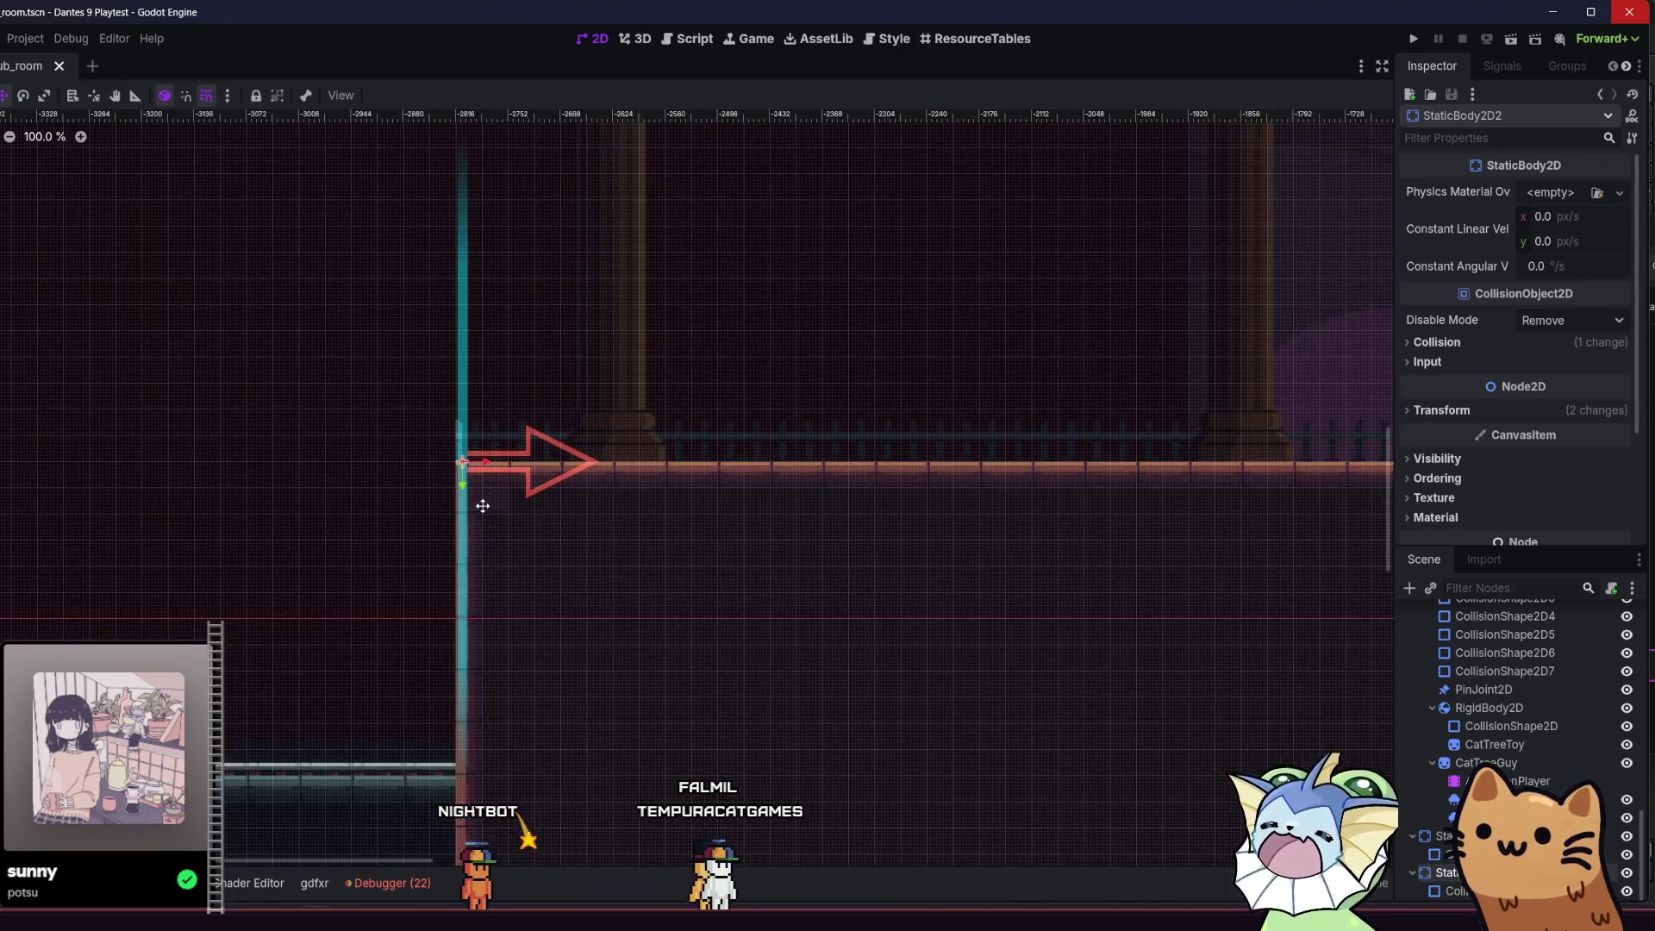
pyautogui.hscroll(15, 812, 538)
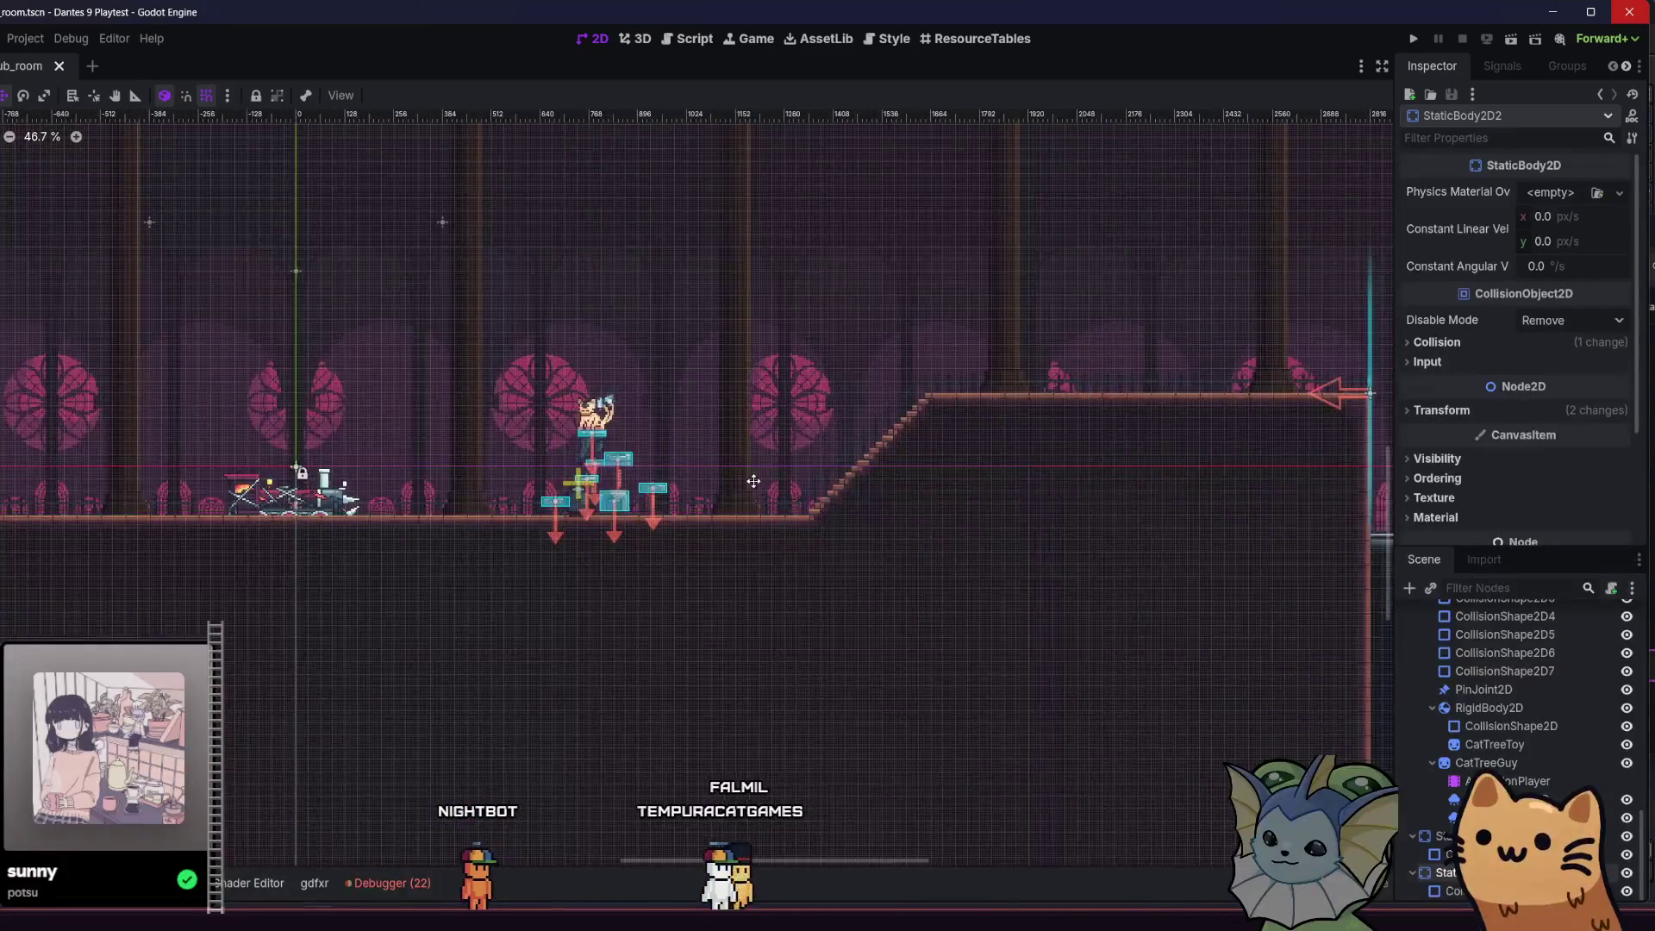
pyautogui.scroll(5, 767, 435)
pyautogui.scroll(4, 768, 435)
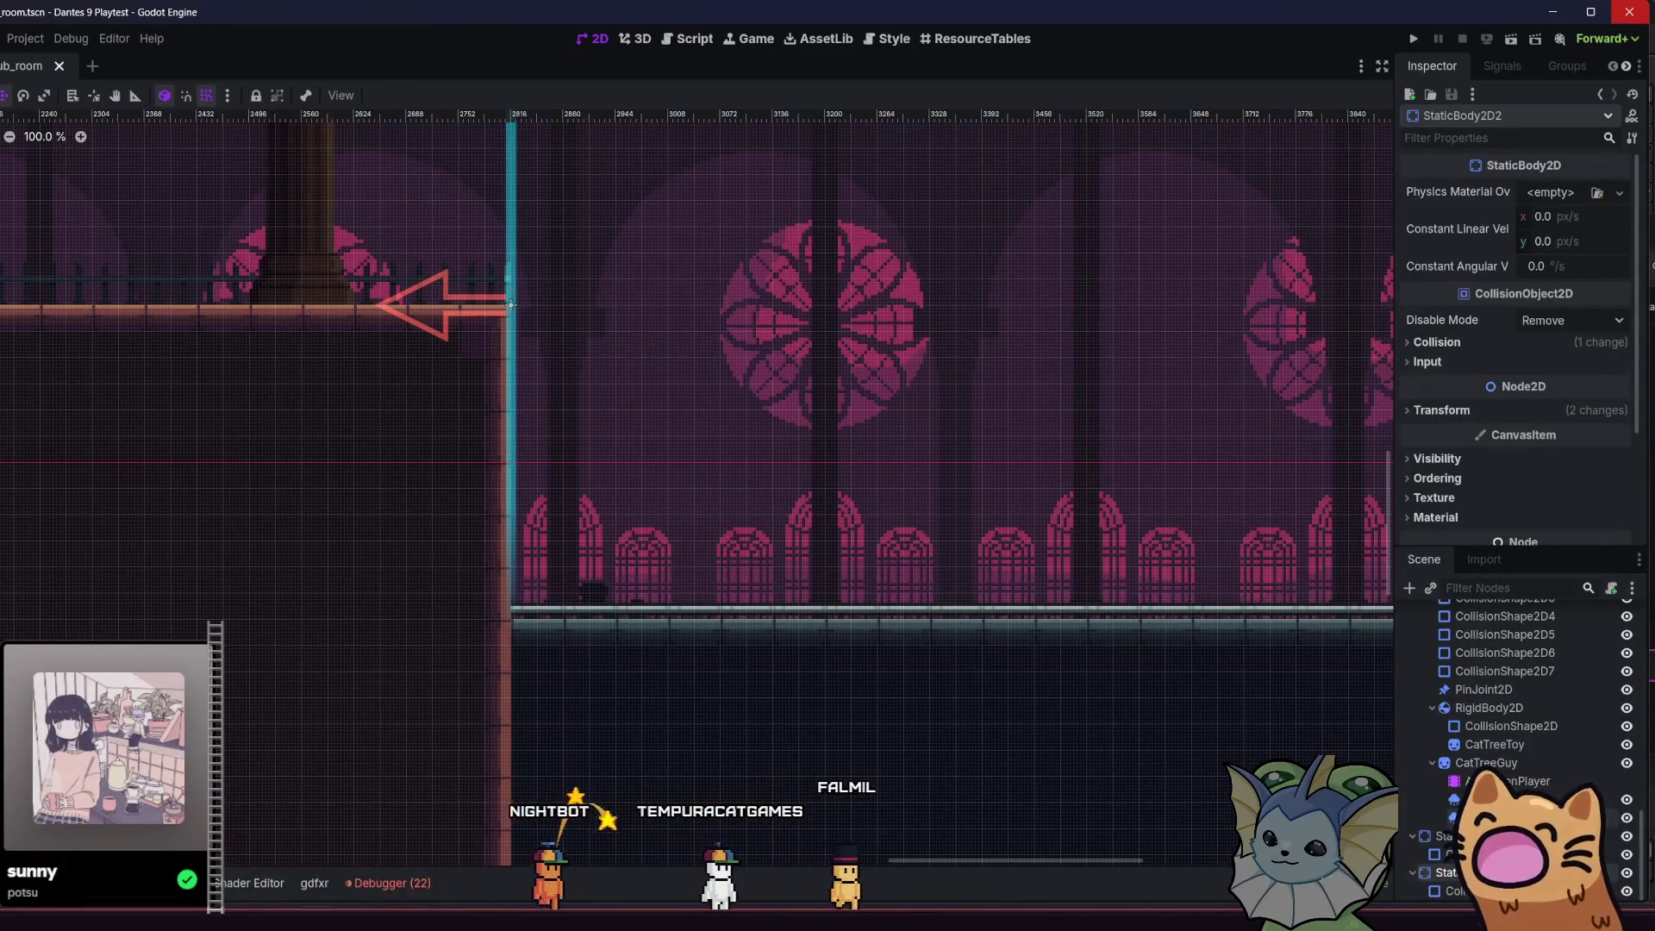
pyautogui.scroll(9, 525, 319)
pyautogui.scroll(2, 525, 319)
pyautogui.hotkey('ctrl', 's')
pyautogui.click(1413, 39)
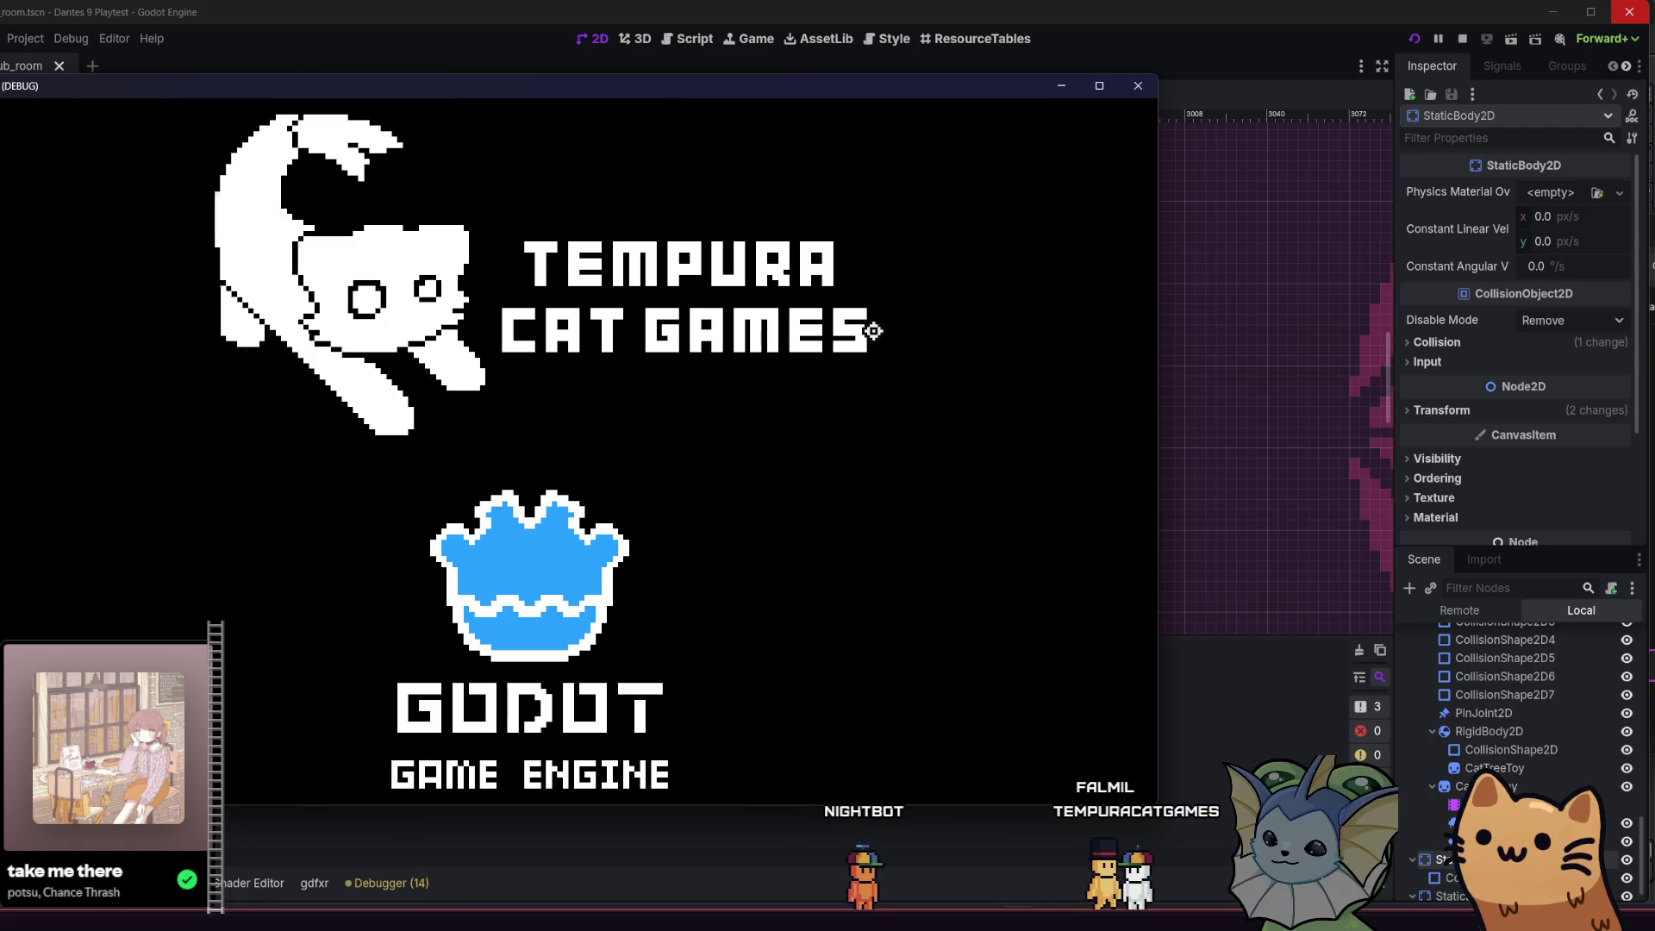
# - Maximize the game window, start a new game and walk the cat up onto the upper floor
pyautogui.press('super+Up')
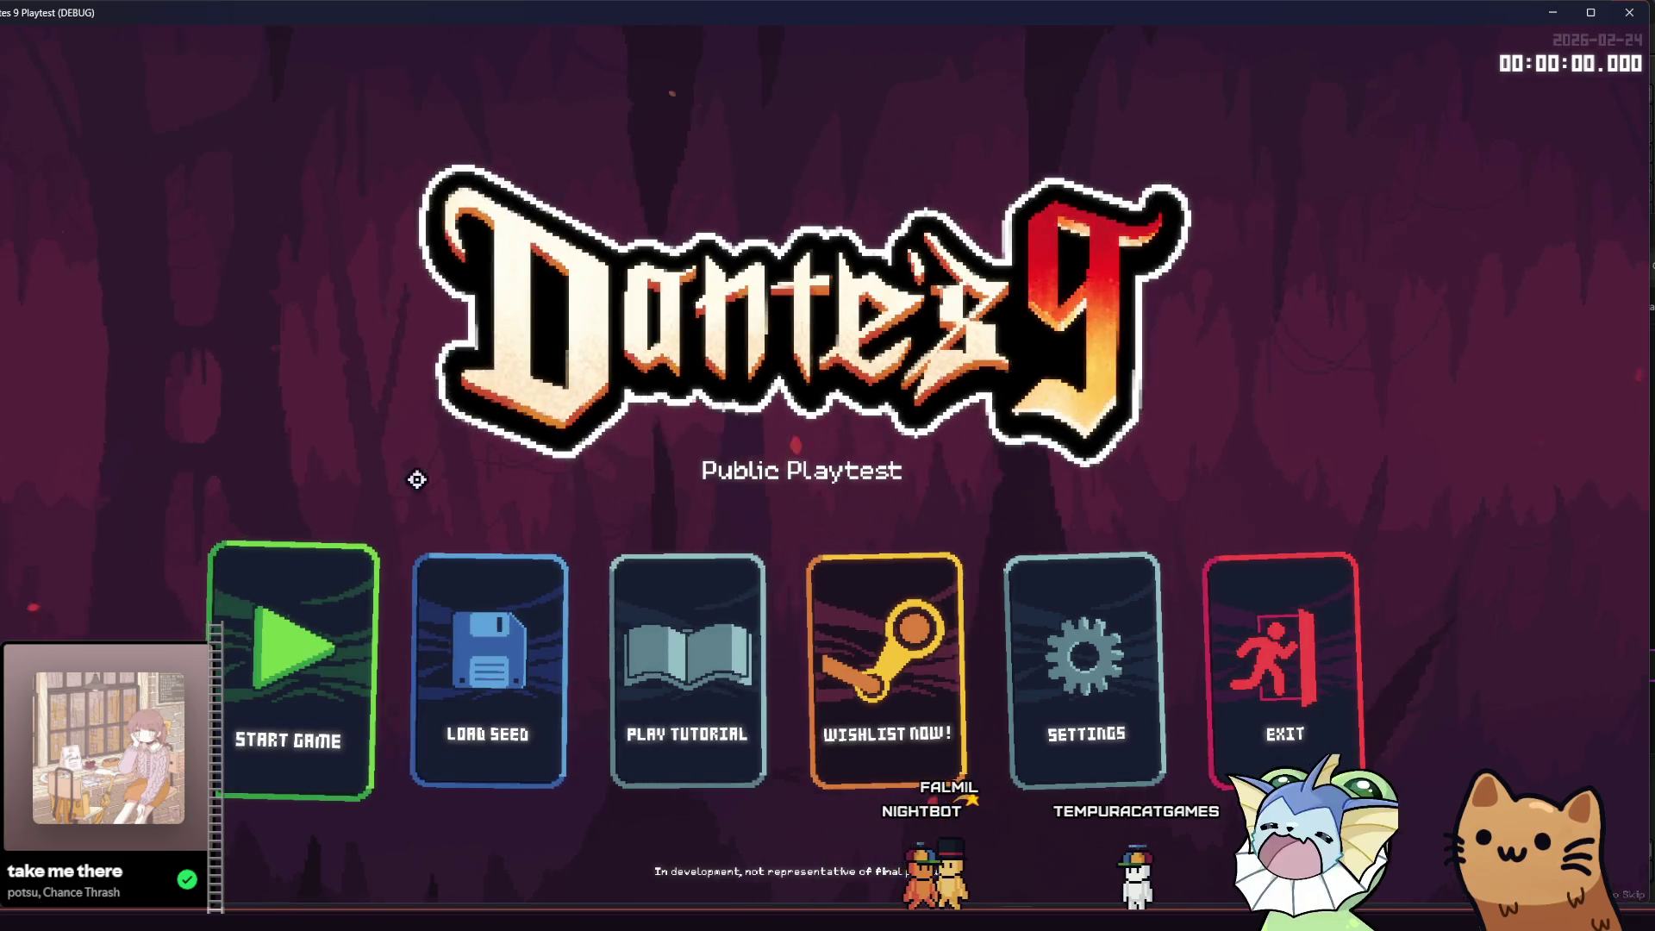
pyautogui.click(234, 625)
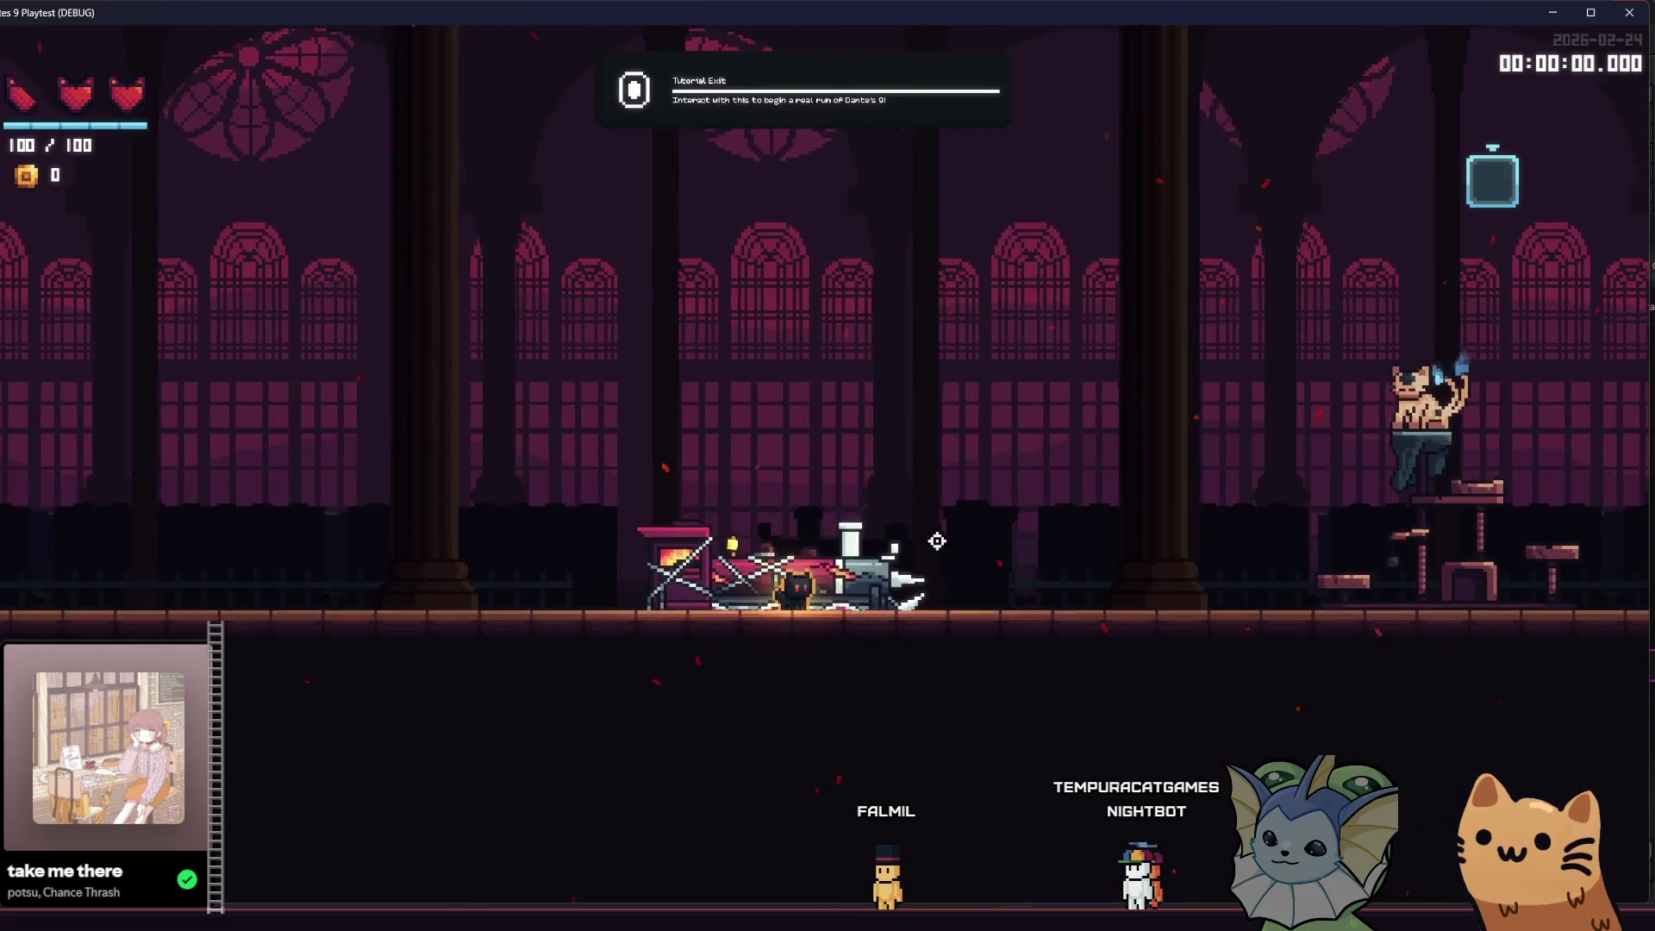
pyautogui.press('d')
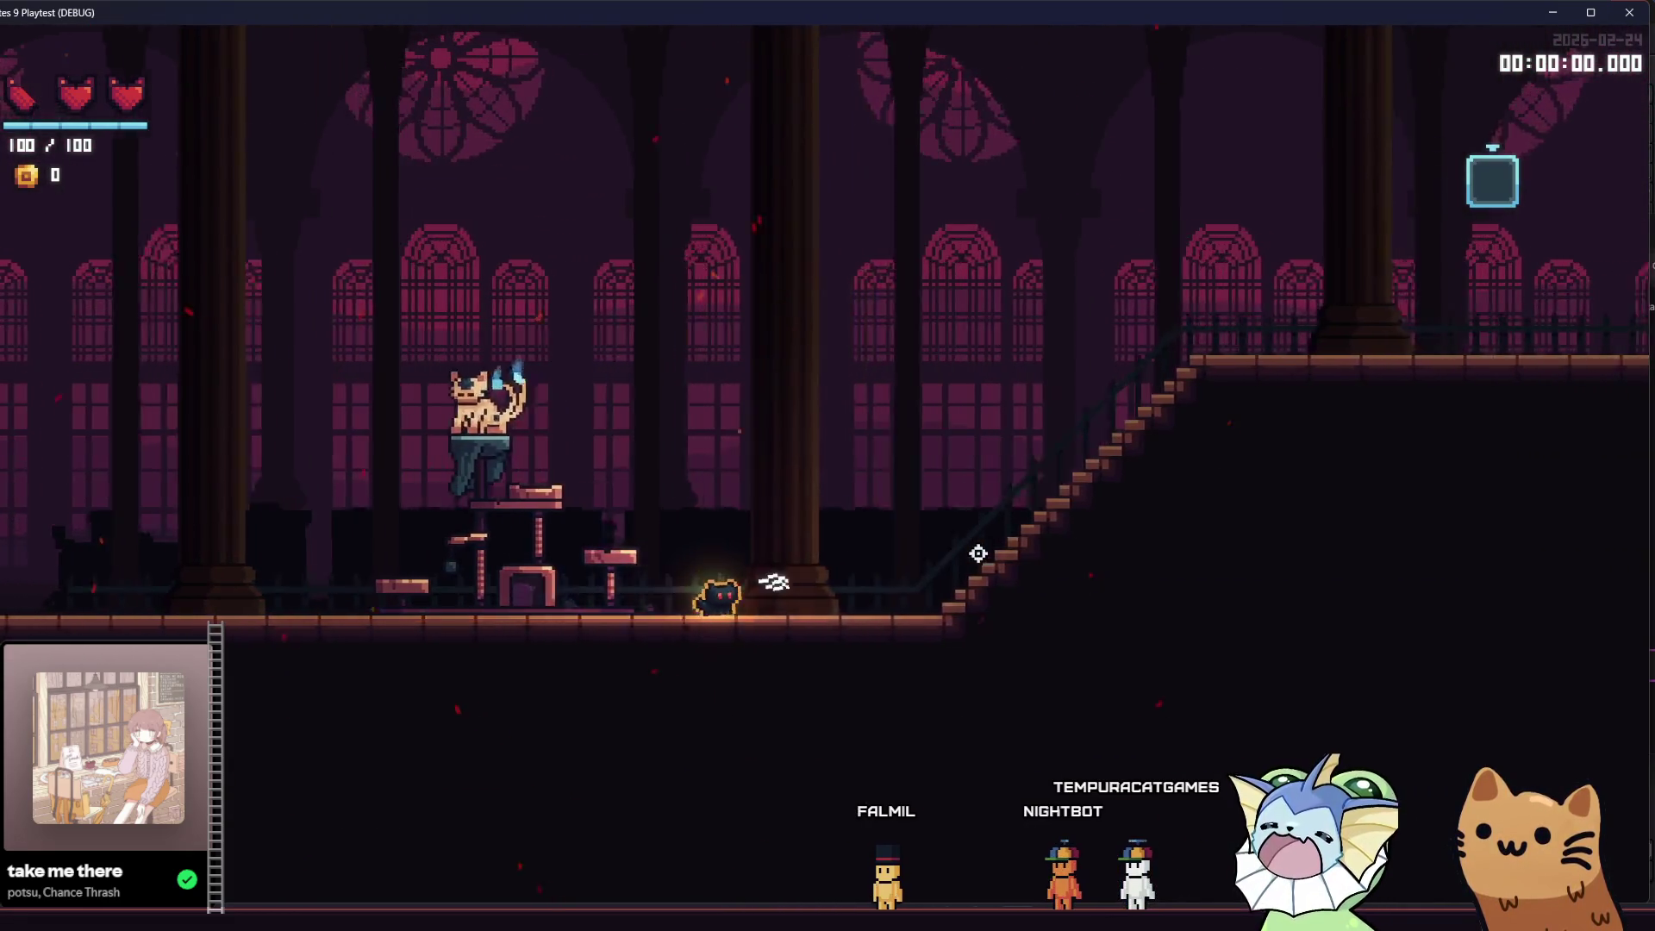
pyautogui.press('d')
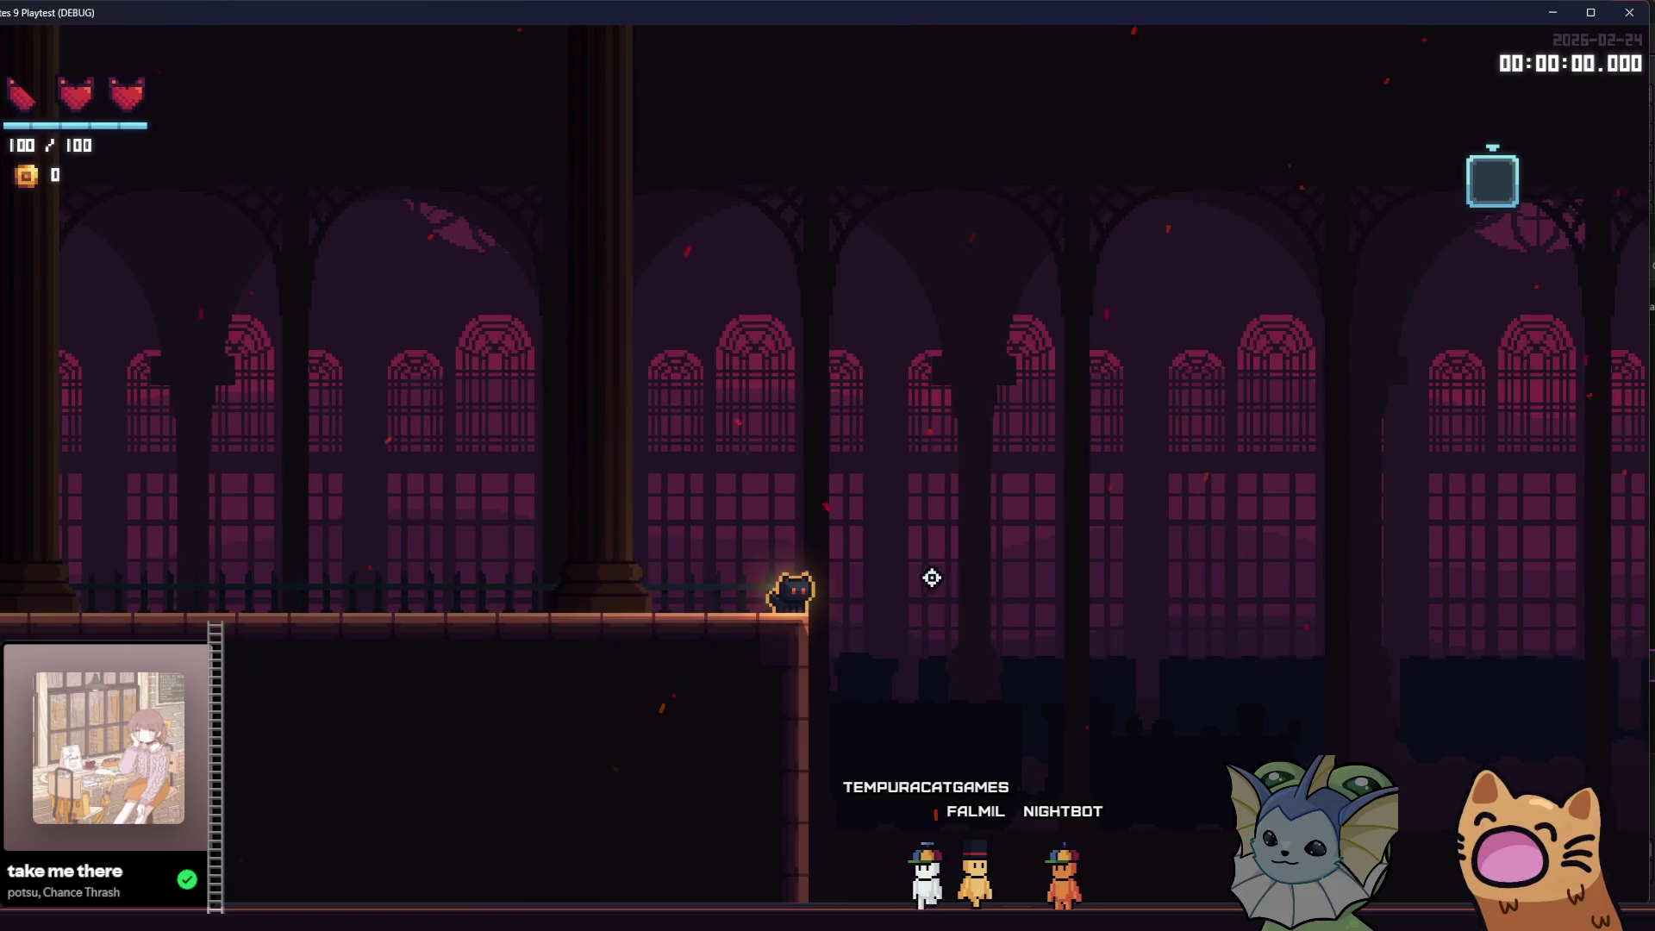
# - Walk the cat back and forth, down the stairs past the cat tree and train, then along the upper walkway
pyautogui.press('a')
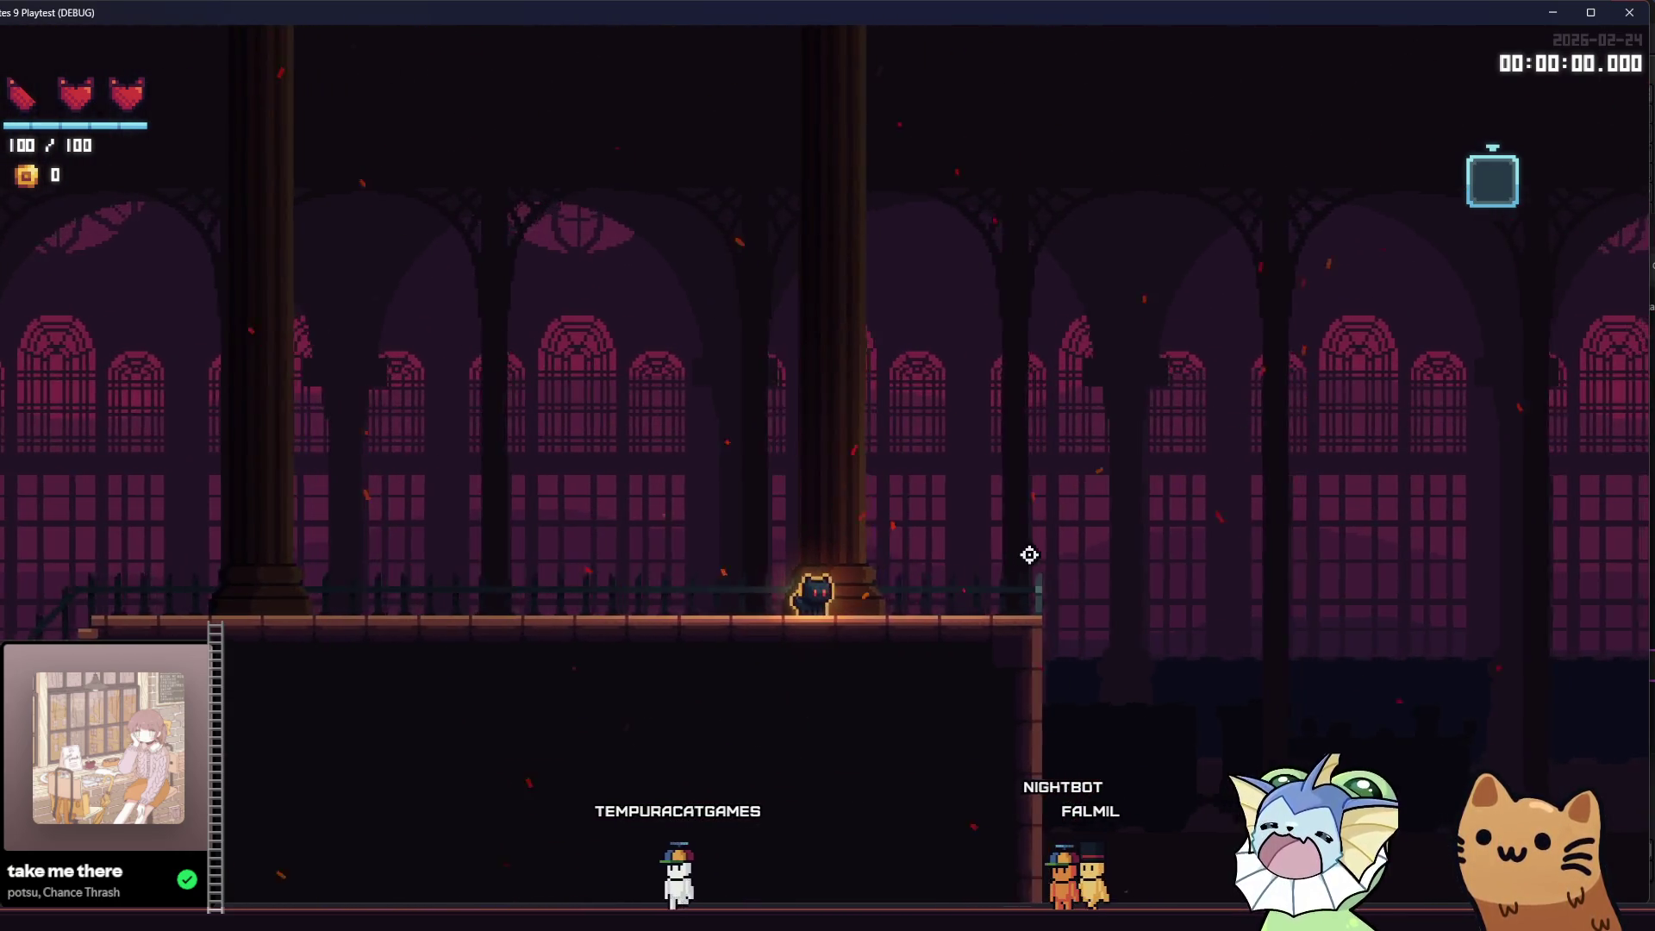
pyautogui.press('d')
pyautogui.press('a')
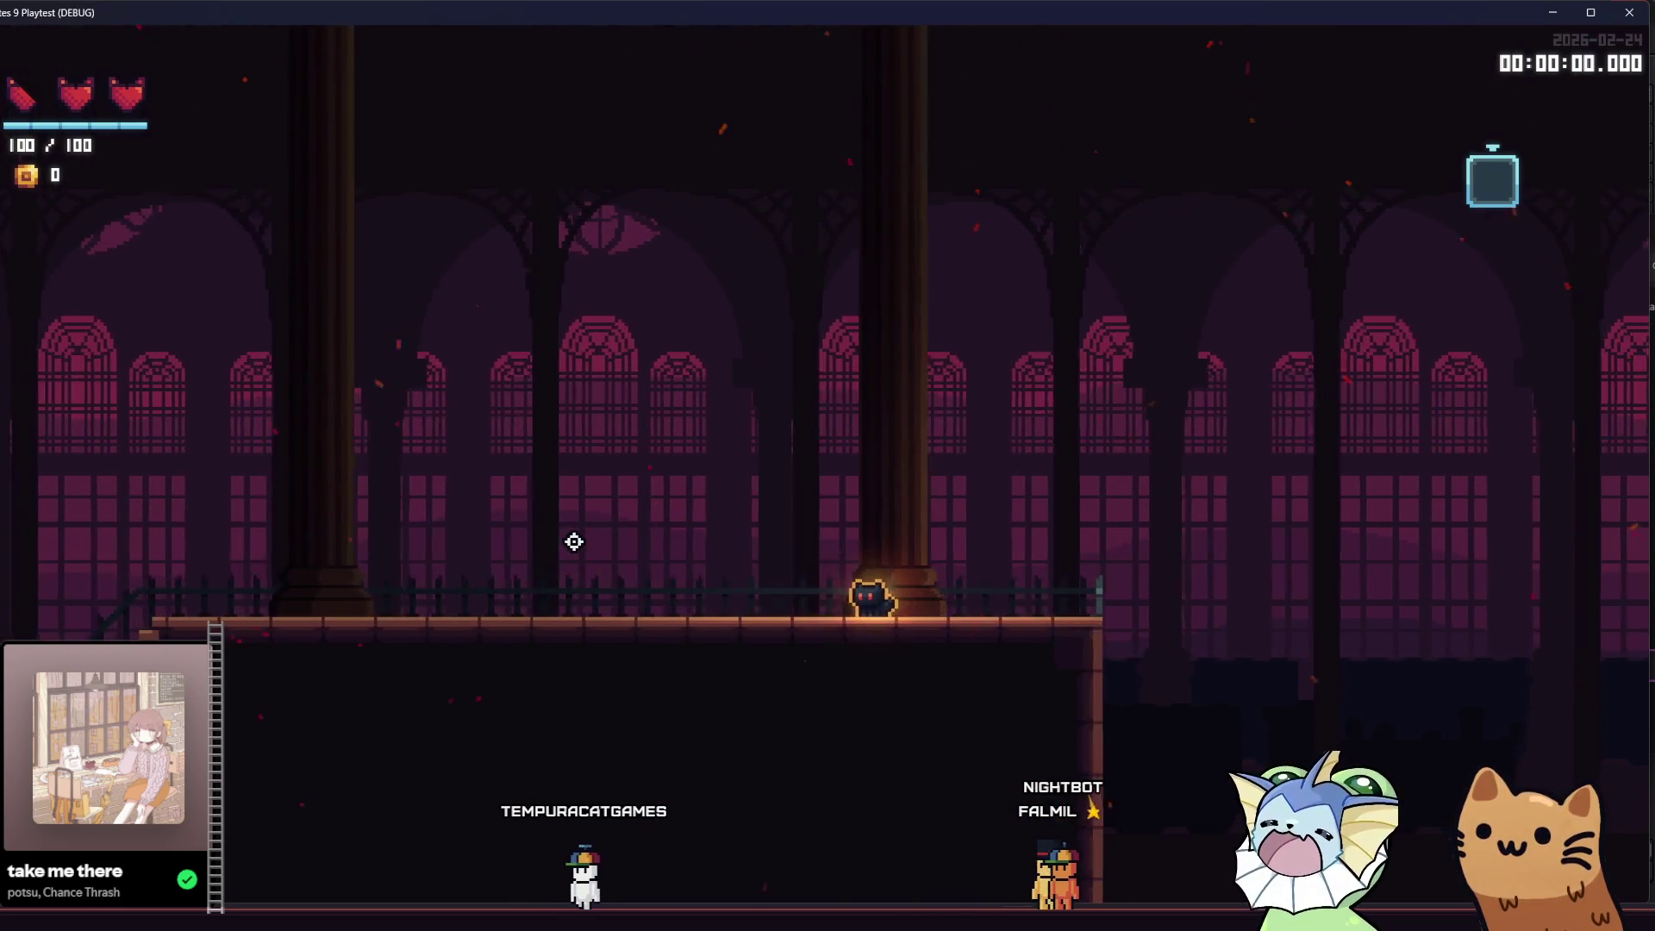
pyautogui.press('a')
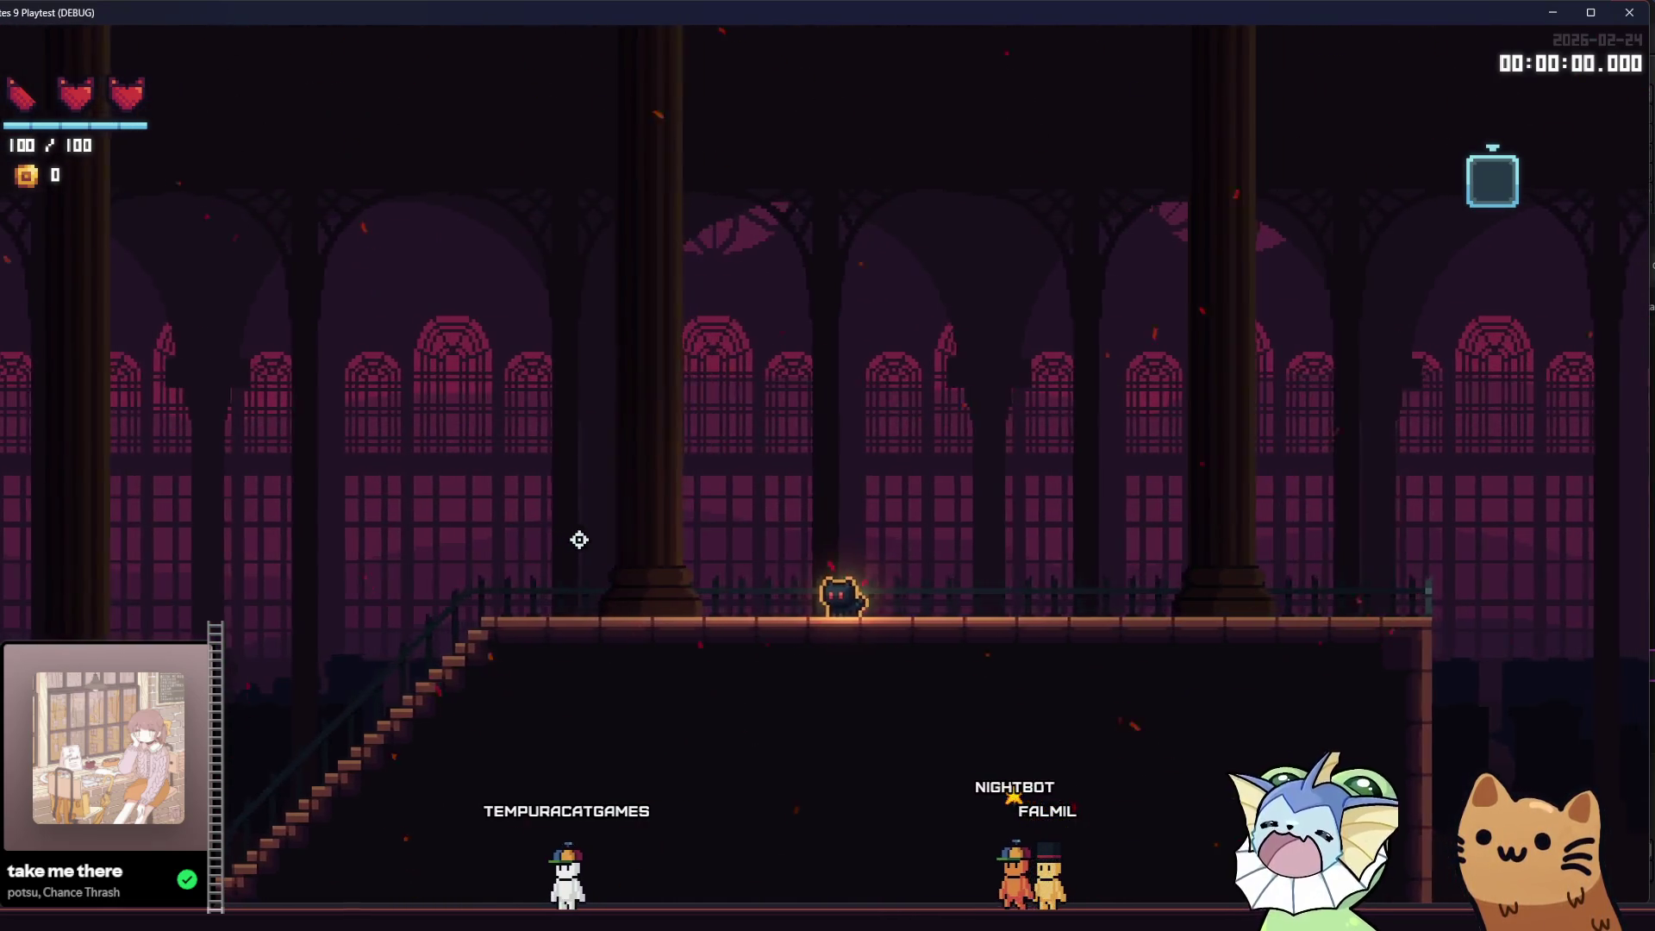
pyautogui.press('a')
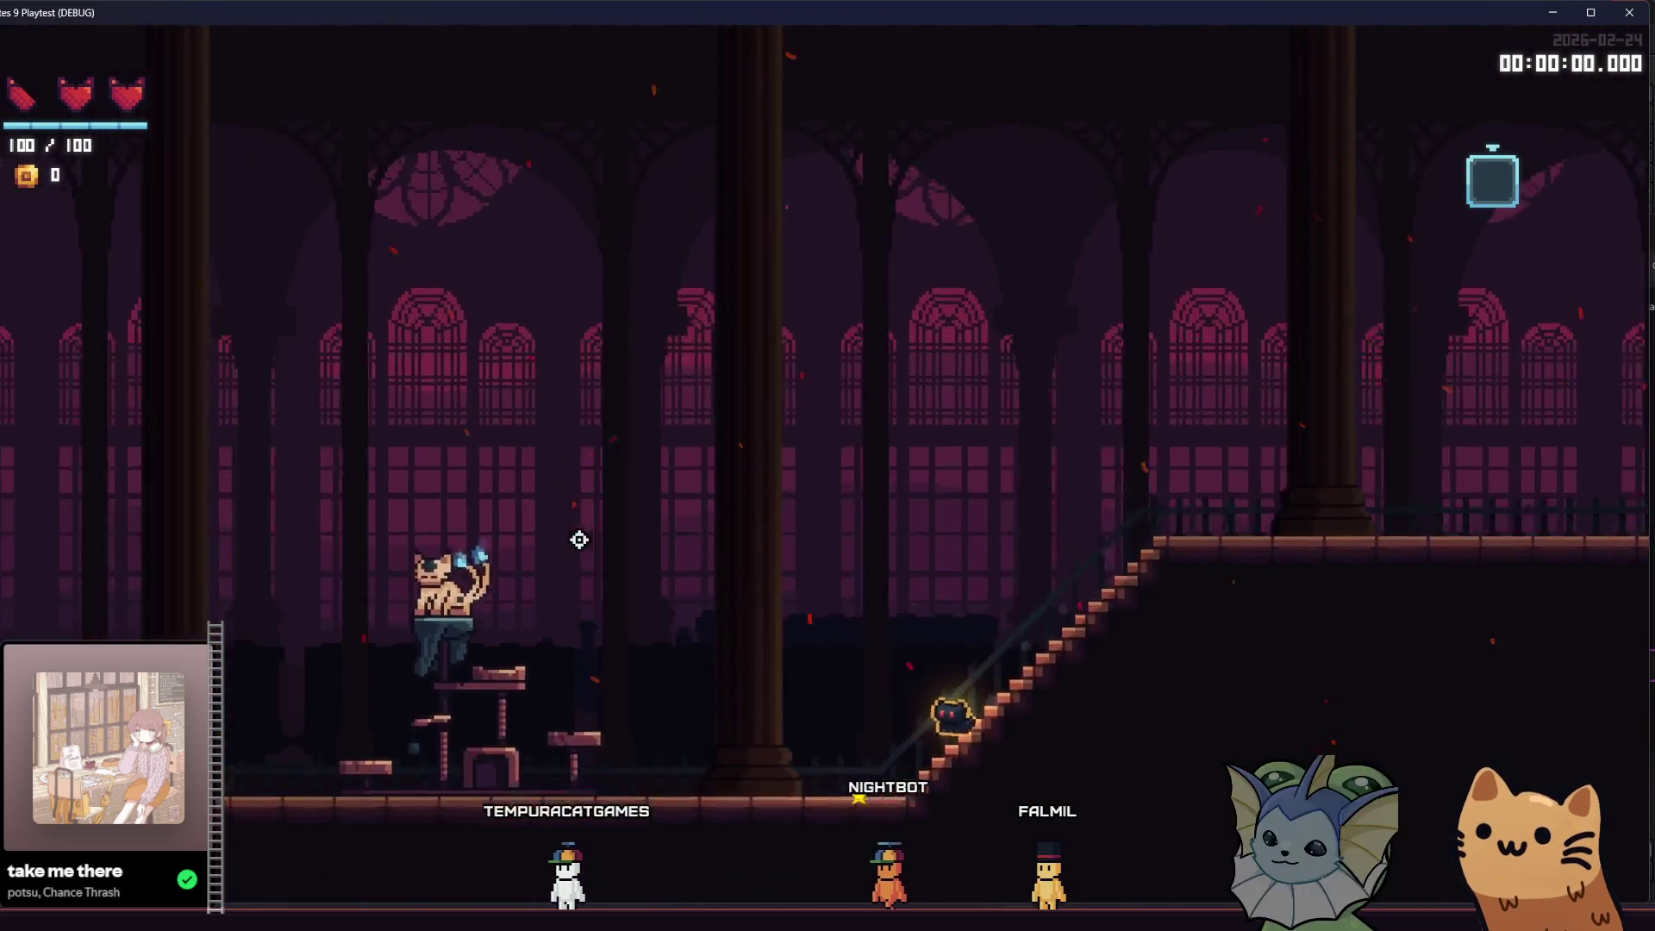
pyautogui.press('a')
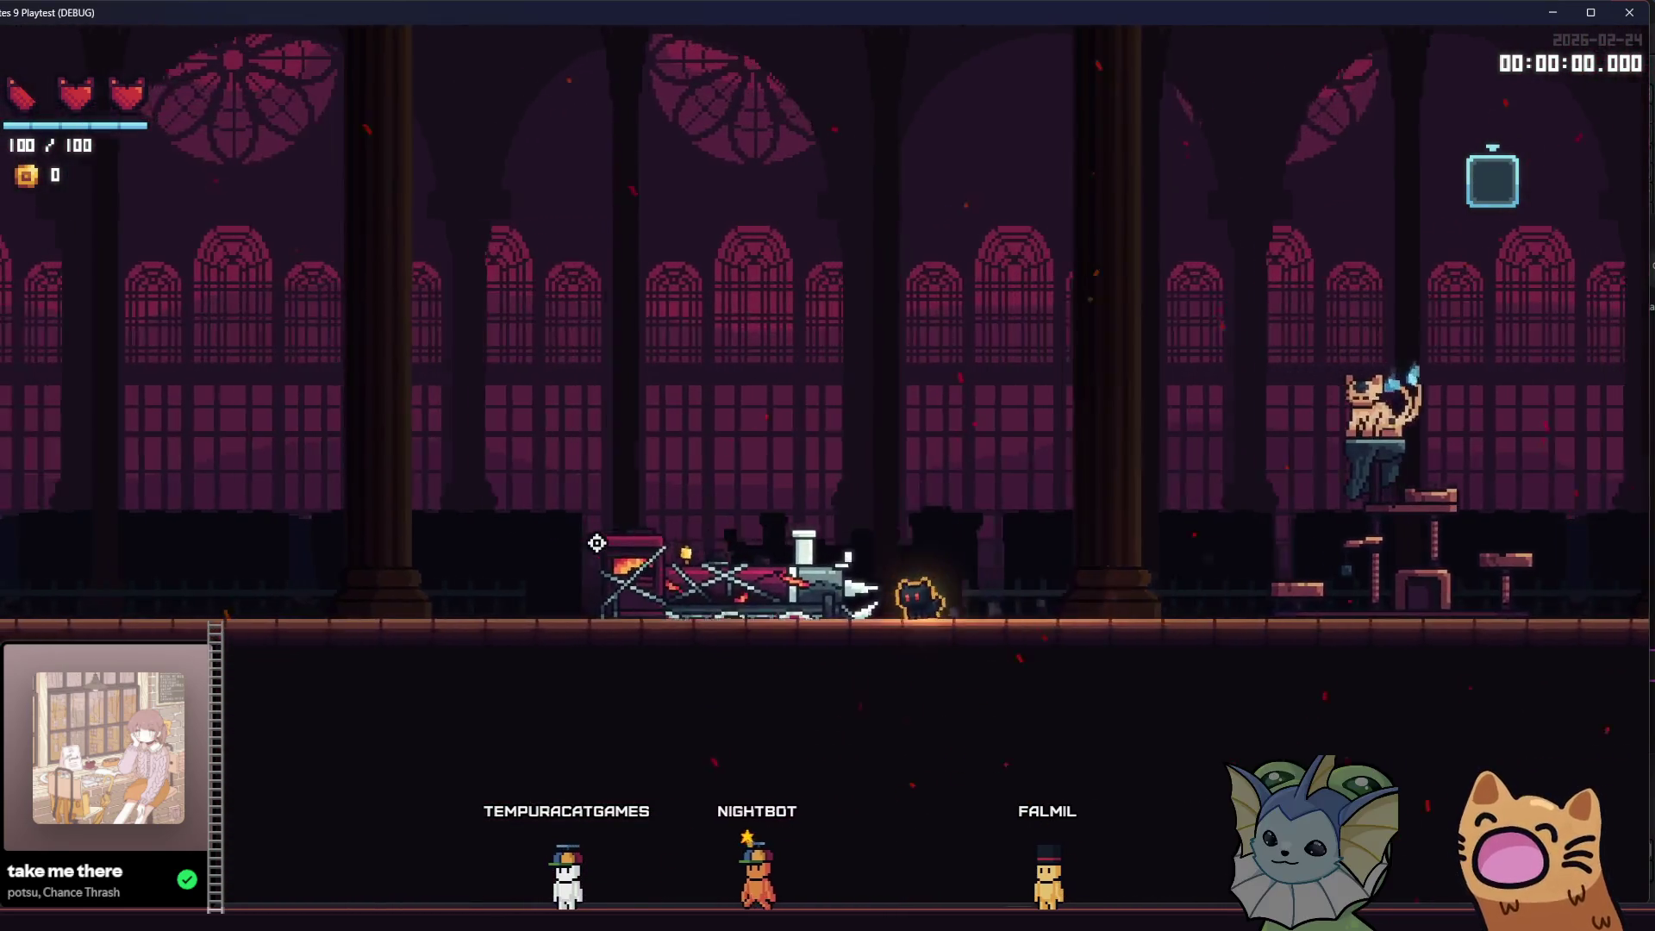
pyautogui.press('a')
pyautogui.press('a')
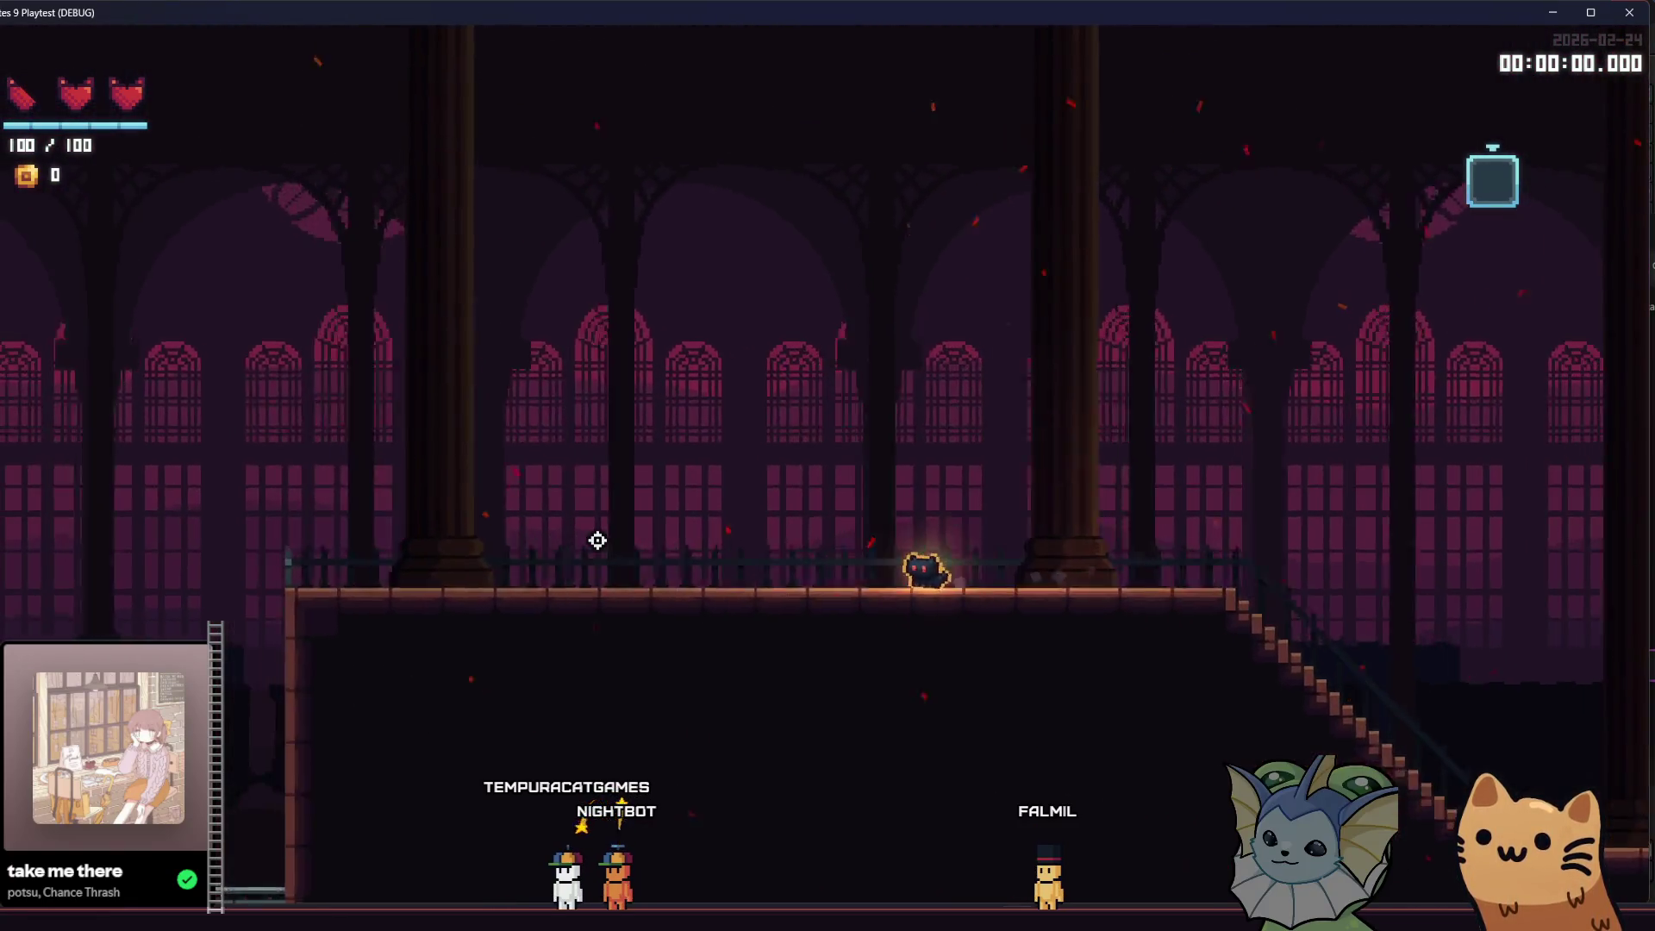
pyautogui.press('a')
pyautogui.press('a')
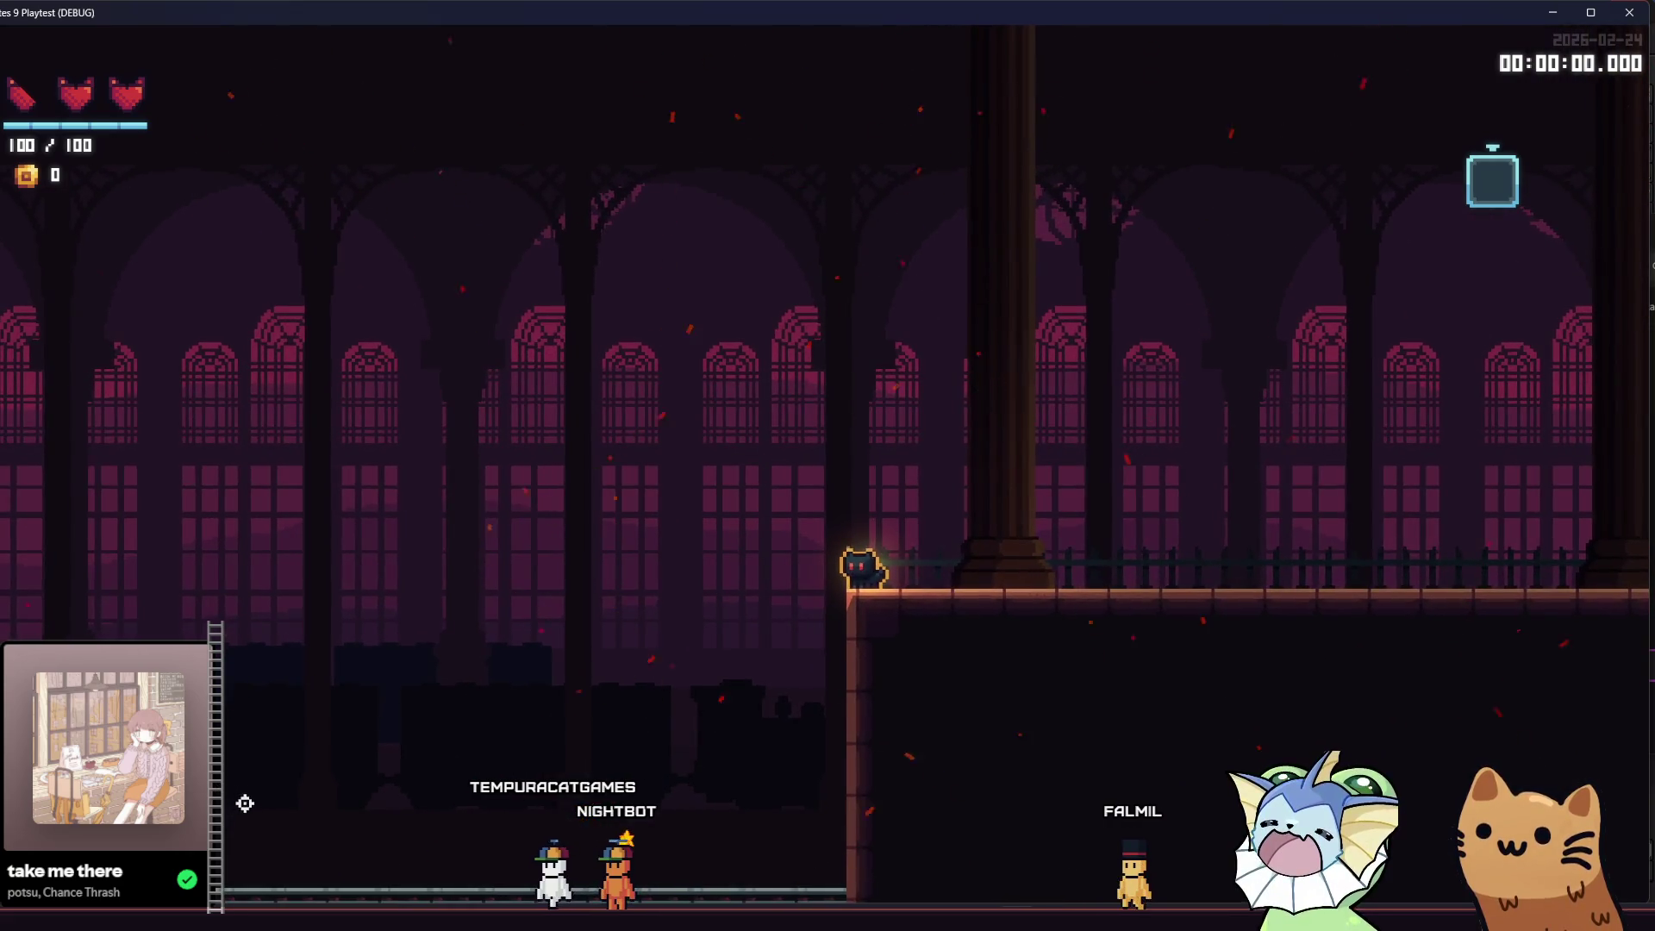
# - Walk the cat right along the balcony, down the stairs with a jump onto the lower floor, then close the playtest
pyautogui.press('d')
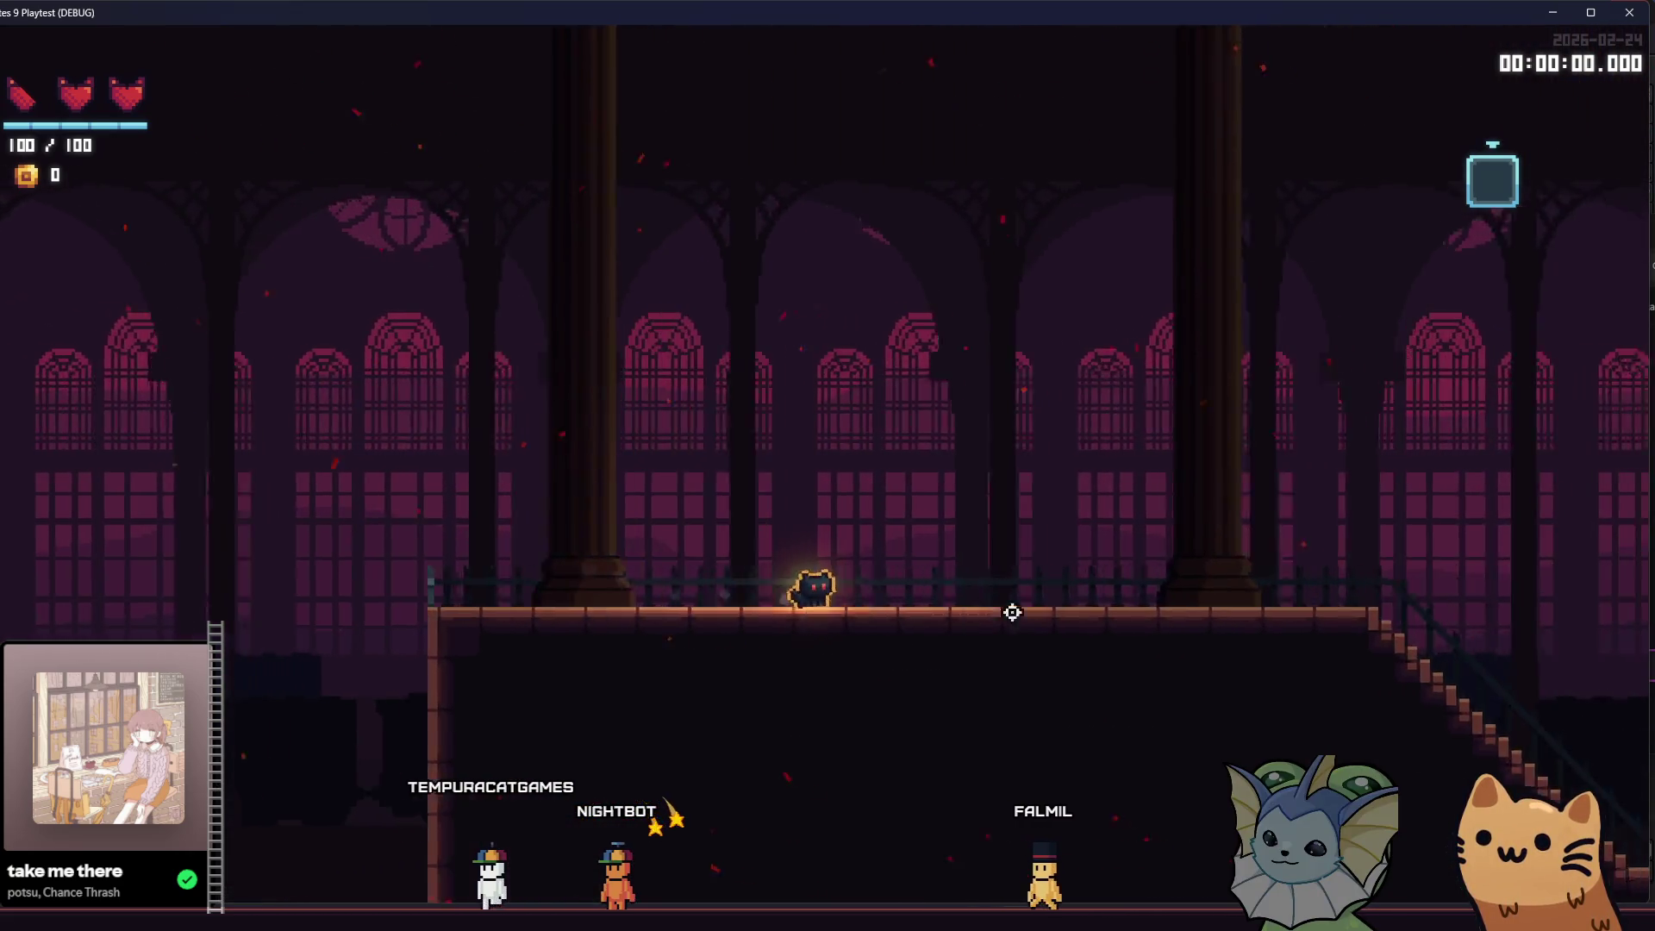
pyautogui.press('d')
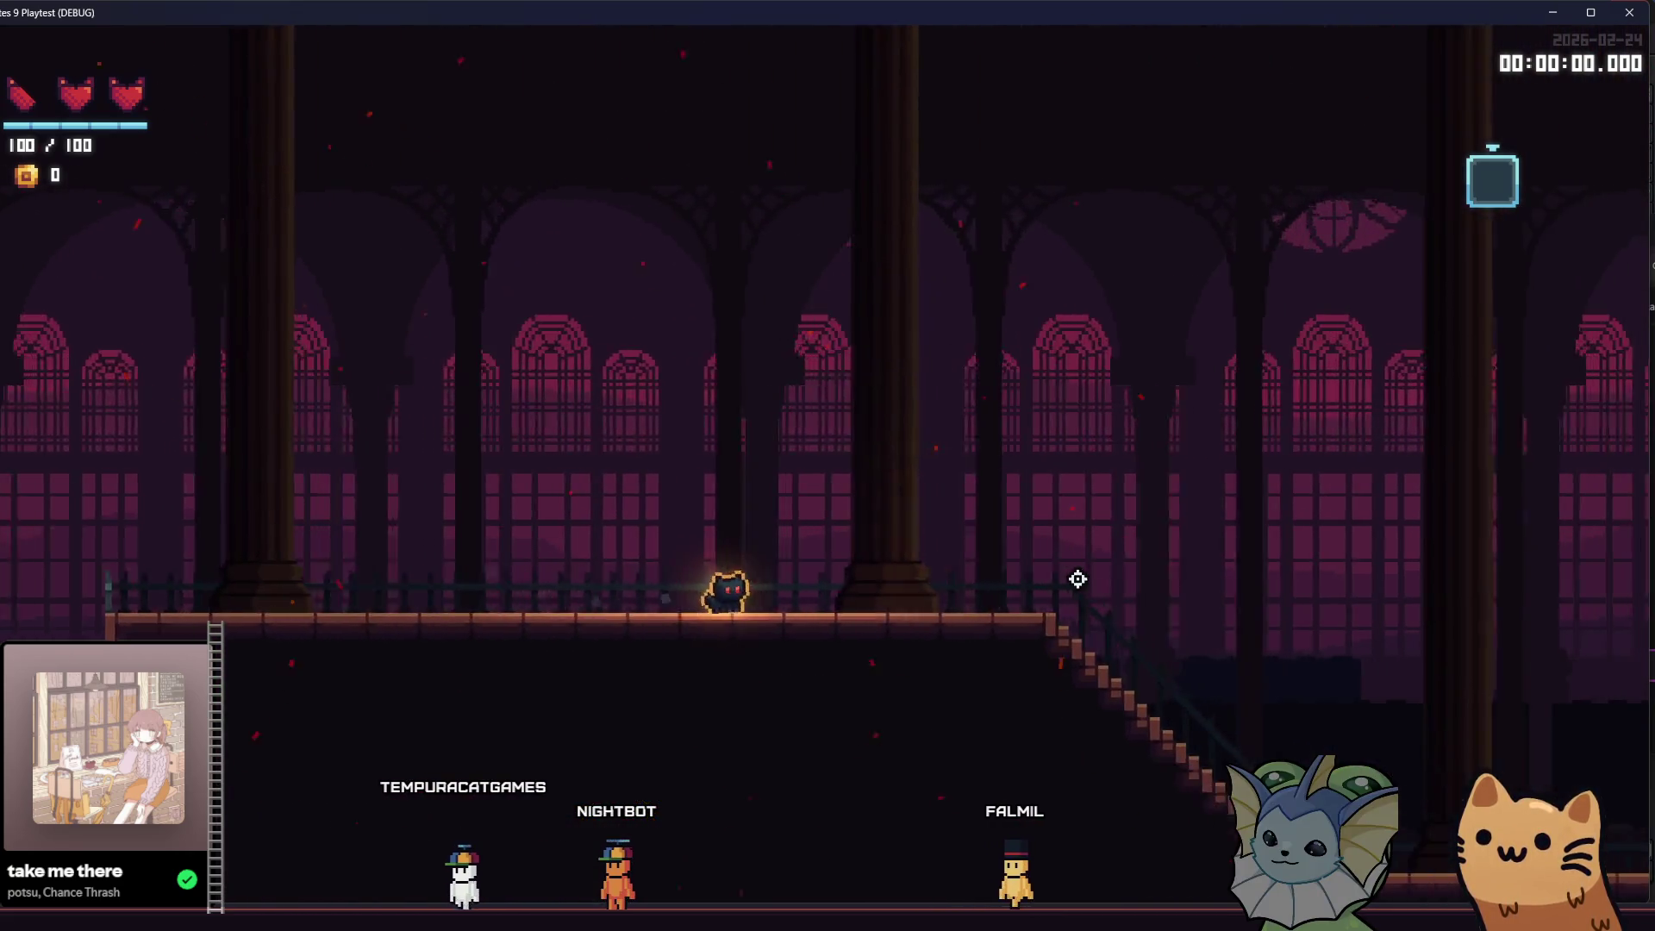
pyautogui.press('d')
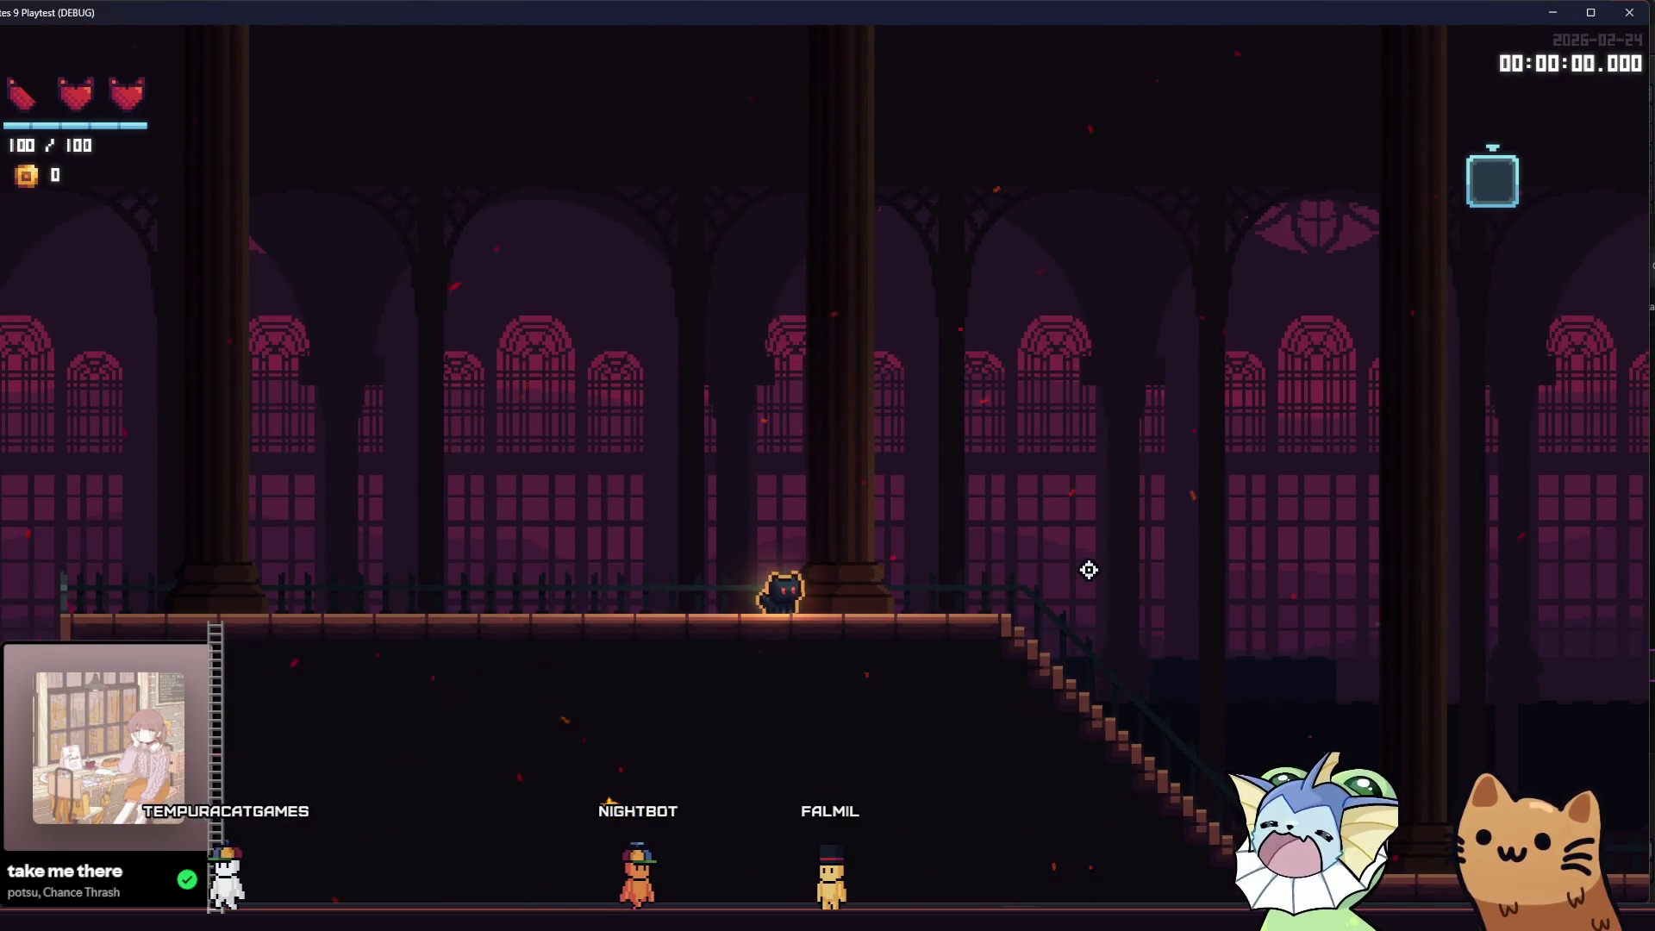
pyautogui.press('d')
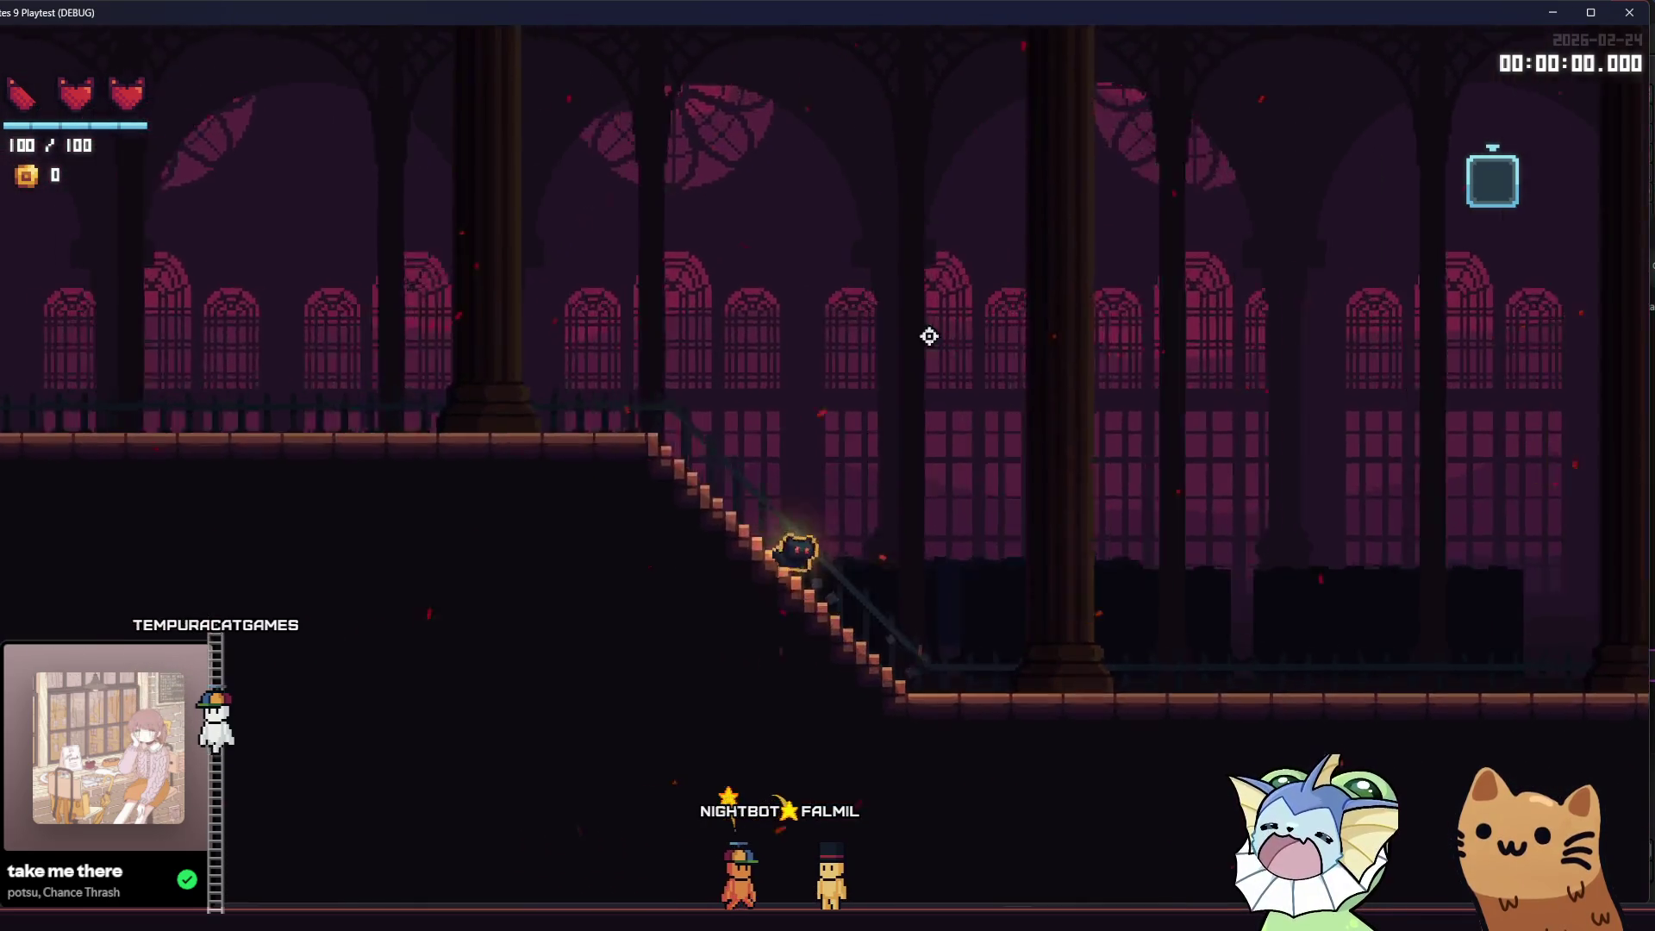
pyautogui.press('space')
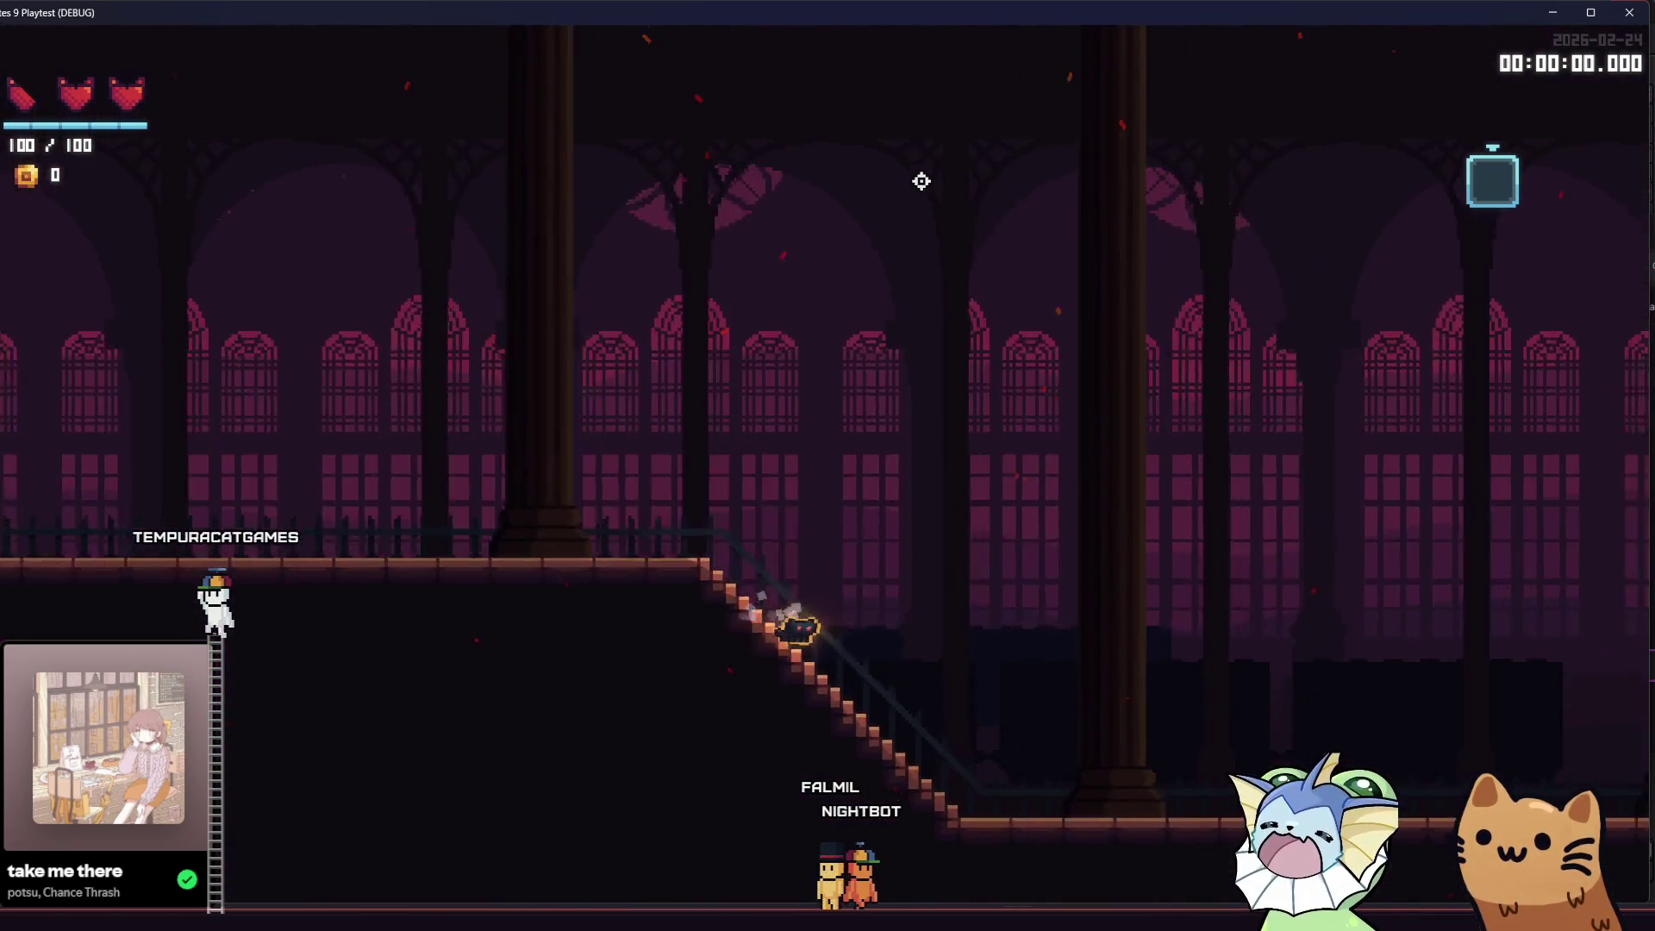
pyautogui.press('d')
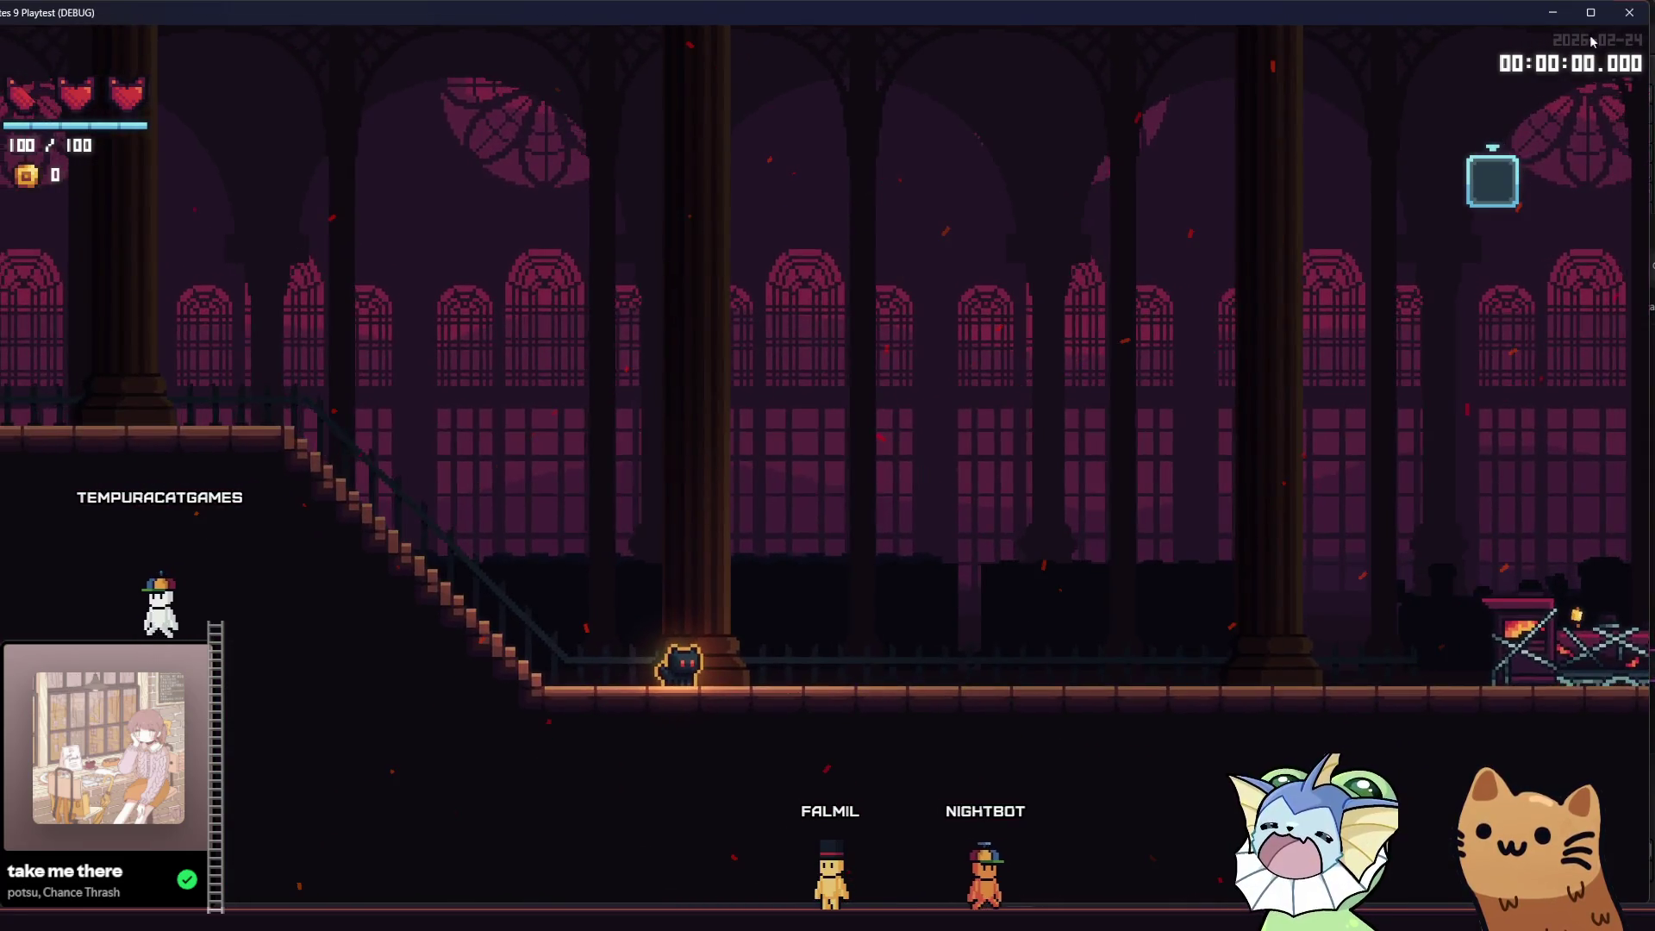
pyautogui.click(1629, 12)
# - Look over the hub room, toggle the Background layer's visibility and select it for painting
pyautogui.scroll(-3, 809, 449)
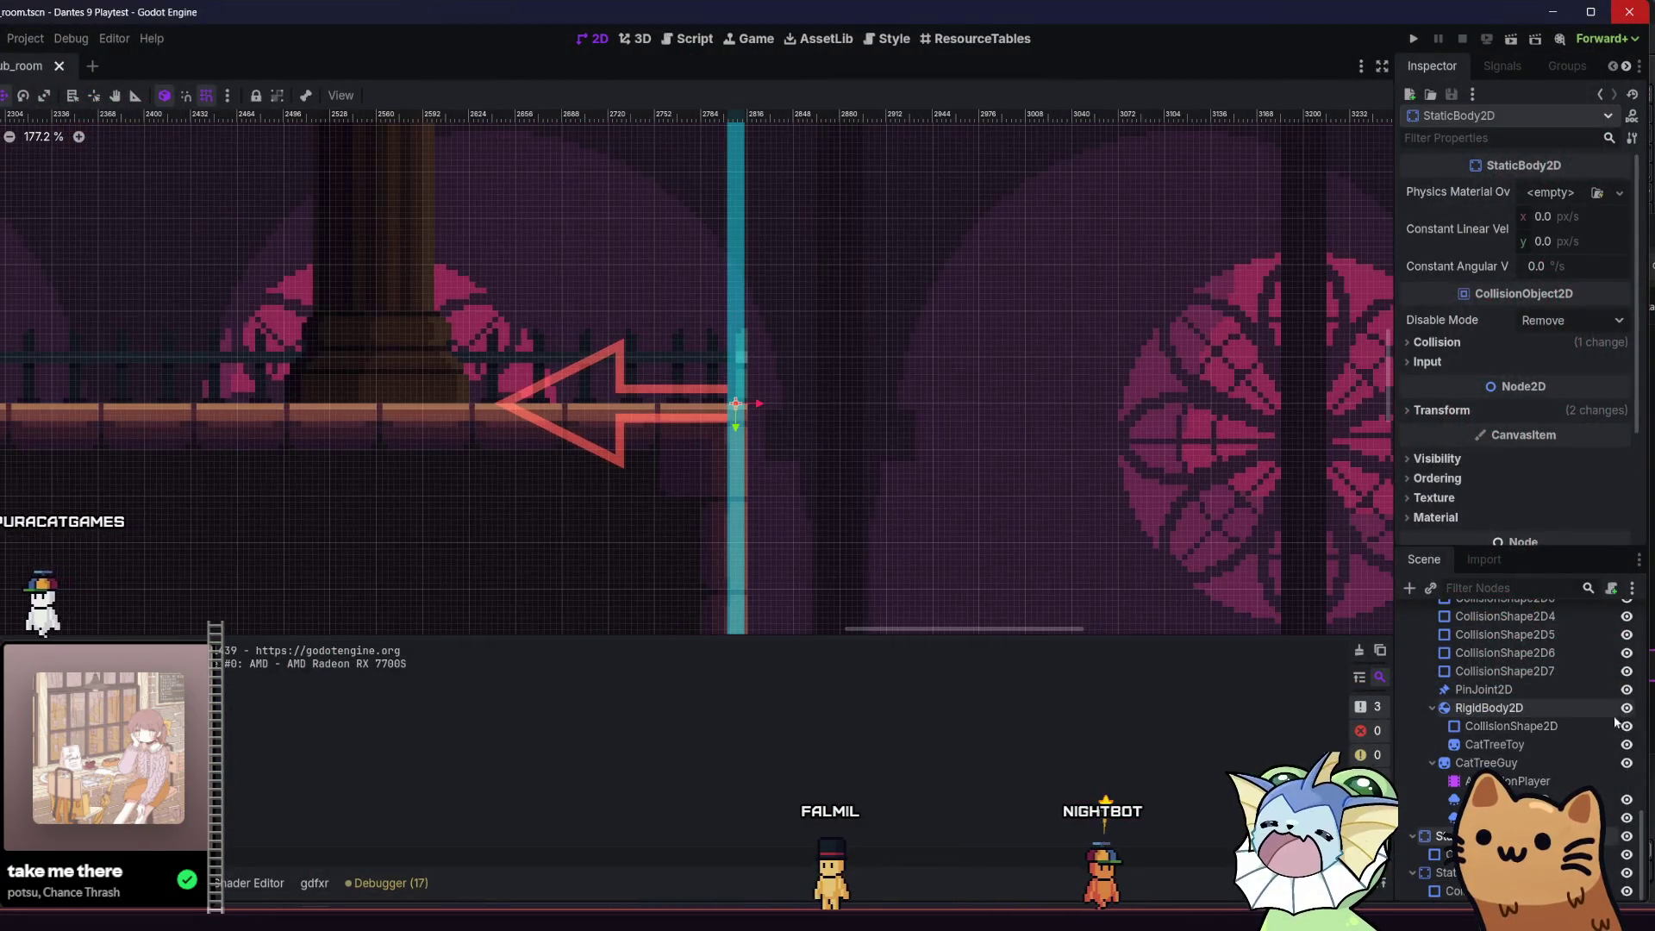
pyautogui.scroll(-5, 724, 397)
pyautogui.scroll(5, 1549, 710)
pyautogui.scroll(2, 1549, 711)
pyautogui.moveTo(514, 288)
pyautogui.mouseDown()
pyautogui.moveTo(842, 384)
pyautogui.moveTo(946, 380)
pyautogui.moveTo(862, 410)
pyautogui.mouseUp()
pyautogui.scroll(-1, 946, 380)
pyautogui.scroll(5, 1504, 684)
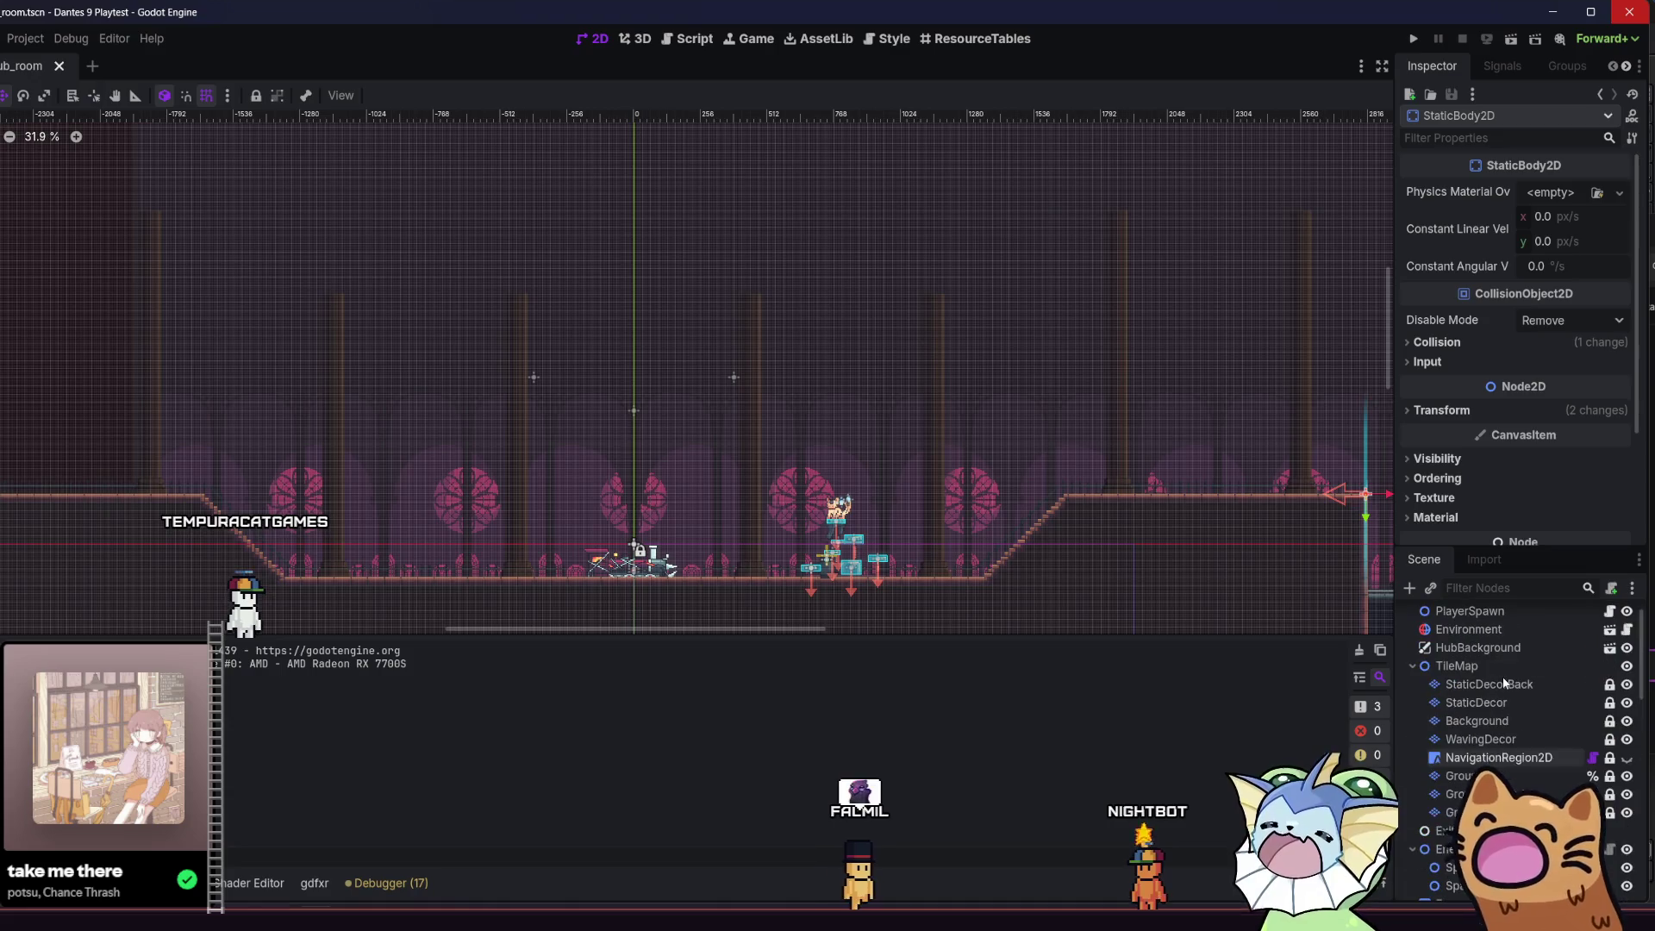
pyautogui.click(1626, 721)
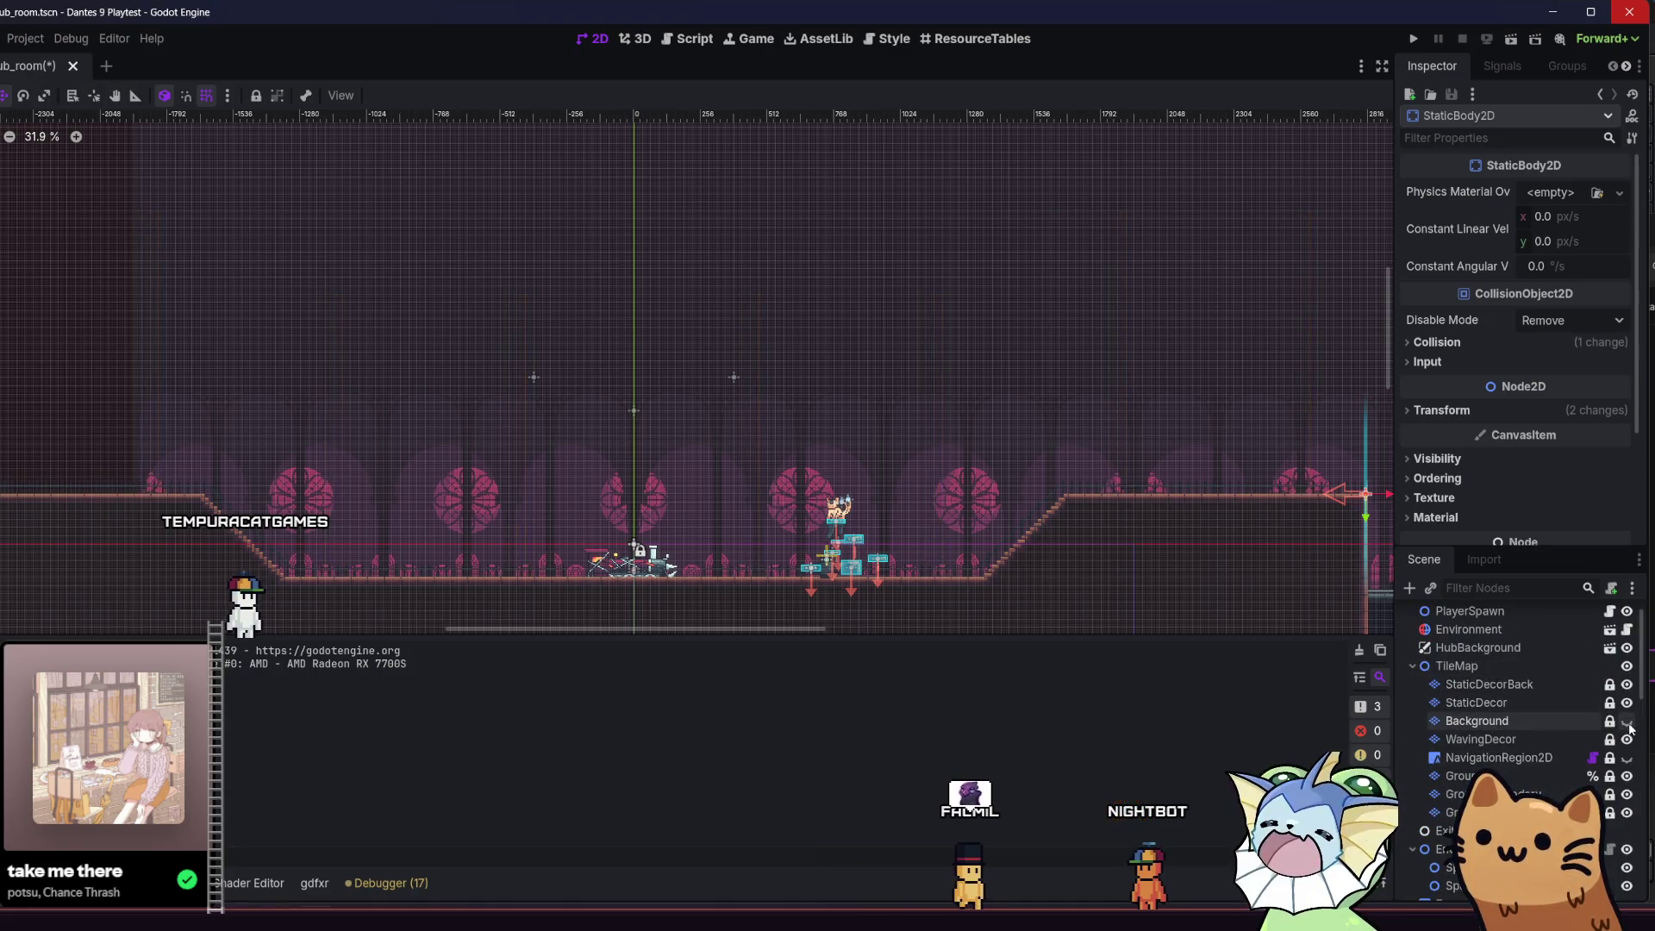
pyautogui.click(1626, 721)
pyautogui.click(1476, 721)
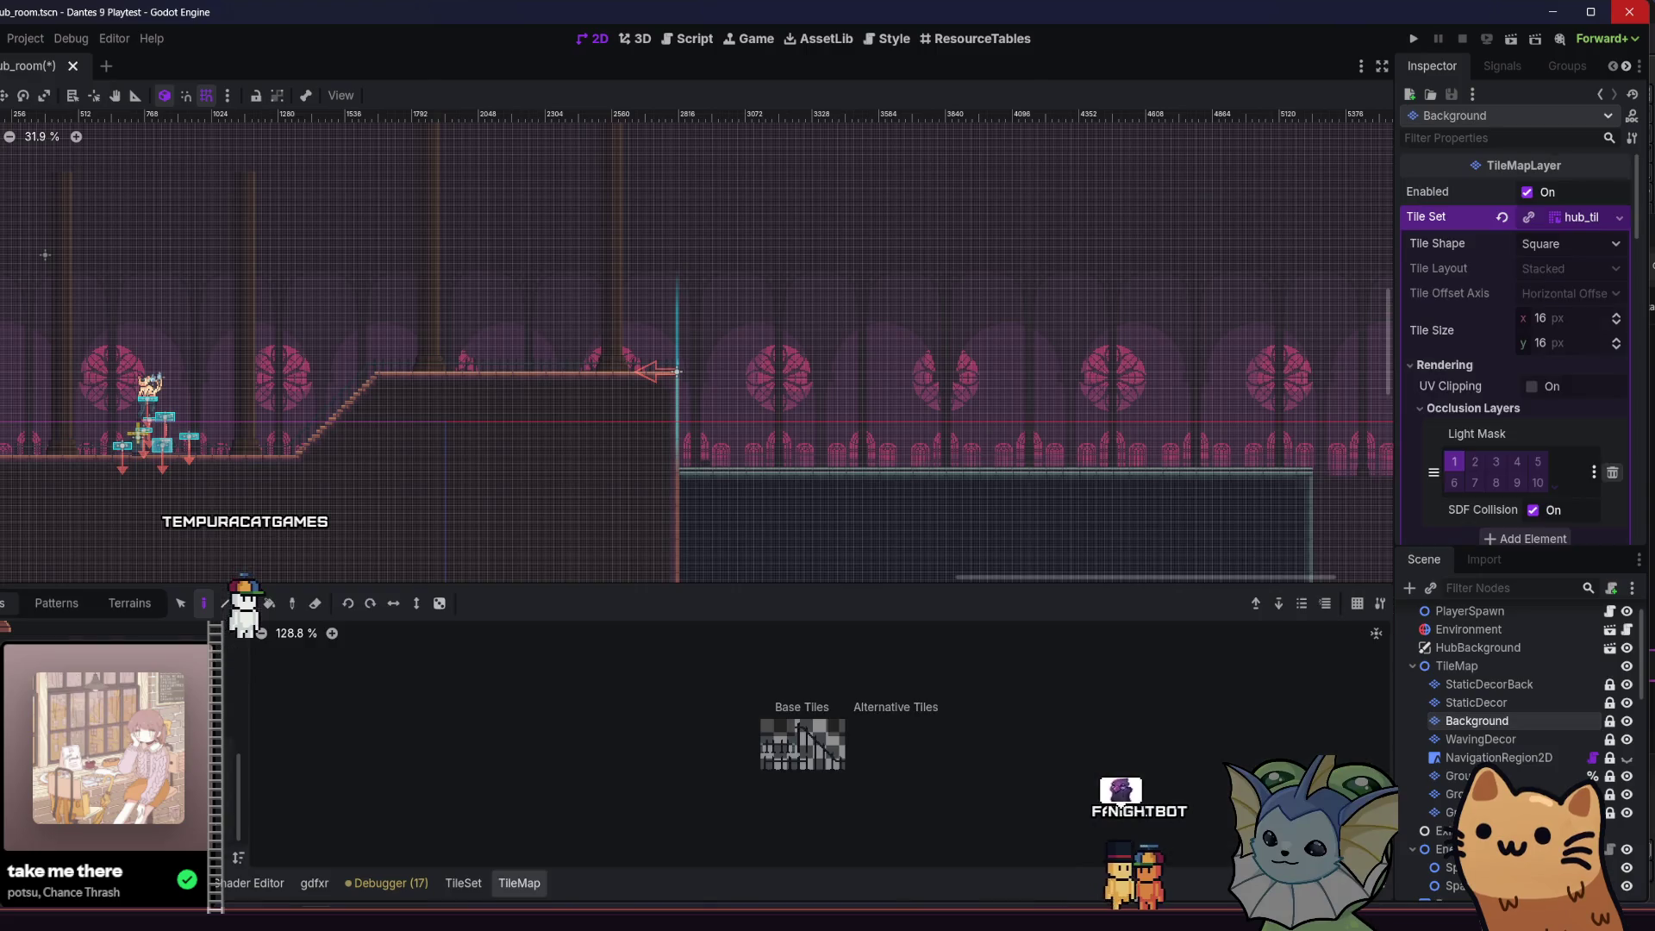
# - Pick a 2x2 pillar tile block from concrete_tile_stairs.png and turn off the level grid
pyautogui.click(86, 638)
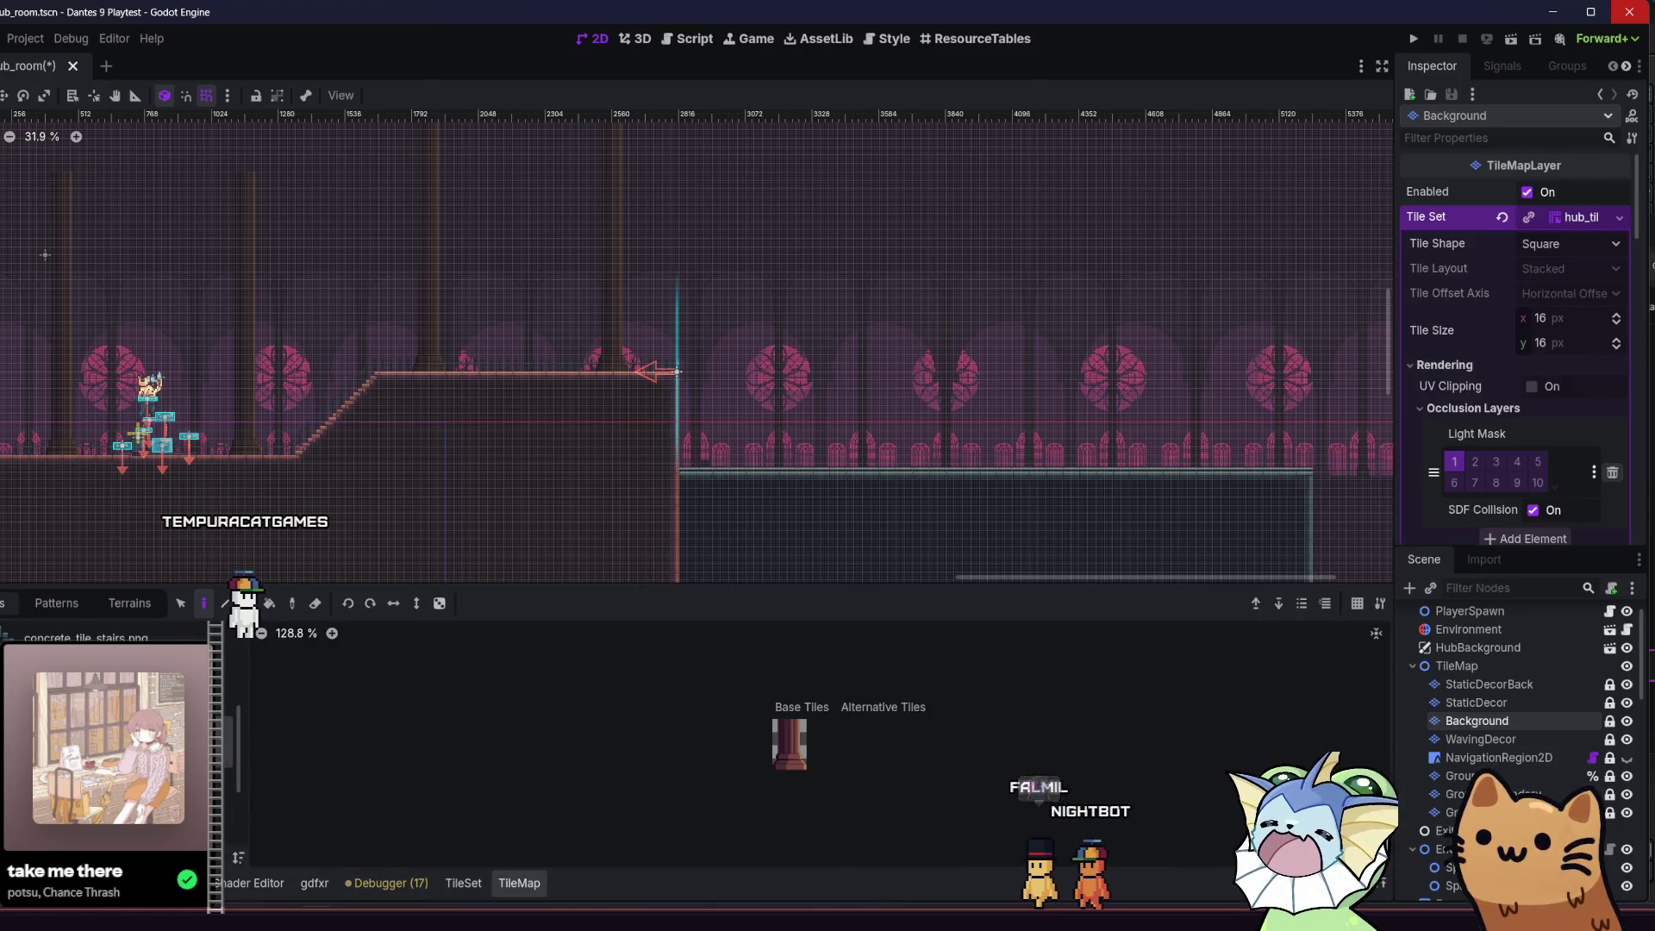
pyautogui.click(780, 727)
pyautogui.moveTo(797, 746); pyautogui.dragTo(797, 747)
pyautogui.moveTo(352, 273)
pyautogui.mouseDown()
pyautogui.moveTo(432, 399)
pyautogui.moveTo(387, 406)
pyautogui.moveTo(646, 359)
pyautogui.mouseUp()
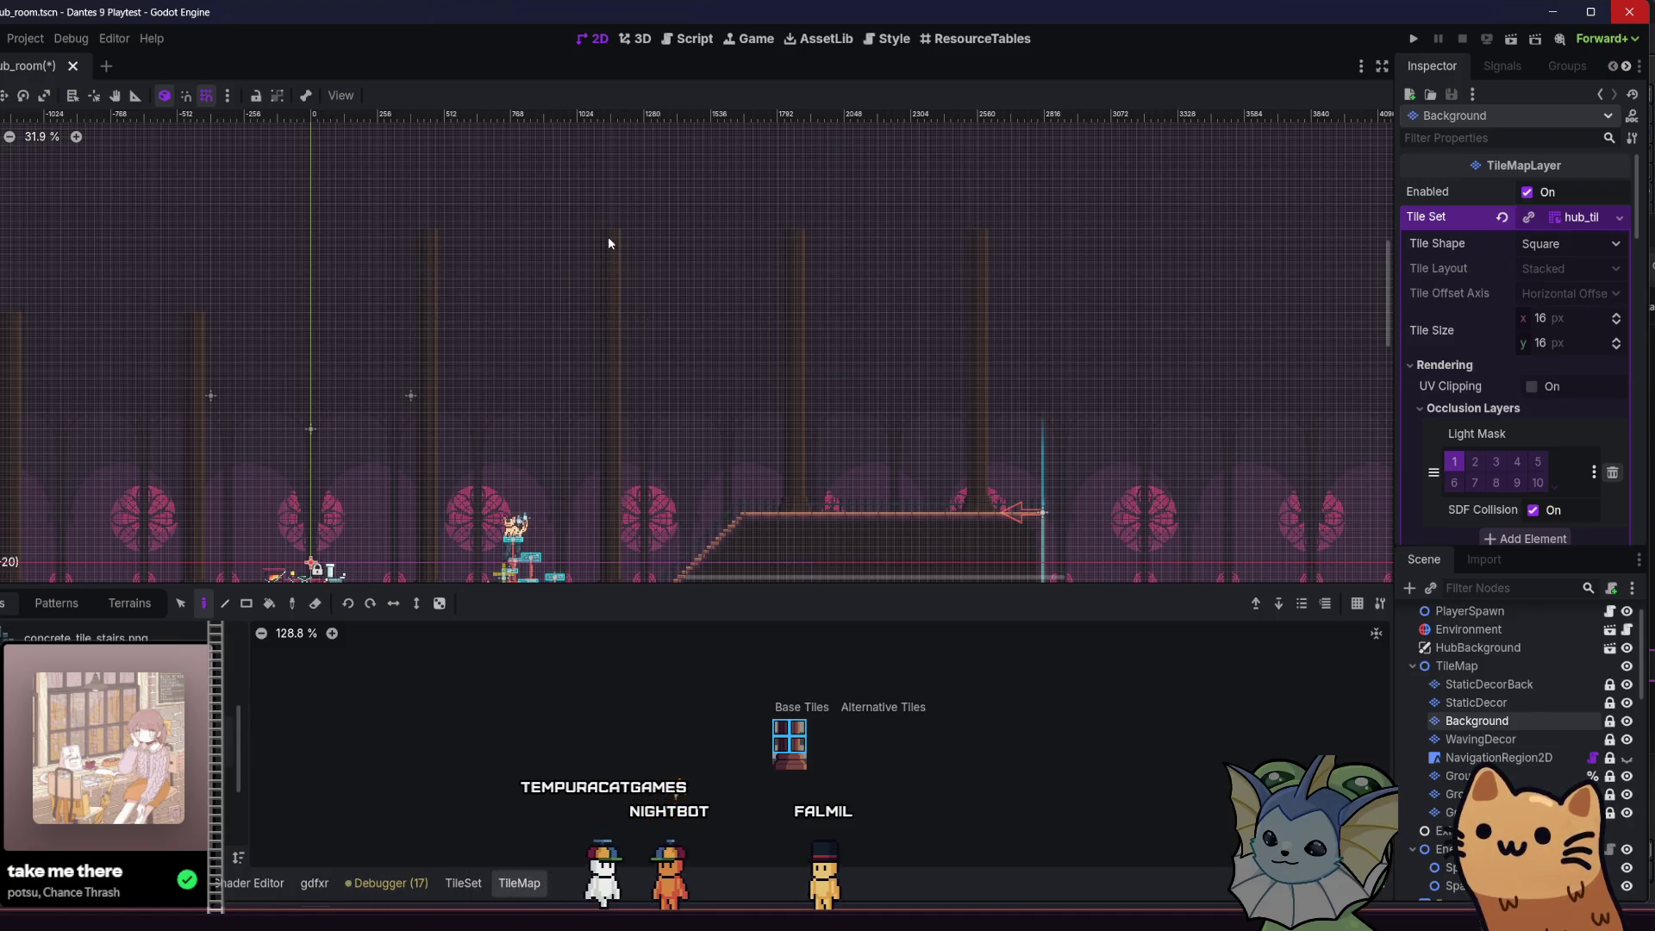
pyautogui.hscroll(-5, 469, 276)
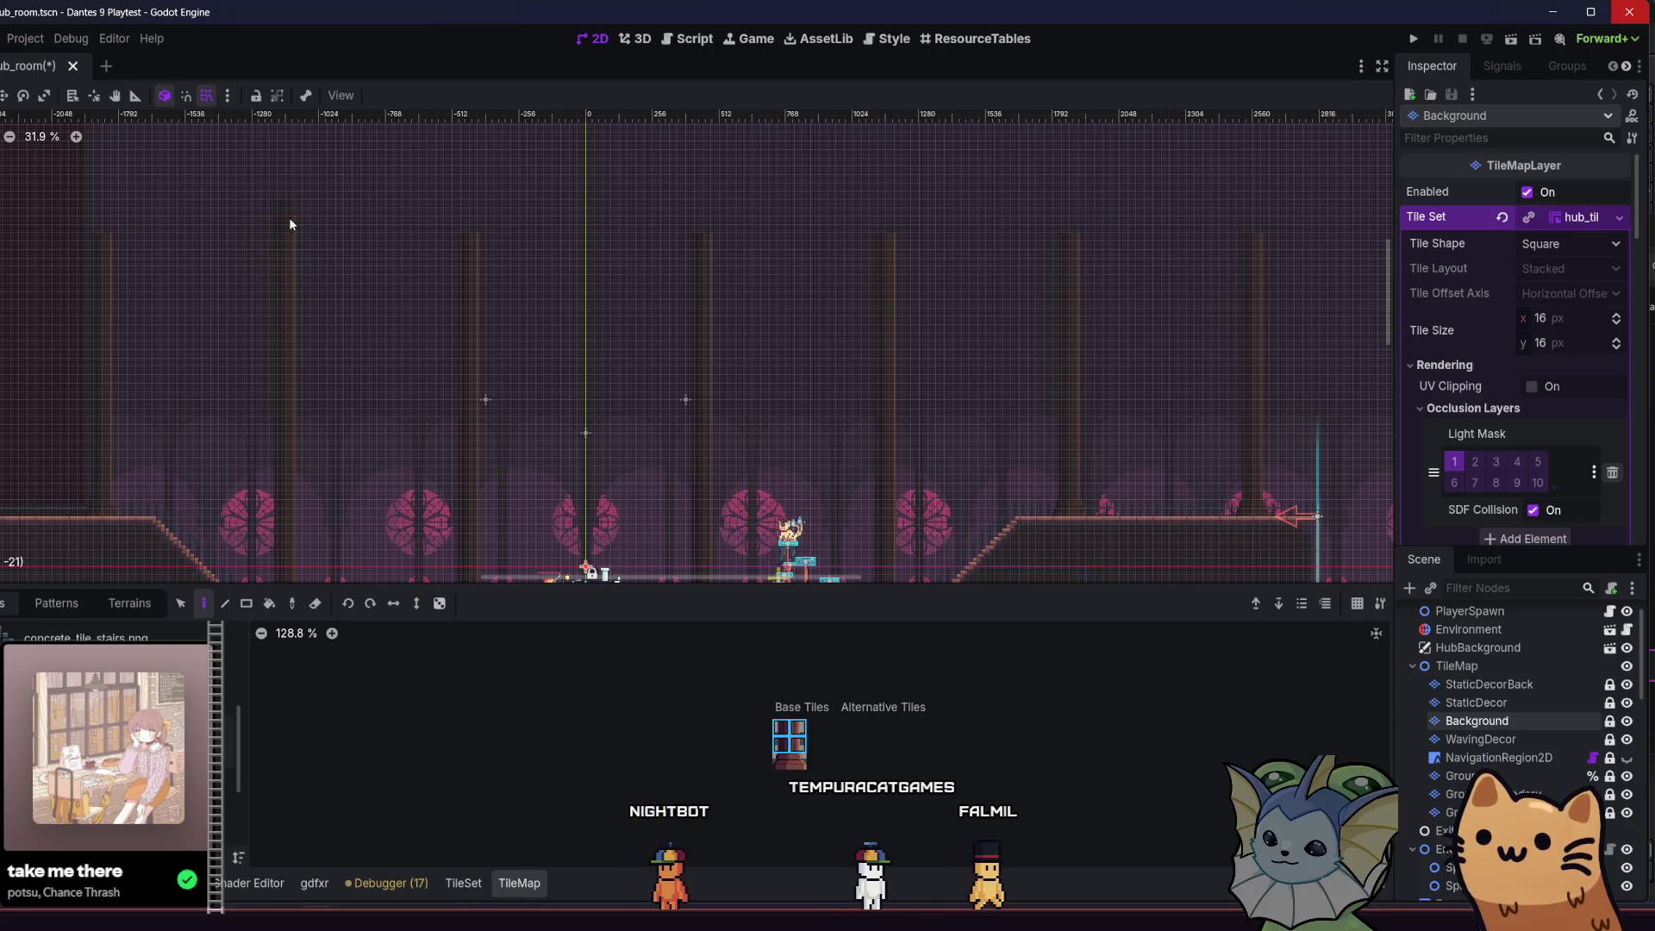
pyautogui.hscroll(-1, 146, 302)
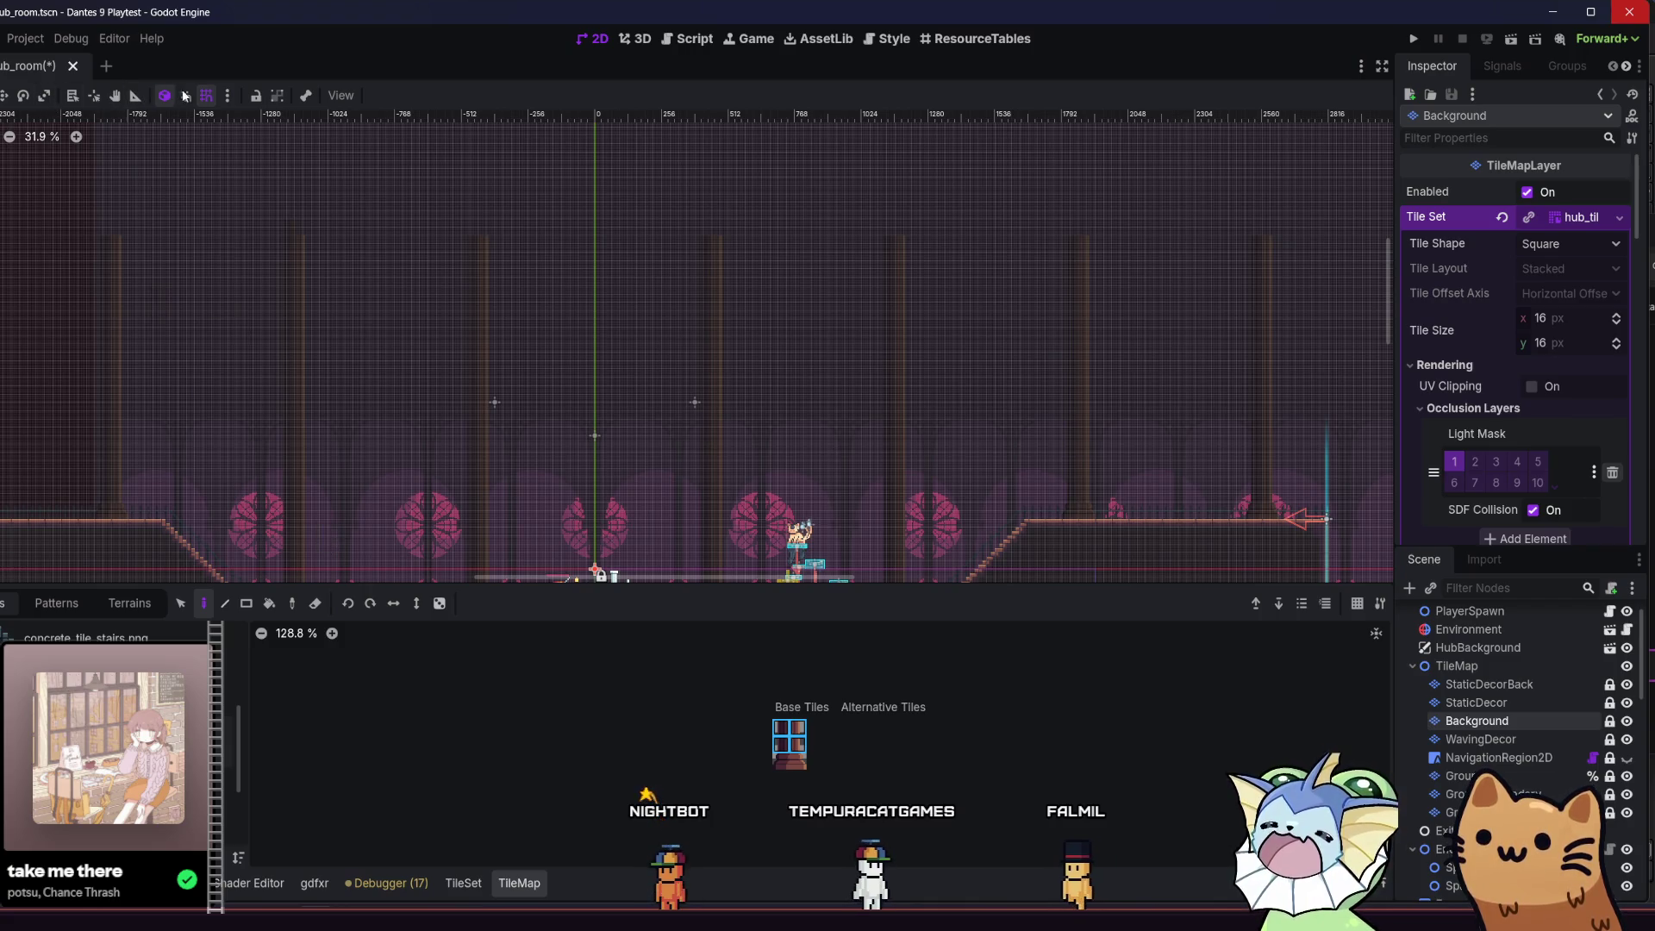
pyautogui.click(206, 95)
pyautogui.scroll(1, 246, 296)
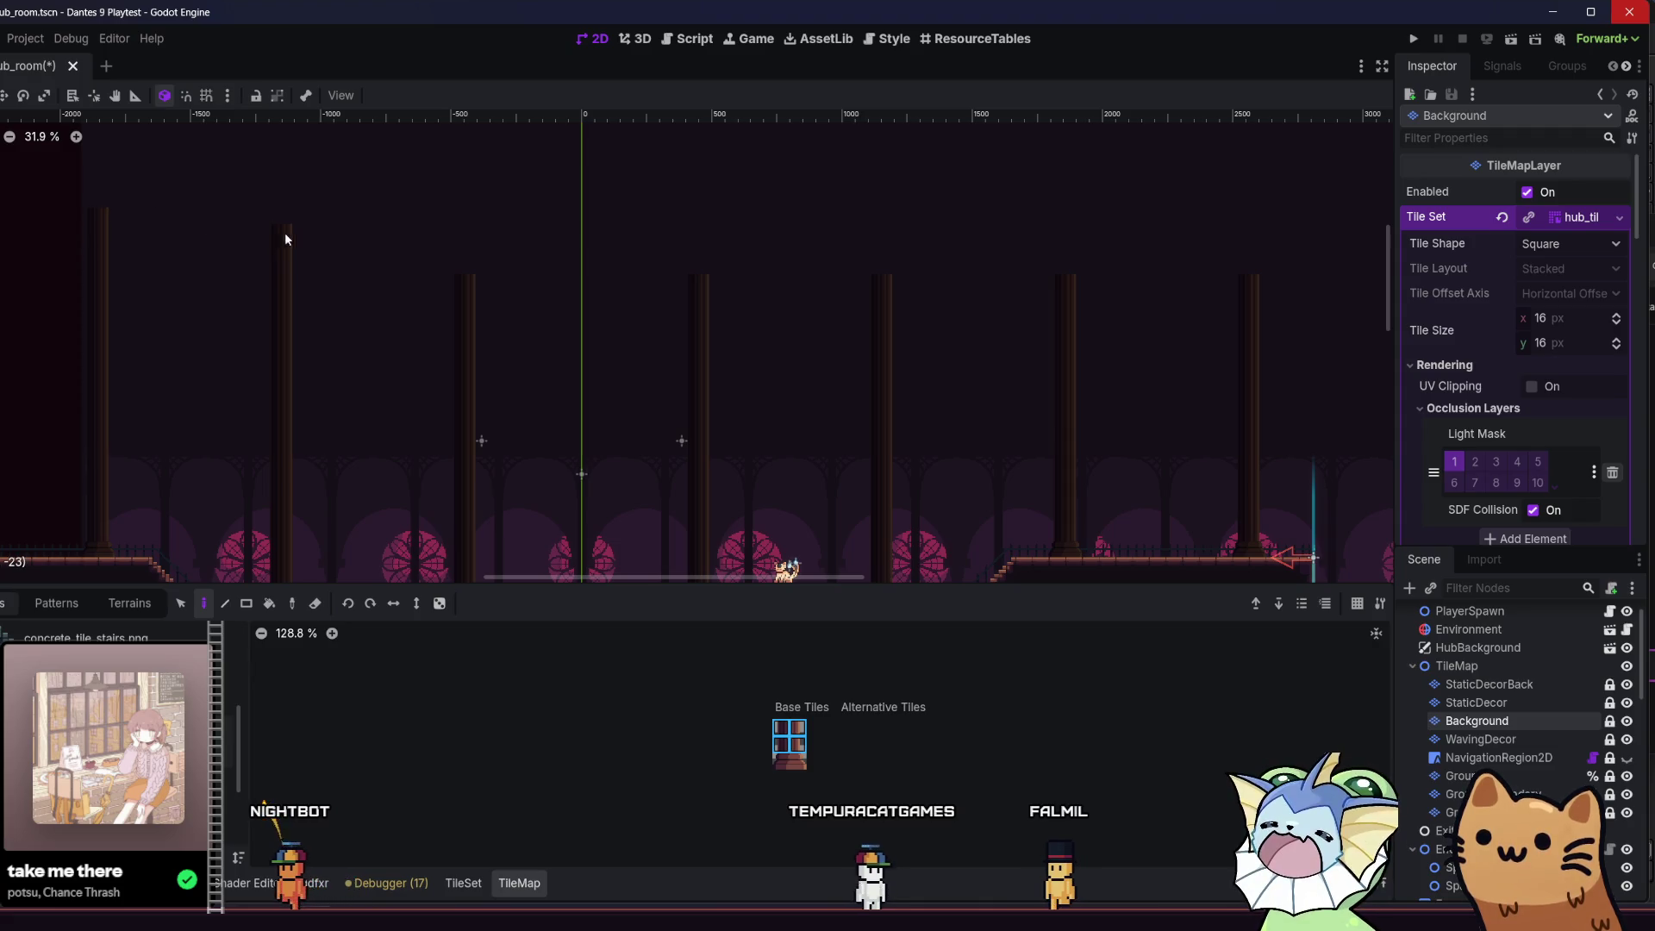
# - Paint the background pillars taller to matching heights, undoing the mistaken leftmost pillar top
pyautogui.moveTo(1073, 269); pyautogui.dragTo(1068, 229)
pyautogui.moveTo(1254, 259); pyautogui.dragTo(1248, 238)
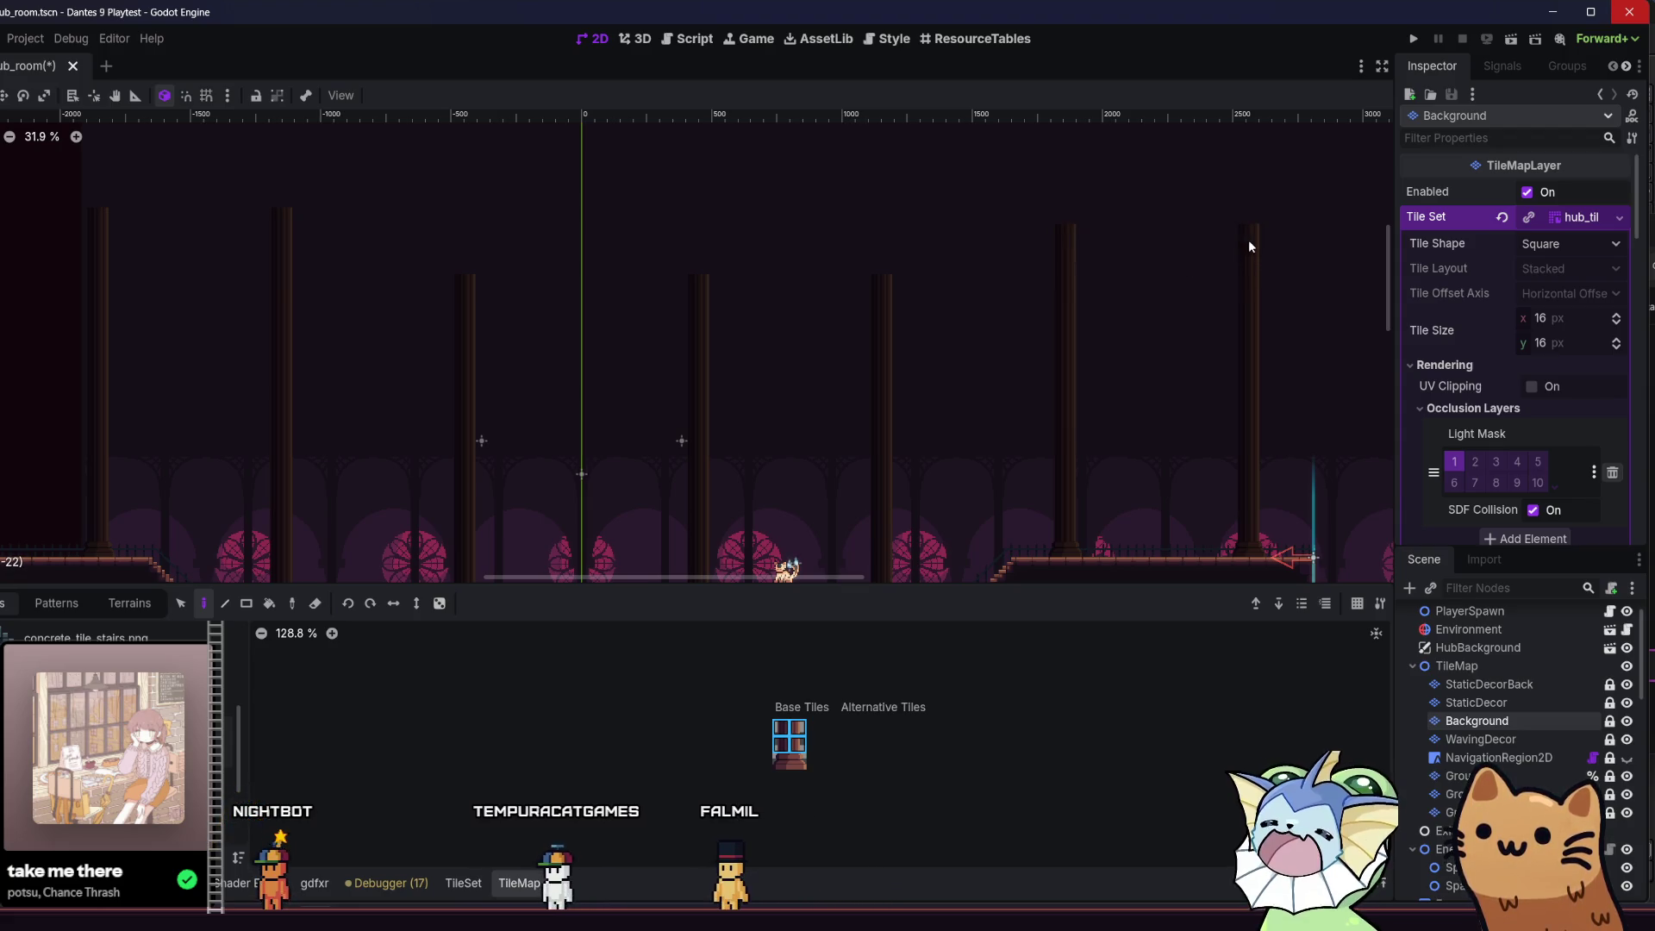
pyautogui.scroll(-3, 617, 297)
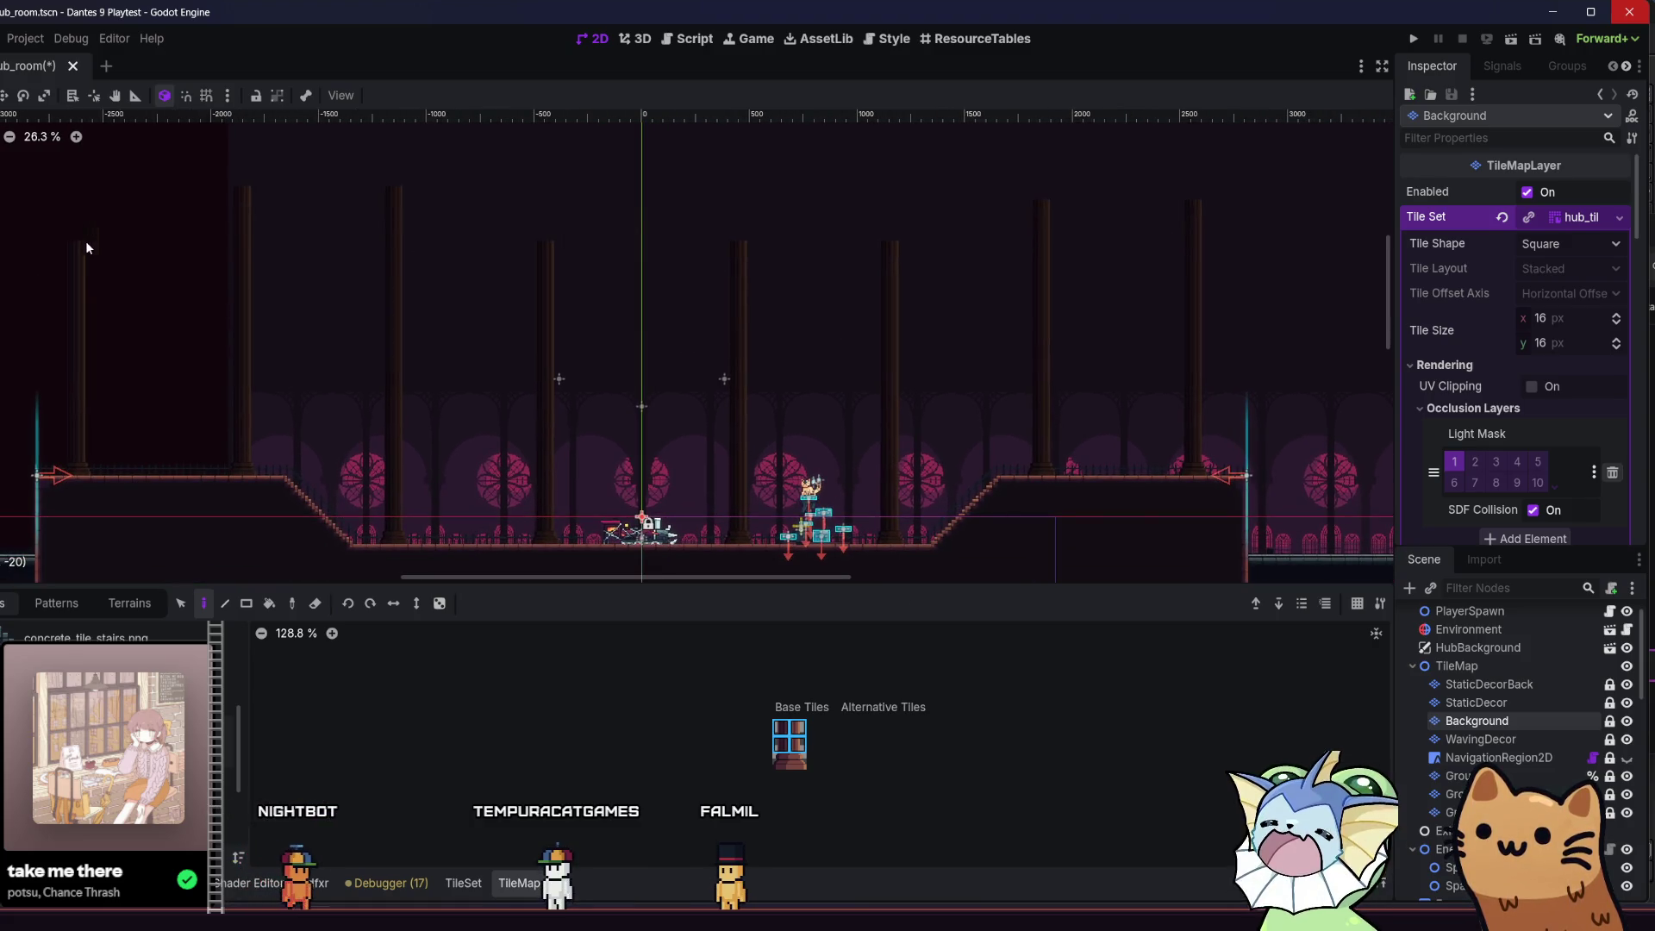
pyautogui.moveTo(79, 240); pyautogui.dragTo(79, 218)
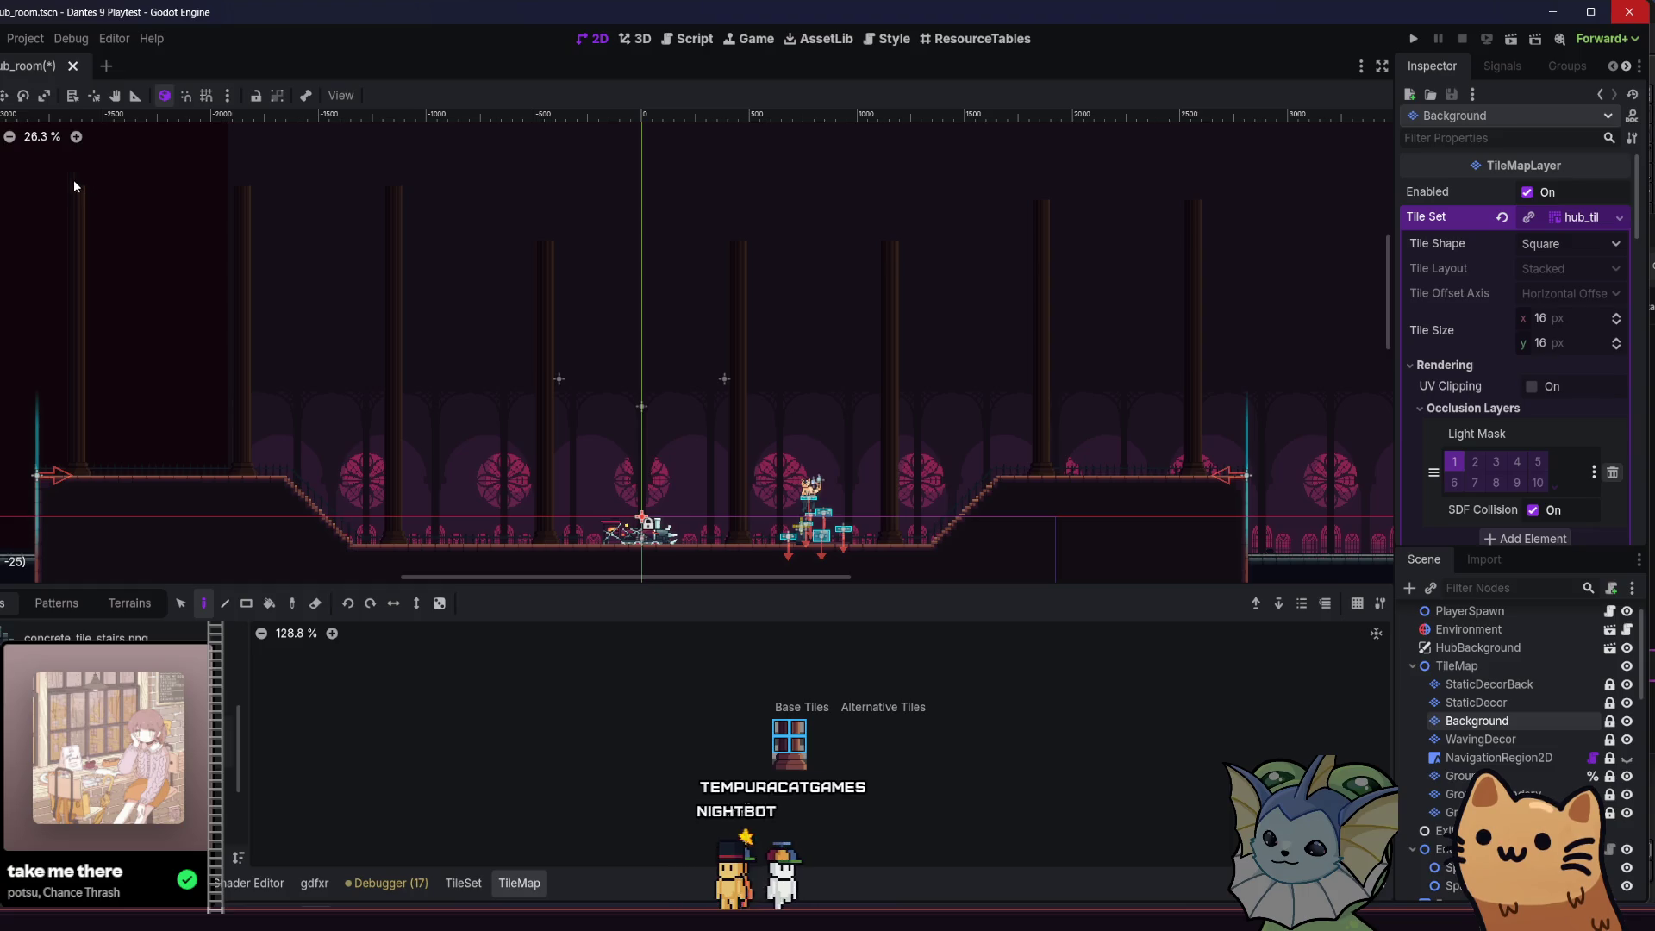
pyautogui.hotkey('ctrl', 'z')
pyautogui.hotkey('ctrl', 'z')
# - Save the hub room scene and run the project again
pyautogui.hotkey('ctrl', 's')
pyautogui.moveTo(598, 340); pyautogui.dragTo(613, 288)
pyautogui.click(1412, 40)
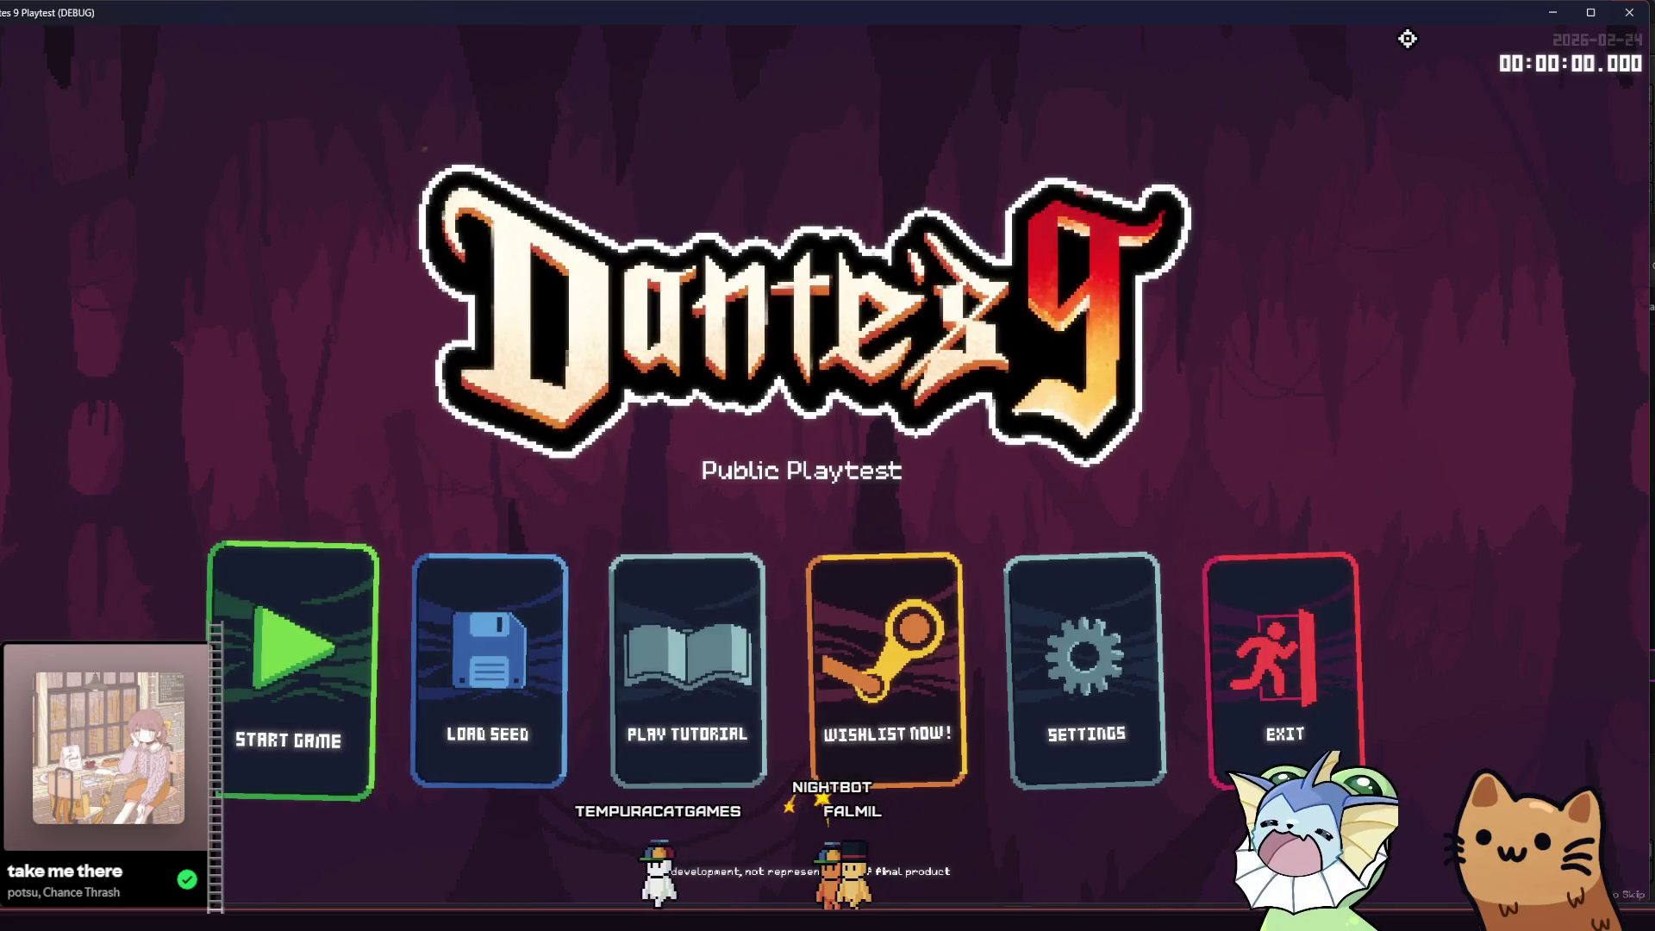
# - Start a new game, hop onto the cat statue's pedestal and around it, then open the F1 debug menu
pyautogui.click(247, 628)
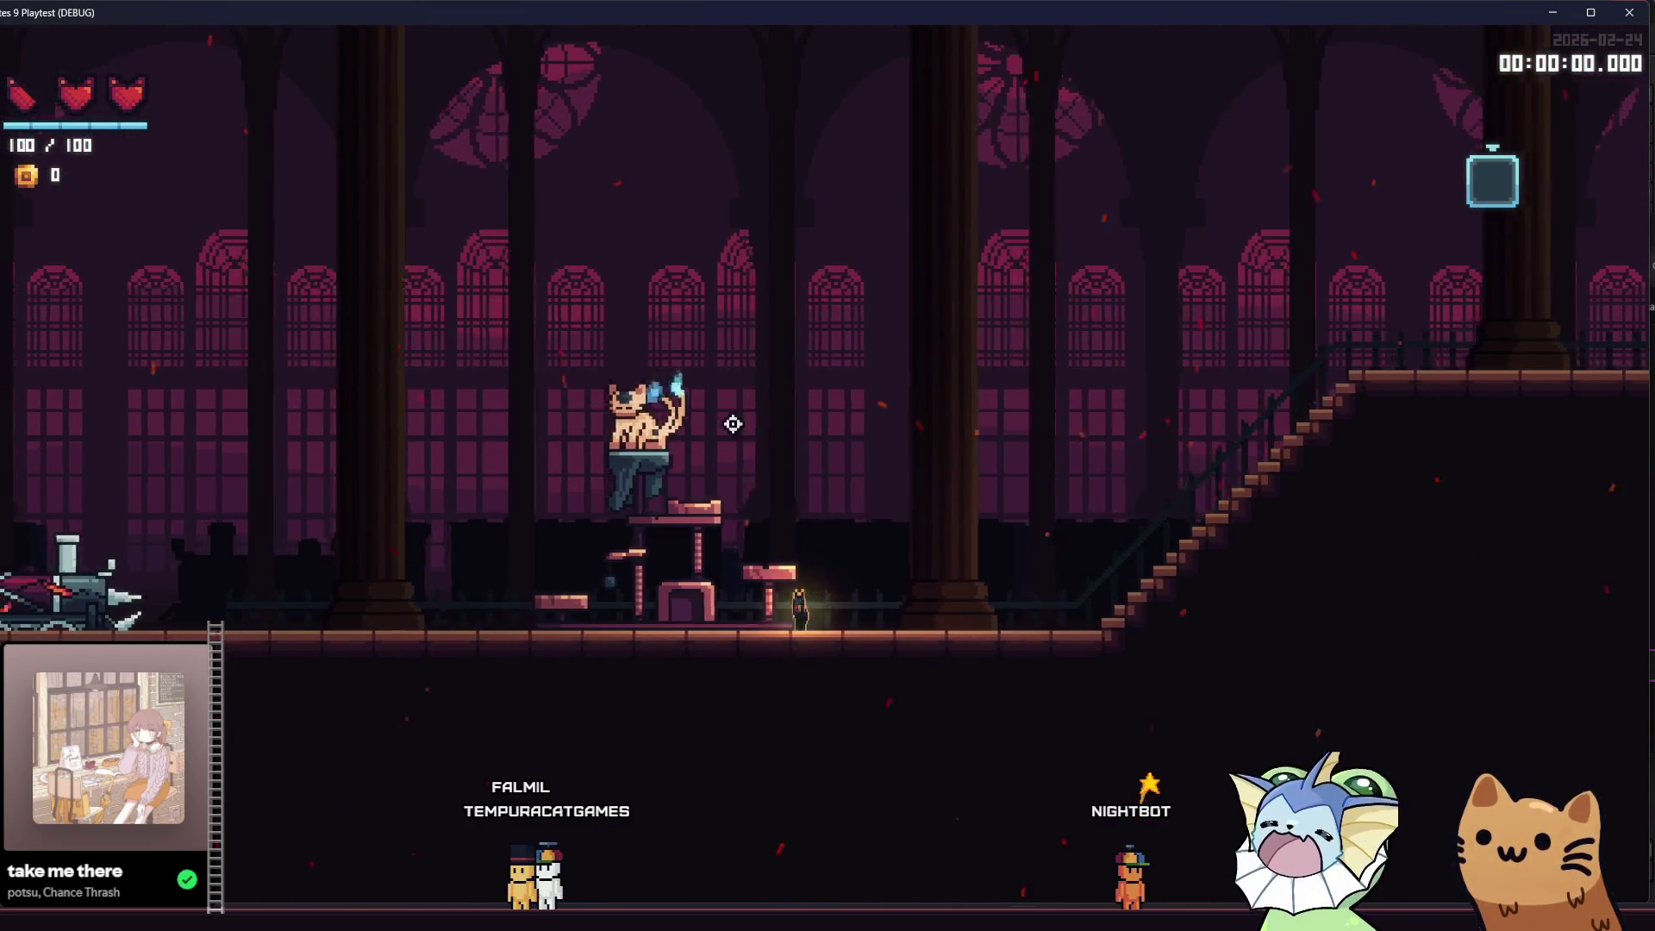
pyautogui.press('space')
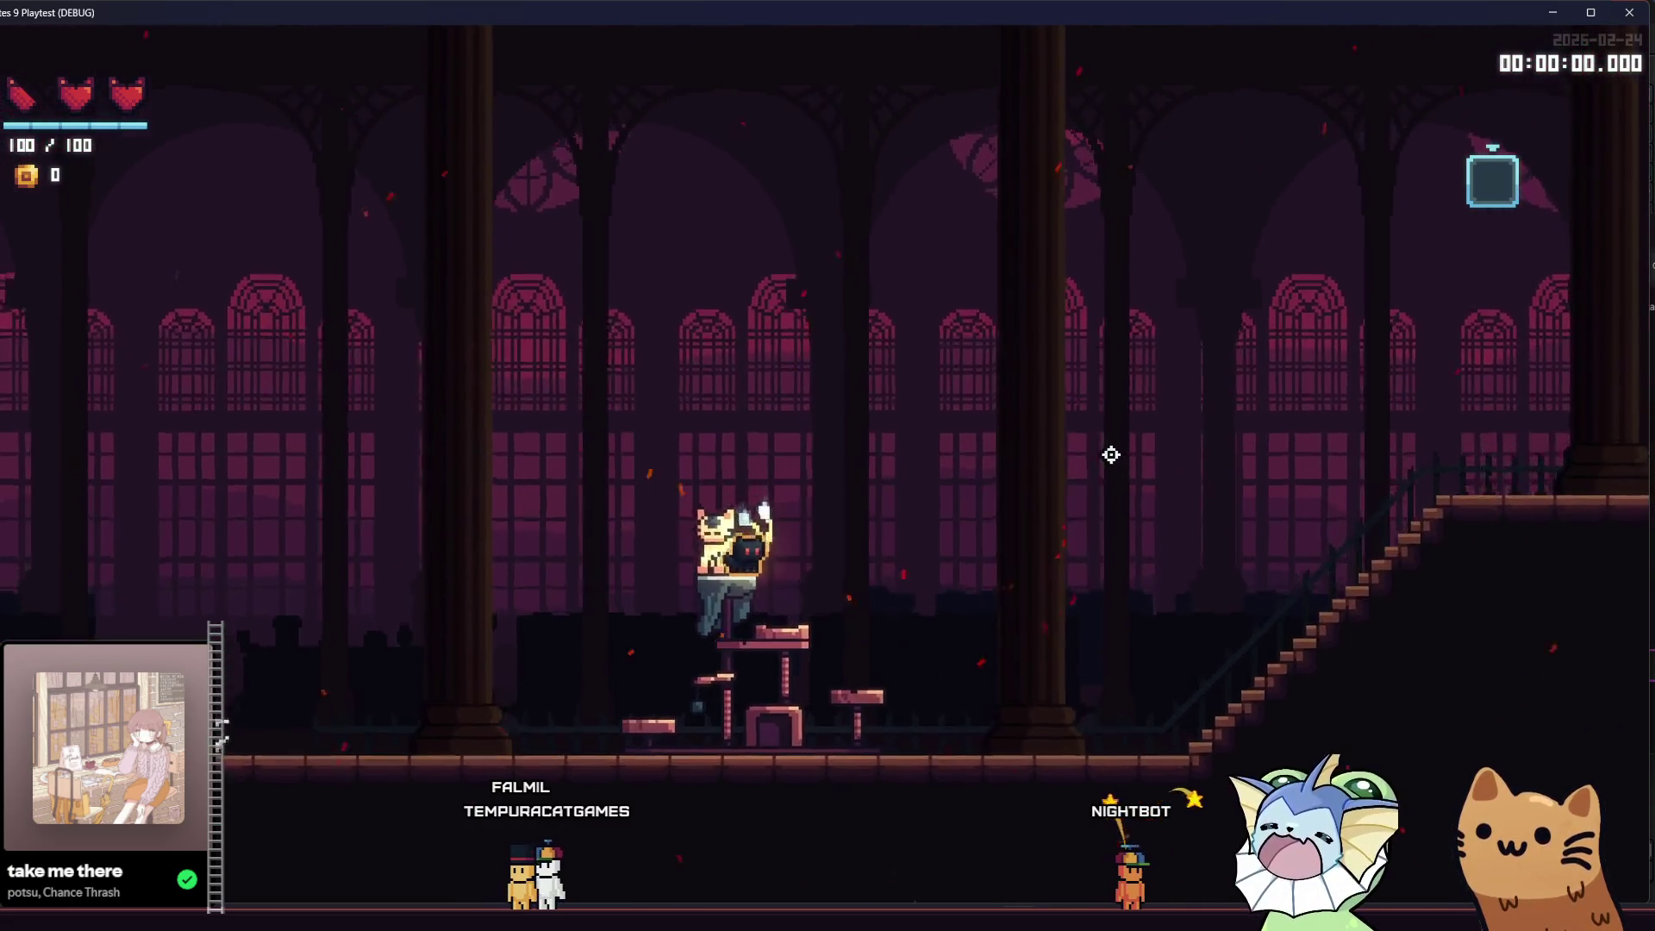
pyautogui.press('d')
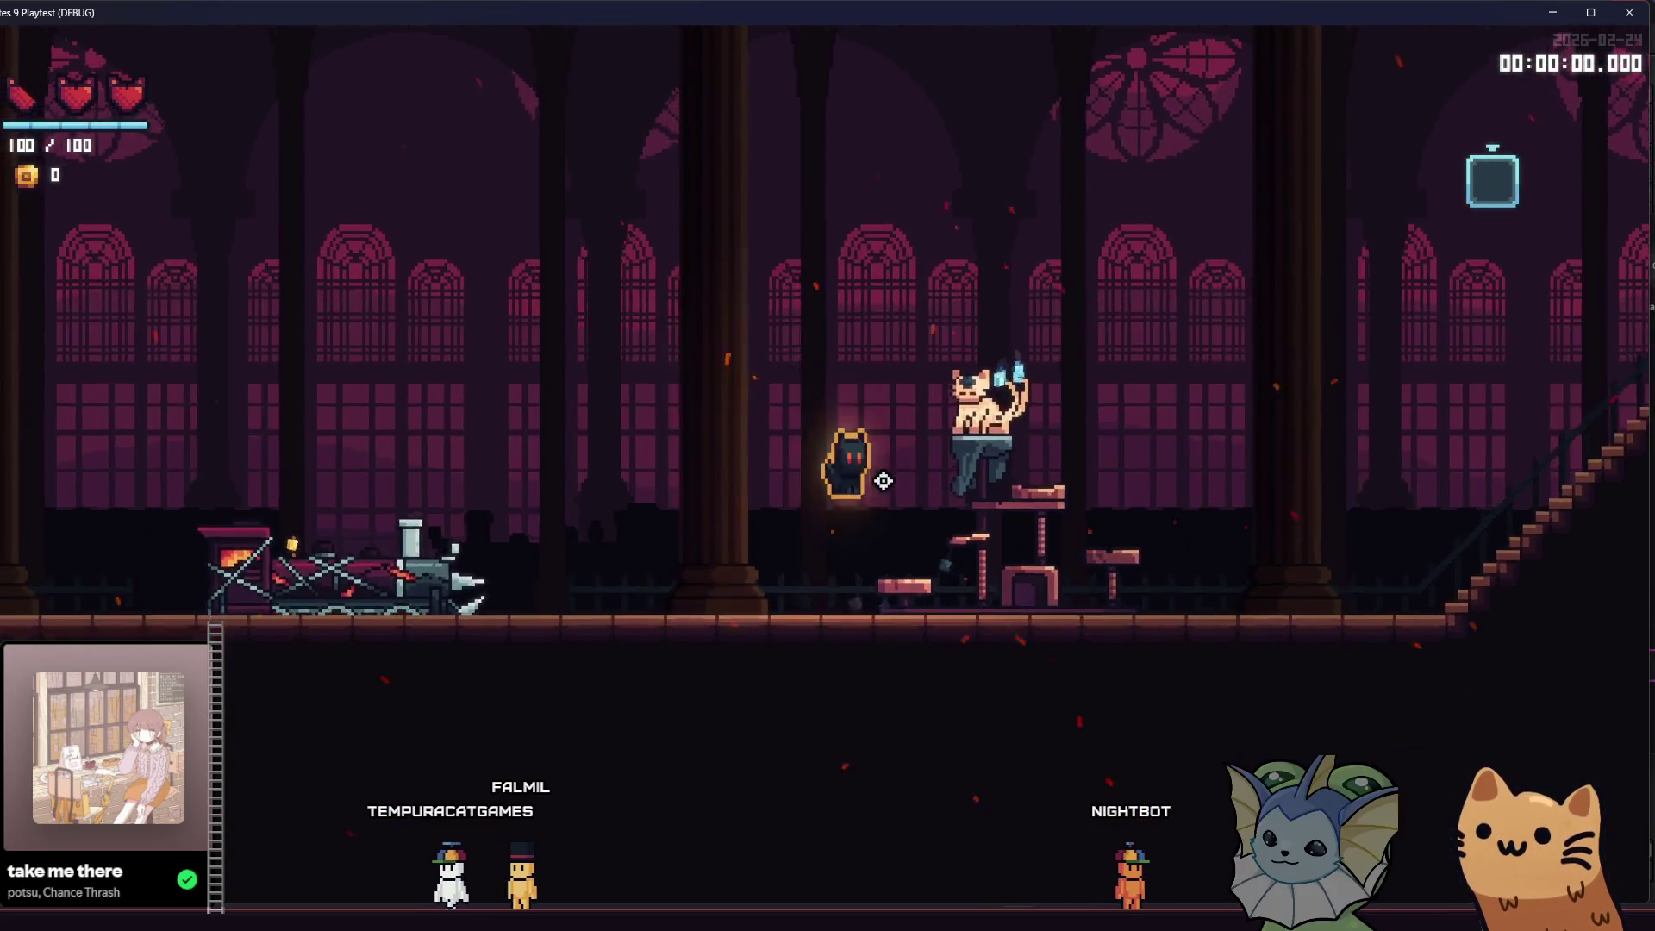
pyautogui.press('d')
pyautogui.press('a')
pyautogui.press('space')
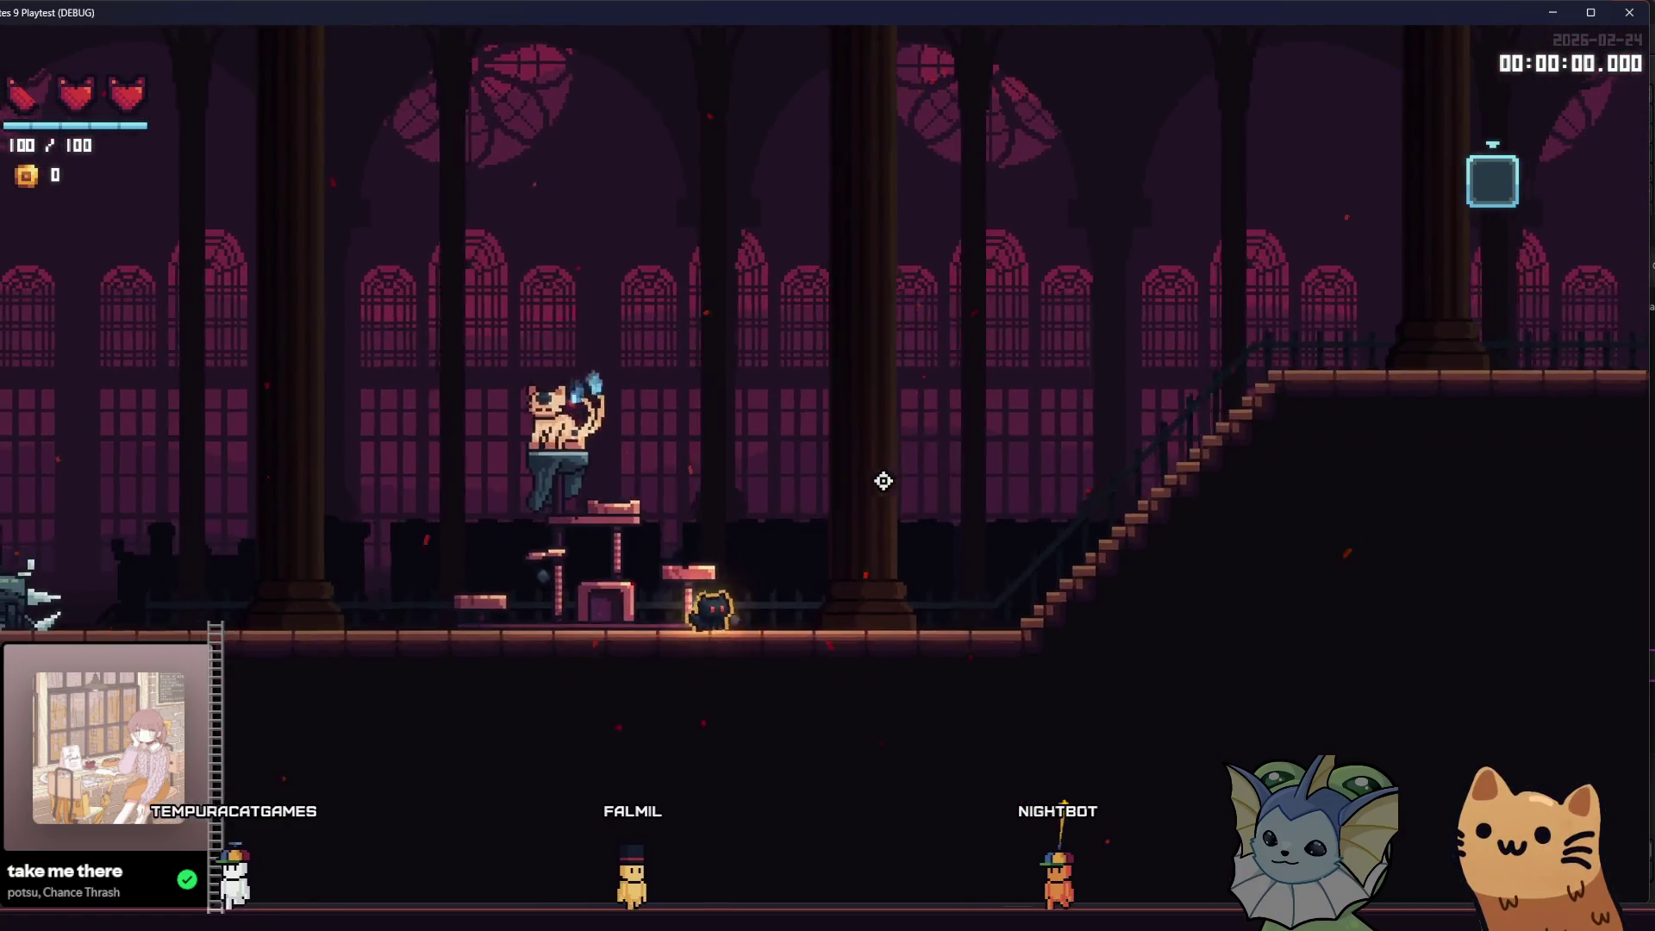
pyautogui.press('F1')
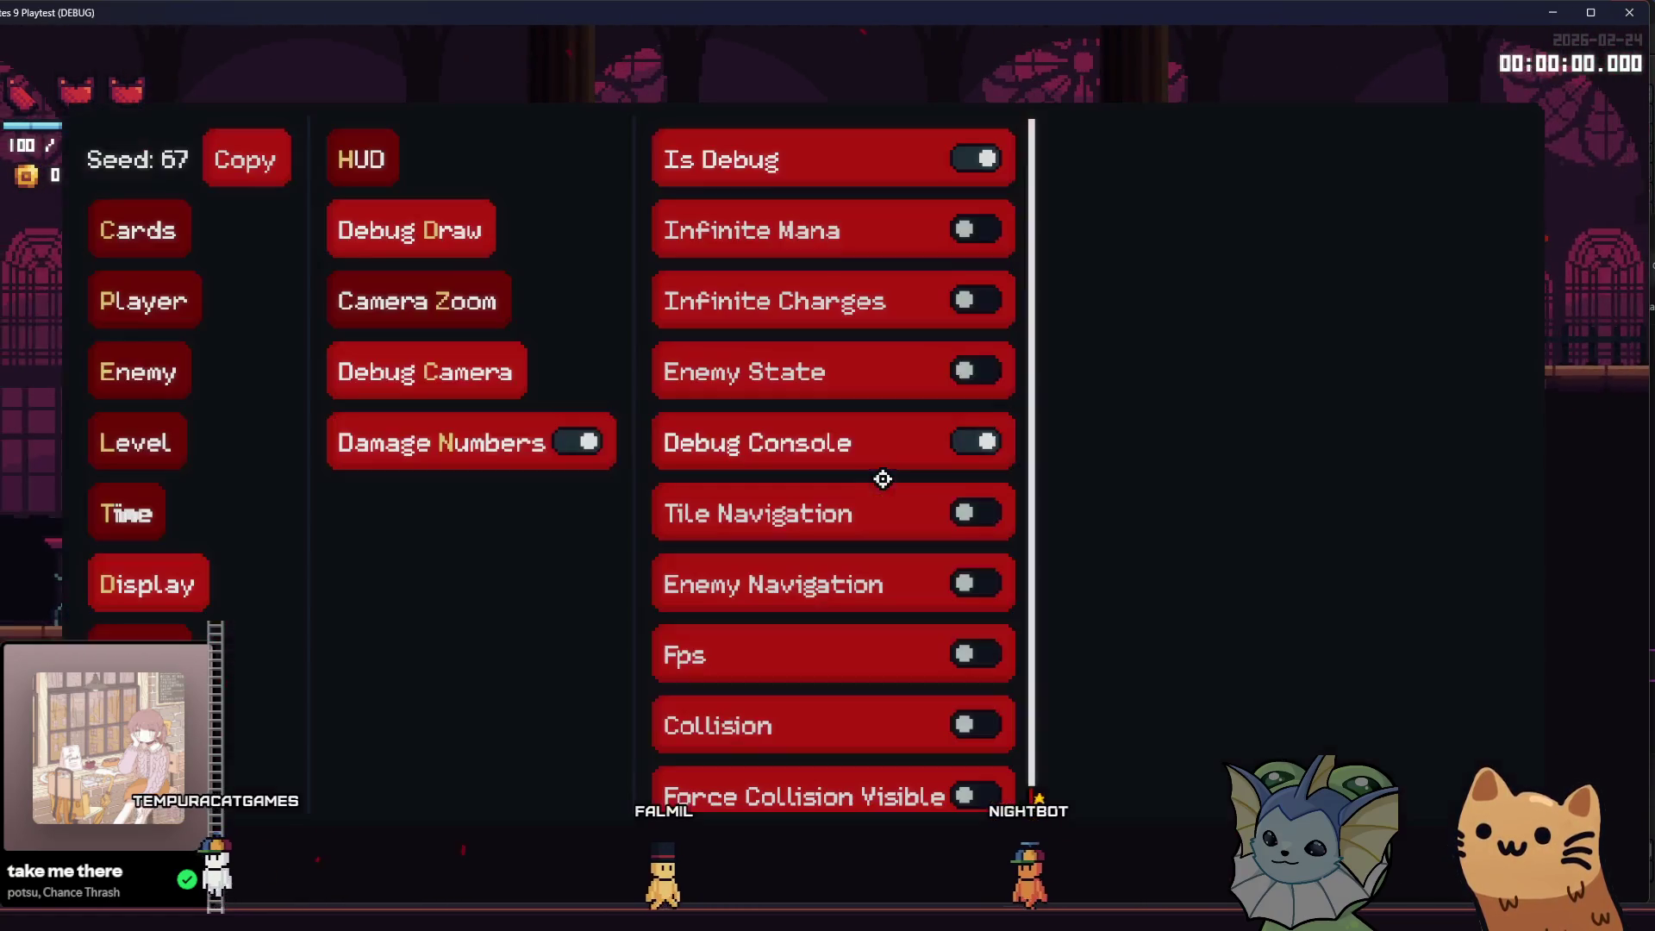
# - Search the spawn list for 'ach' and place the matching enemy in the room
pyautogui.click(153, 636)
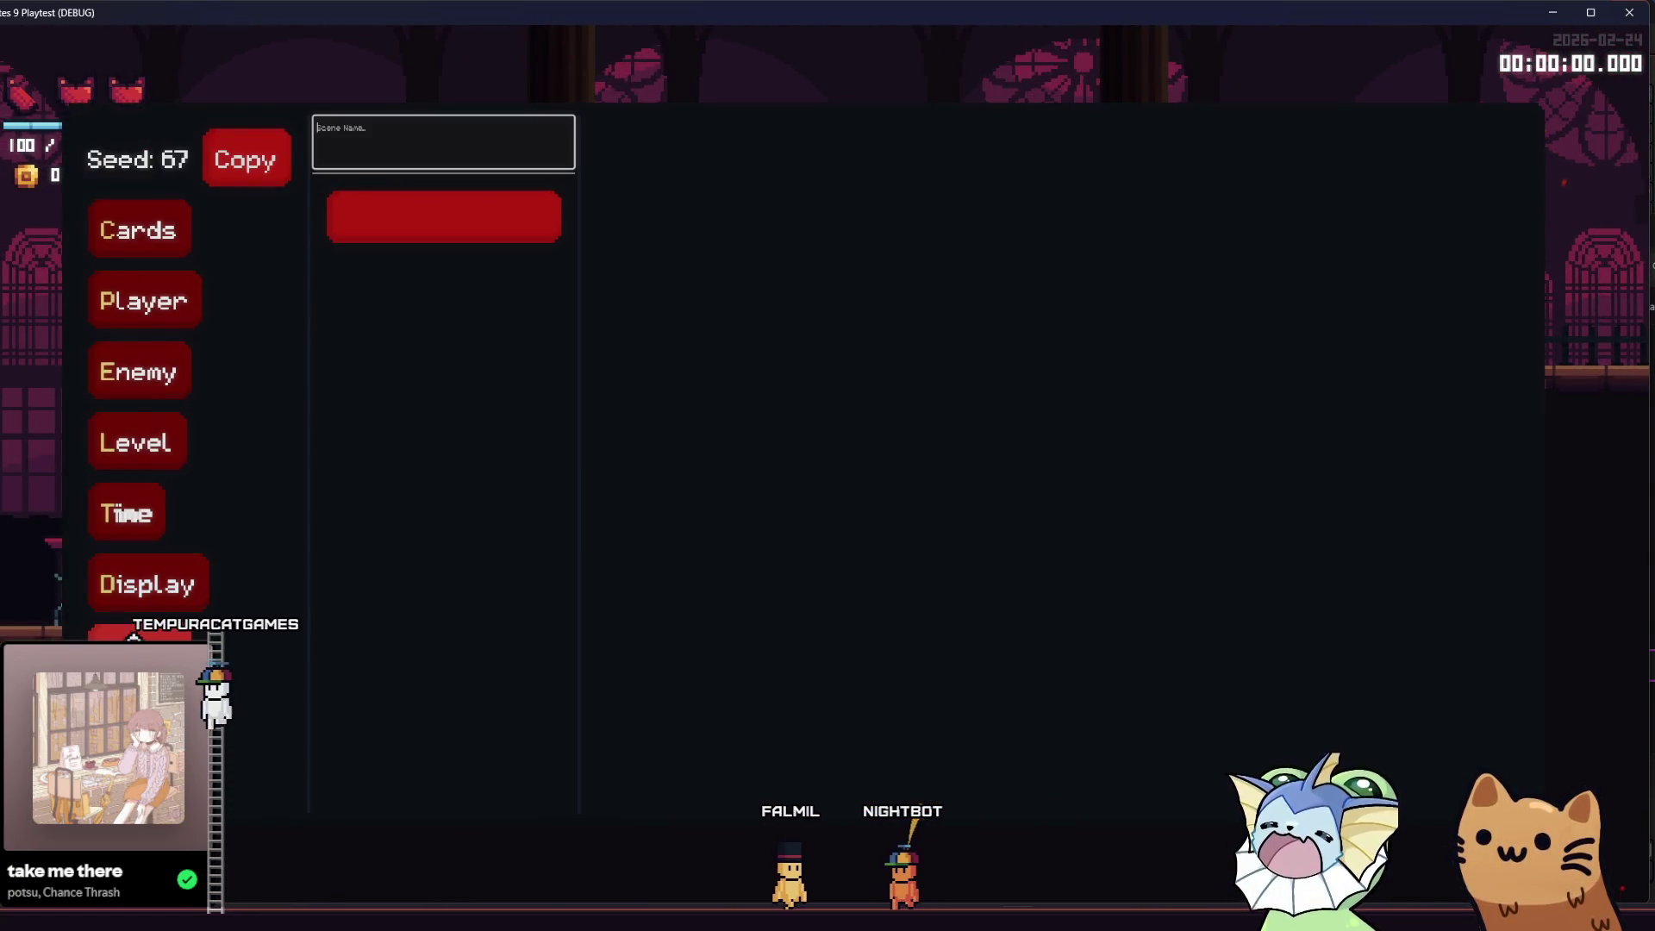
pyautogui.write('natch')
pyautogui.press('BackSpace')
pyautogui.press('BackSpace')
pyautogui.write('n')
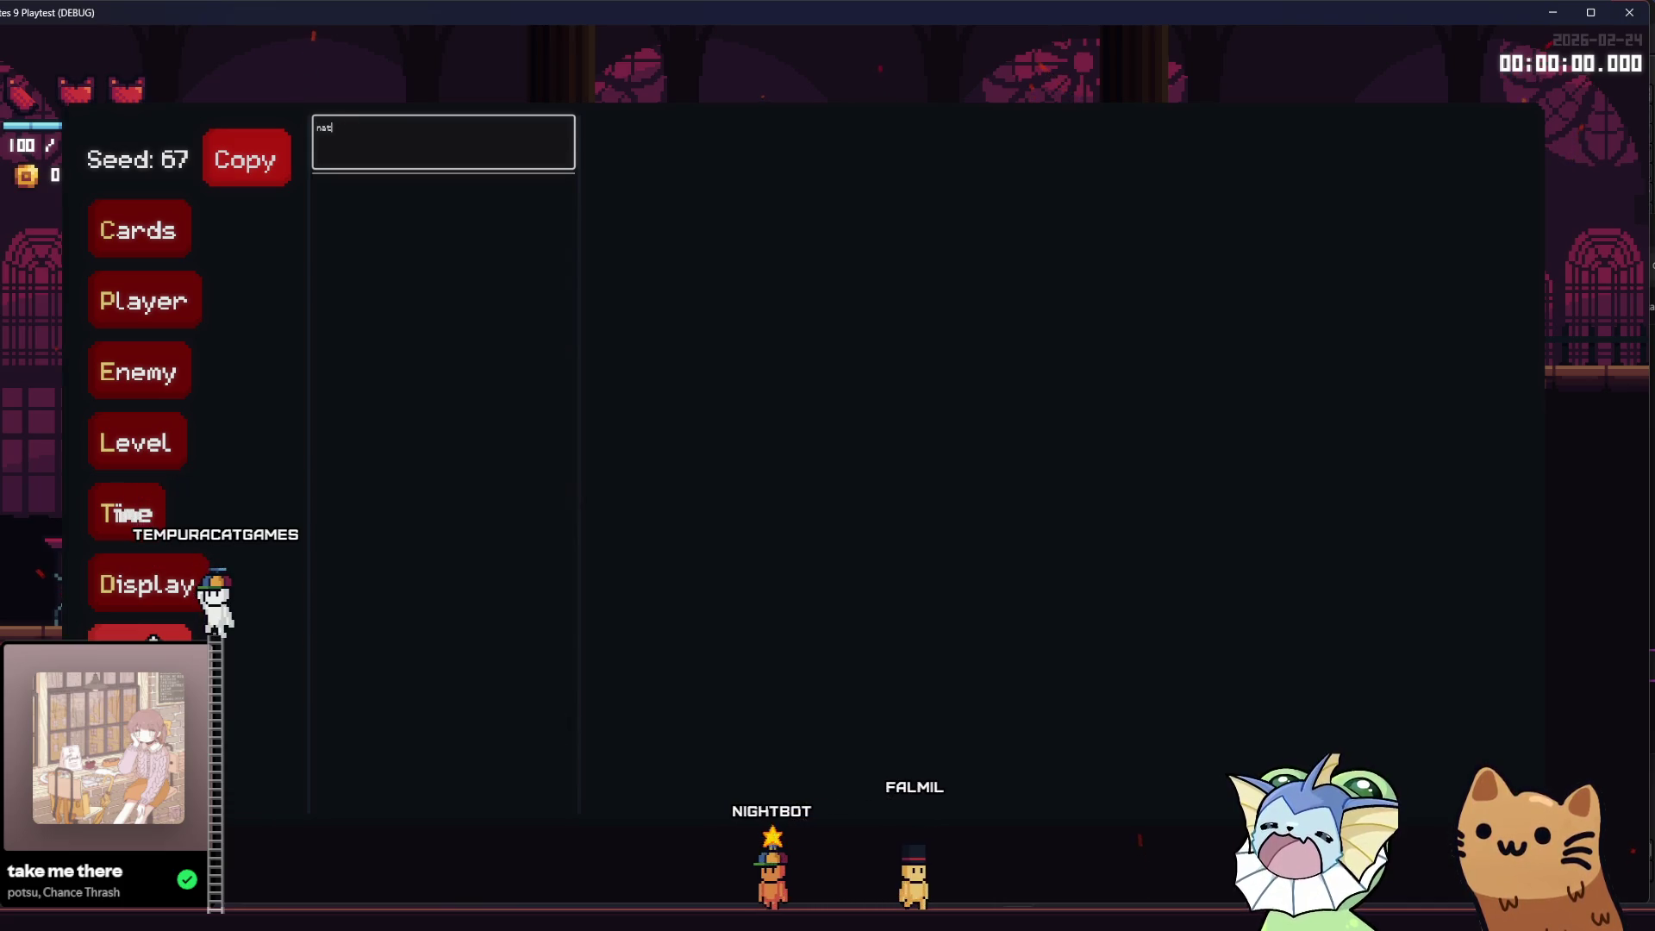
pyautogui.write('ach')
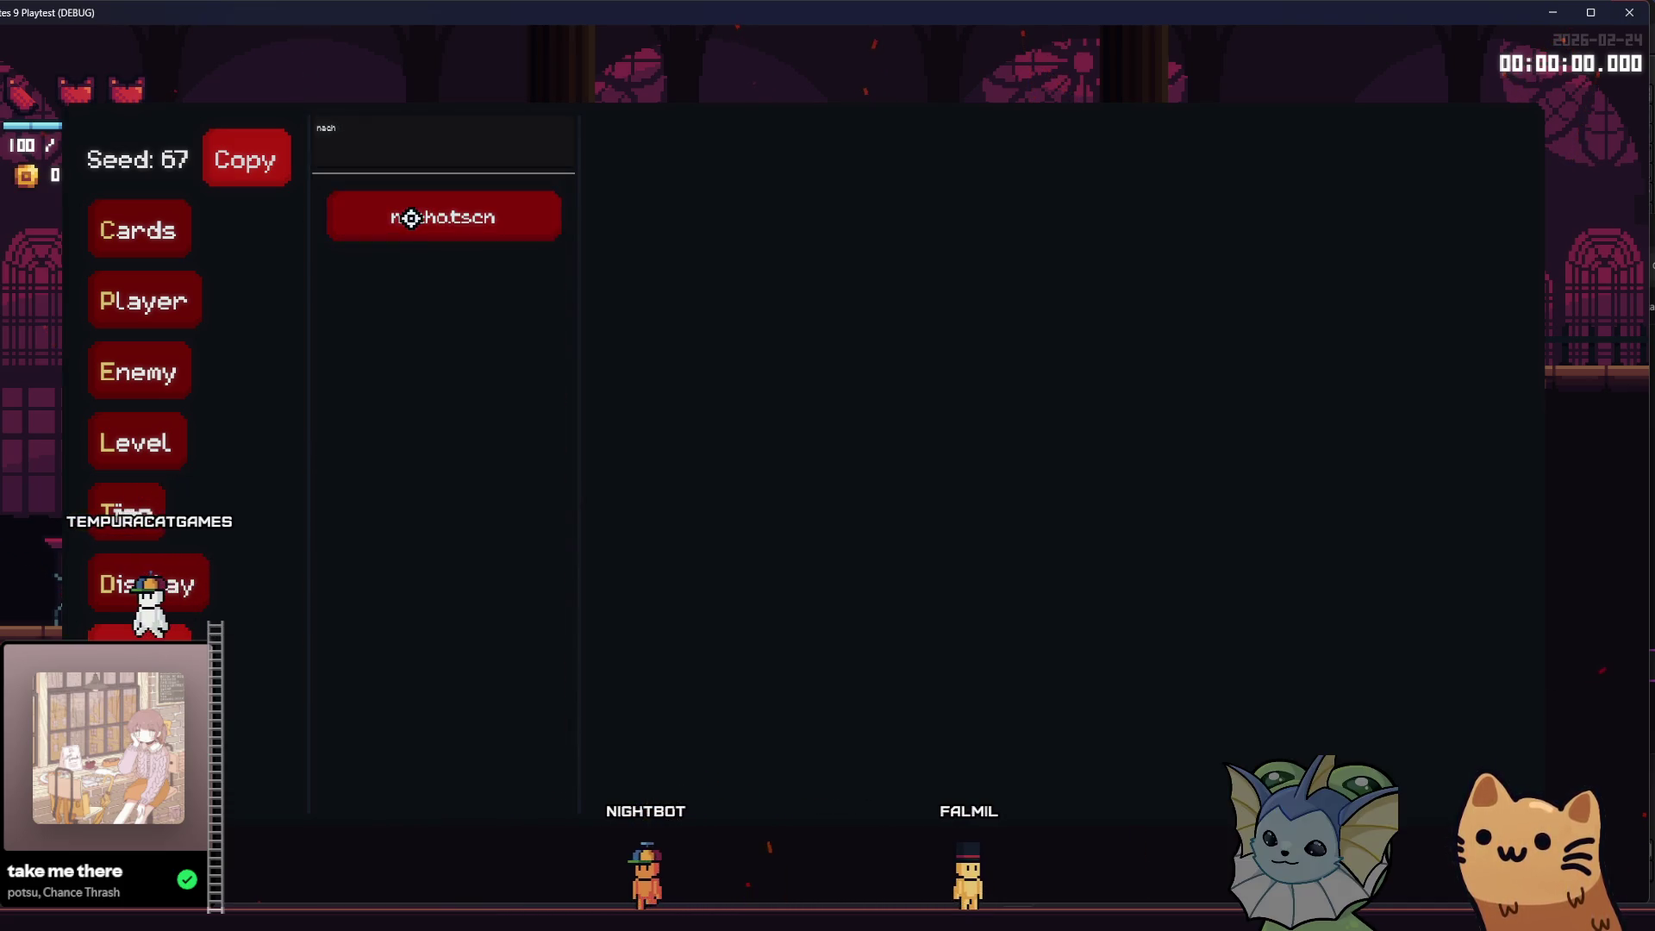
pyautogui.click(411, 218)
pyautogui.click(1003, 529)
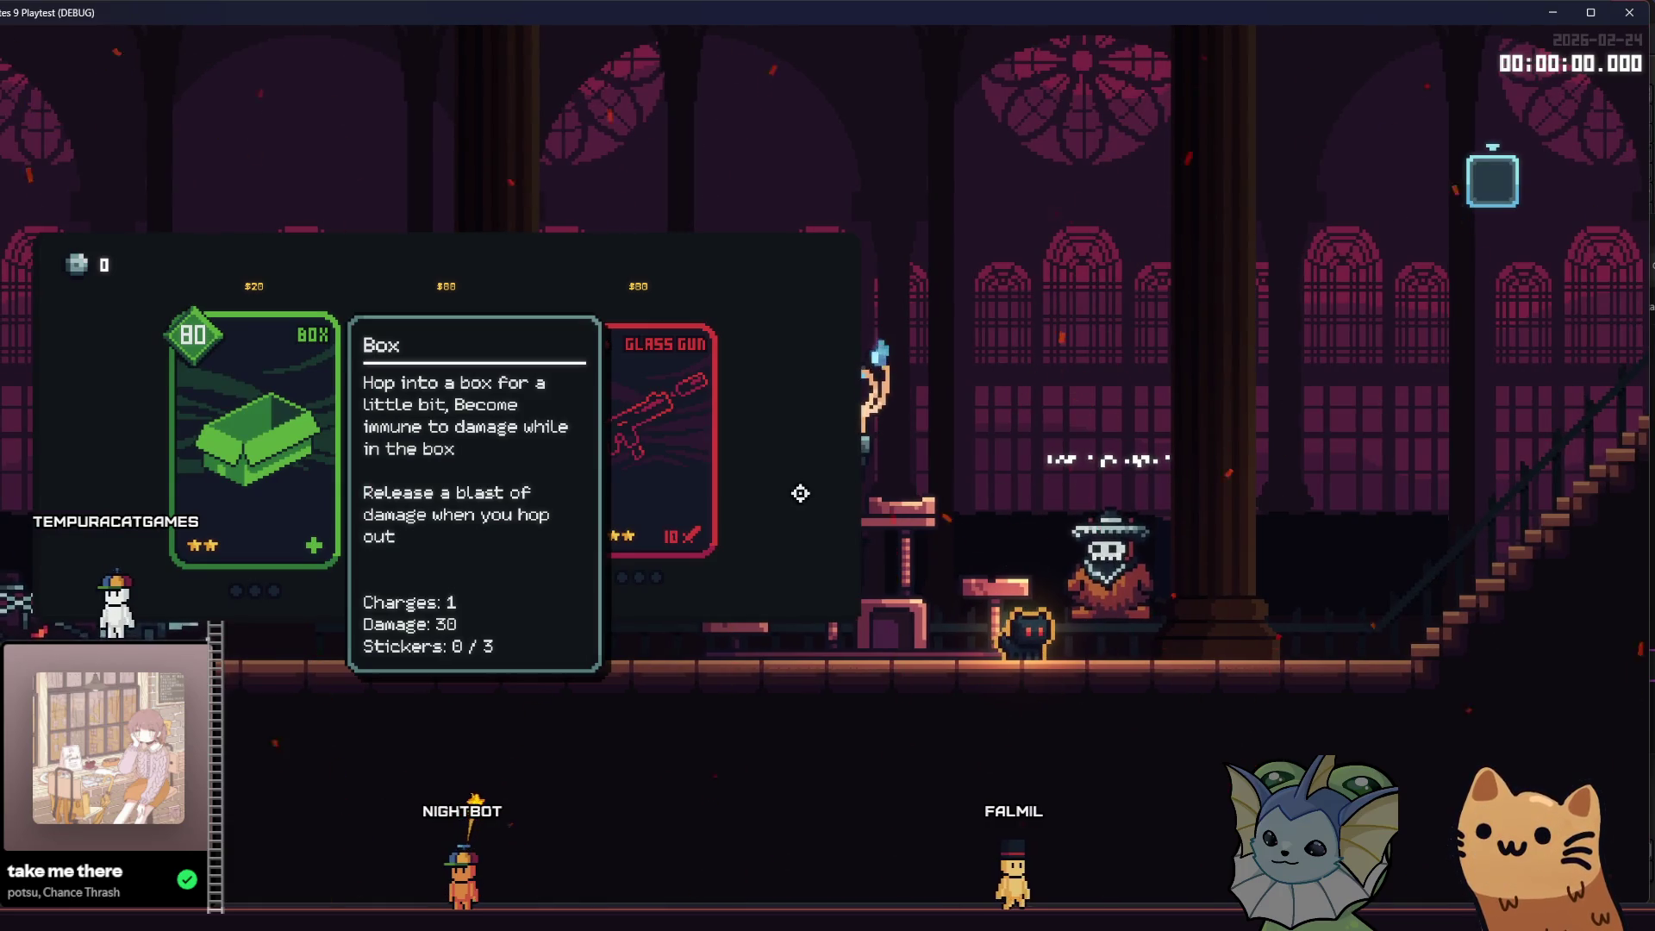
# - Close the card shop panel and reopen and close it with the E key
pyautogui.click(457, 426)
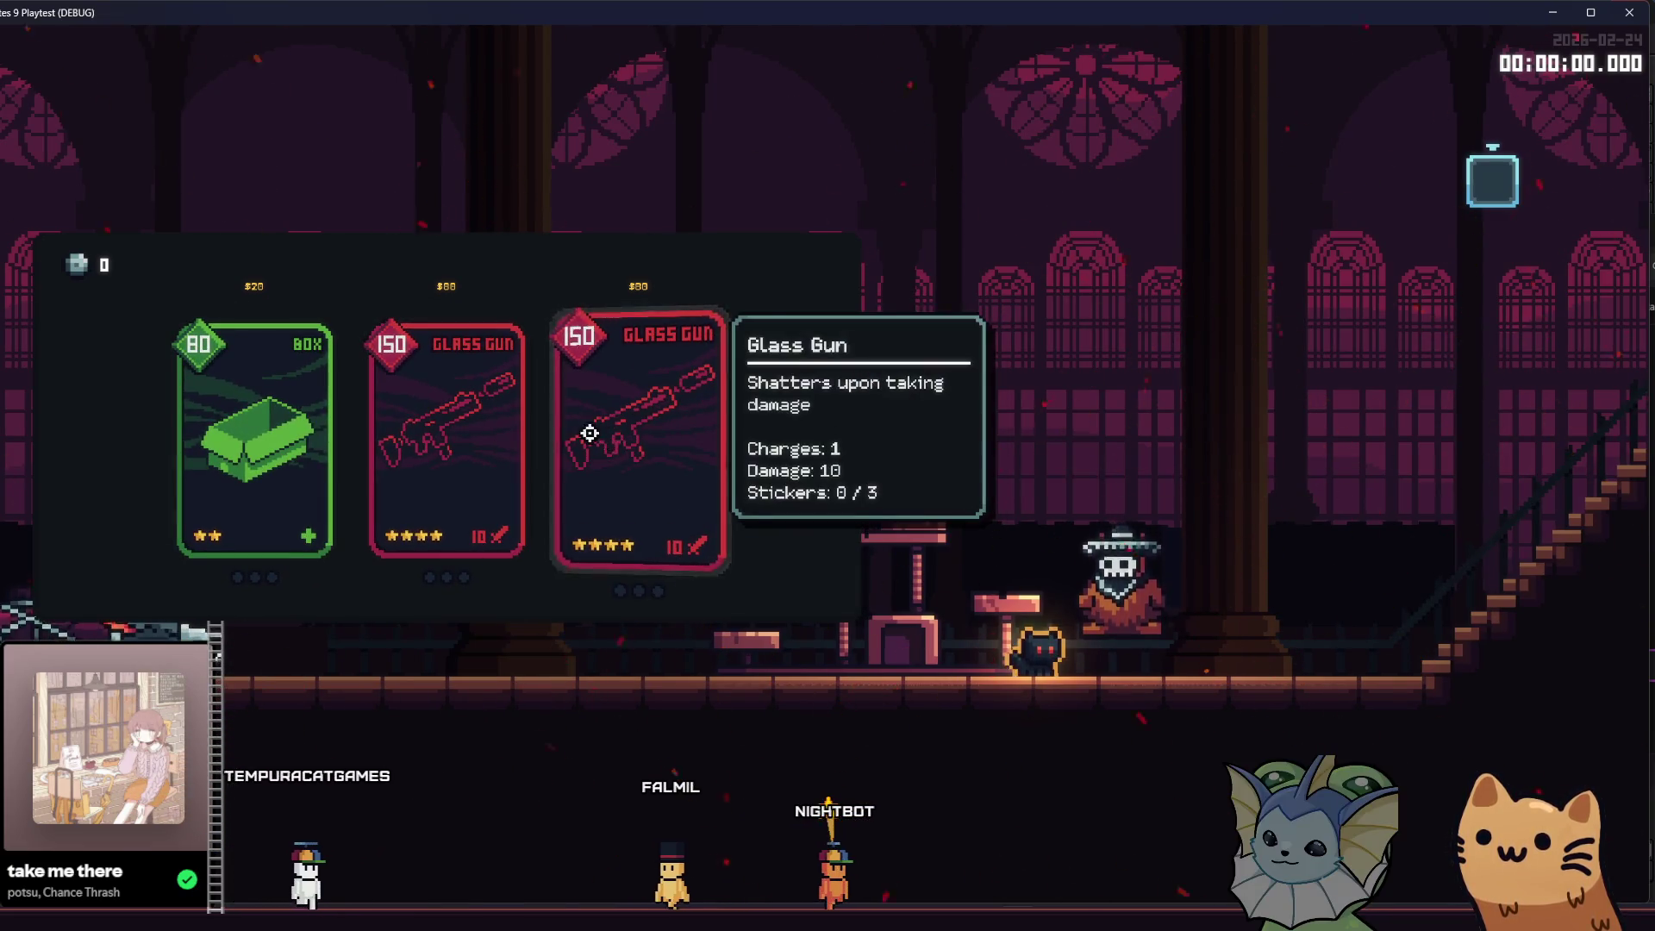
pyautogui.press('Escape')
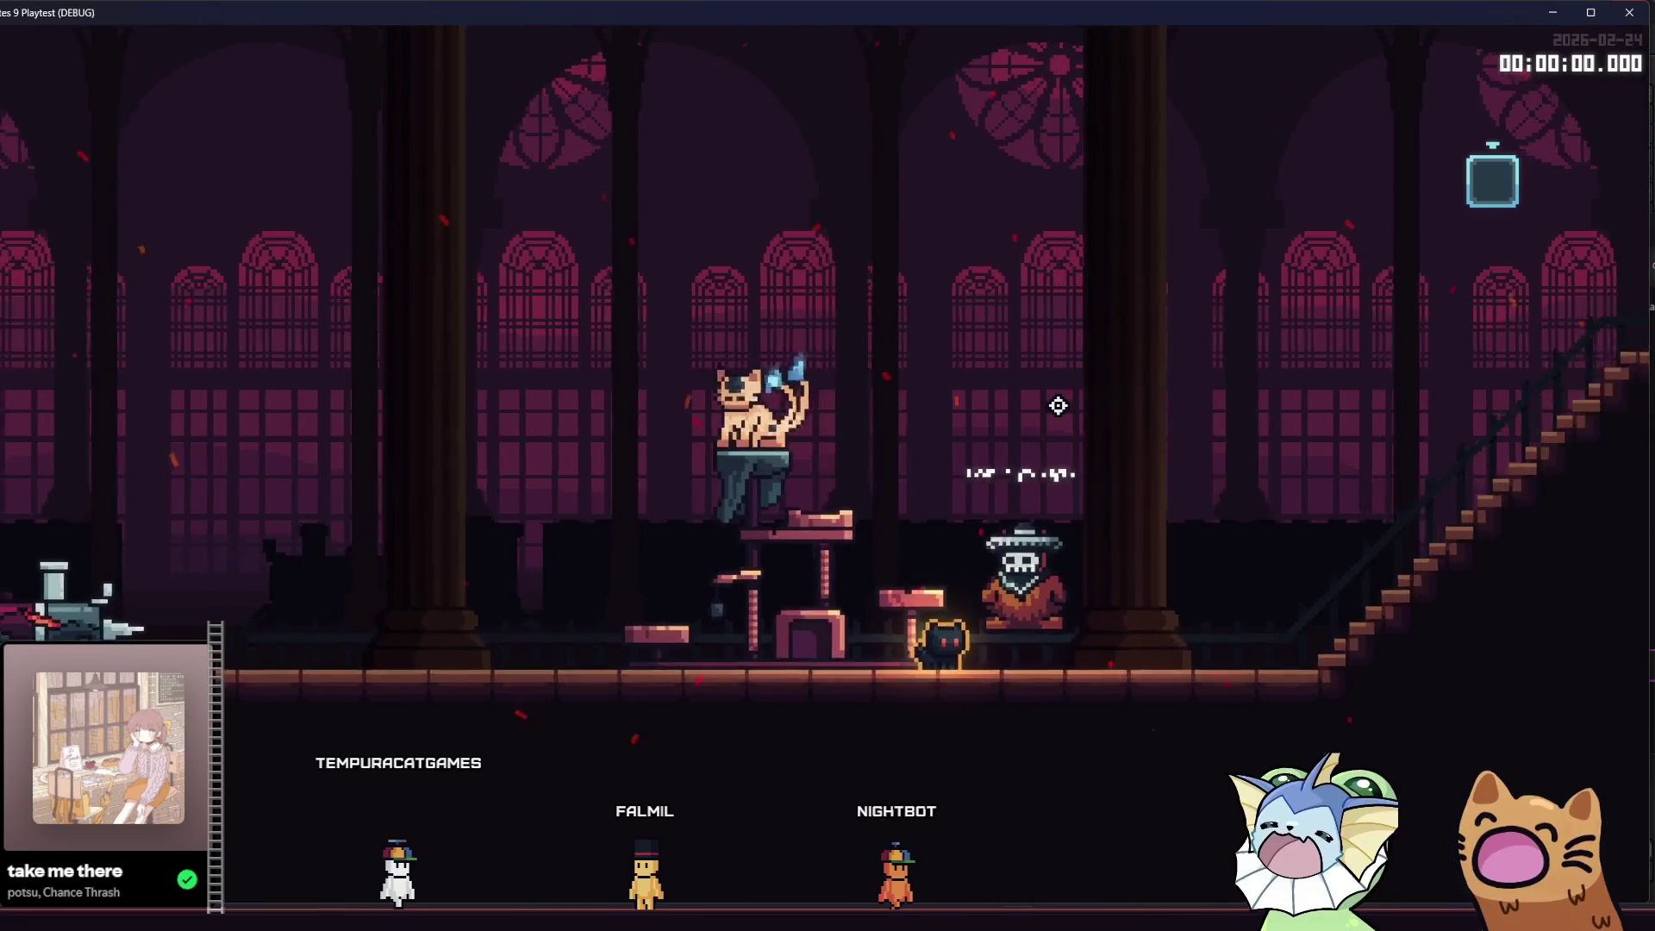
pyautogui.press('e')
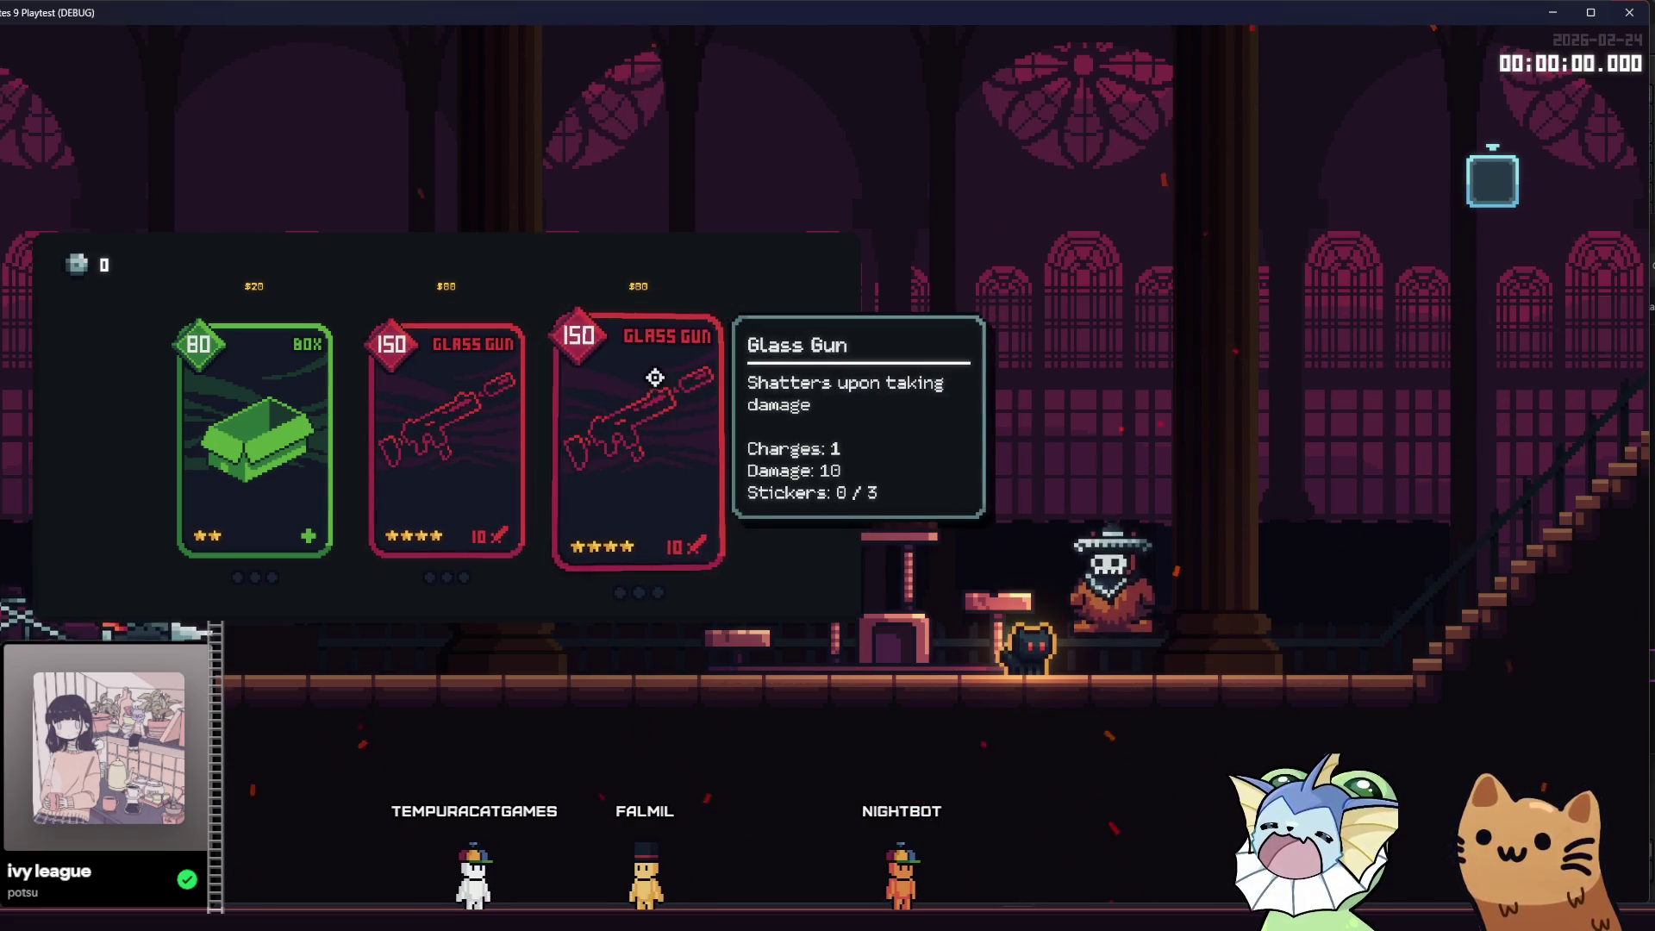
pyautogui.press('e')
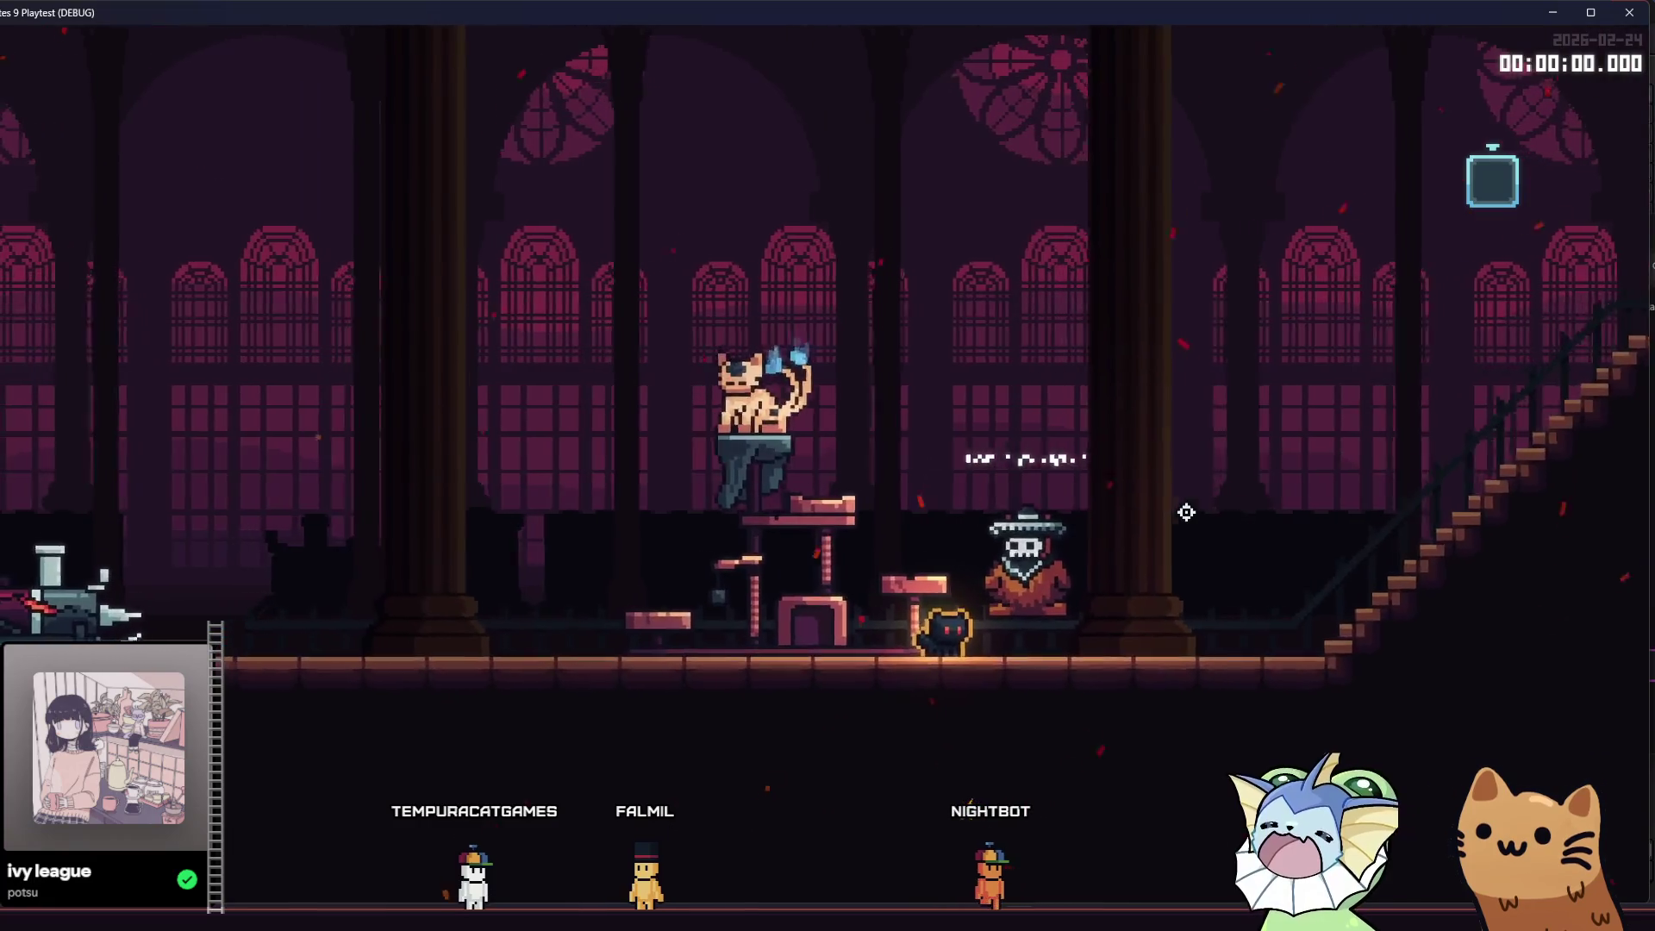
pyautogui.press('e')
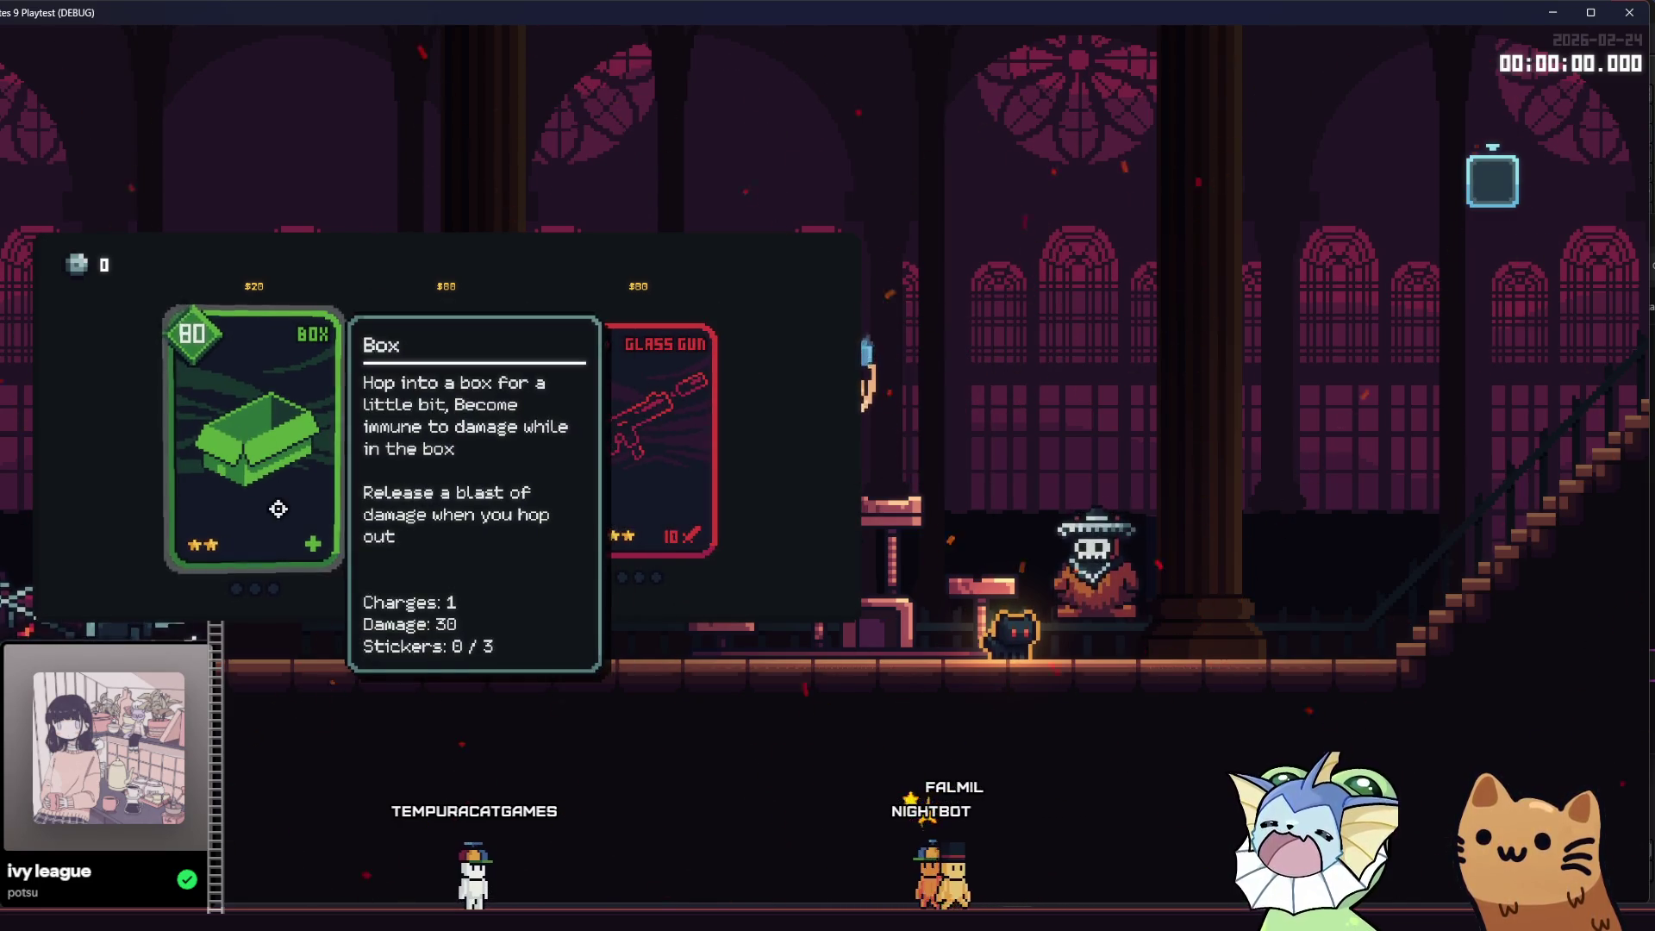
# - Pause the game, review the System > Video settings, then resume play
pyautogui.press('Escape')
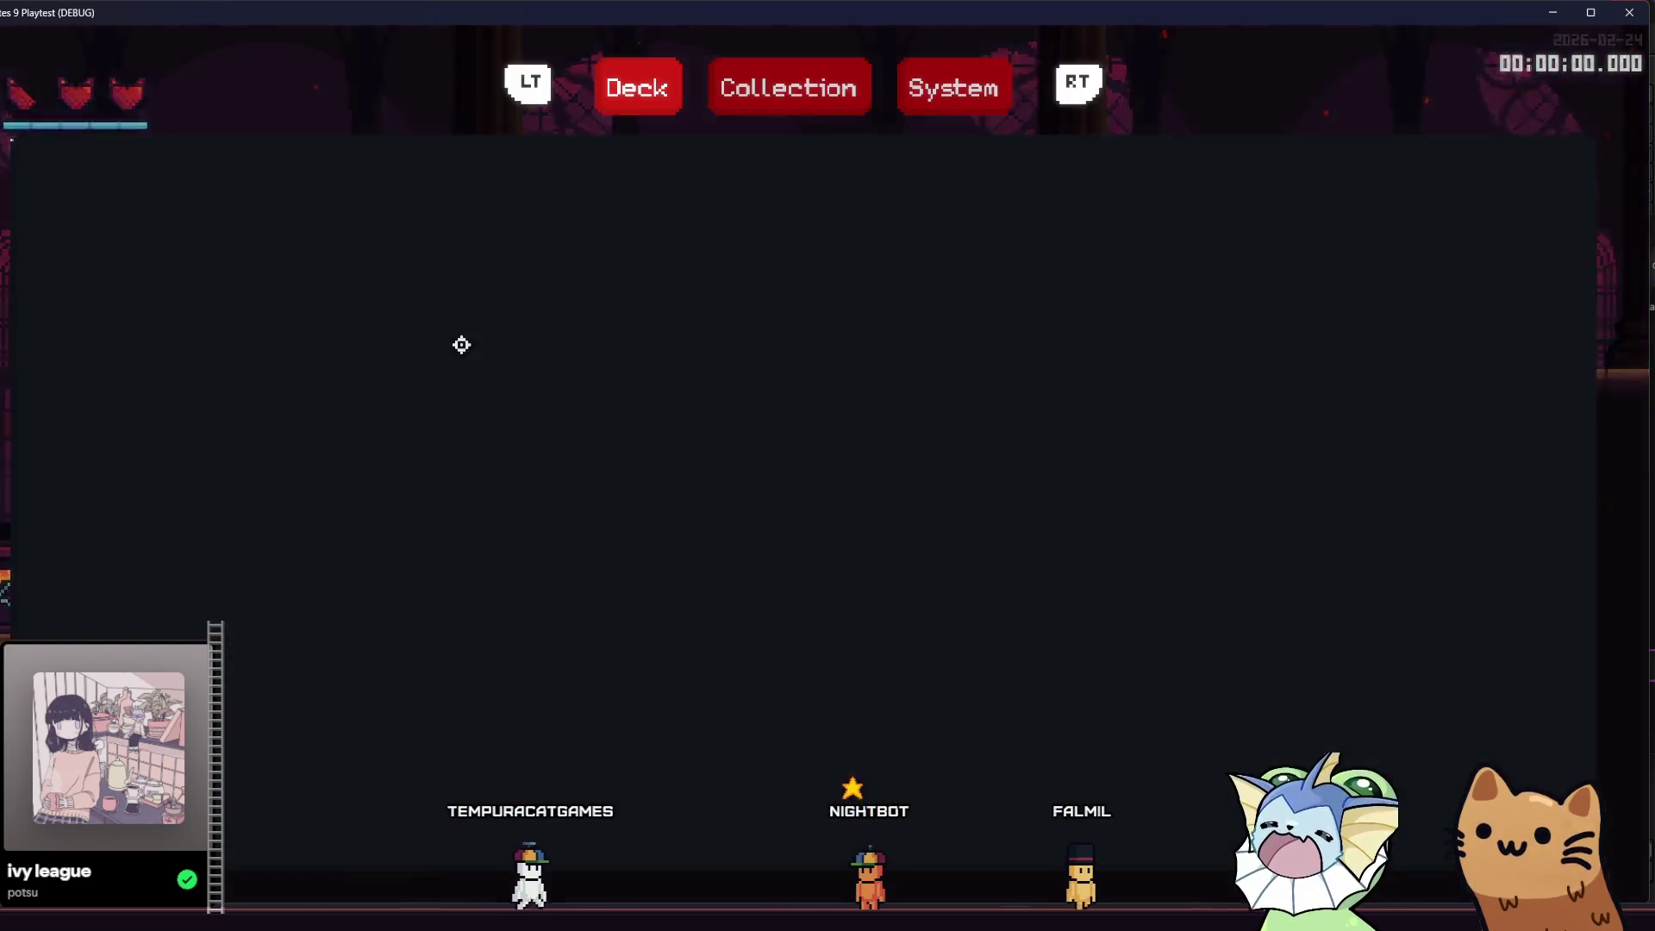
pyautogui.click(901, 95)
pyautogui.click(617, 166)
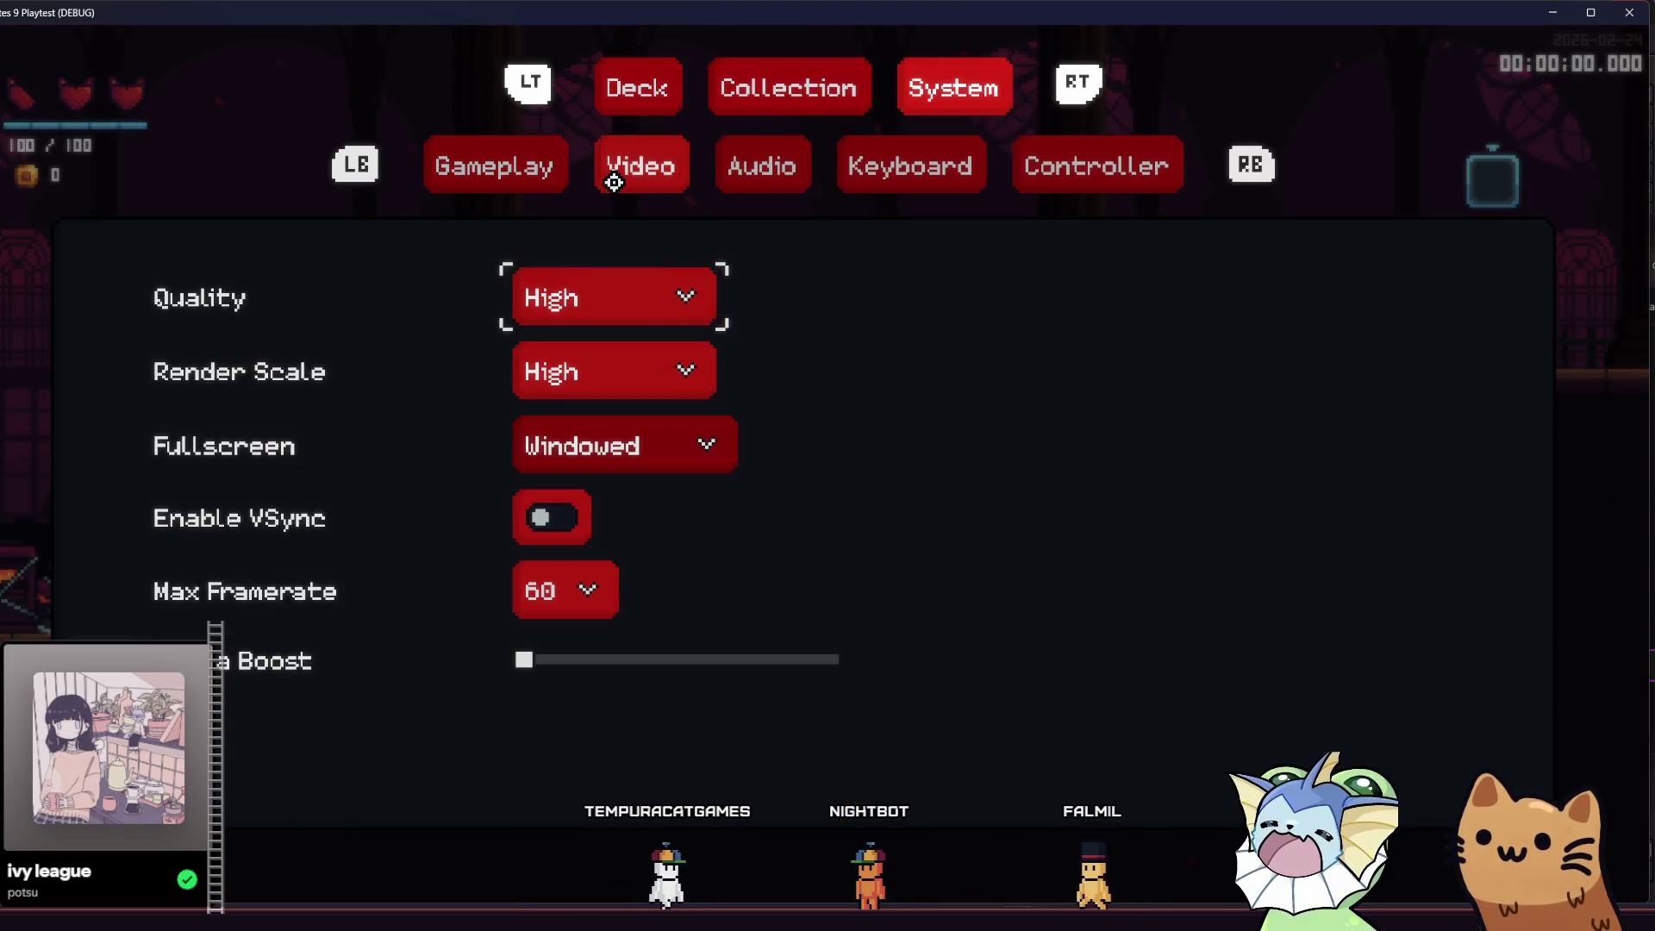
pyautogui.press('Escape')
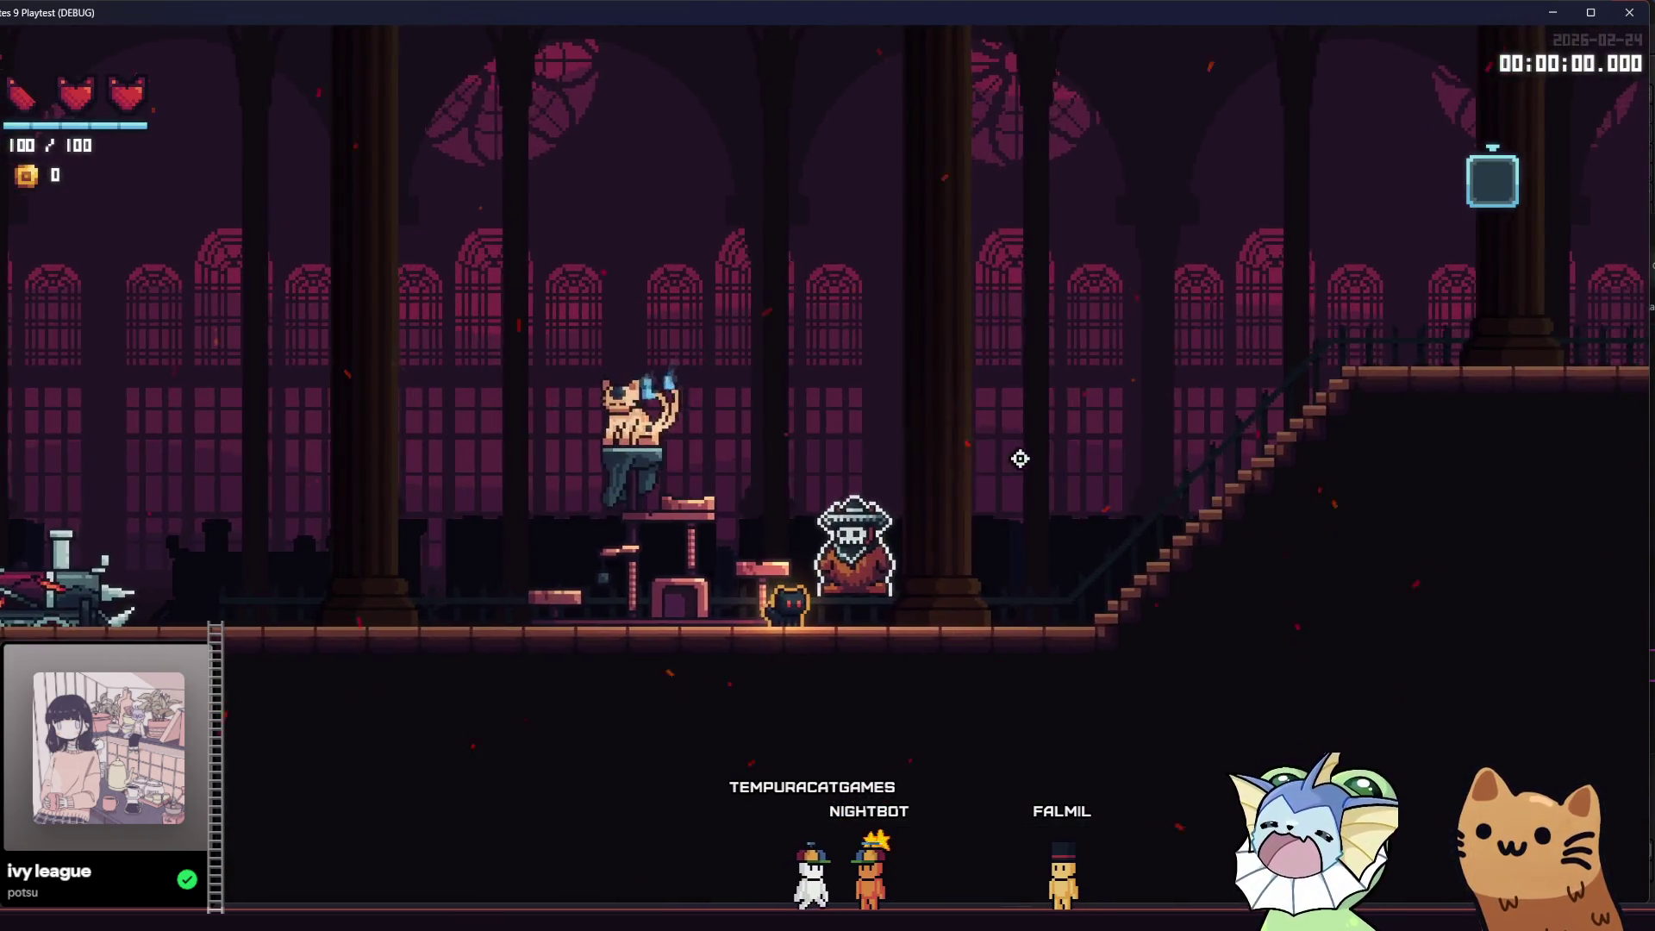
# - Open and close the merchant's card shop several times, walk down the stairs, and end the playtest with F8
pyautogui.press('Escape')
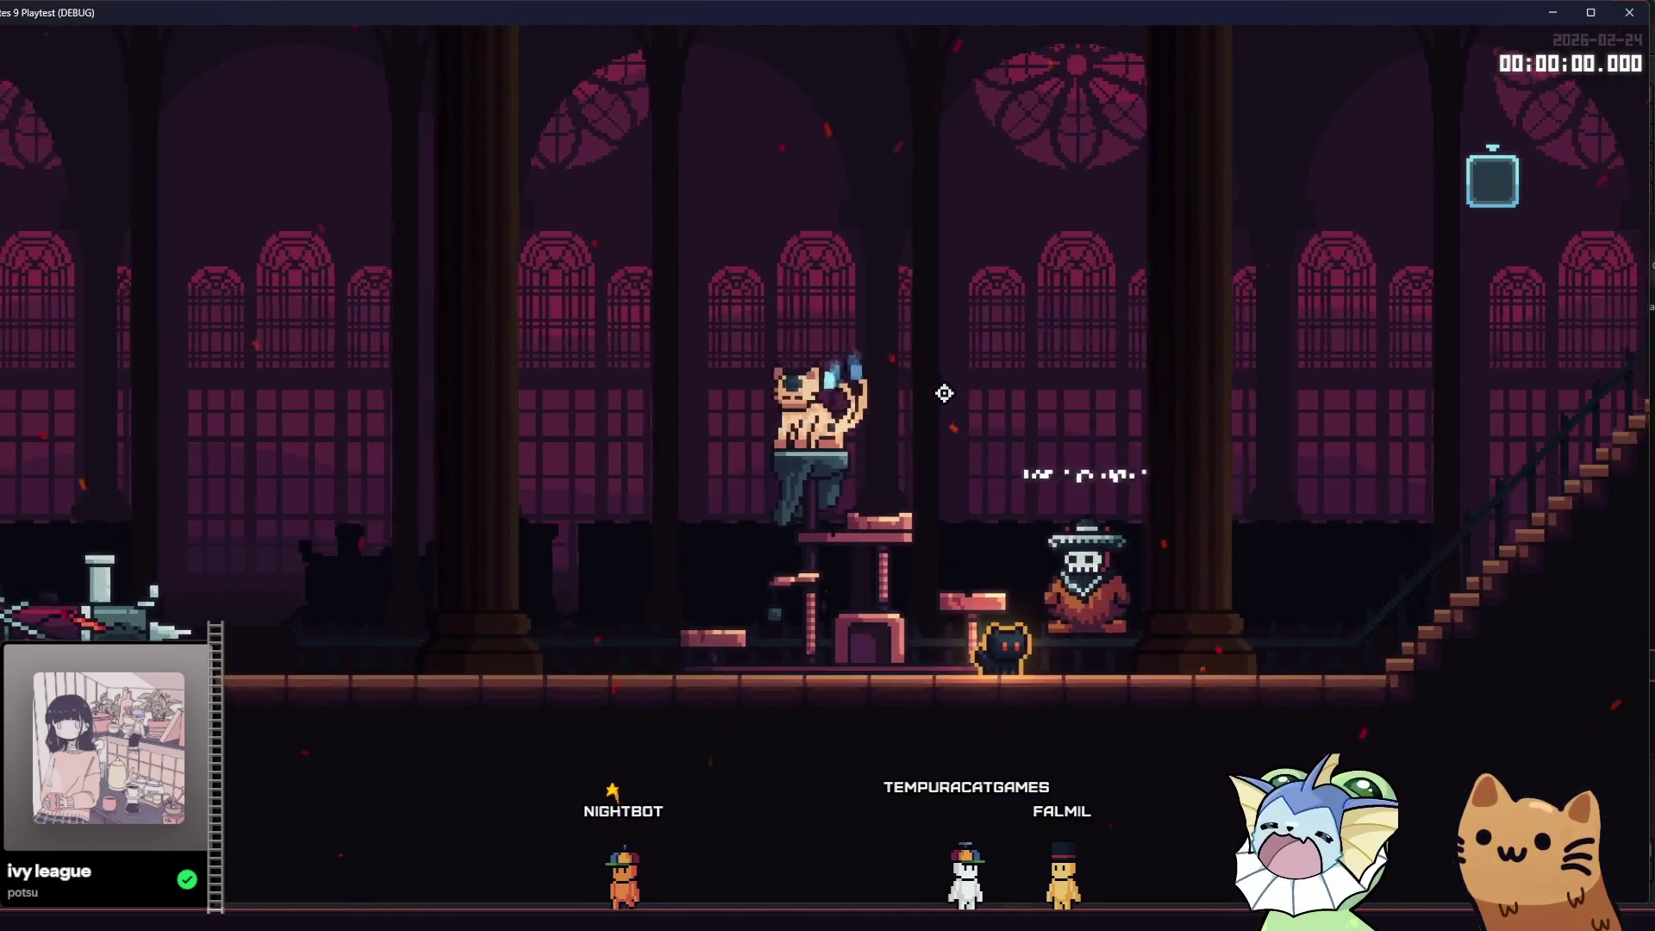
pyautogui.press('Escape')
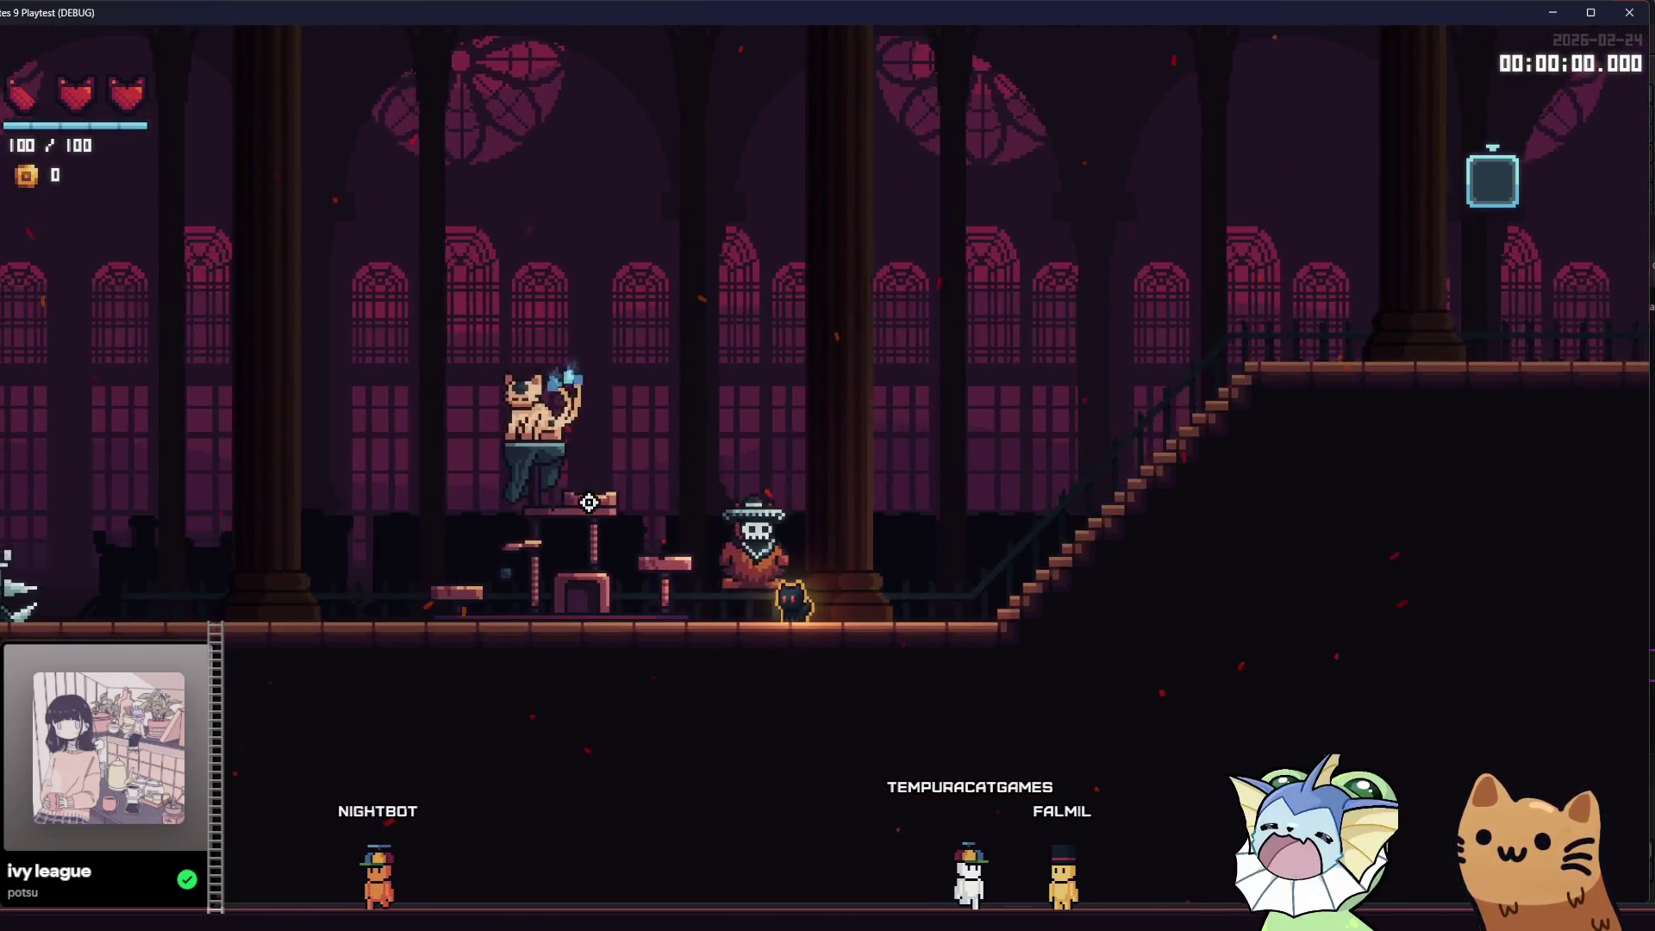
pyautogui.press('e')
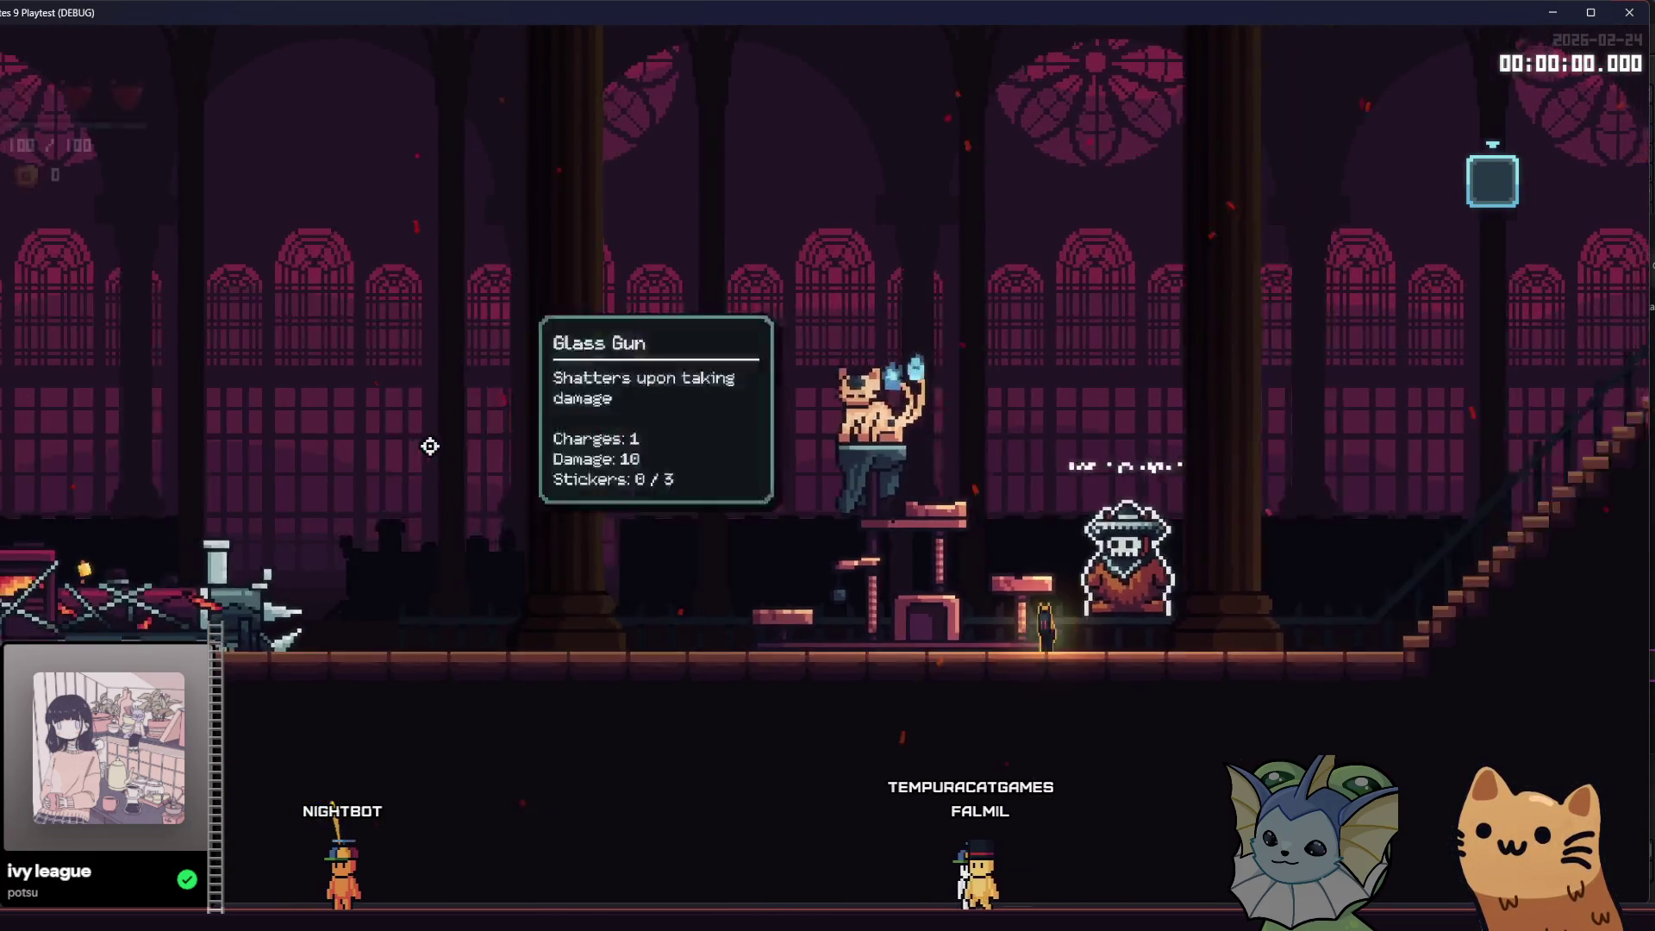
pyautogui.press('Escape')
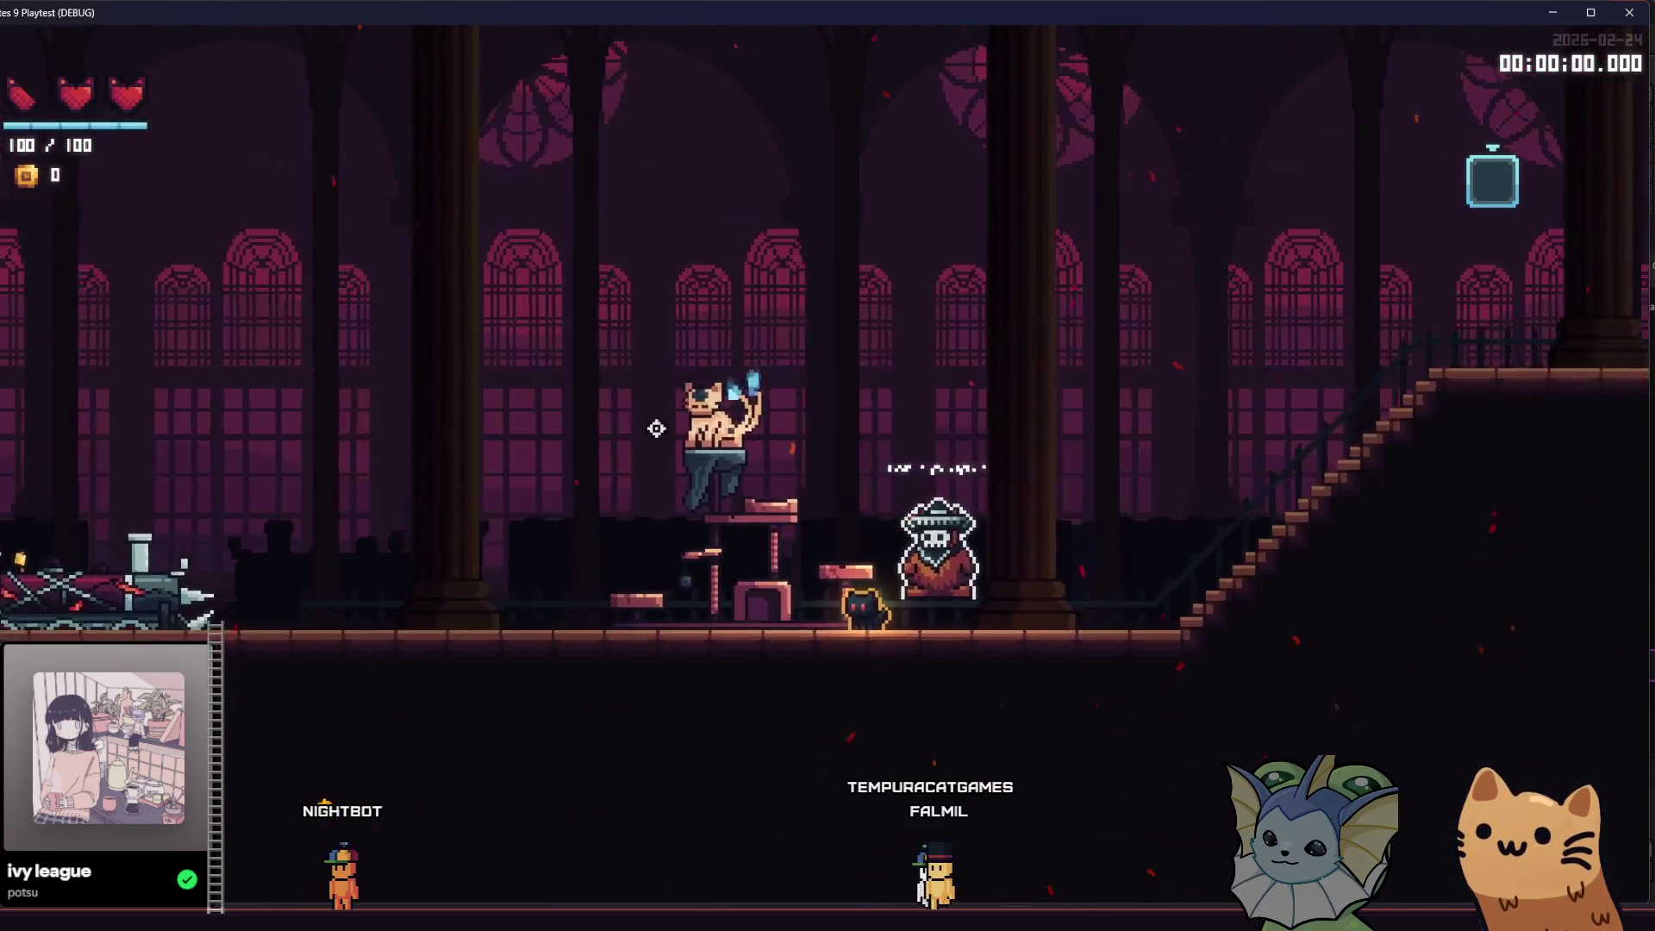
pyautogui.press('e')
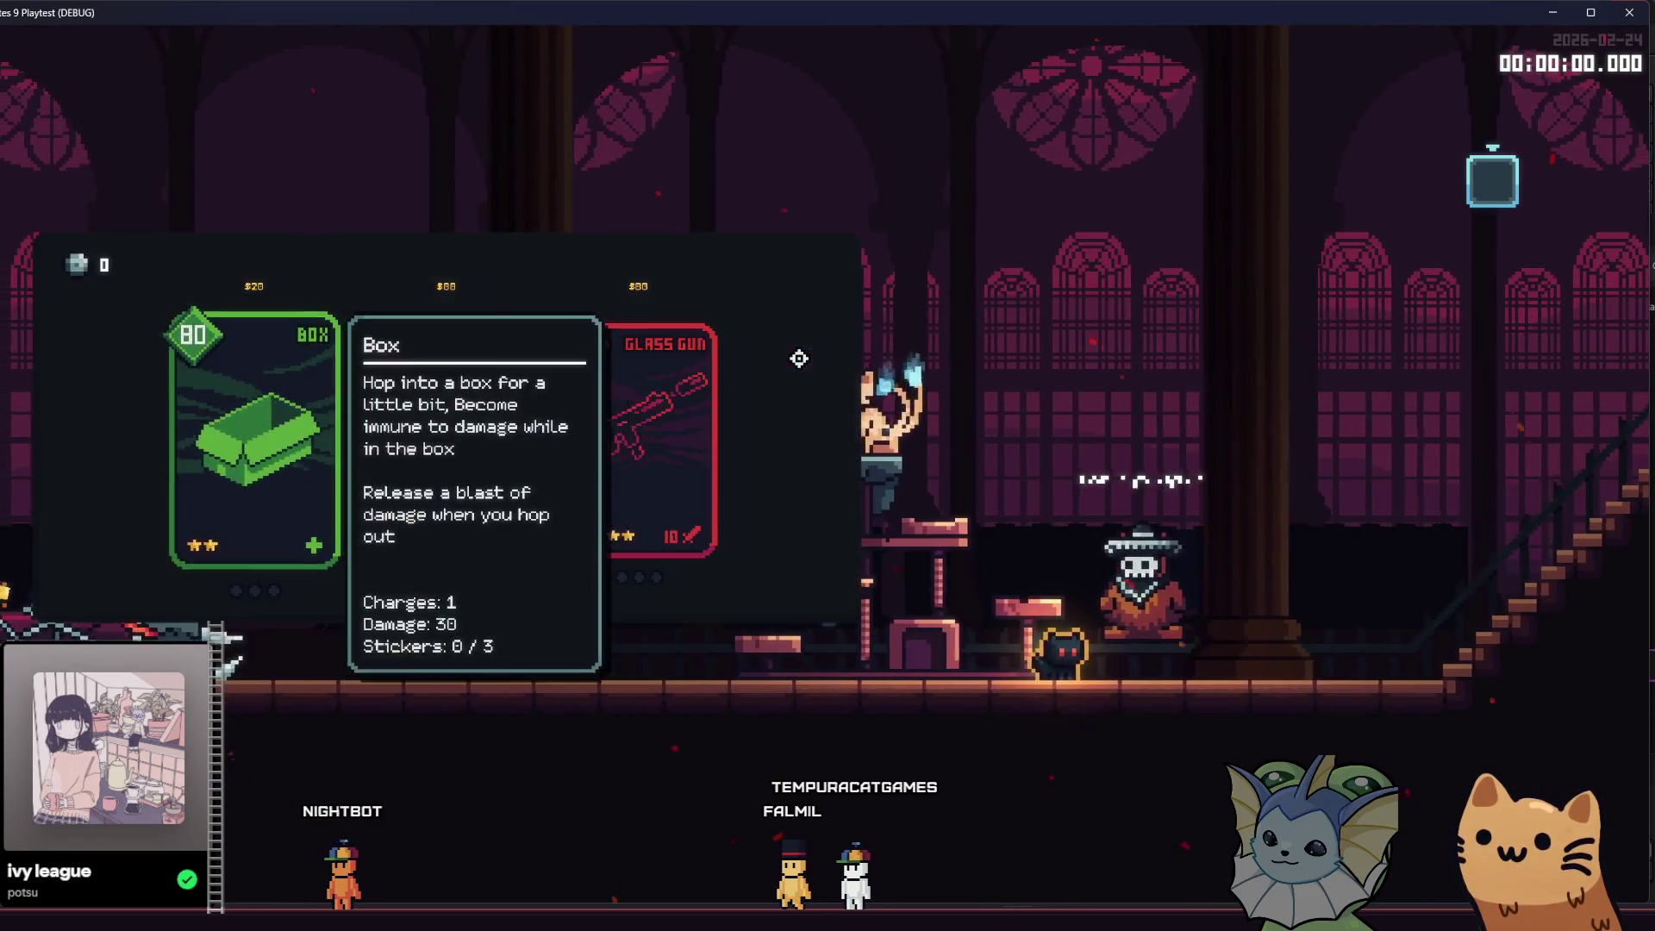
pyautogui.press('e')
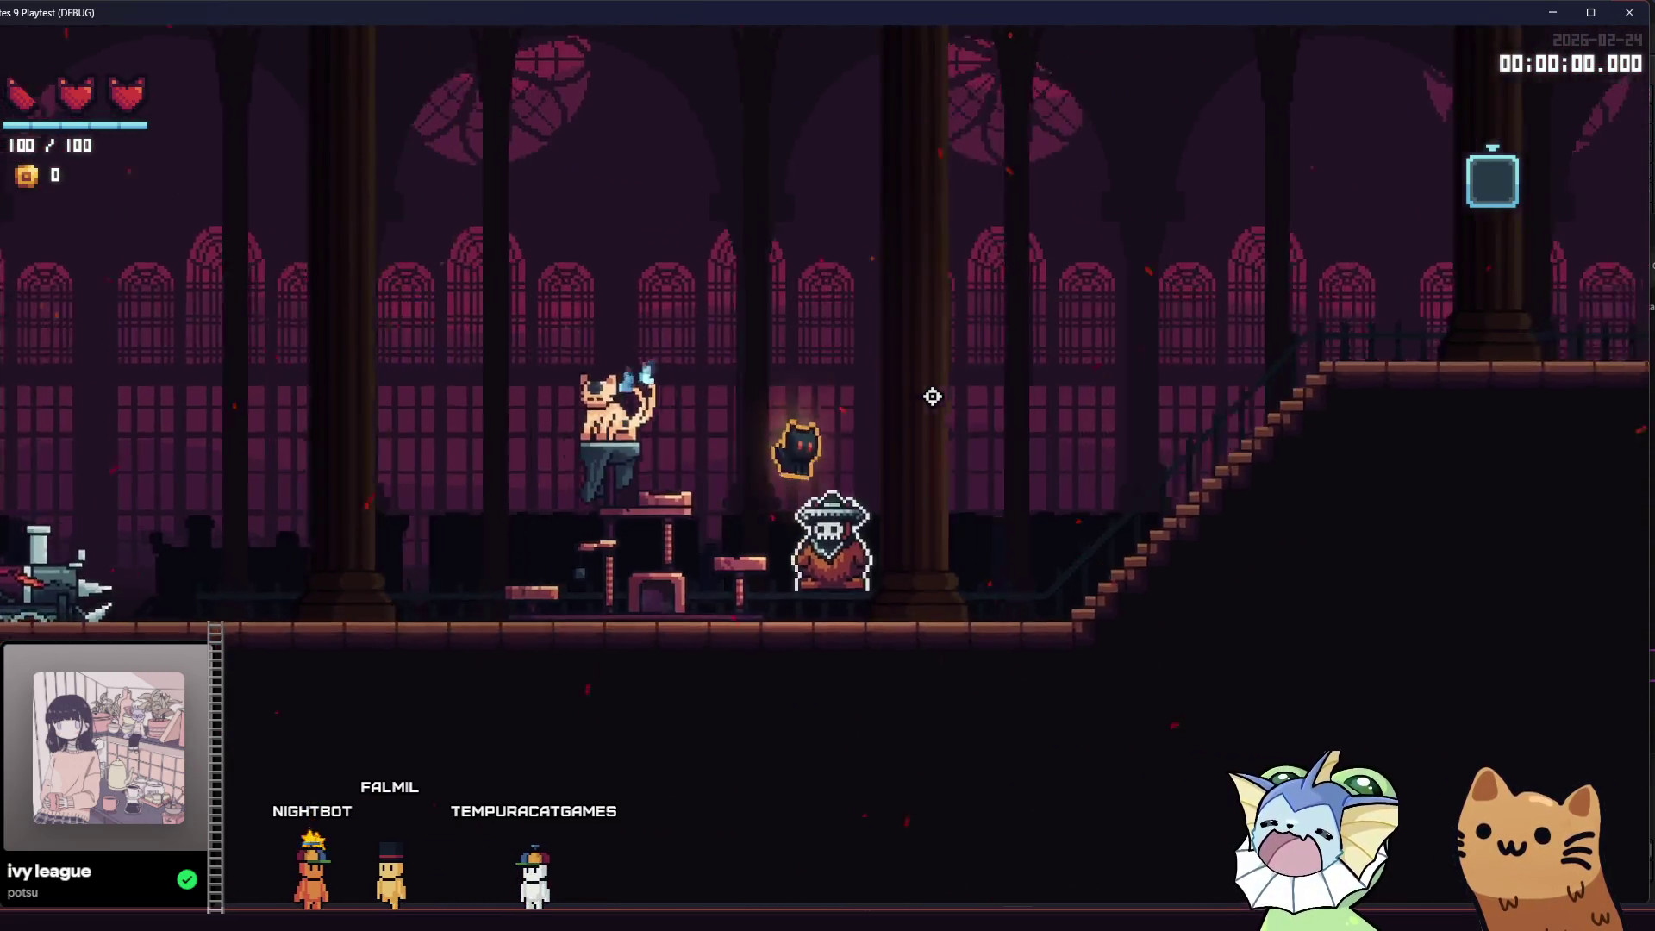
pyautogui.press('a')
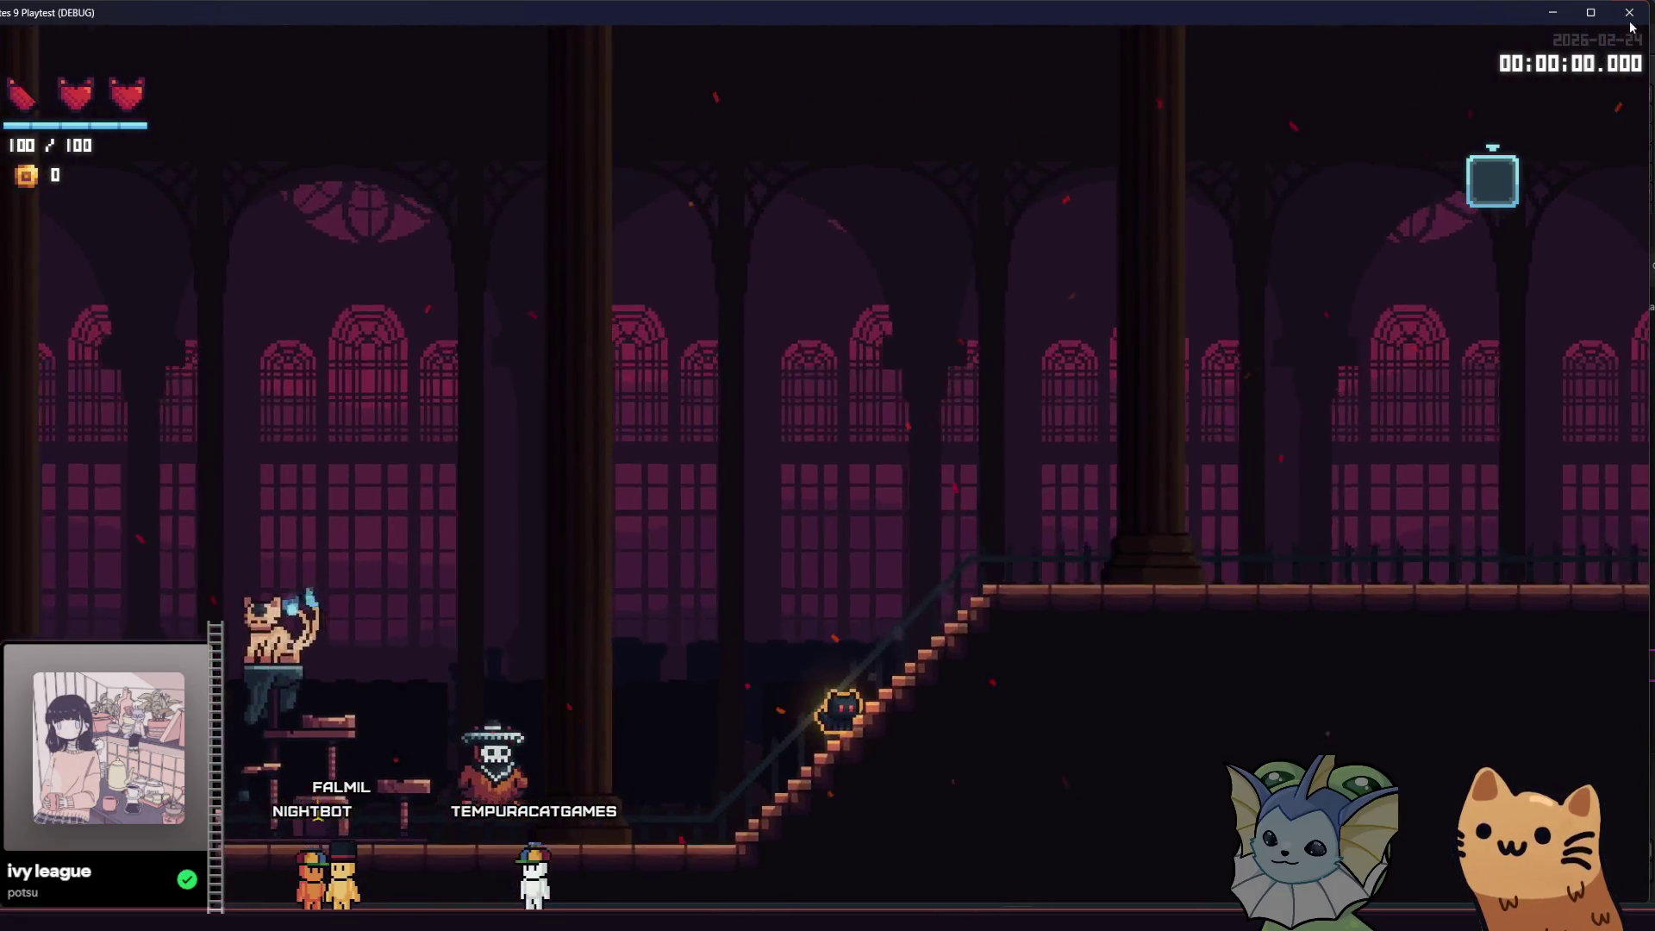
pyautogui.press('F8')
# - Zoom and pan to recentre the hub room level, then bring the gatos.aseprite window forward in Aseprite
pyautogui.hscroll(-2, 1012, 399)
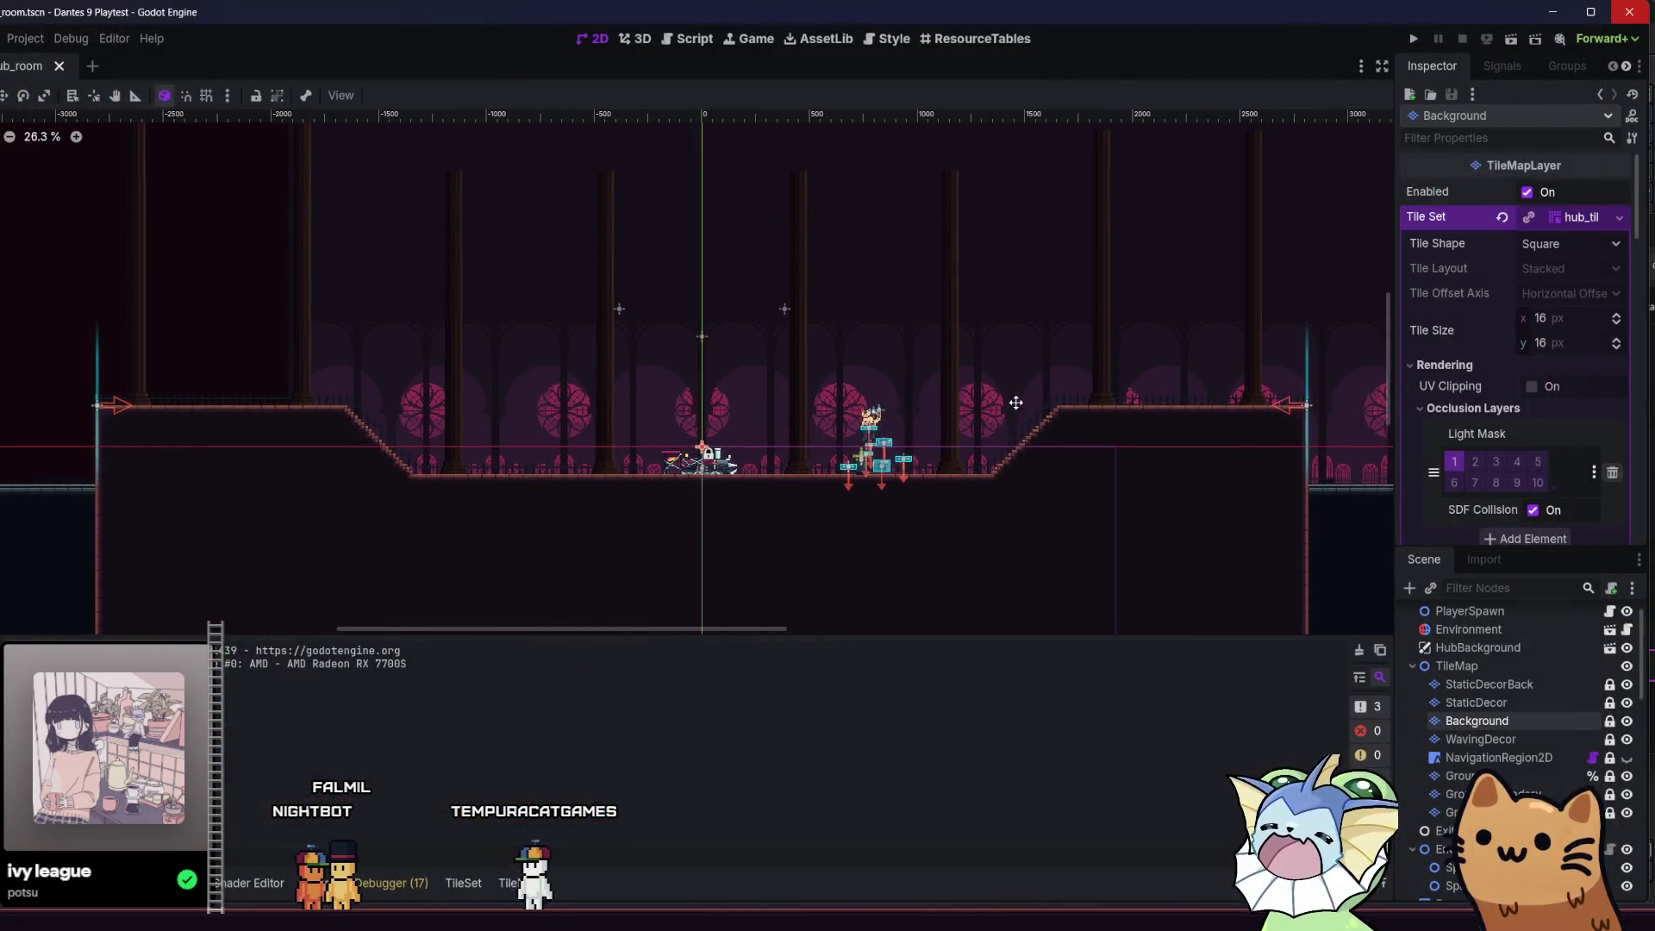
pyautogui.scroll(1, 853, 444)
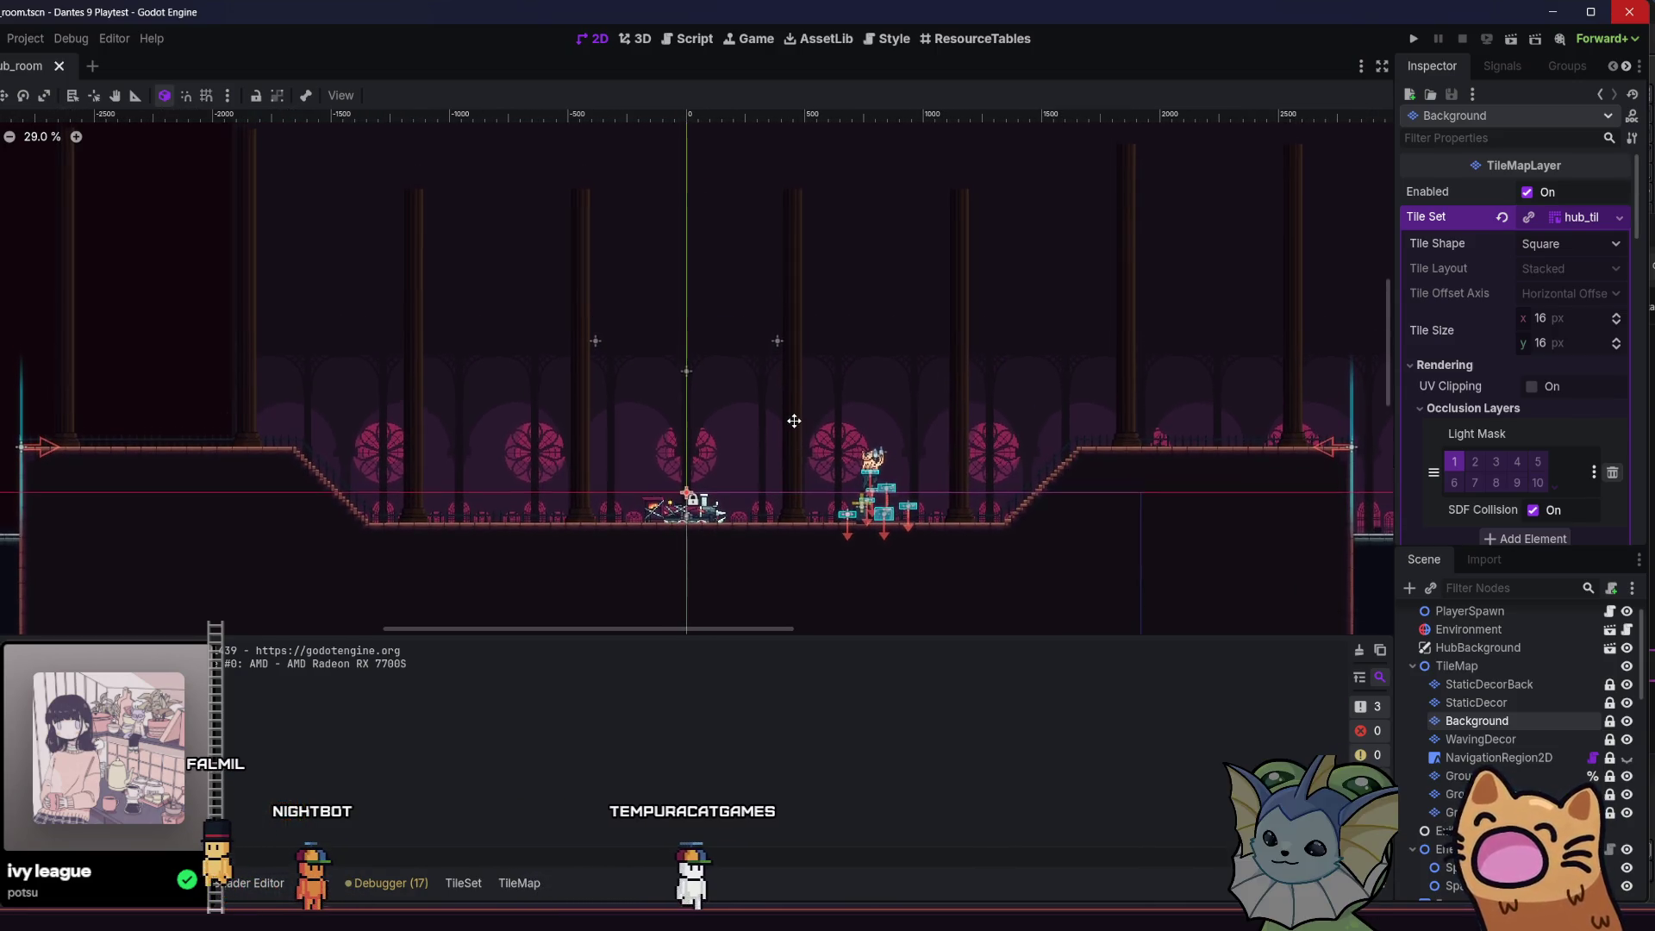
pyautogui.scroll(2, 732, 404)
pyautogui.scroll(1, 632, 410)
pyautogui.moveTo(629, 379)
pyautogui.mouseDown()
pyautogui.moveTo(610, 329)
pyautogui.moveTo(344, 344)
pyautogui.moveTo(614, 321)
pyautogui.mouseUp()
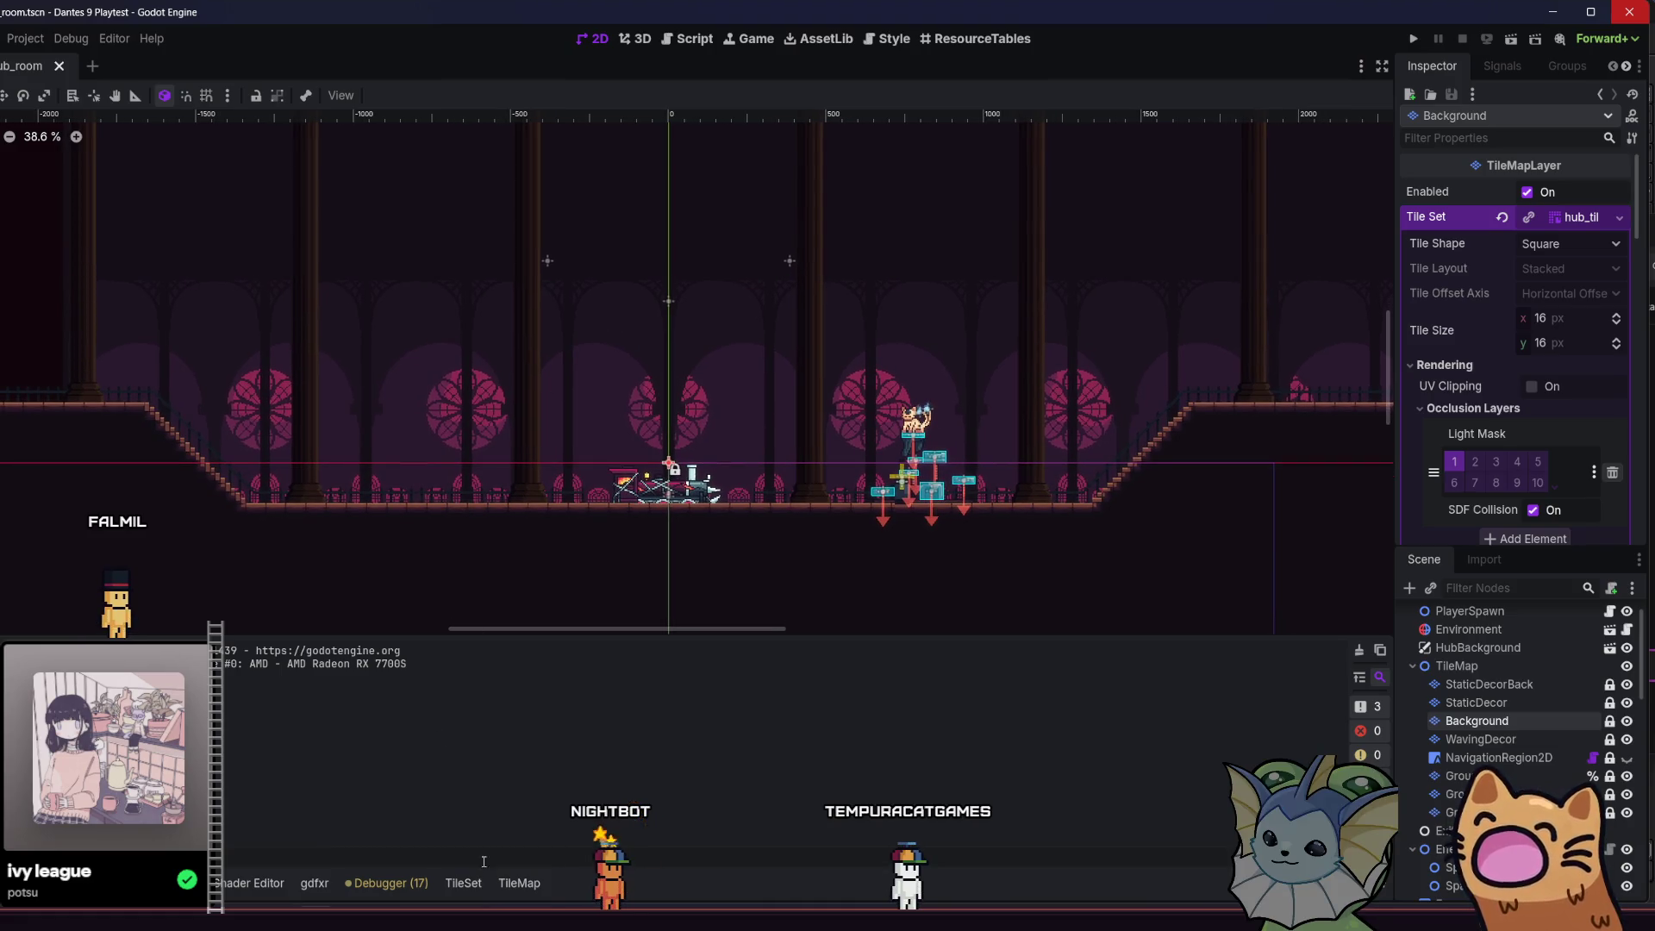
pyautogui.moveTo(531, 915)
pyautogui.click(487, 834)
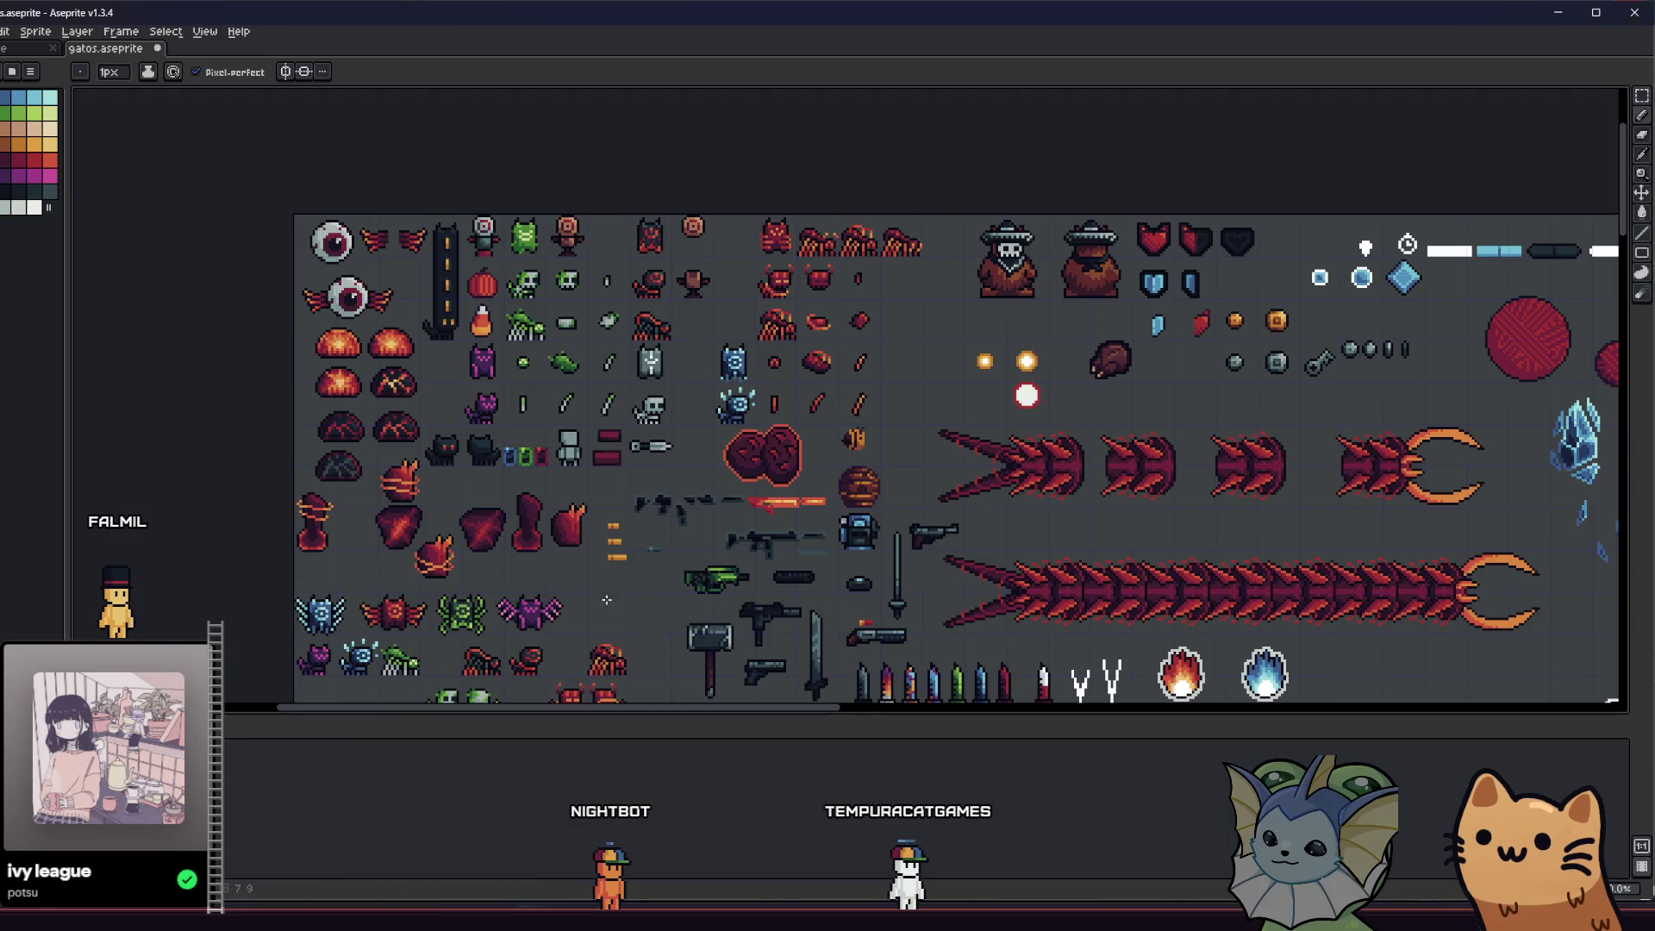
# - Sample the ear colour and try a crimson bucket fill on the cat's mauve ears, then undo it
pyautogui.scroll(-8, 594, 596)
pyautogui.scroll(-14, 594, 596)
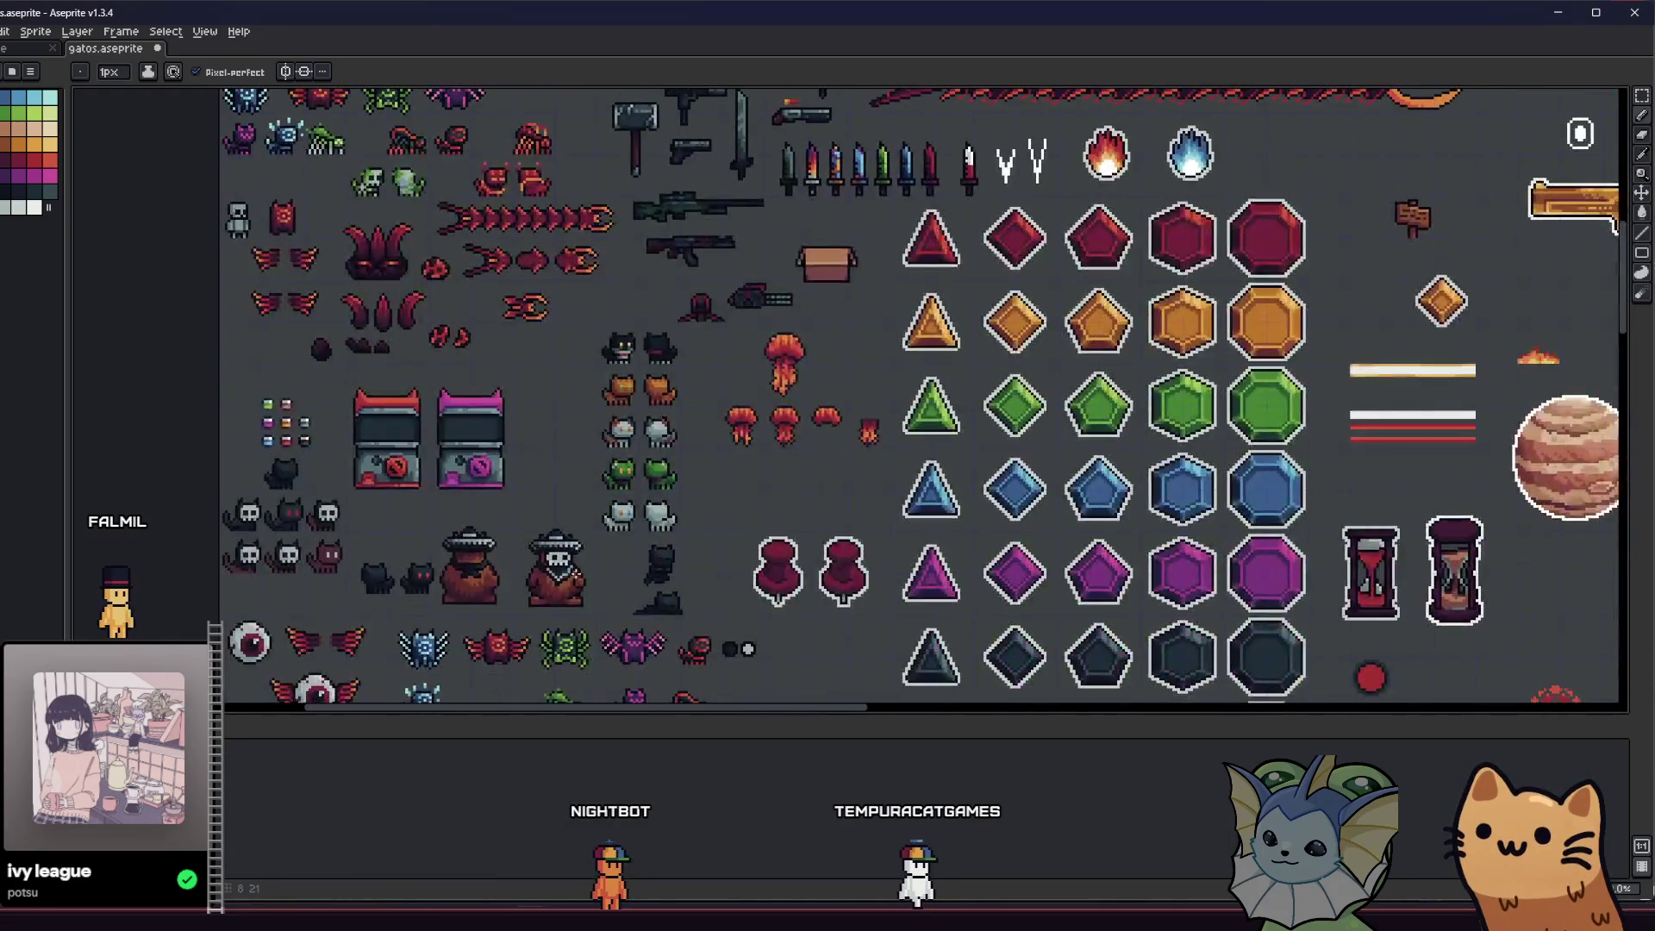
pyautogui.scroll(-2, 594, 597)
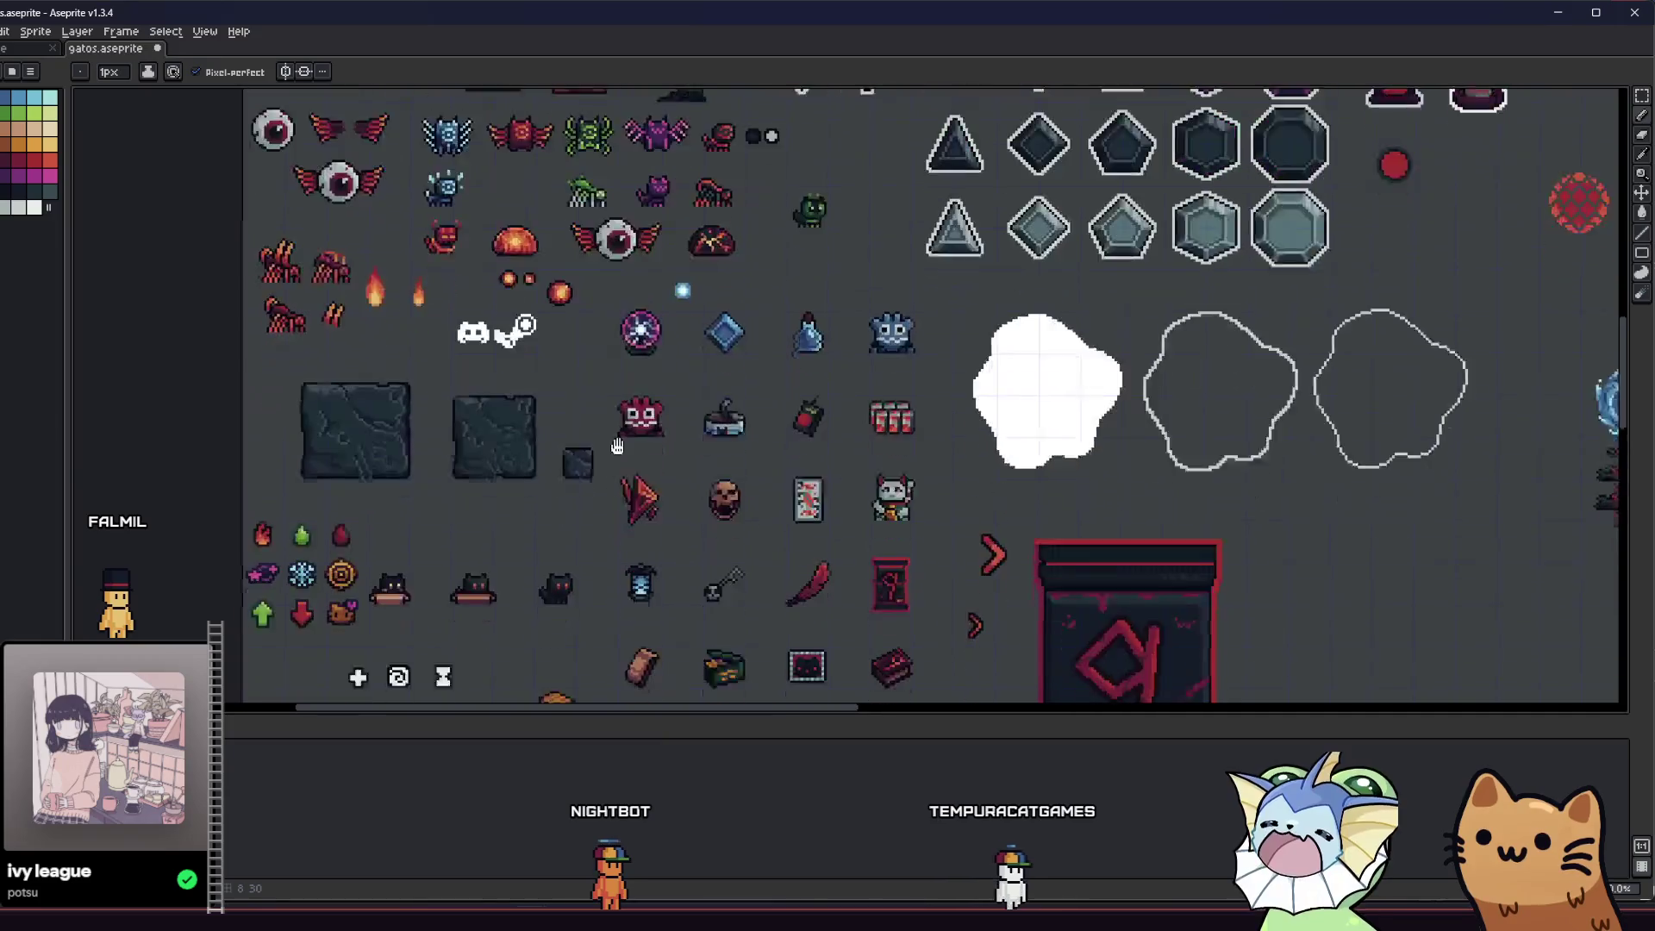
pyautogui.scroll(2, 586, 545)
pyautogui.scroll(-3, 586, 545)
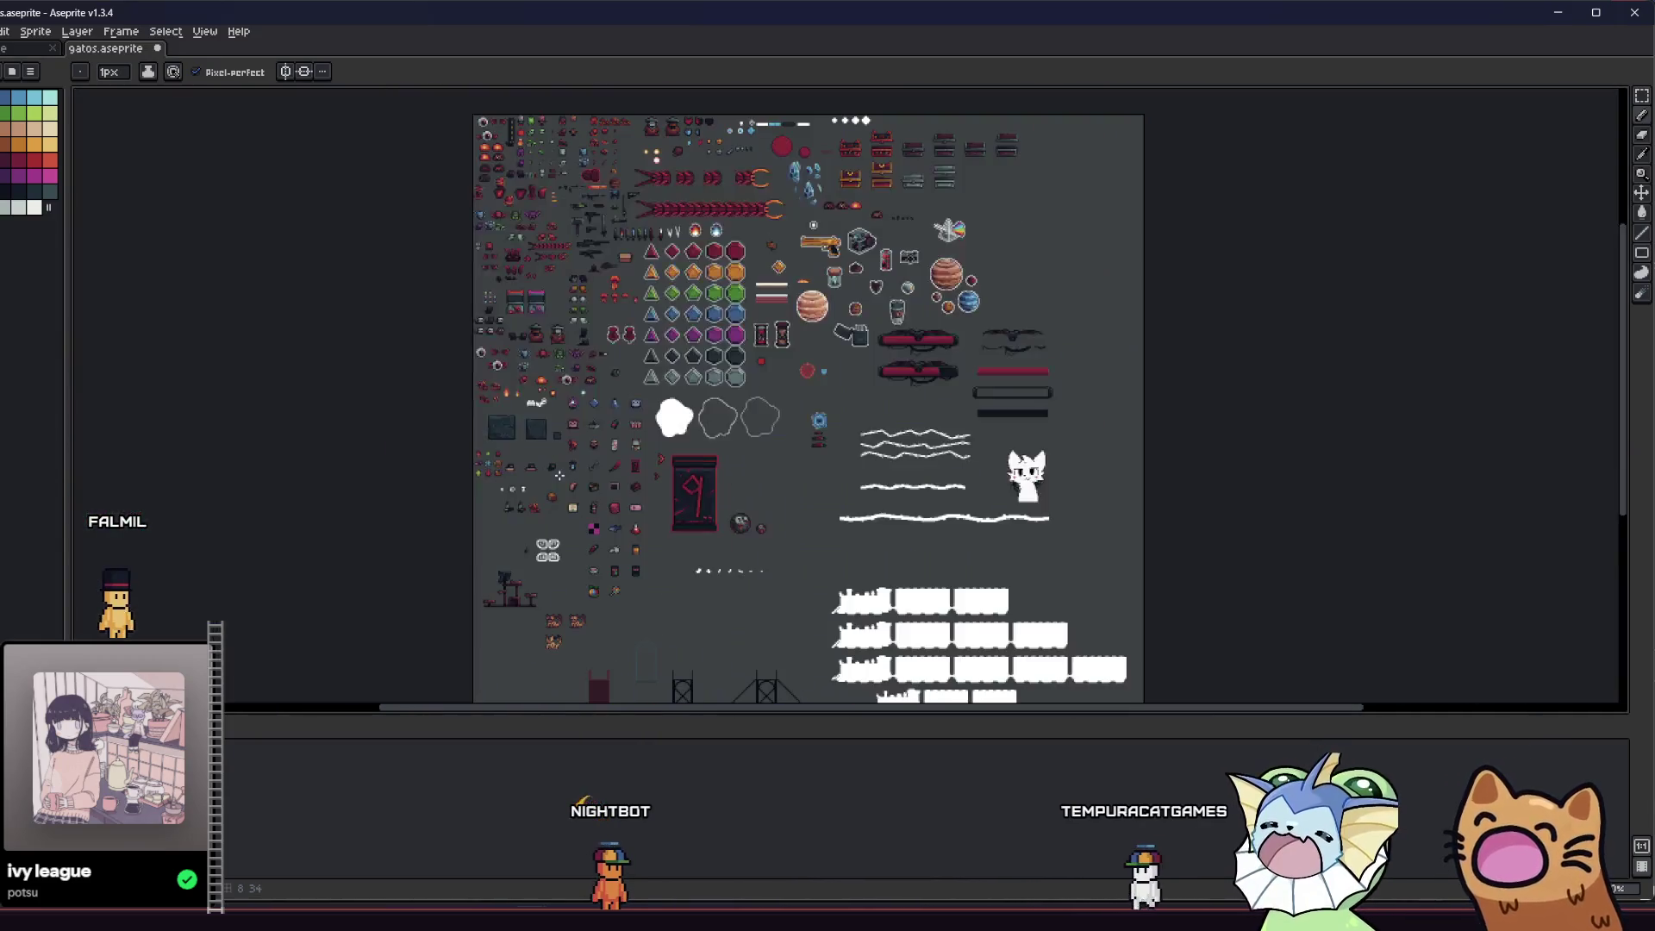
pyautogui.scroll(2, 517, 569)
pyautogui.scroll(-4, 499, 582)
pyautogui.scroll(5, 500, 560)
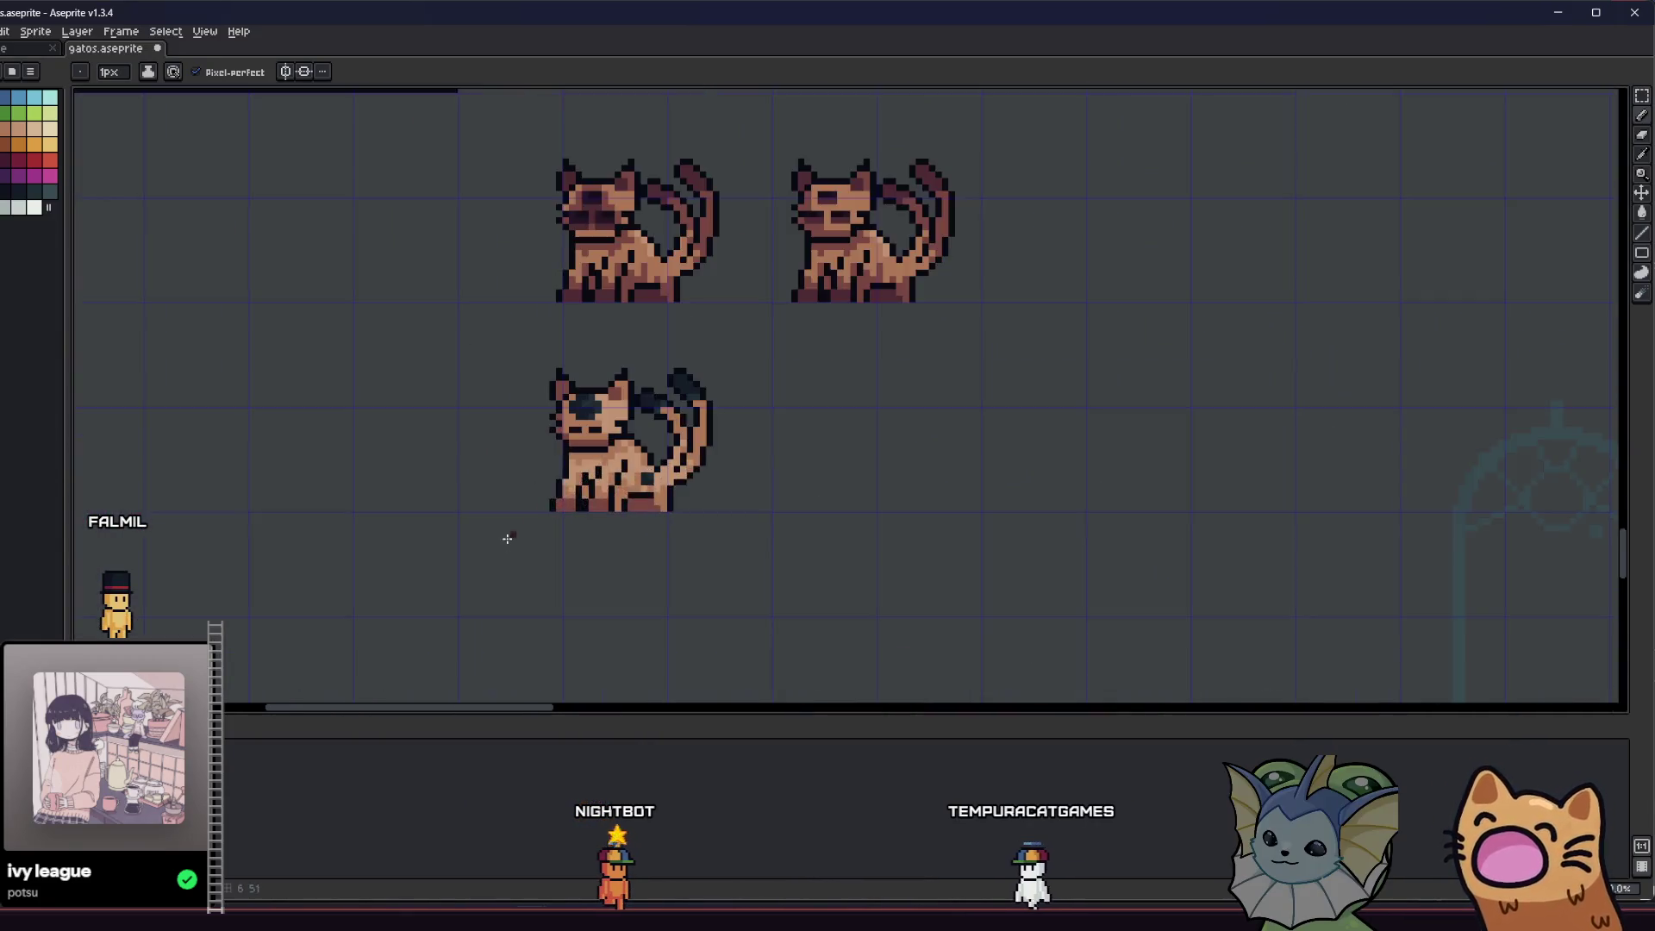
pyautogui.press('i')
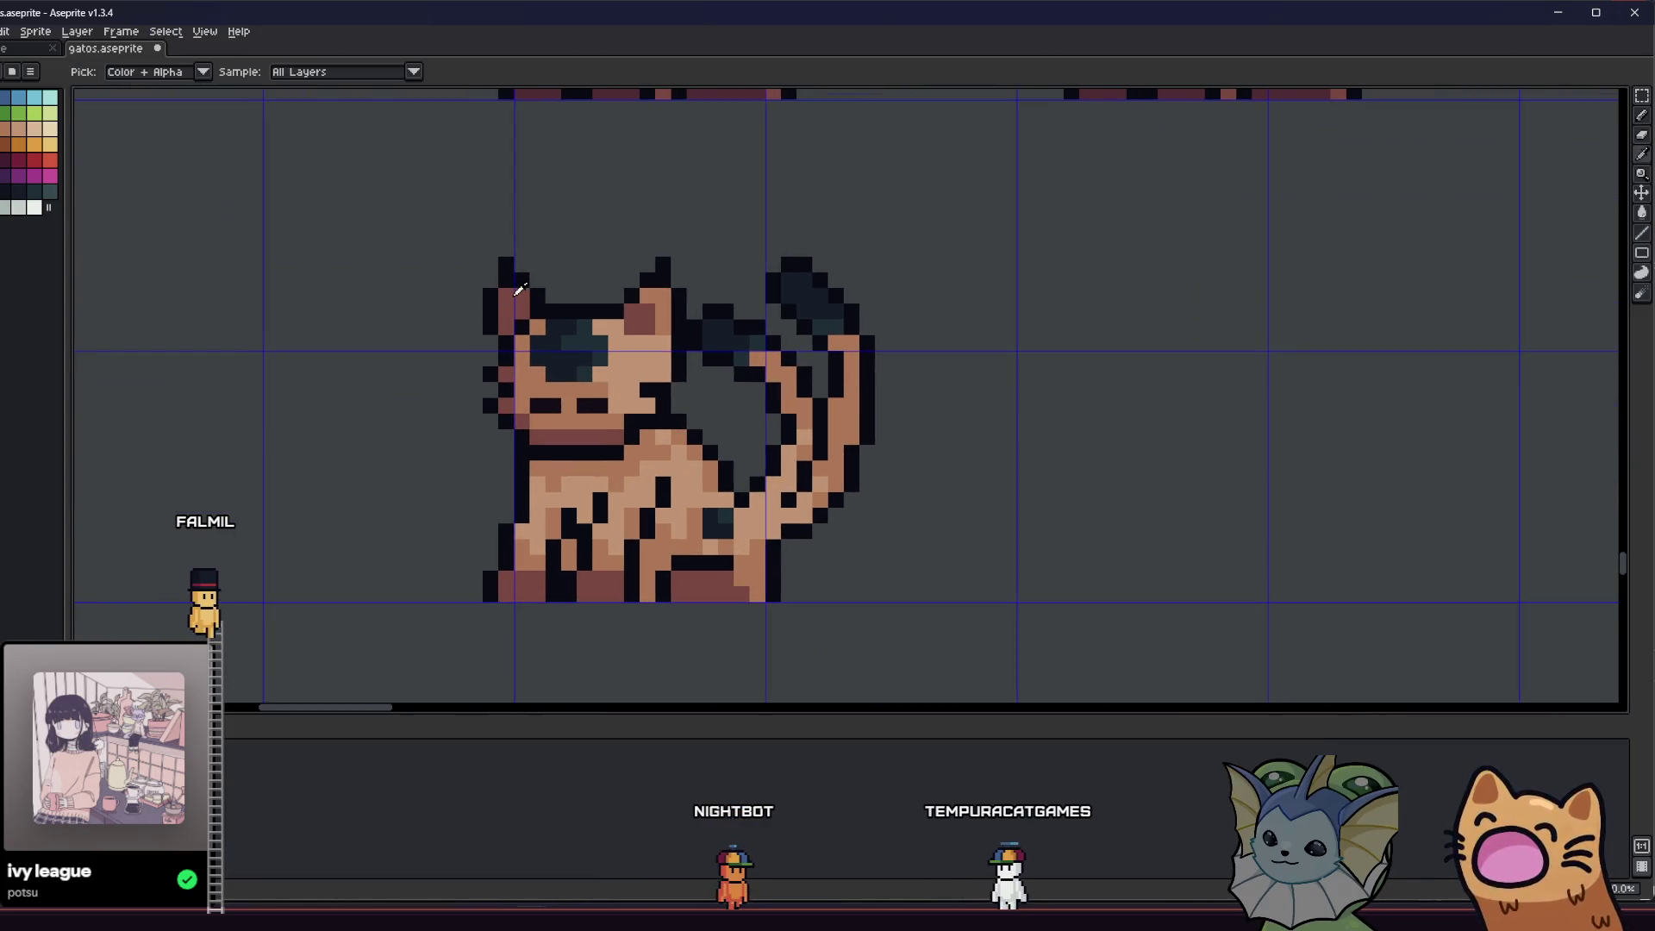
pyautogui.press('g')
pyautogui.click(495, 298)
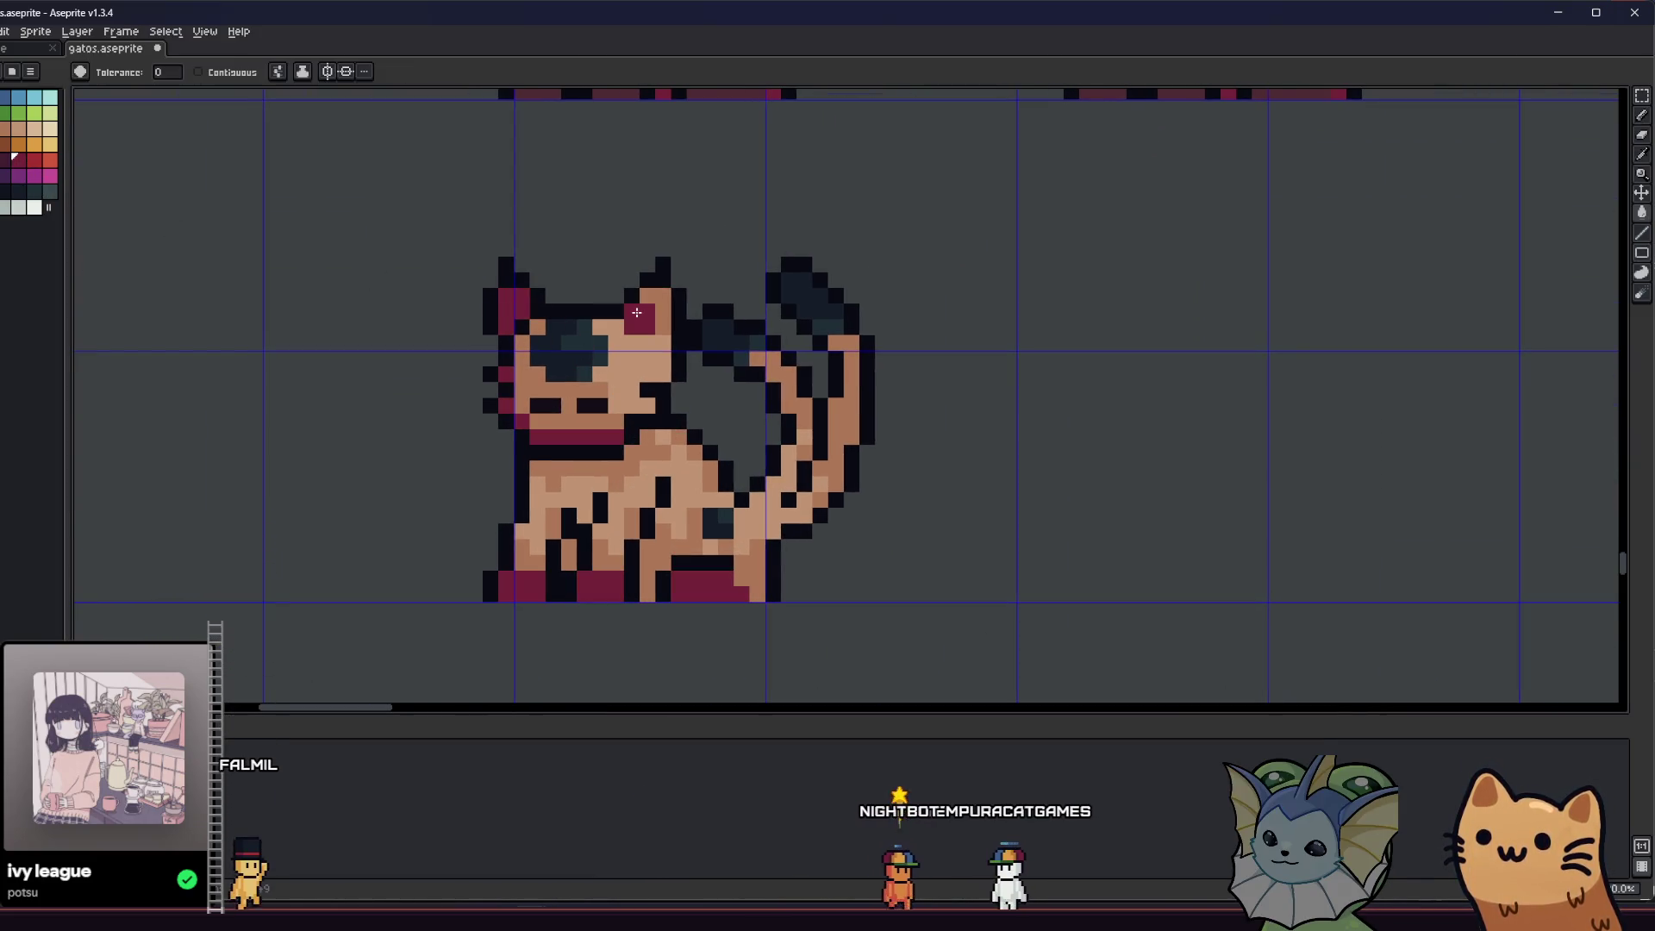
pyautogui.hotkey('ctrl', 'z')
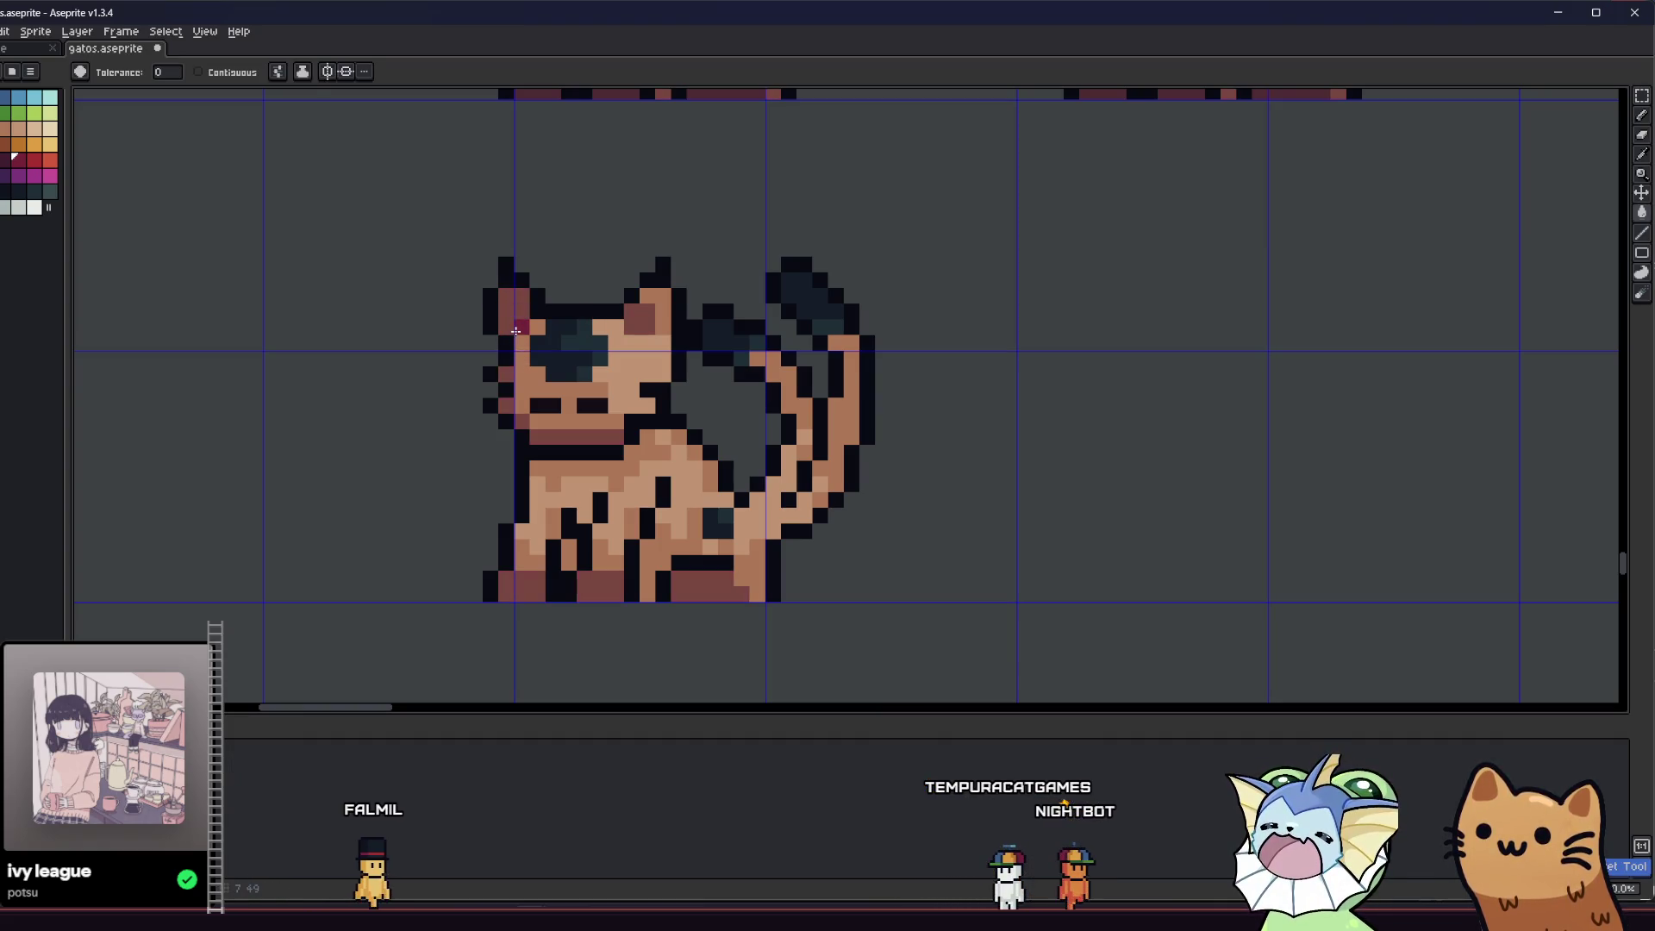
# - Paint crimson pixels into the cat's ear with the pencil, panning to show all three cat sprites
pyautogui.click(627, 318)
pyautogui.scroll(2, 627, 318)
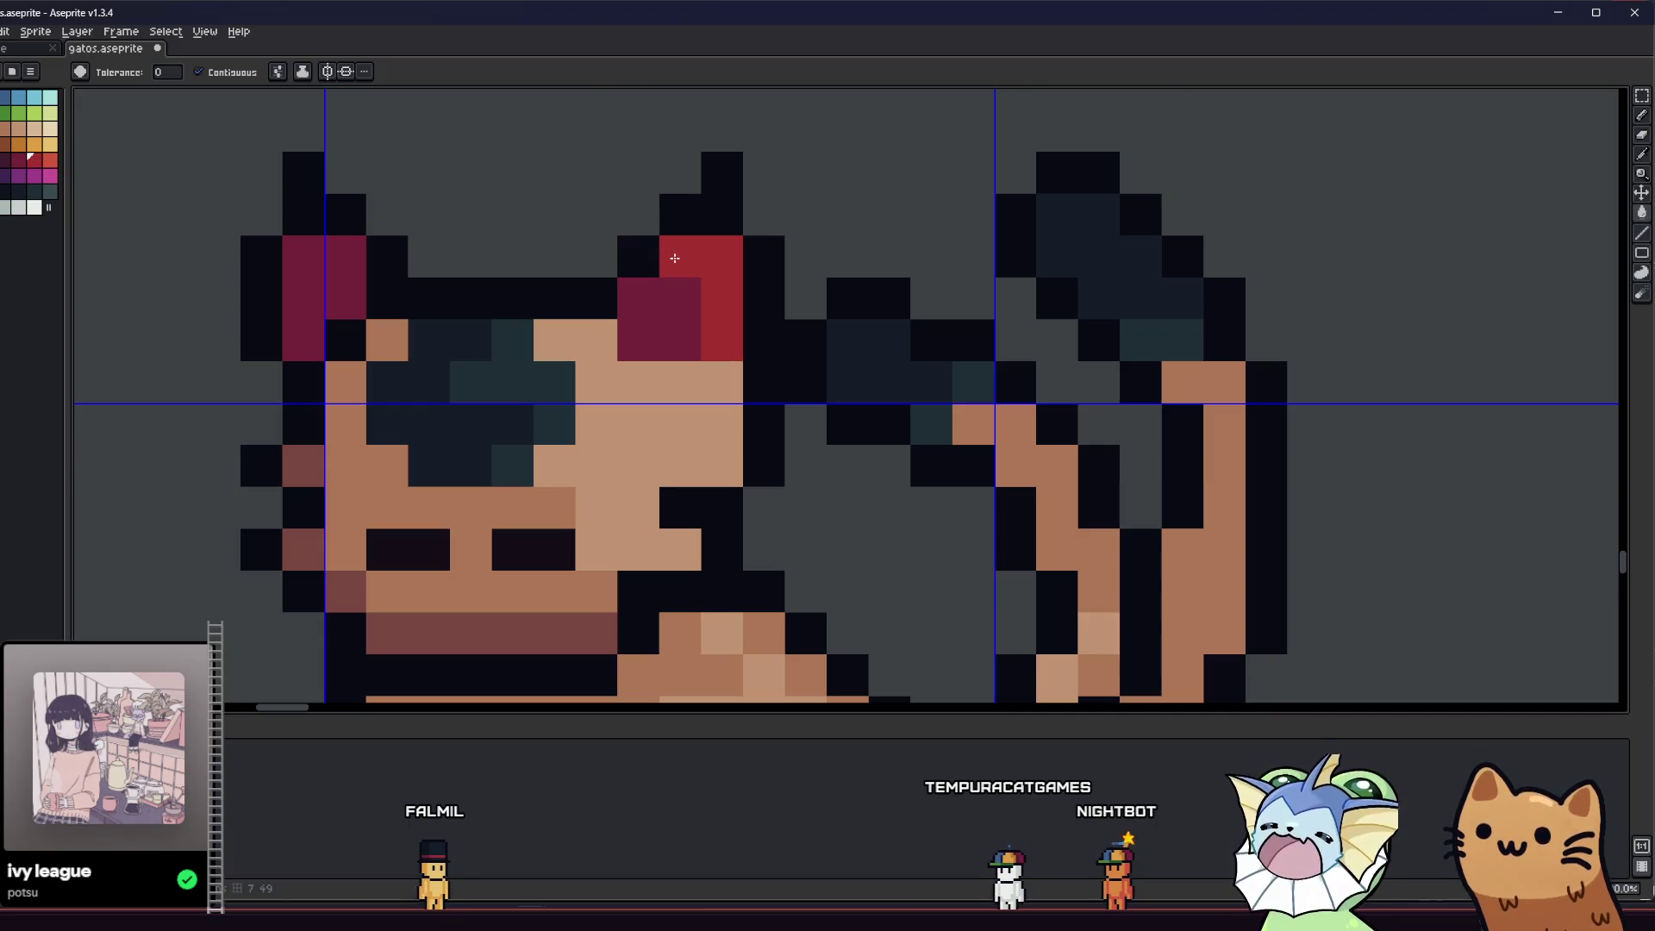
pyautogui.scroll(-3, 603, 328)
pyautogui.moveTo(513, 395)
pyautogui.mouseDown()
pyautogui.moveTo(528, 429)
pyautogui.moveTo(436, 488)
pyautogui.moveTo(366, 456)
pyautogui.mouseUp()
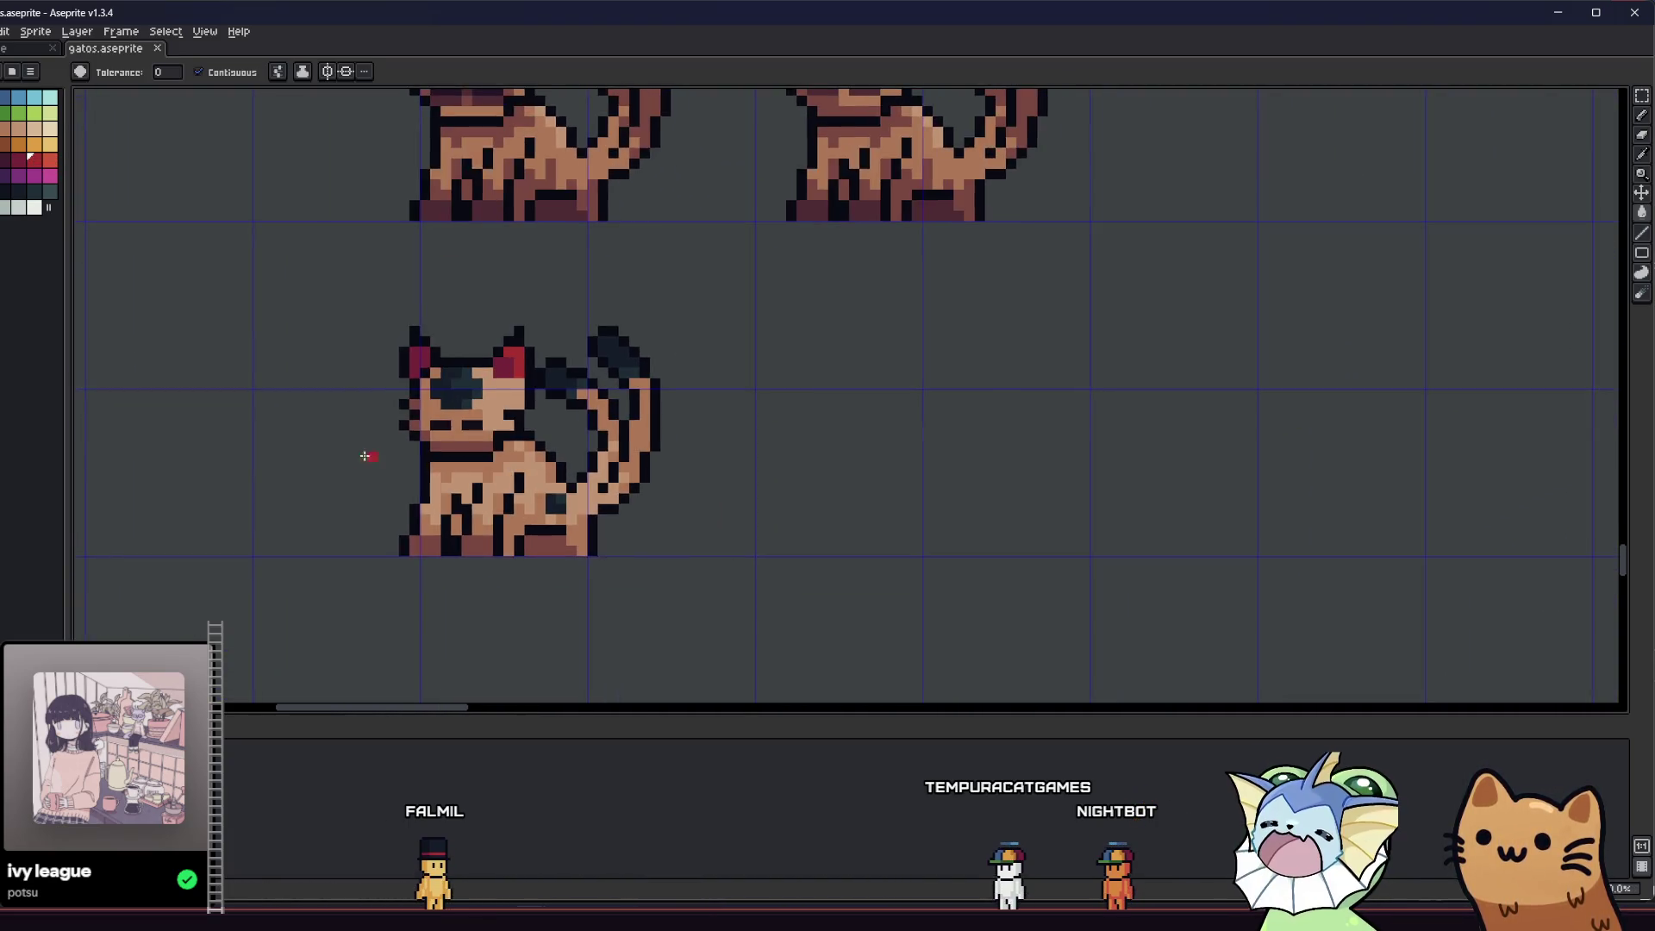
pyautogui.scroll(-2, 365, 456)
pyautogui.press('b')
pyautogui.scroll(-2, 409, 499)
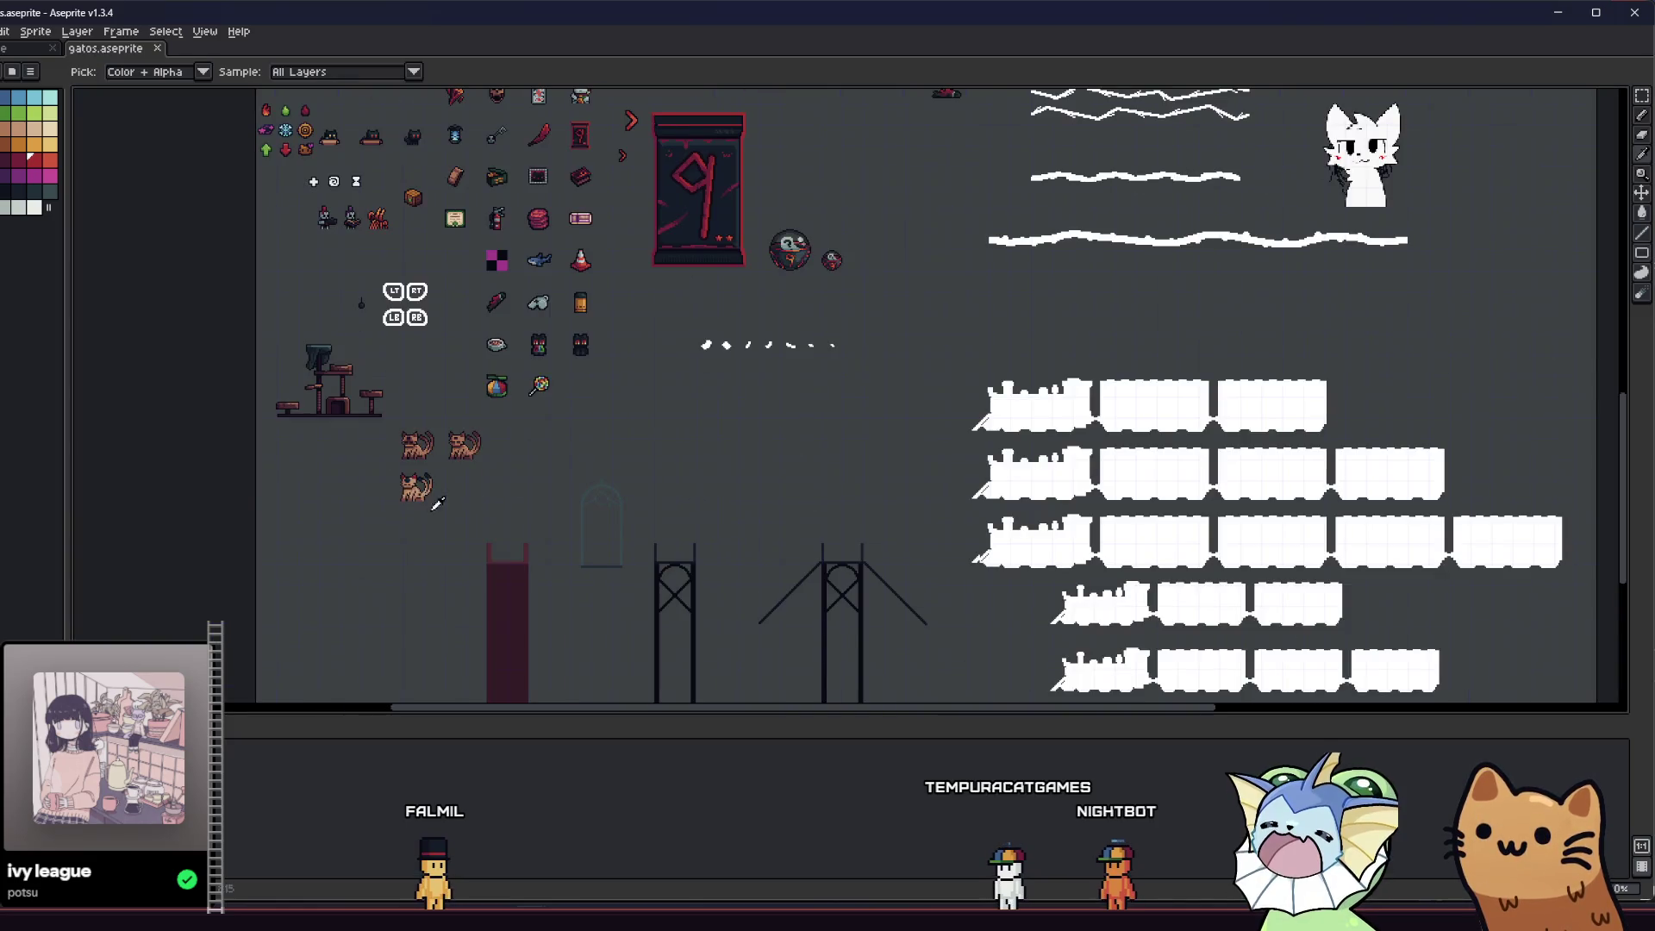
pyautogui.scroll(4, 437, 503)
pyautogui.moveTo(381, 485); pyautogui.dragTo(470, 514)
pyautogui.scroll(2, 601, 442)
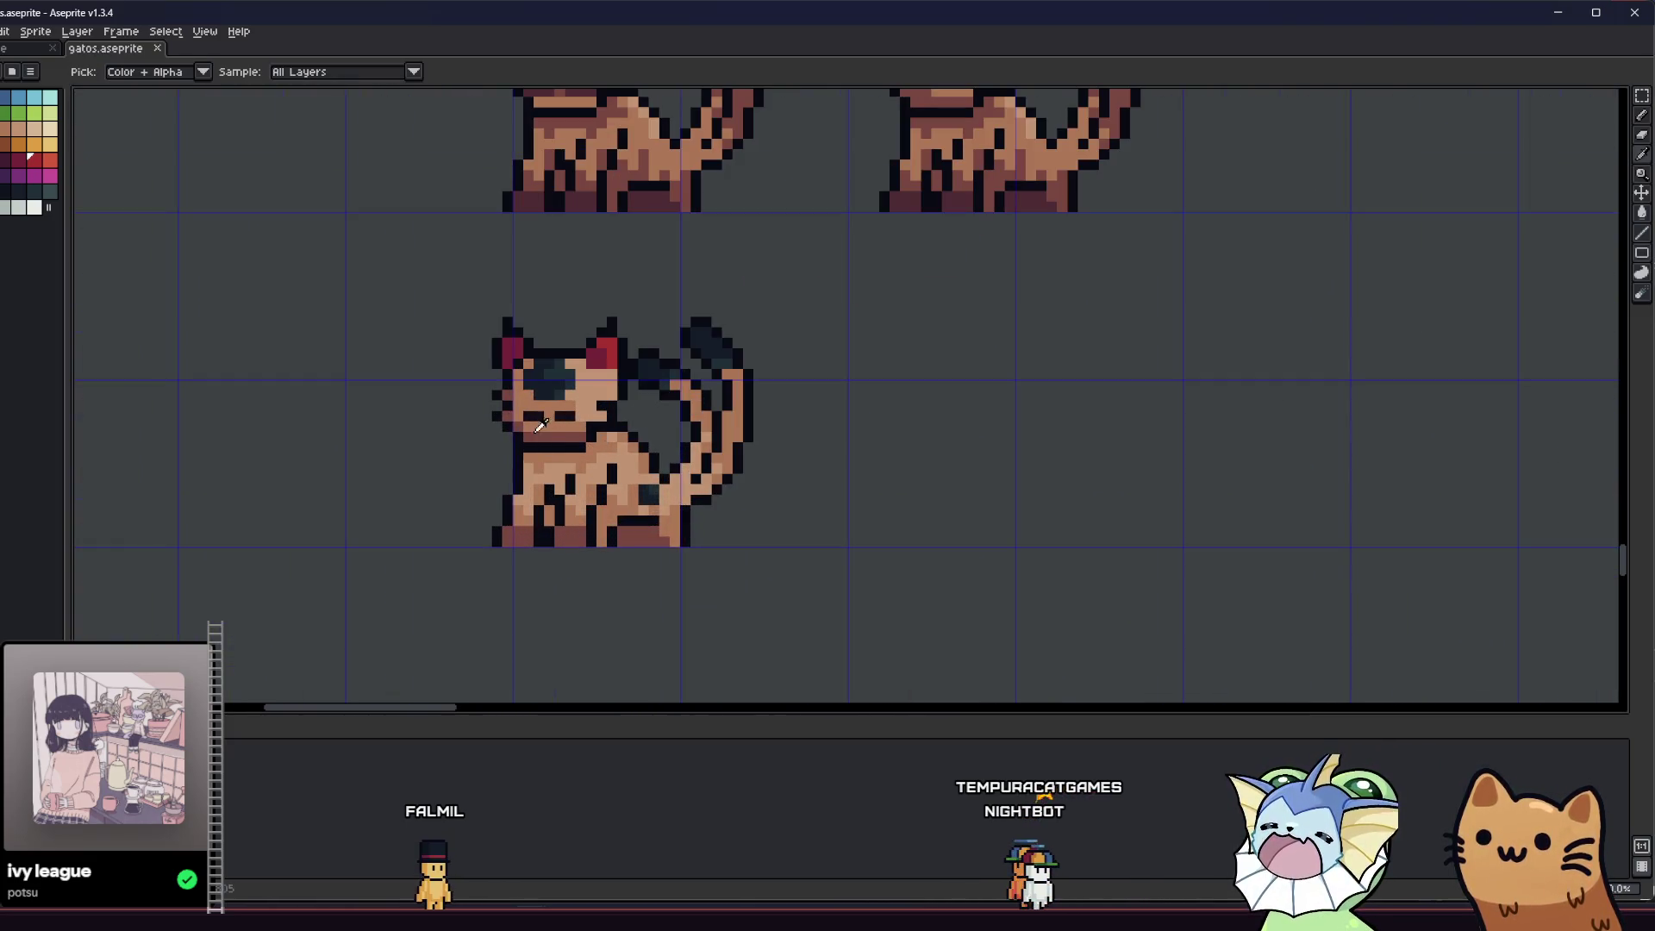
pyautogui.scroll(3, 715, 401)
# - Paint a dark stripe down the bottom cat's tail to form its dark tip
pyautogui.press('b')
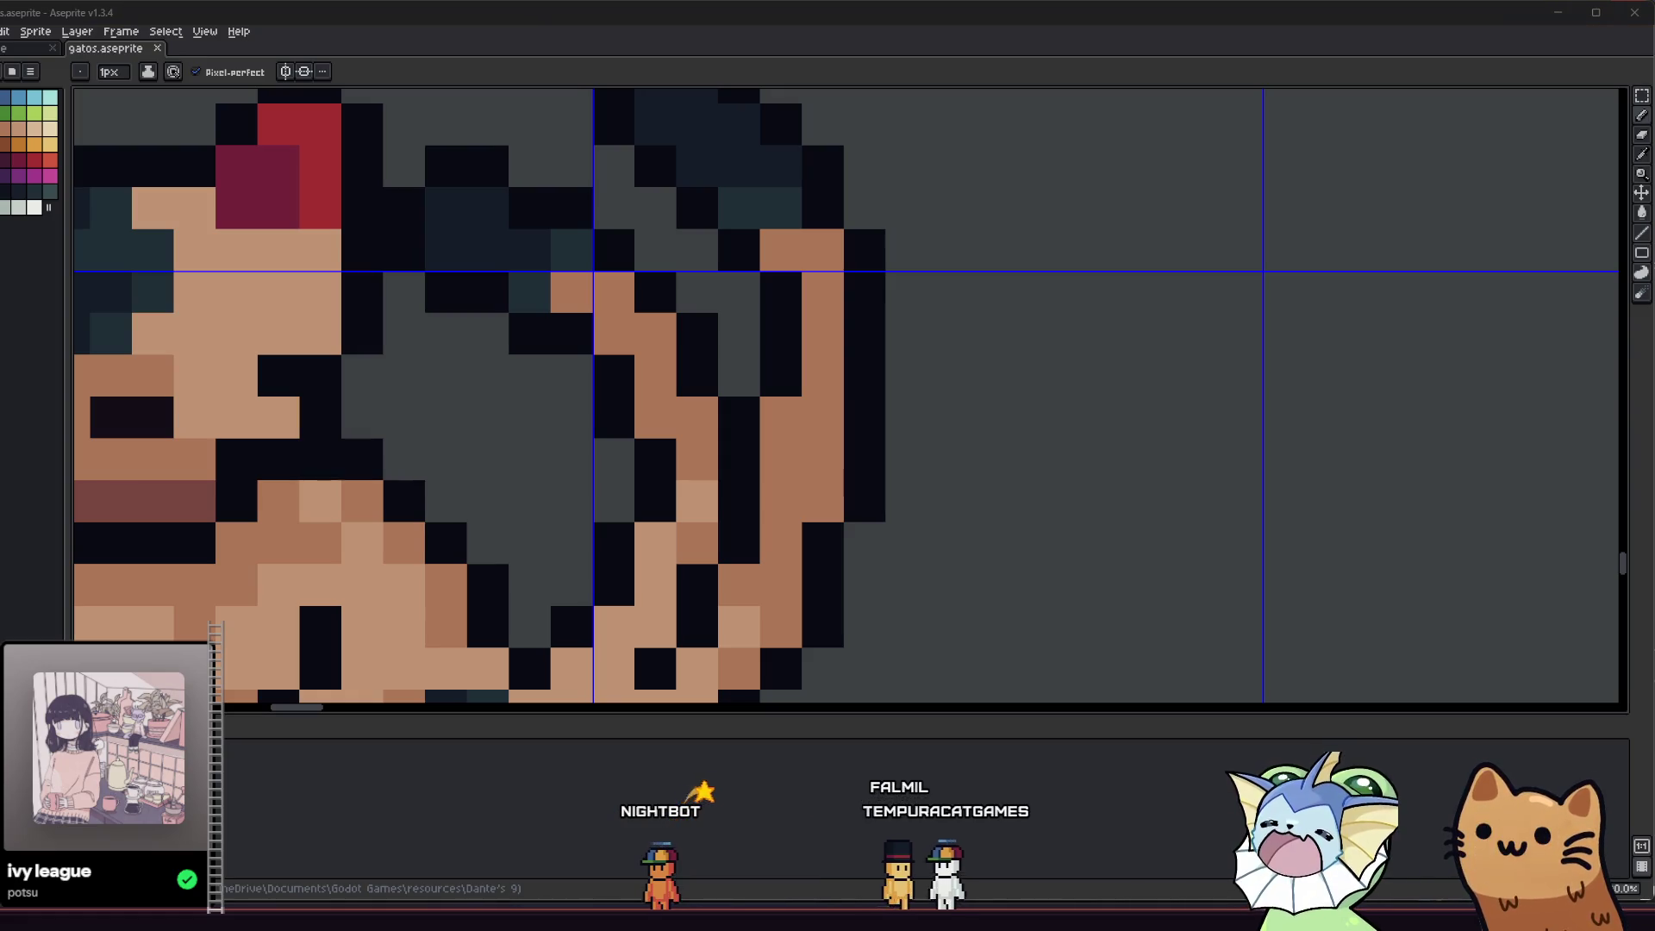
pyautogui.click(769, 402)
pyautogui.scroll(-1, 770, 403)
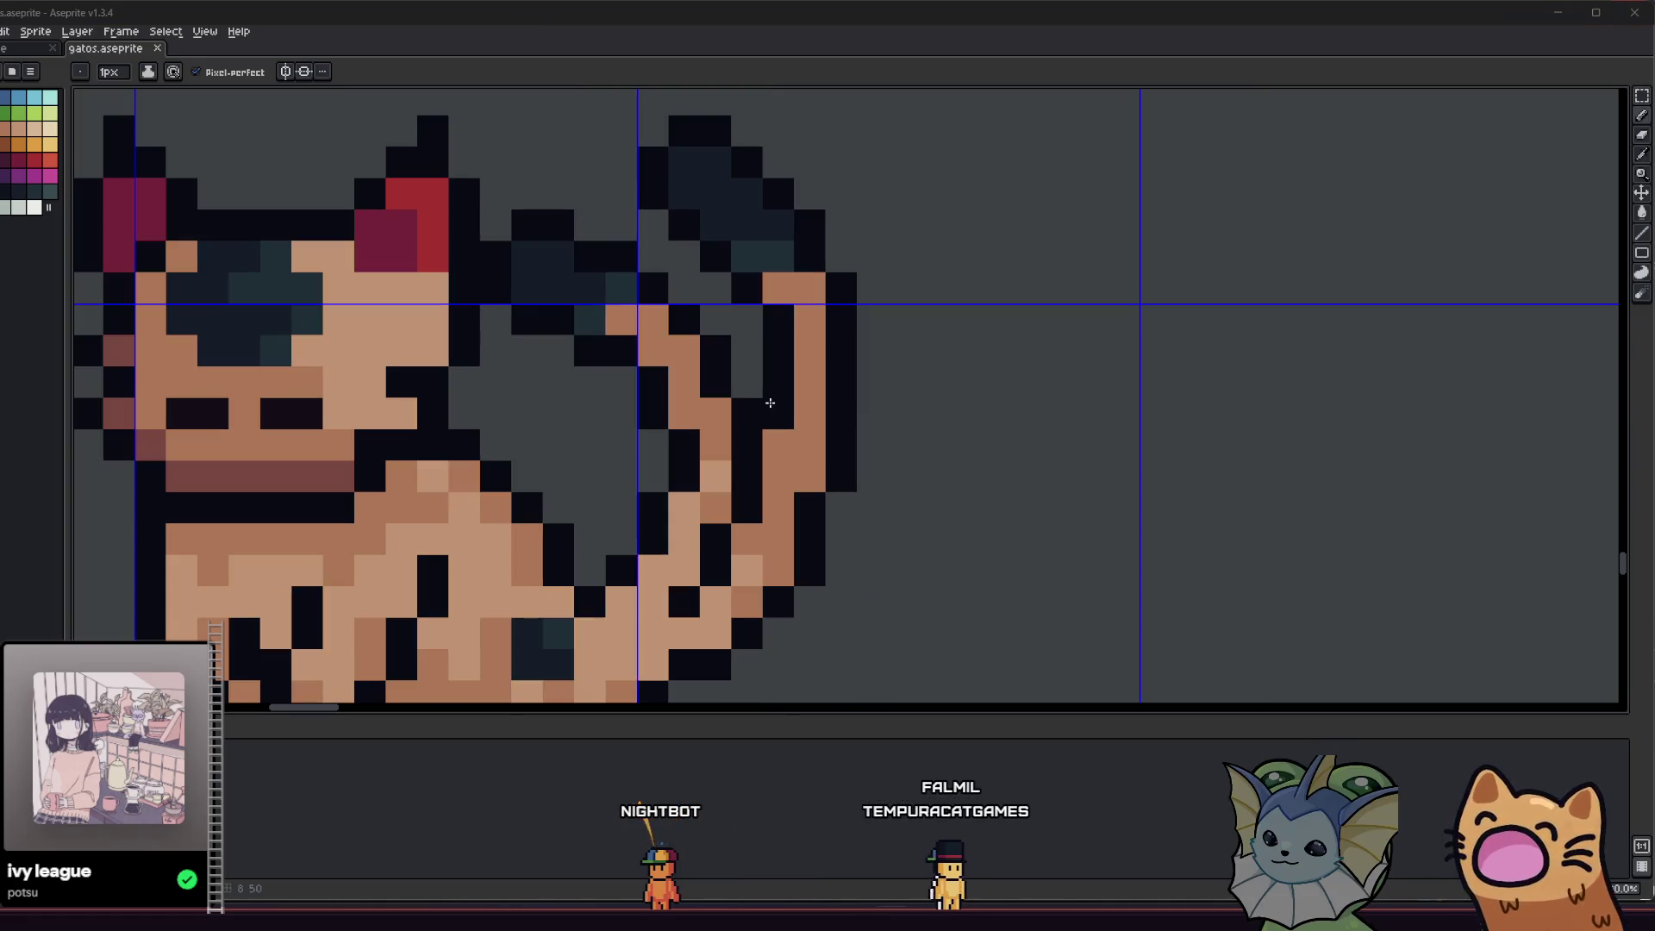
pyautogui.hscroll(-2, 827, 327)
pyautogui.press('alt')
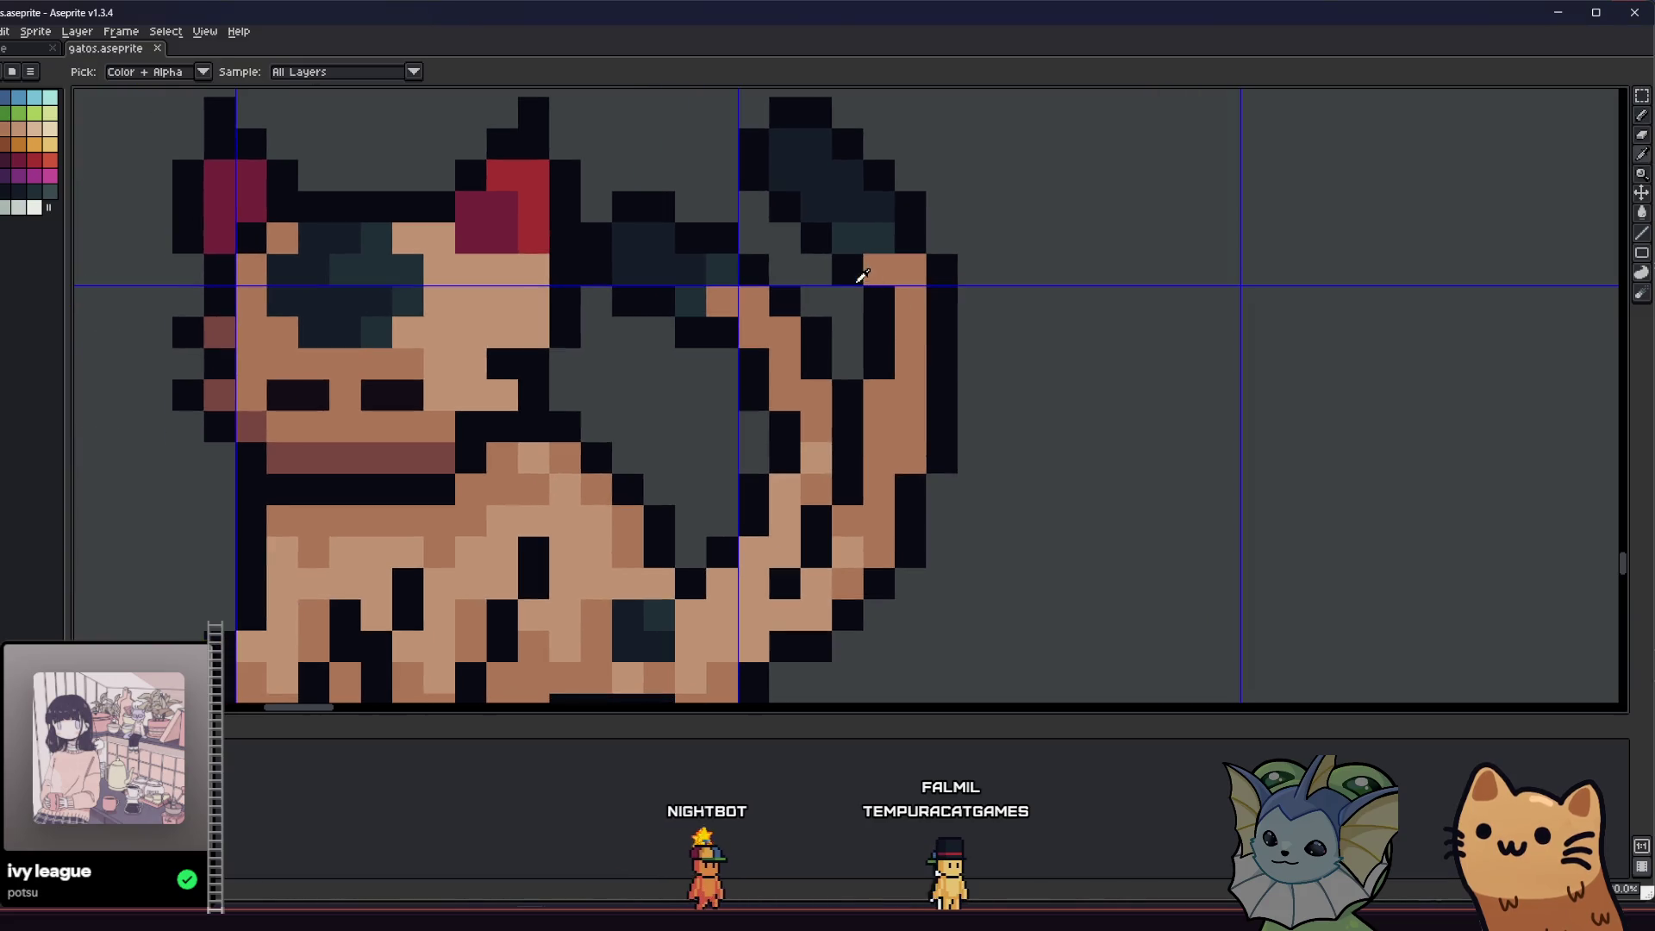
pyautogui.moveTo(856, 274); pyautogui.dragTo(852, 354)
pyautogui.press('alt')
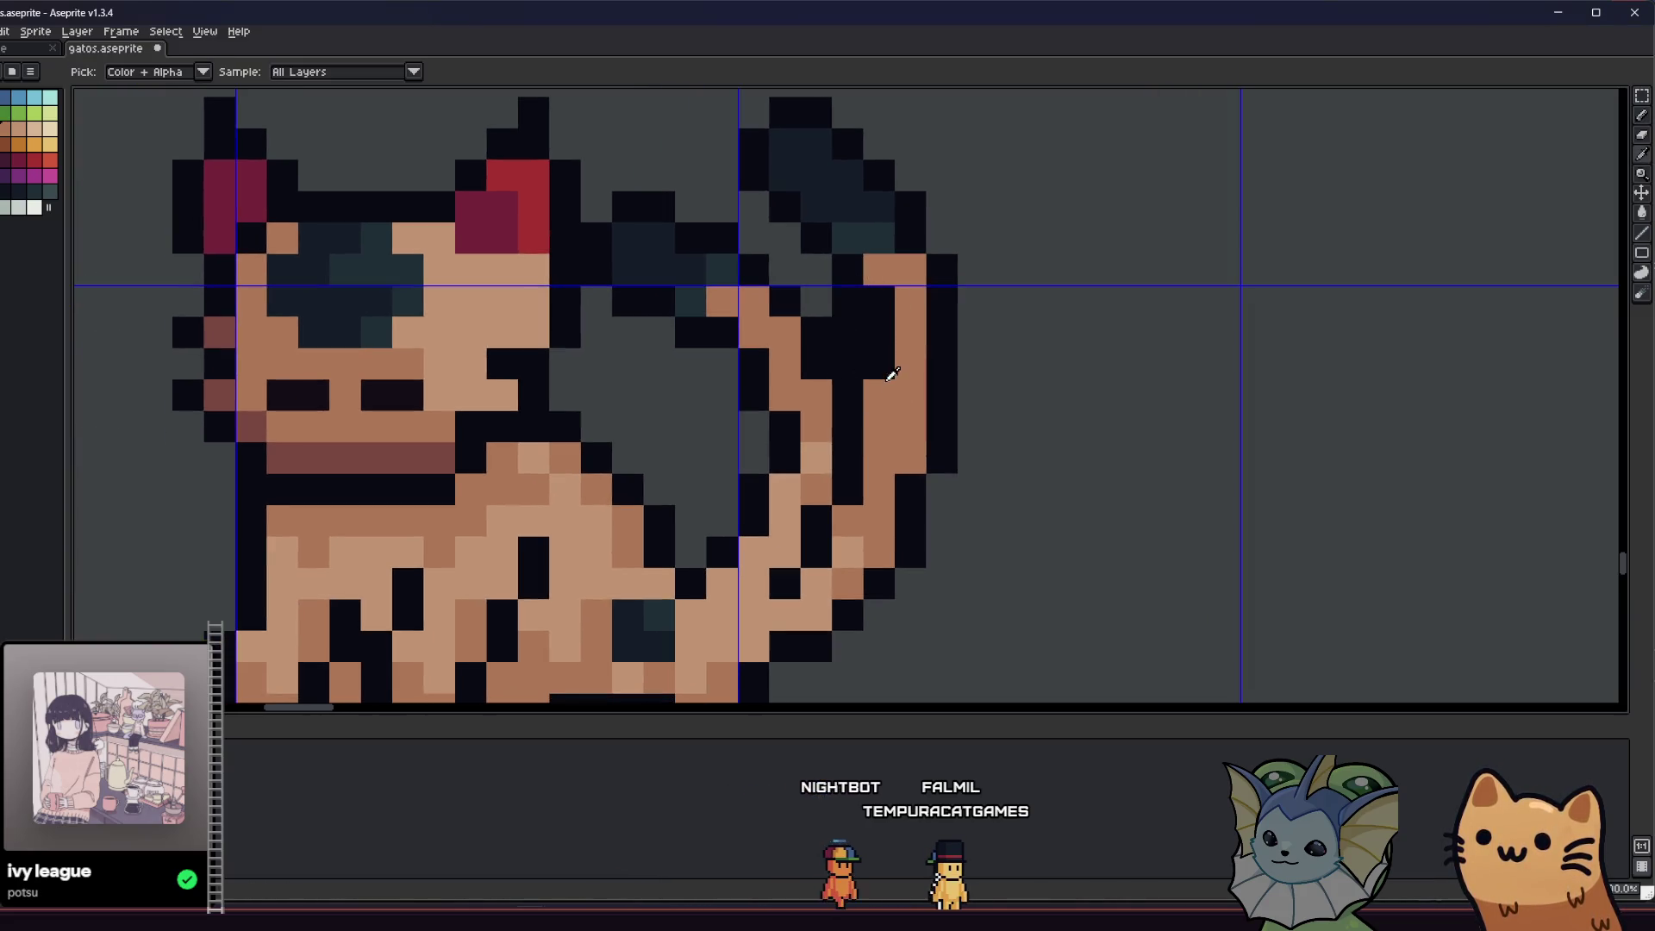
pyautogui.hscroll(-2, 875, 308)
pyautogui.scroll(1, 875, 309)
pyautogui.press('alt')
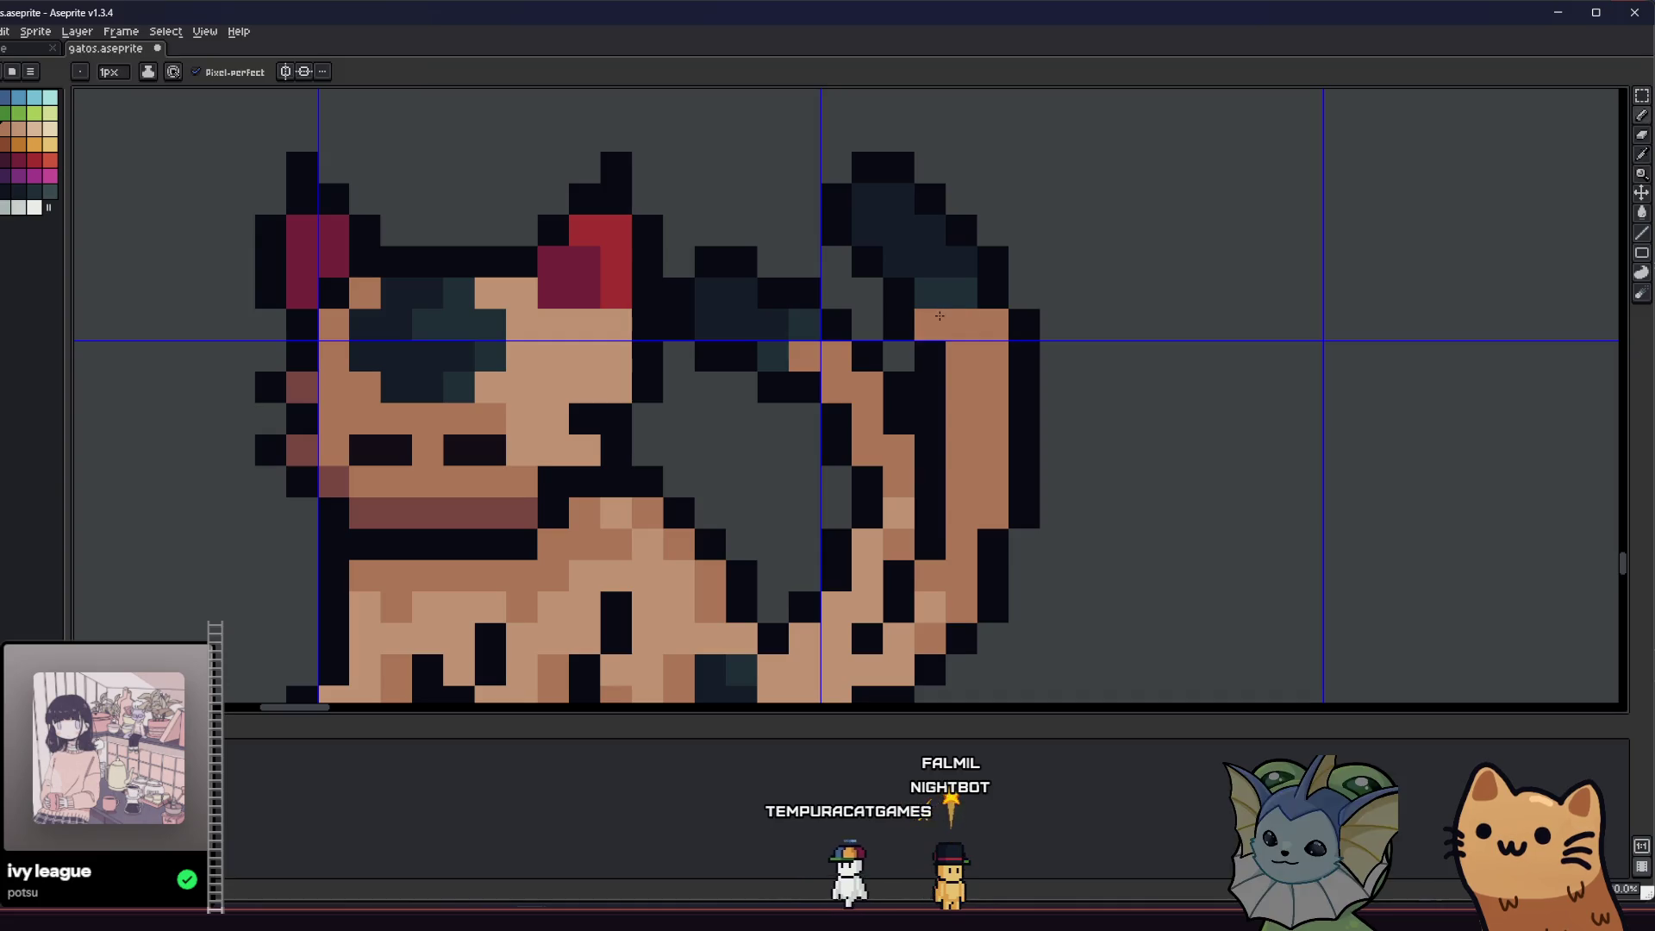
pyautogui.scroll(-4, 817, 464)
pyautogui.scroll(4, 865, 449)
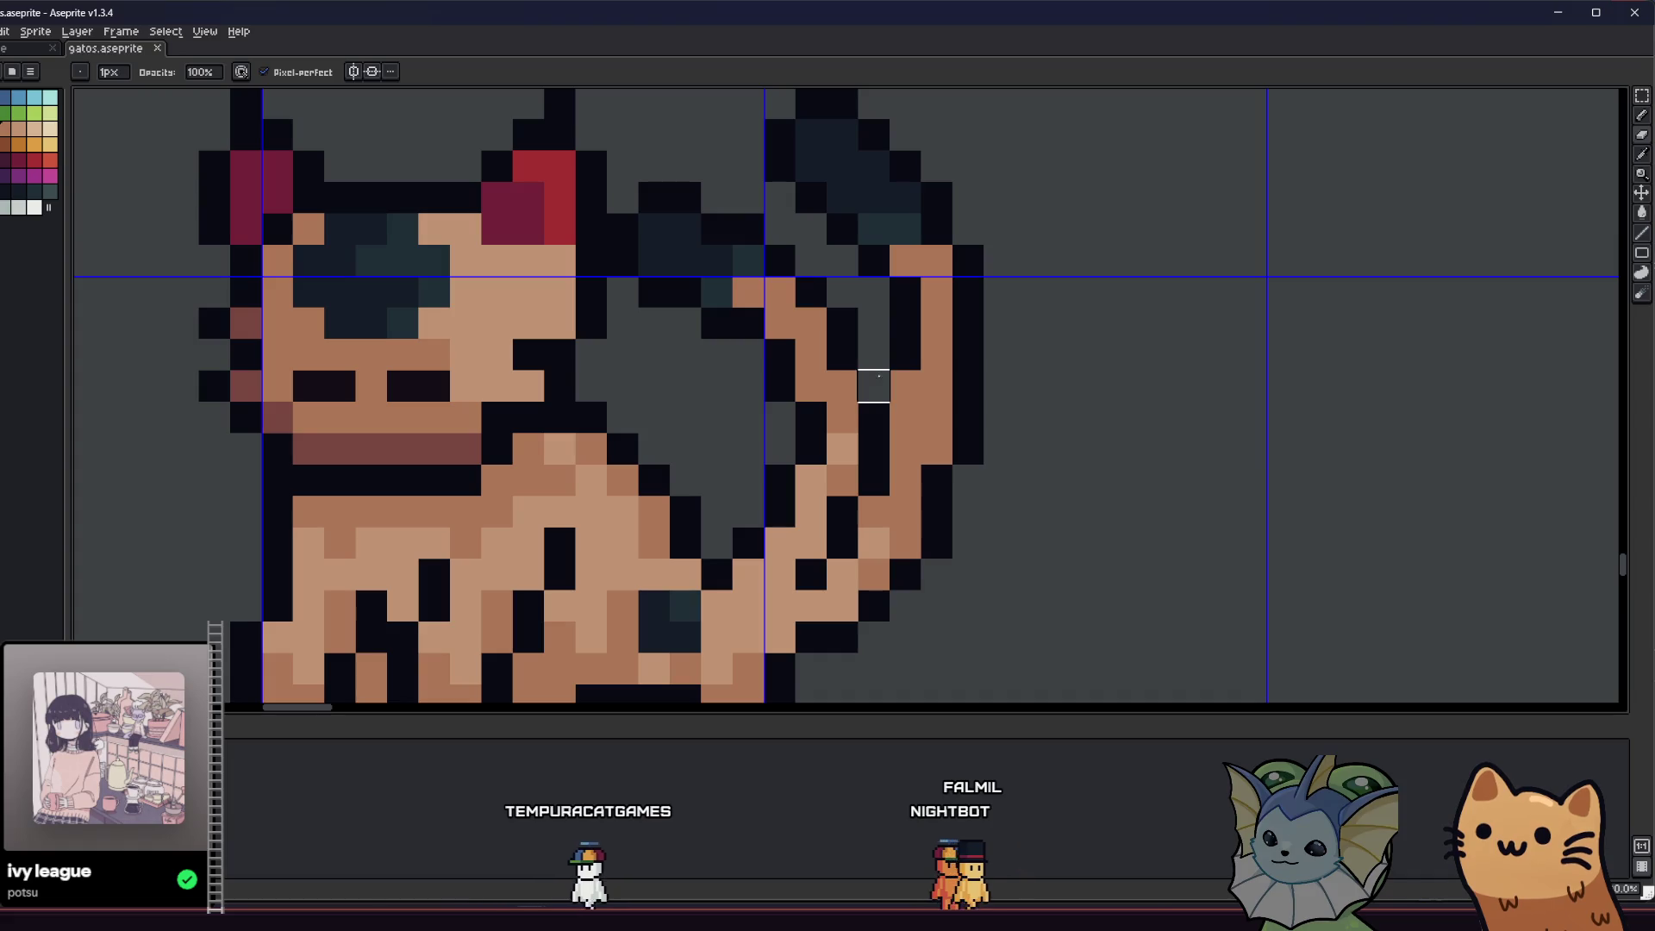
# - Draw black outline pixels along the tail's edge below the dark tip
pyautogui.press('b')
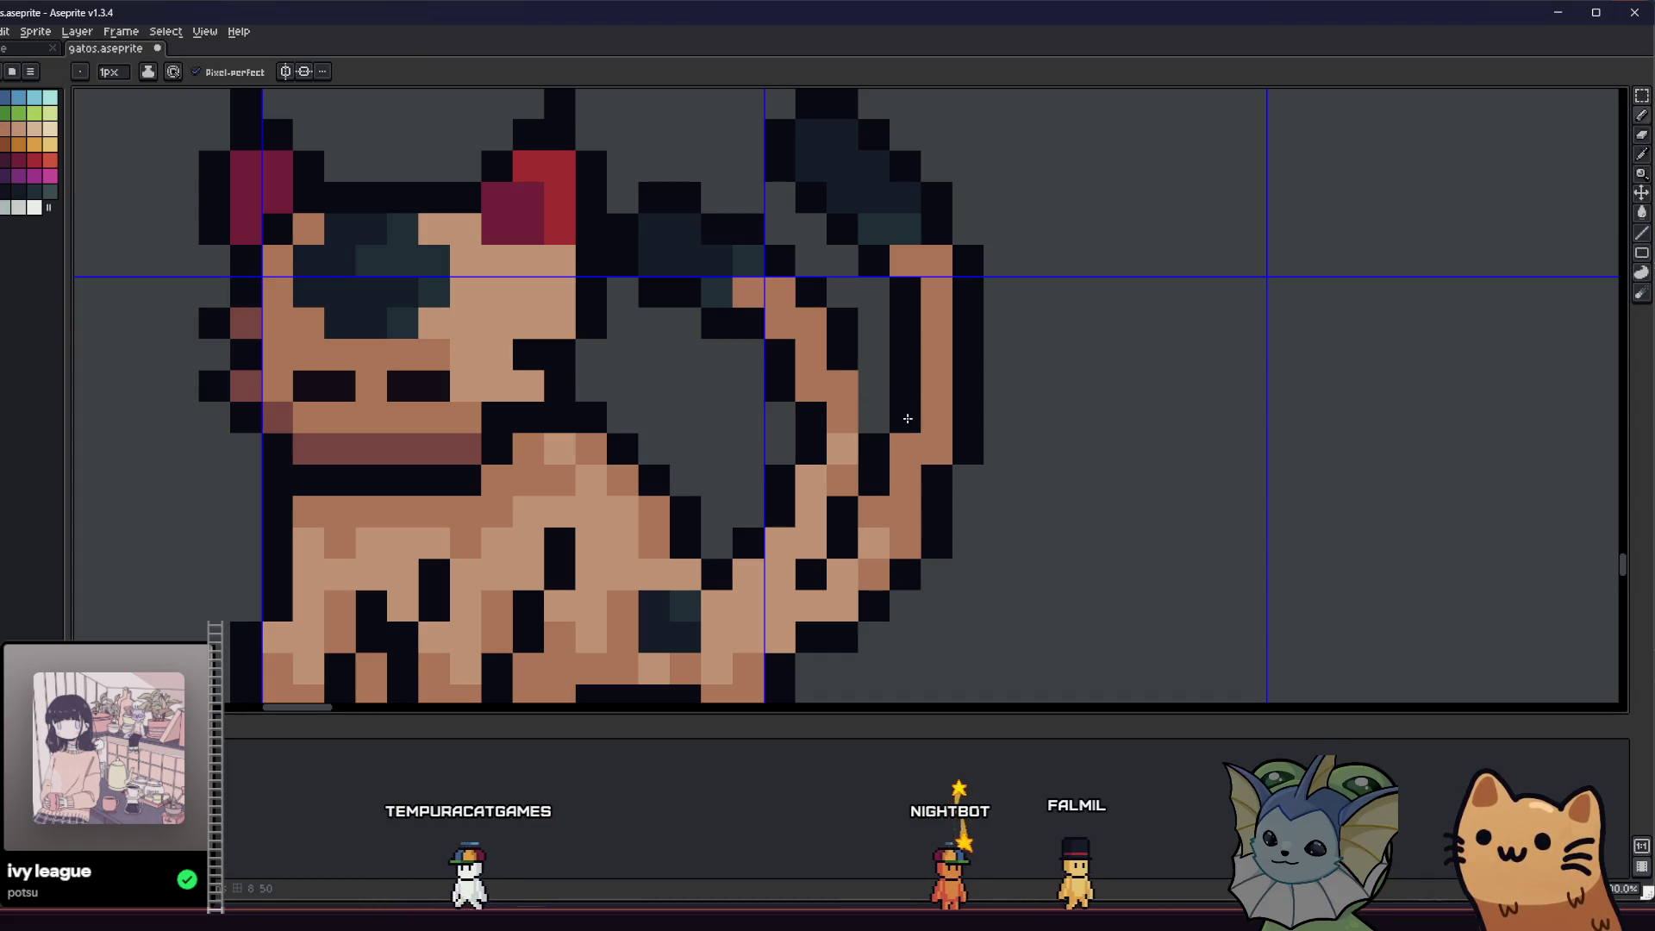
pyautogui.scroll(-4, 908, 419)
pyautogui.rightClick(758, 416)
pyautogui.scroll(-2, 797, 519)
pyautogui.scroll(4, 795, 520)
pyautogui.click(974, 536)
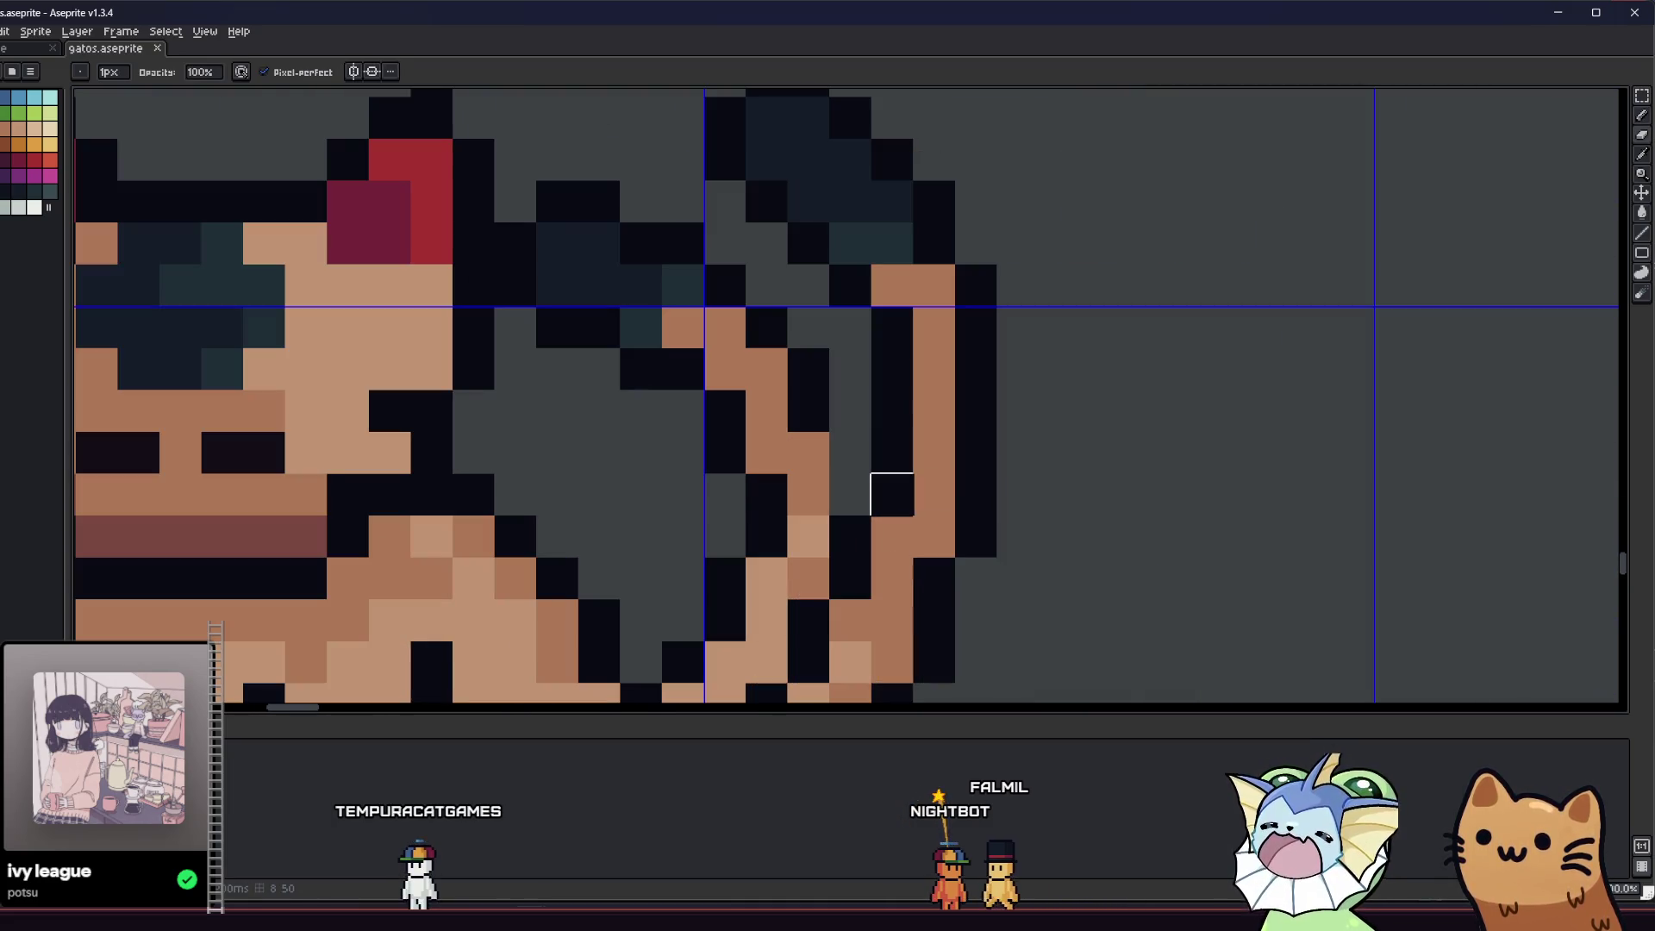
pyautogui.moveTo(892, 453); pyautogui.dragTo(892, 495)
pyautogui.press('v')
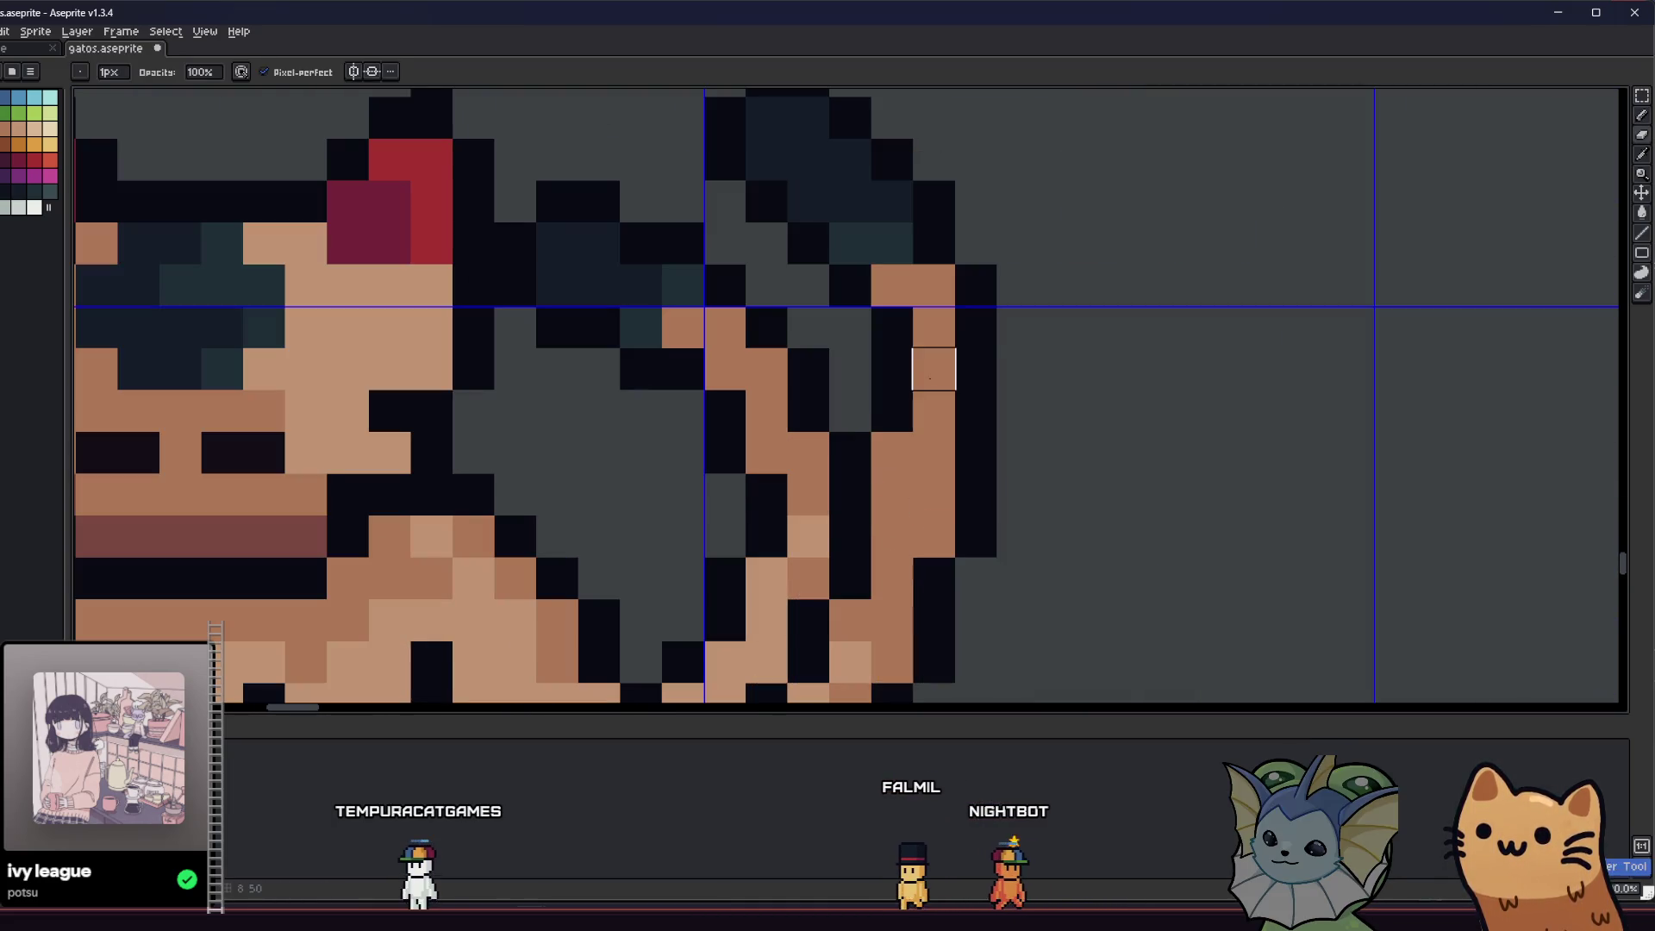
# - Erase the stray black pixels beside the tail
pyautogui.press('e')
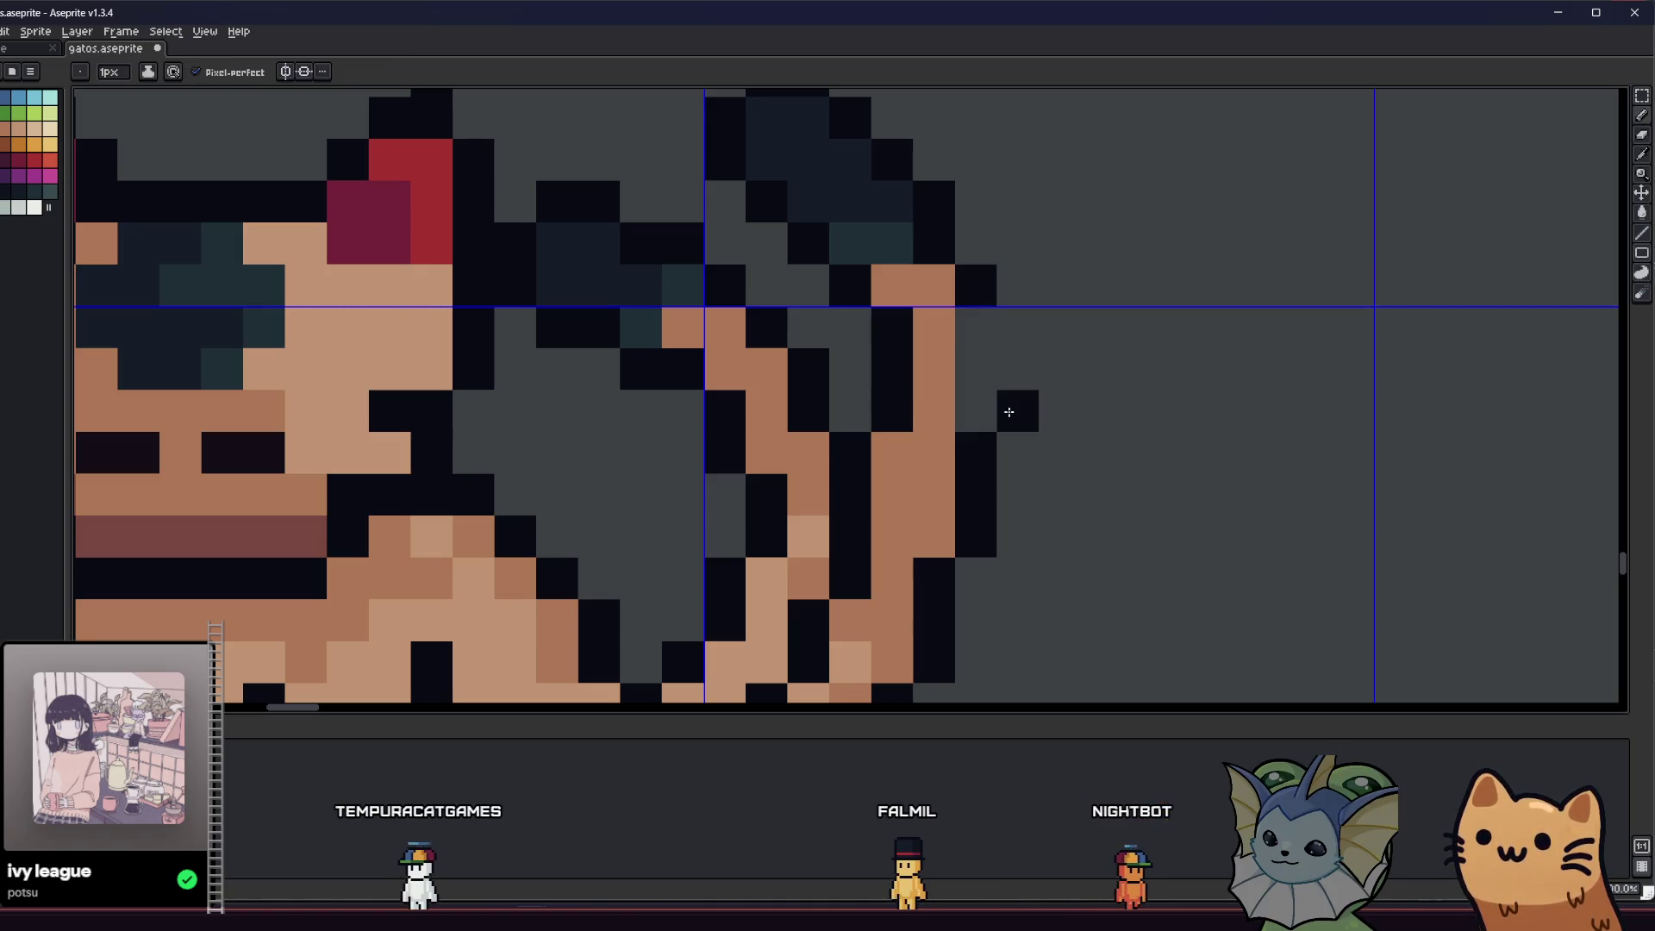
pyautogui.rightClick(976, 285)
pyautogui.click(972, 254)
pyautogui.click(992, 273)
pyautogui.press('b')
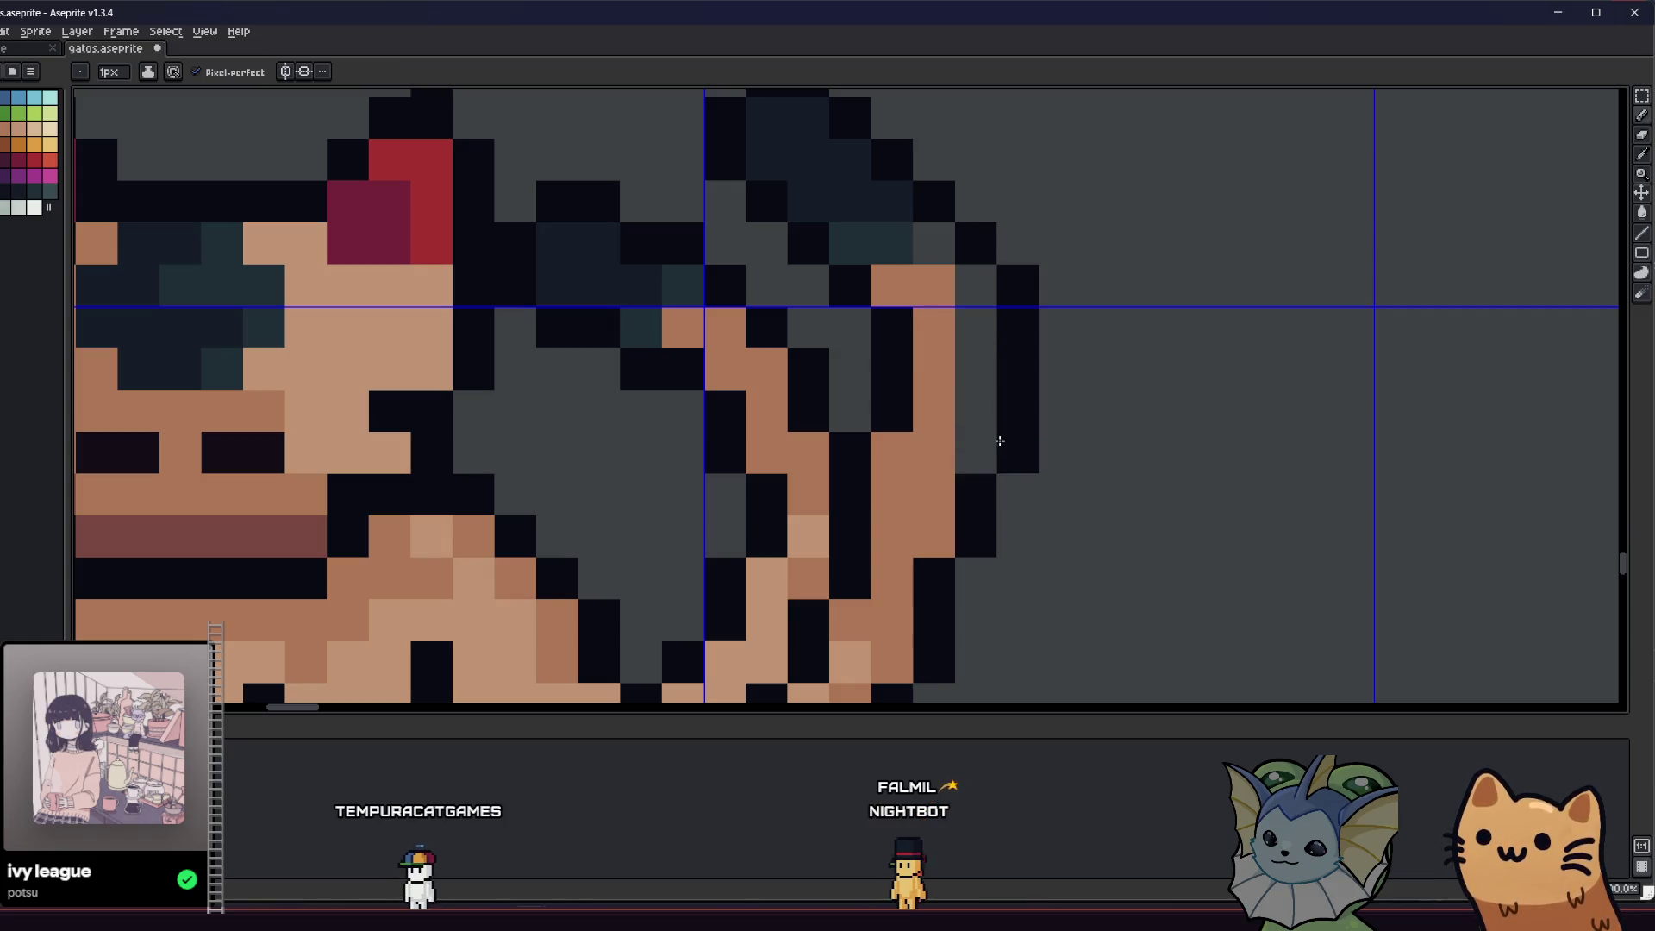
# - Fill the tail's gap with skin colour and redraw its black outline stripe
pyautogui.press('g')
pyautogui.click(954, 302)
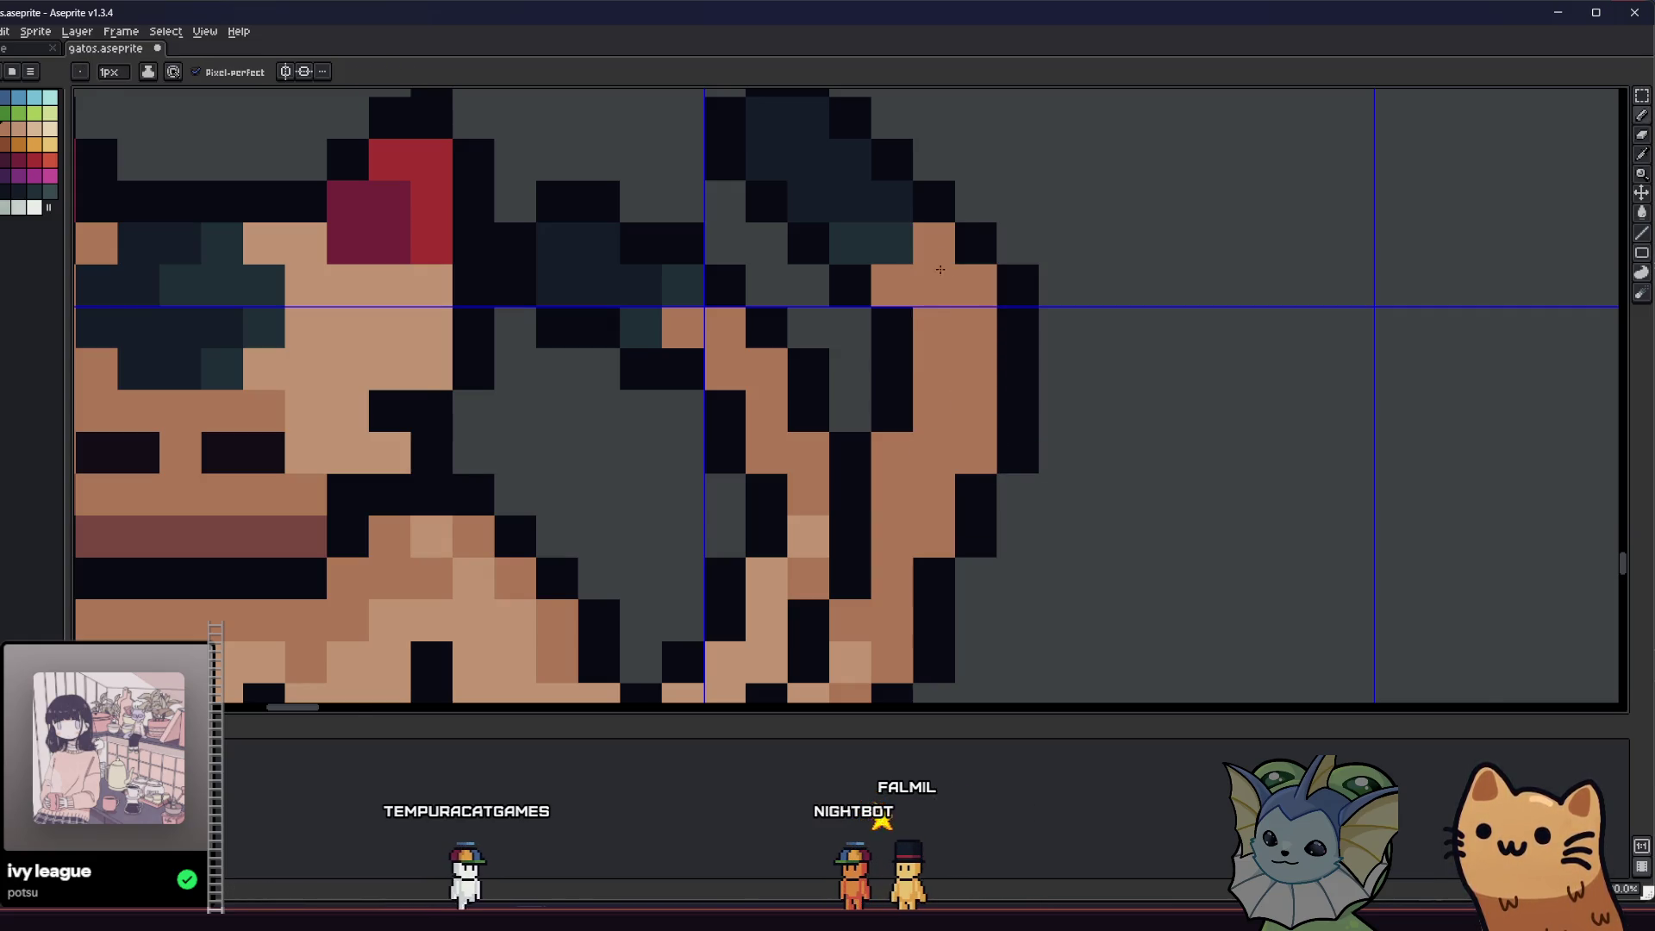
pyautogui.scroll(-5, 941, 270)
pyautogui.scroll(5, 929, 498)
pyautogui.click(919, 451)
pyautogui.press('b')
pyautogui.press('b')
pyautogui.moveTo(888, 562); pyautogui.dragTo(889, 485)
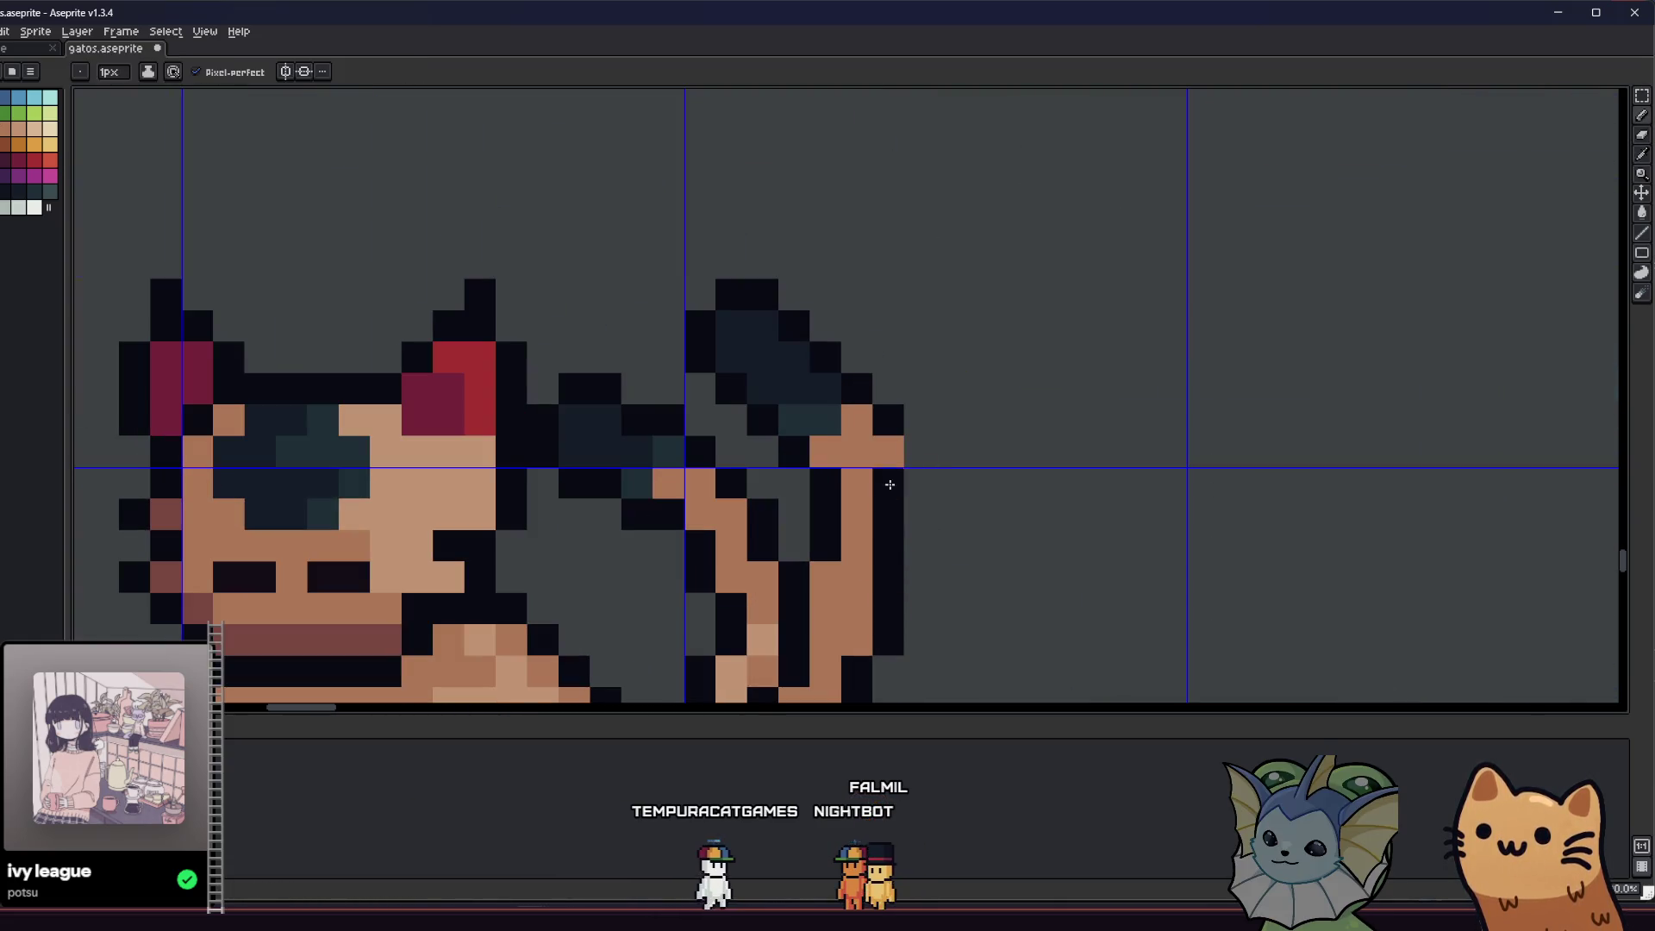
pyautogui.click(888, 420)
pyautogui.press('b')
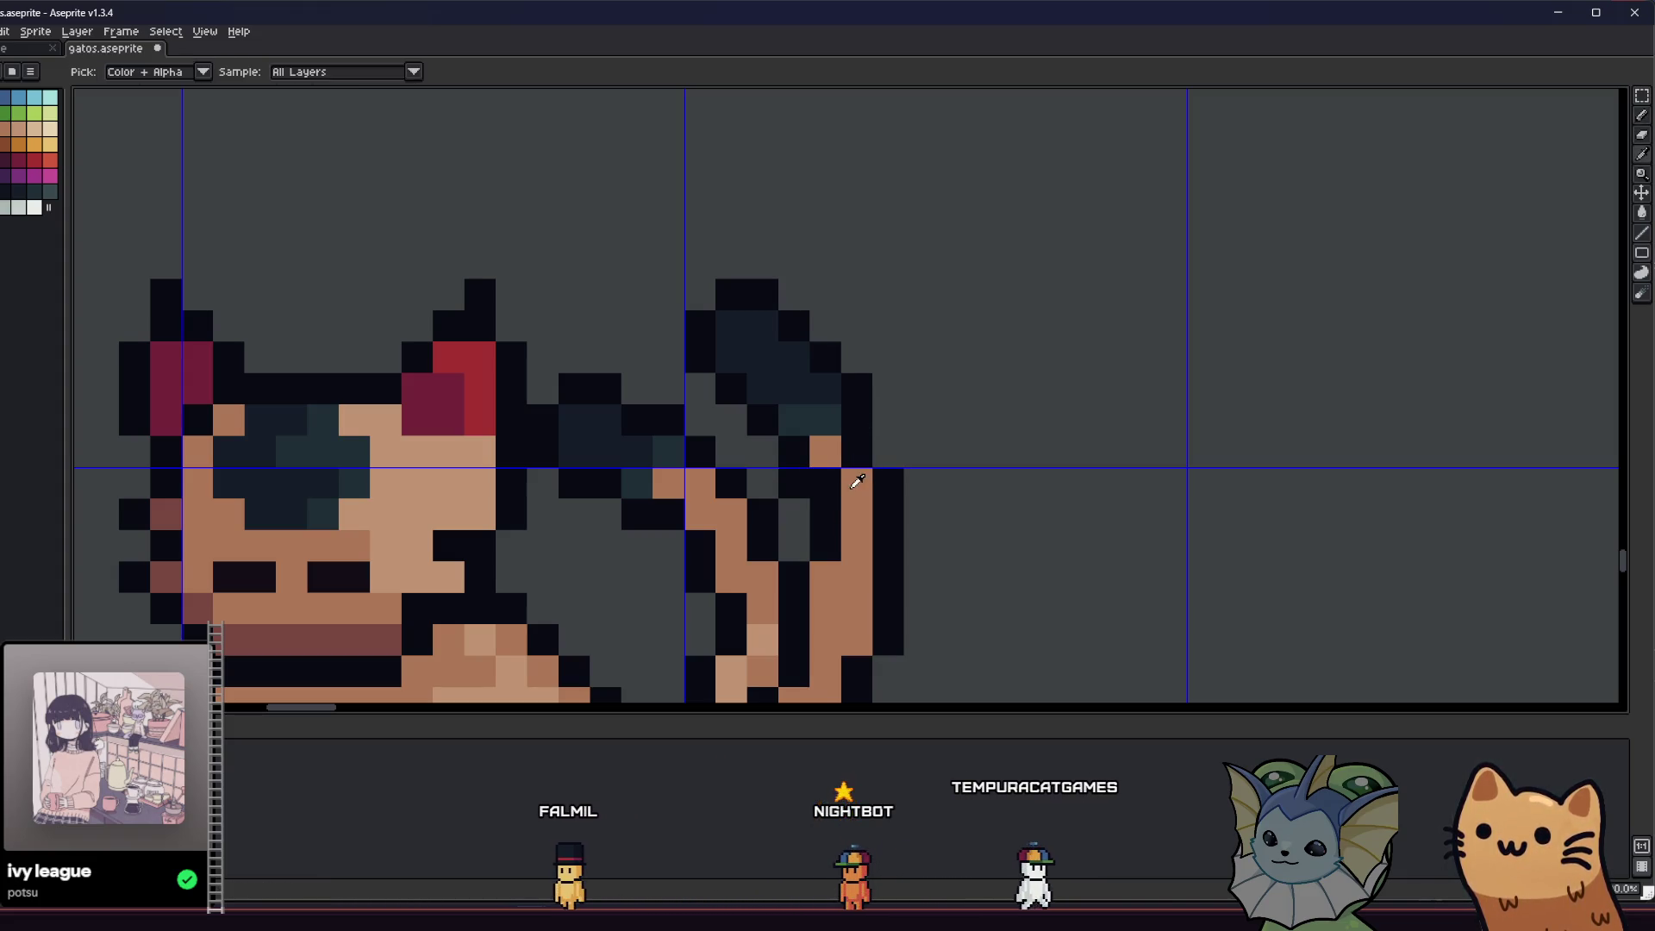
# - Save the sprite file with Ctrl+S and review the bottom cat
pyautogui.scroll(-3, 801, 518)
pyautogui.moveTo(738, 566); pyautogui.dragTo(773, 536)
pyautogui.scroll(3, 835, 518)
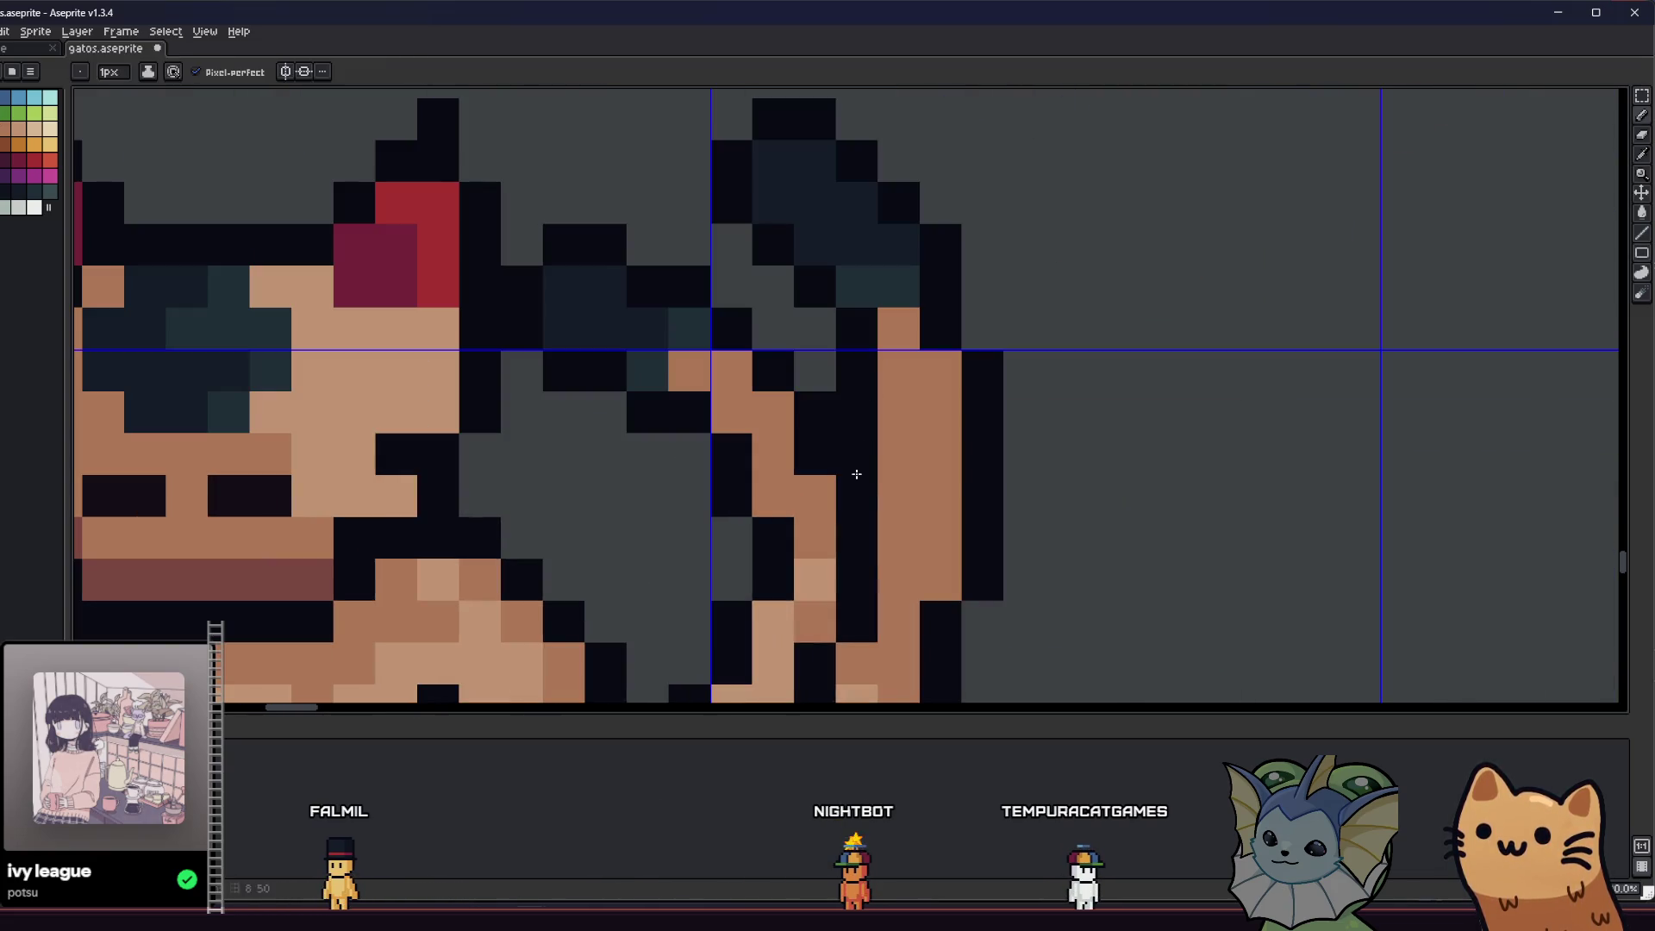
pyautogui.moveTo(856, 474); pyautogui.dragTo(899, 415)
pyautogui.press('alt')
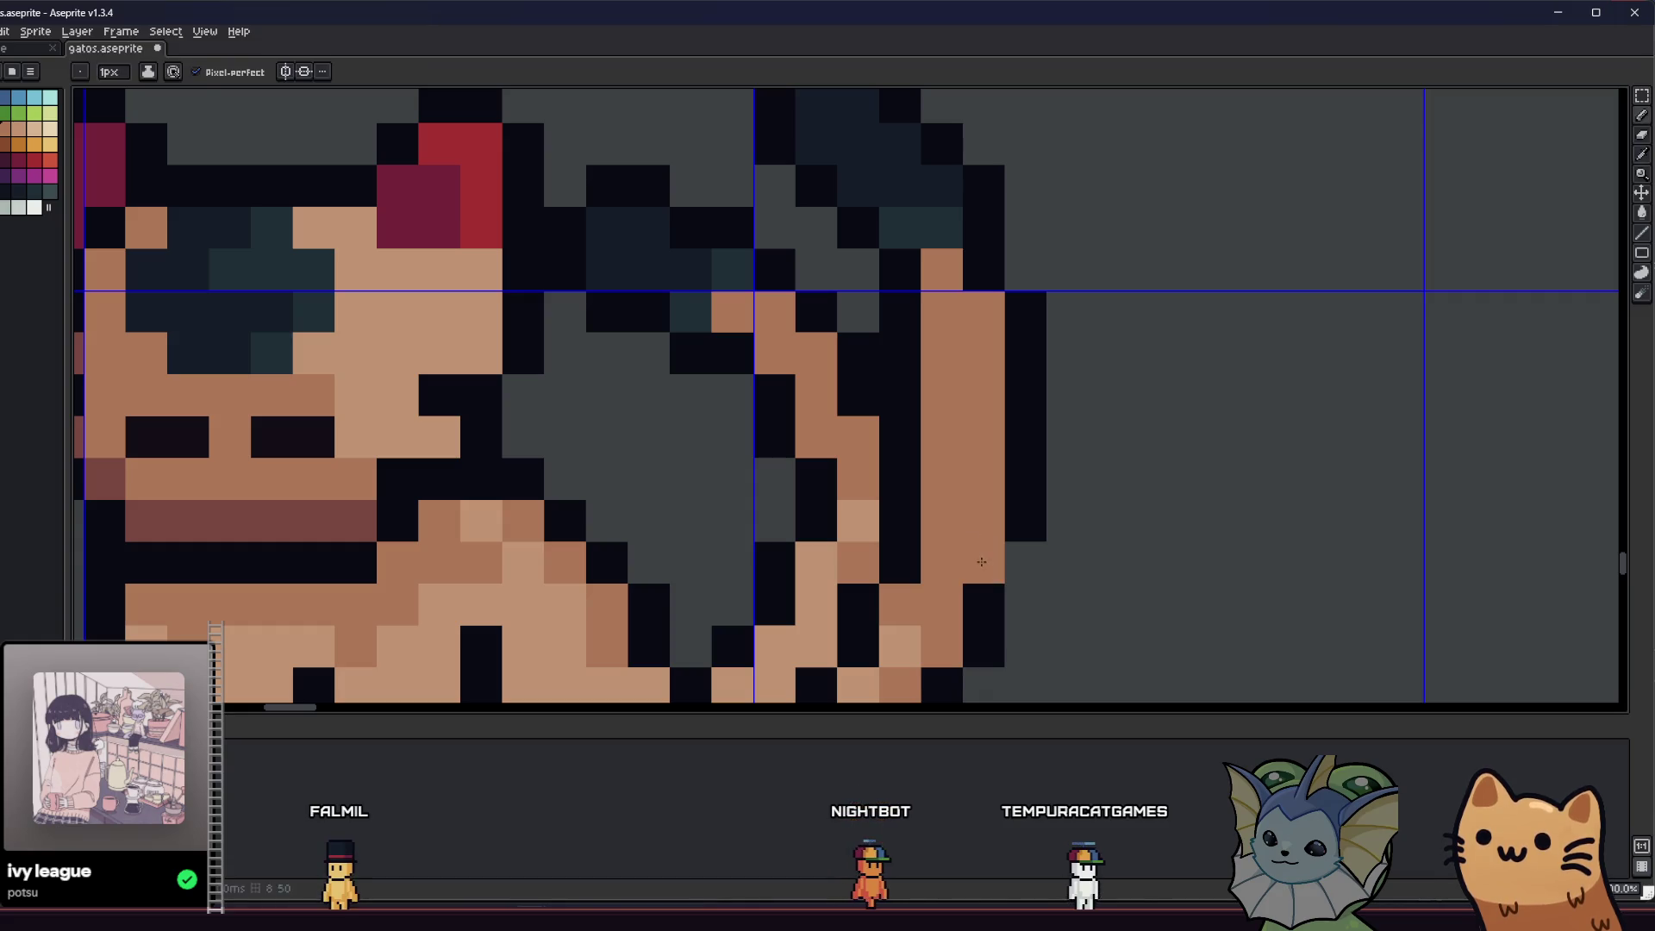
pyautogui.scroll(-3, 952, 577)
pyautogui.hotkey('ctrl', 's')
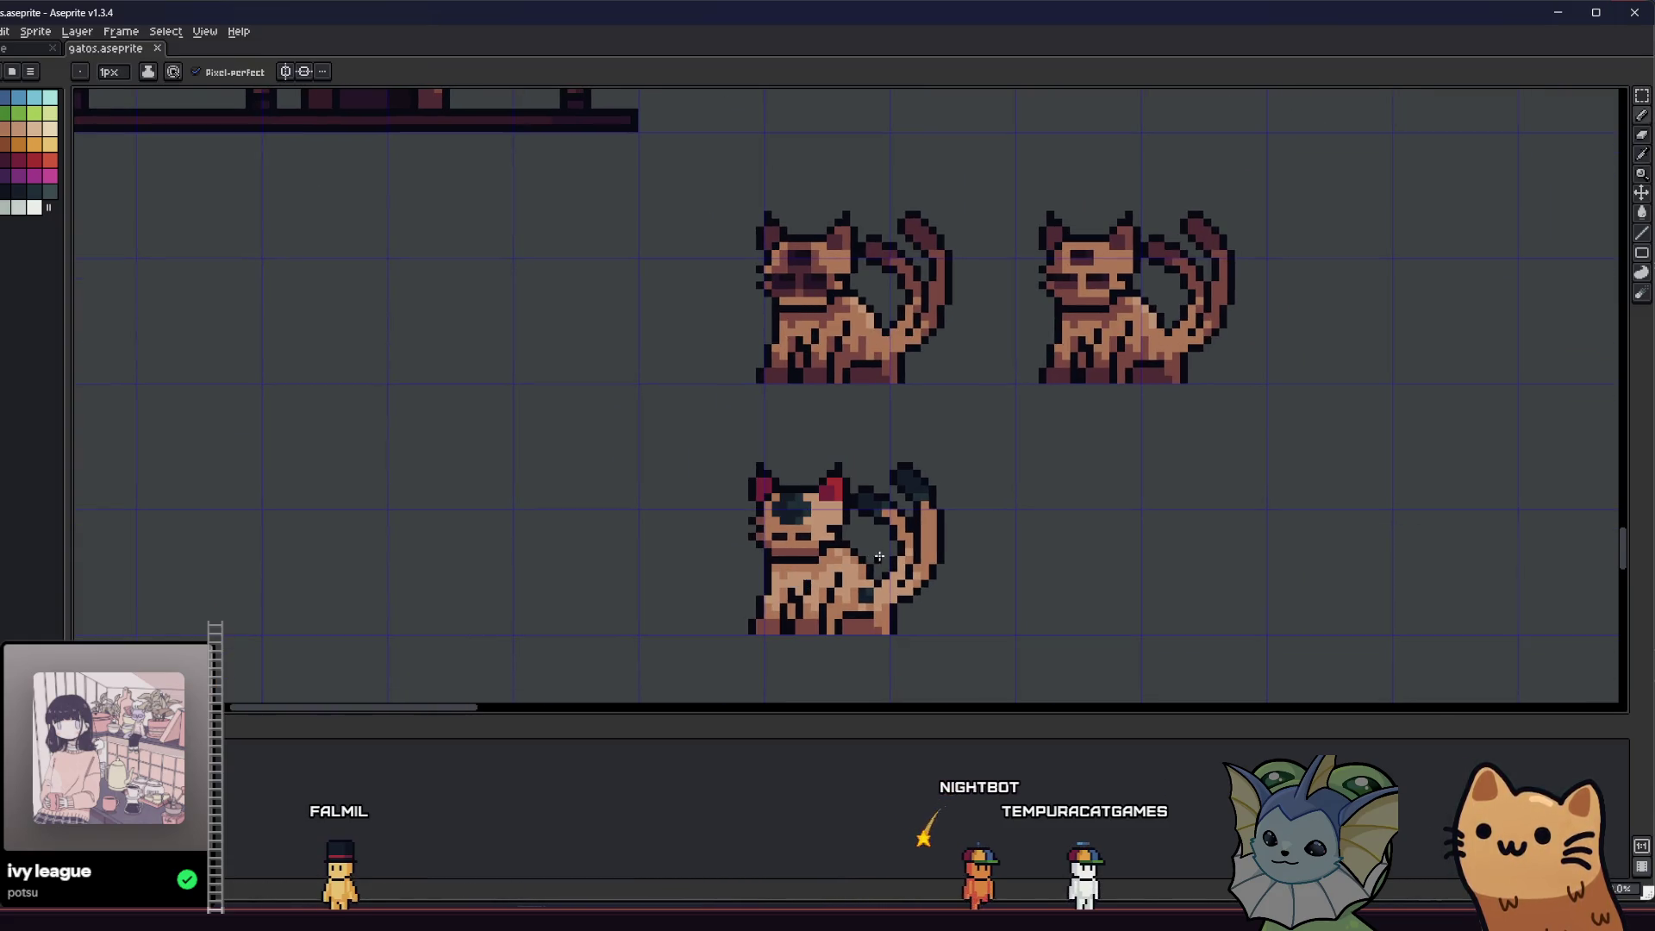
pyautogui.scroll(3, 828, 483)
pyautogui.moveTo(855, 468)
pyautogui.mouseDown()
pyautogui.moveTo(941, 511)
pyautogui.moveTo(834, 535)
pyautogui.mouseUp()
pyautogui.scroll(-4, 982, 509)
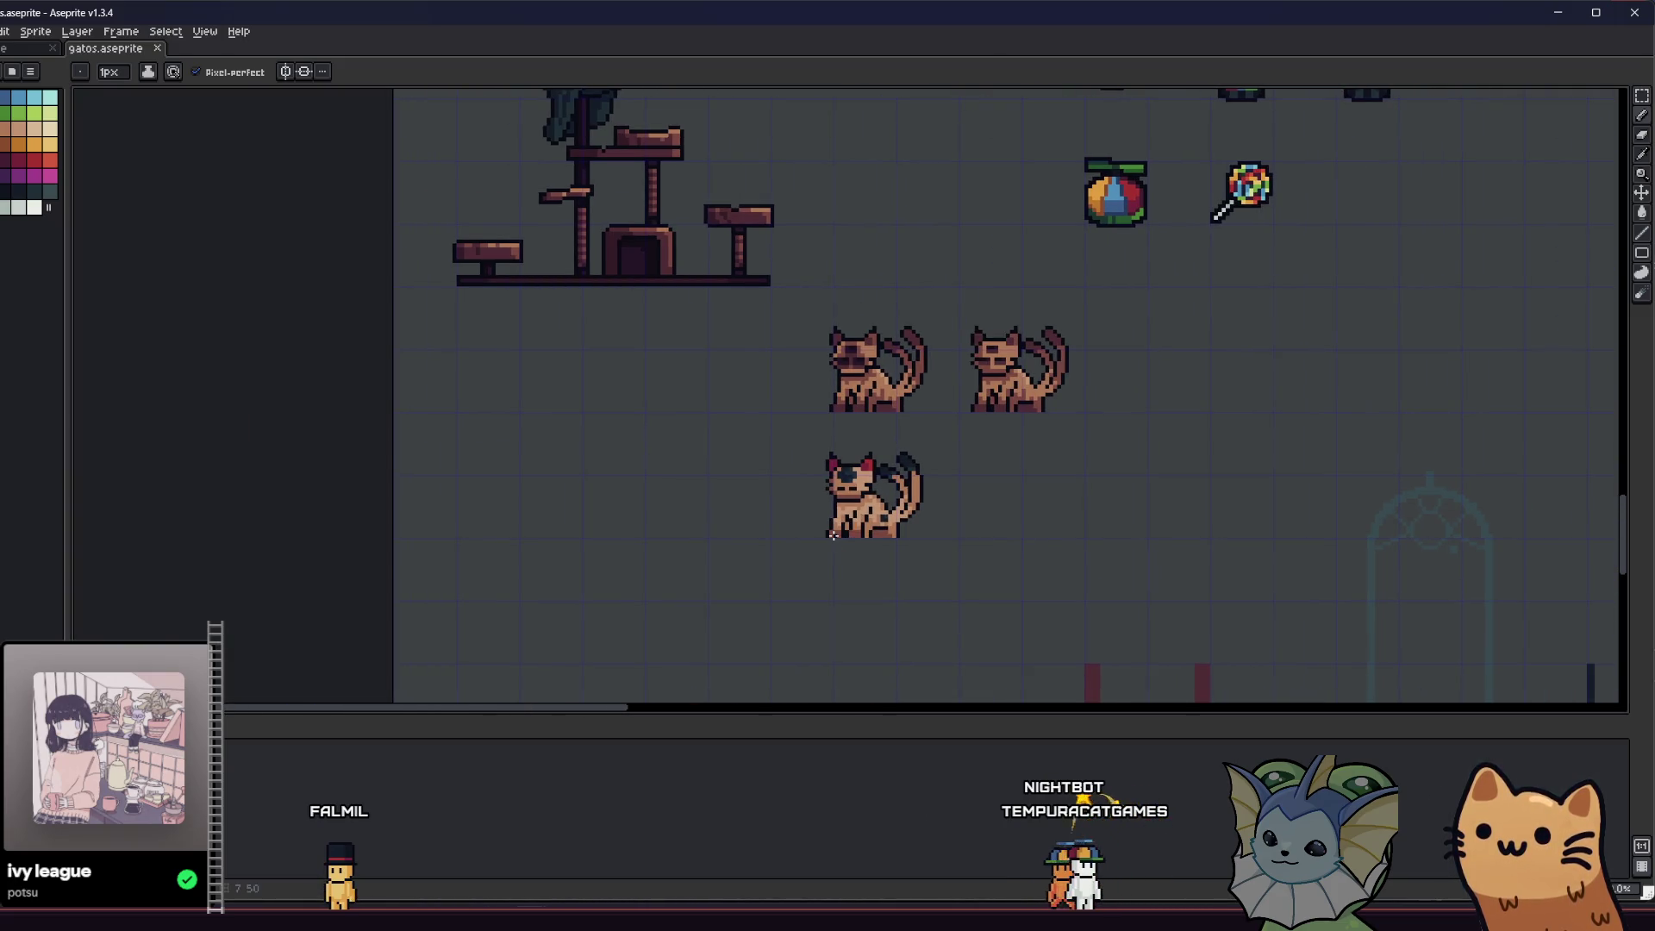
pyautogui.press('v')
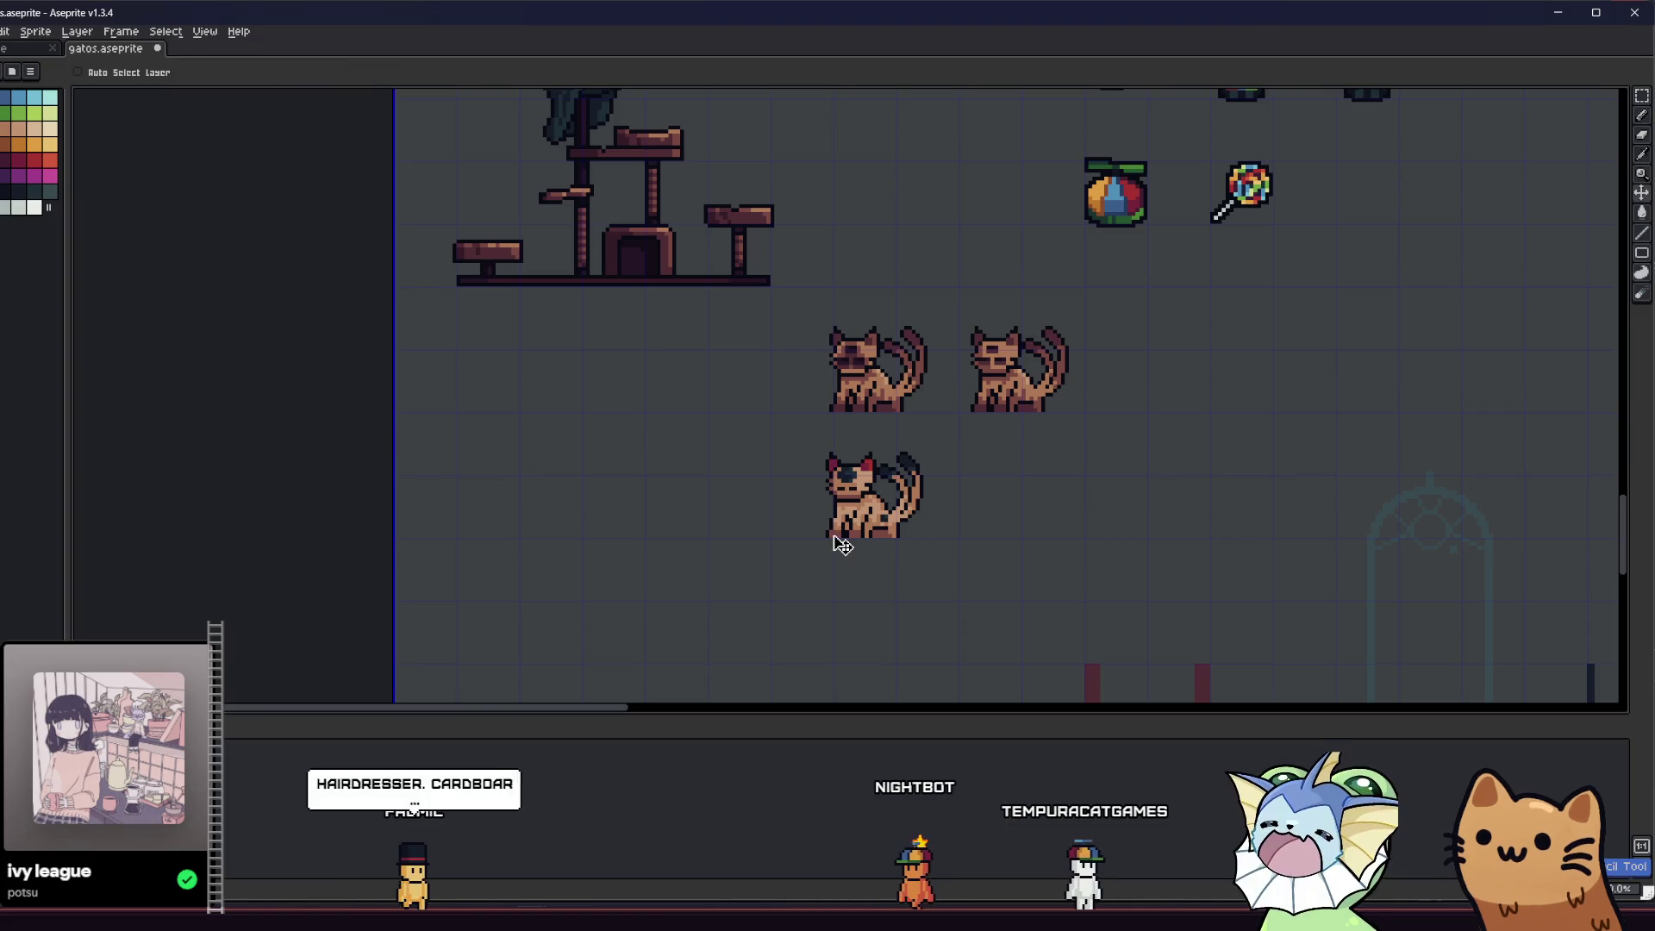
pyautogui.scroll(2, 930, 504)
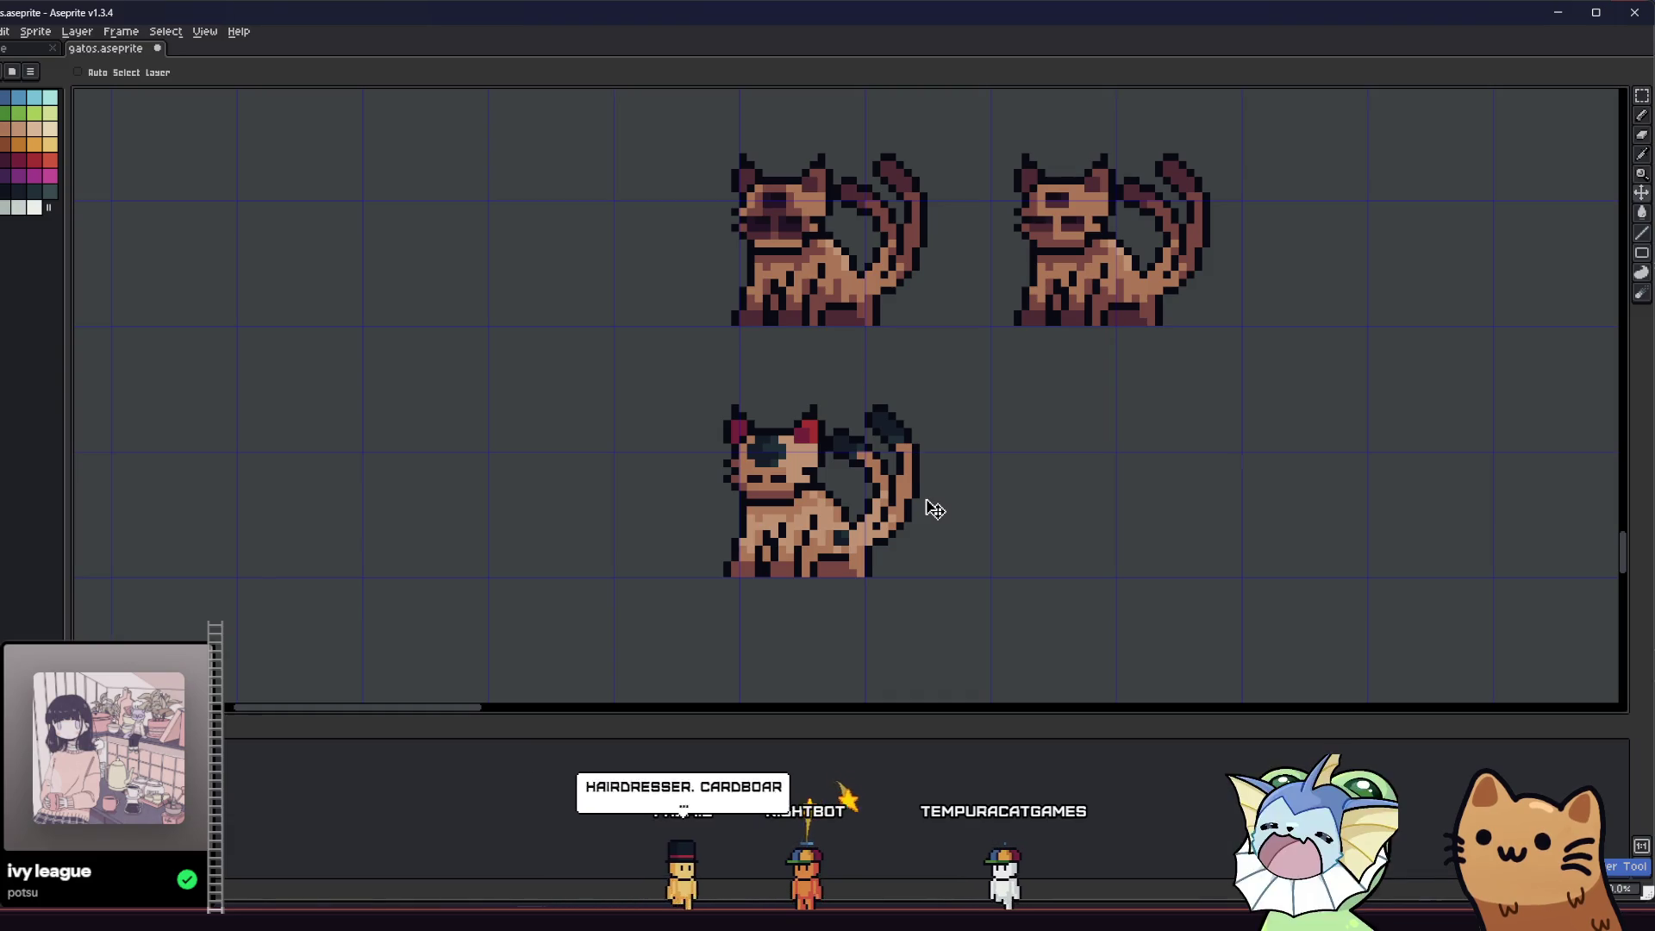
pyautogui.press('b')
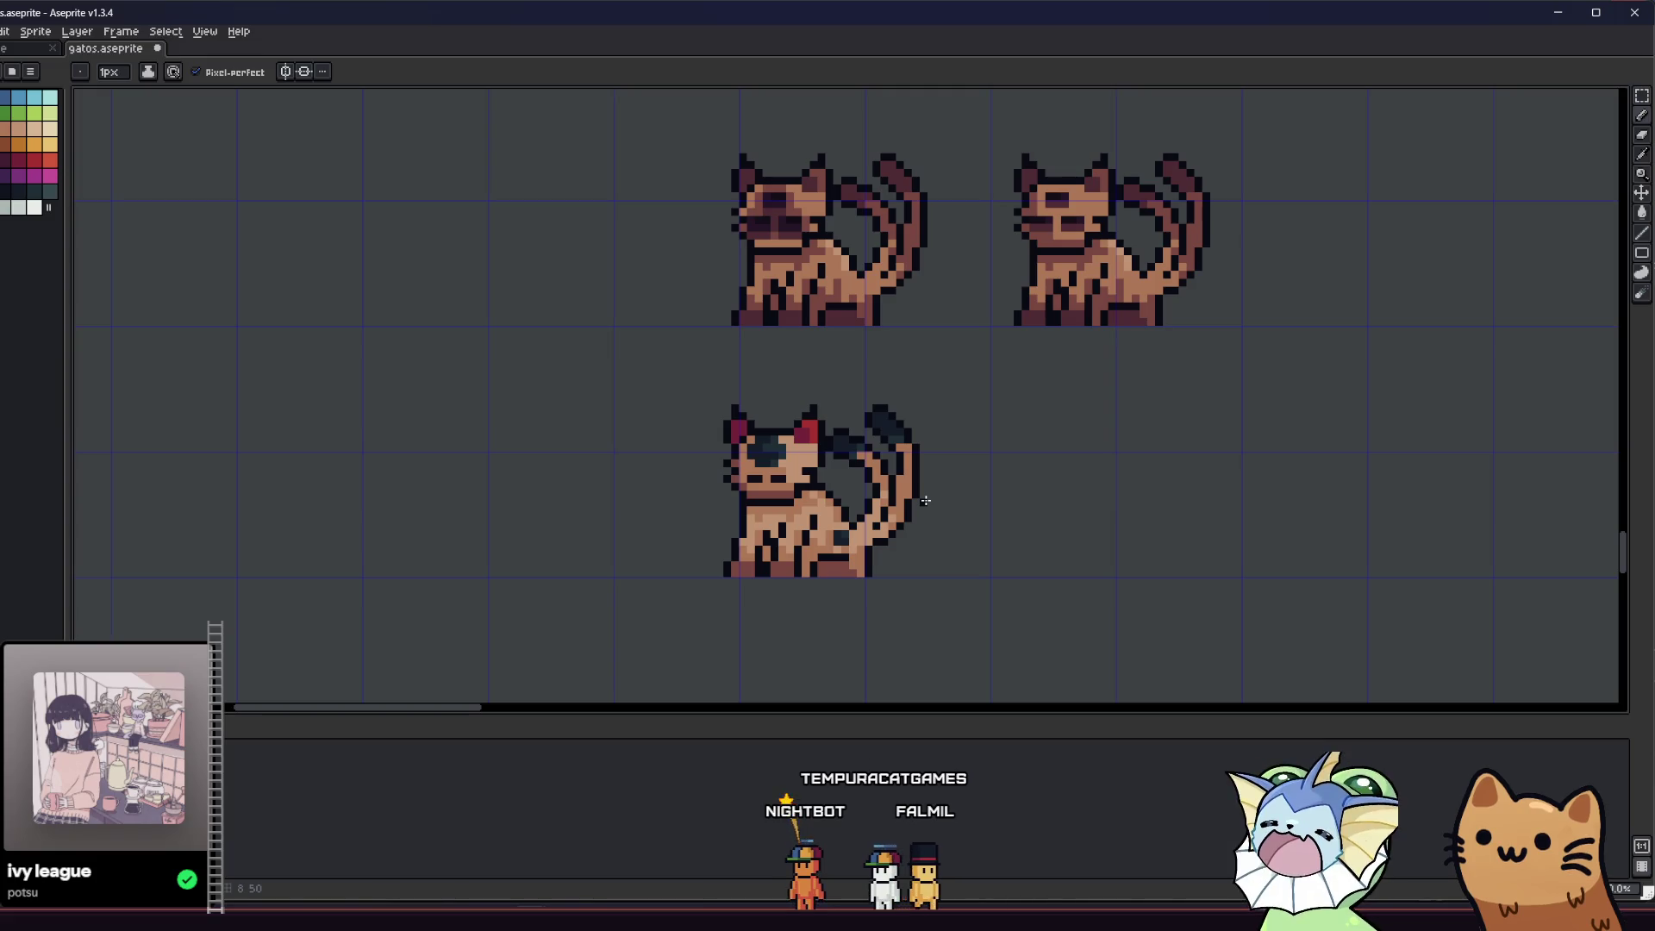
pyautogui.press('v')
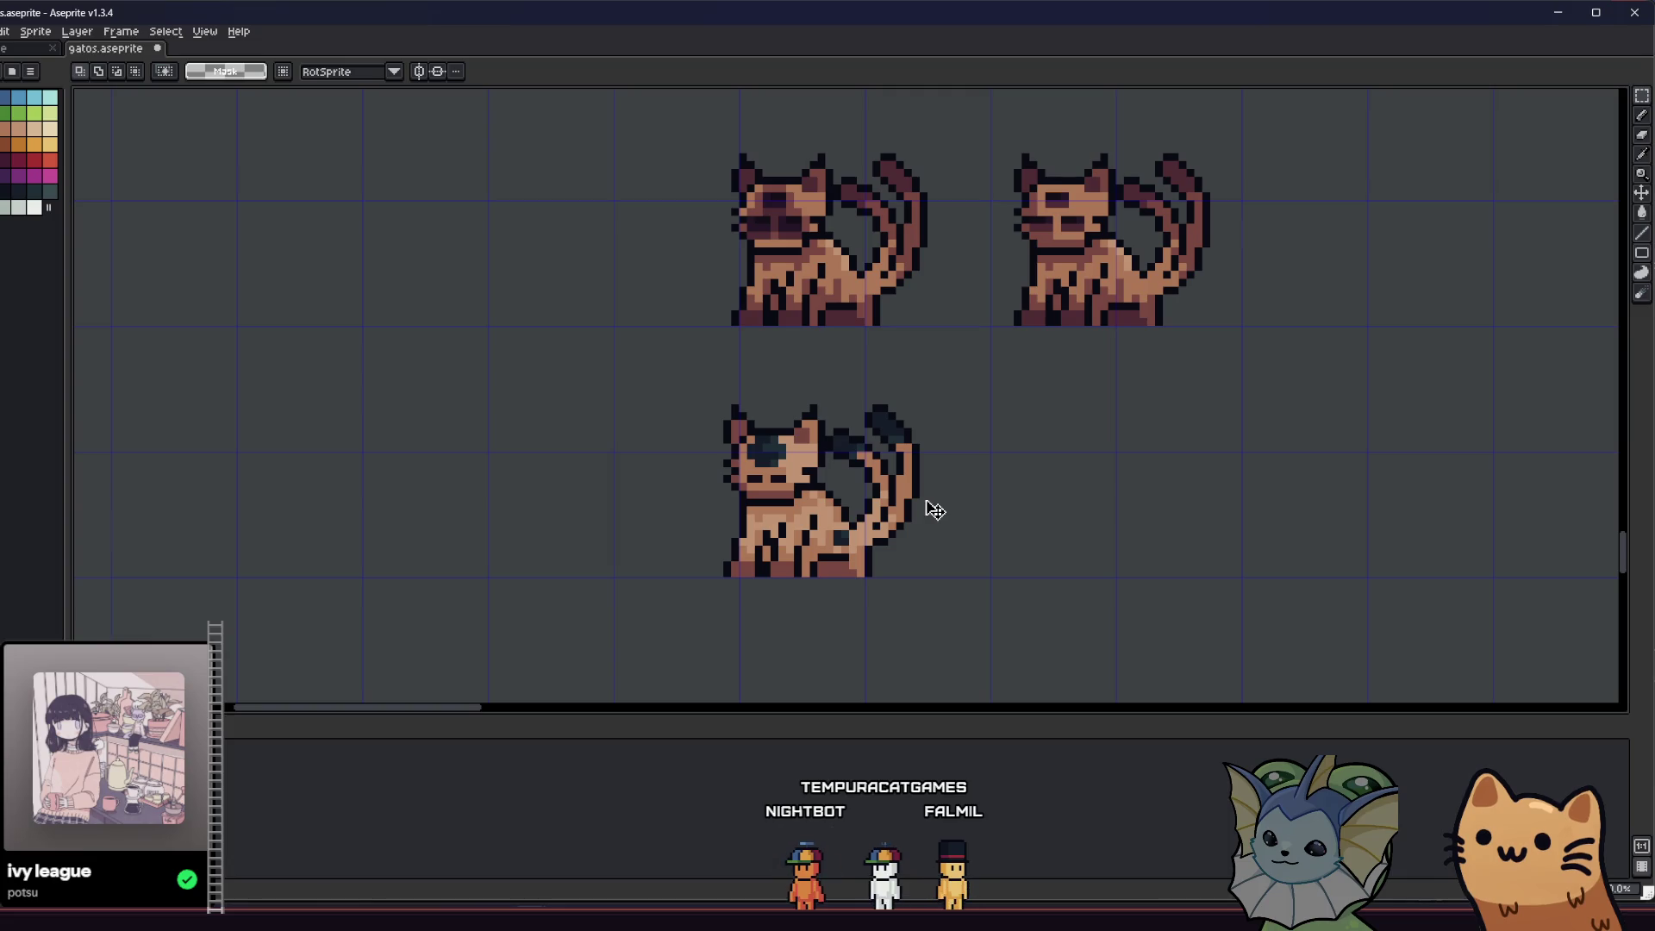
pyautogui.moveTo(870, 463); pyautogui.dragTo(837, 474)
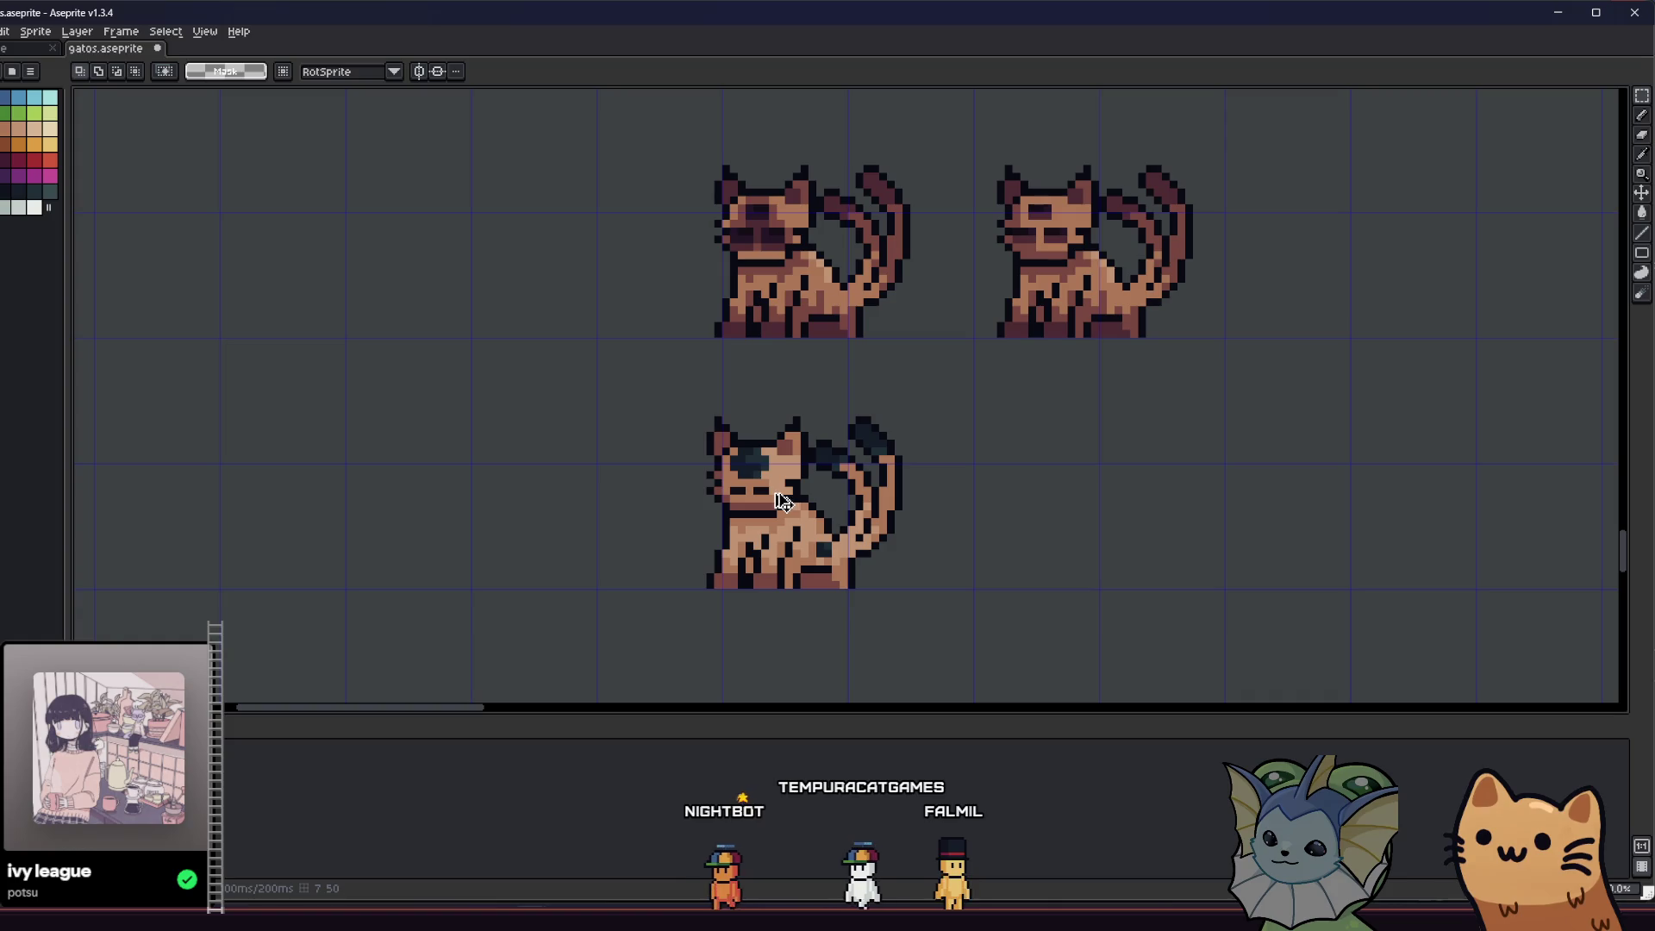
pyautogui.scroll(3, 782, 501)
# - Fill the inner ears dark red and bright red, undoing a mistaken head fill
pyautogui.click(18, 161)
pyautogui.press('g')
pyautogui.click(626, 339)
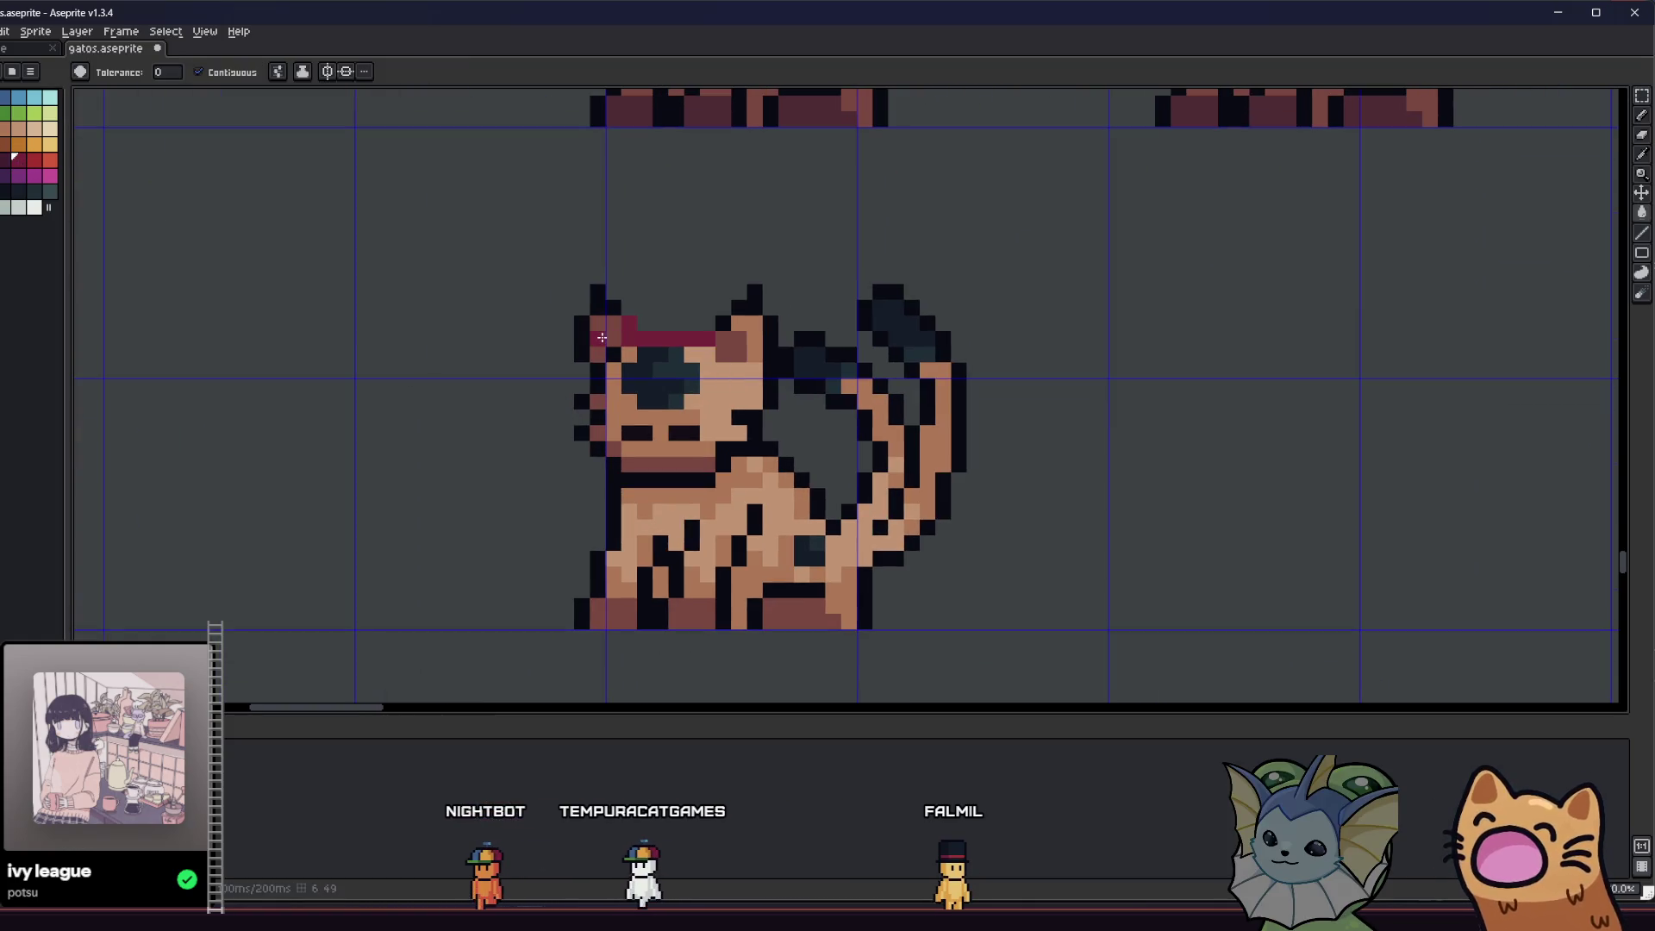
pyautogui.hotkey('ctrl', 'z')
pyautogui.click(603, 338)
pyautogui.click(731, 347)
pyautogui.click(31, 158)
pyautogui.click(753, 345)
# - Erase and redraw stray pixels where the dark tail tip meets the skin-coloured tail
pyautogui.moveTo(646, 394); pyautogui.dragTo(600, 394)
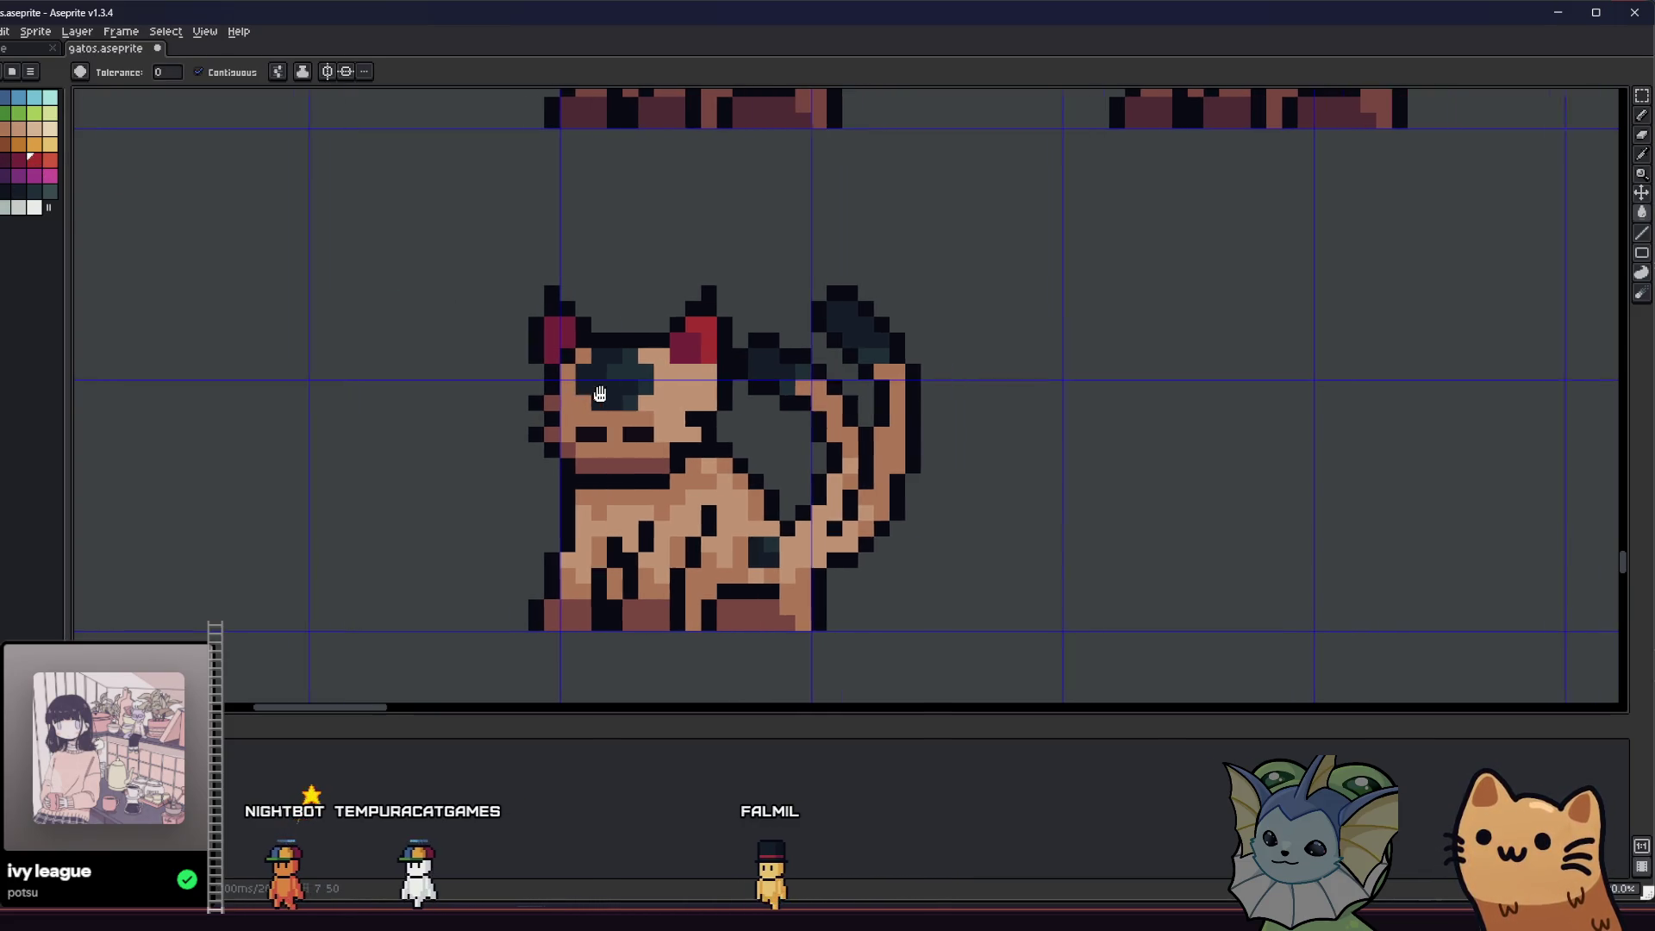
pyautogui.rightClick(758, 409)
pyautogui.scroll(-5, 562, 415)
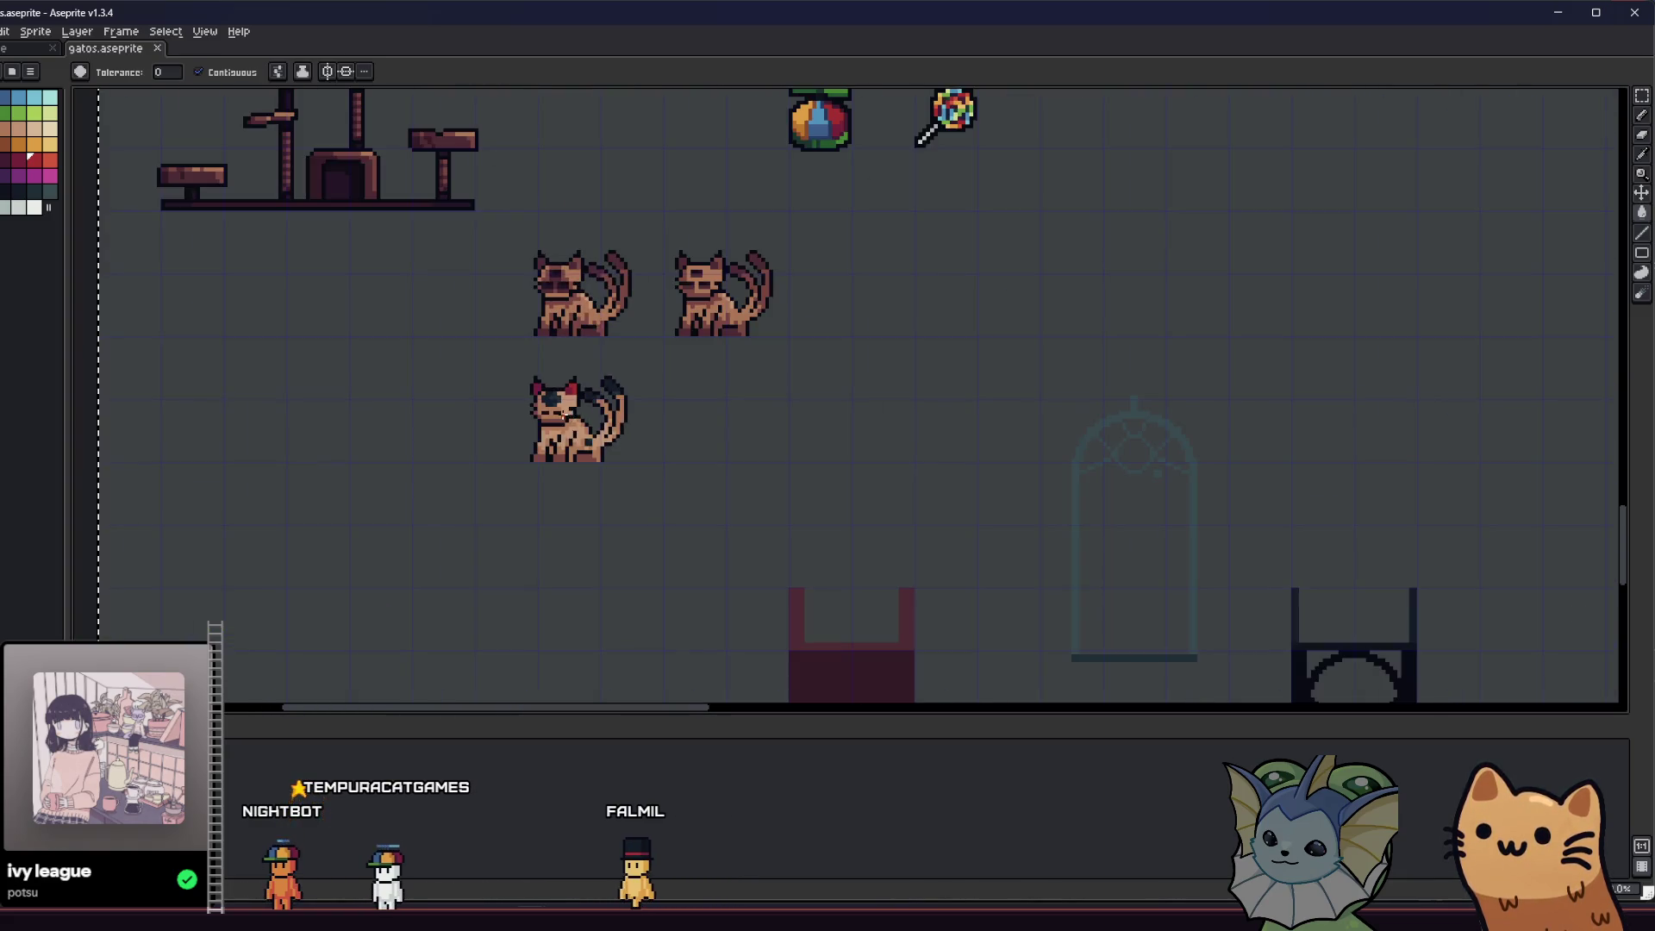
pyautogui.scroll(5, 563, 414)
pyautogui.scroll(2, 775, 393)
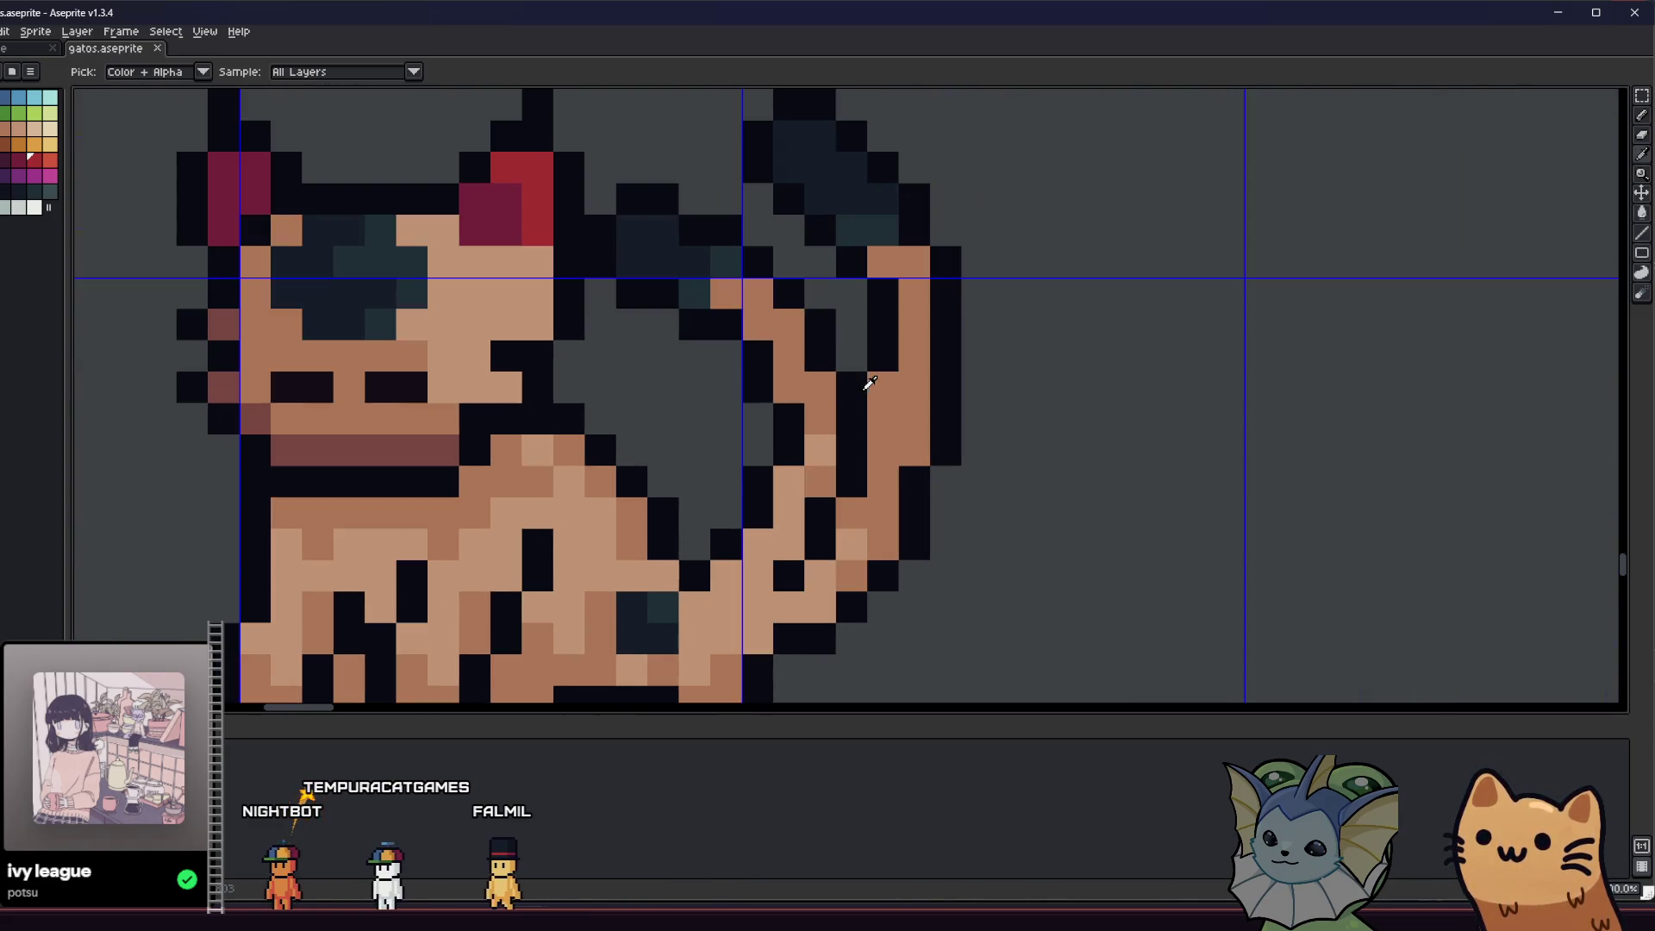
pyautogui.scroll(-5, 657, 491)
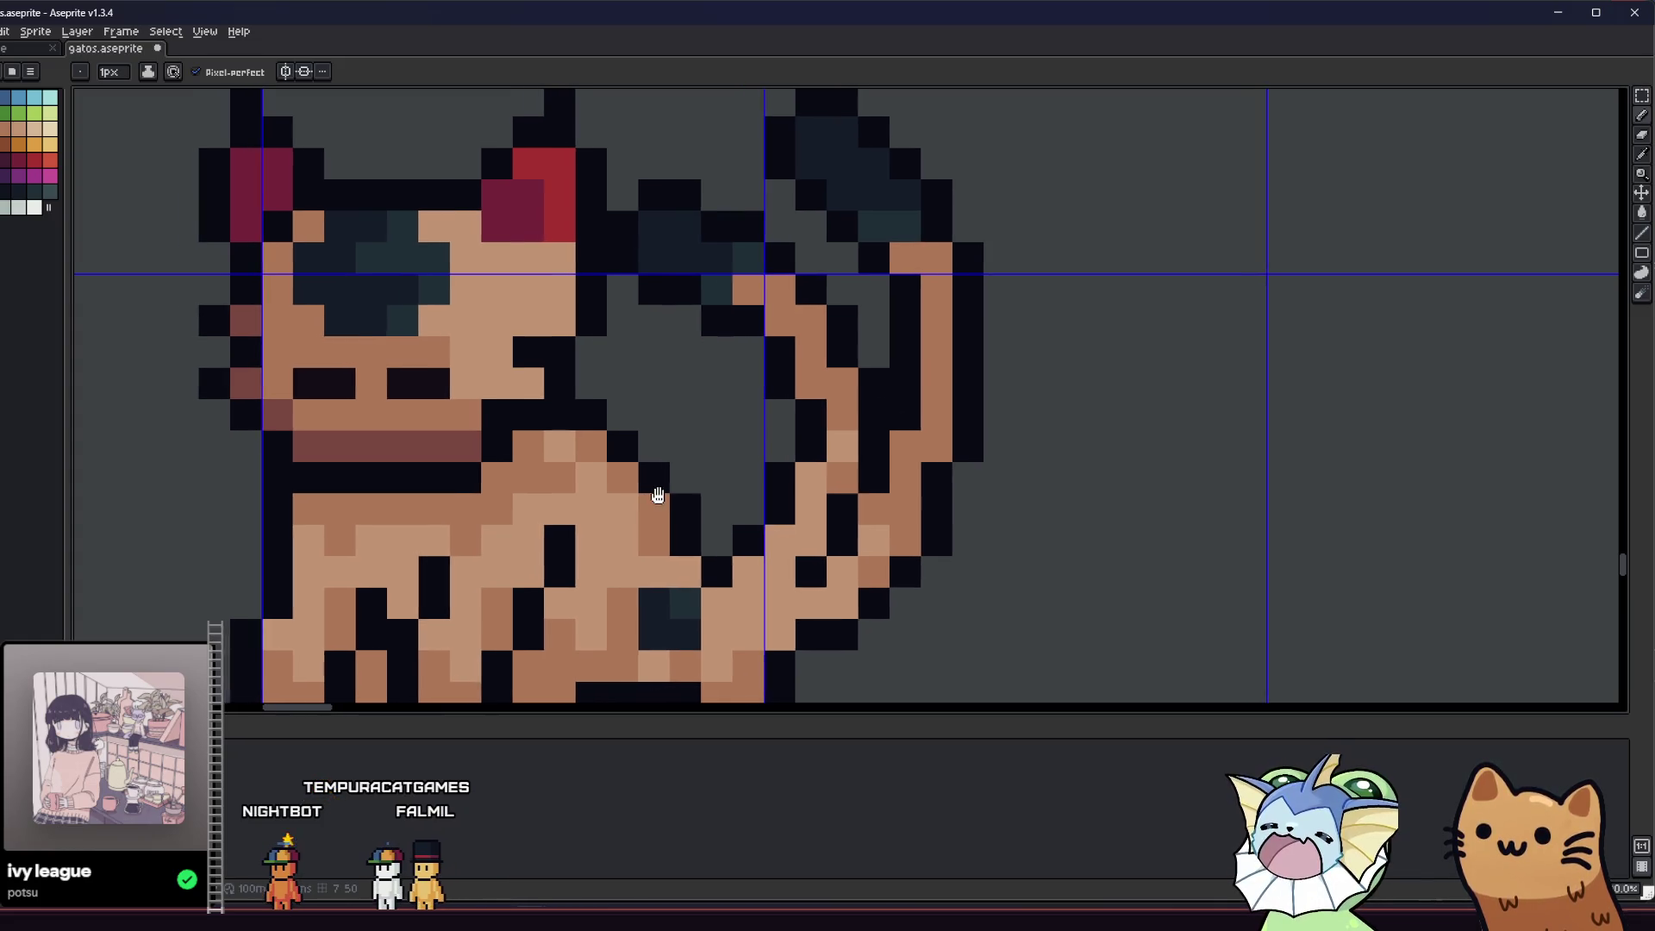
pyautogui.scroll(6, 653, 499)
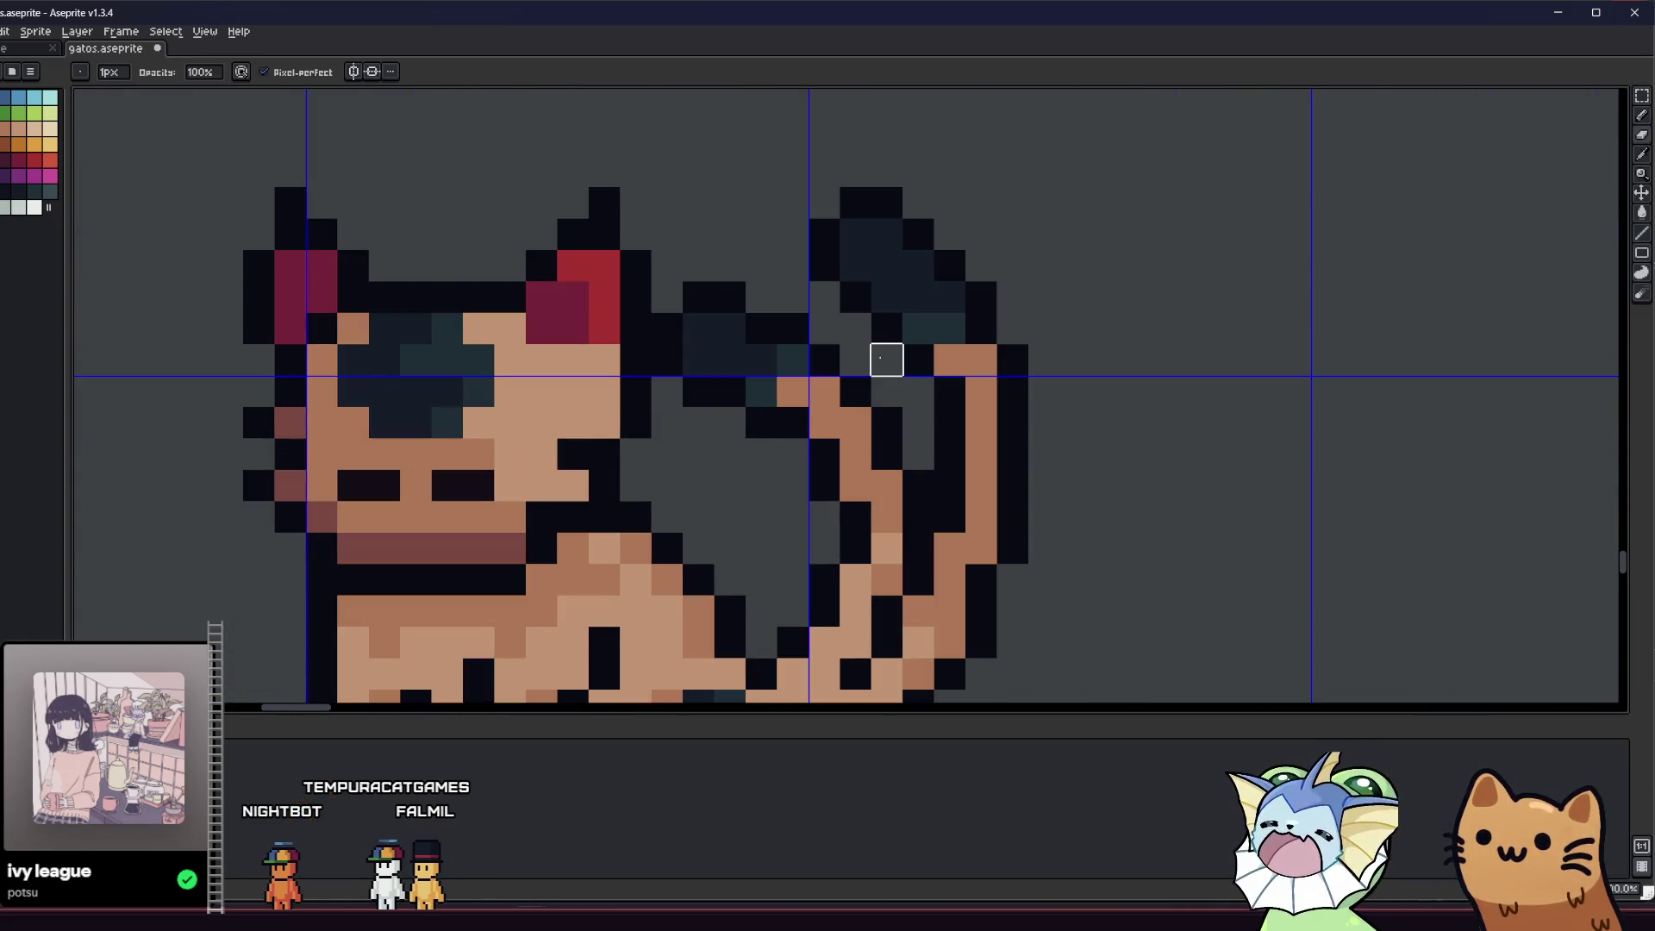
pyautogui.press('e')
pyautogui.click(855, 297)
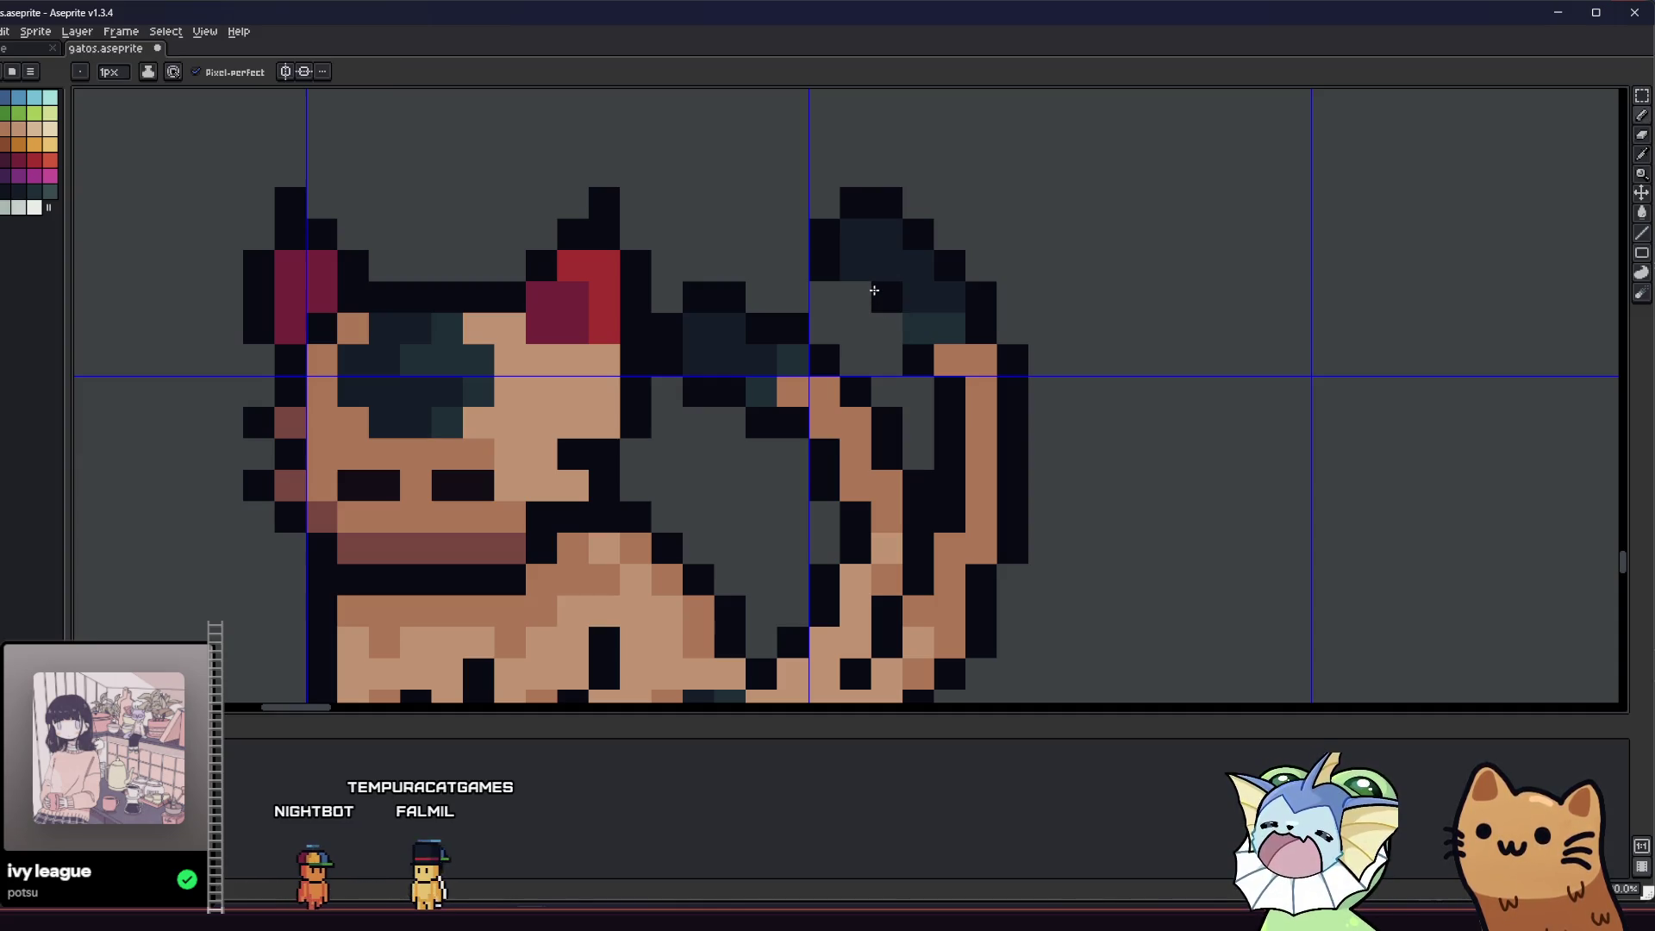
pyautogui.click(824, 264)
pyautogui.press('b')
pyautogui.click(918, 326)
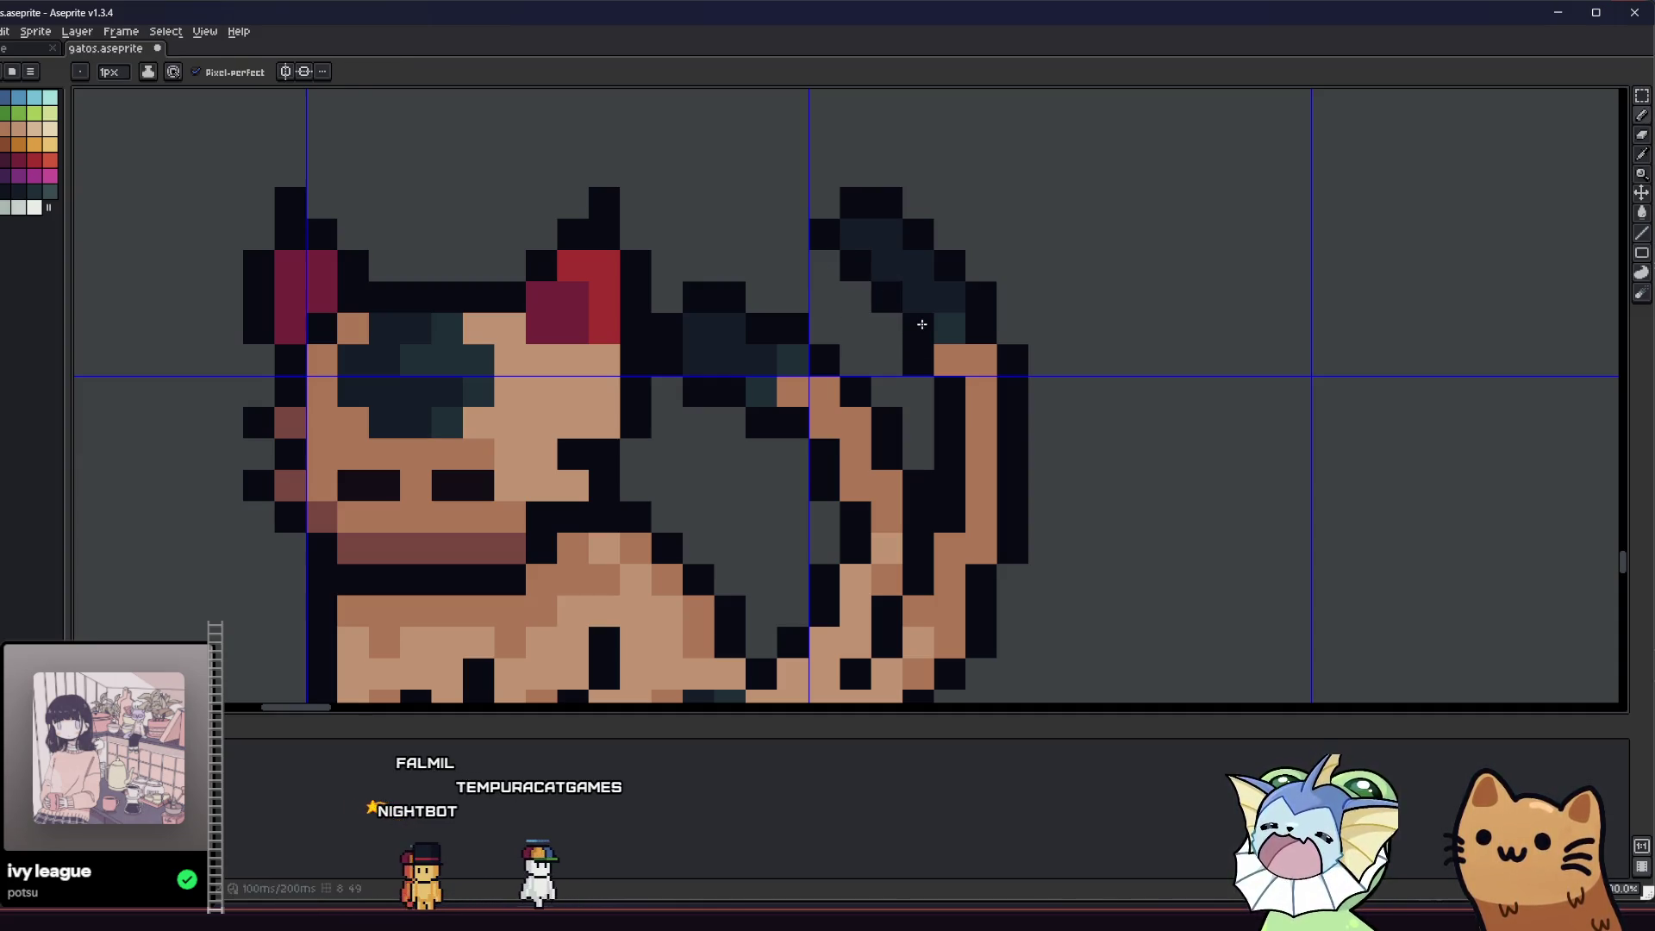
pyautogui.scroll(-5, 886, 359)
pyautogui.scroll(6, 829, 369)
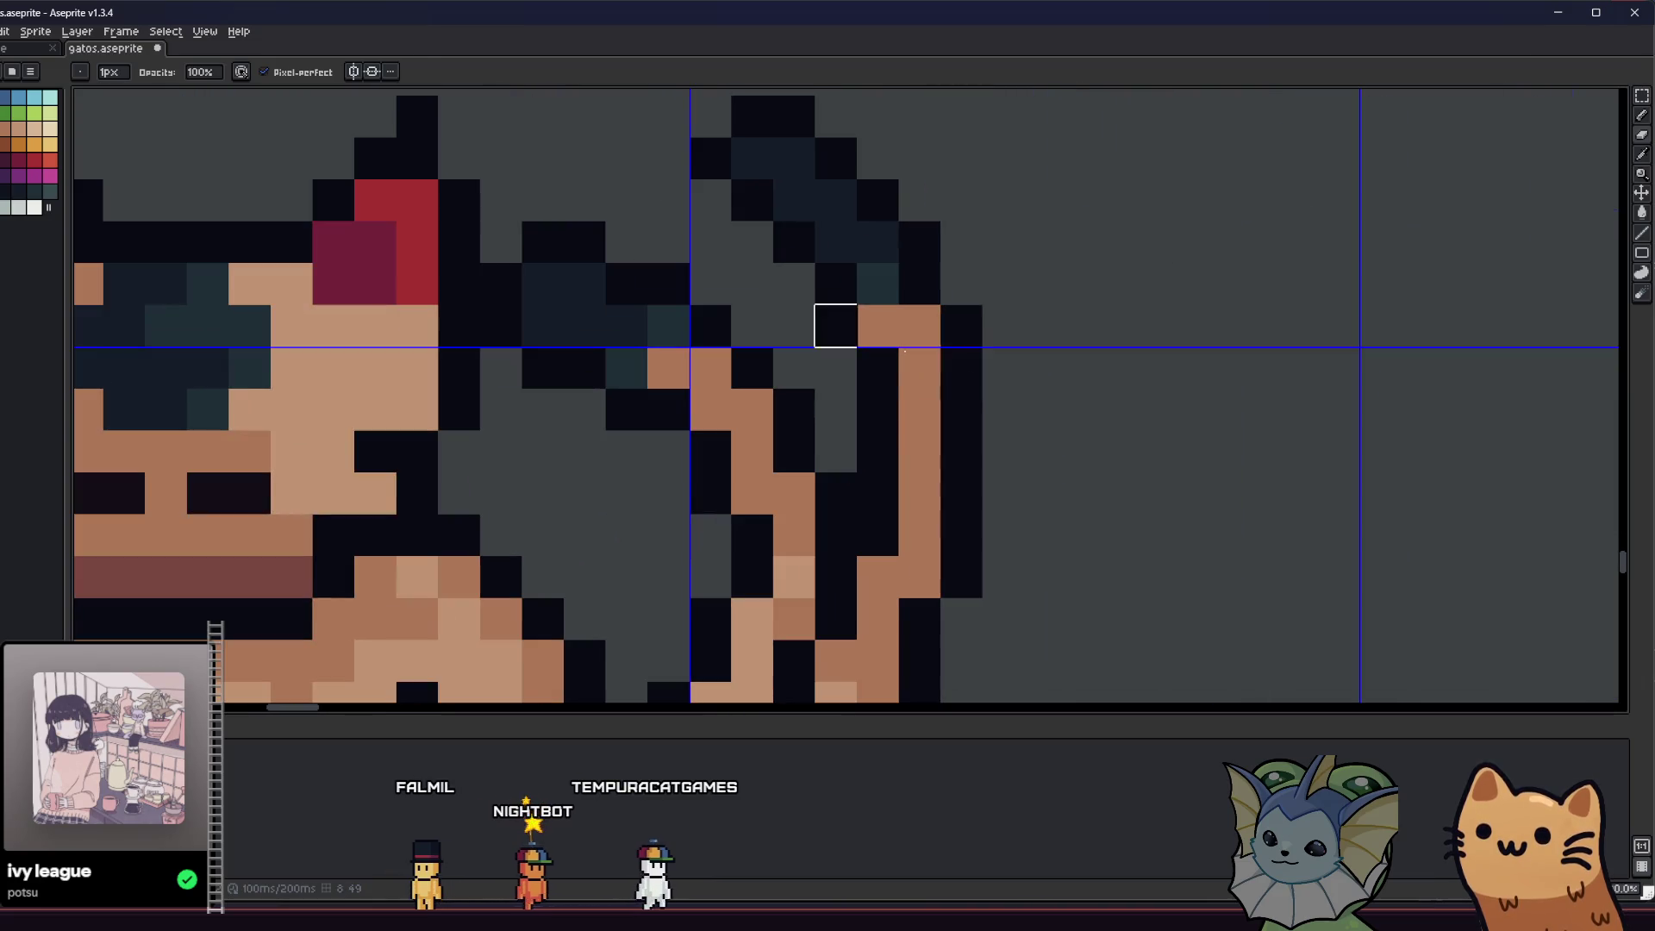
# - Start a transform of the whole sprite sheet, then cancel it unchanged
pyautogui.press('m')
pyautogui.scroll(-3, 830, 369)
pyautogui.scroll(2, 791, 288)
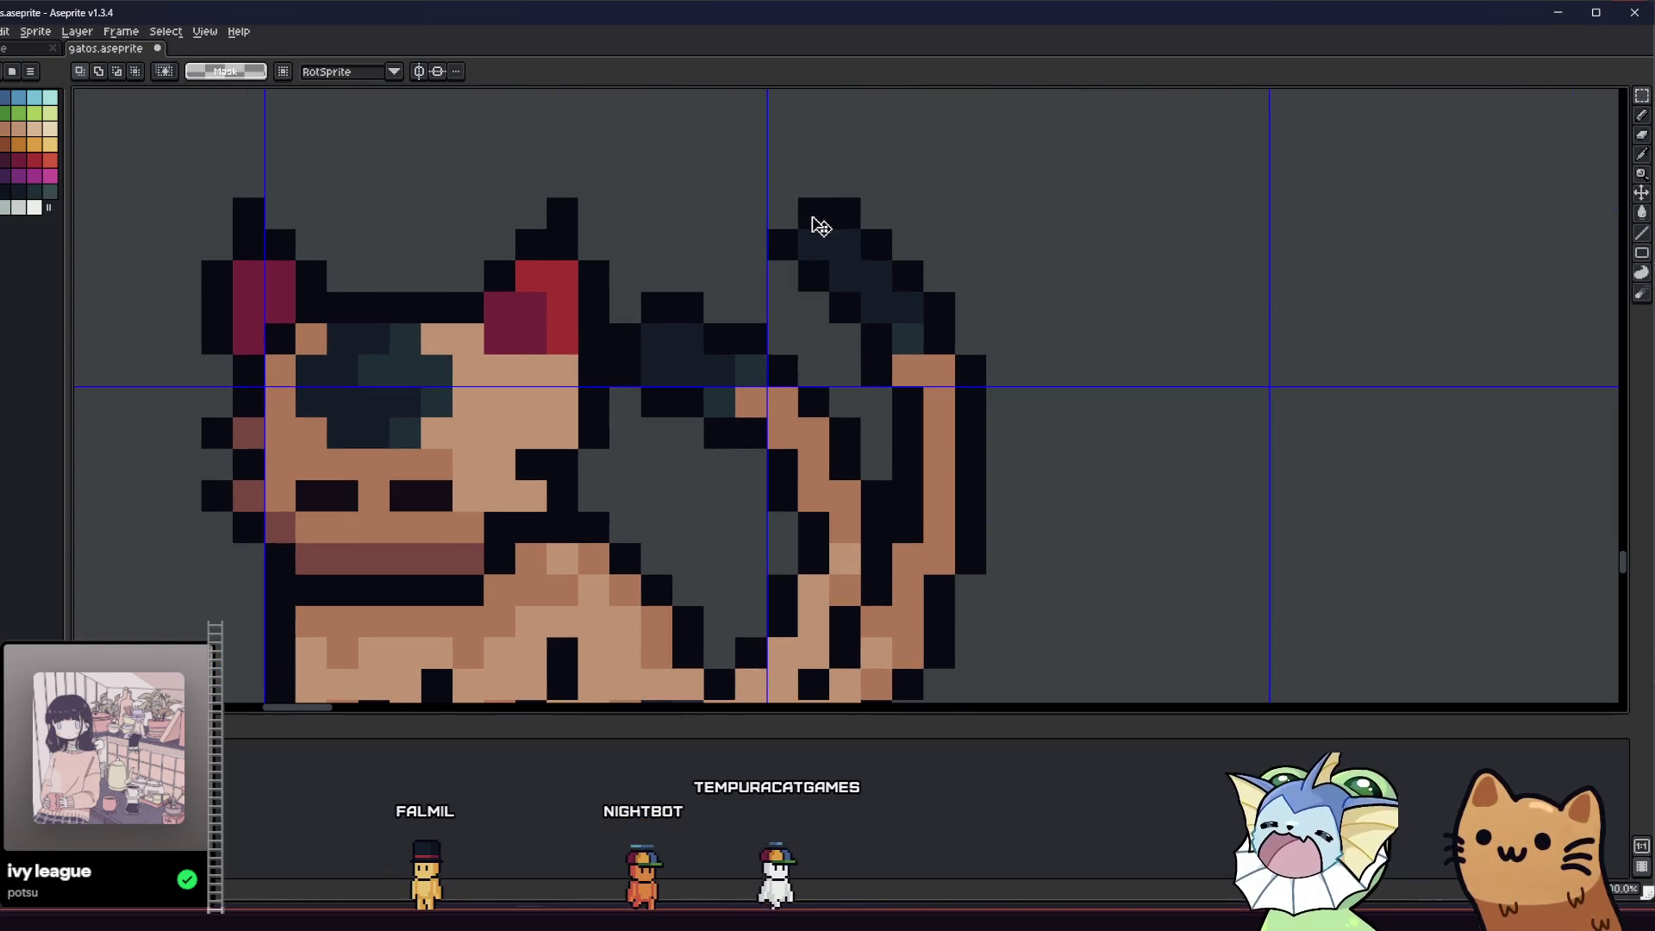
pyautogui.scroll(-2, 872, 247)
pyautogui.scroll(2, 805, 215)
pyautogui.hotkey('ctrl', 't')
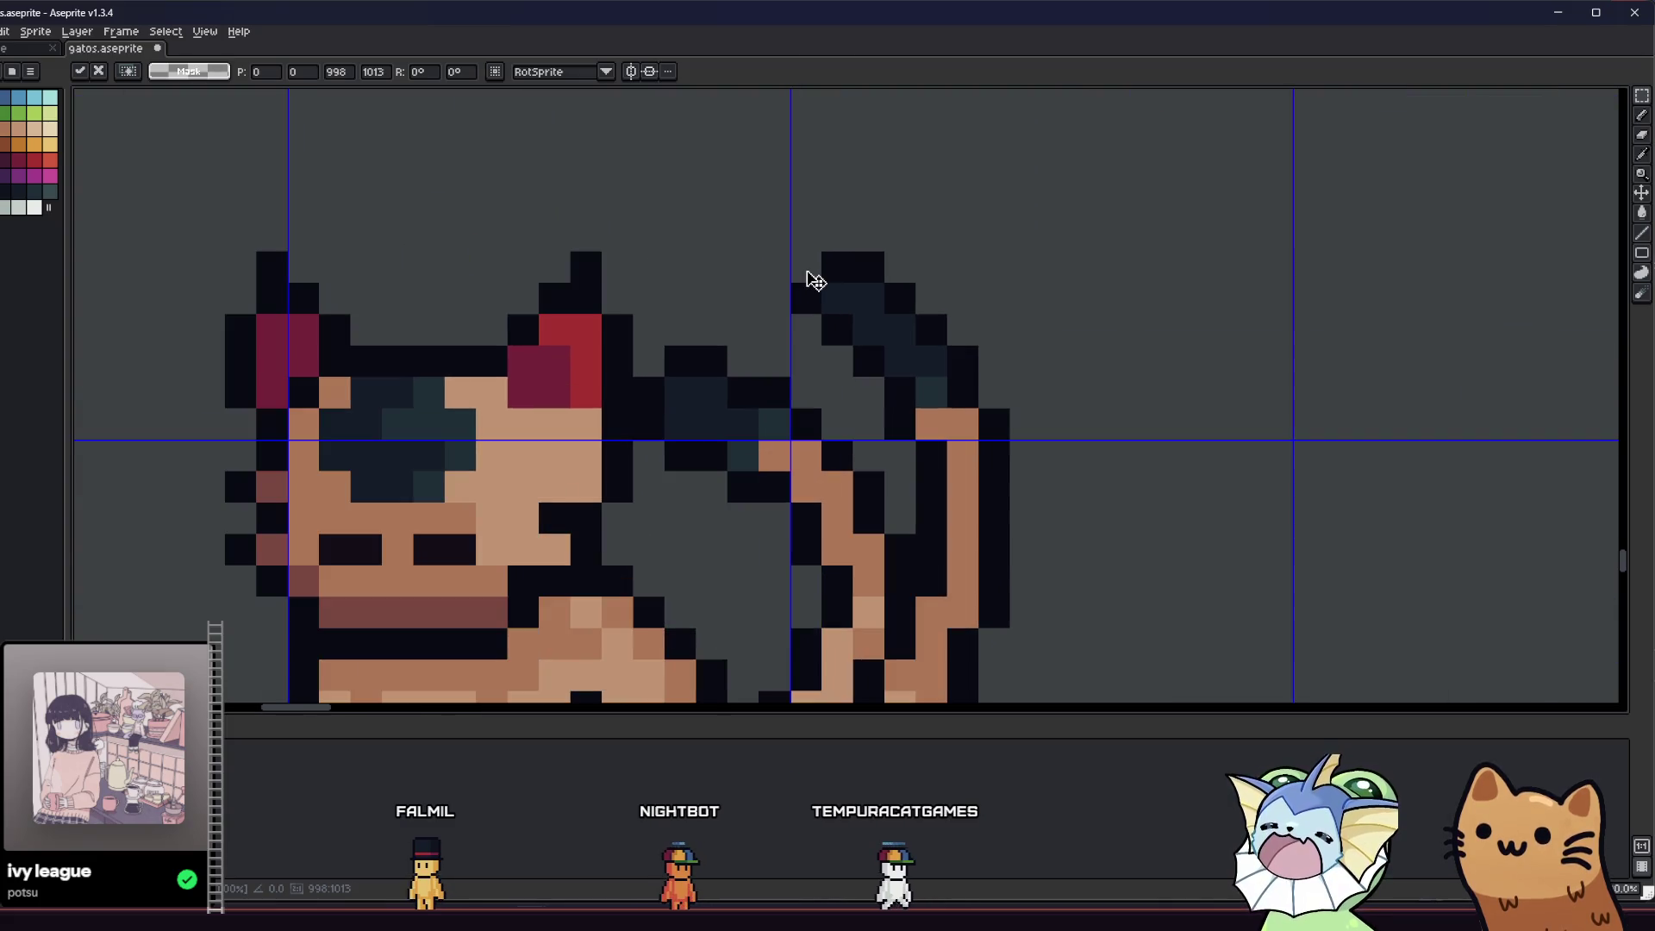
pyautogui.click(98, 71)
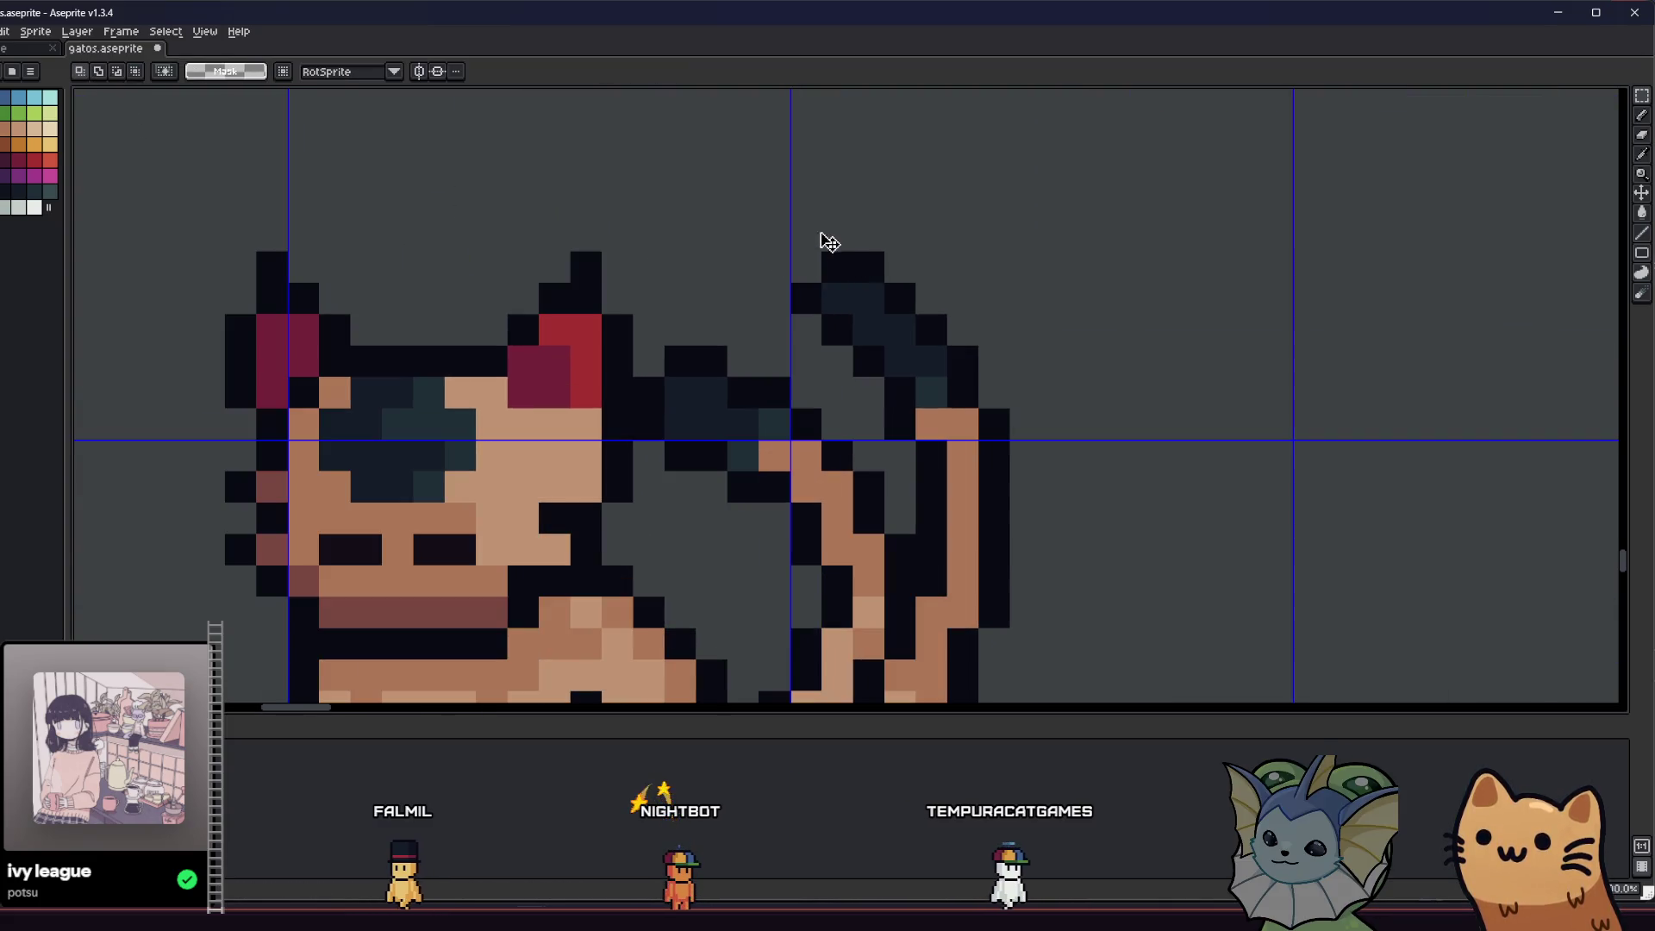
pyautogui.scroll(-10, 812, 248)
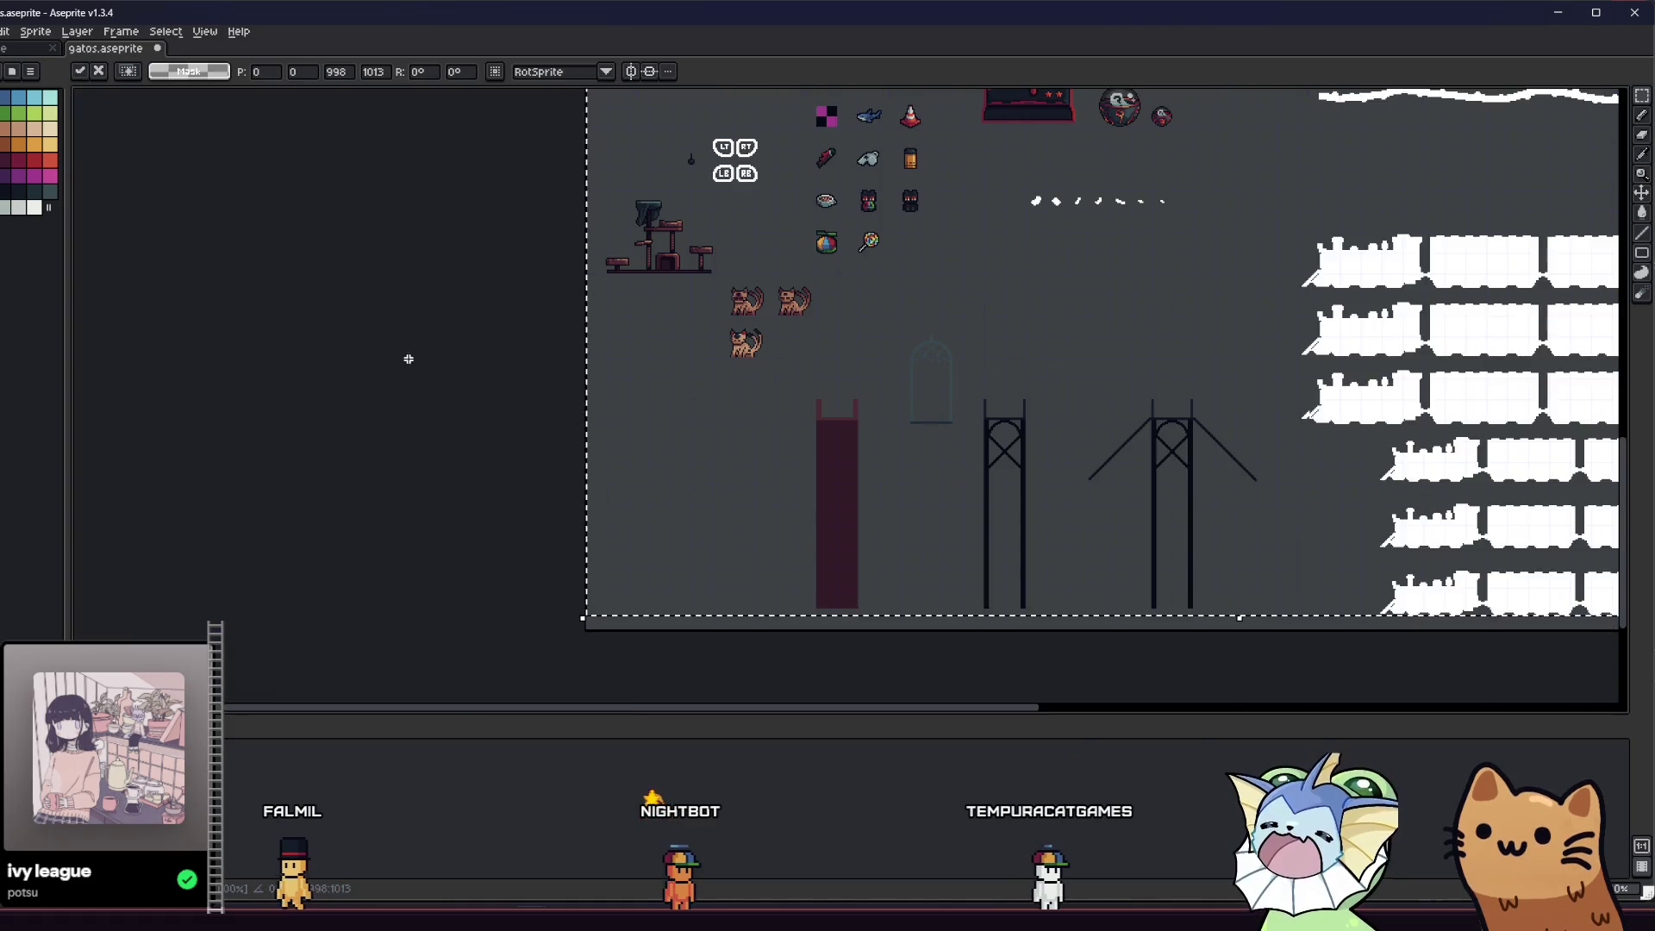
# - Scroll and pan down the gatos sheet to frame the three cat sprites
pyautogui.scroll(1, 621, 343)
pyautogui.scroll(-5, 683, 417)
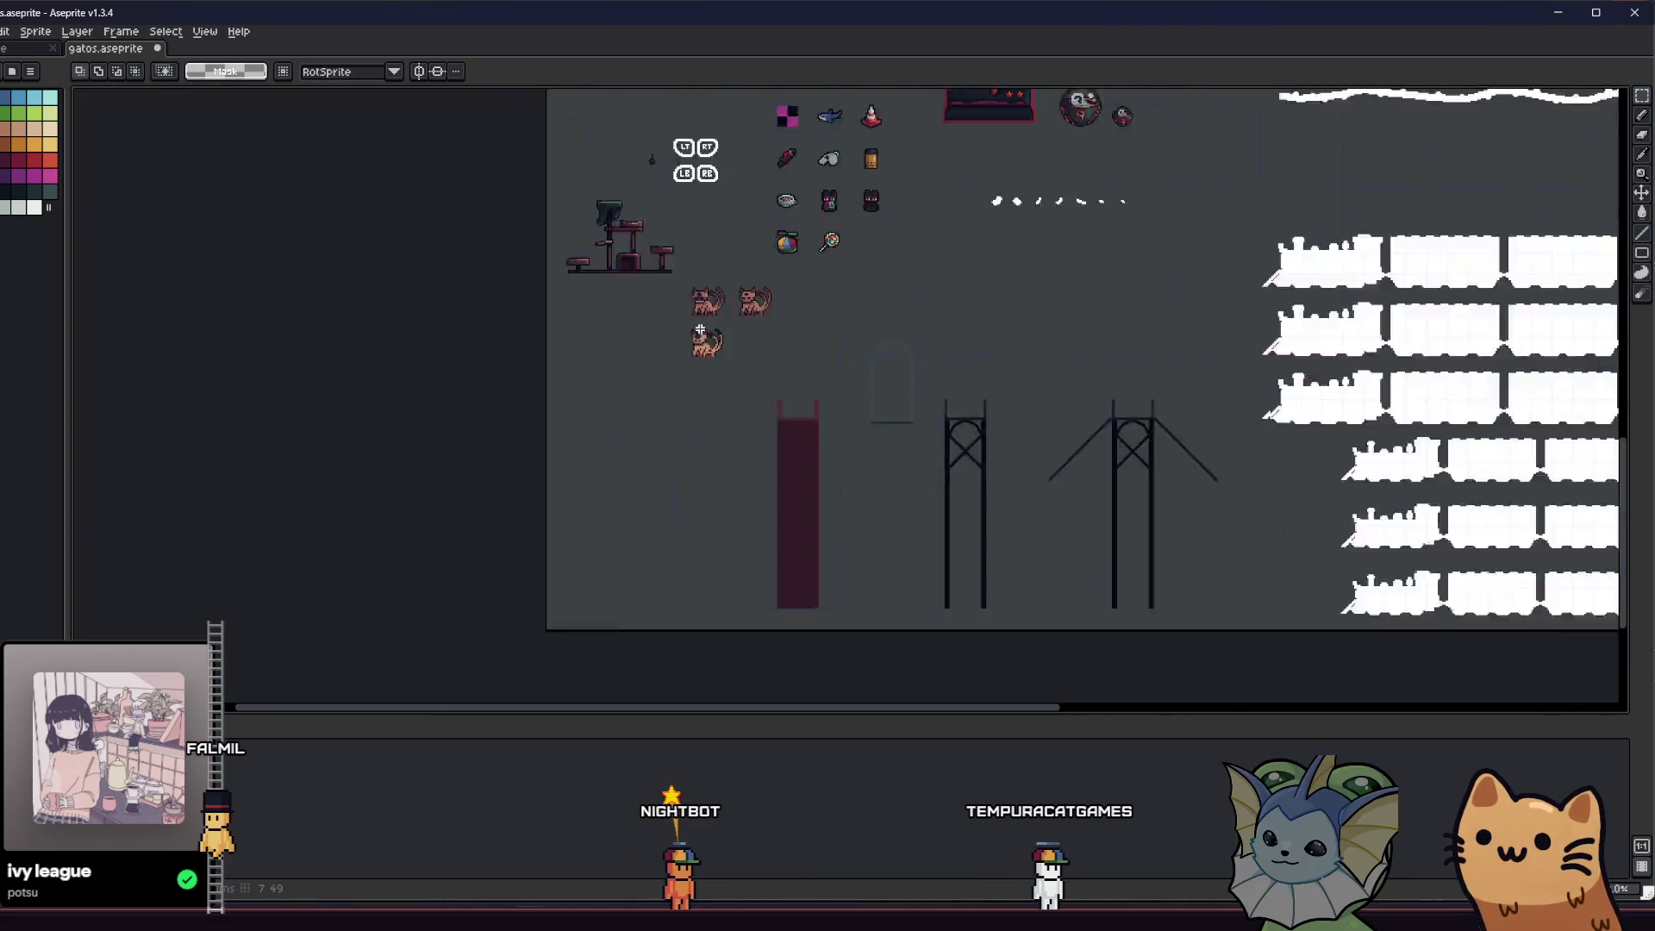
pyautogui.scroll(3, 663, 256)
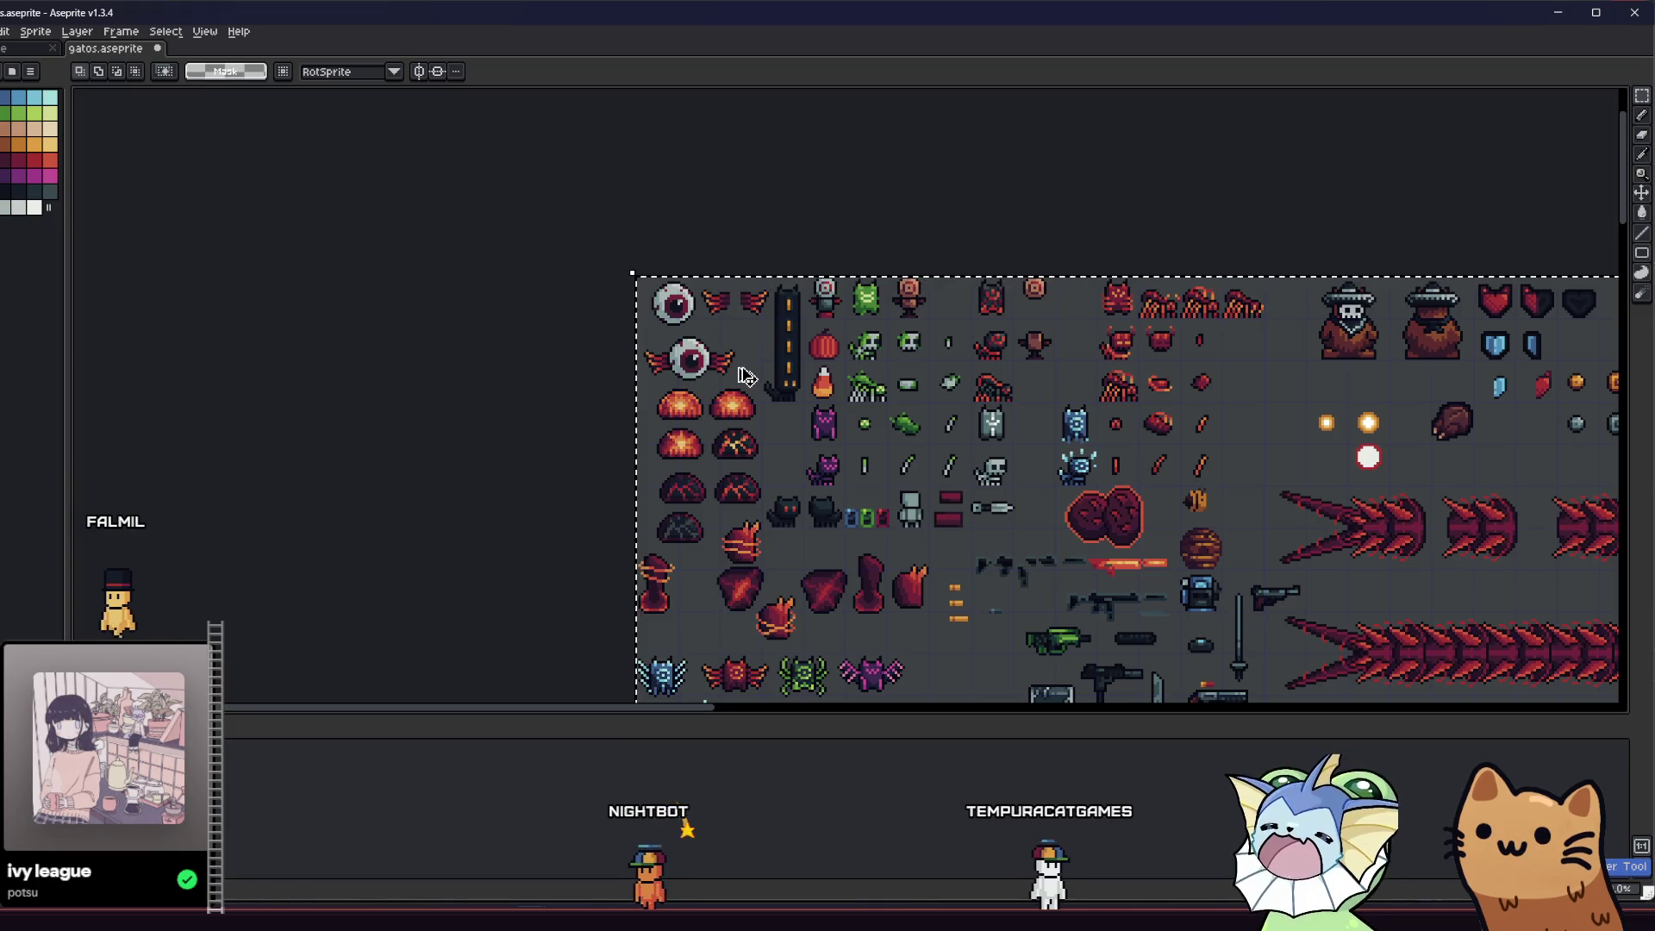
pyautogui.scroll(-10, 689, 434)
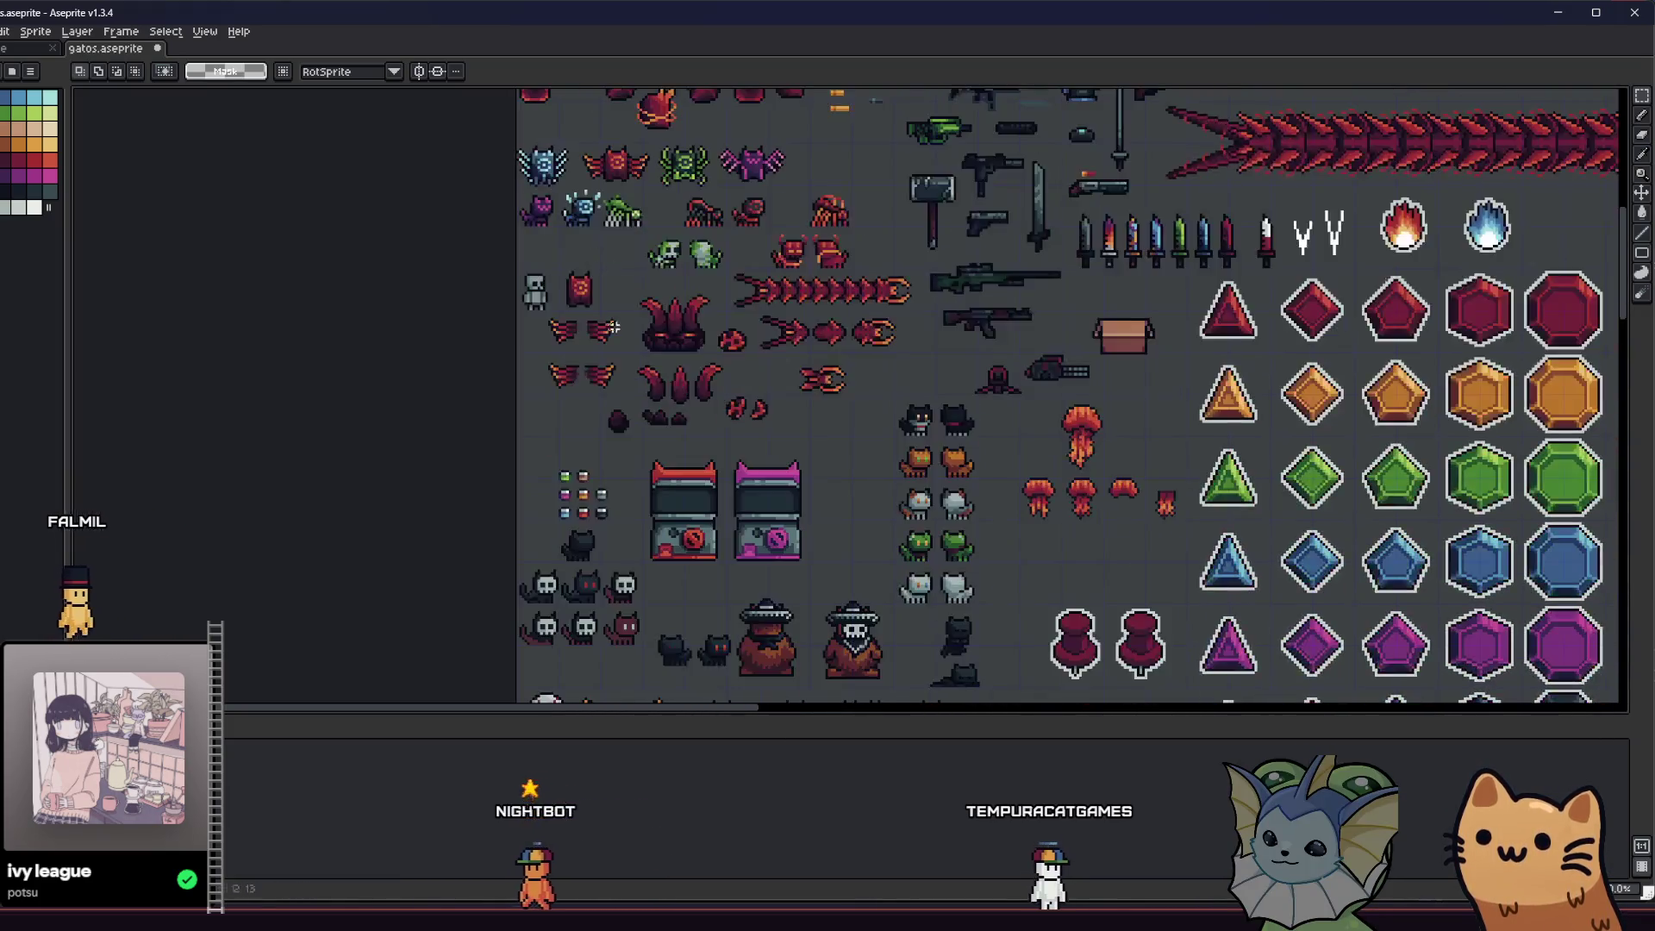
pyautogui.scroll(-5, 689, 434)
pyautogui.scroll(9, 724, 612)
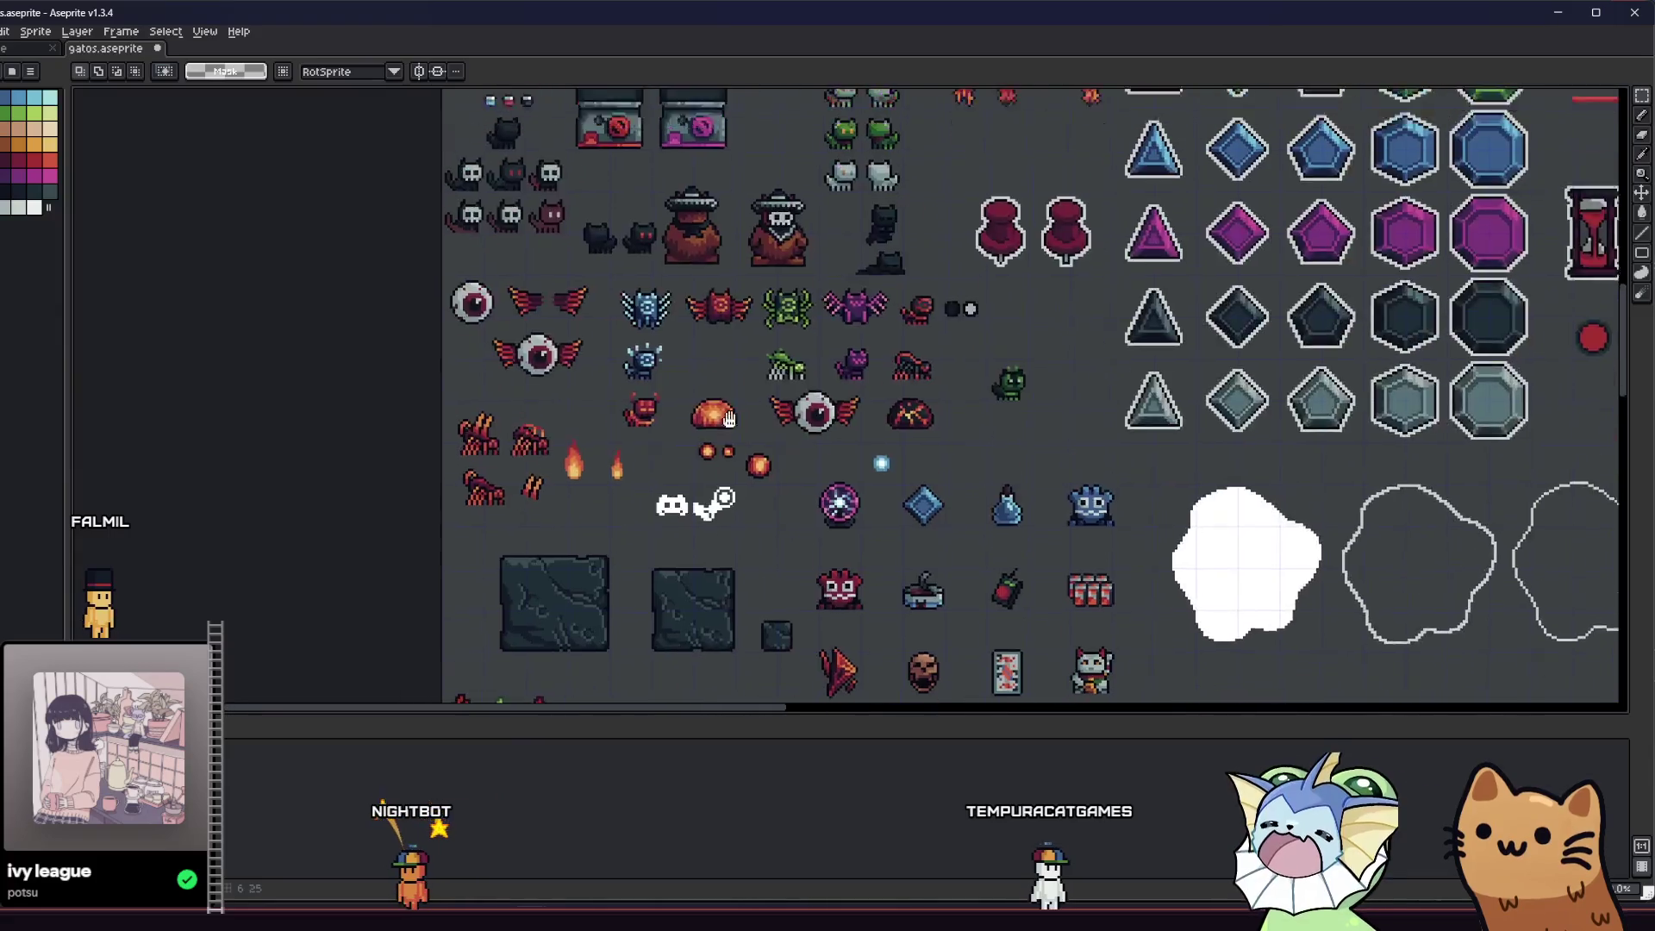
pyautogui.moveTo(724, 612)
pyautogui.mouseDown()
pyautogui.moveTo(693, 596)
pyautogui.moveTo(649, 497)
pyautogui.mouseUp()
pyautogui.scroll(-10, 649, 498)
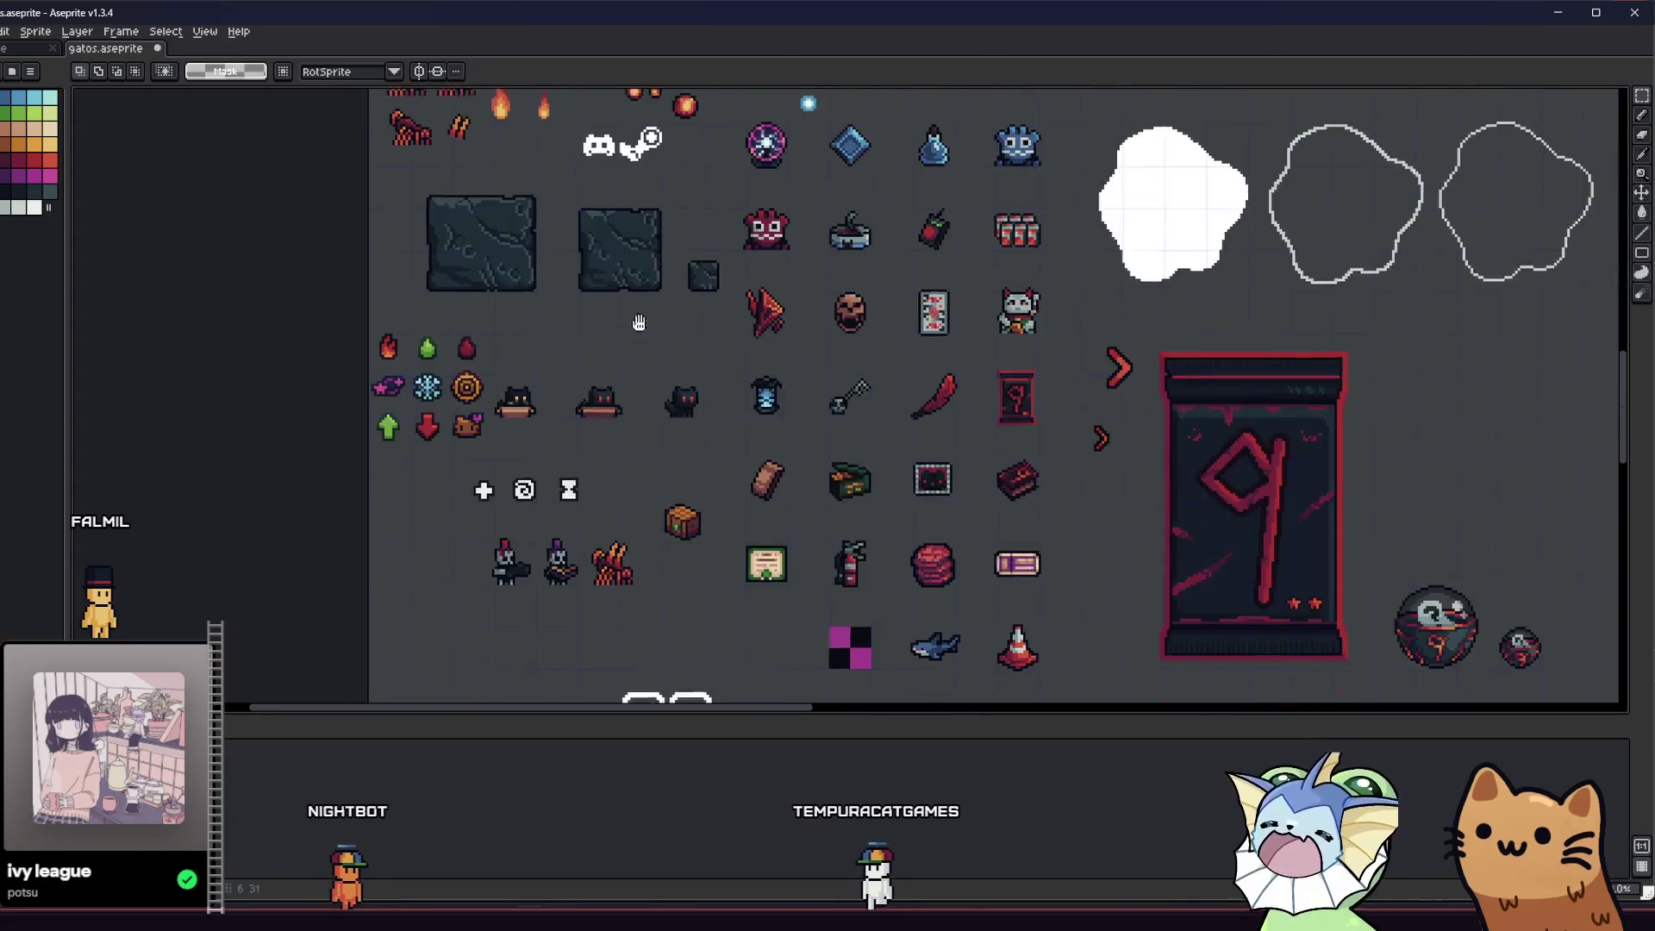
pyautogui.scroll(-3, 602, 349)
pyautogui.scroll(6, 614, 380)
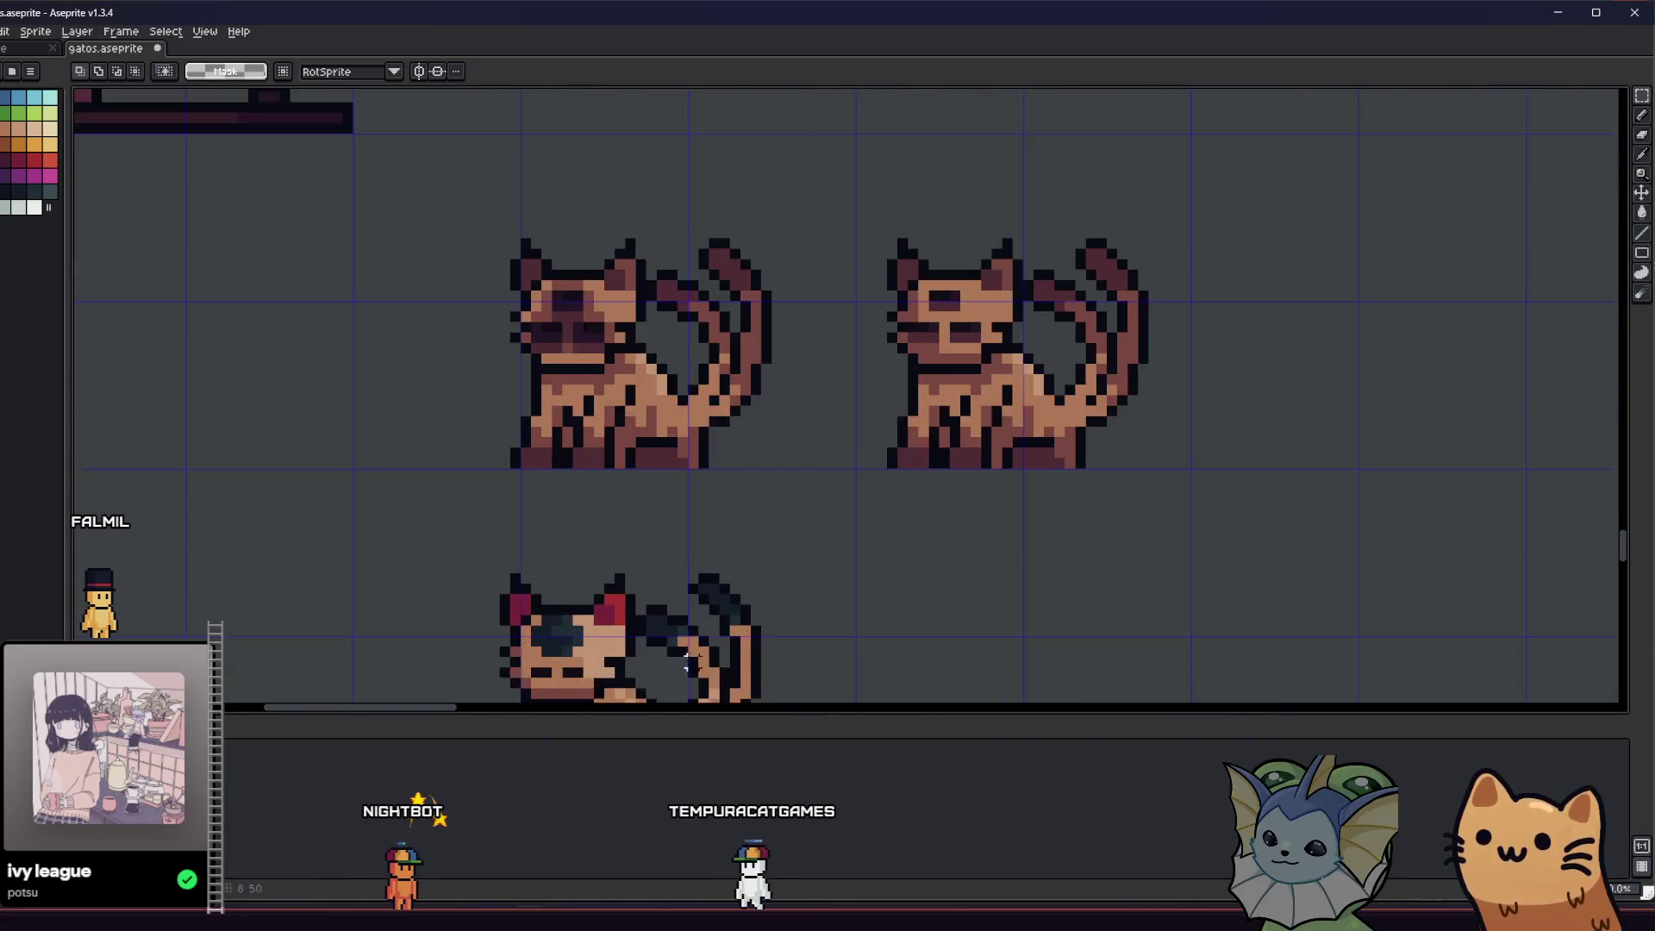
# - Pan across the cat sprites to bring the lower cat's tail into view
pyautogui.press('b')
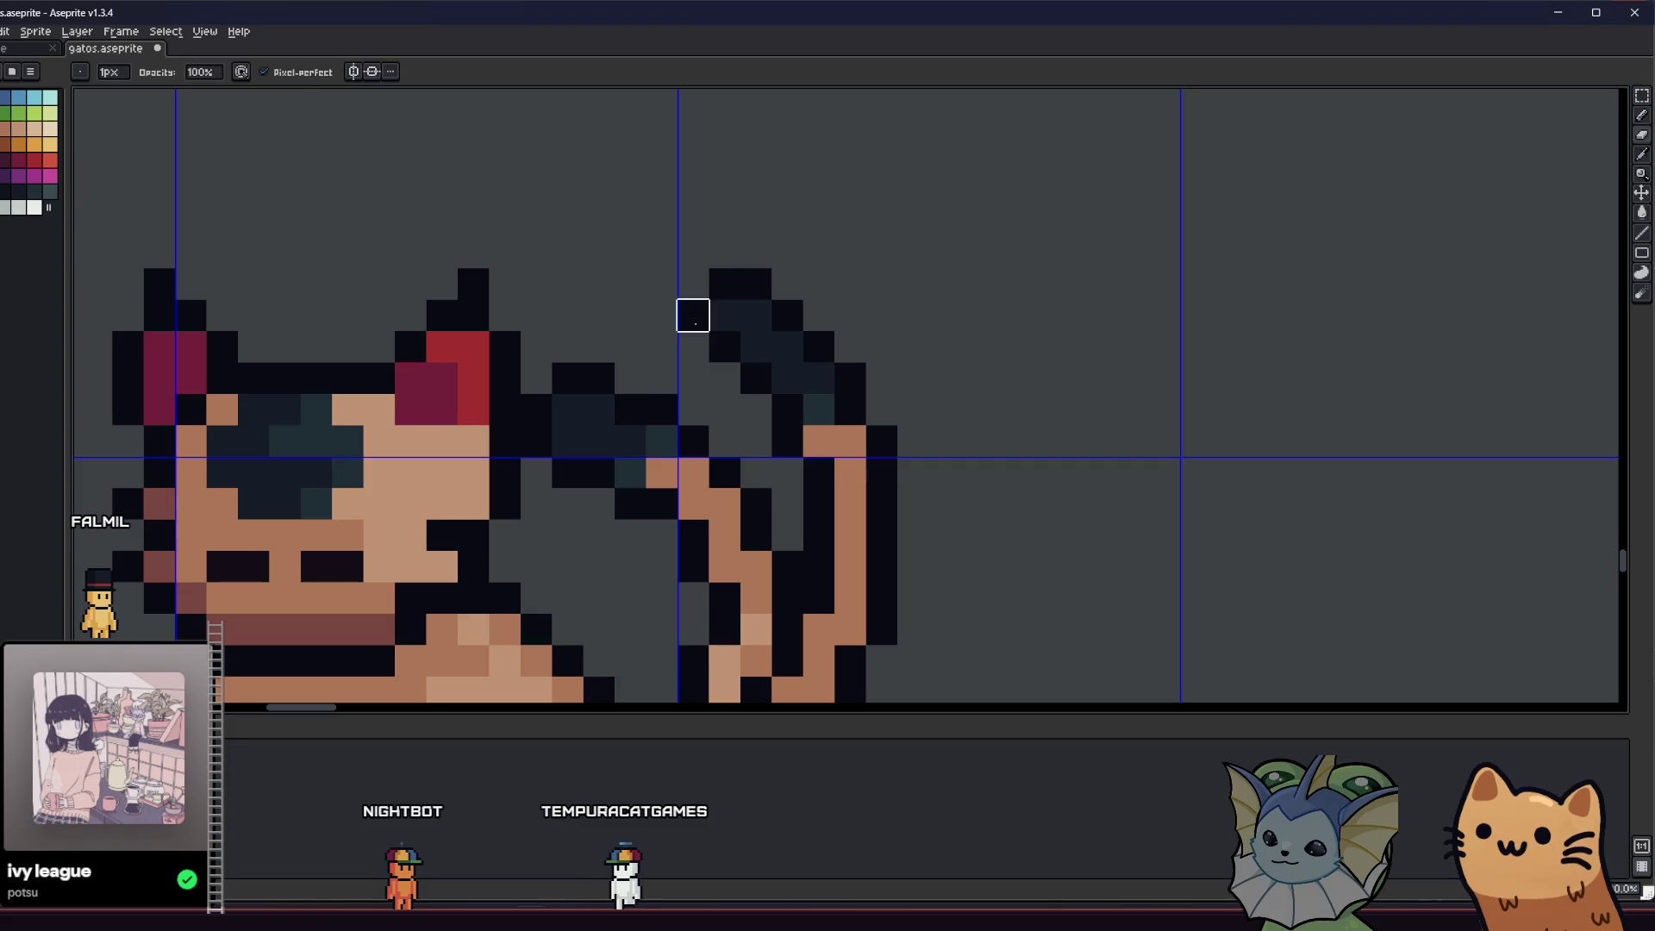
pyautogui.scroll(-4, 693, 315)
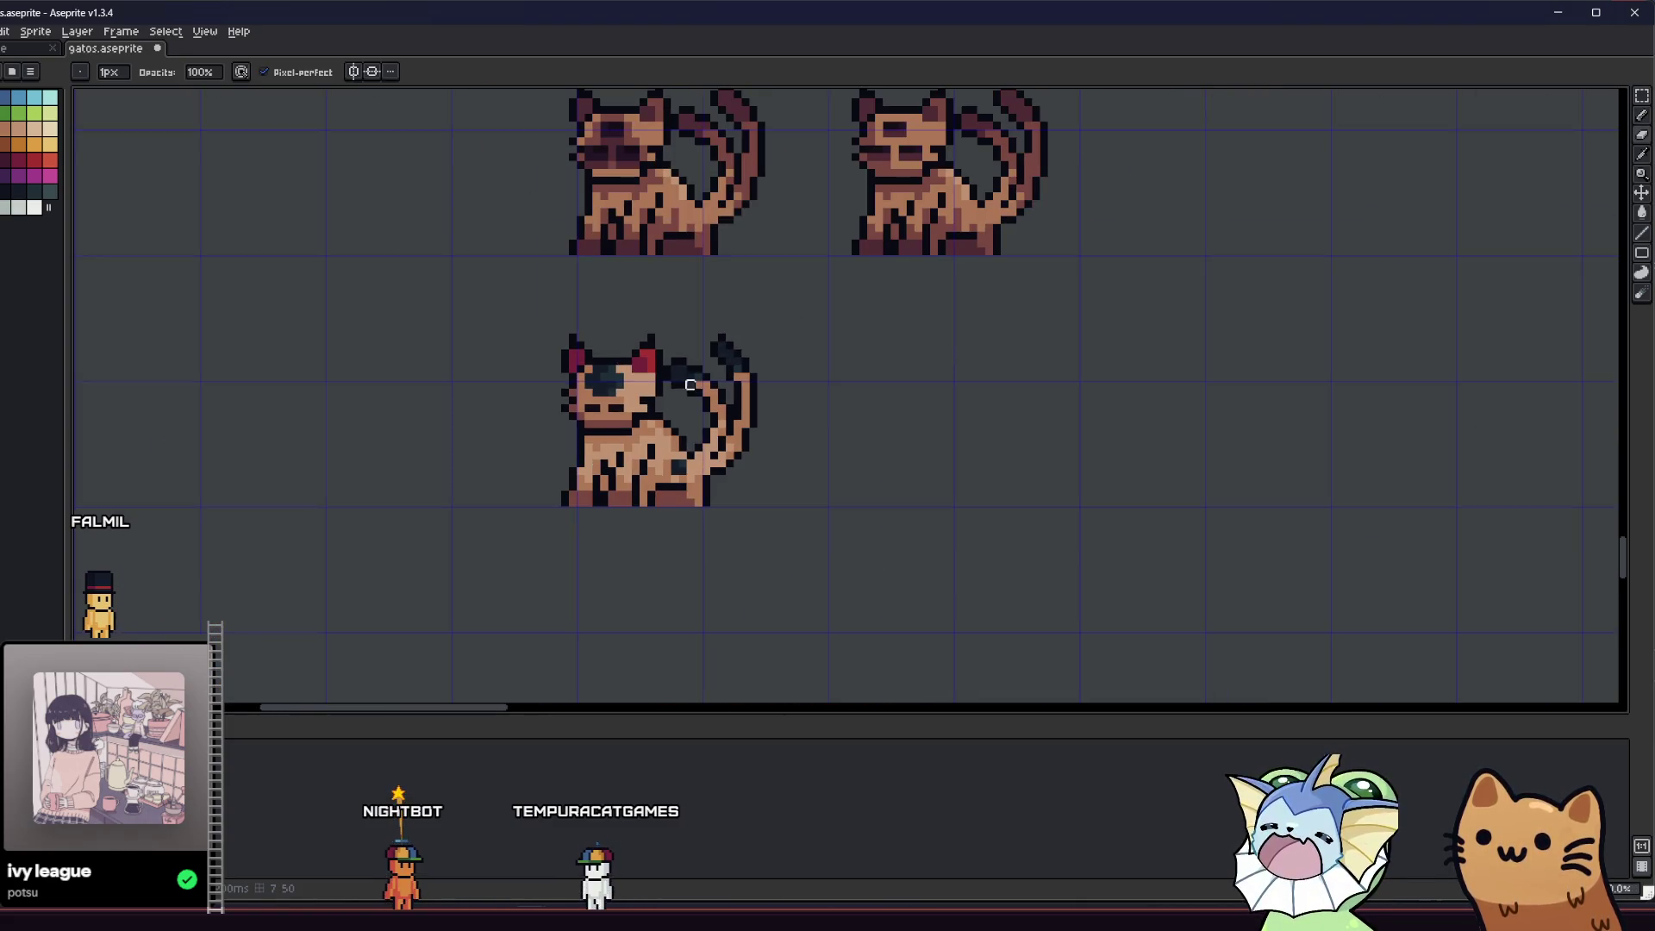
pyautogui.scroll(2, 807, 316)
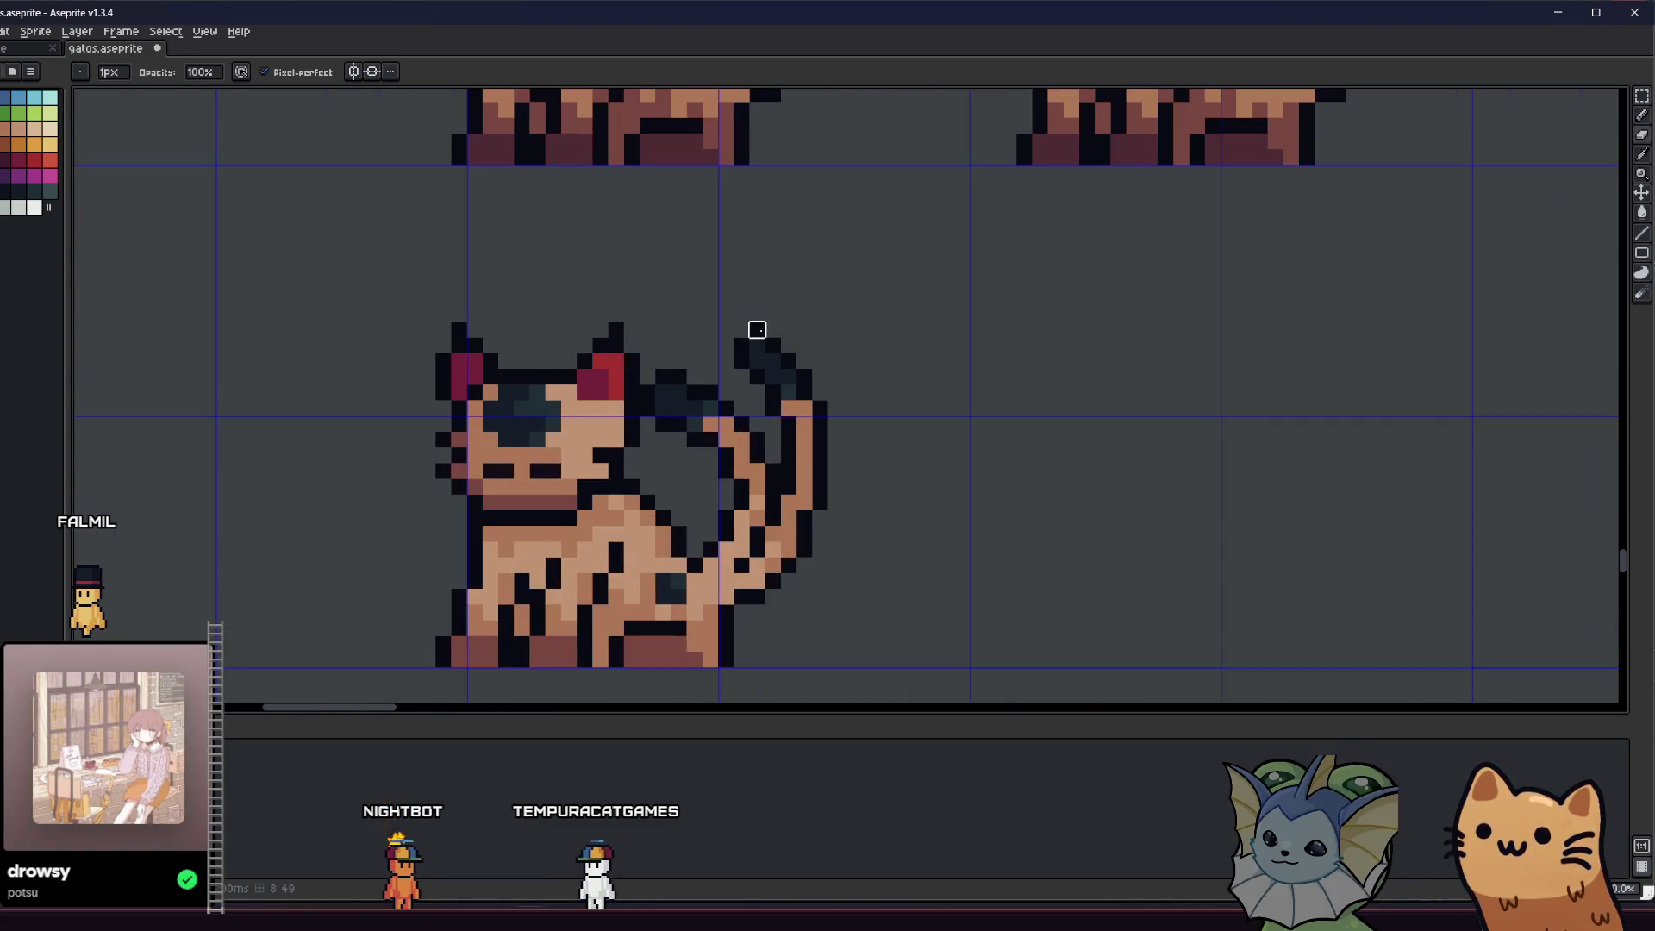
pyautogui.hscroll(-1, 746, 349)
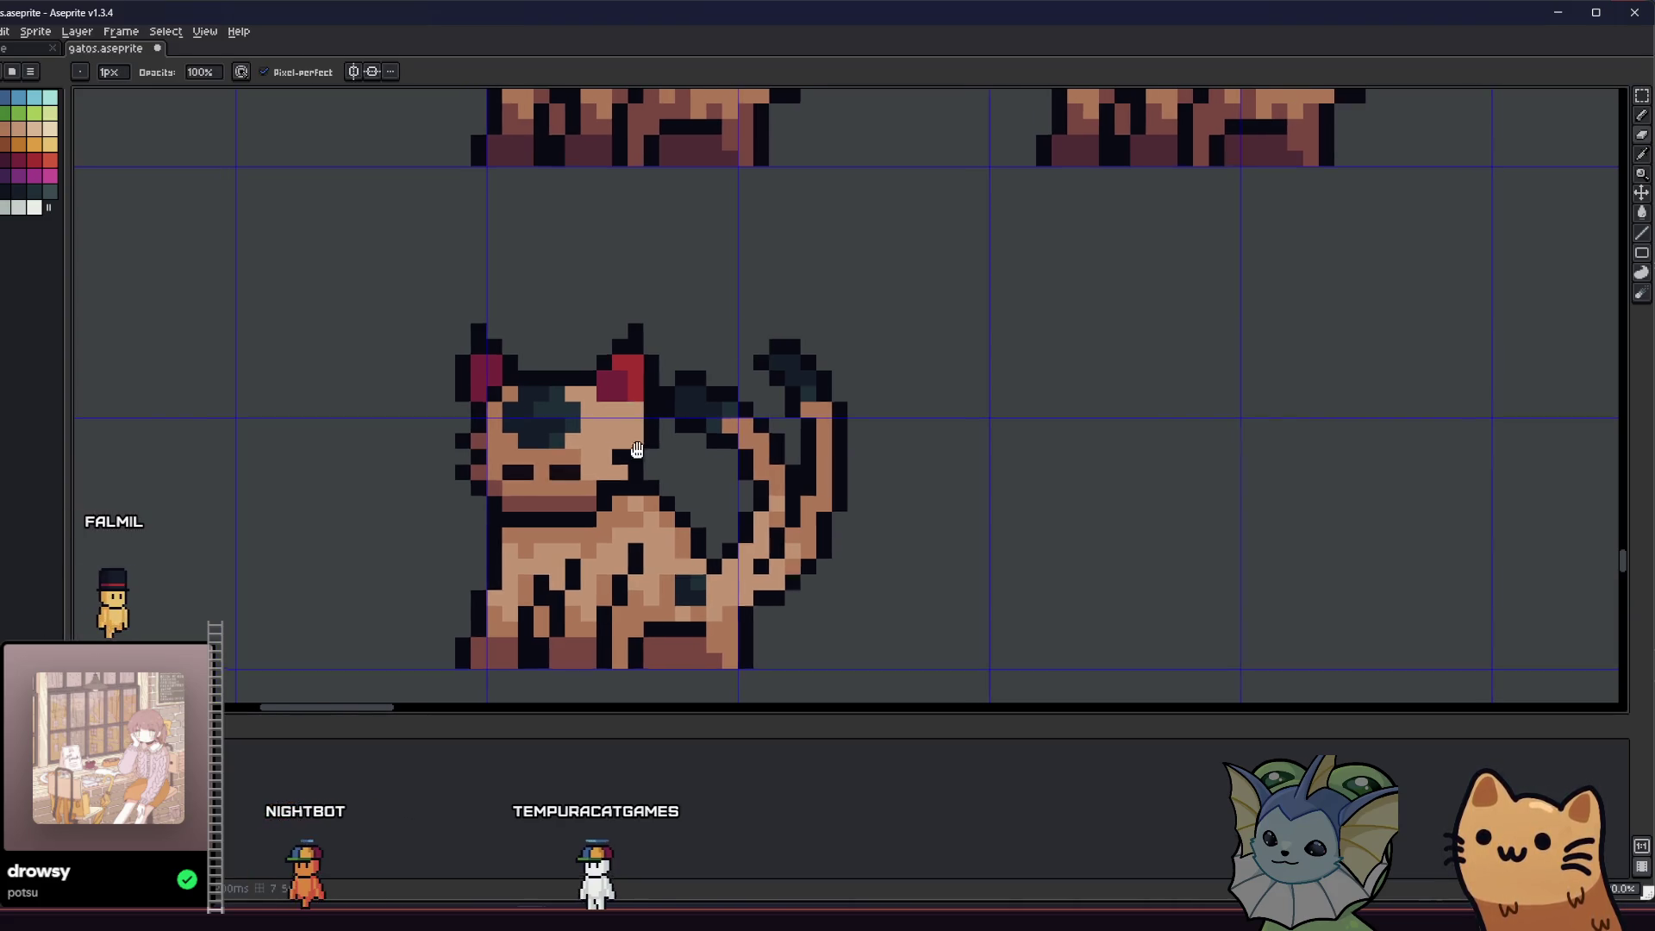
pyautogui.moveTo(761, 345); pyautogui.dragTo(905, 371)
pyautogui.scroll(-4, 746, 501)
pyautogui.scroll(5, 776, 465)
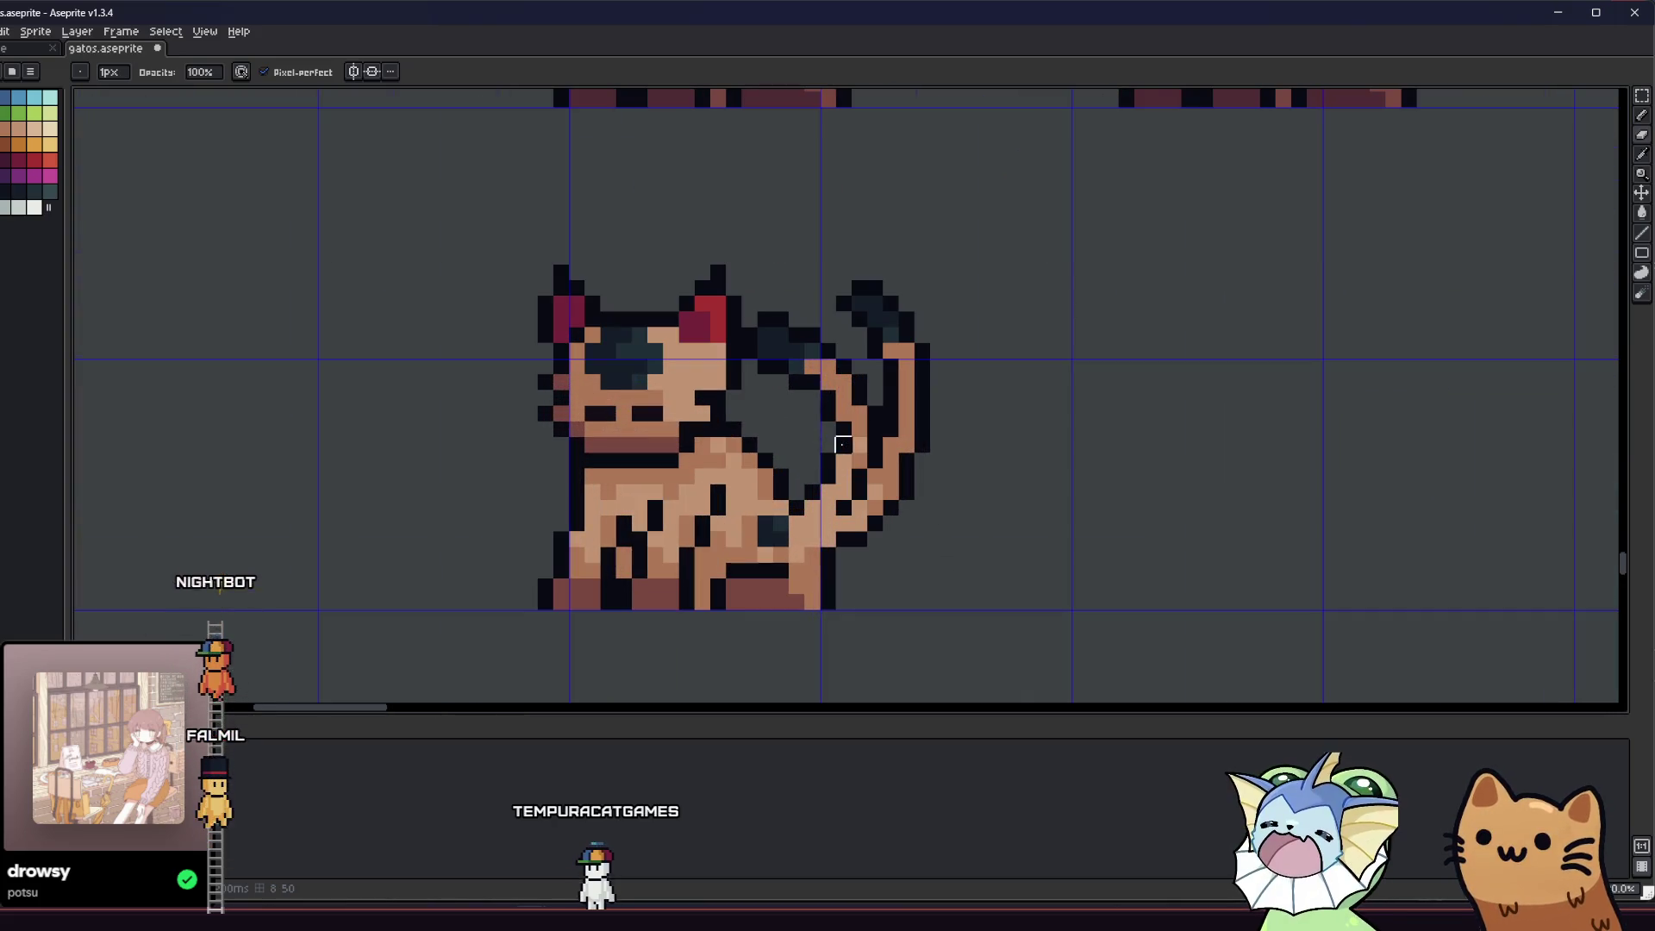
pyautogui.press('i')
pyautogui.scroll(-4, 842, 444)
pyautogui.scroll(4, 819, 489)
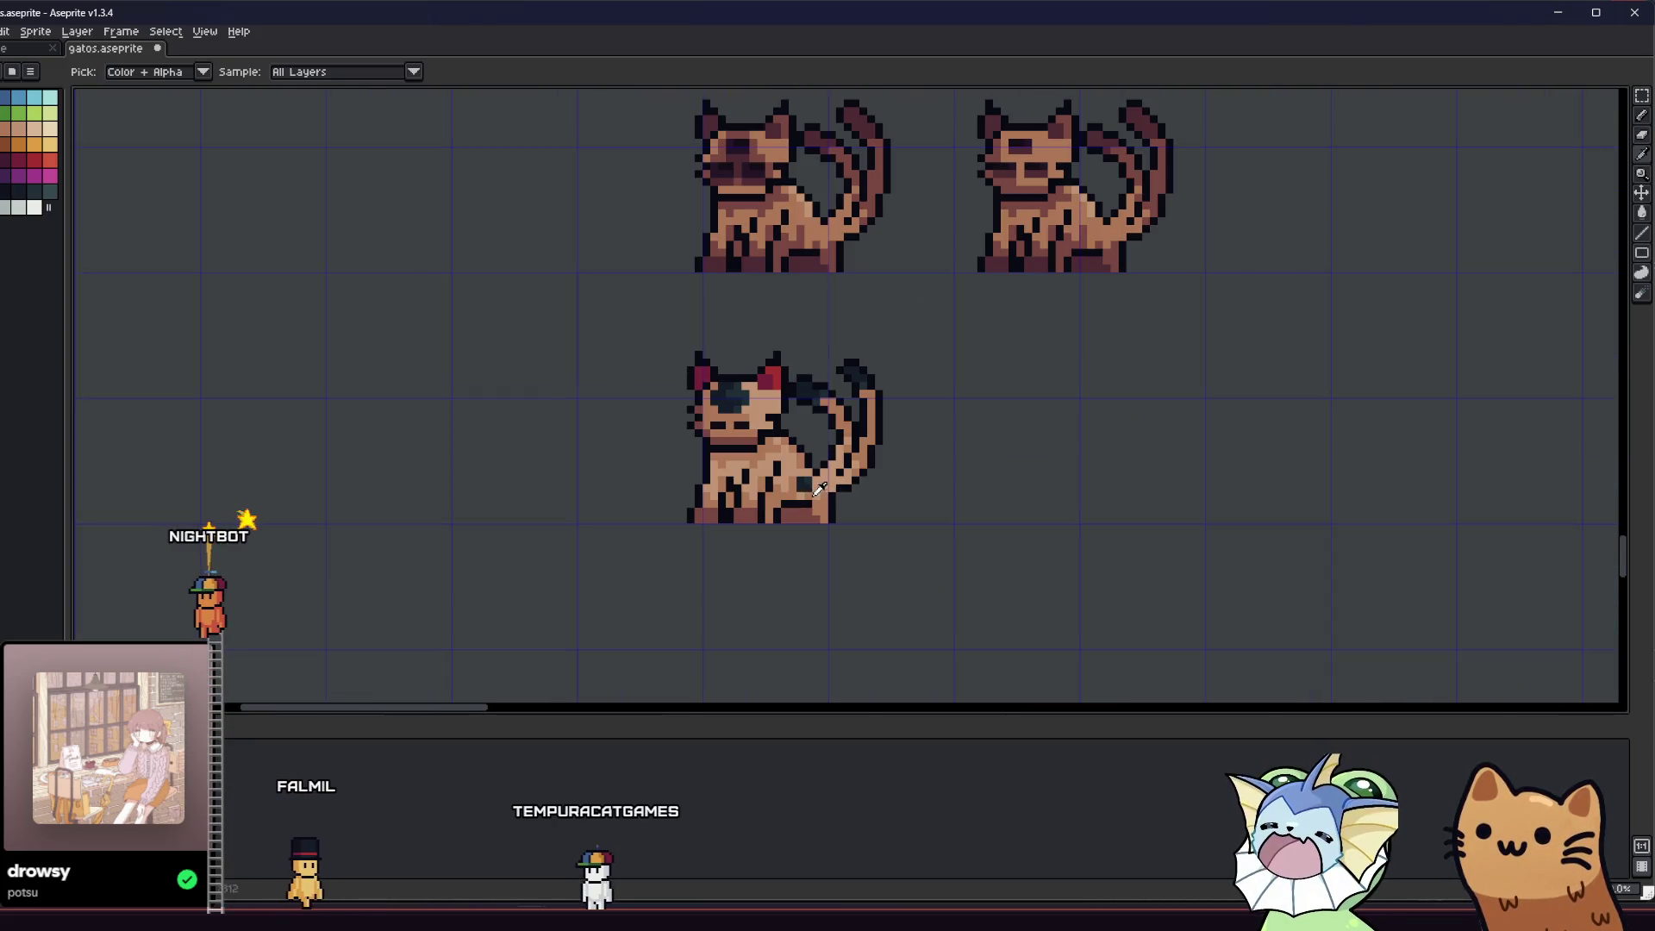
pyautogui.scroll(3, 819, 489)
pyautogui.scroll(-1, 871, 464)
pyautogui.press('b')
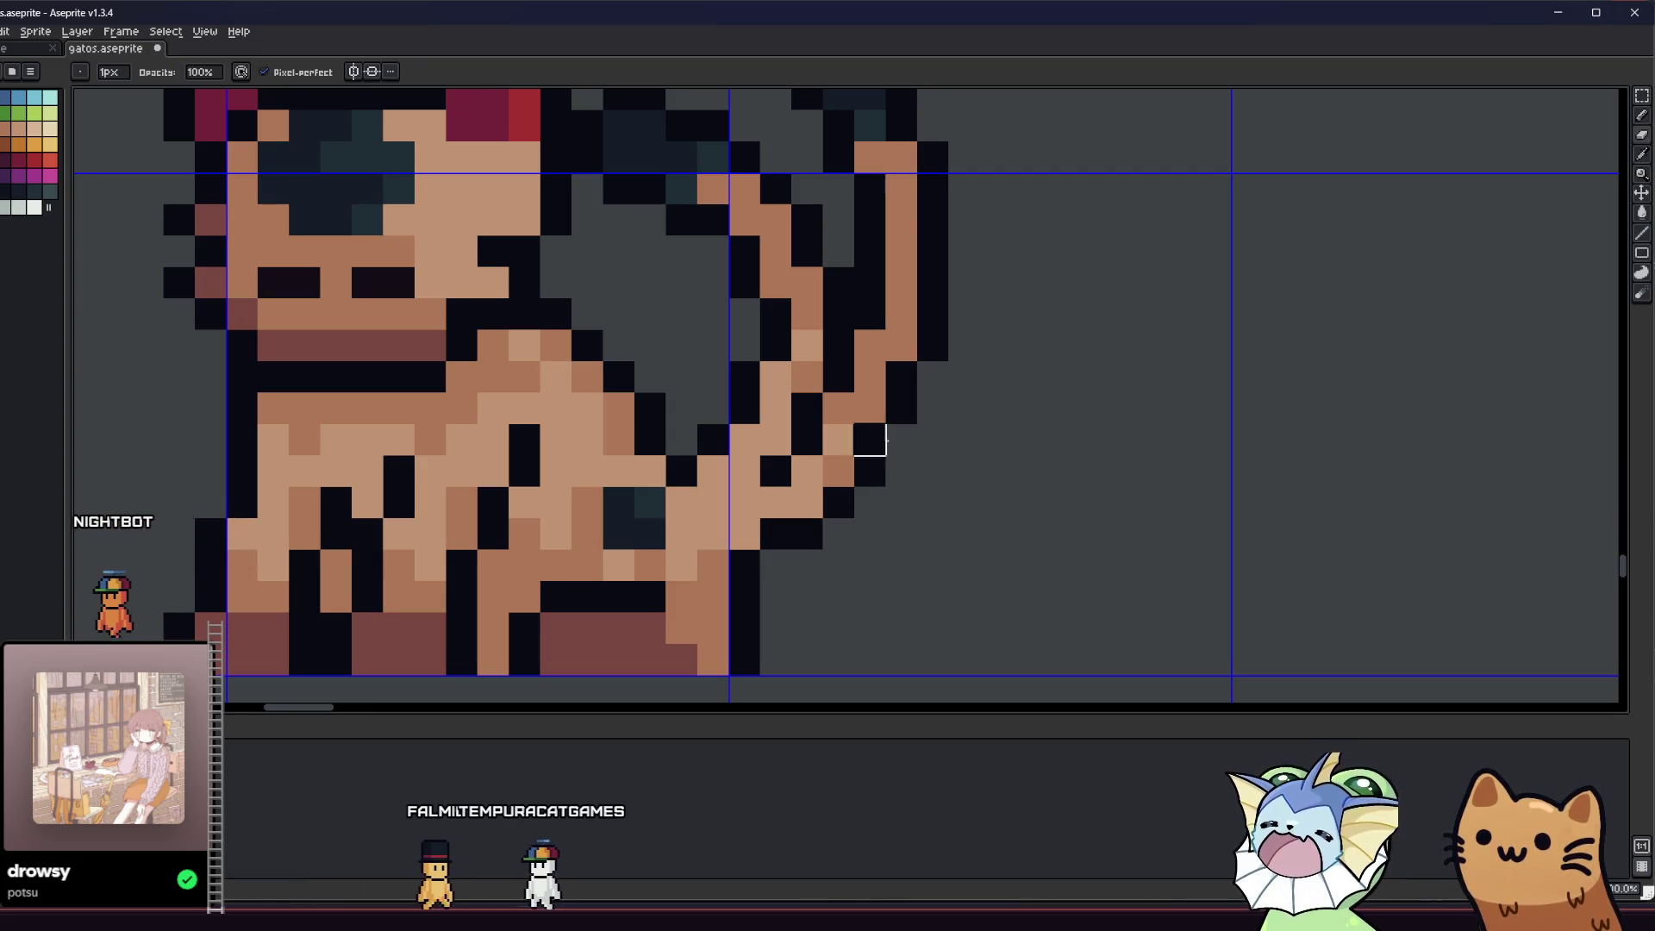
pyautogui.scroll(-4, 713, 524)
pyautogui.moveTo(642, 559); pyautogui.dragTo(609, 543)
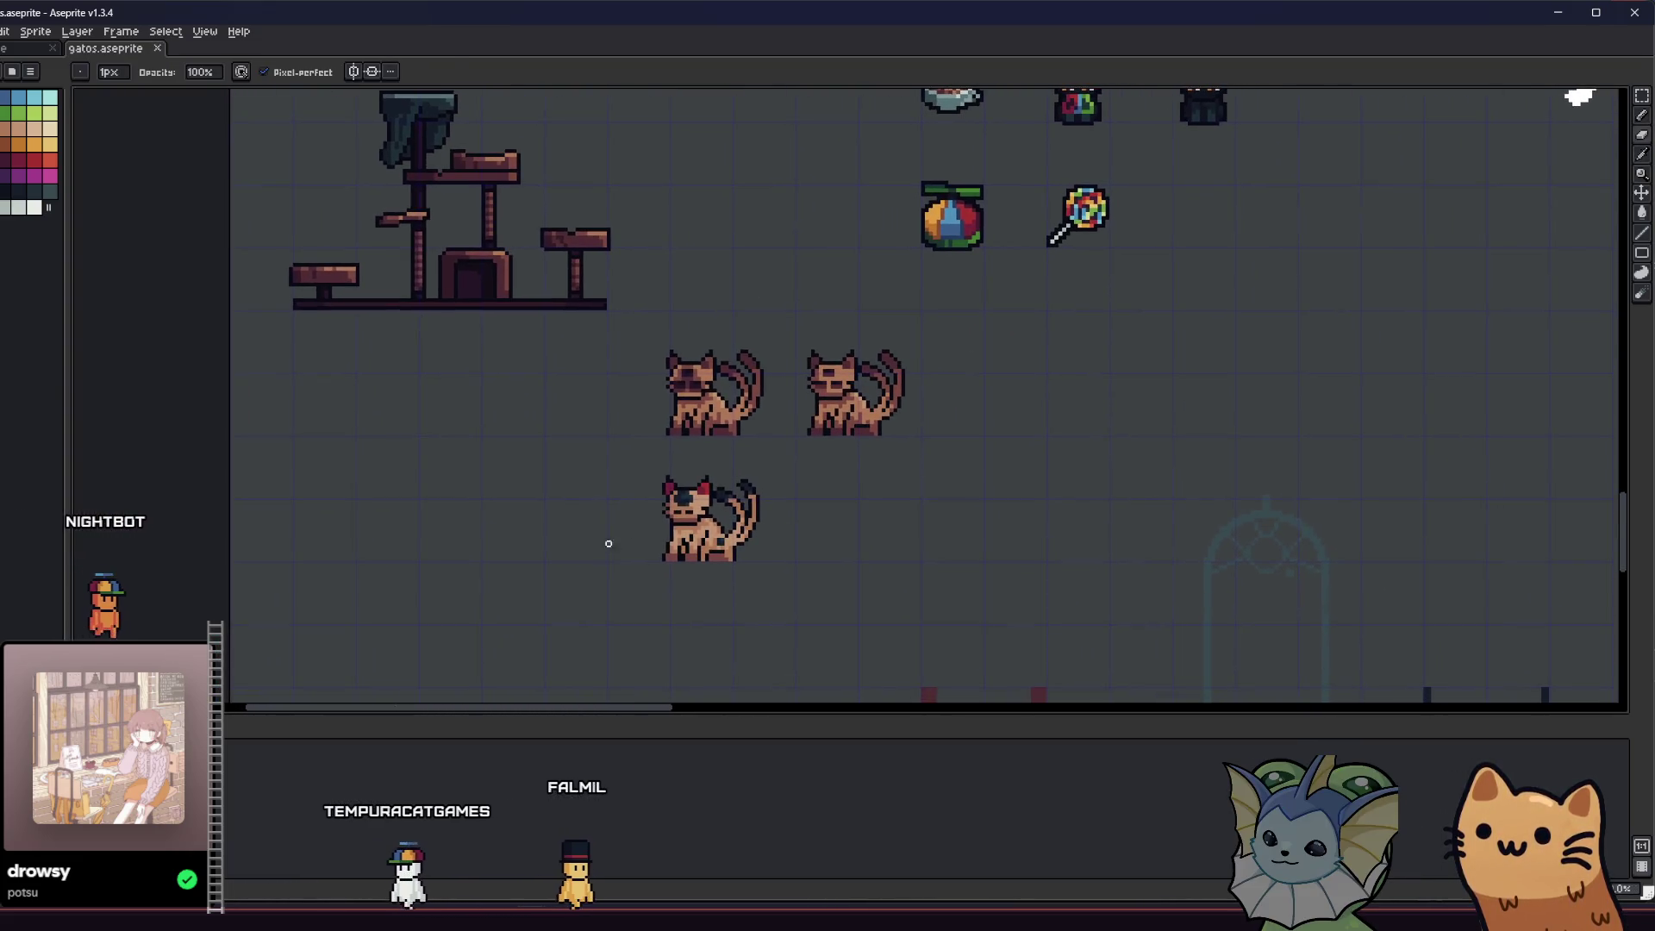
pyautogui.scroll(8, 758, 480)
# - Select the tail's dark tip with the rectangular marquee, move it, and deselect
pyautogui.press('m')
pyautogui.moveTo(724, 272)
pyautogui.mouseDown()
pyautogui.moveTo(965, 517)
pyautogui.moveTo(1009, 508)
pyautogui.moveTo(965, 427)
pyautogui.moveTo(806, 556)
pyautogui.moveTo(806, 606)
pyautogui.mouseUp()
pyautogui.scroll(-5, 896, 558)
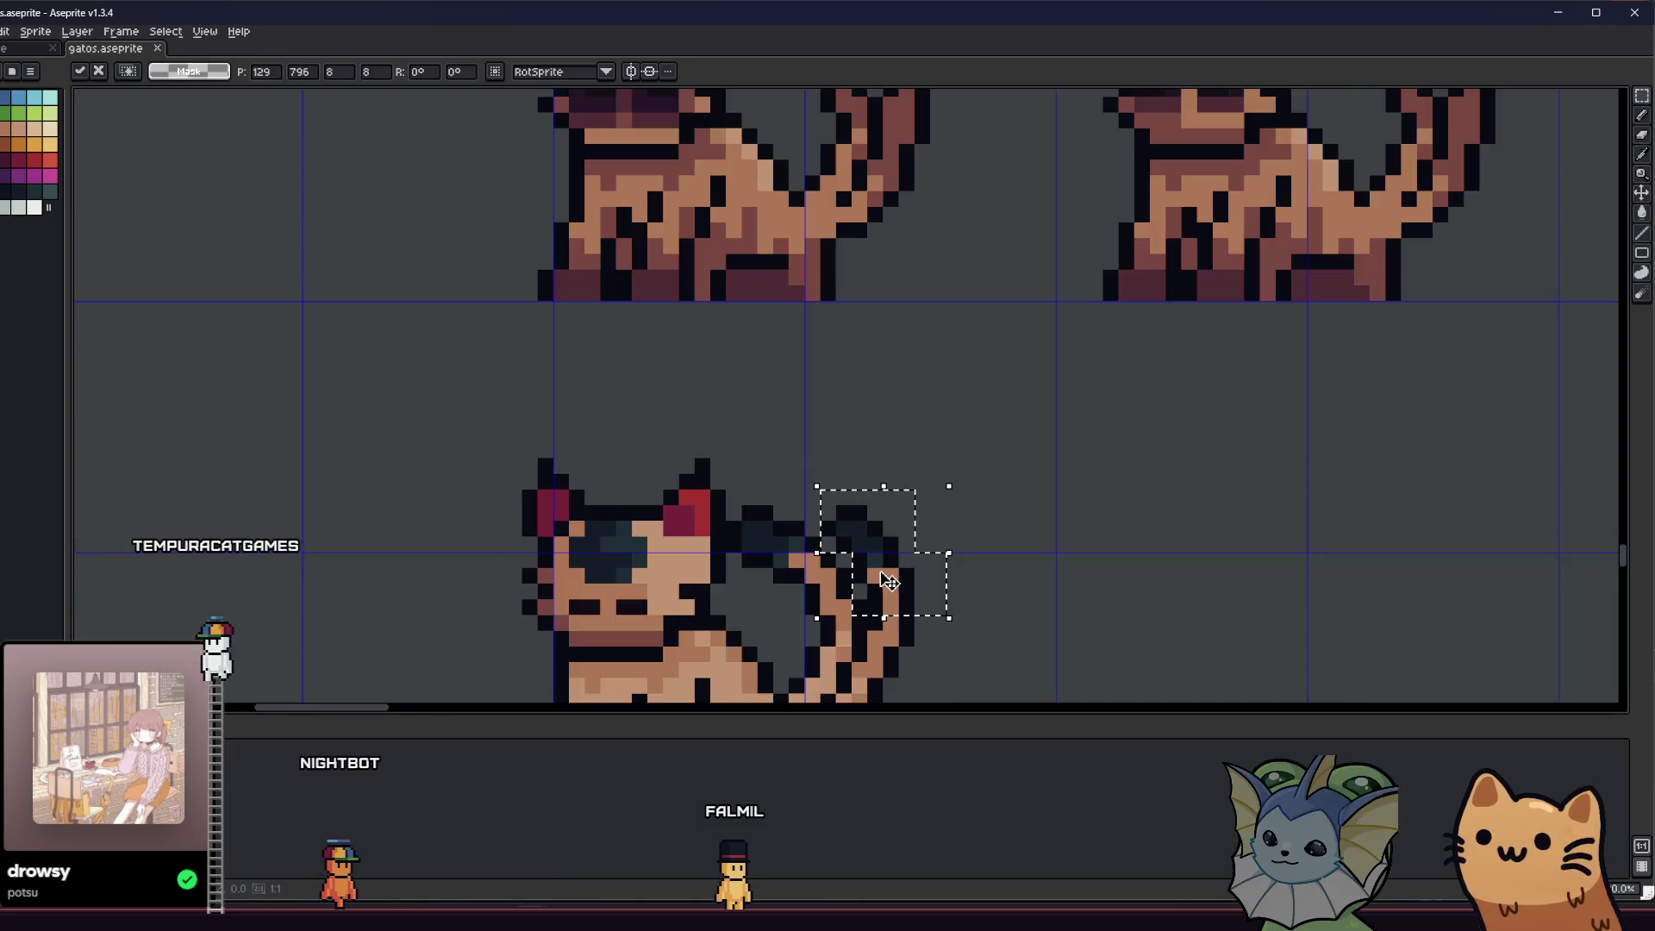
pyautogui.scroll(1, 862, 526)
pyautogui.hotkey('ctrl', 'd')
# - Pan across the sprite sheet to review the lower cat after the move
pyautogui.scroll(-2, 832, 491)
pyautogui.moveTo(776, 526); pyautogui.dragTo(575, 576)
pyautogui.scroll(-2, 606, 552)
pyautogui.scroll(8, 612, 530)
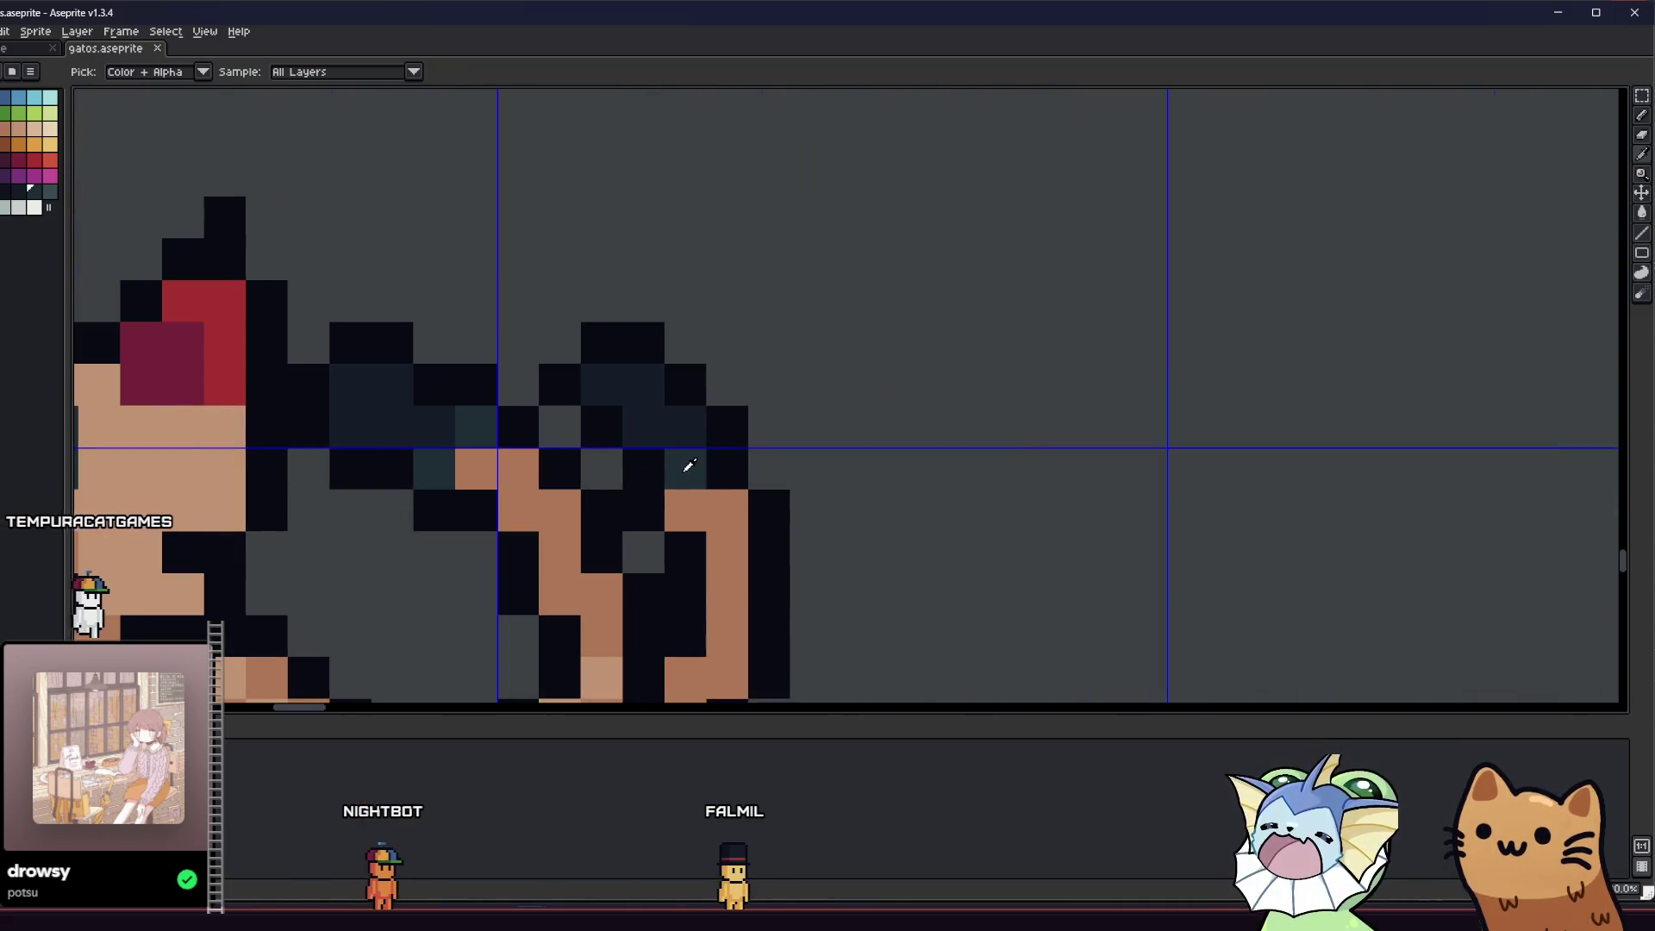
pyautogui.scroll(-5, 658, 517)
pyautogui.moveTo(653, 538)
pyautogui.mouseDown()
pyautogui.moveTo(791, 491)
pyautogui.moveTo(929, 502)
pyautogui.mouseUp()
pyautogui.scroll(-3, 931, 500)
pyautogui.press('ctrl')
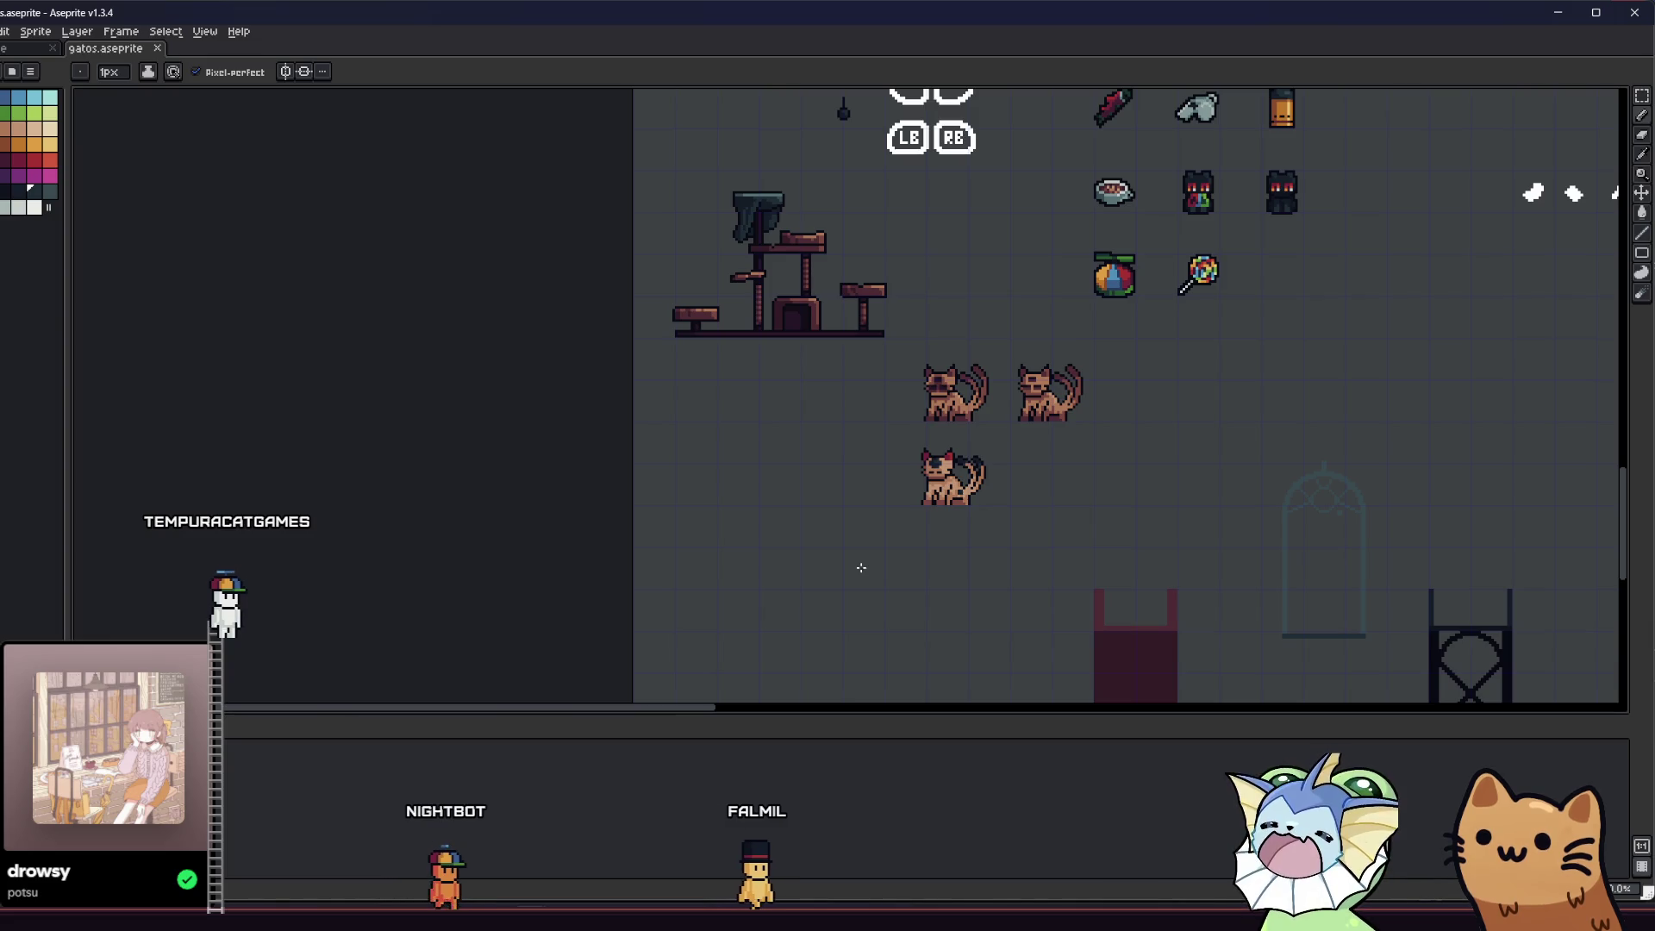
pyautogui.scroll(8, 877, 545)
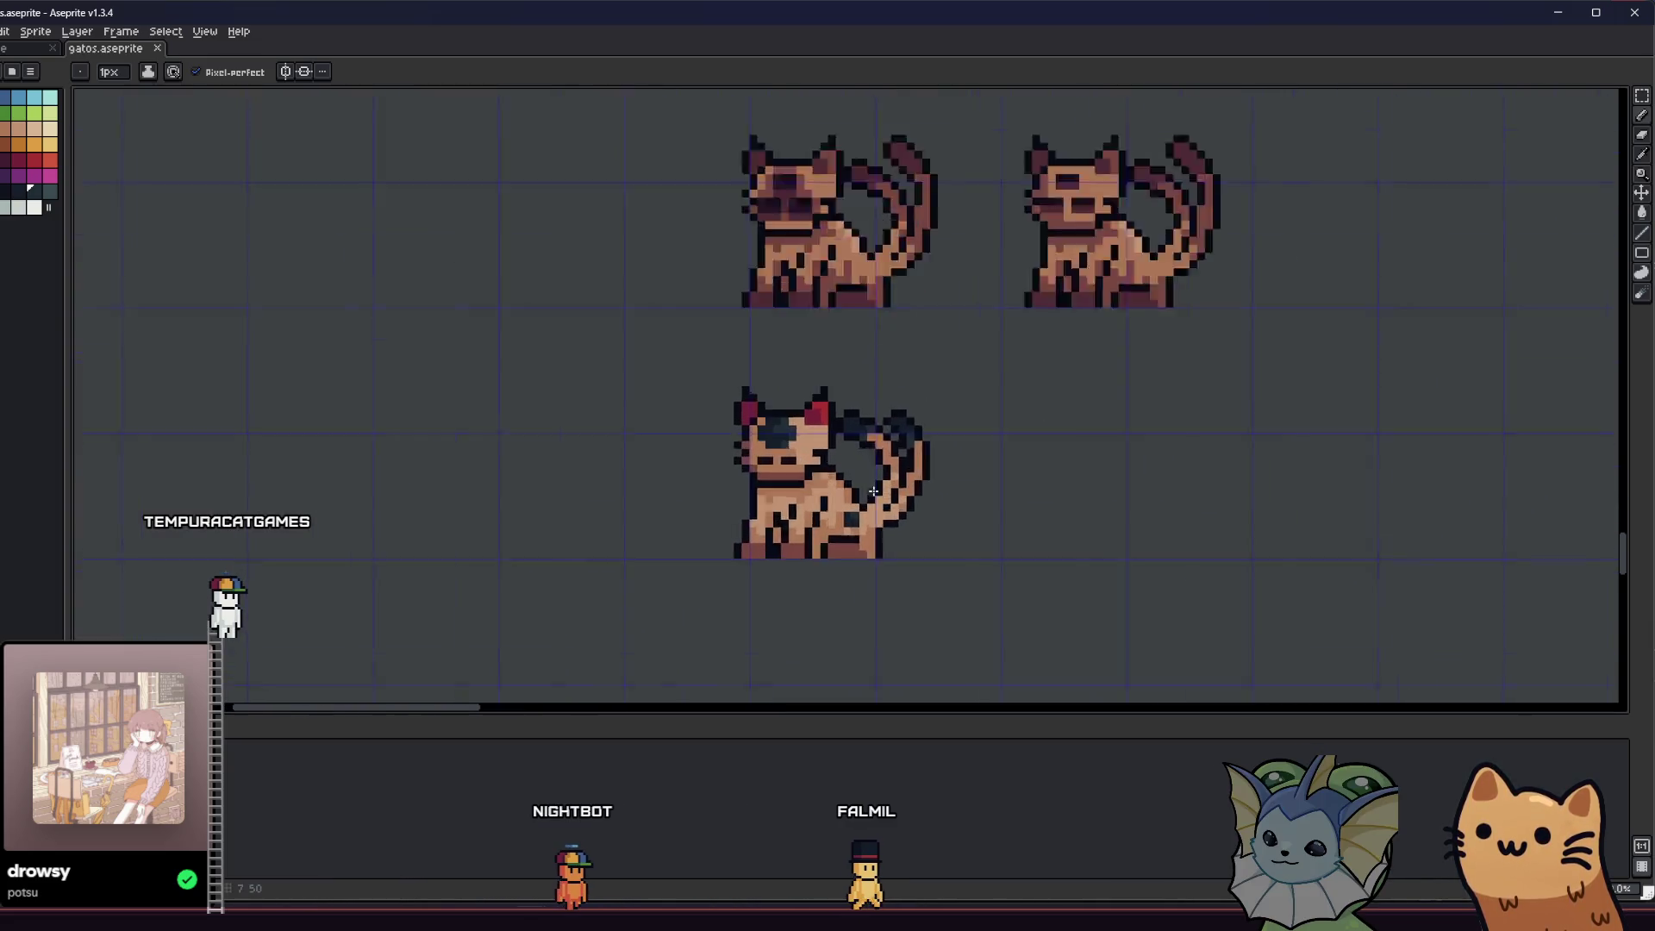
pyautogui.press('alt')
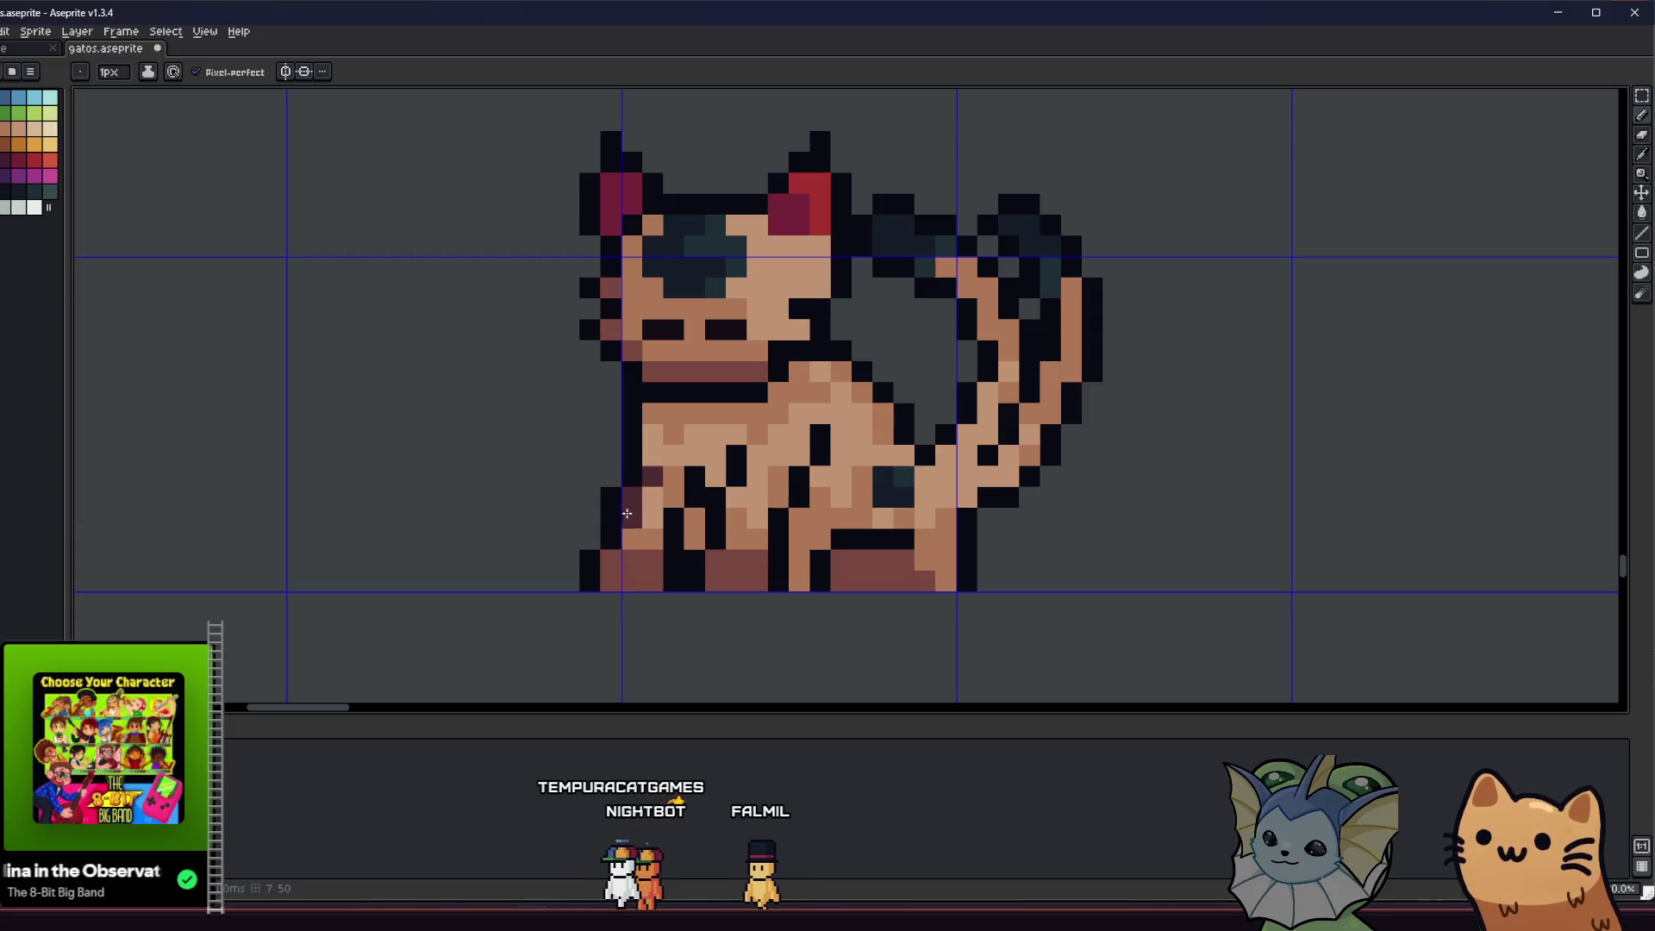
# - Paint two dark purple shading pixels on the lower cat's front leg
pyautogui.scroll(3, 576, 507)
pyautogui.click(776, 399)
pyautogui.click(758, 466)
pyautogui.scroll(-5, 807, 394)
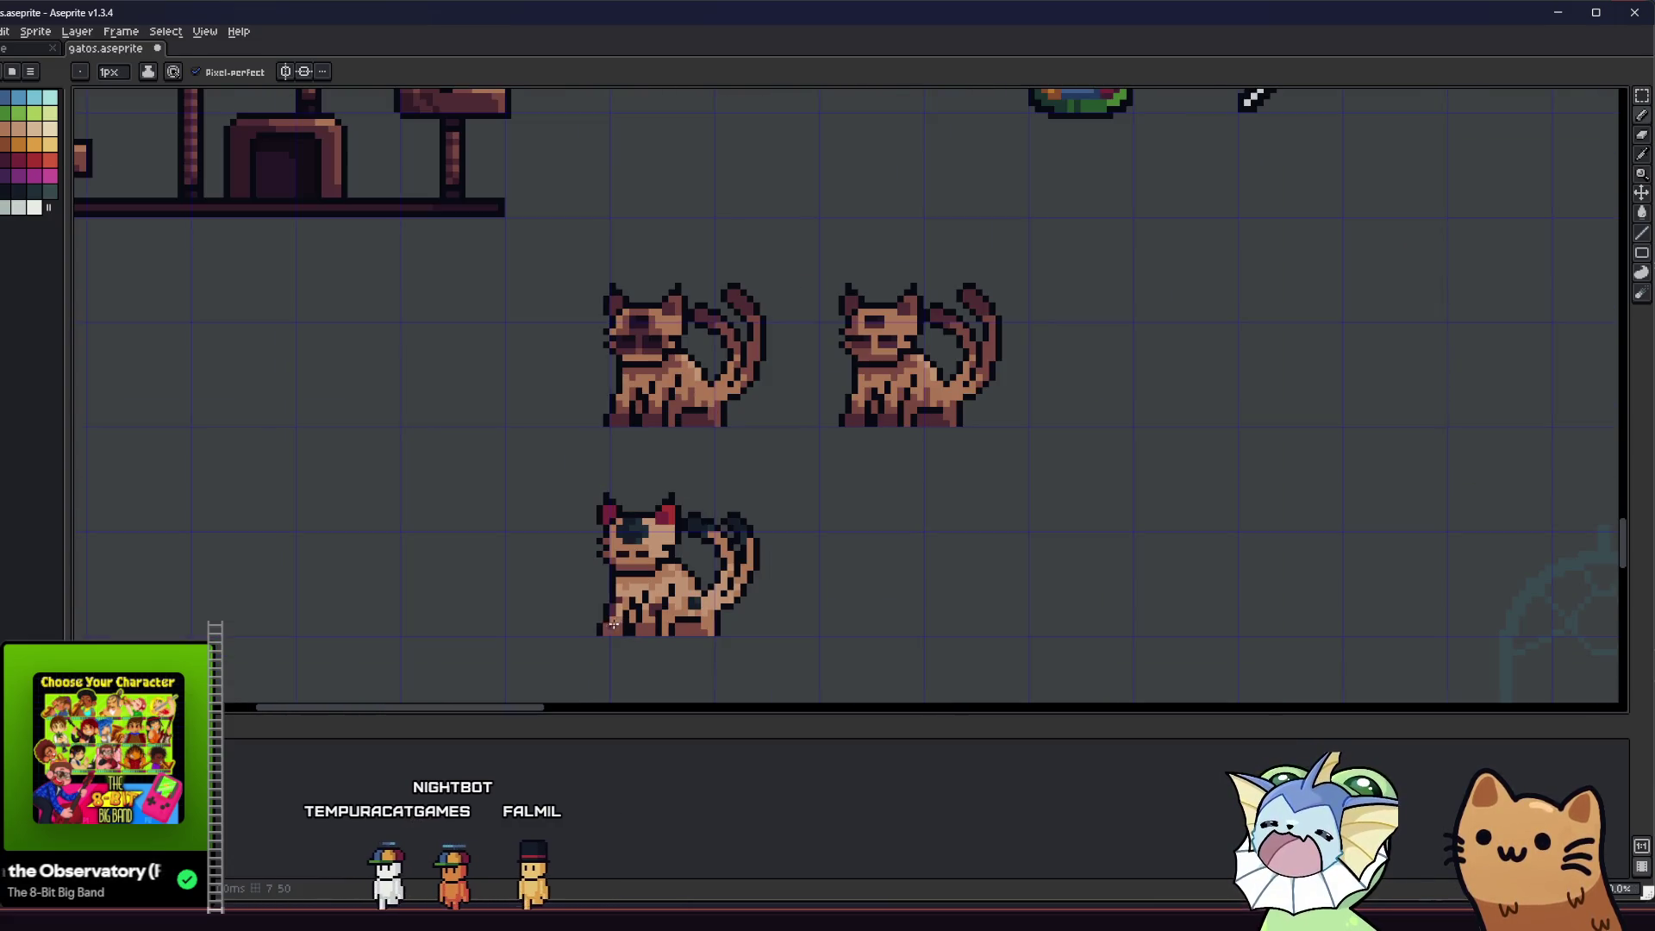
pyautogui.scroll(2, 617, 628)
pyautogui.scroll(1, 617, 629)
pyautogui.scroll(-3, 595, 586)
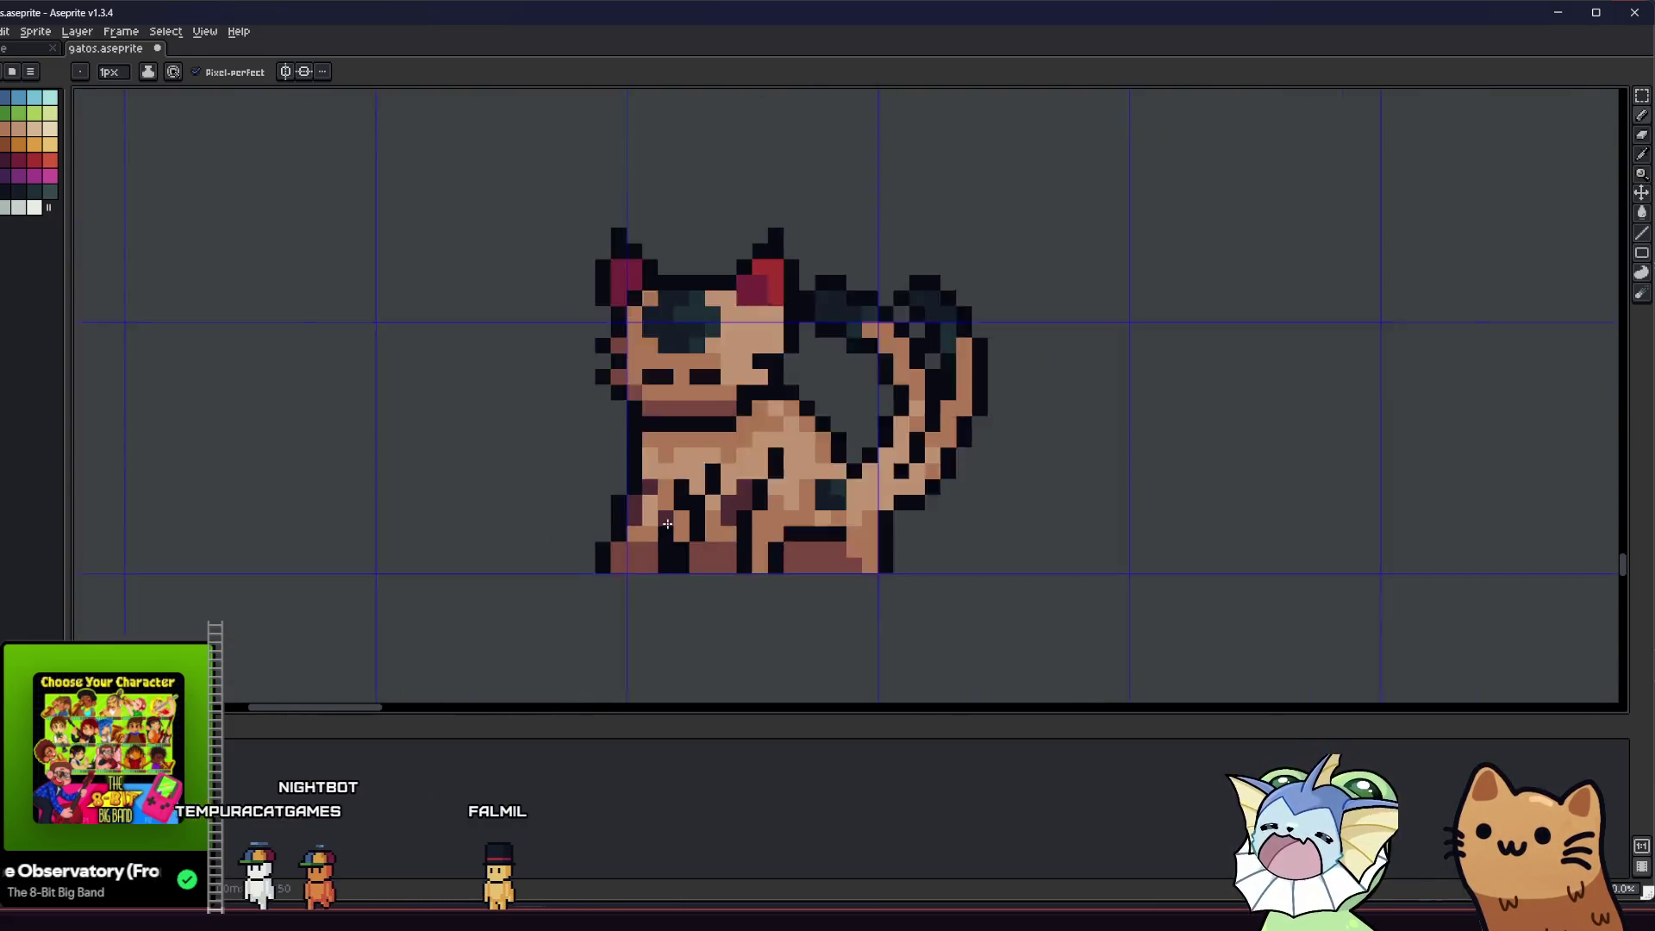
# - Center the lower cat and save gatos.aseprite with Ctrl+S
pyautogui.moveTo(579, 548); pyautogui.dragTo(477, 540)
pyautogui.scroll(2, 477, 540)
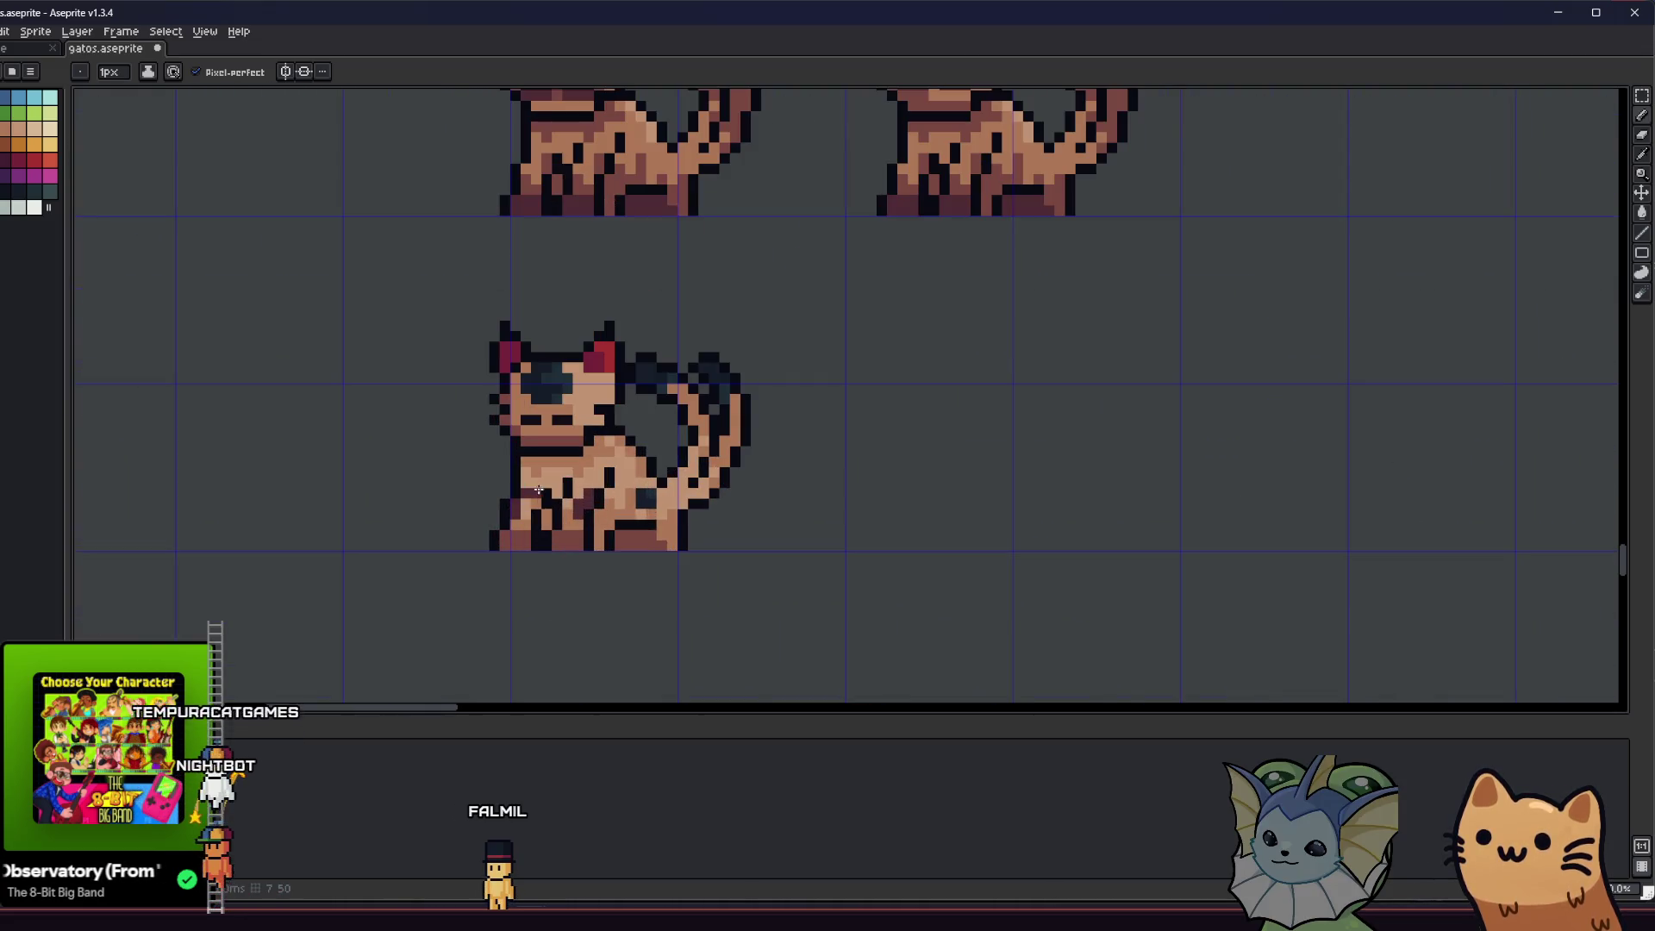
pyautogui.scroll(3, 562, 513)
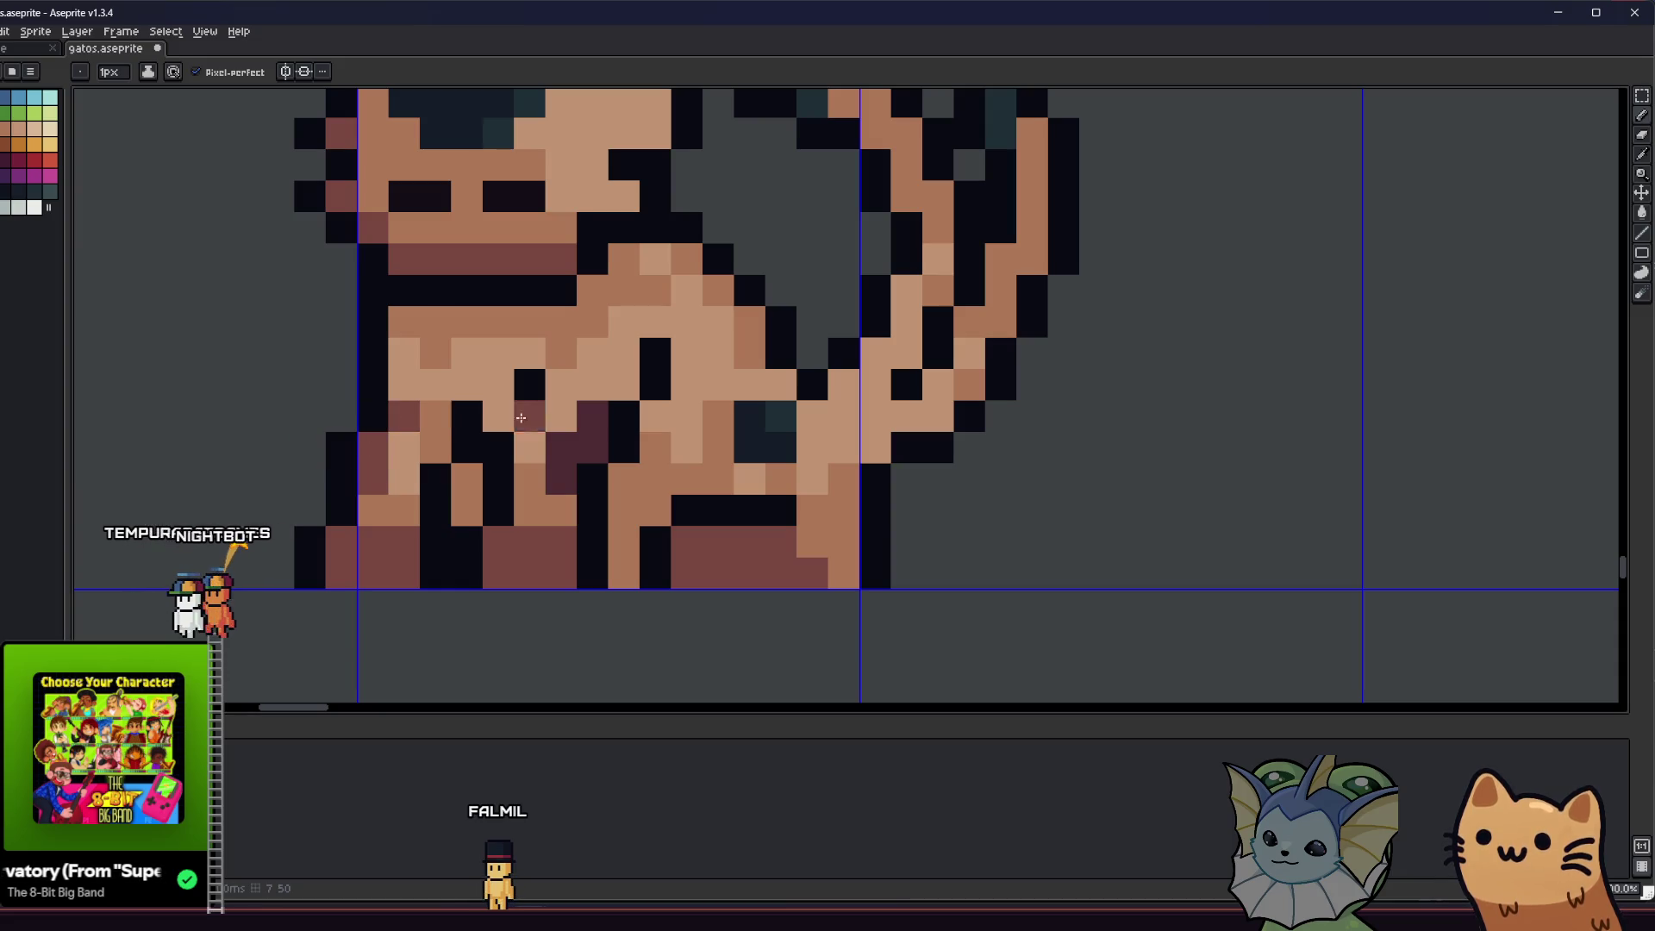
pyautogui.scroll(-4, 562, 484)
pyautogui.scroll(3, 462, 535)
pyautogui.scroll(2, 774, 455)
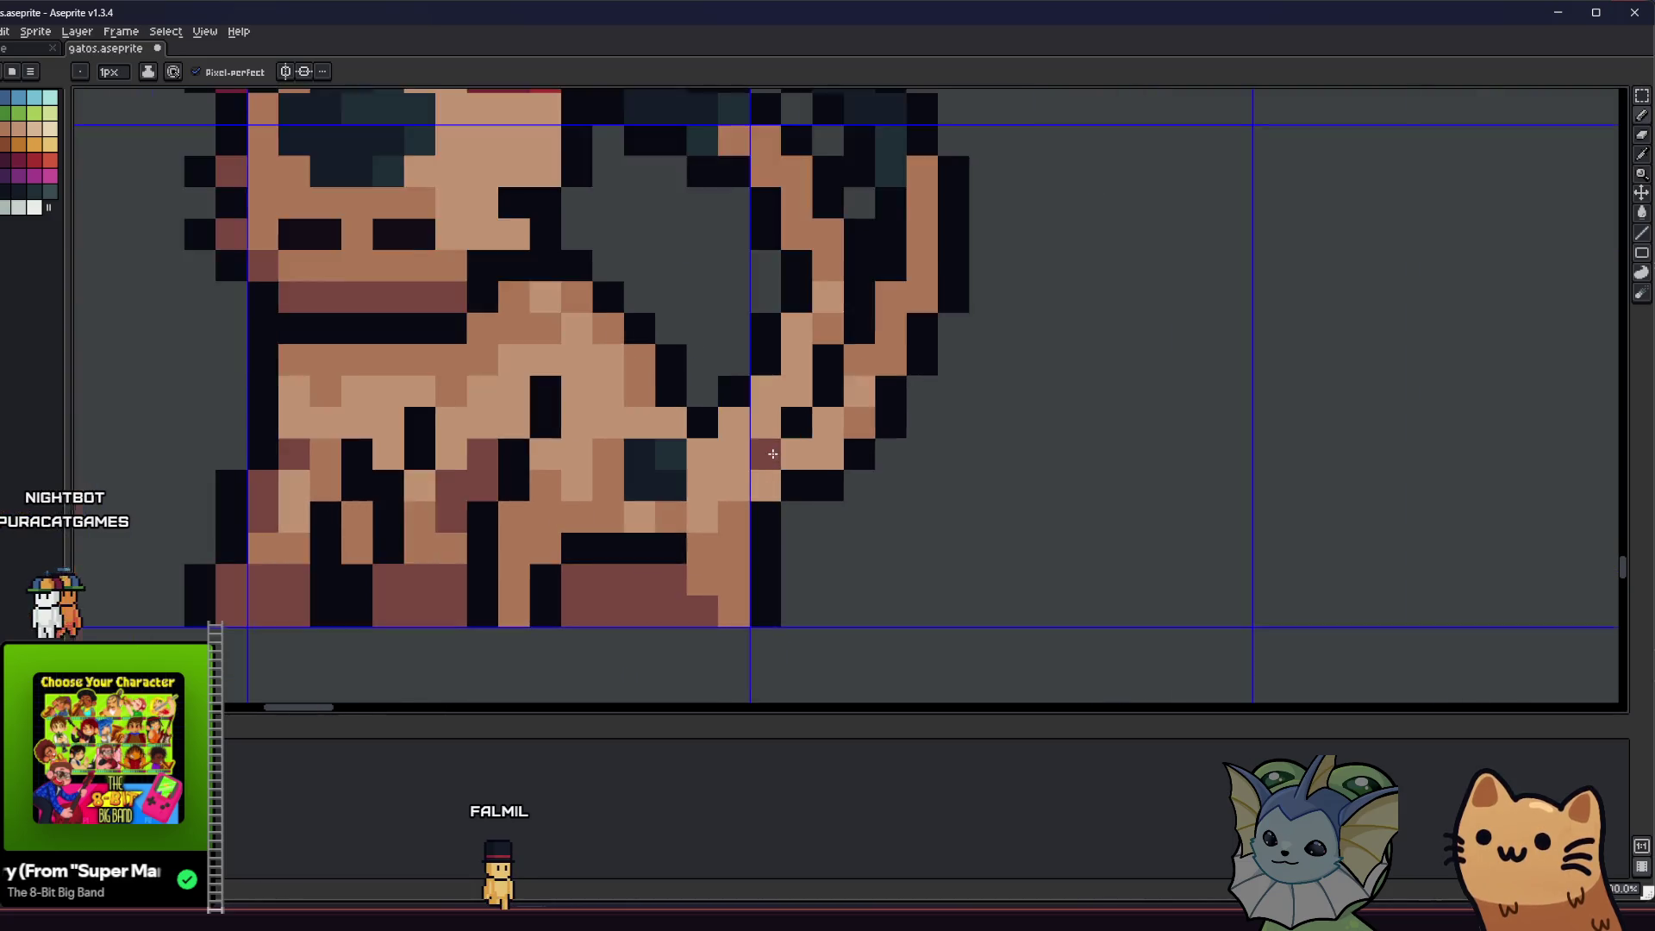
pyautogui.scroll(-4, 930, 310)
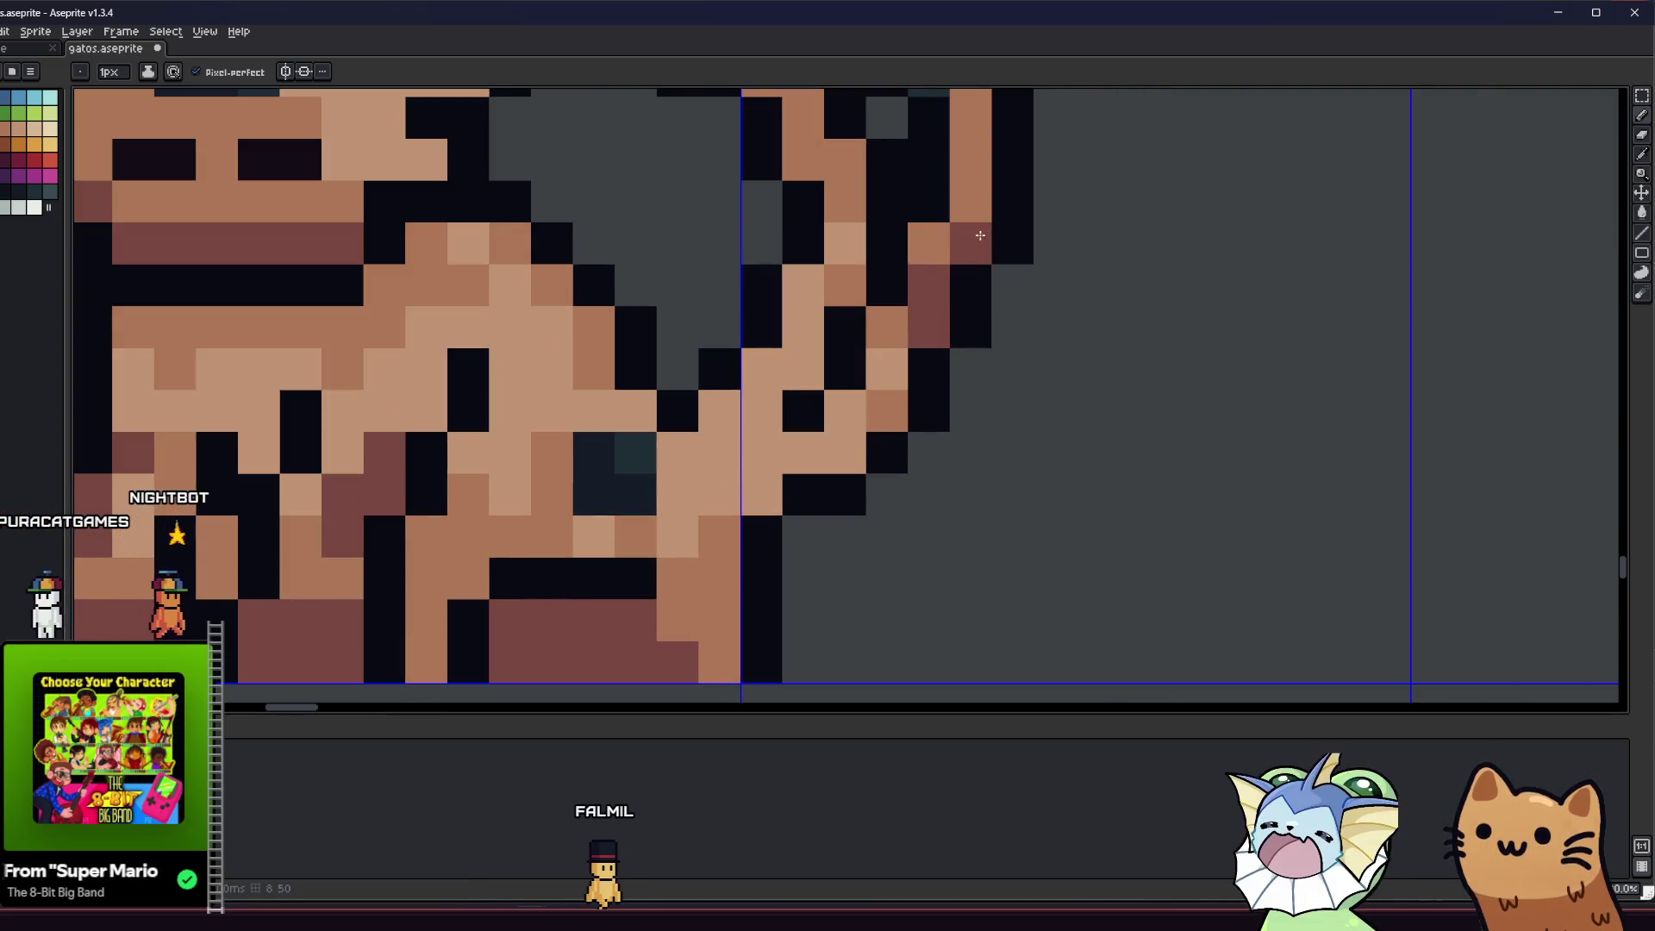
pyautogui.scroll(4, 875, 268)
pyautogui.scroll(-5, 876, 268)
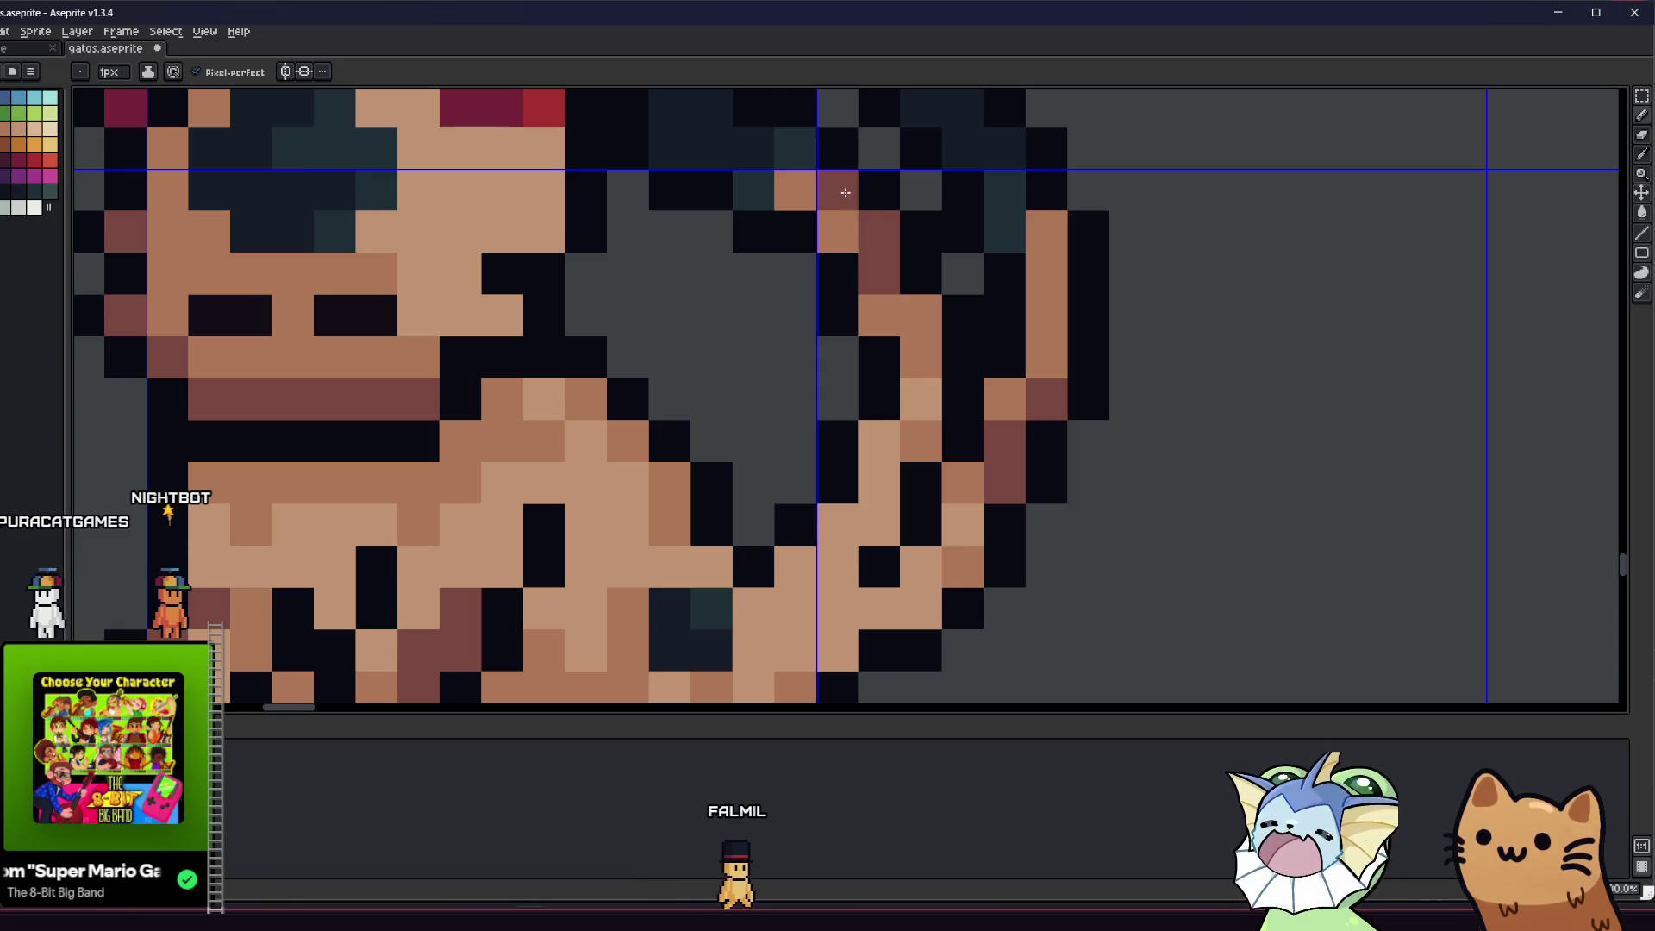
pyautogui.hotkey('ctrl', 's')
pyautogui.scroll(-4, 554, 540)
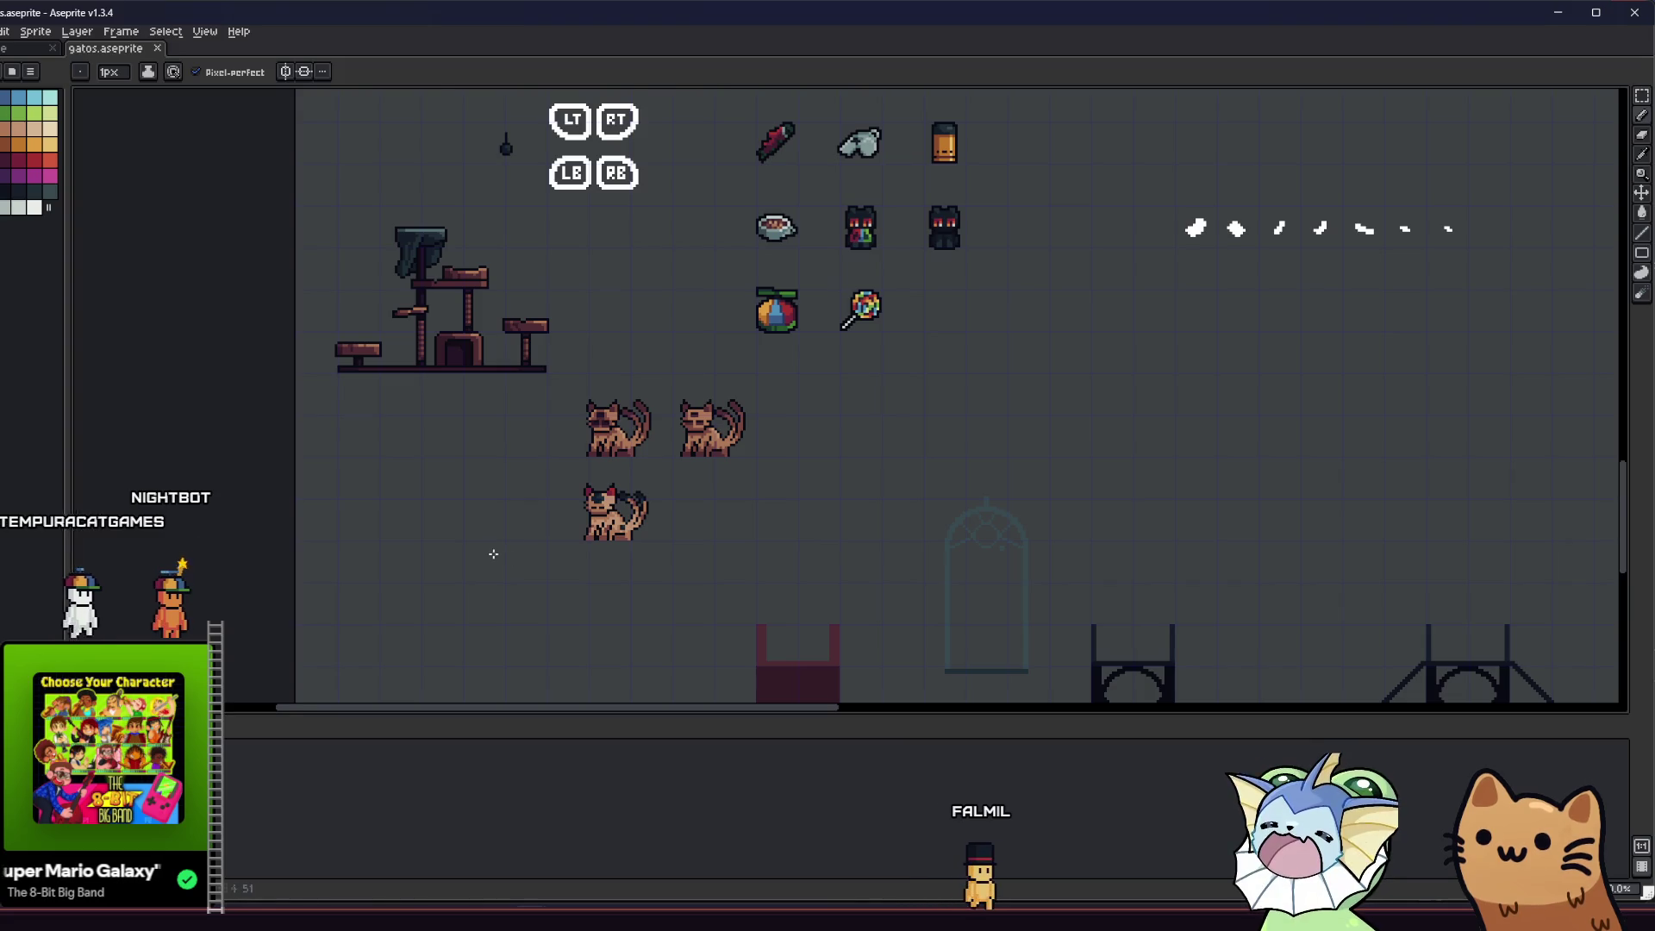
pyautogui.scroll(3, 556, 530)
pyautogui.scroll(4, 551, 517)
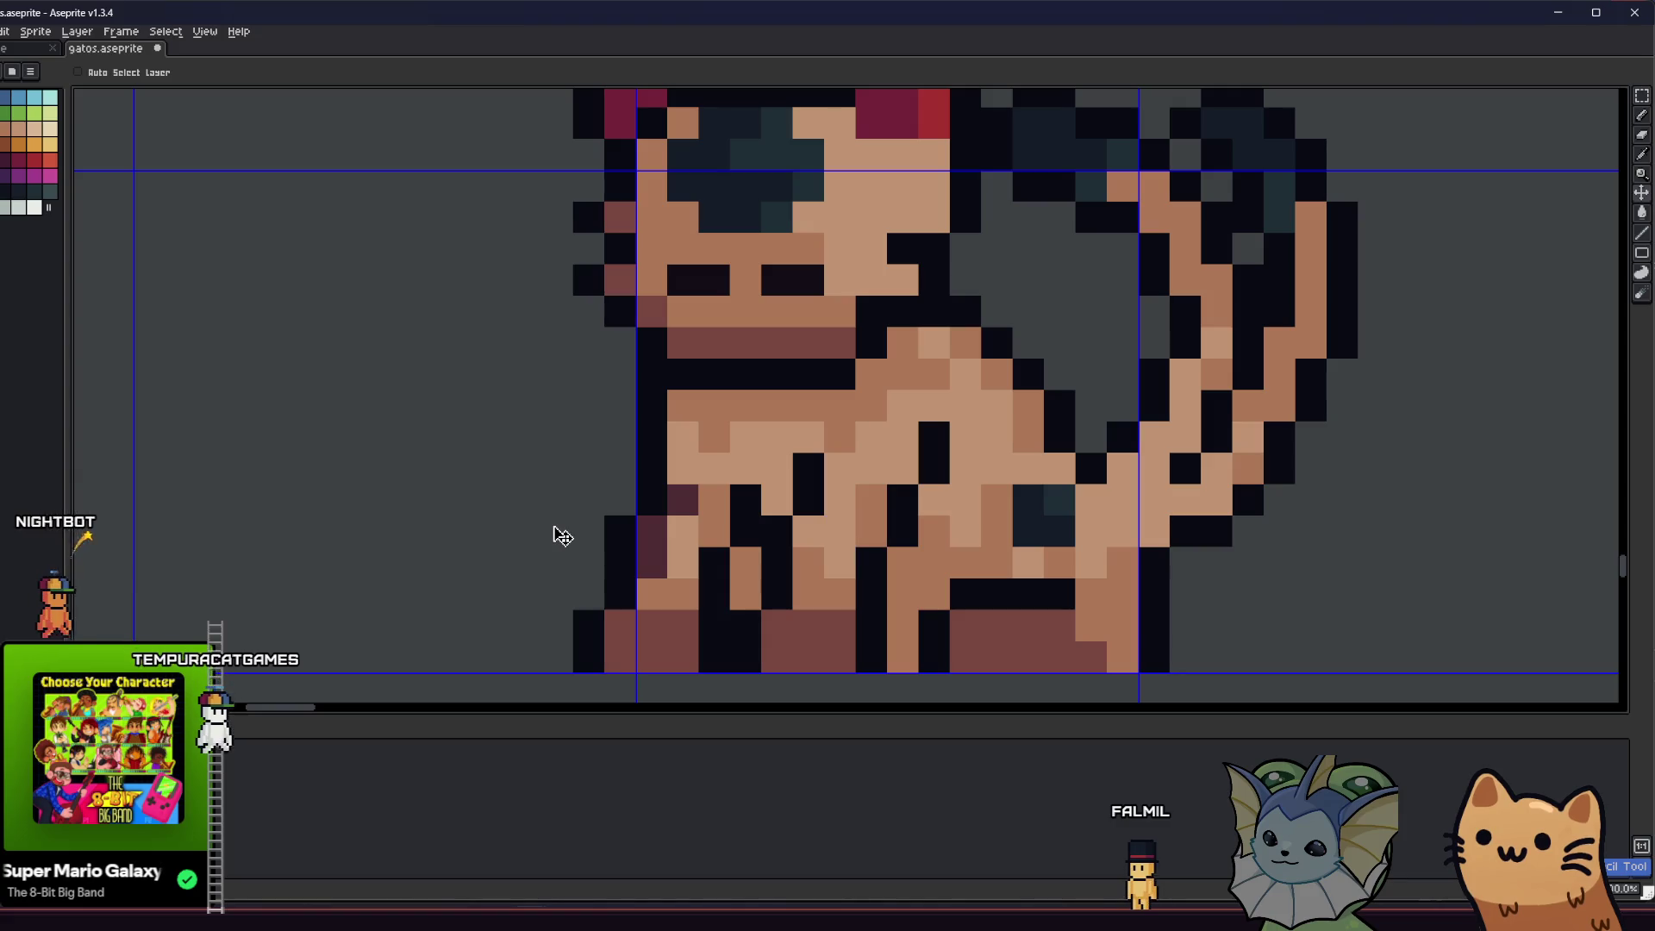
# - Paint darker maroon pixels on the lower cat's chest and save the sheet again
pyautogui.moveTo(553, 526); pyautogui.dragTo(440, 469)
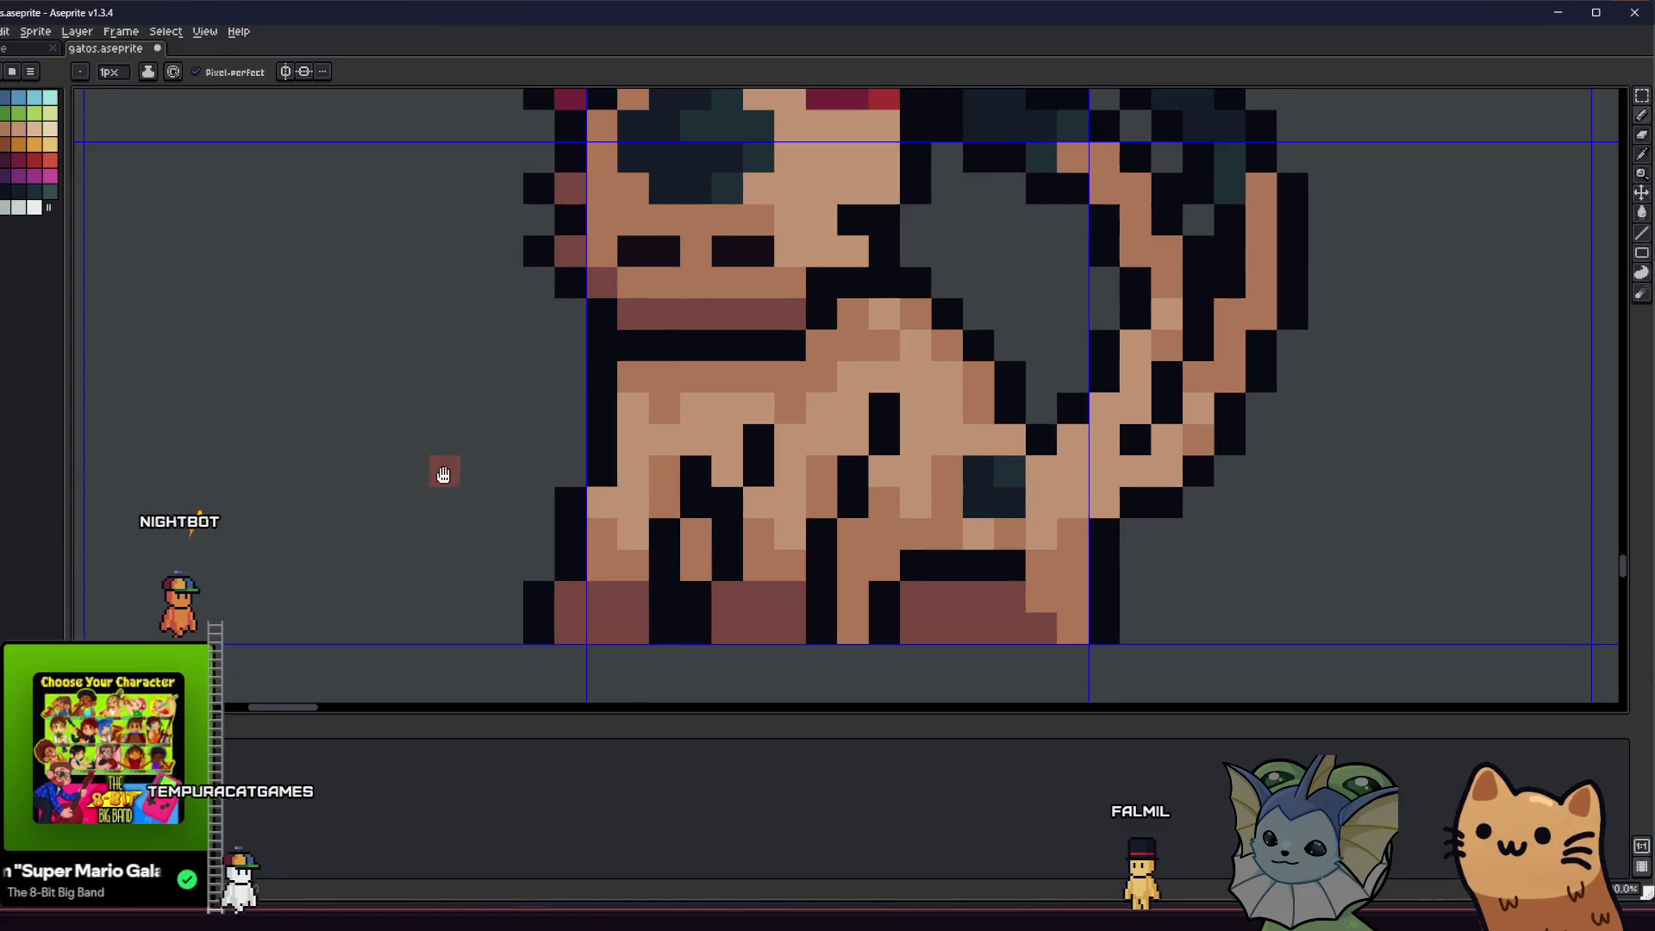
pyautogui.scroll(-1, 751, 368)
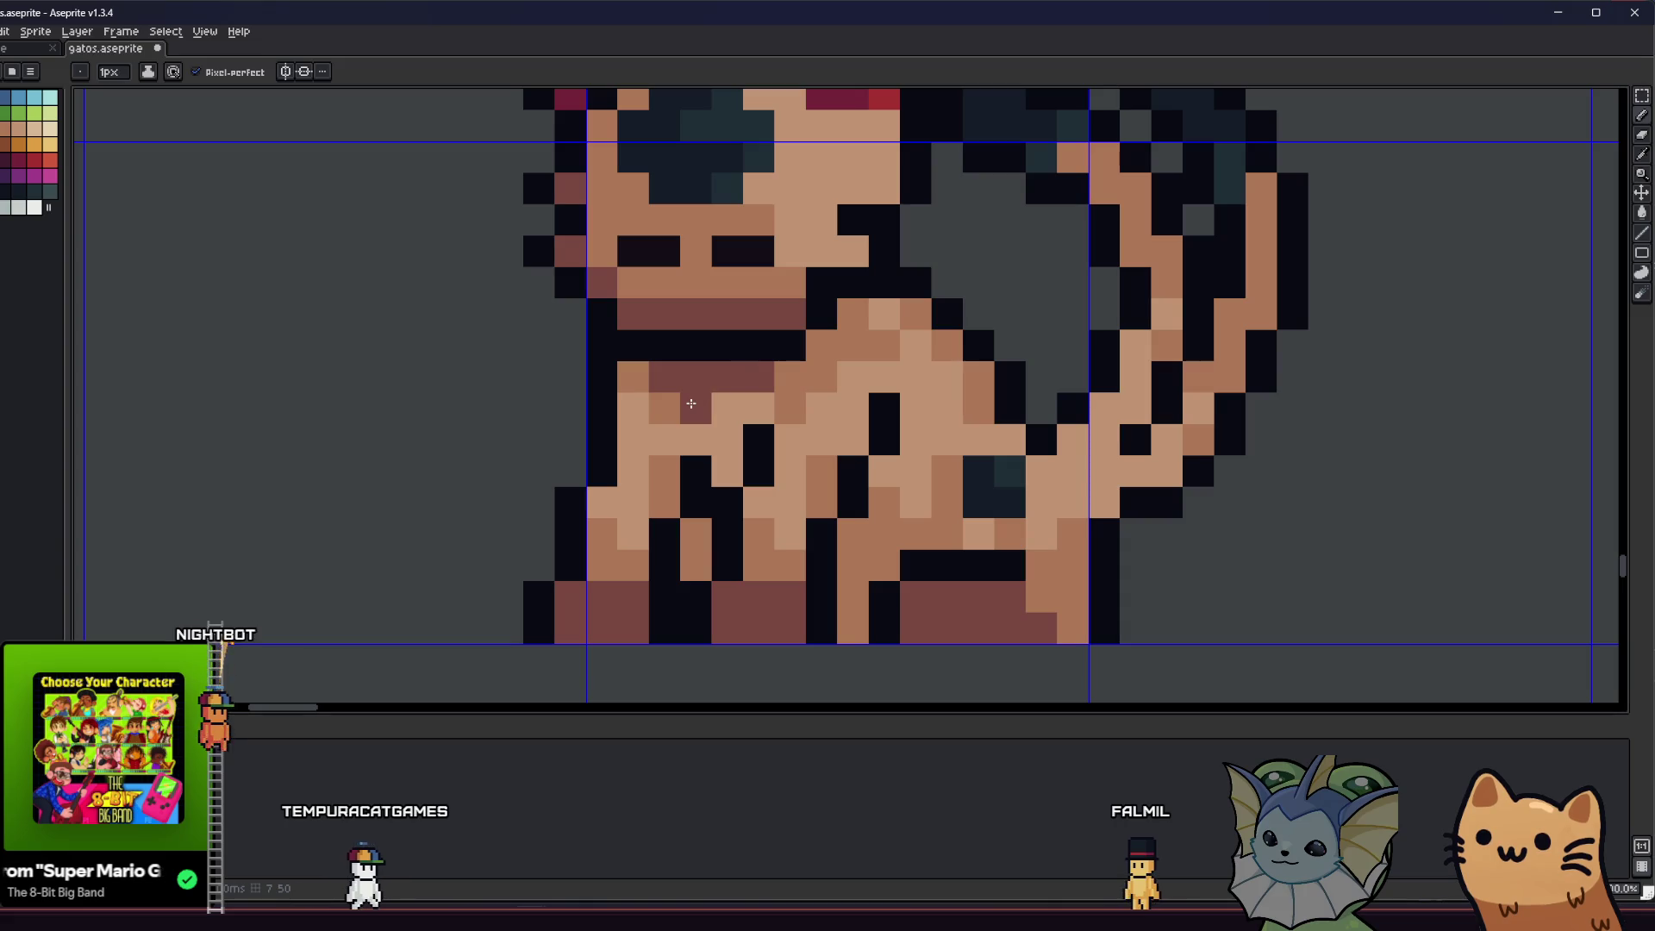
pyautogui.scroll(-1, 750, 380)
pyautogui.moveTo(543, 447); pyautogui.dragTo(344, 443)
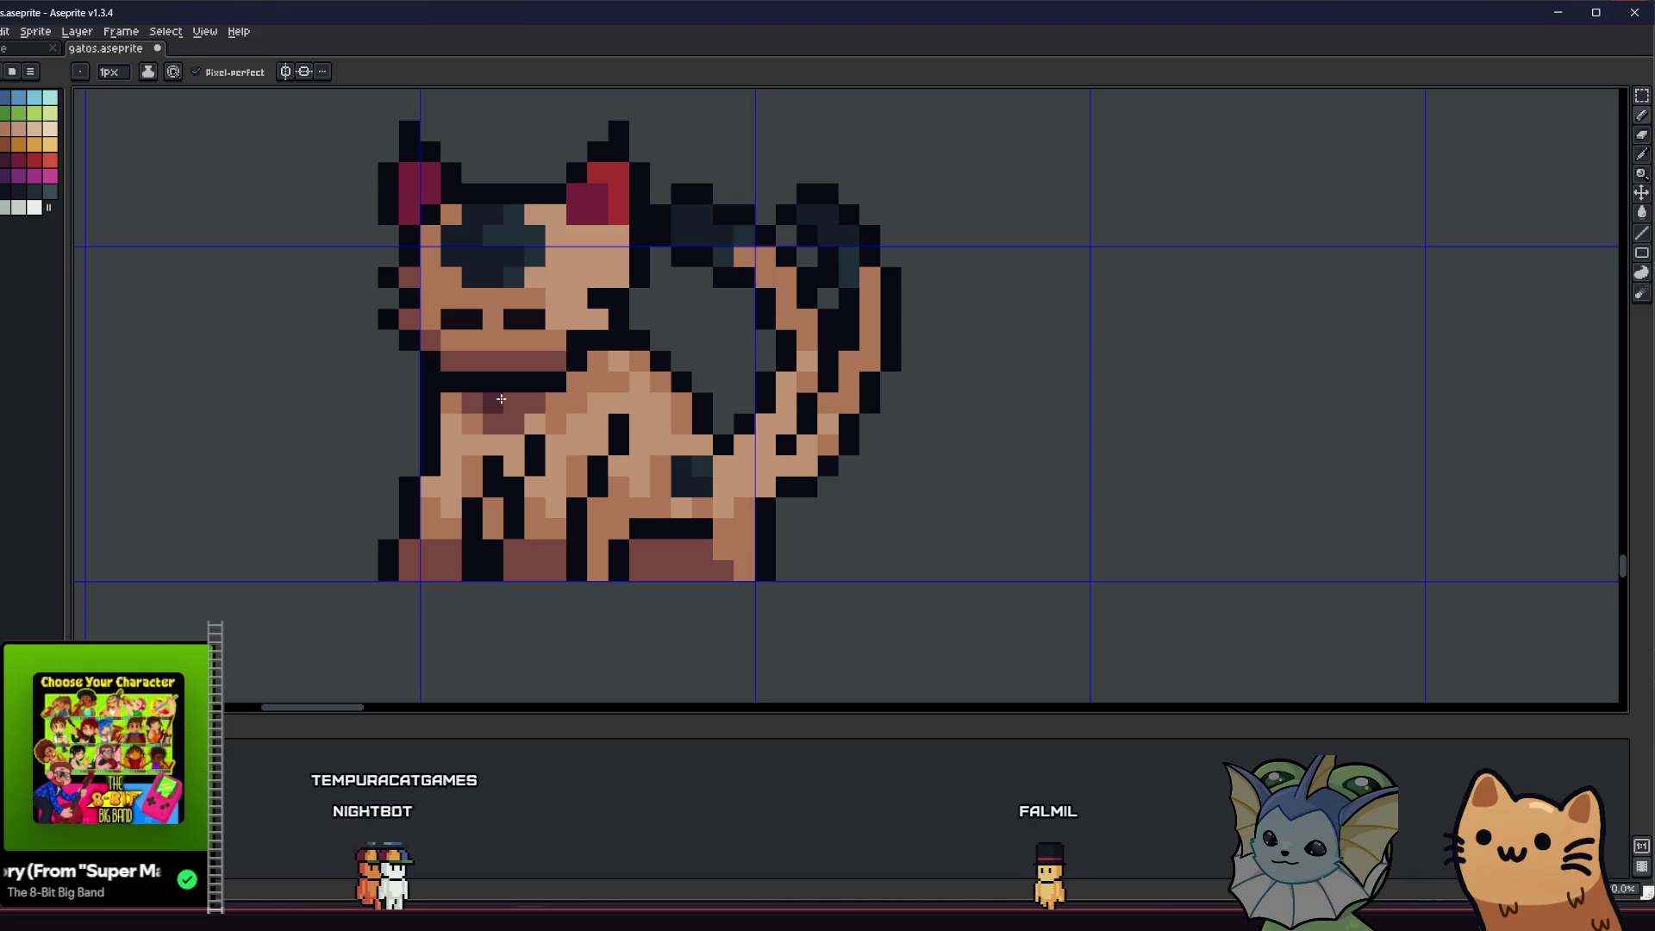
pyautogui.moveTo(476, 402); pyautogui.dragTo(496, 423)
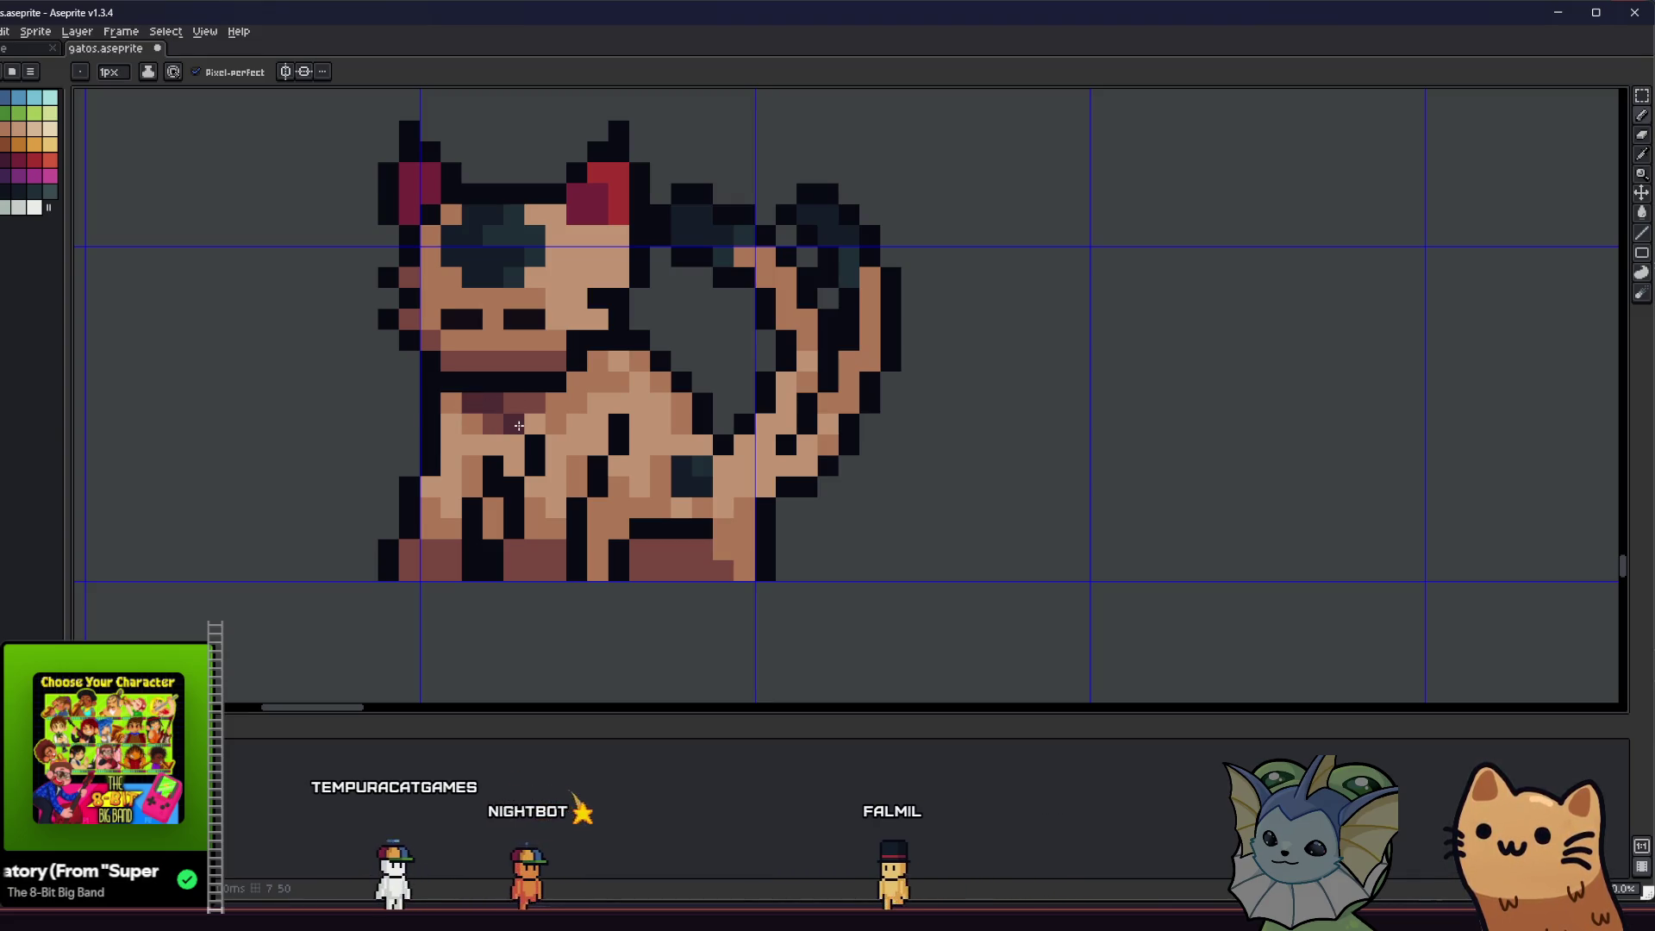
pyautogui.scroll(-3, 497, 423)
pyautogui.scroll(2, 468, 417)
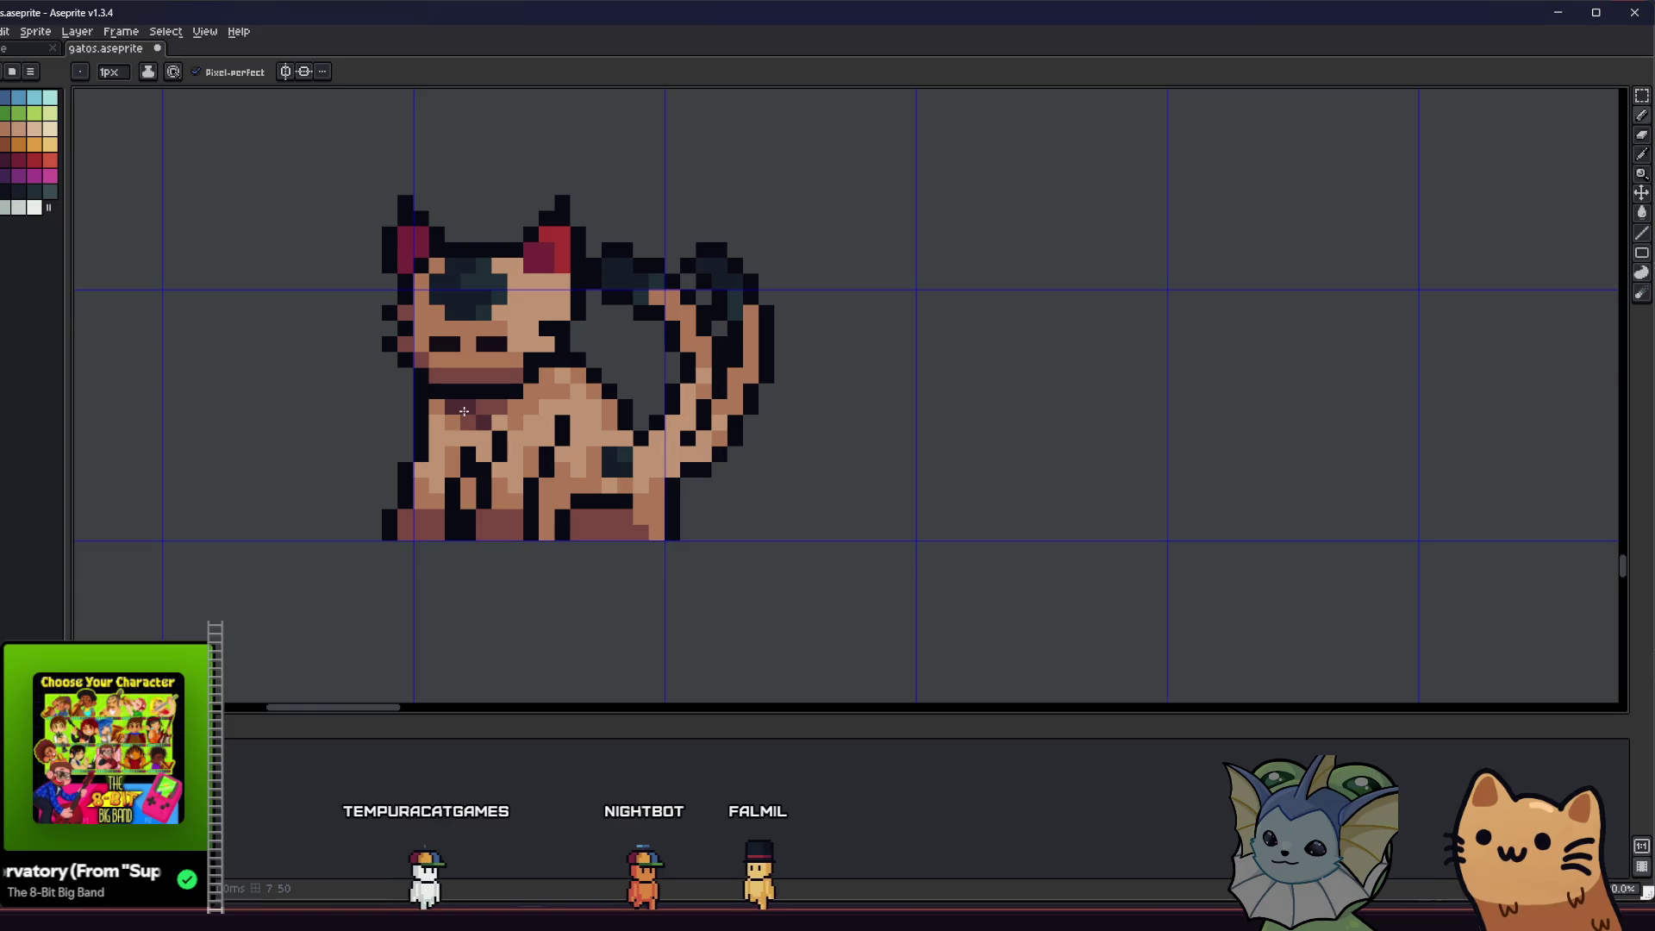
pyautogui.scroll(-5, 487, 407)
pyautogui.press('v')
pyautogui.hotkey('ctrl', 's')
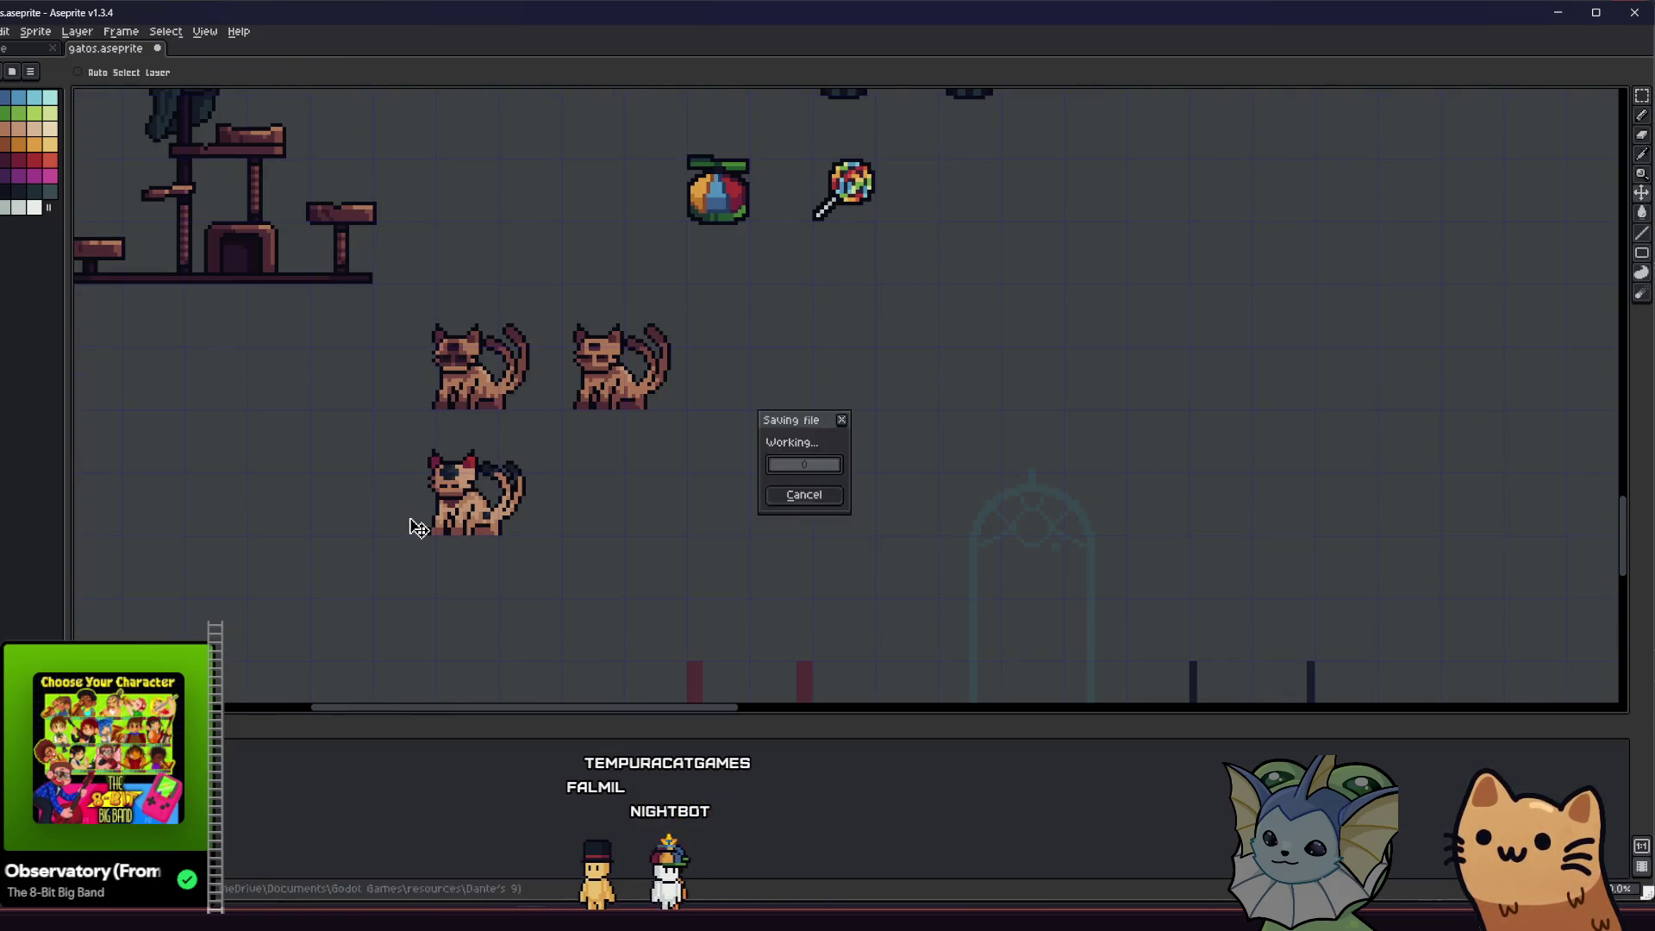
pyautogui.scroll(4, 457, 532)
pyautogui.press('b')
pyautogui.moveTo(436, 514); pyautogui.dragTo(486, 475)
# - Sample the crimson colour and paint a collar under the cat's chin
pyautogui.press('i')
pyautogui.scroll(2, 517, 431)
pyautogui.scroll(-2, 507, 436)
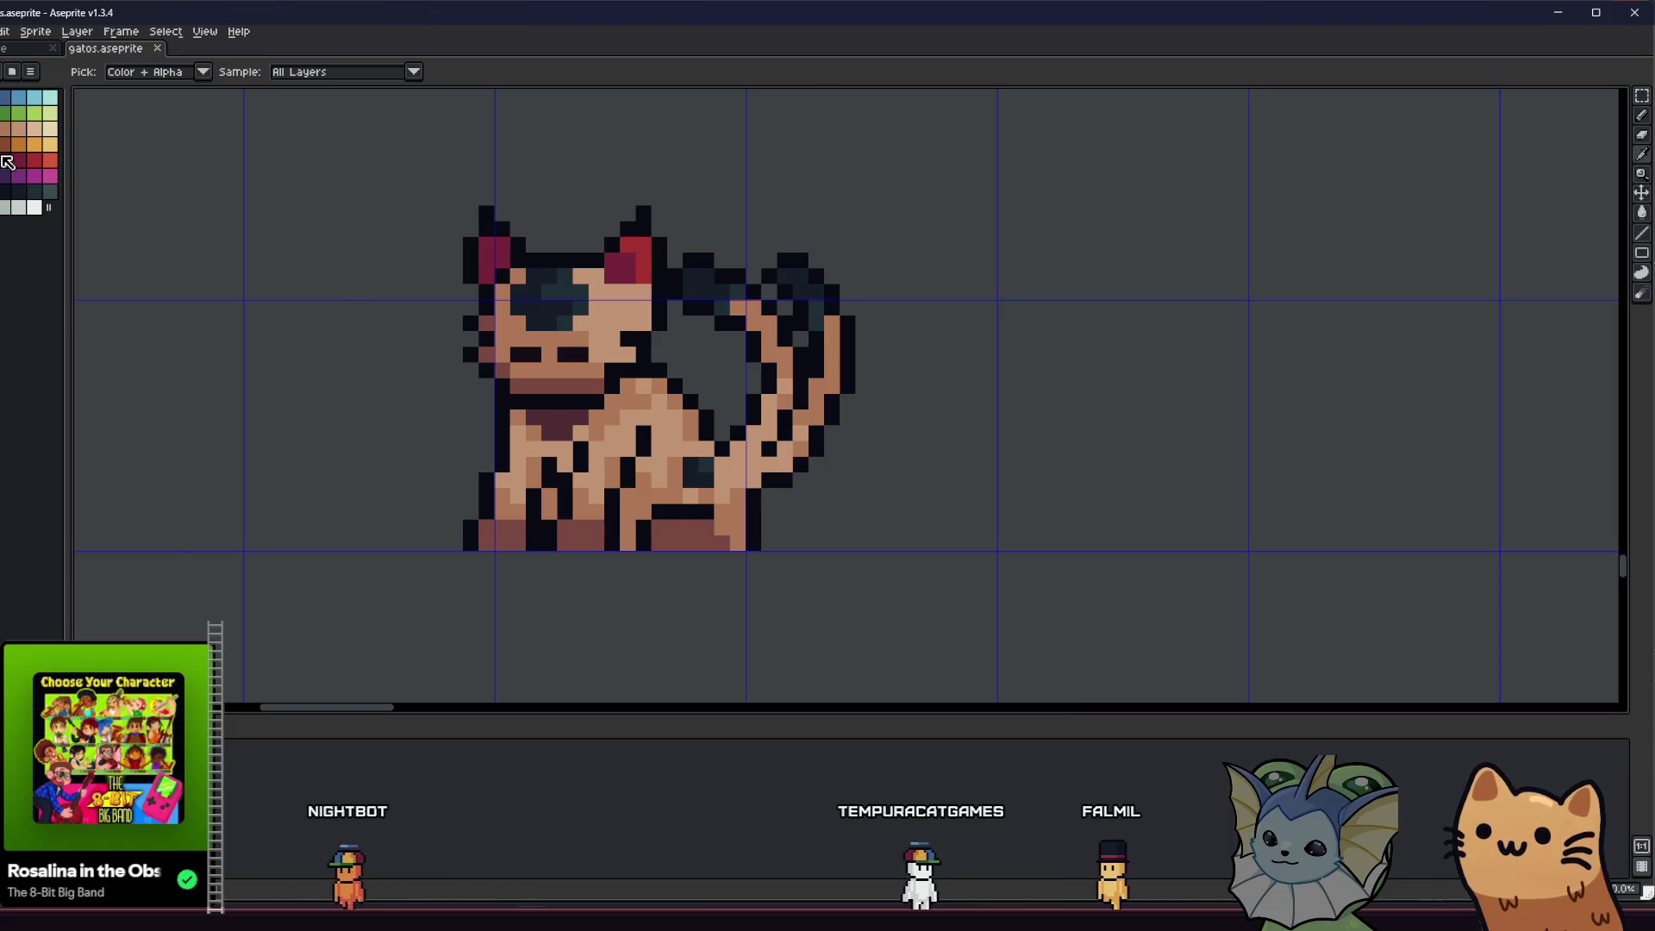
pyautogui.press('b')
pyautogui.scroll(4, 469, 406)
pyautogui.moveTo(848, 390)
pyautogui.mouseDown()
pyautogui.moveTo(857, 432)
pyautogui.moveTo(842, 436)
pyautogui.moveTo(897, 397)
pyautogui.moveTo(790, 472)
pyautogui.moveTo(735, 439)
pyautogui.mouseUp()
# - Shade the collar's lower edge with dark pixels and darken the tan pixel beside it
pyautogui.scroll(-2, 842, 436)
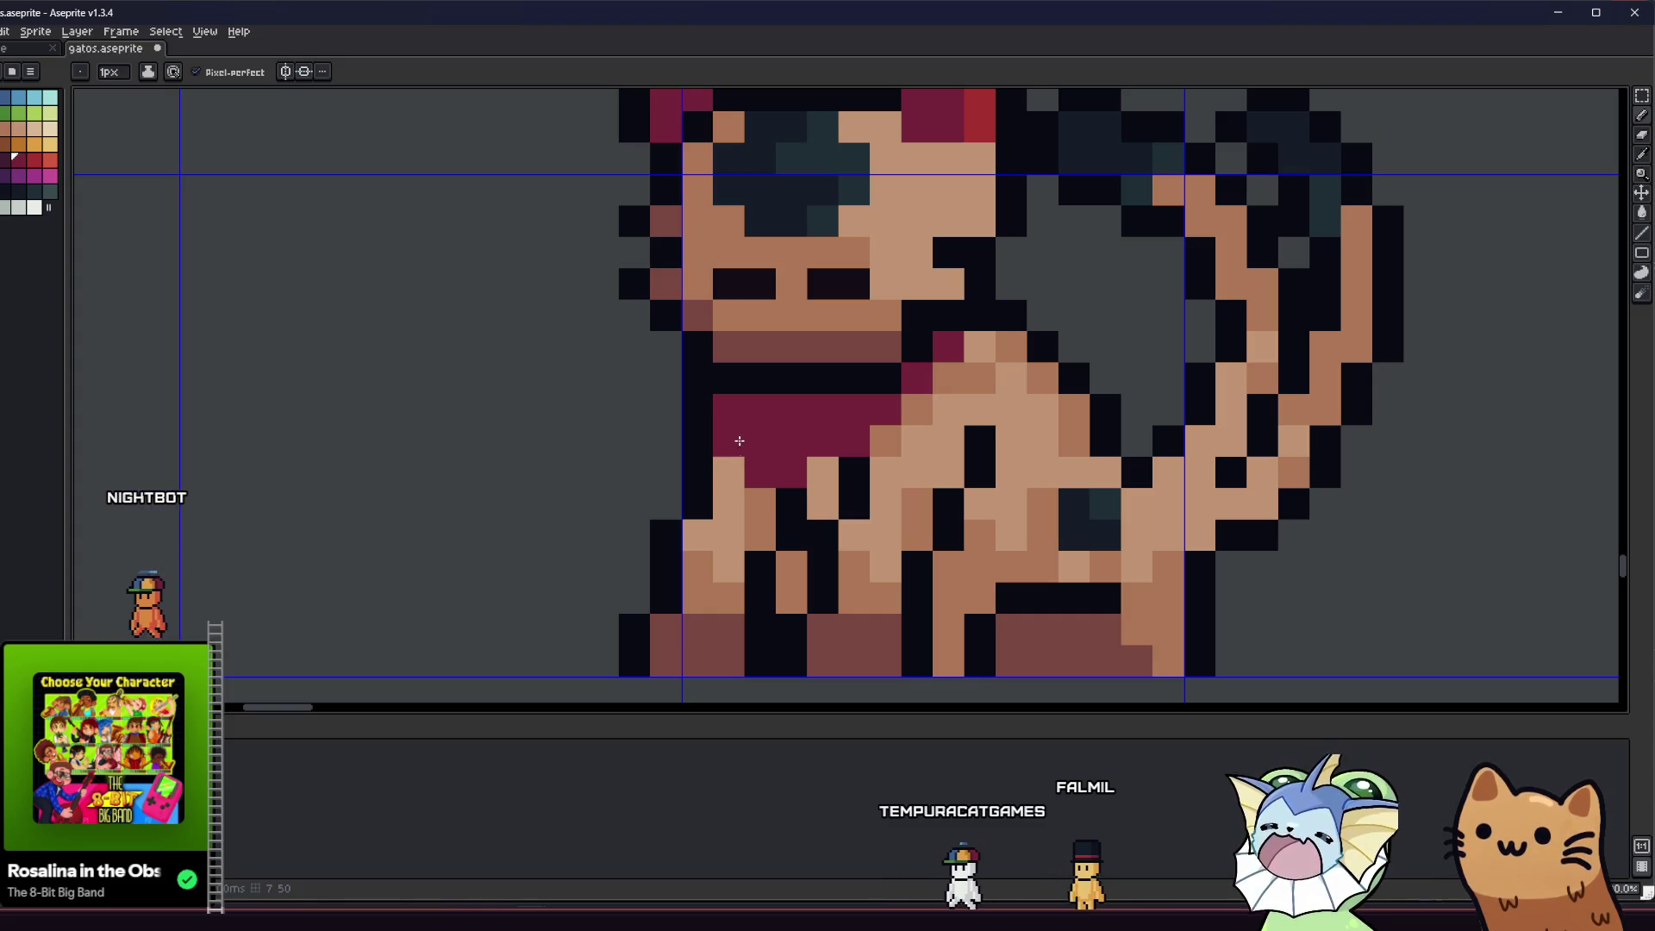
pyautogui.scroll(-1, 737, 436)
pyautogui.scroll(-2, 727, 436)
pyautogui.moveTo(540, 503); pyautogui.dragTo(288, 518)
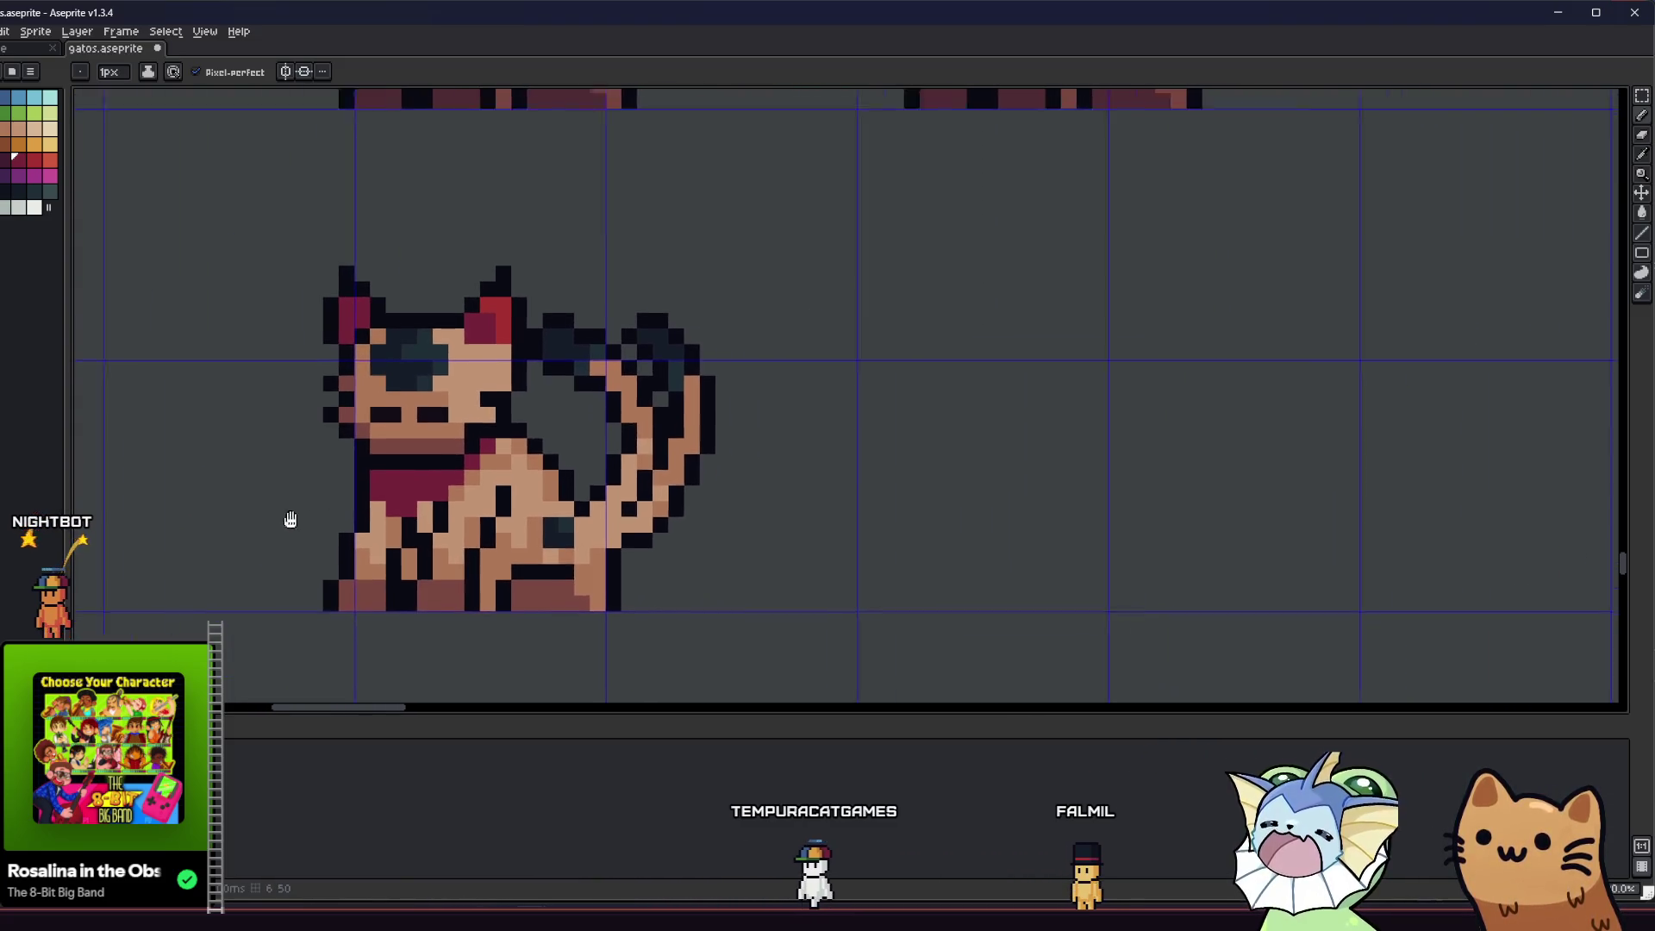
pyautogui.scroll(-2, 288, 517)
pyautogui.scroll(-2, 239, 520)
pyautogui.scroll(8, 250, 517)
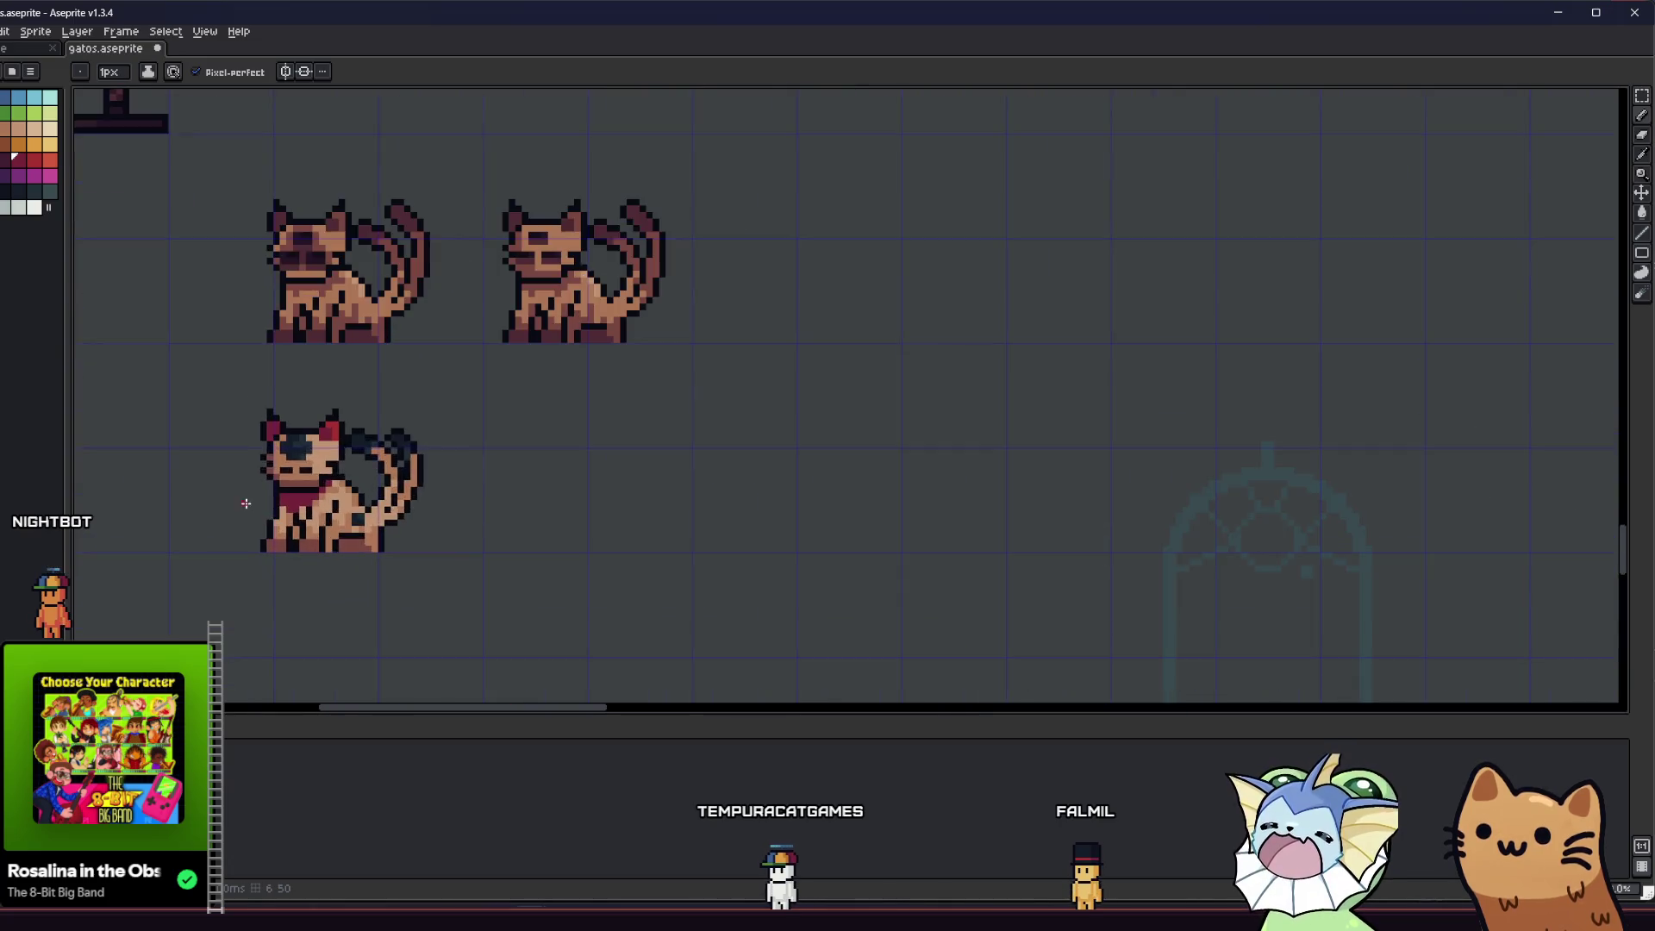
pyautogui.hscroll(-1, 273, 510)
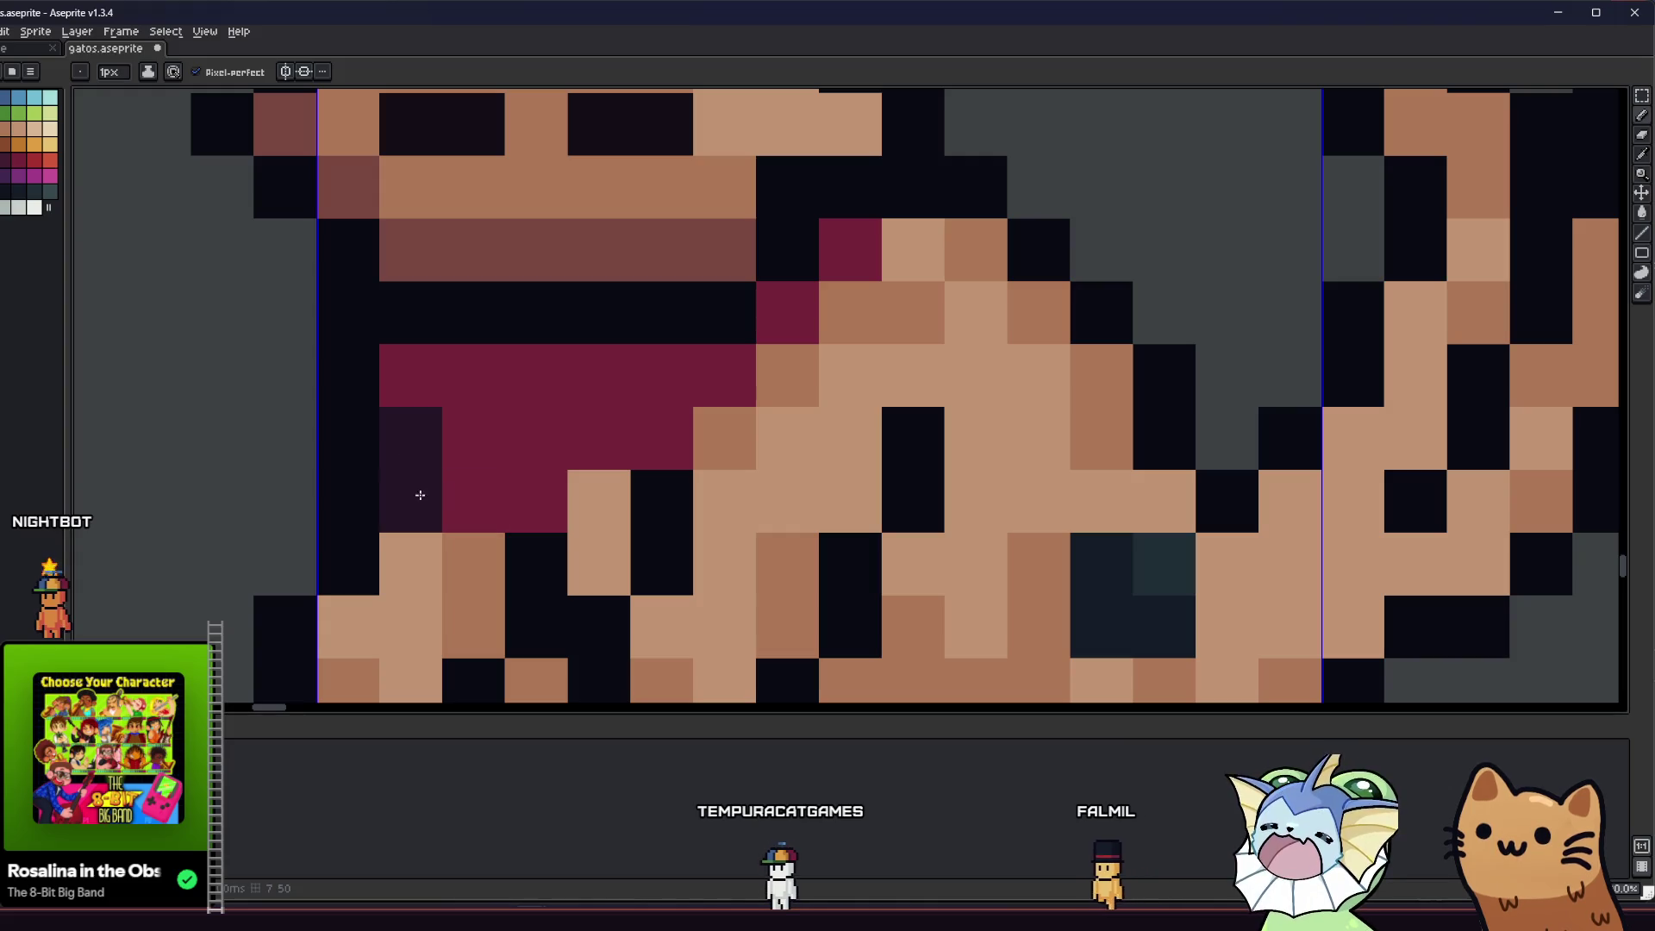
pyautogui.hotkey('ctrl', 'z')
pyautogui.click(415, 500)
pyautogui.moveTo(487, 497)
pyautogui.mouseDown()
pyautogui.moveTo(591, 432)
pyautogui.moveTo(738, 380)
pyautogui.moveTo(731, 436)
pyautogui.moveTo(838, 306)
pyautogui.mouseUp()
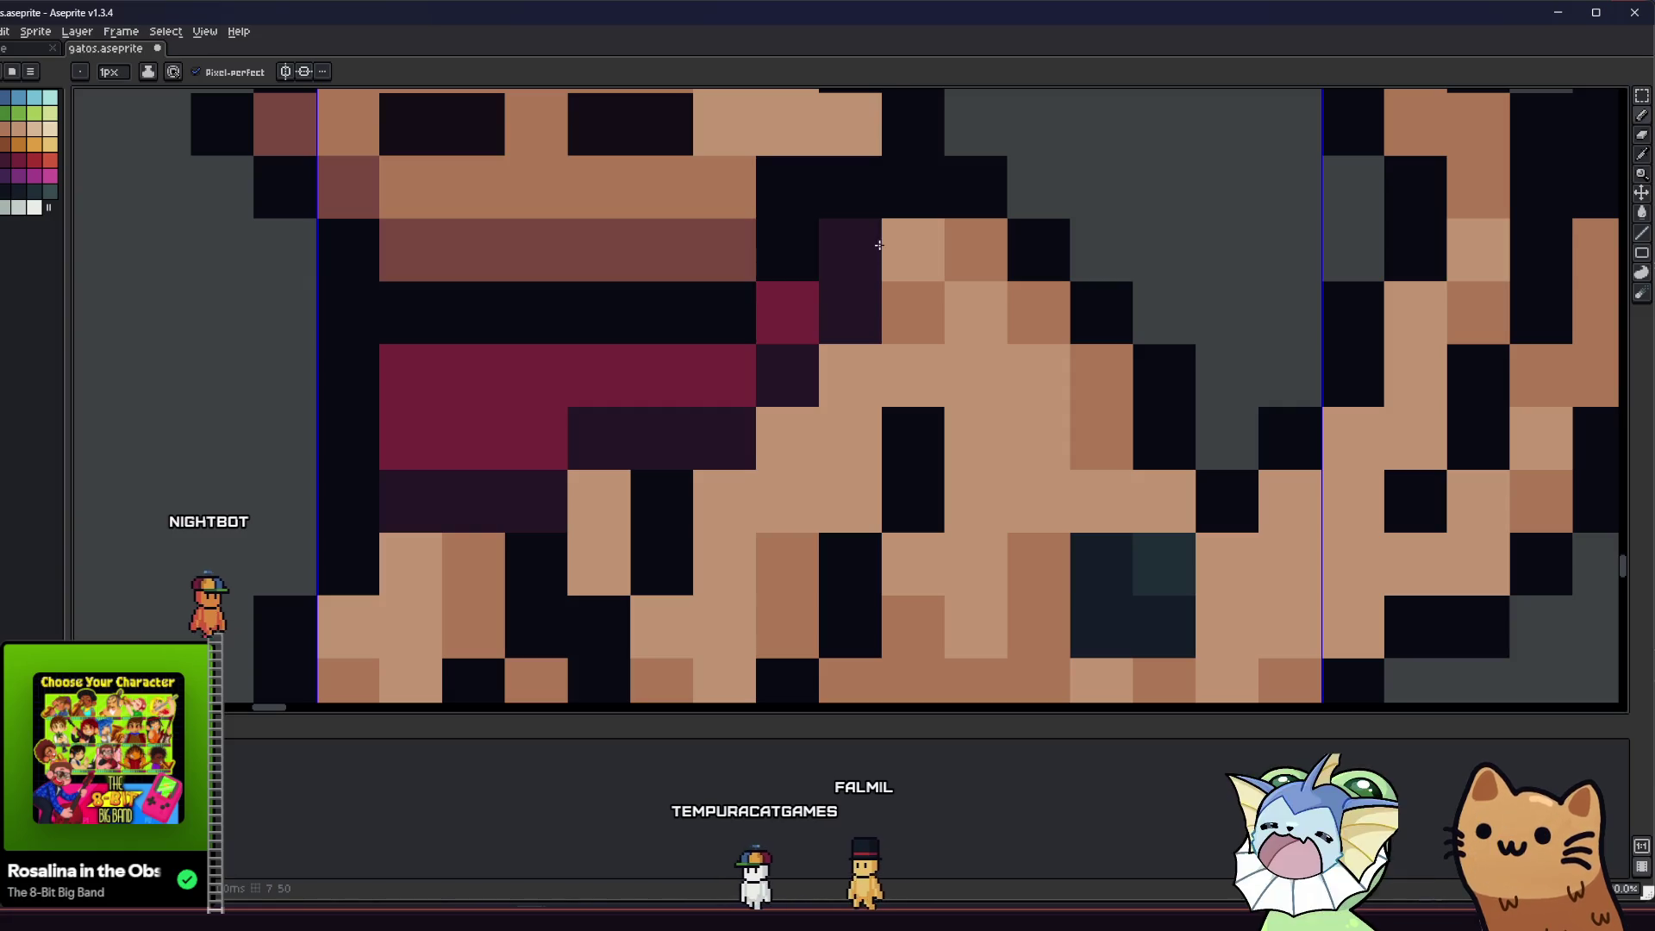
pyautogui.click(914, 250)
pyautogui.moveTo(707, 390); pyautogui.dragTo(748, 499)
pyautogui.scroll(-6, 748, 499)
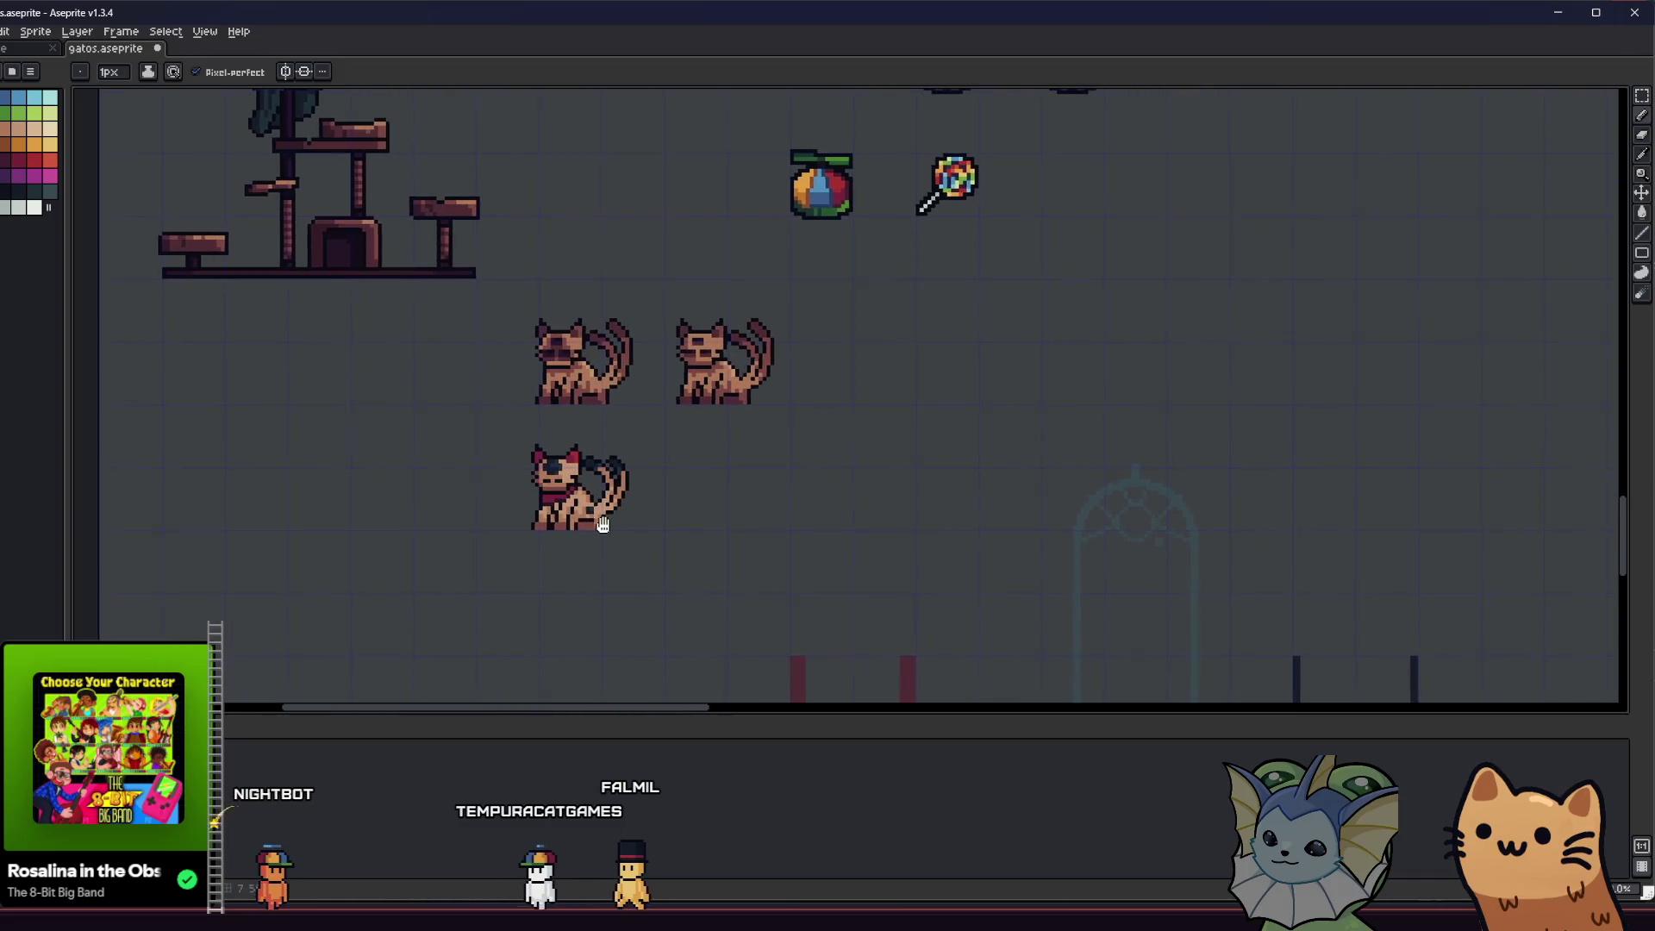
# - Pick a bright red and paint a bright red pixel on the collar
pyautogui.scroll(3, 575, 523)
pyautogui.moveTo(359, 520); pyautogui.dragTo(317, 548)
pyautogui.scroll(-1, 317, 548)
pyautogui.scroll(1, 327, 534)
pyautogui.scroll(-1, 345, 526)
pyautogui.scroll(-4, 357, 516)
pyautogui.scroll(6, 356, 516)
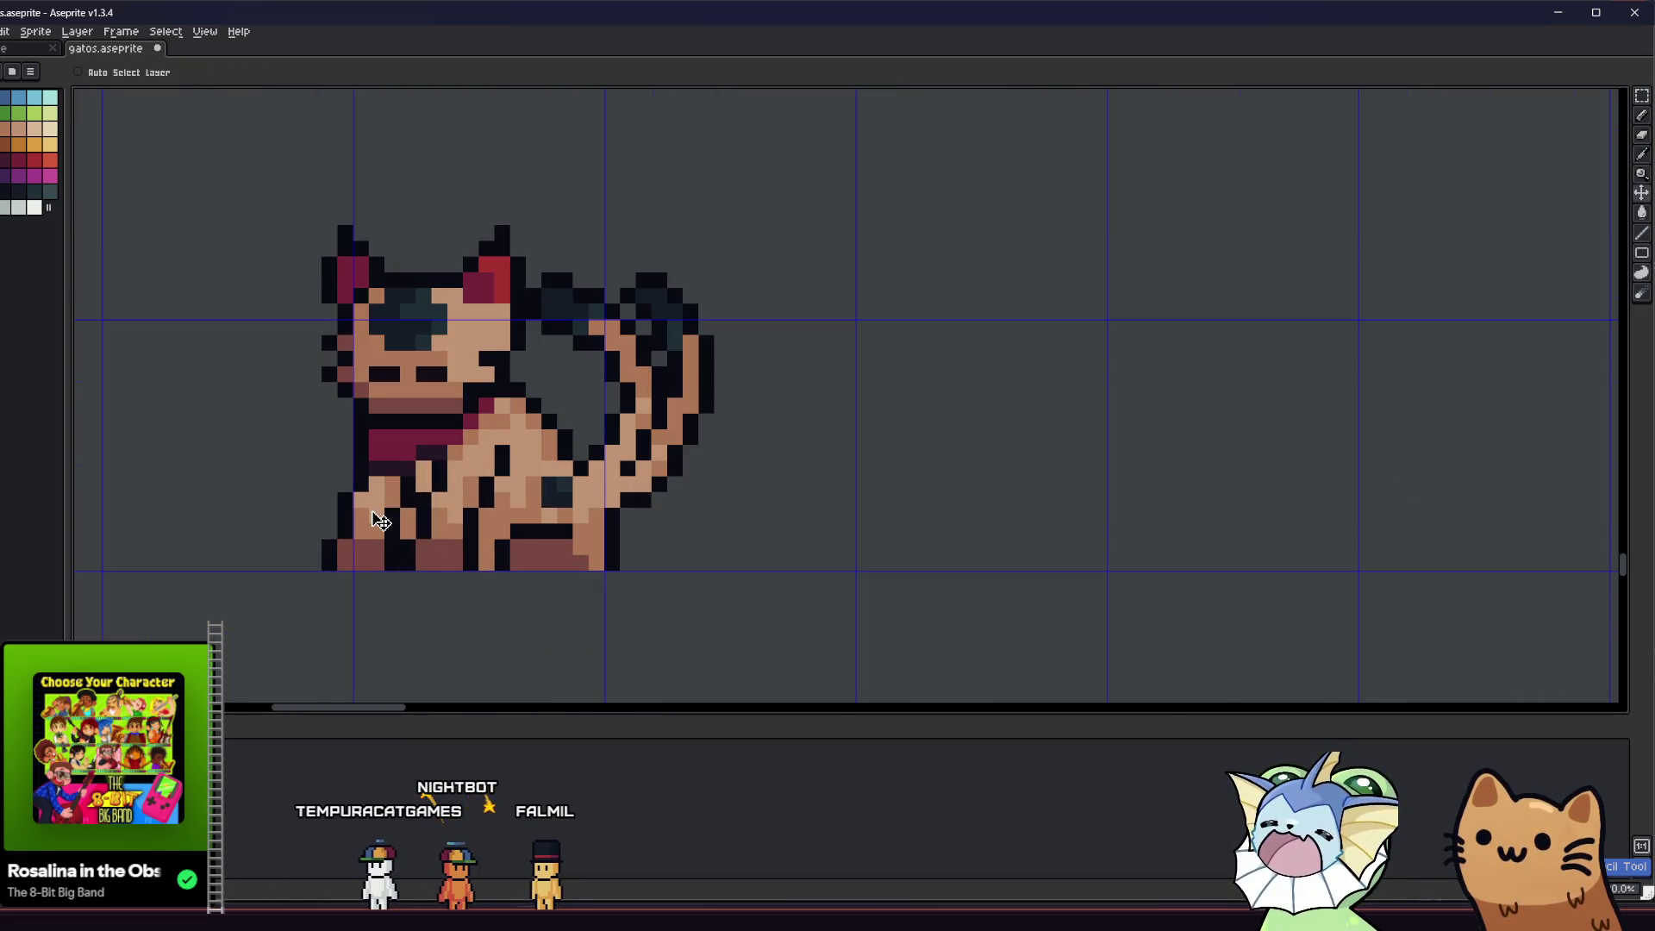
pyautogui.scroll(4, 377, 502)
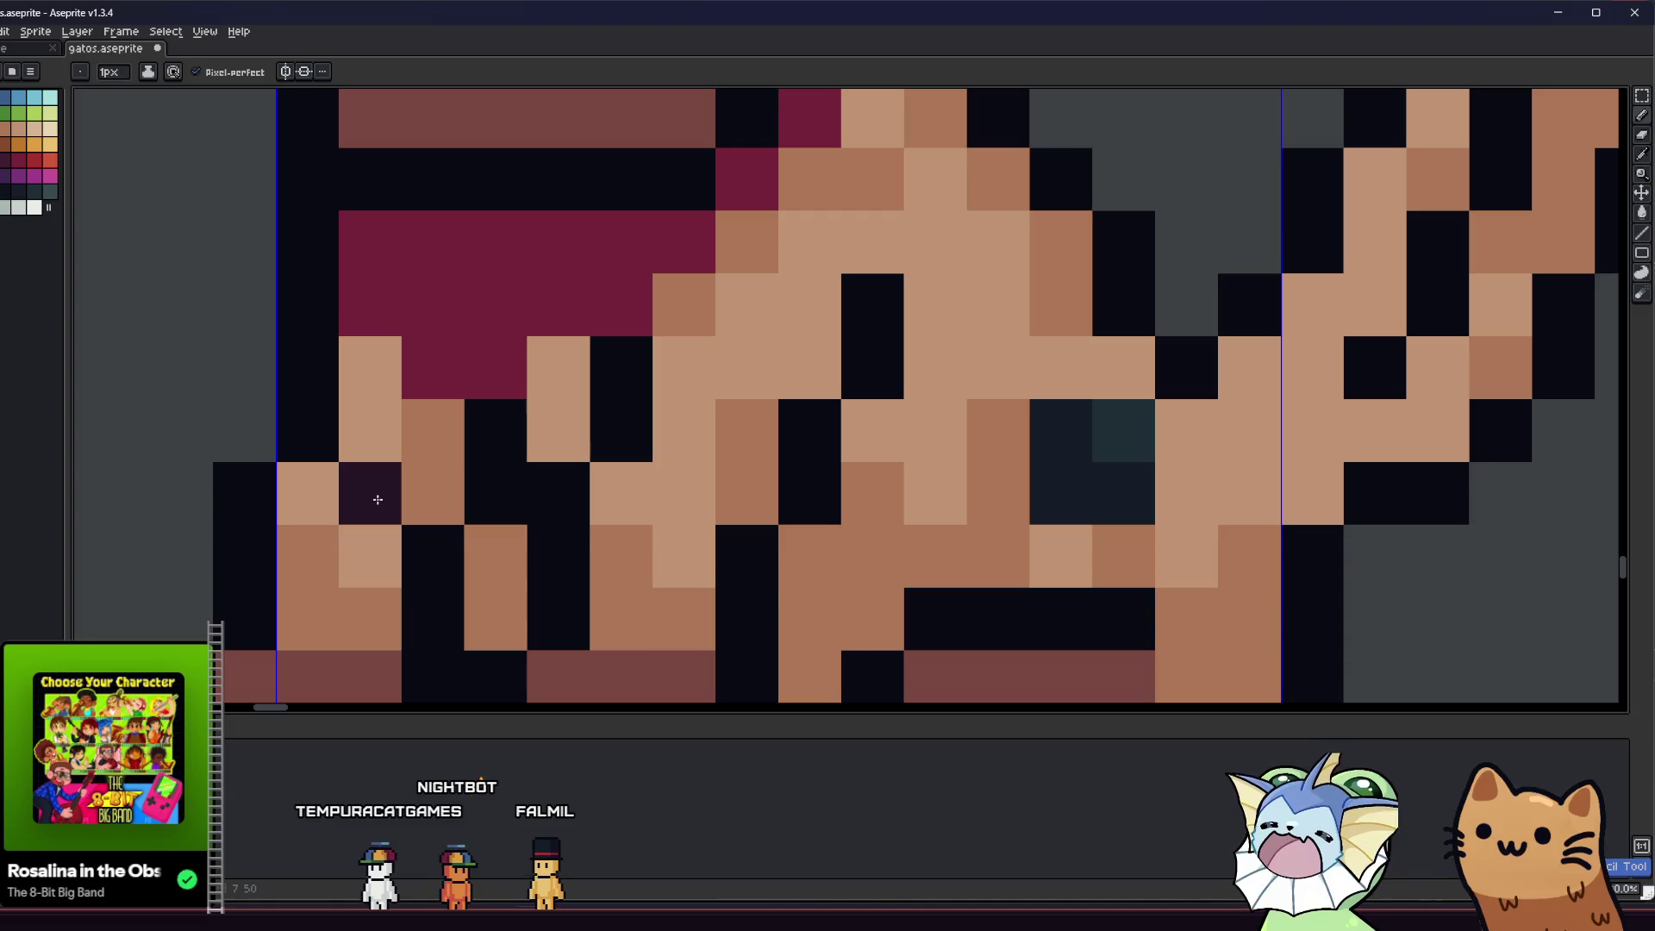
pyautogui.scroll(1, 435, 324)
pyautogui.press('i')
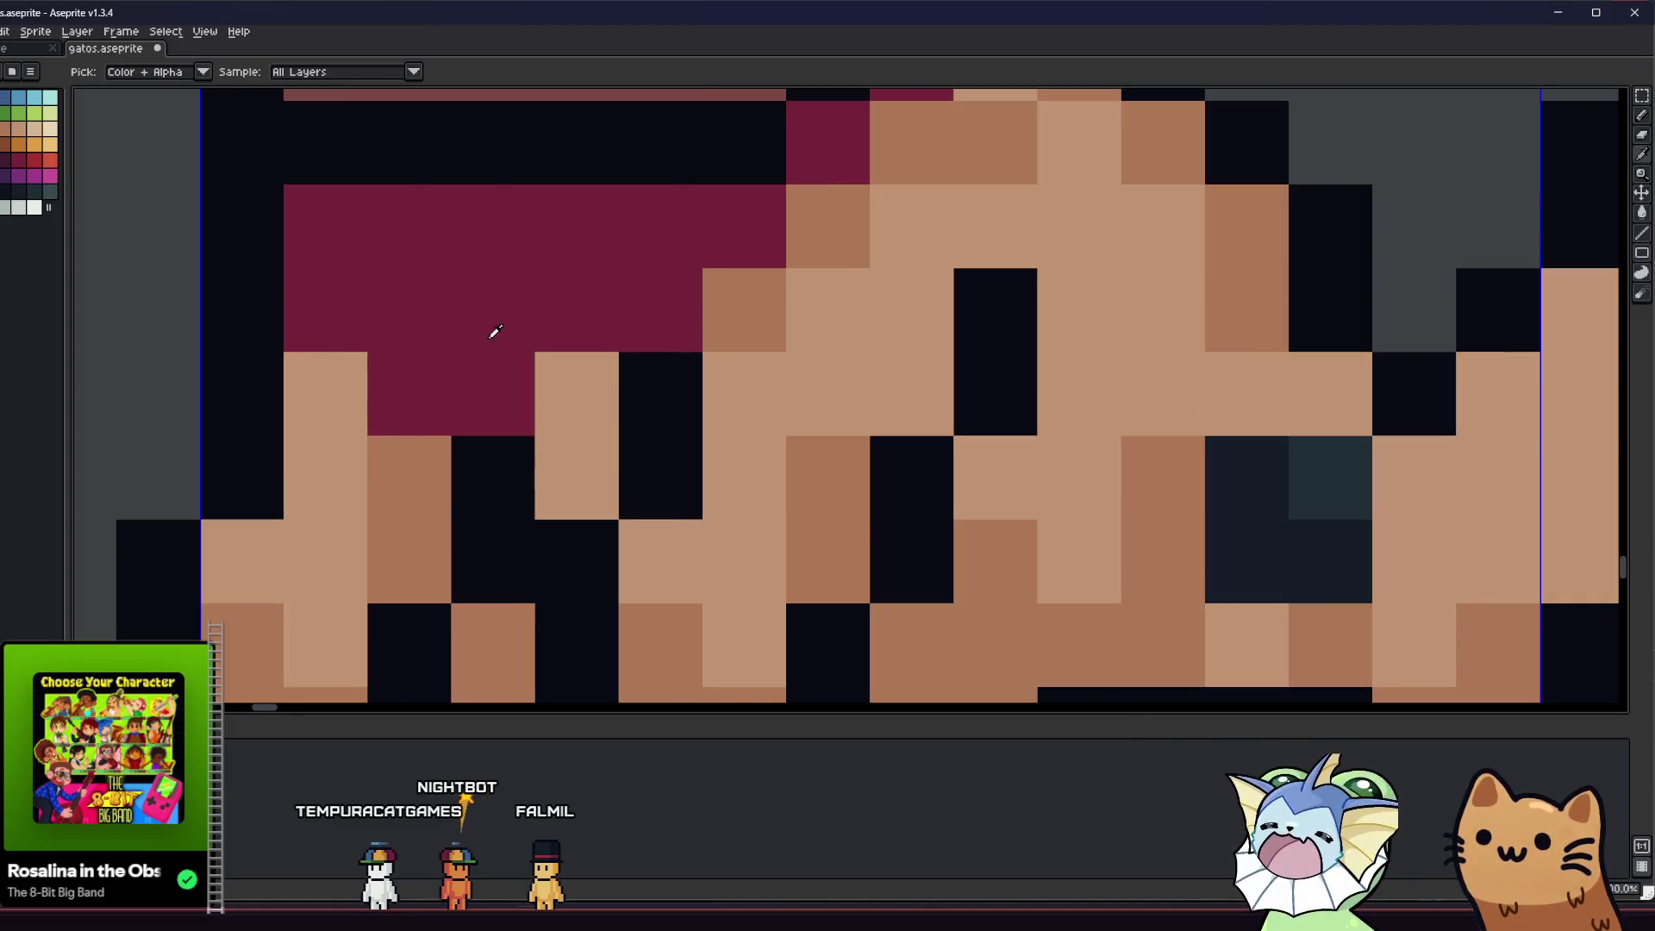
pyautogui.scroll(-4, 492, 331)
pyautogui.scroll(3, 474, 318)
pyautogui.click(35, 161)
pyautogui.press('b')
pyautogui.click(451, 287)
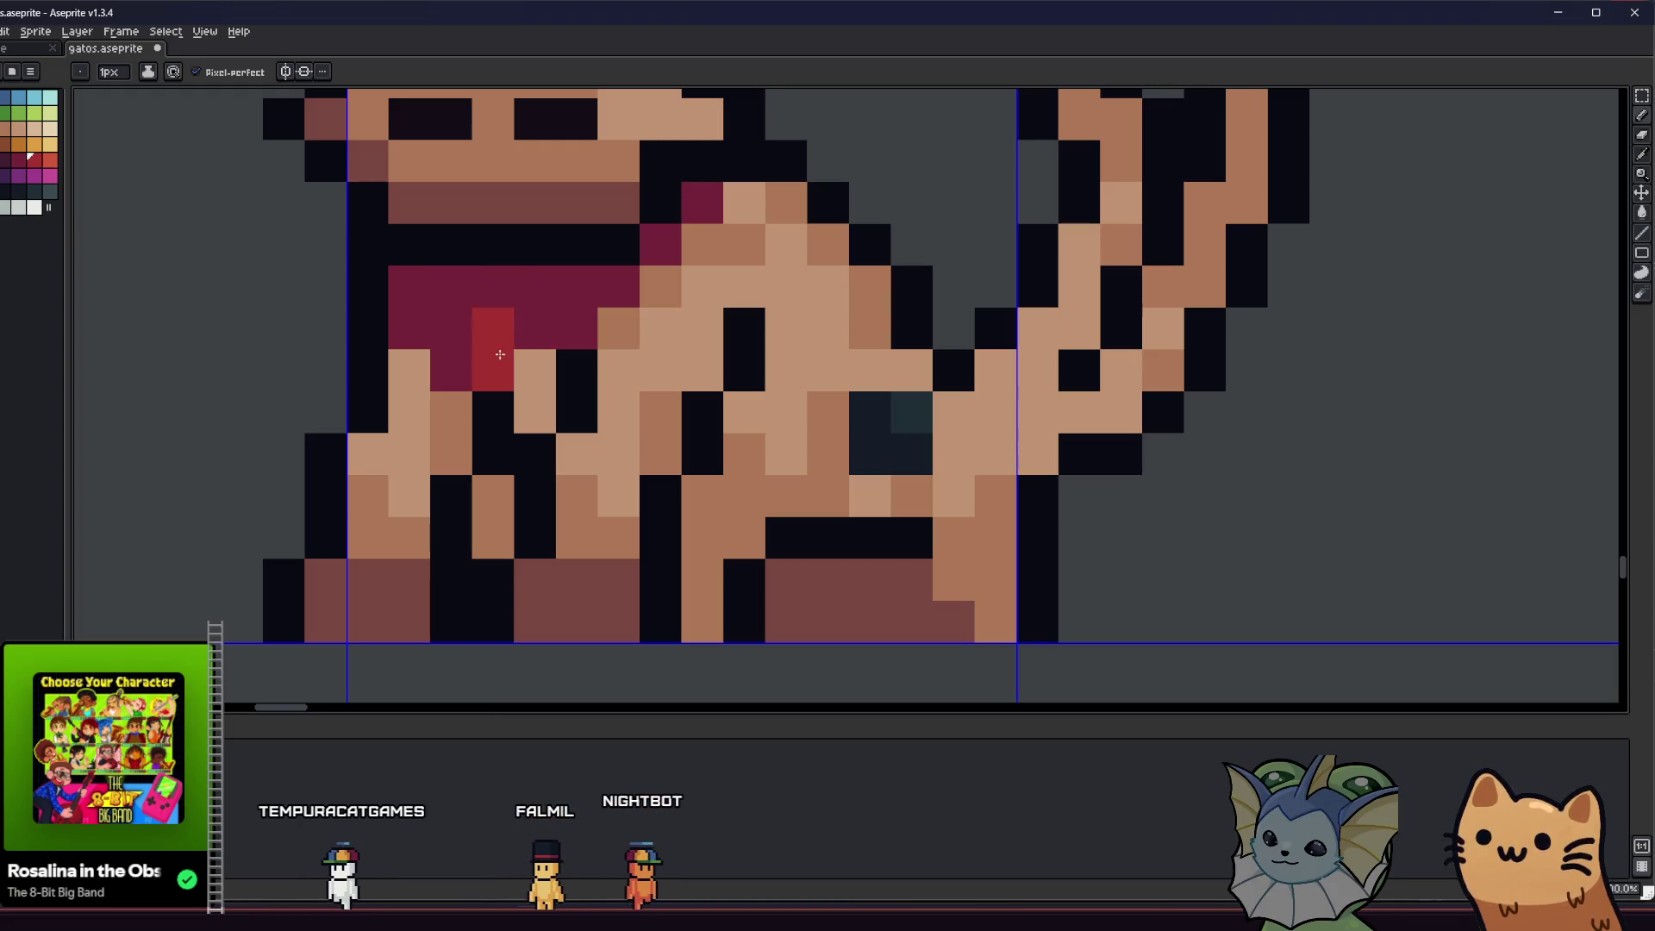
# - Sample the dark maroon shade and paint it along the collar's edge
pyautogui.scroll(-4, 573, 284)
pyautogui.moveTo(498, 404); pyautogui.dragTo(523, 473)
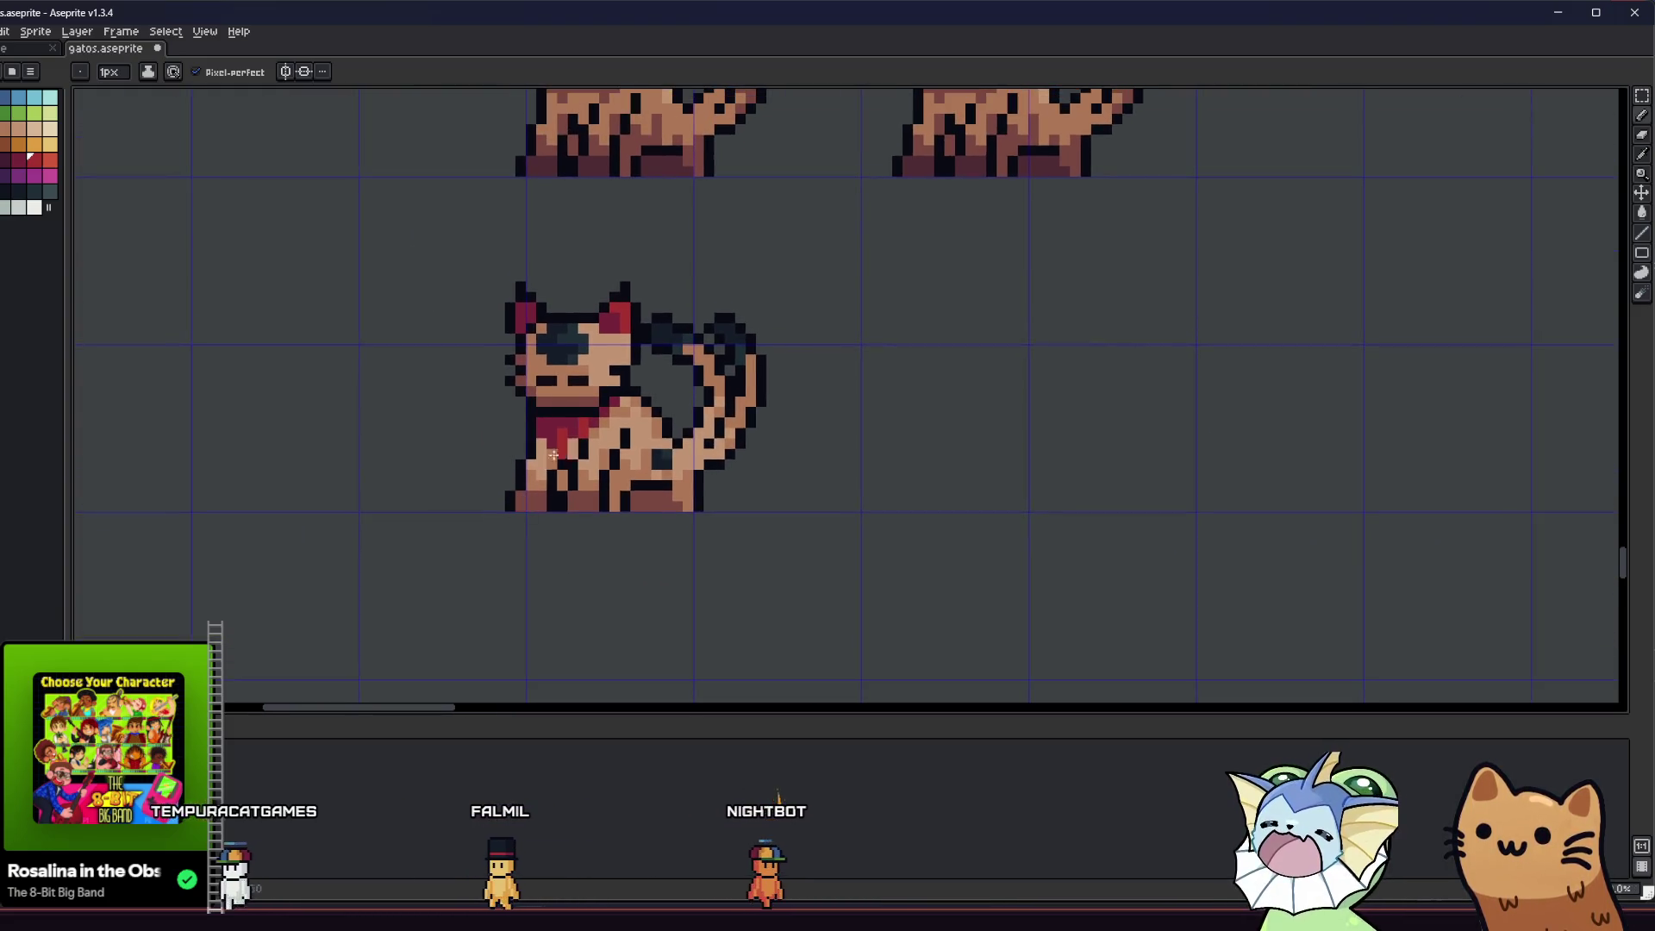
pyautogui.scroll(4, 522, 473)
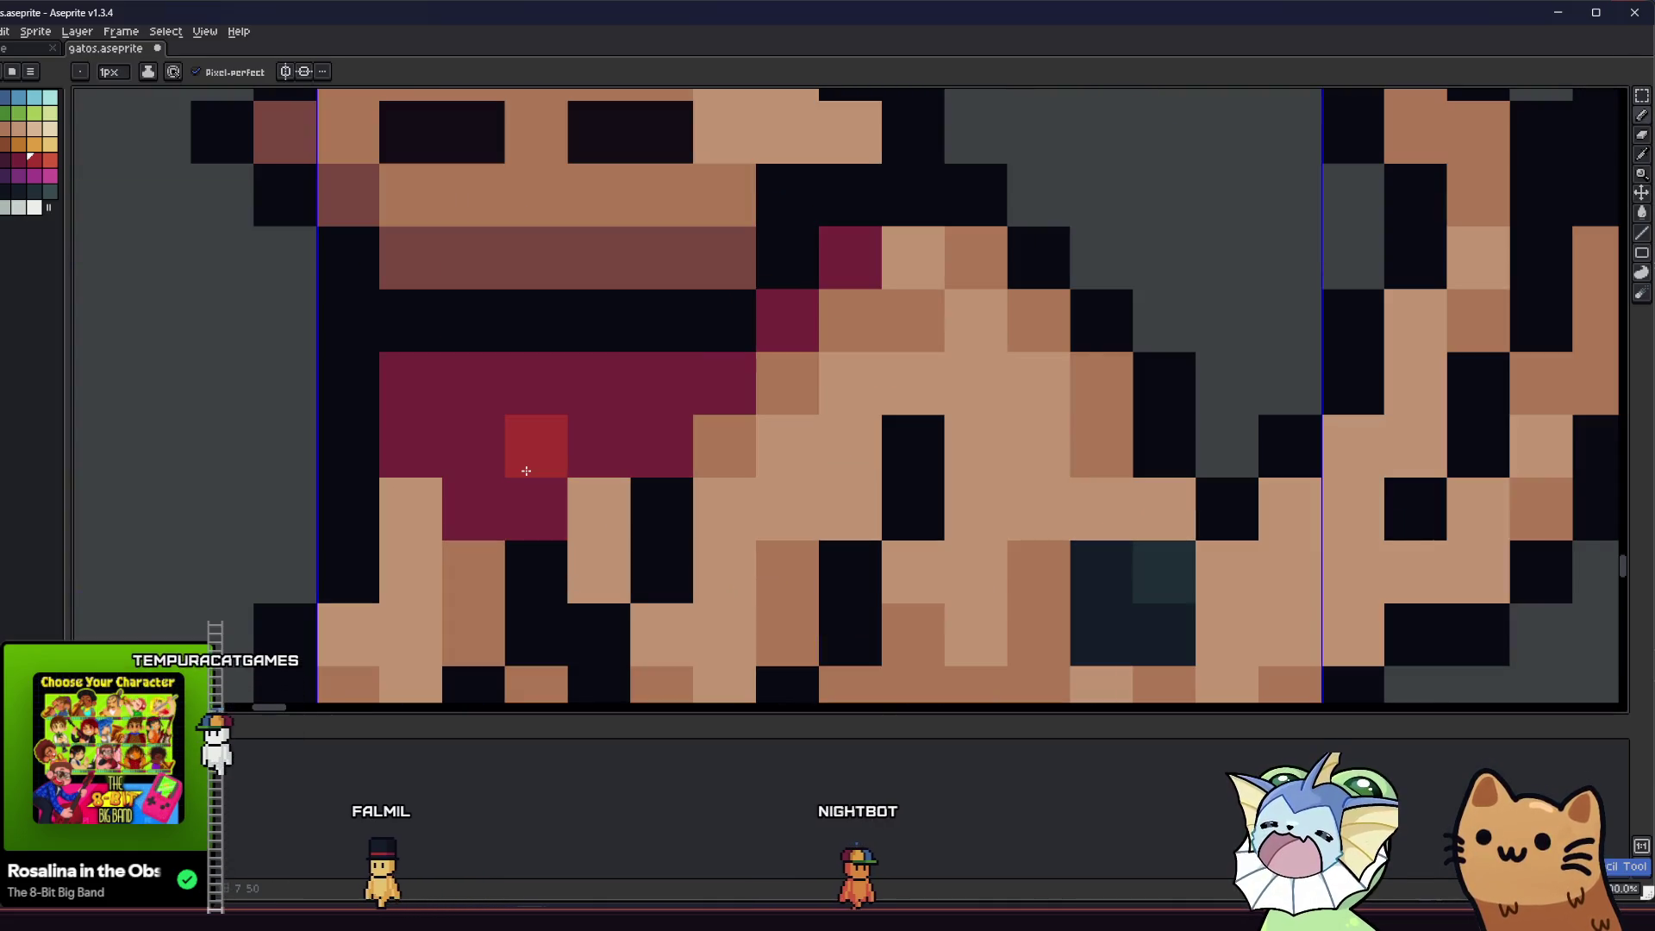
pyautogui.press('i')
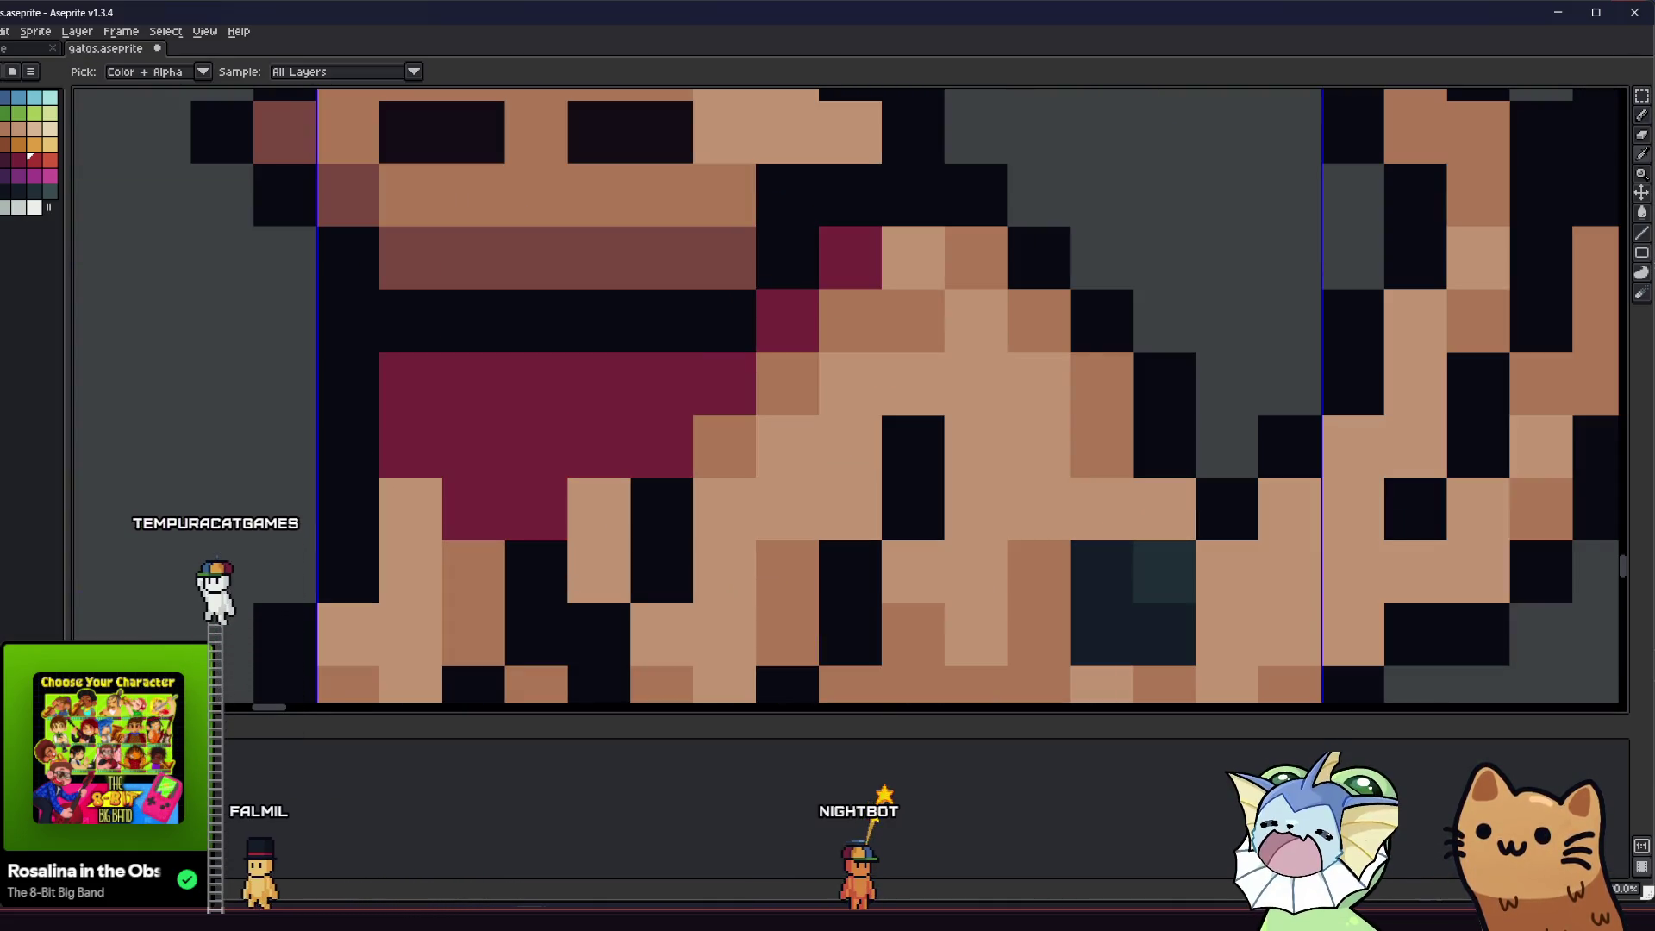
pyautogui.click(345, 446)
pyautogui.moveTo(401, 467)
pyautogui.mouseDown()
pyautogui.moveTo(539, 513)
pyautogui.moveTo(659, 446)
pyautogui.moveTo(782, 327)
pyautogui.mouseUp()
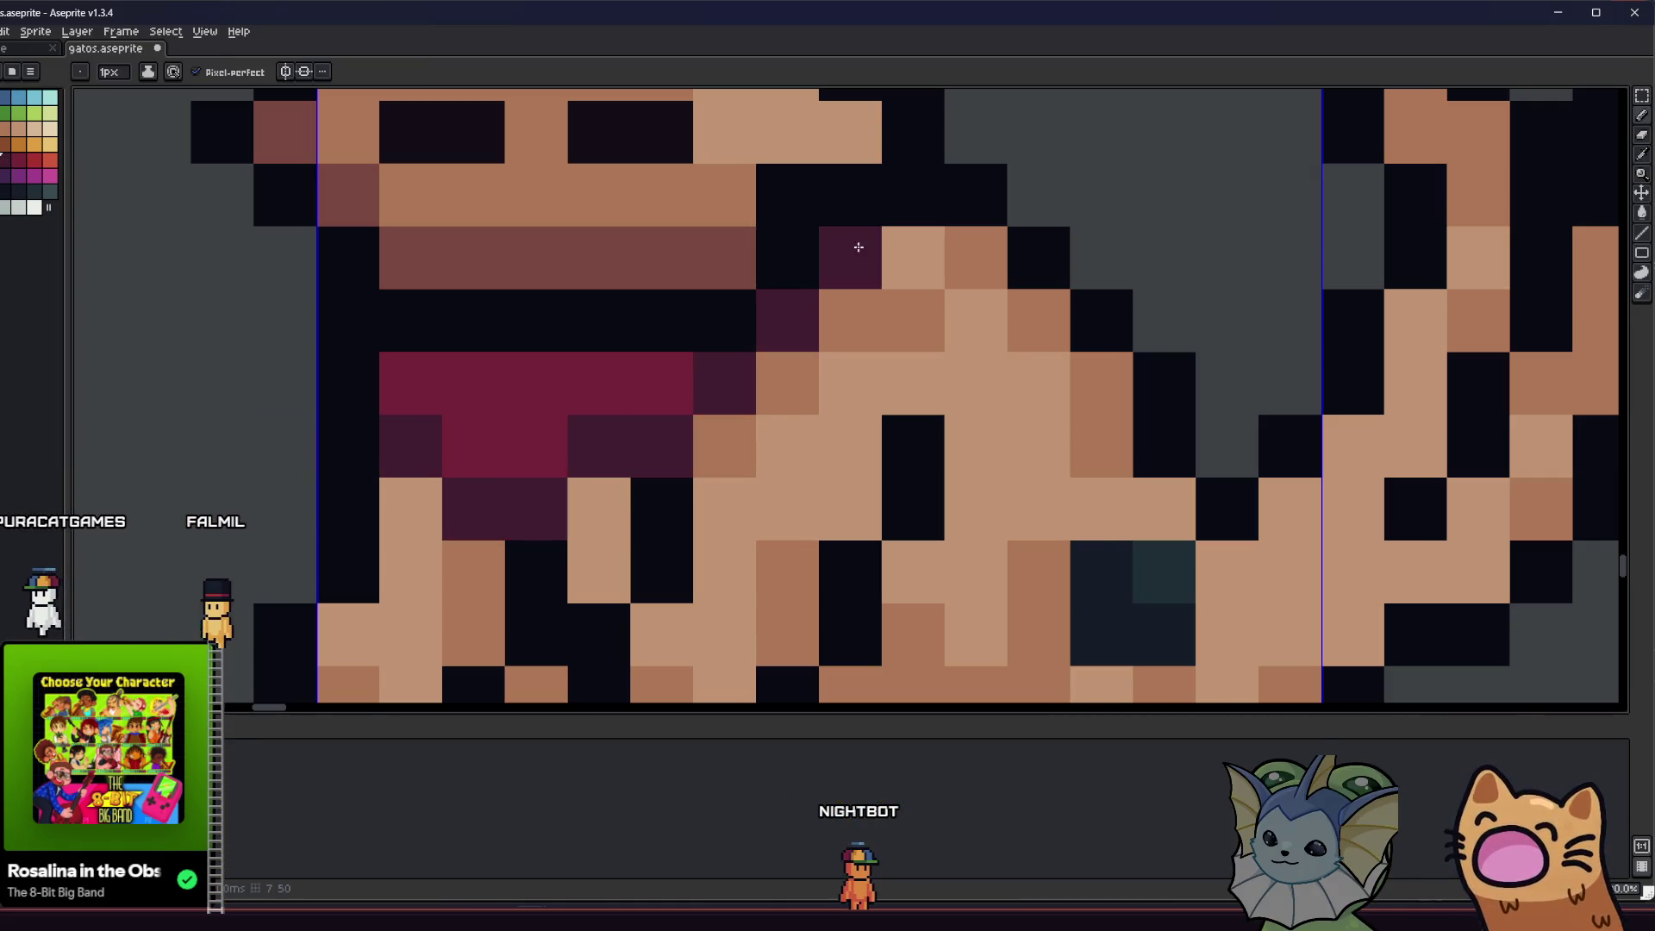
# - Save the gatos sprite sheet with the shaded collar
pyautogui.scroll(-5, 572, 474)
pyautogui.scroll(-2, 664, 491)
pyautogui.scroll(-5, 665, 491)
pyautogui.hotkey('ctrl', 's')
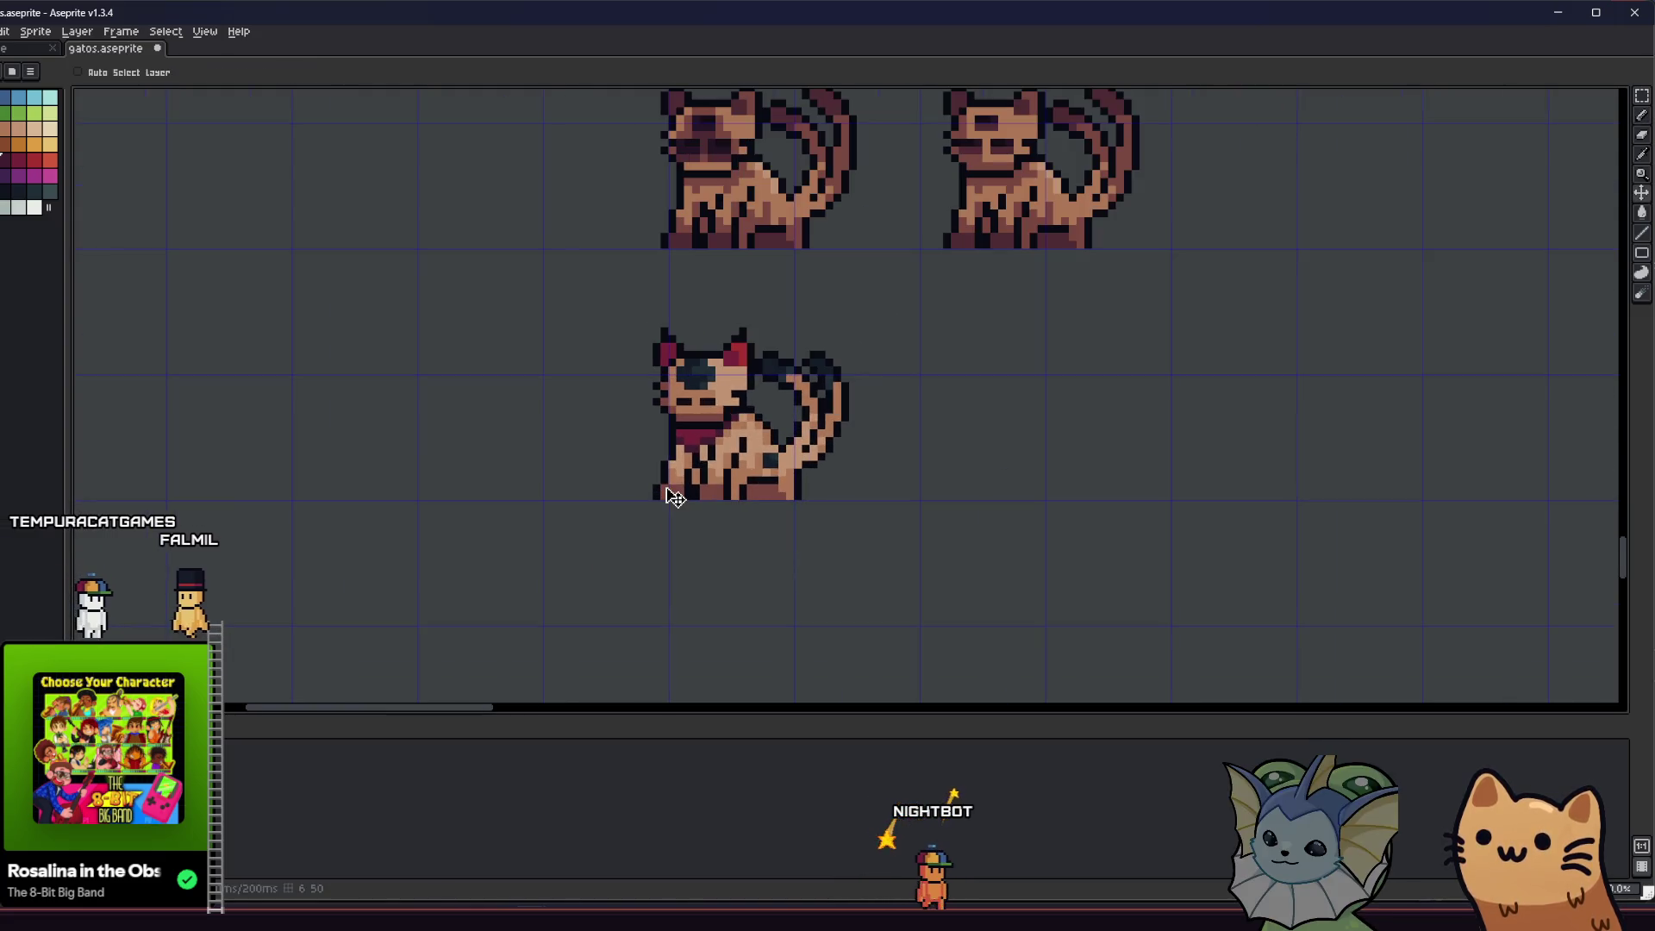
pyautogui.scroll(10, 659, 475)
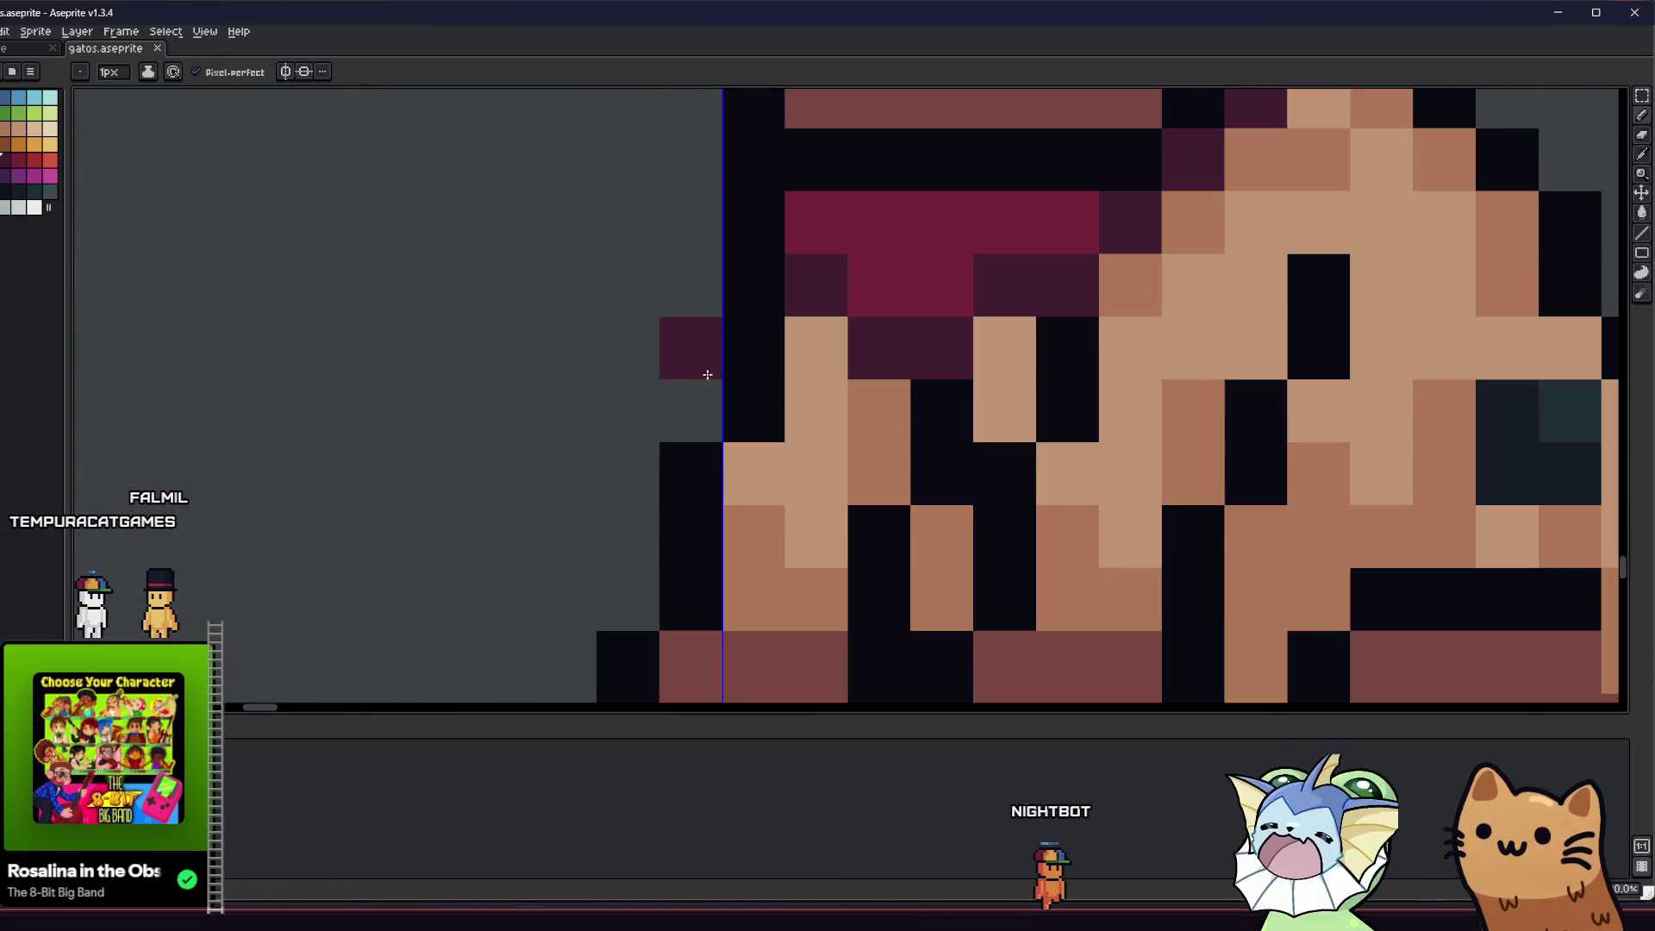
pyautogui.scroll(-8, 869, 300)
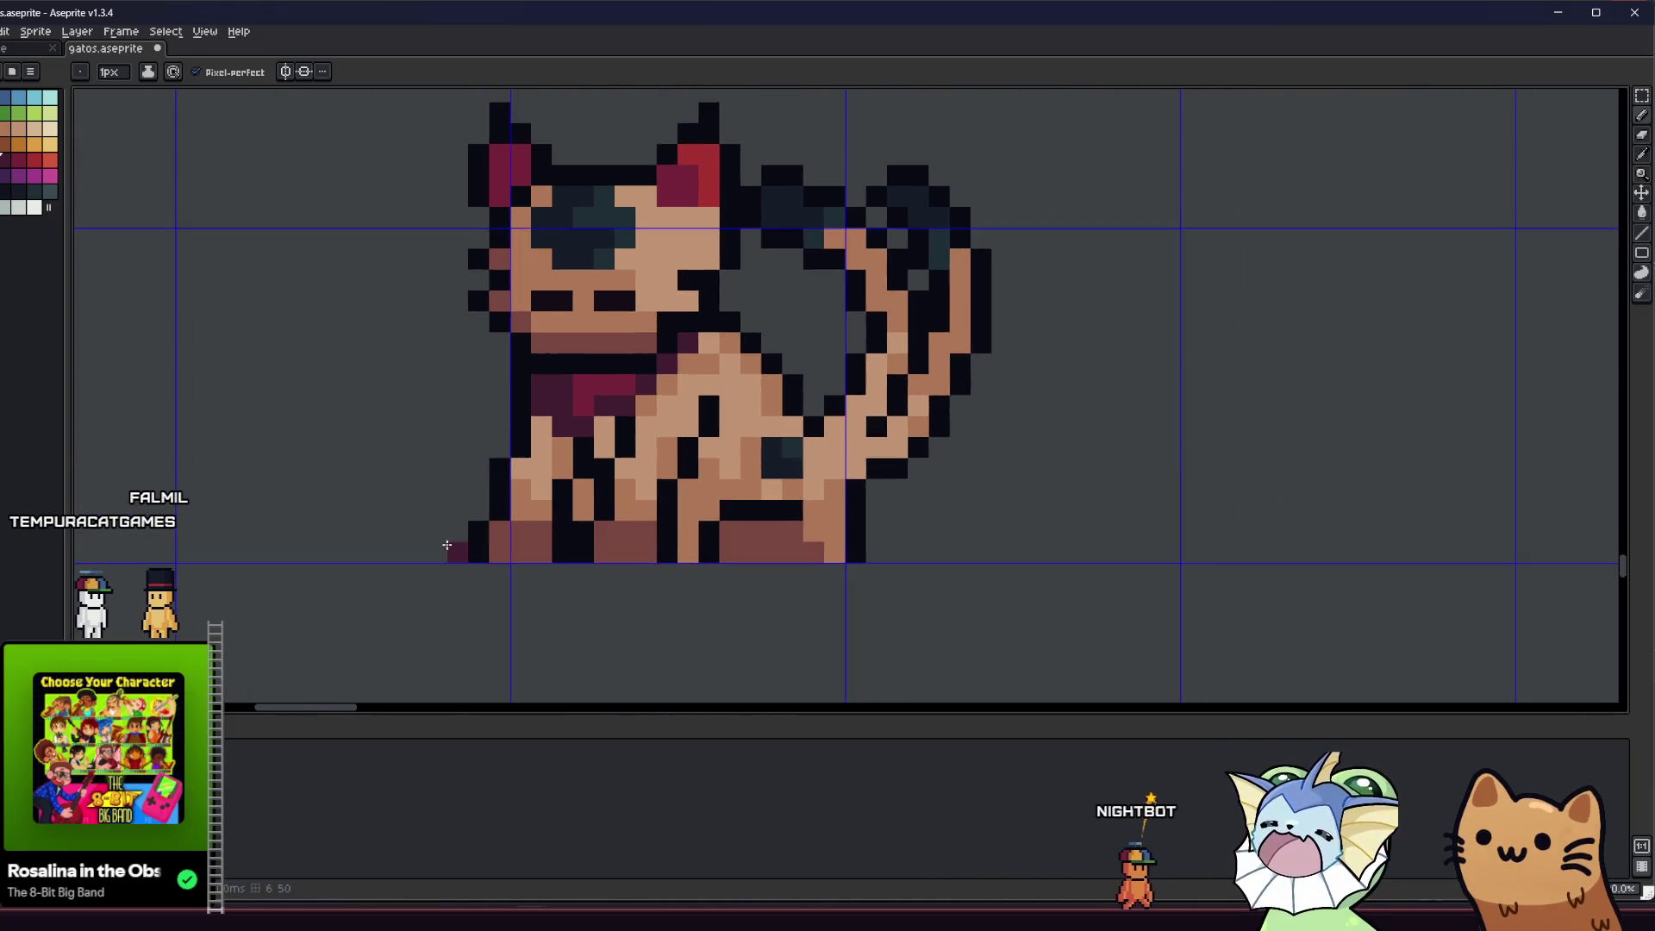
pyautogui.moveTo(474, 505); pyautogui.dragTo(424, 530)
pyautogui.scroll(4, 429, 526)
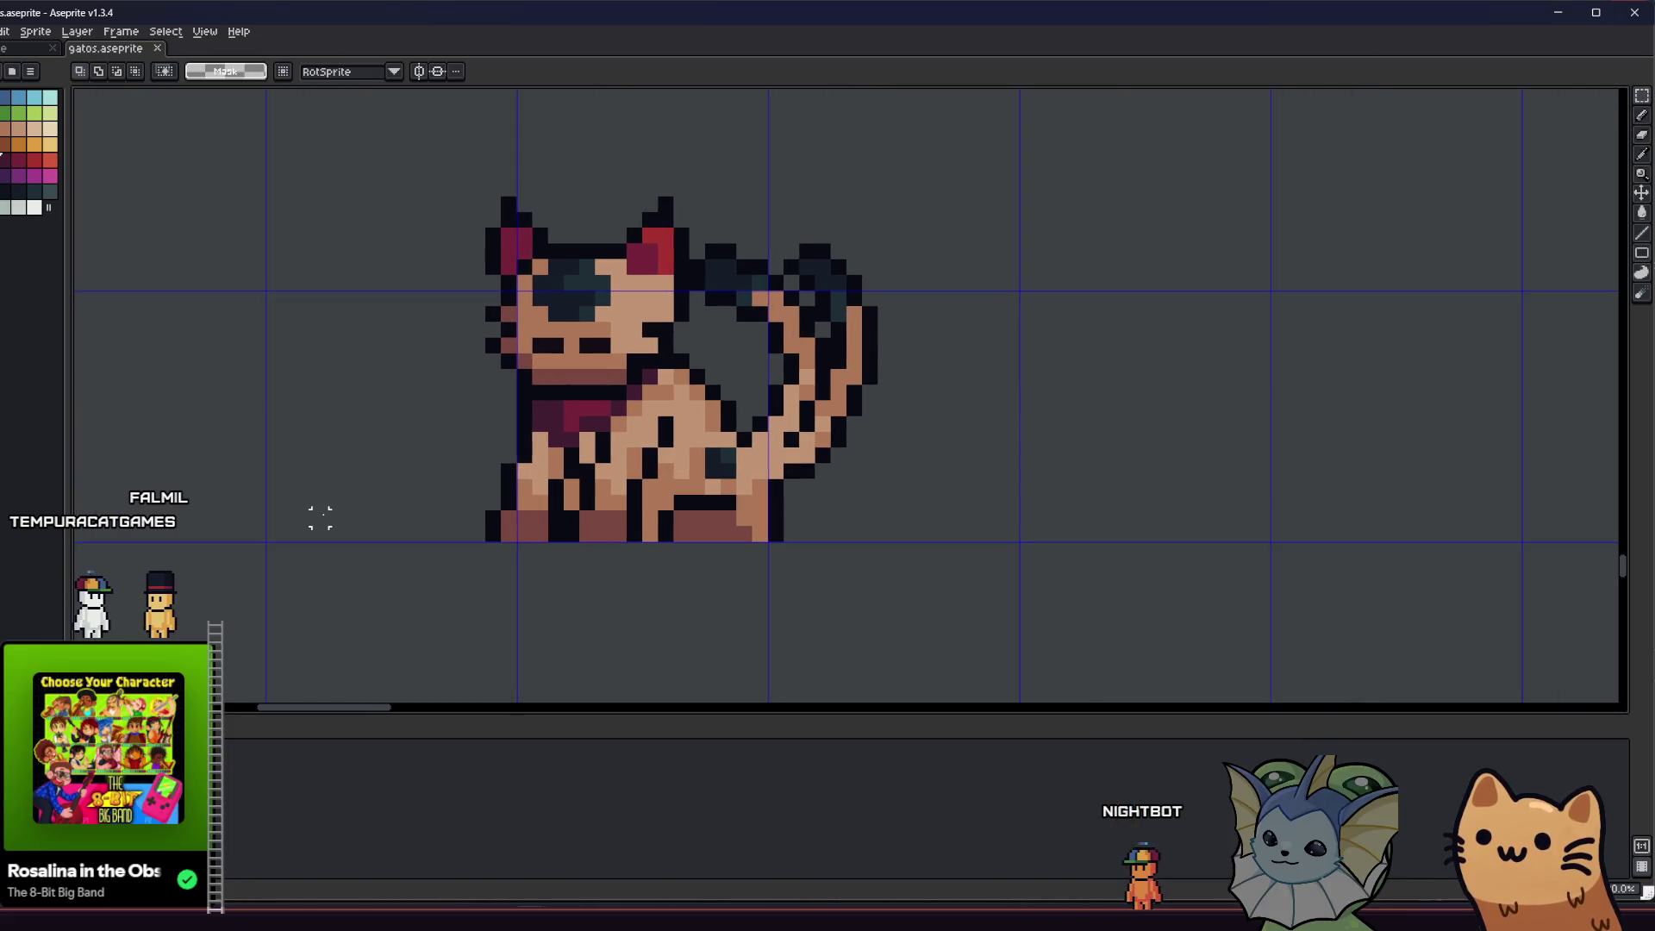
# - Drag a selection around the whole cat, undoing two stray rectangle outlines
pyautogui.moveTo(320, 501)
pyautogui.mouseDown()
pyautogui.moveTo(354, 510)
pyautogui.moveTo(388, 554)
pyautogui.mouseUp()
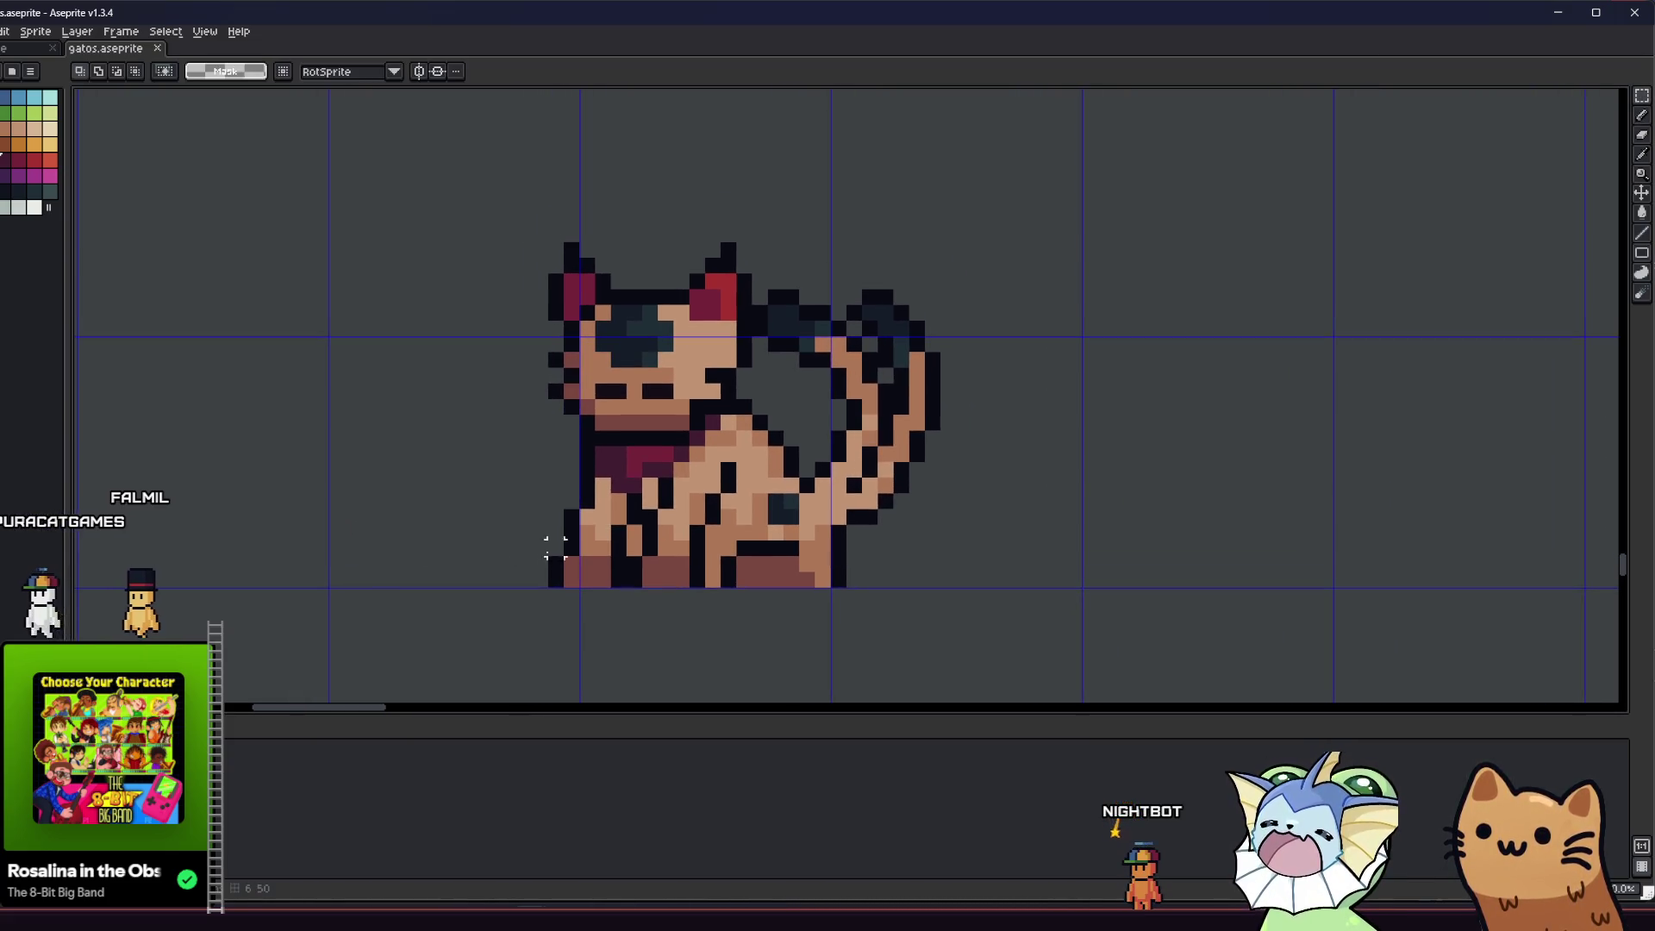
pyautogui.moveTo(539, 579)
pyautogui.mouseDown()
pyautogui.moveTo(849, 307)
pyautogui.moveTo(954, 248)
pyautogui.moveTo(944, 223)
pyautogui.mouseUp()
pyautogui.press('u')
pyautogui.moveTo(538, 575)
pyautogui.mouseDown()
pyautogui.moveTo(836, 263)
pyautogui.moveTo(933, 233)
pyautogui.mouseUp()
pyautogui.hotkey('ctrl', 'z')
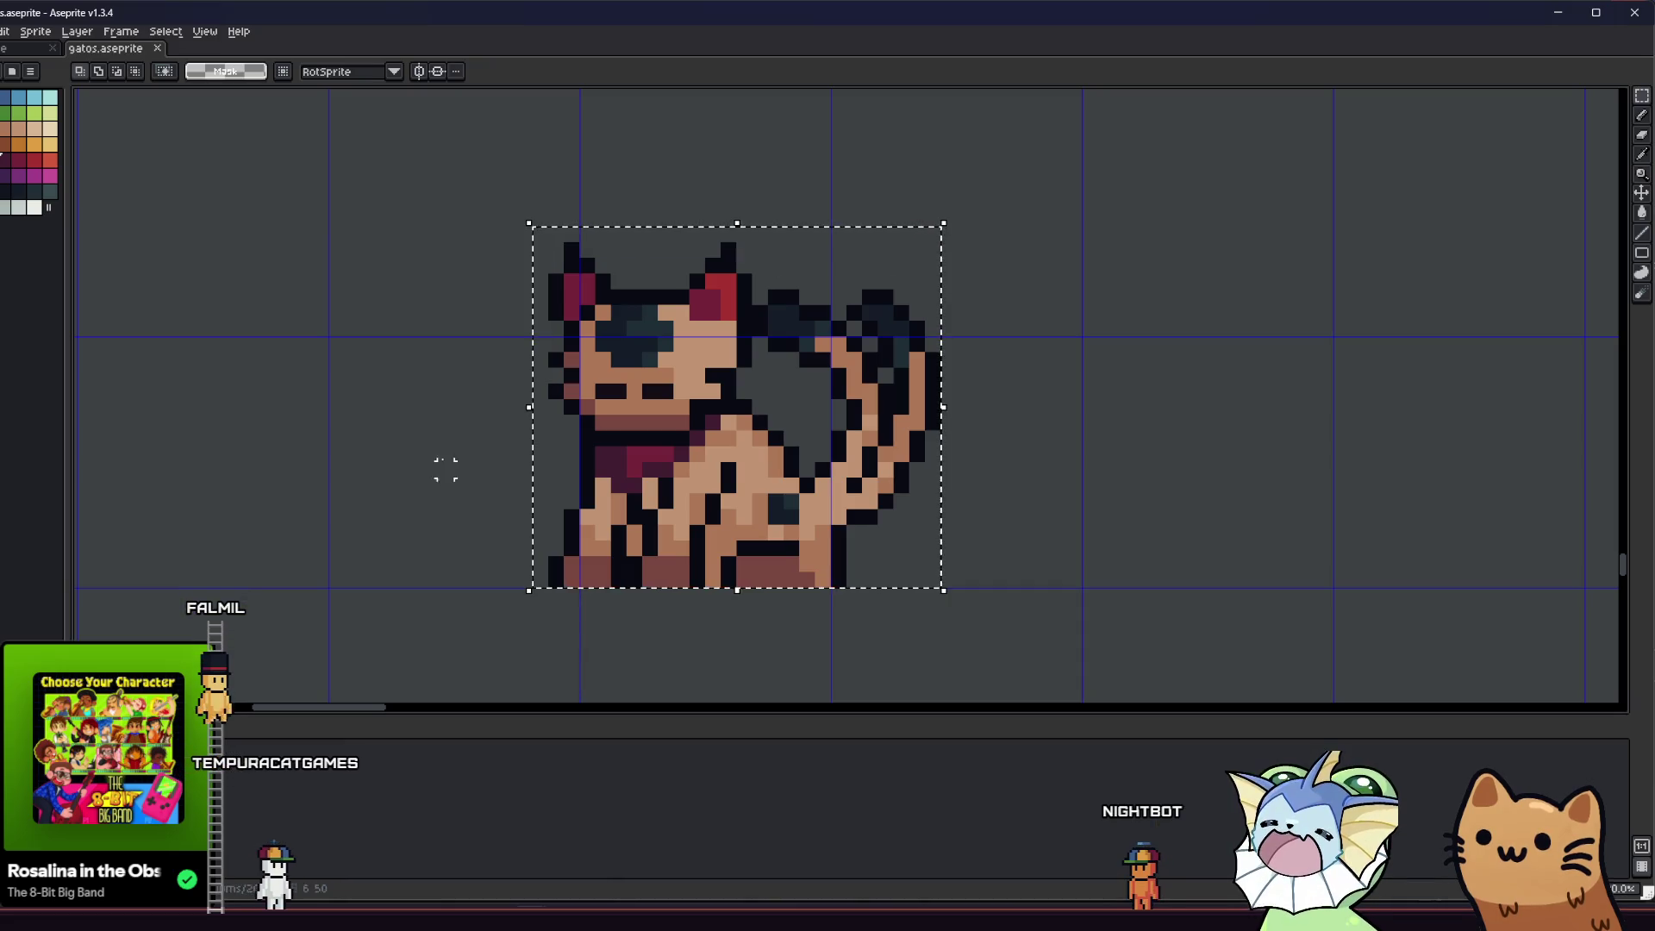
pyautogui.moveTo(534, 584); pyautogui.dragTo(949, 231)
pyautogui.hotkey('ctrl', 'z')
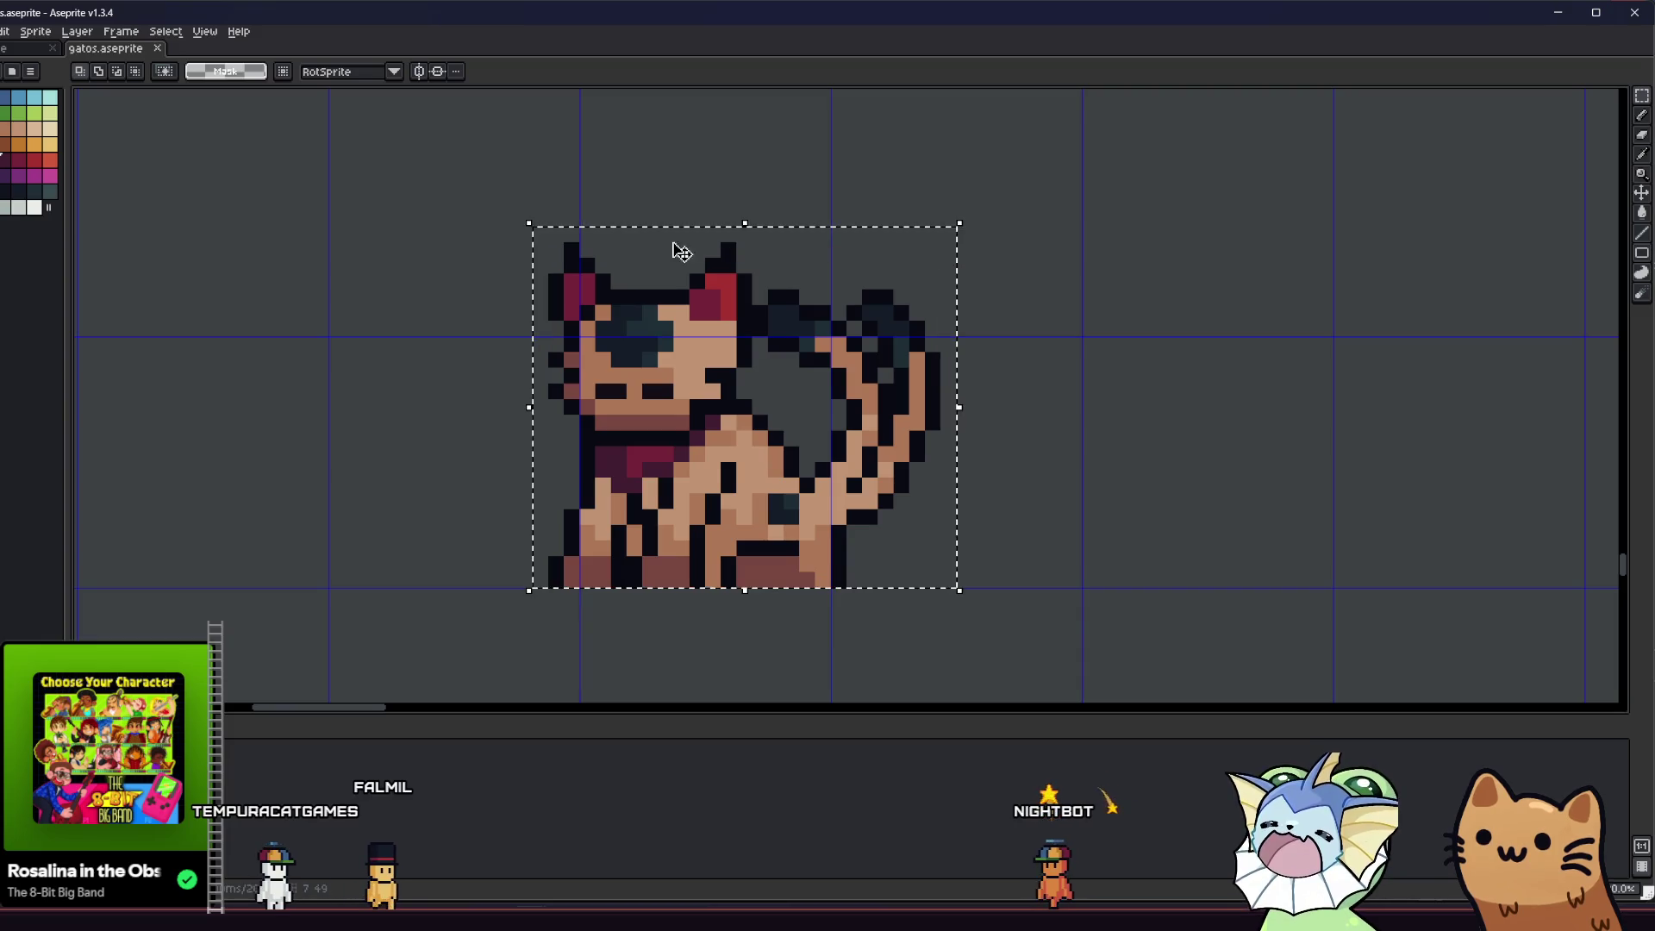
# - Choose File > Export to bring up the export settings for the cat
pyautogui.hotkey('alt', 'f')
pyautogui.moveTo(63, 161)
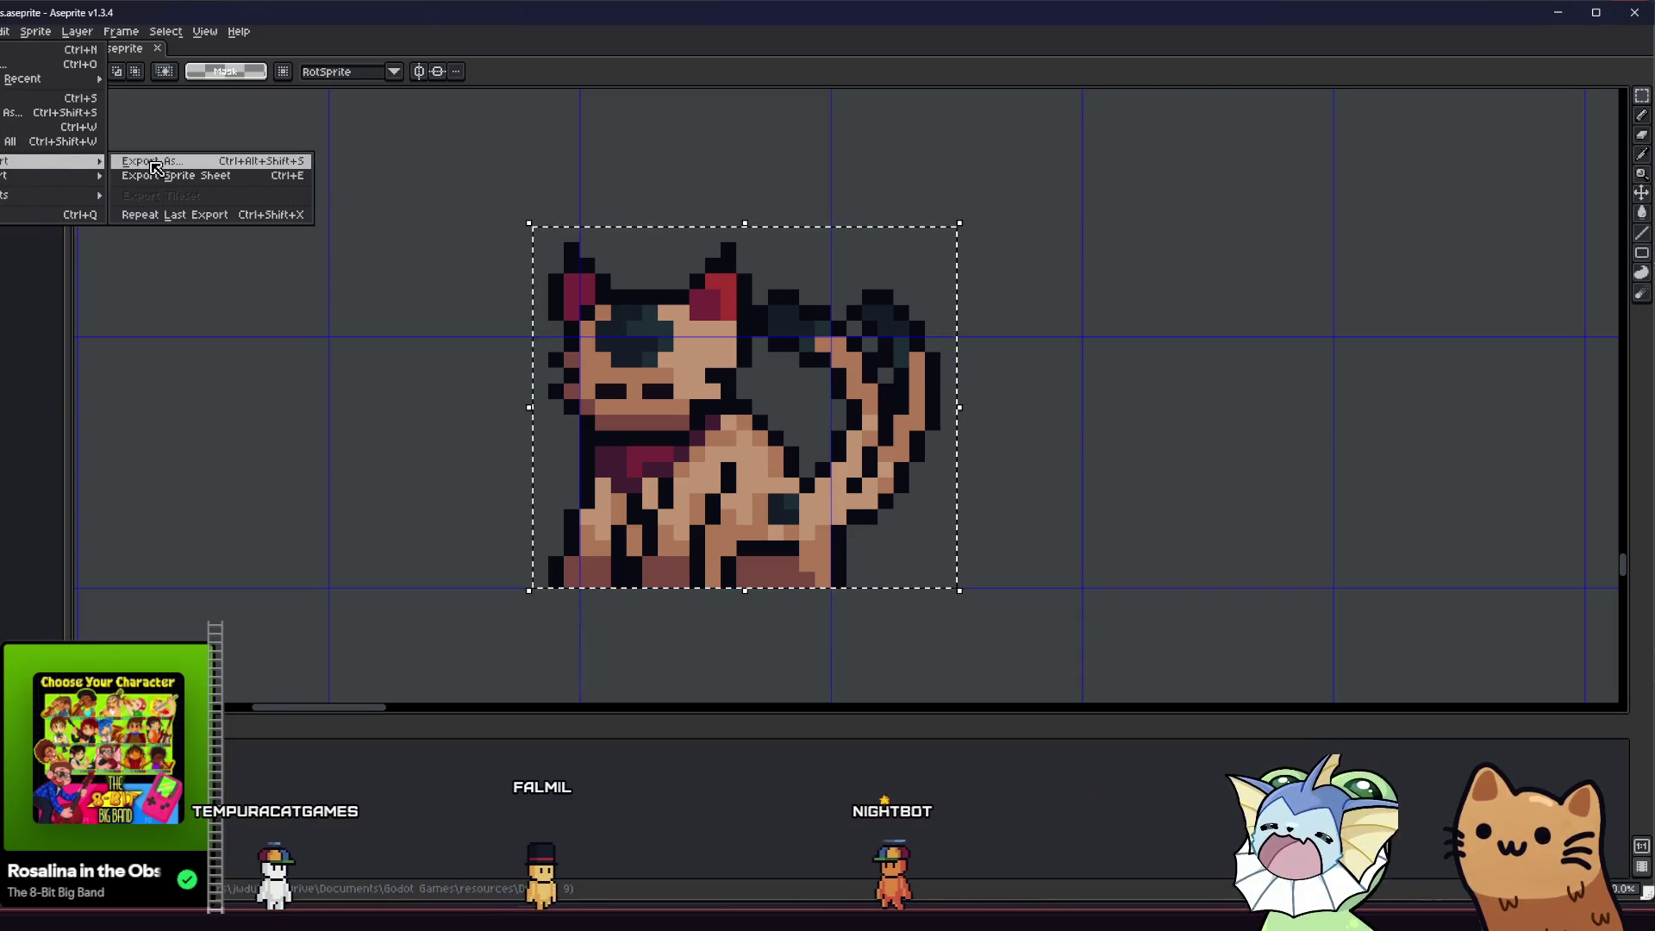
pyautogui.click(143, 161)
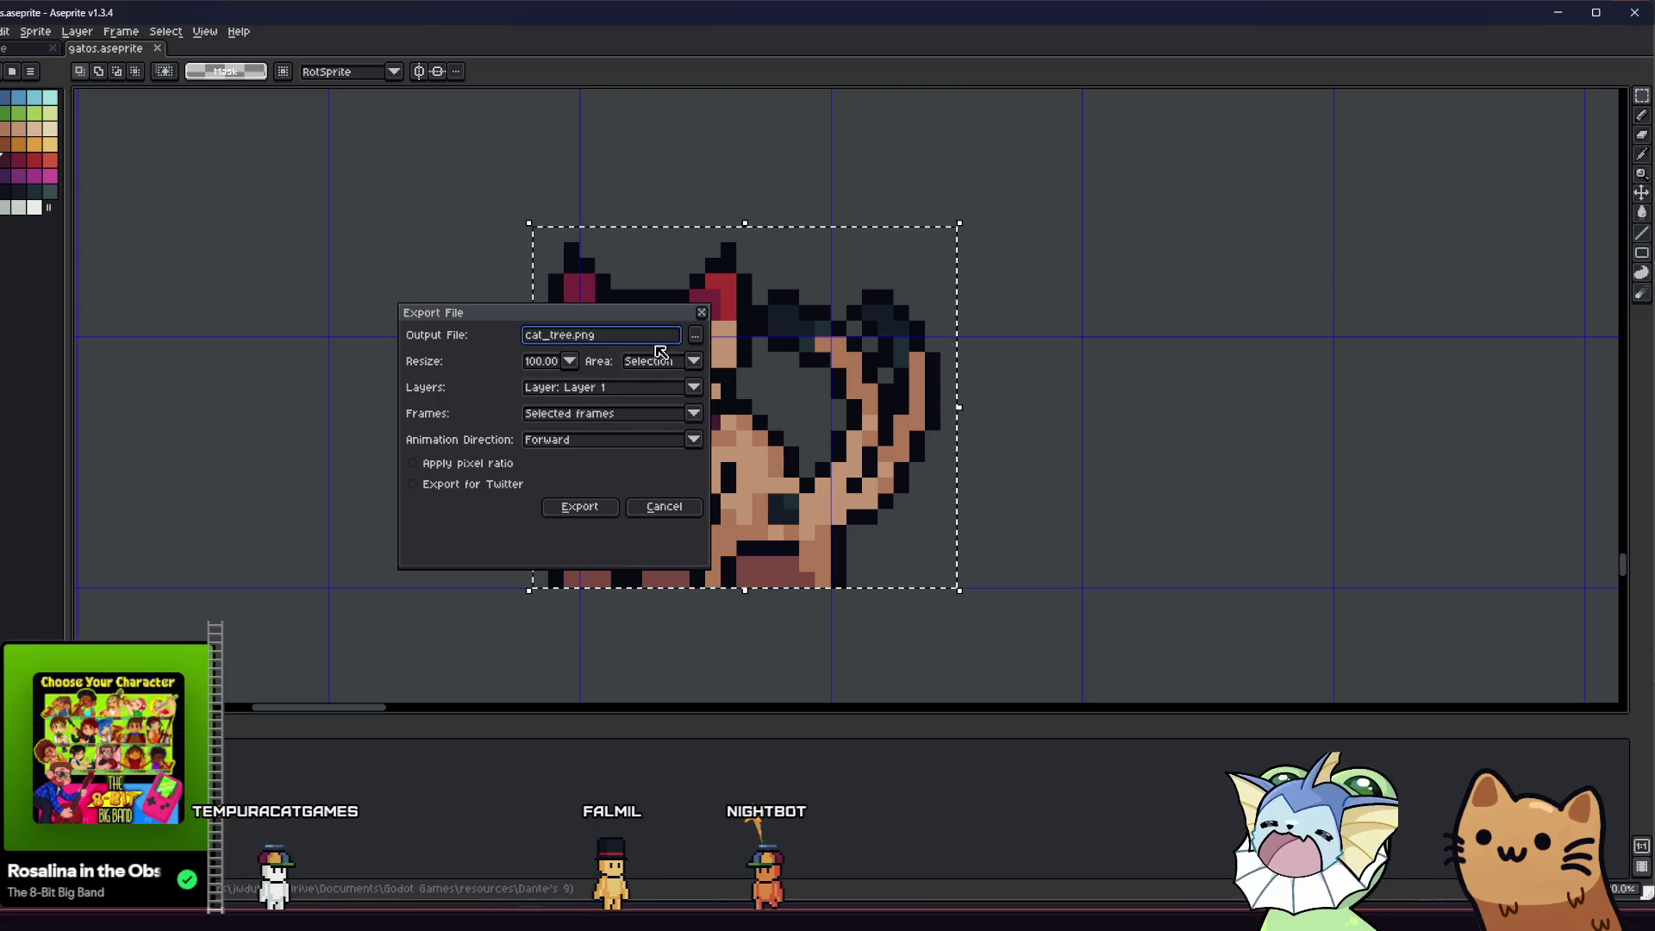